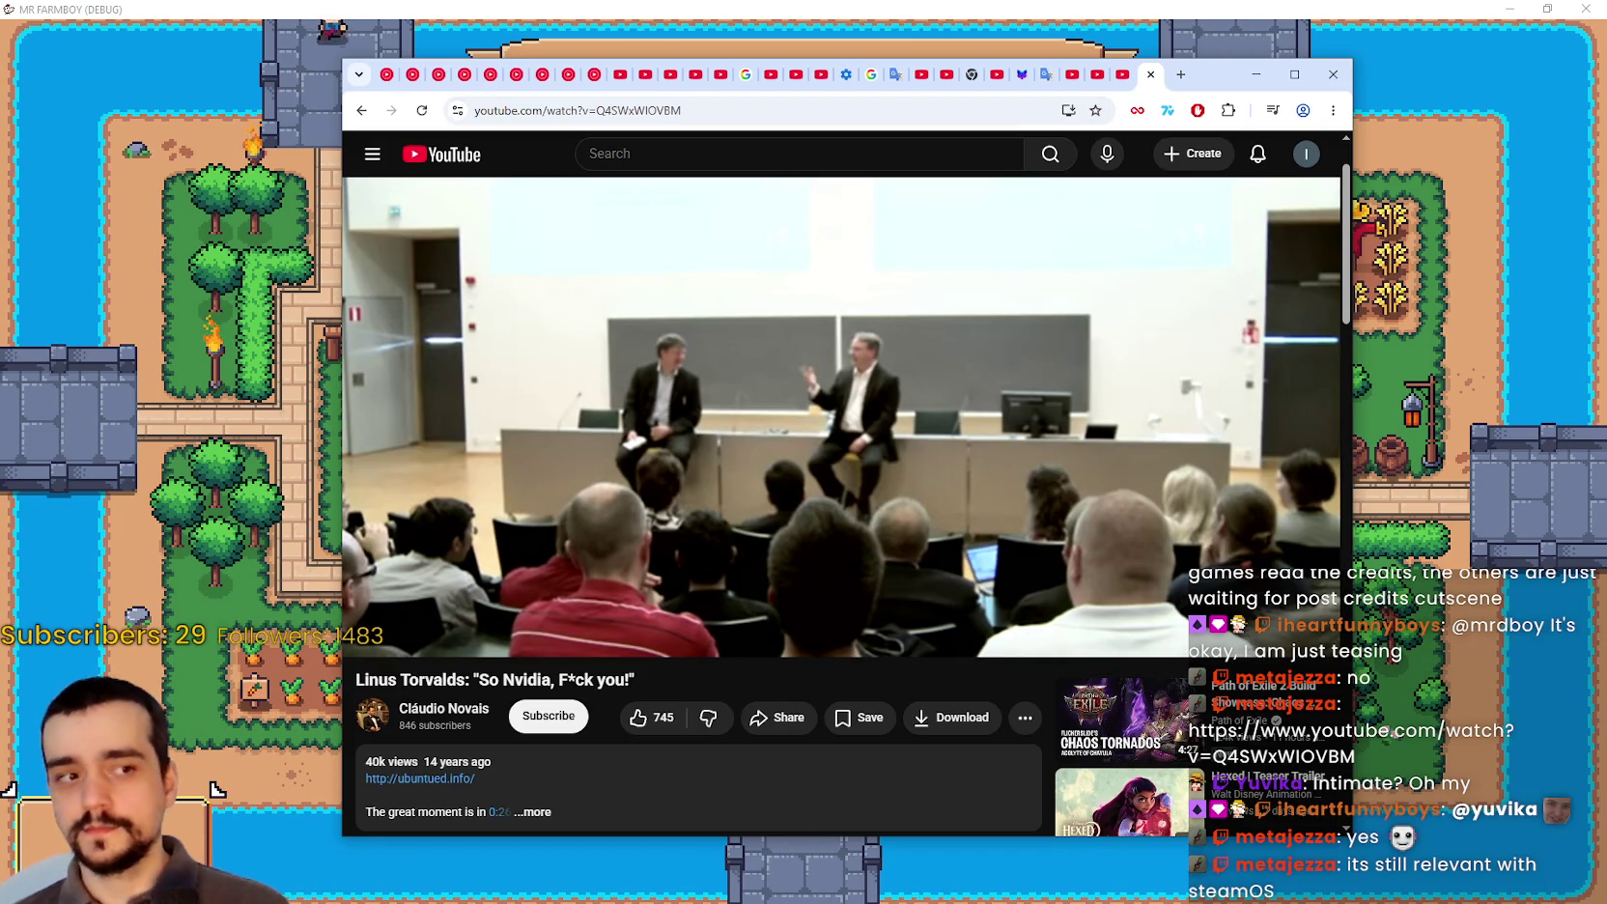
Step: Resume playback of the Linus Torvalds talk in the YouTube player
mouse_move(964, 323)
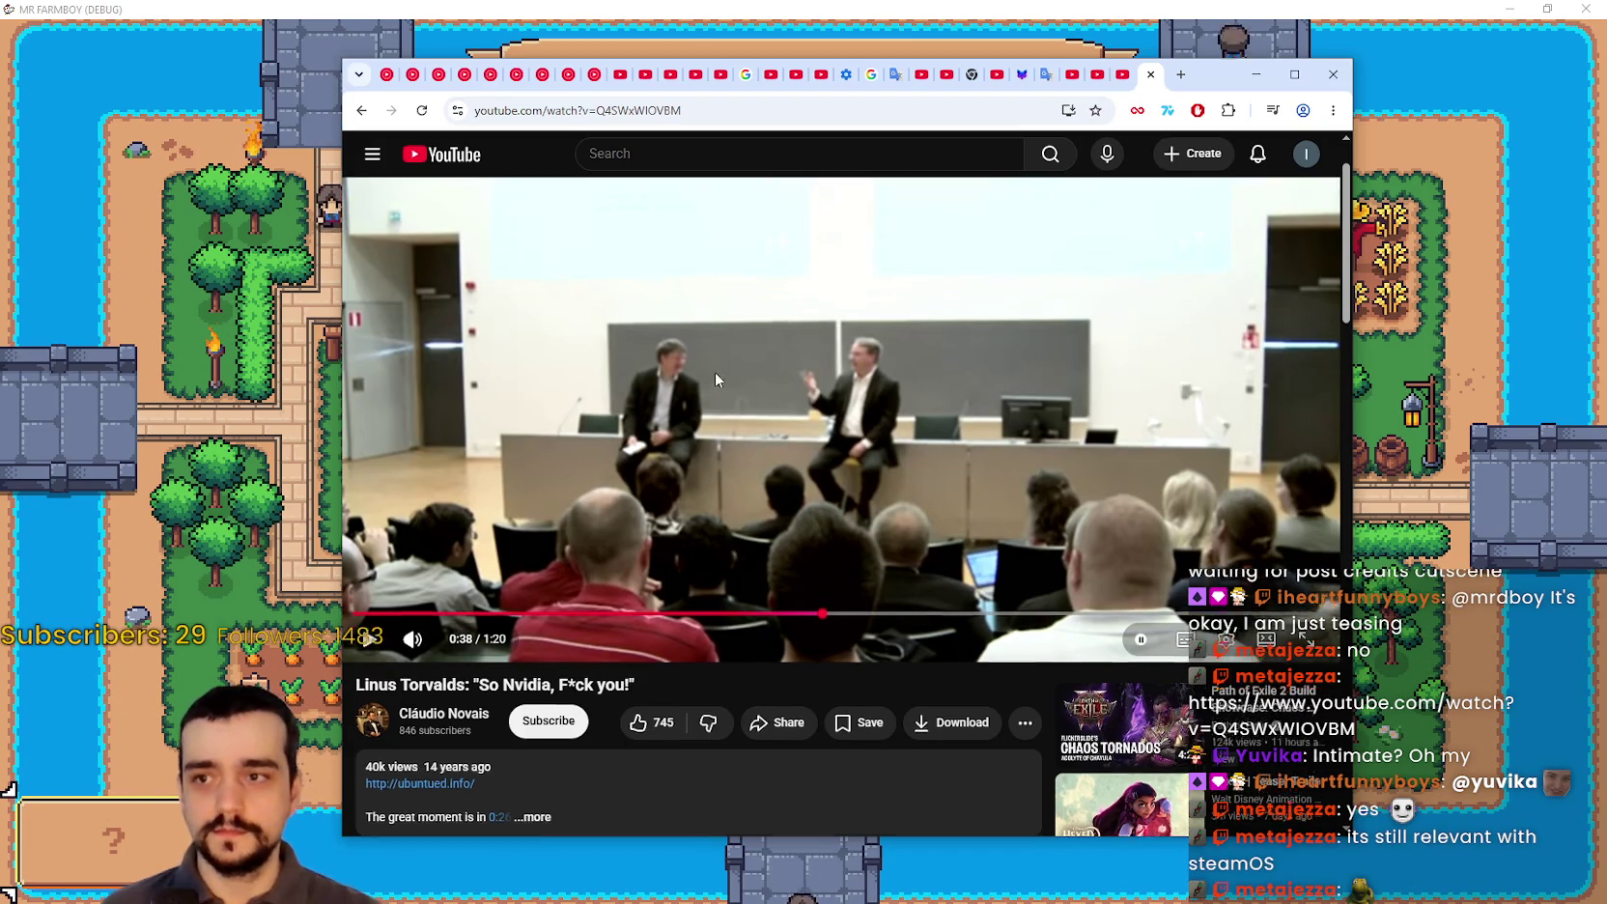
left_click(716, 374)
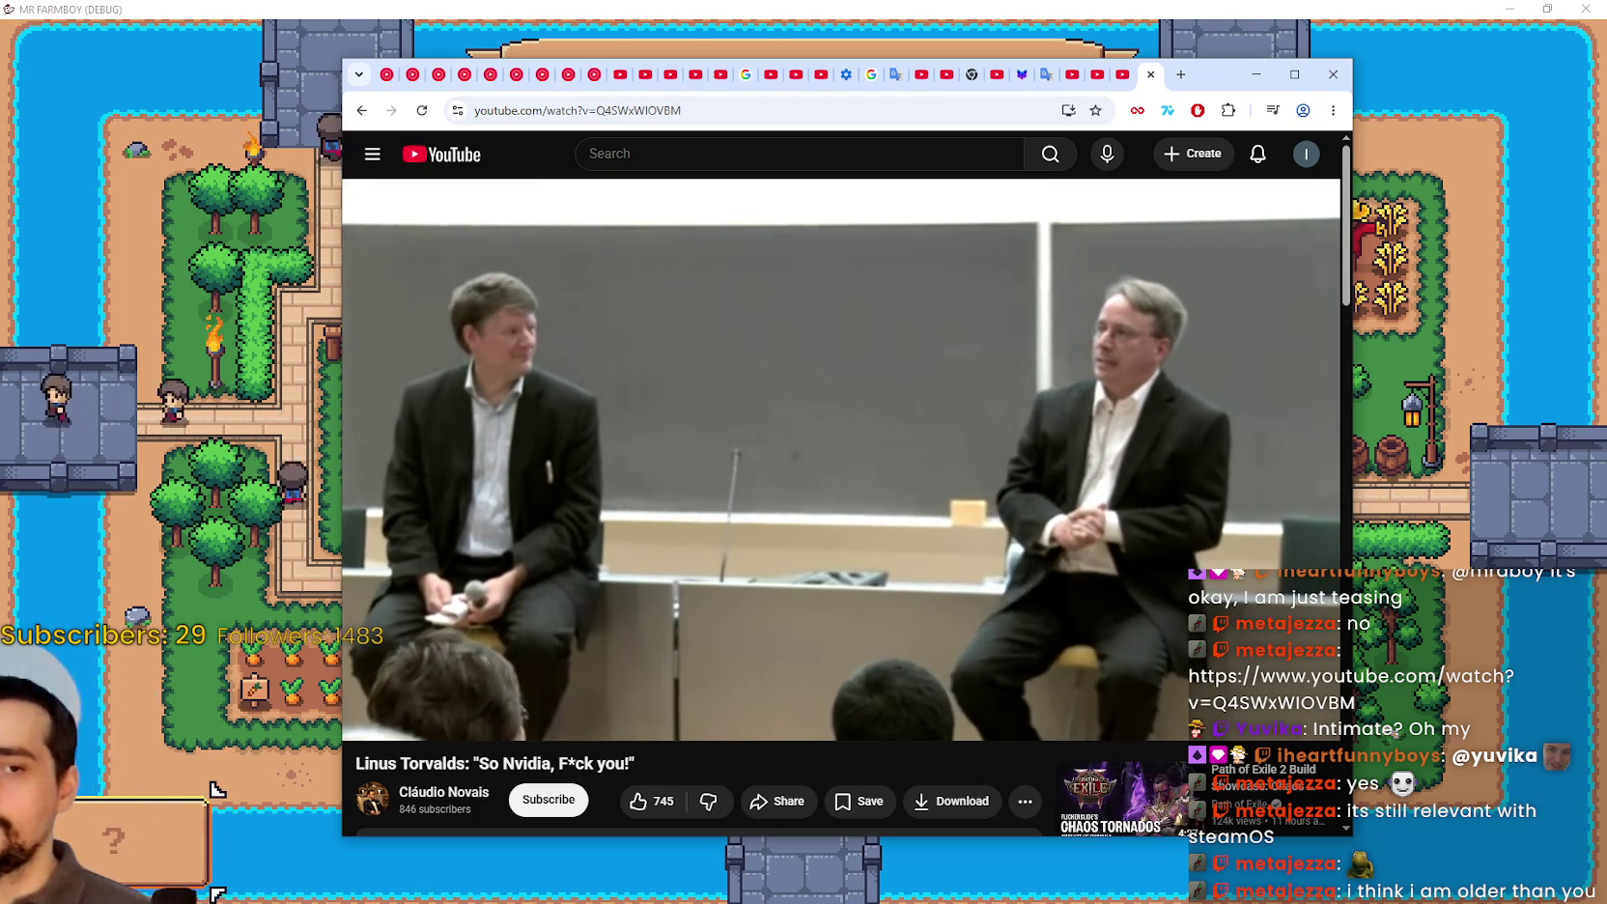
key("space")
Step: Close Chrome, browse Mr Farmboy's credits, view the four-save list, then stop the game with F8
left_click(1333, 75)
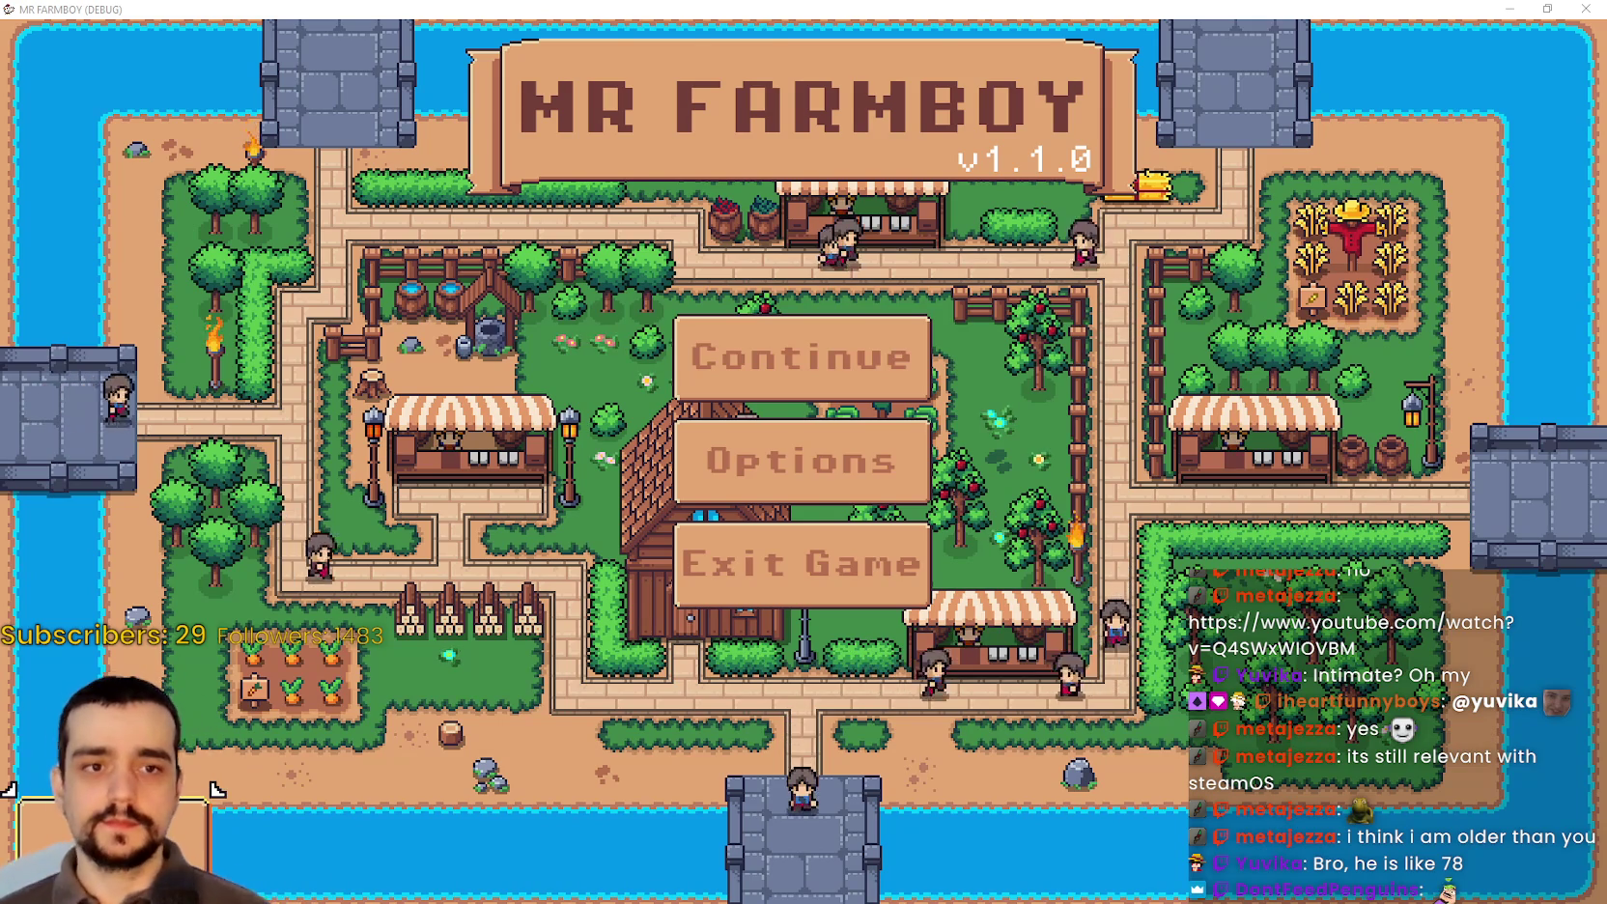
left_click(802, 563)
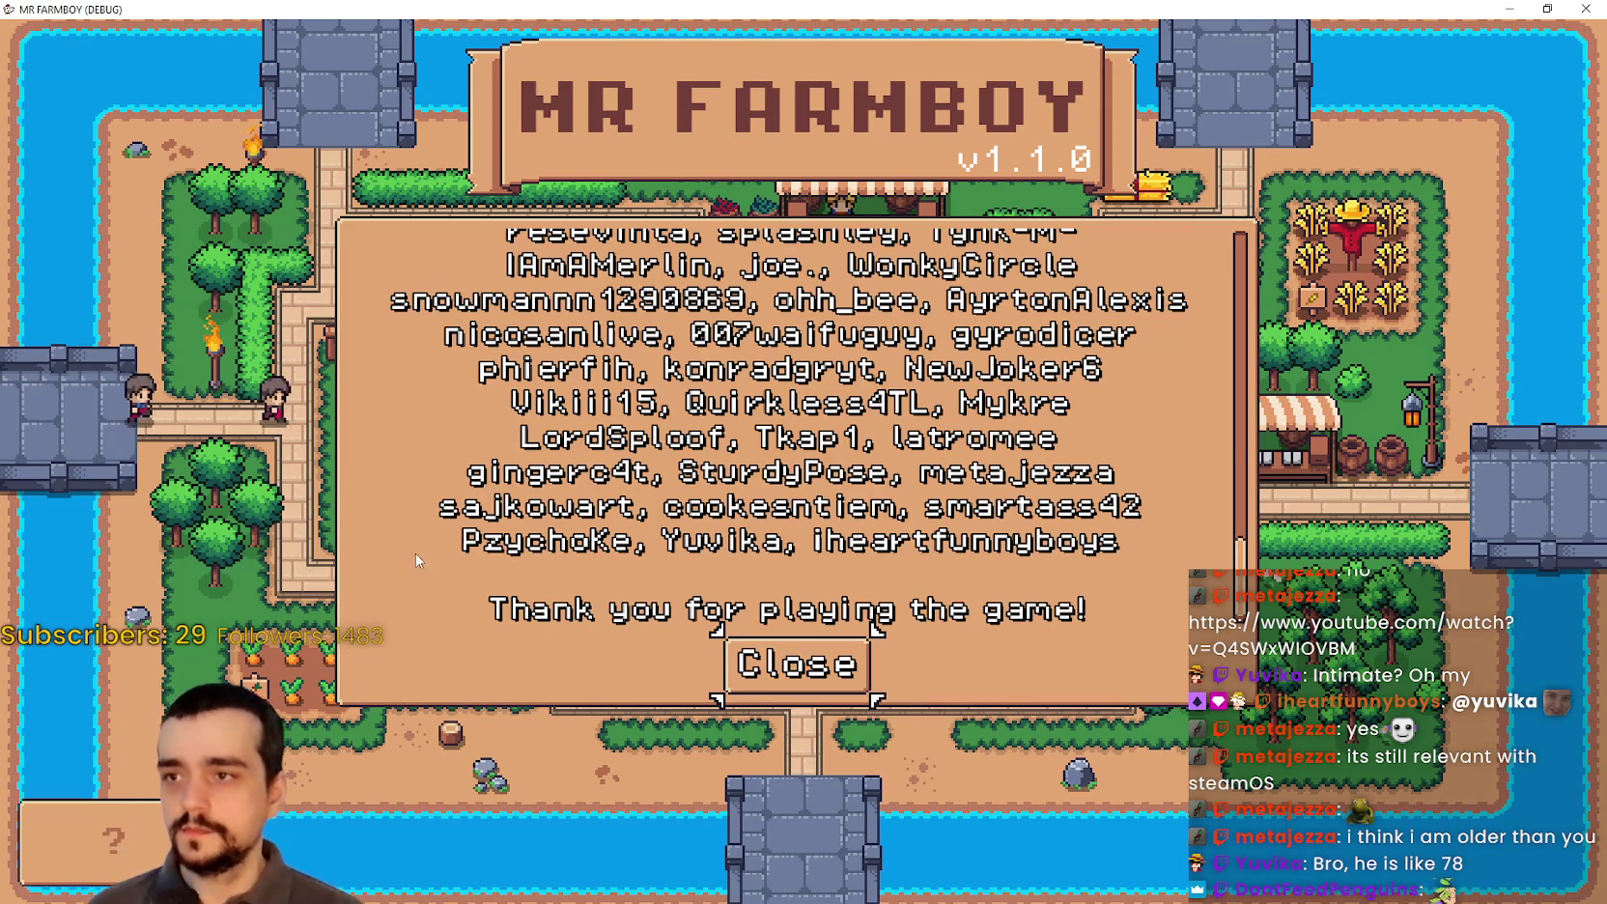
scroll(717, 443, "up", 5)
scroll(698, 461, "up", 10)
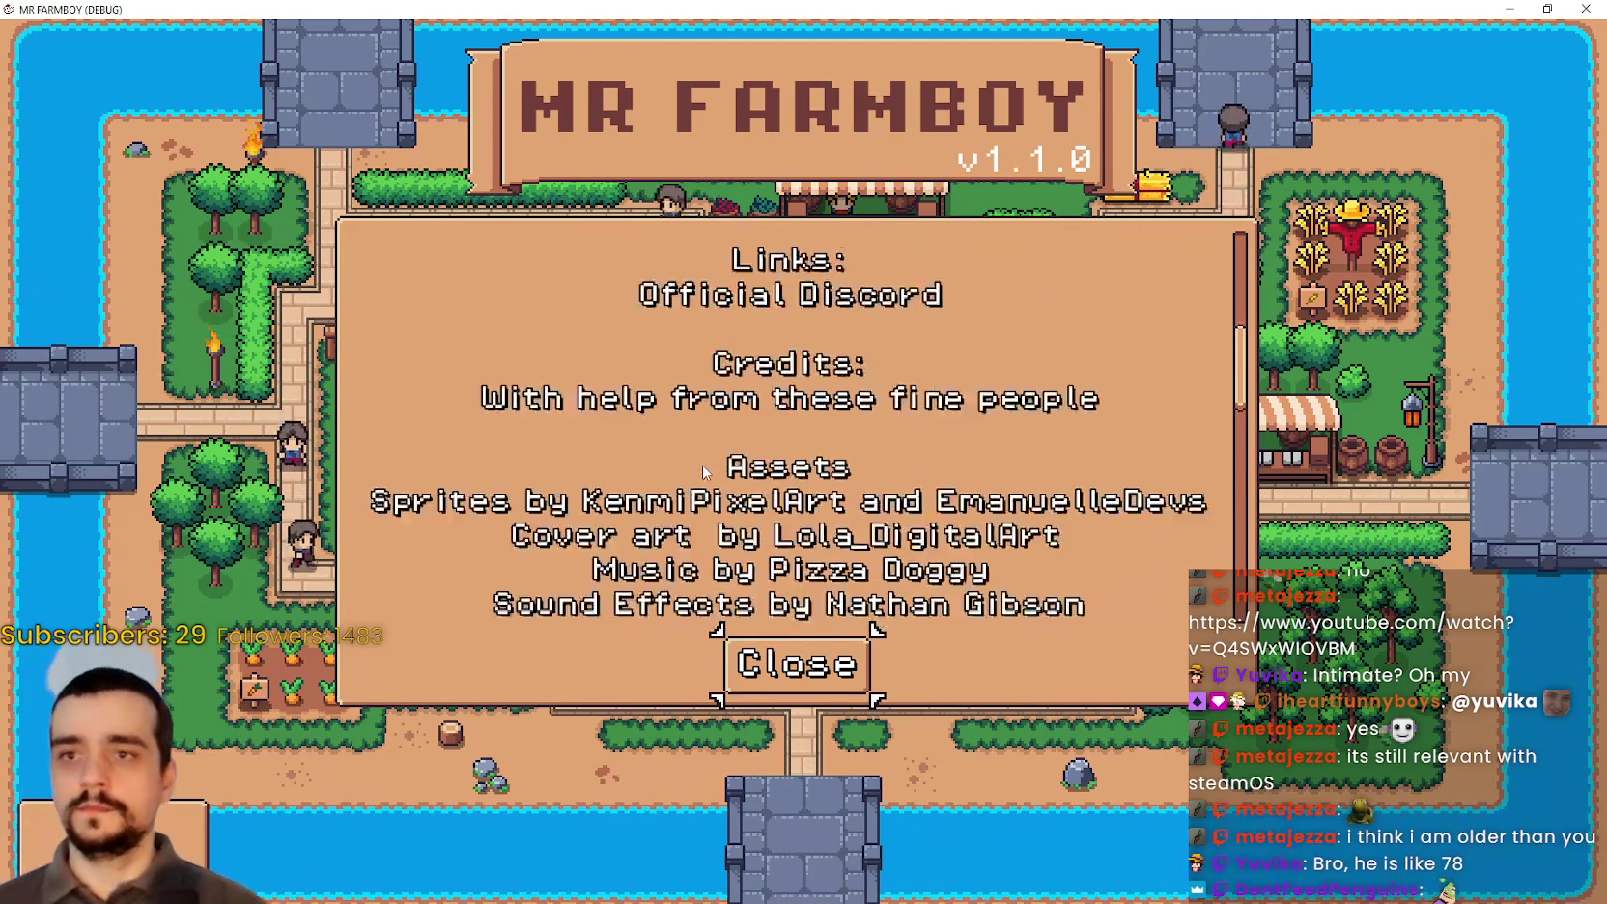
left_click(797, 664)
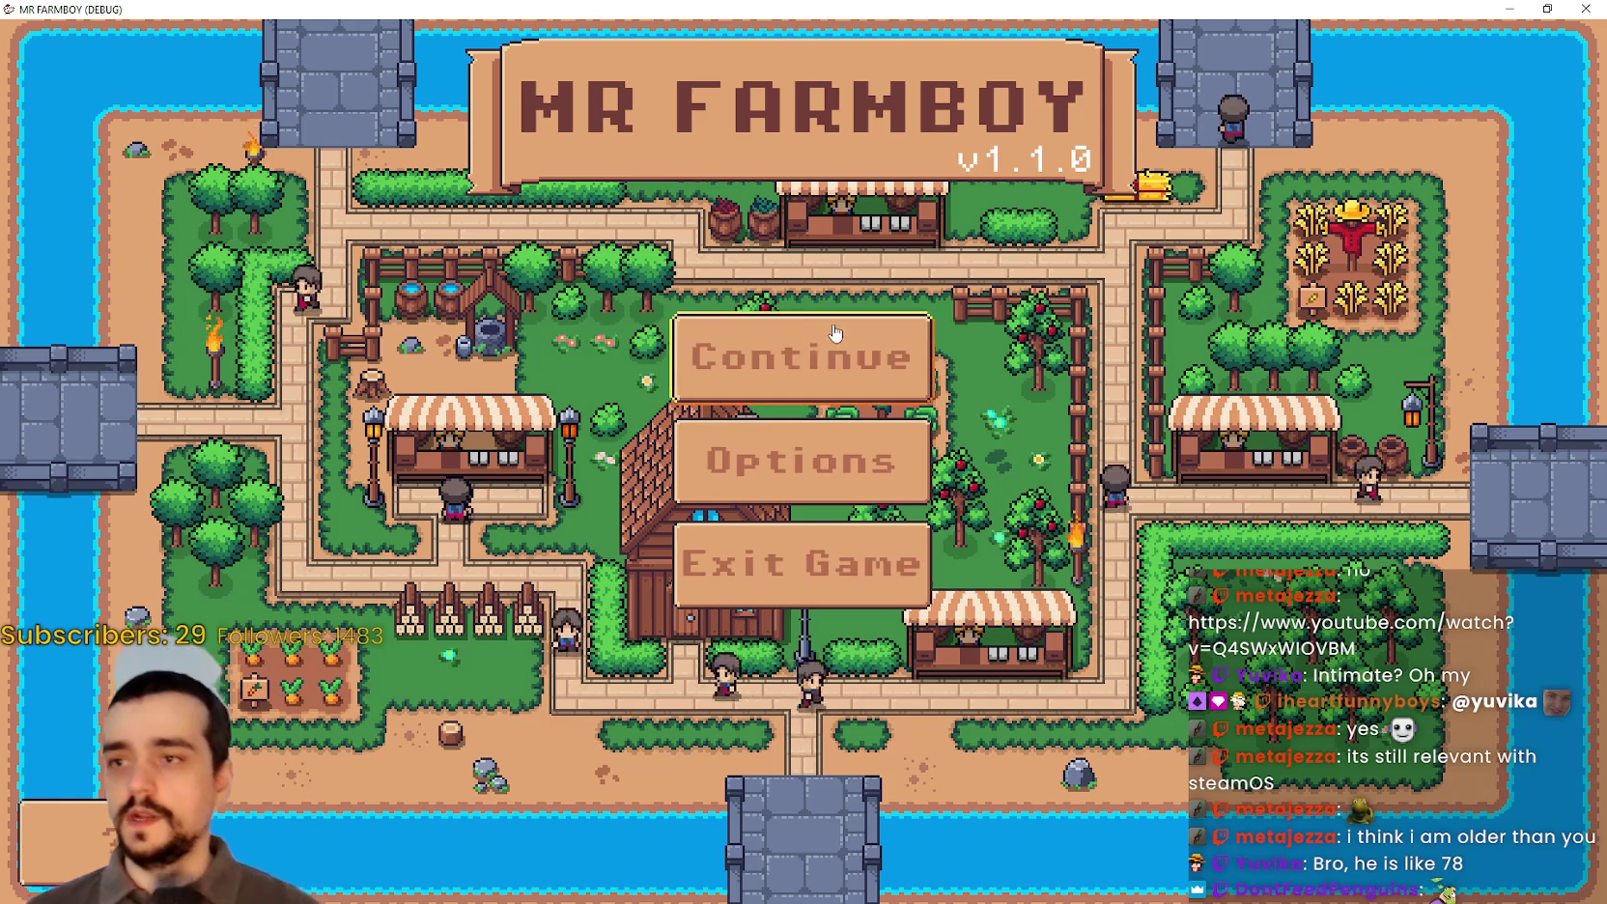
left_click(805, 357)
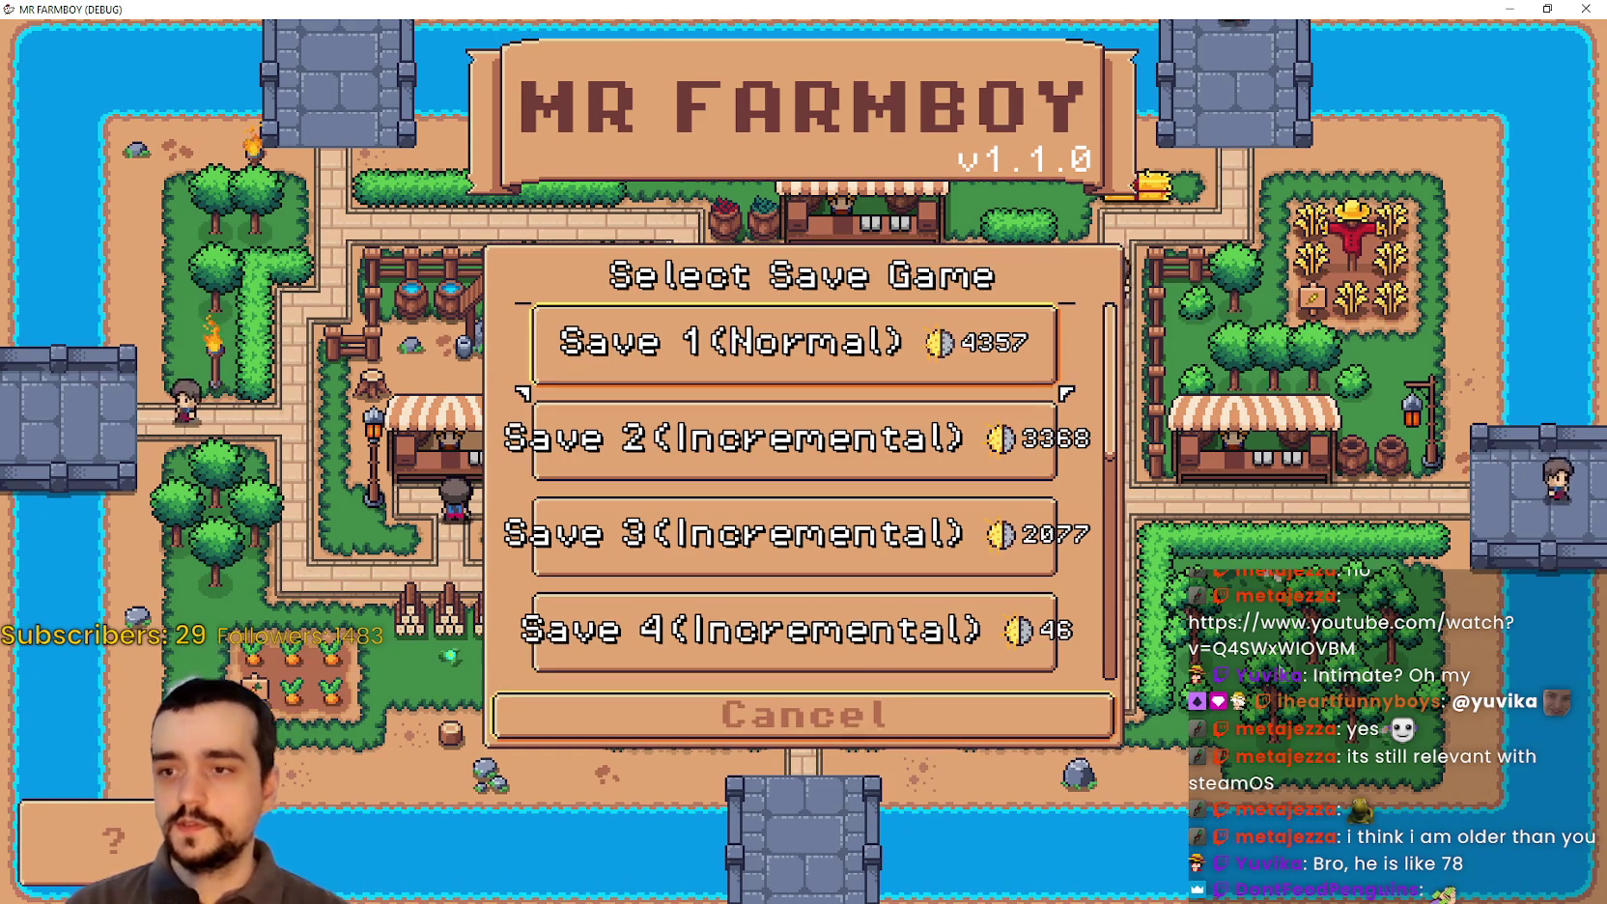
key("F8")
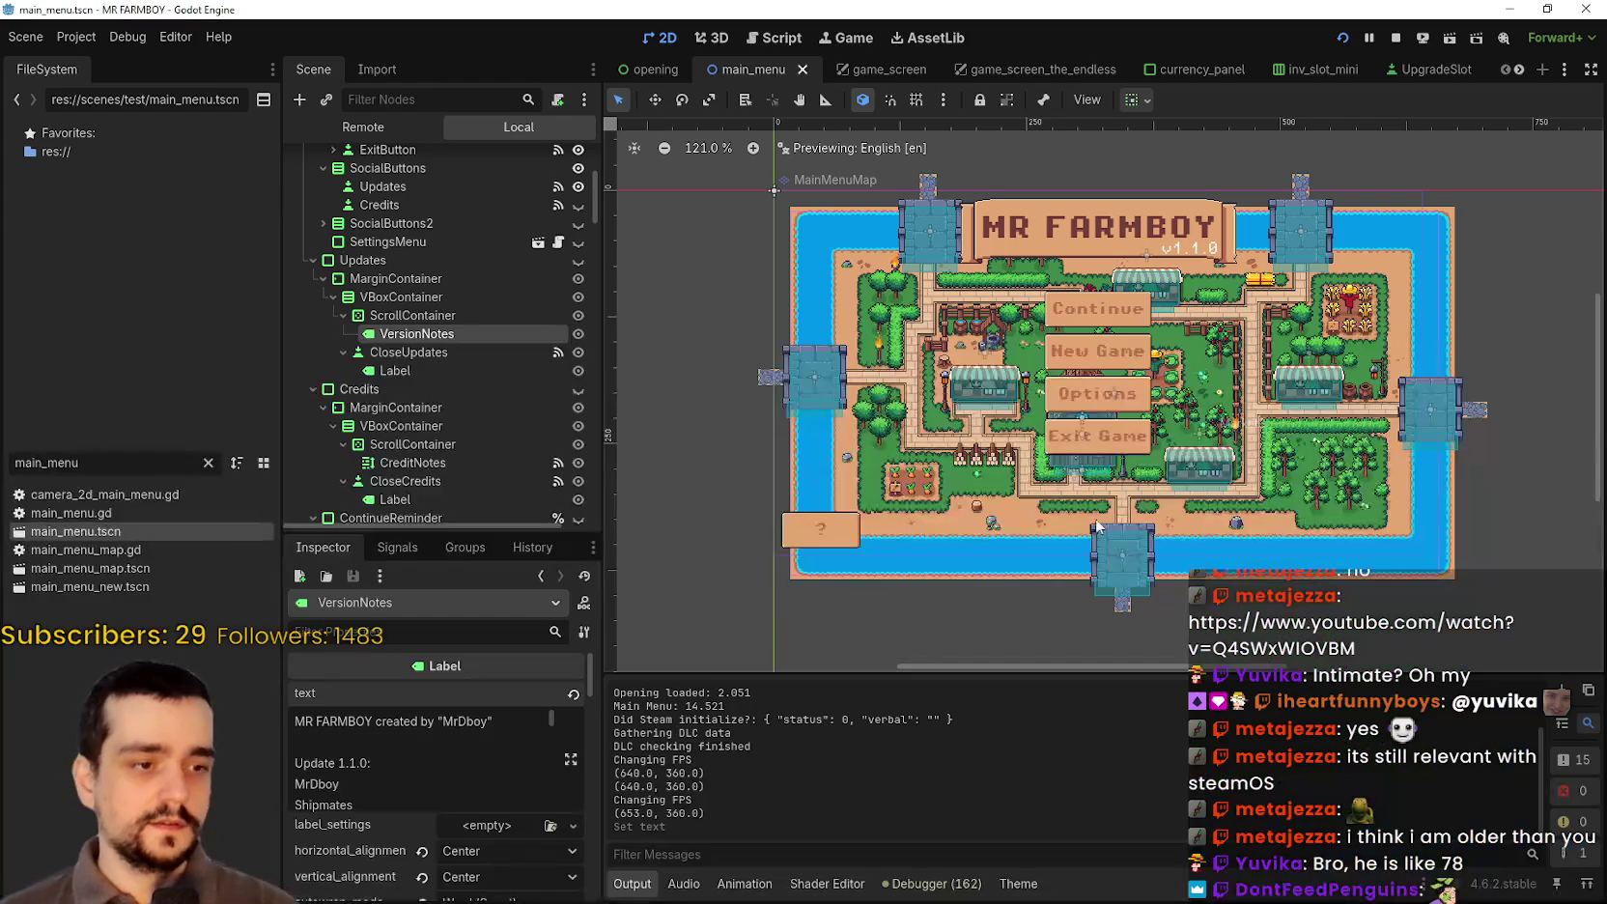
scroll(454, 440, "down", 10)
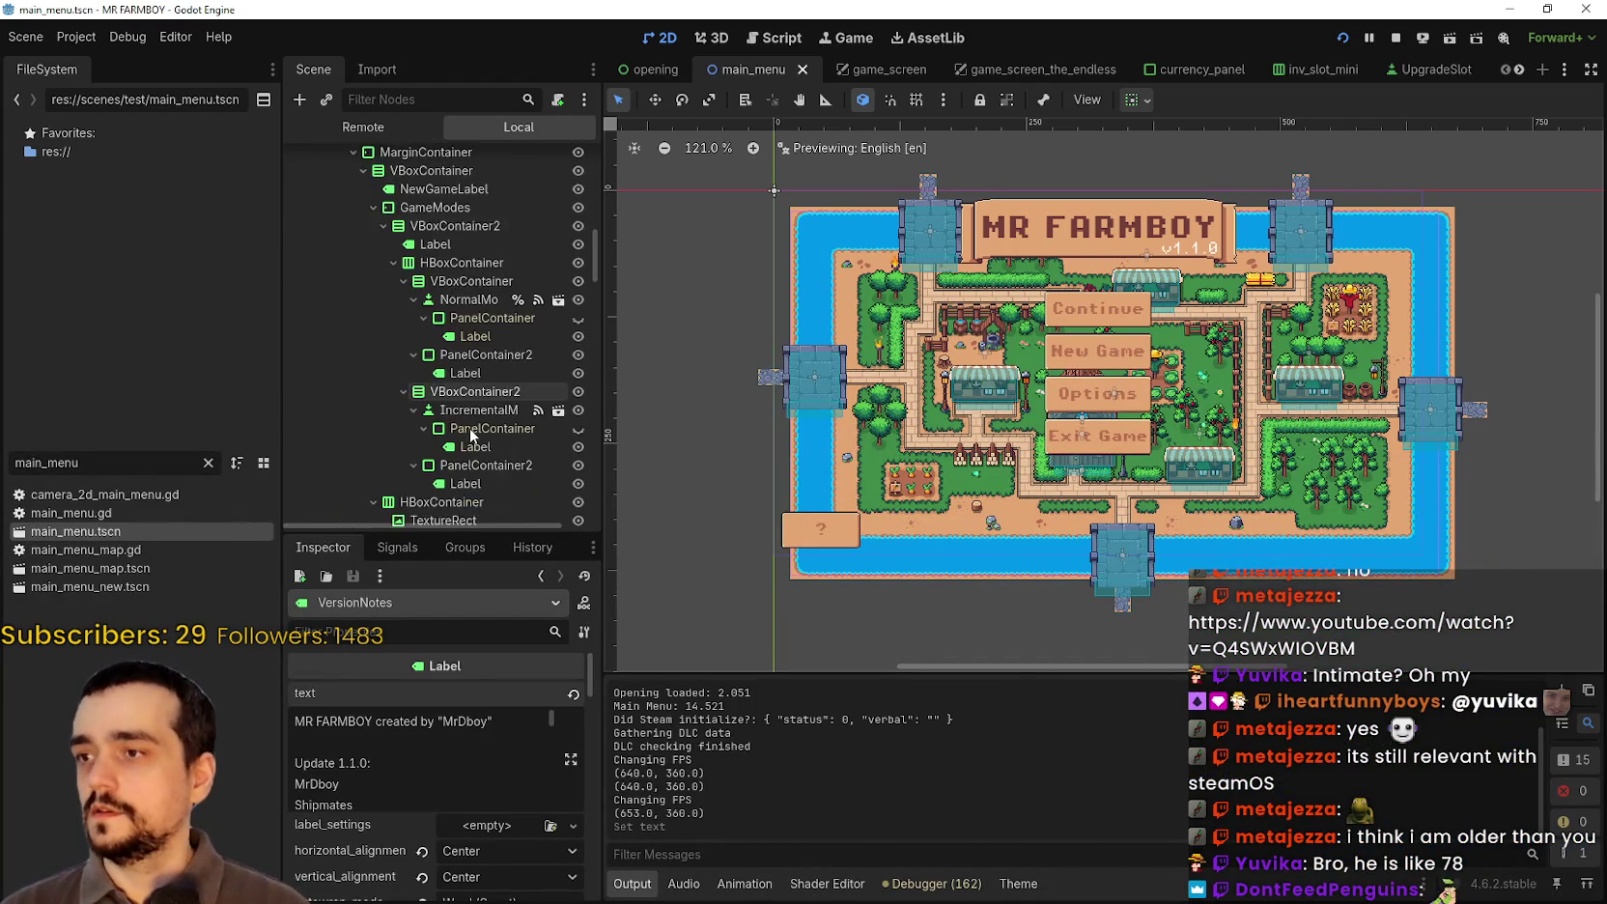
left_click(441, 279)
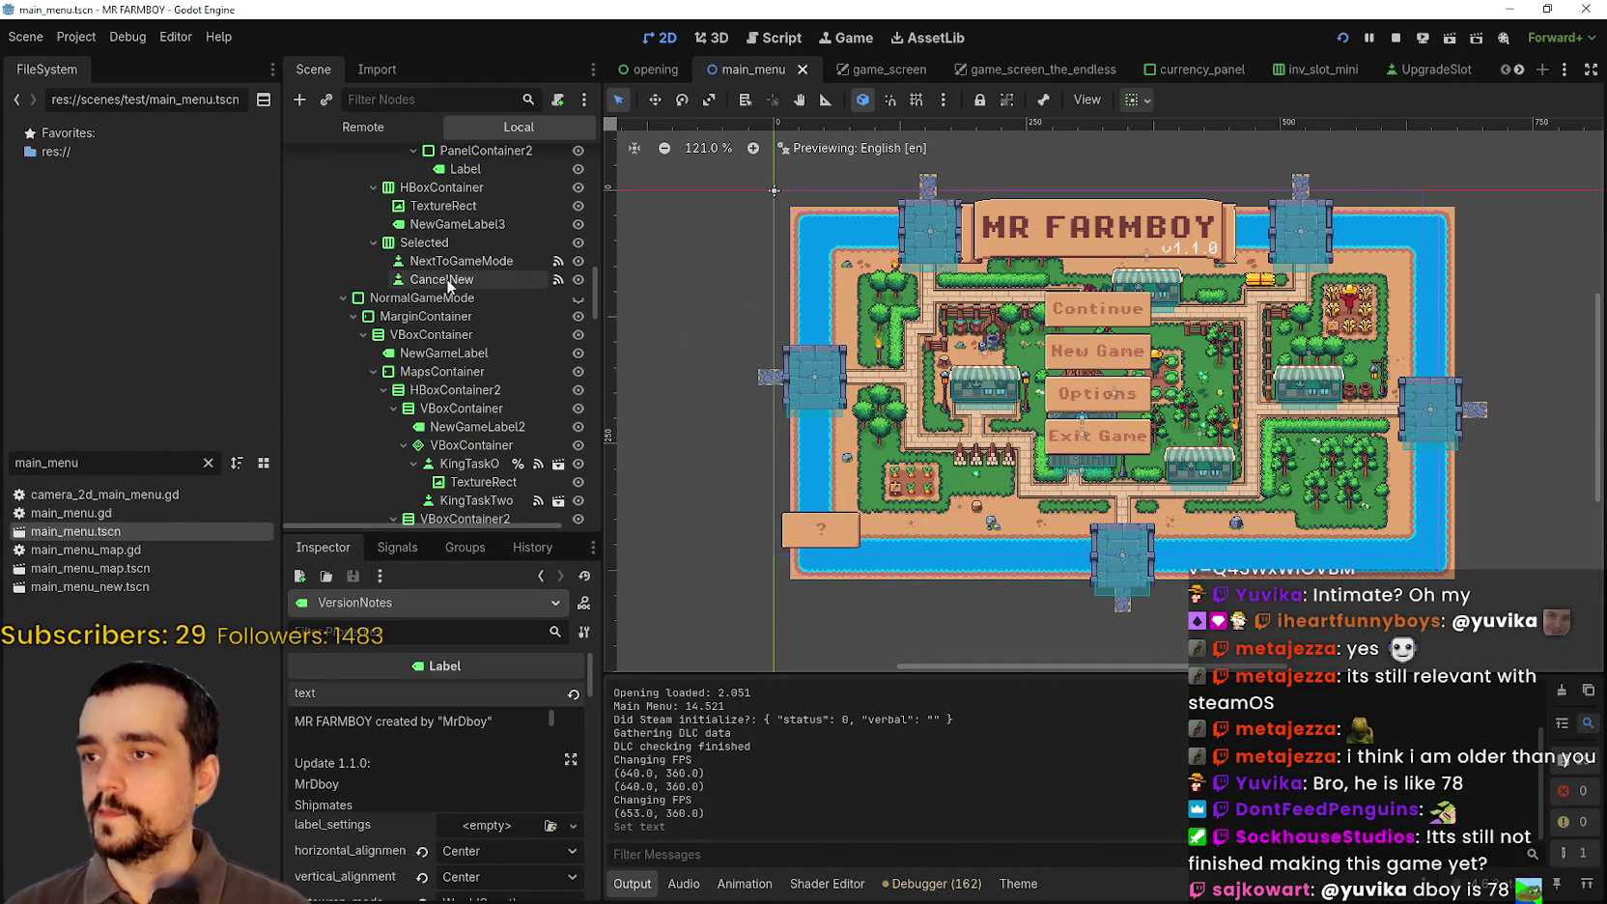
scroll(357, 838, "down", 5)
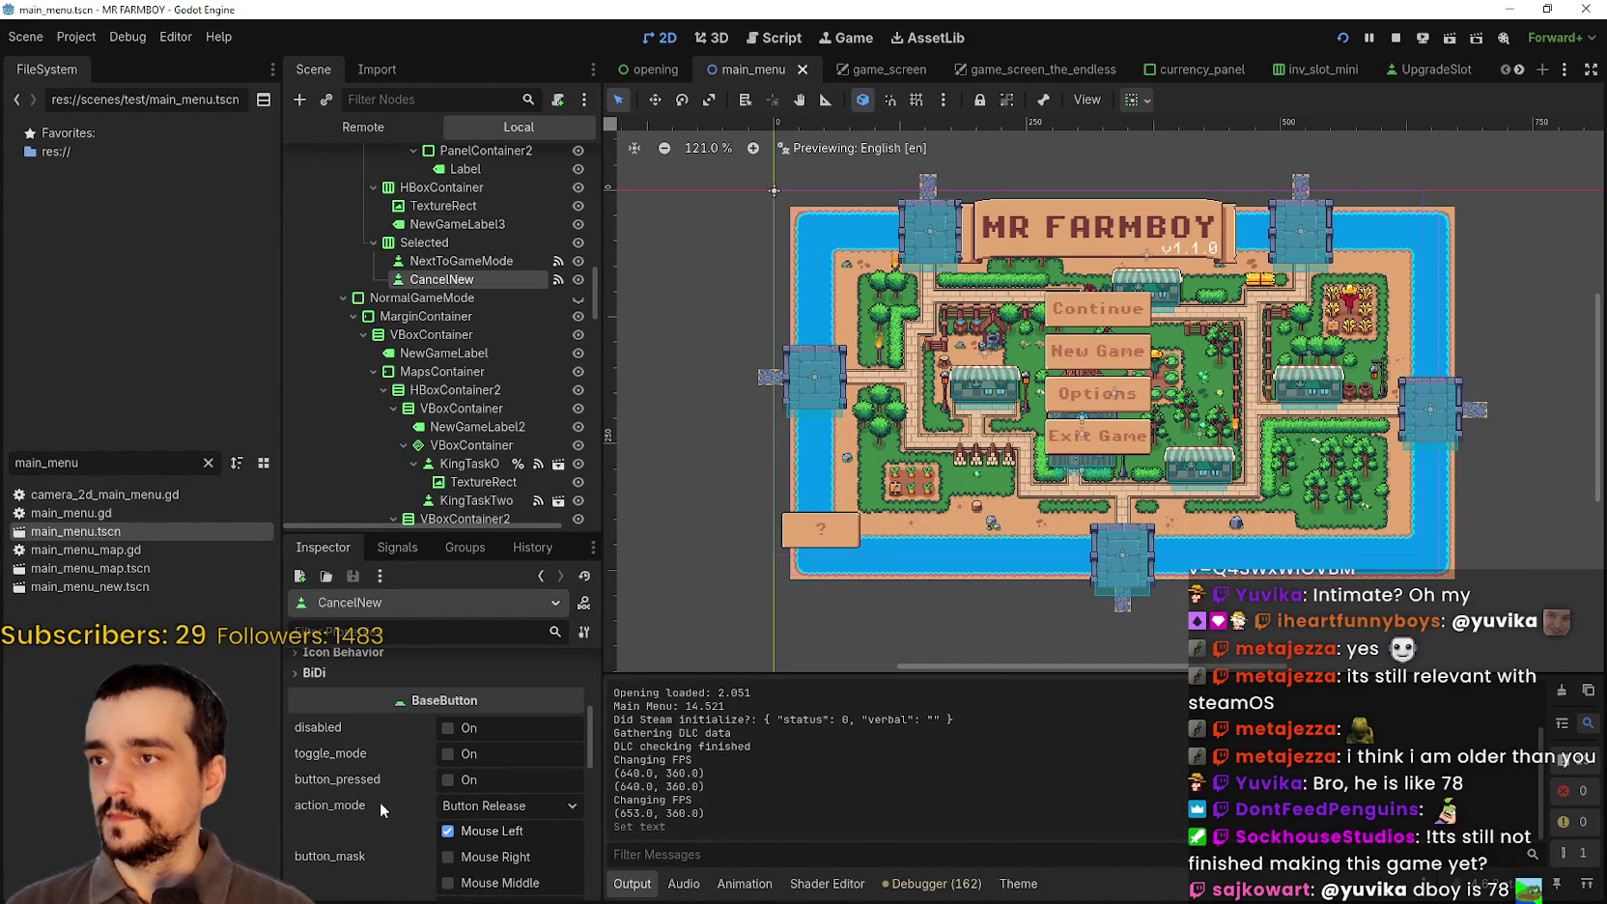
scroll(418, 751, "up", 1)
scroll(512, 326, "up", 5)
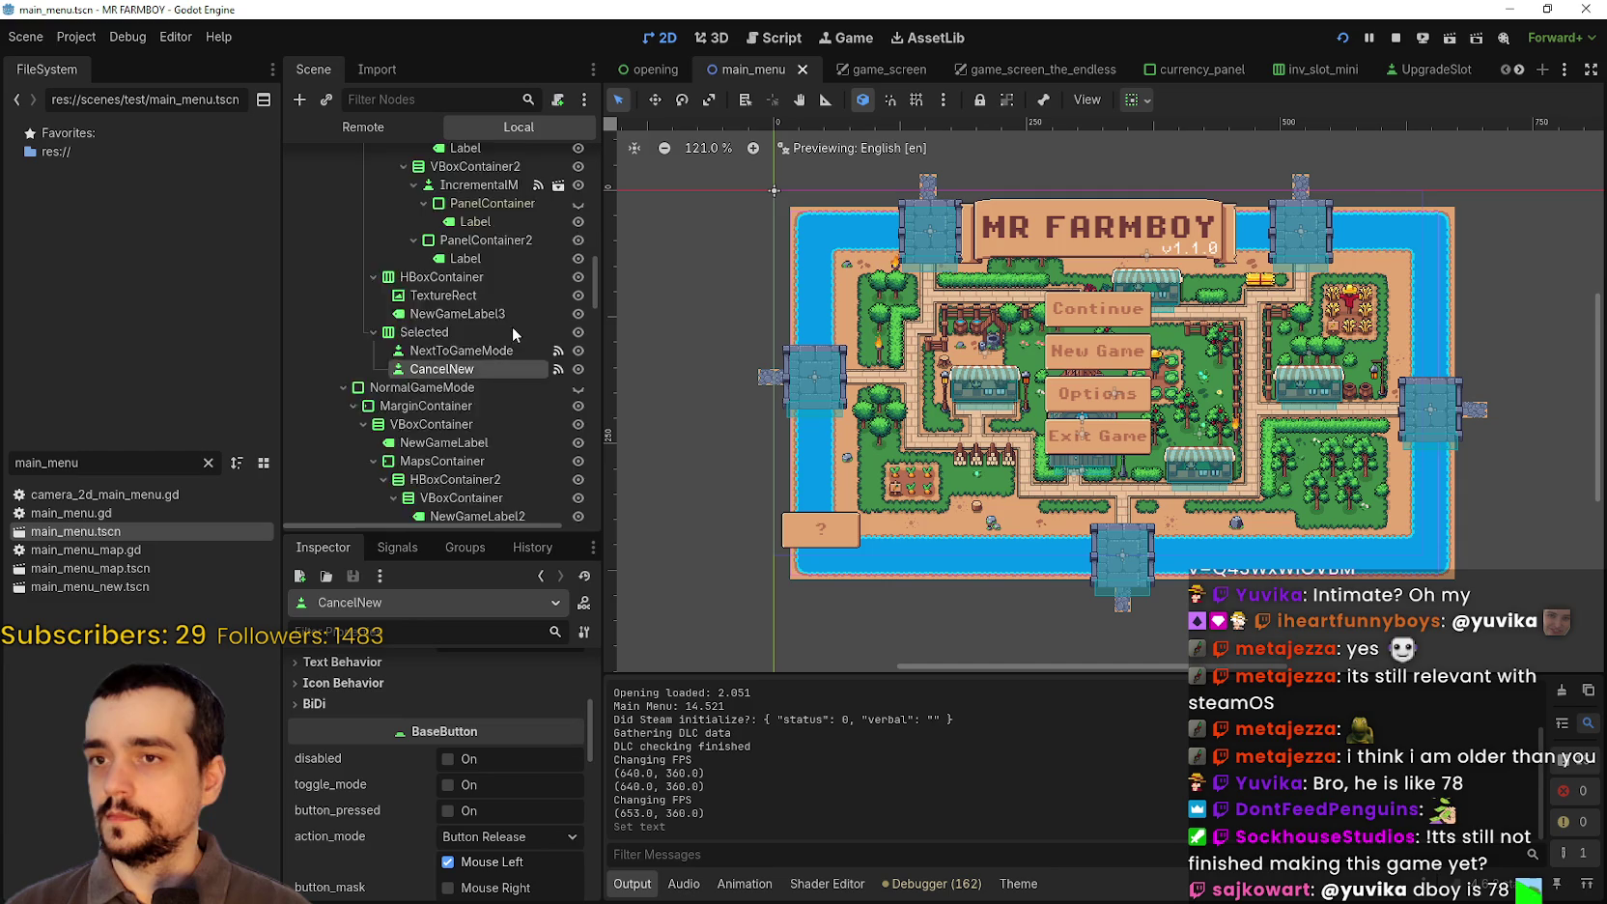
scroll(518, 329, "up", 5)
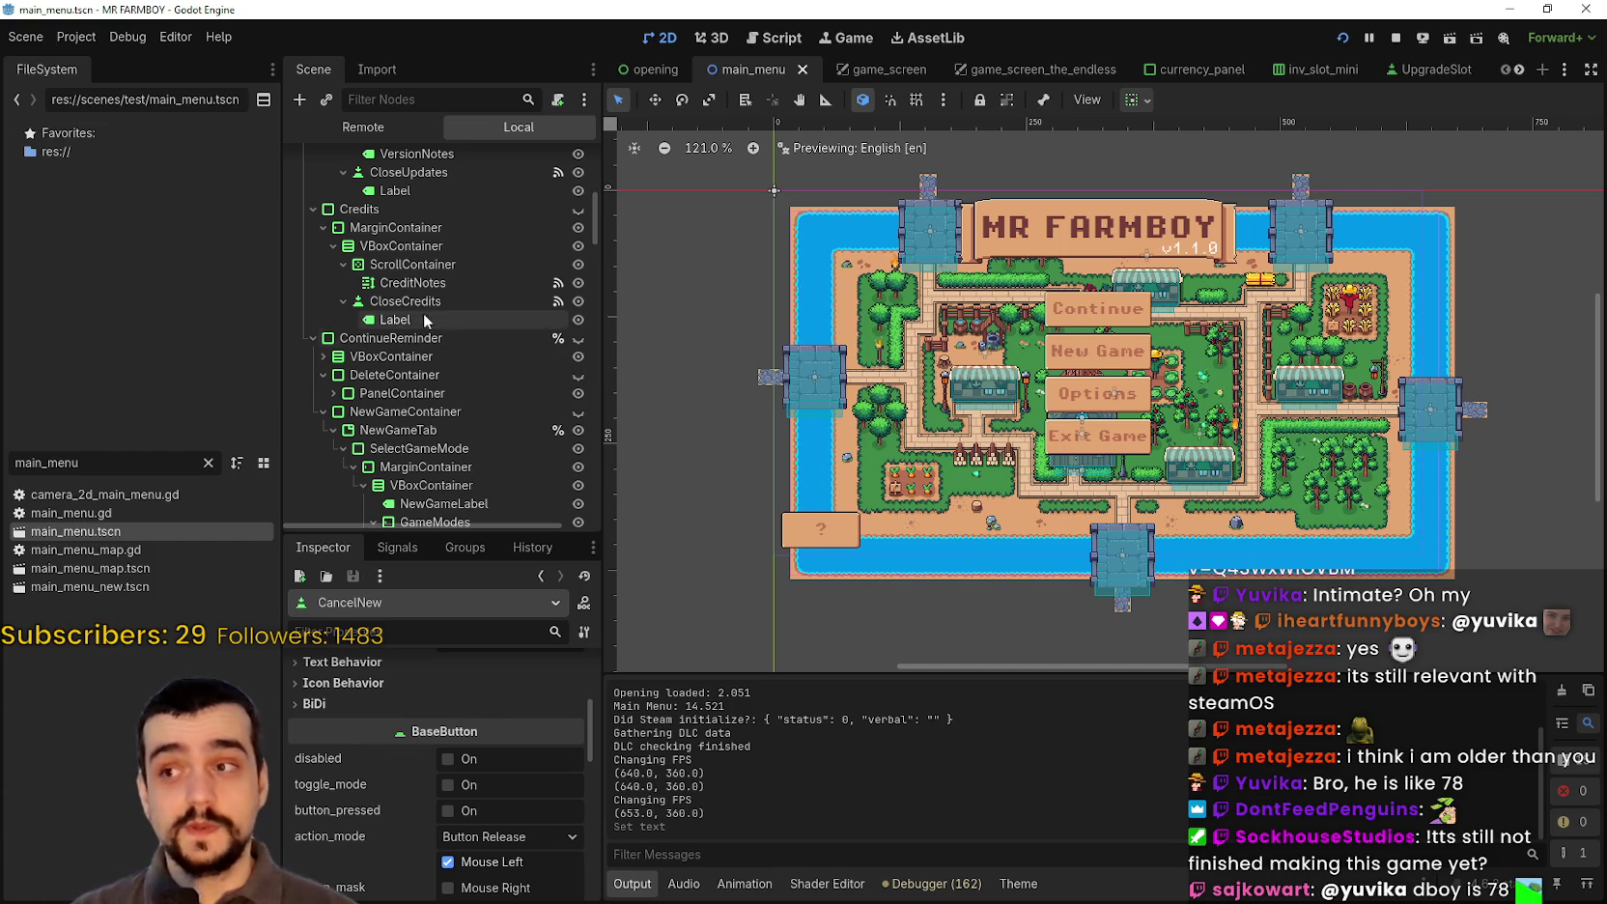
Step: Make the ContinueReminder save panel visible in the main menu preview
left_click(578, 338)
scroll(1027, 352, "up", 2)
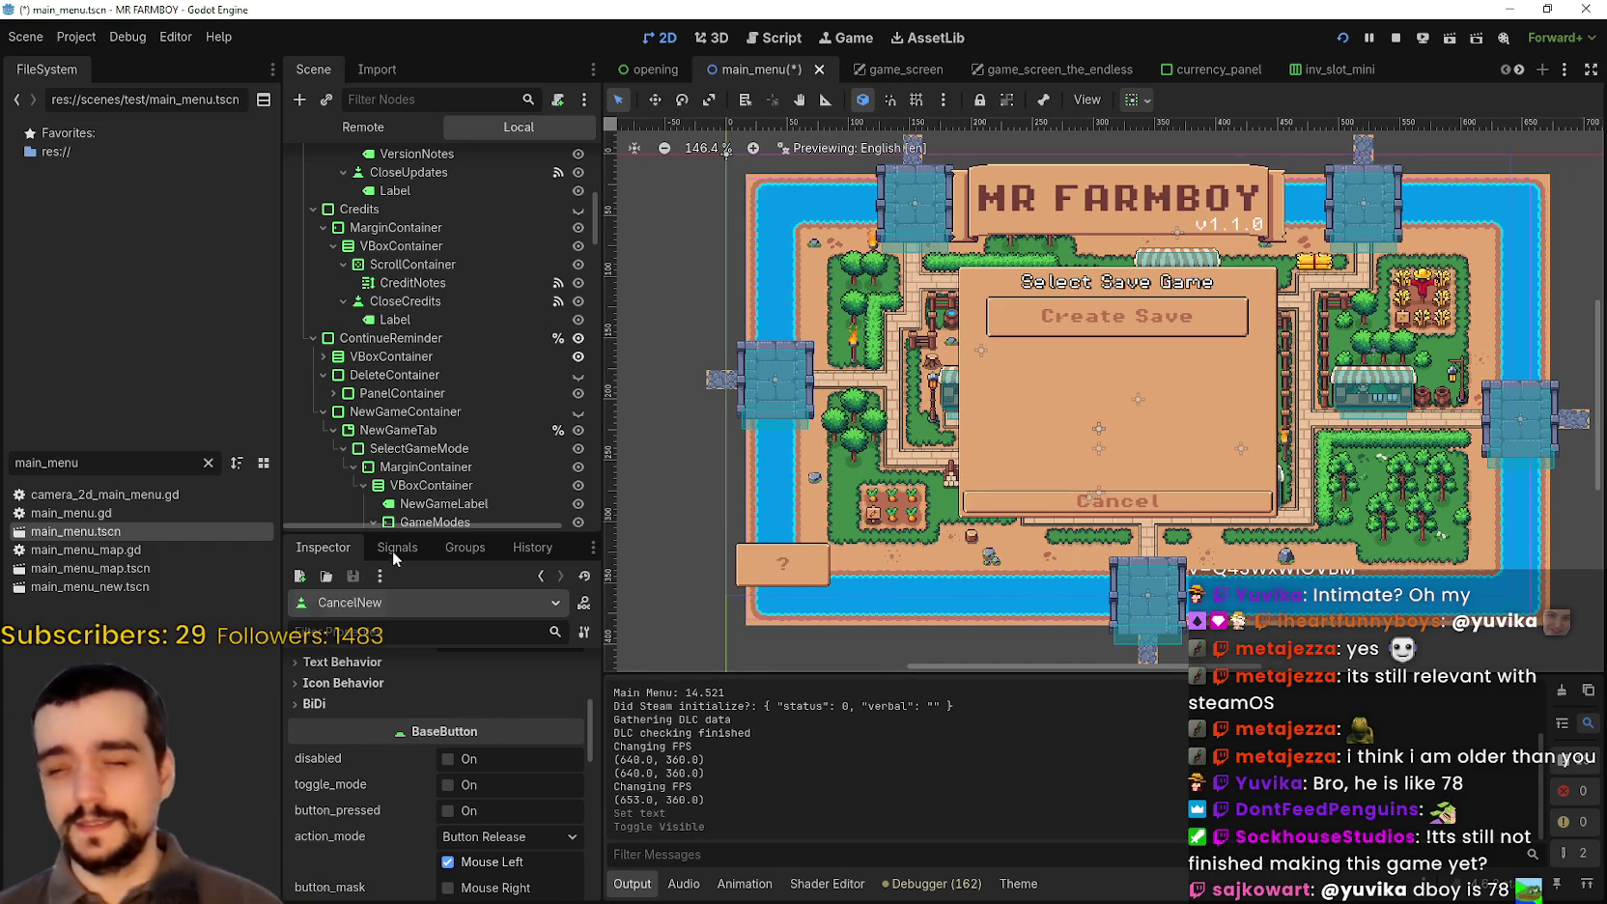
scroll(486, 442, "down", 10)
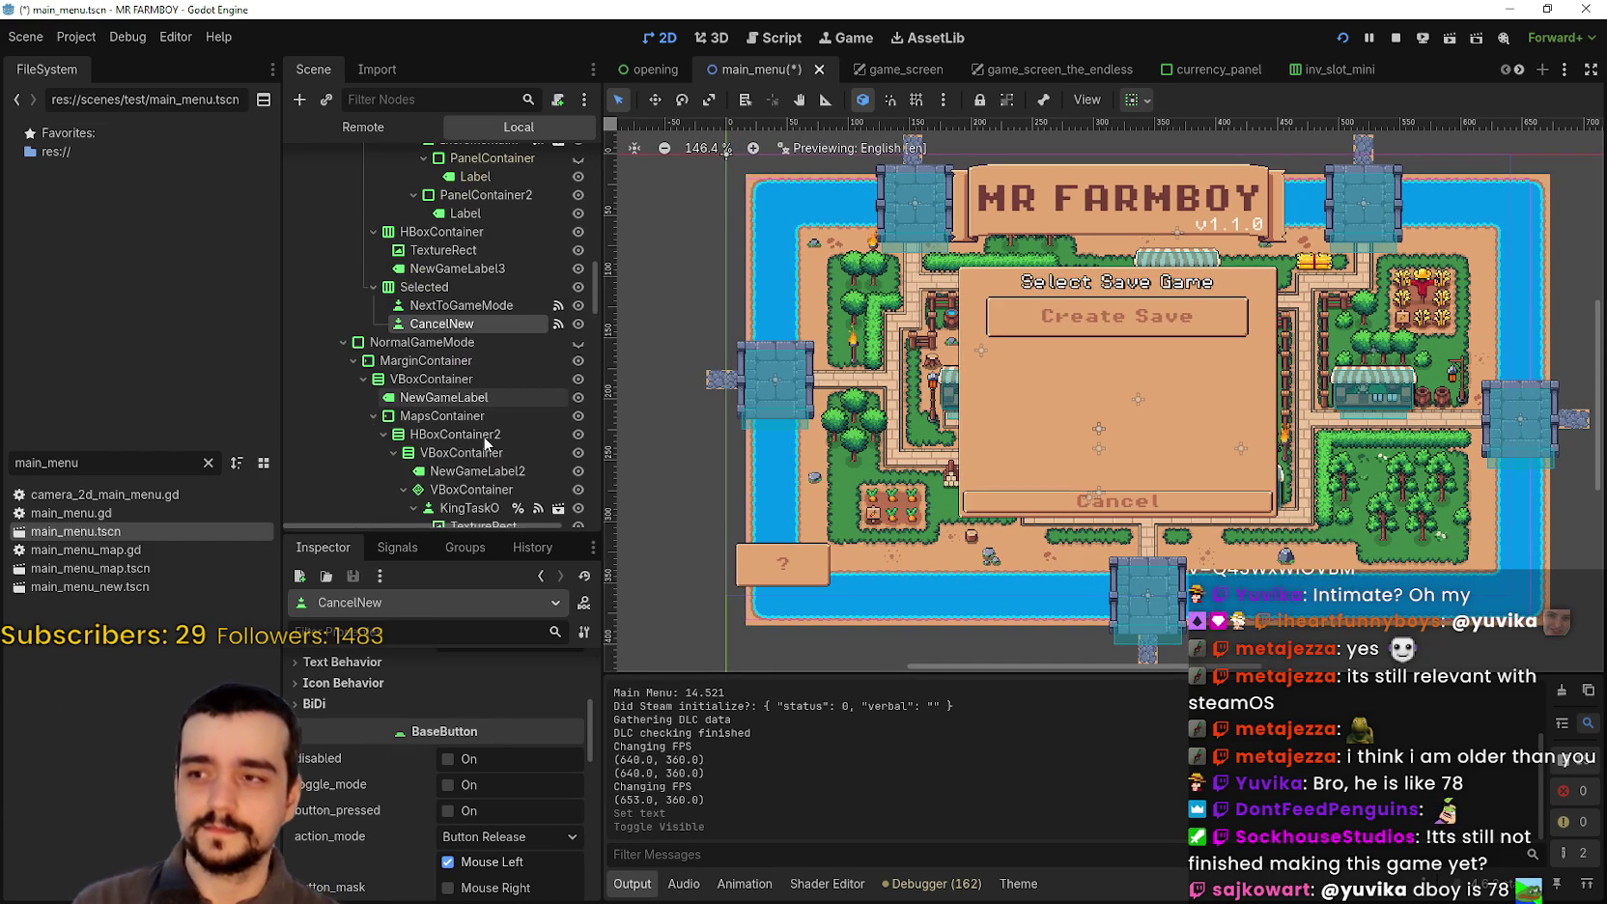
scroll(421, 840, "down", 4)
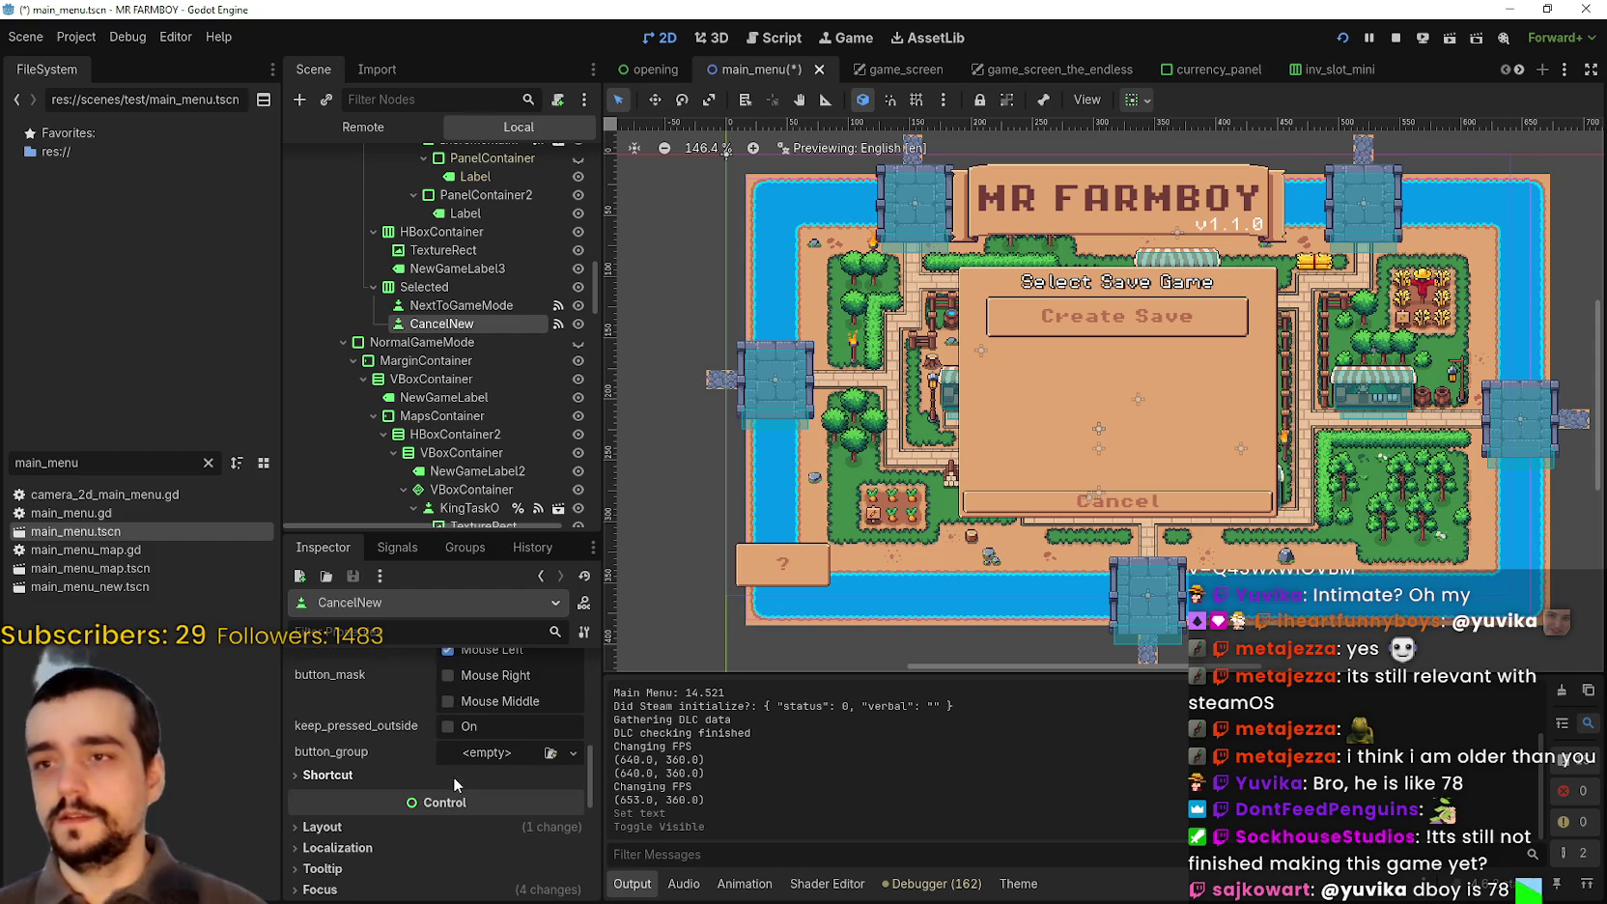
Step: Select the CancelNew button and expand the save panel's slot entries in the Scene tree
left_click(471, 305)
left_click(475, 324)
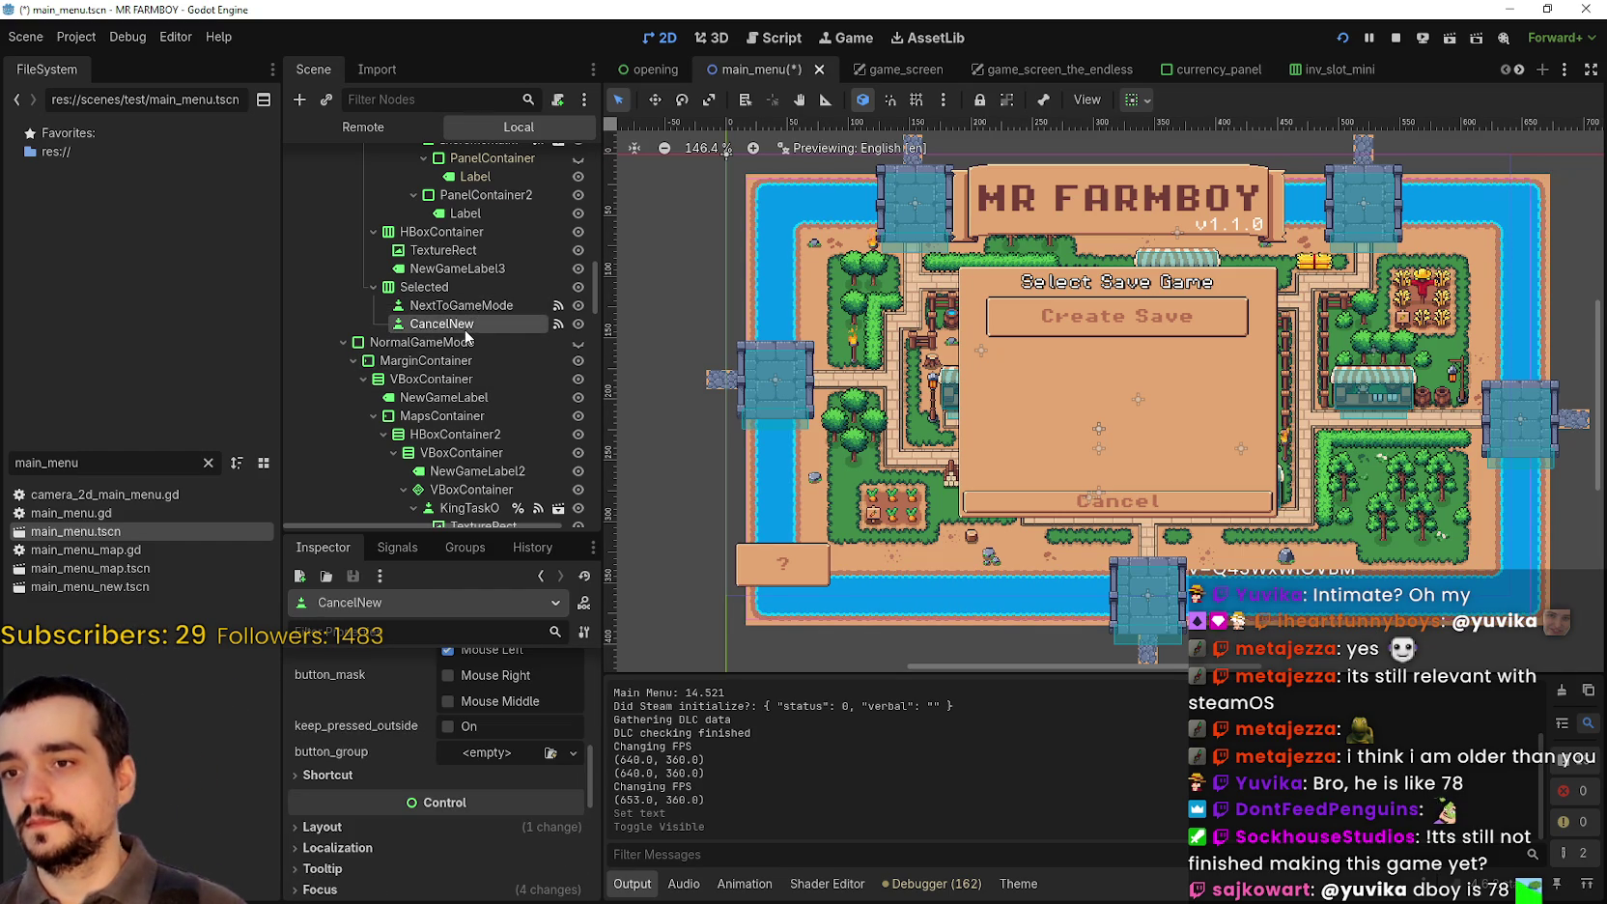
scroll(560, 800, "up", 8)
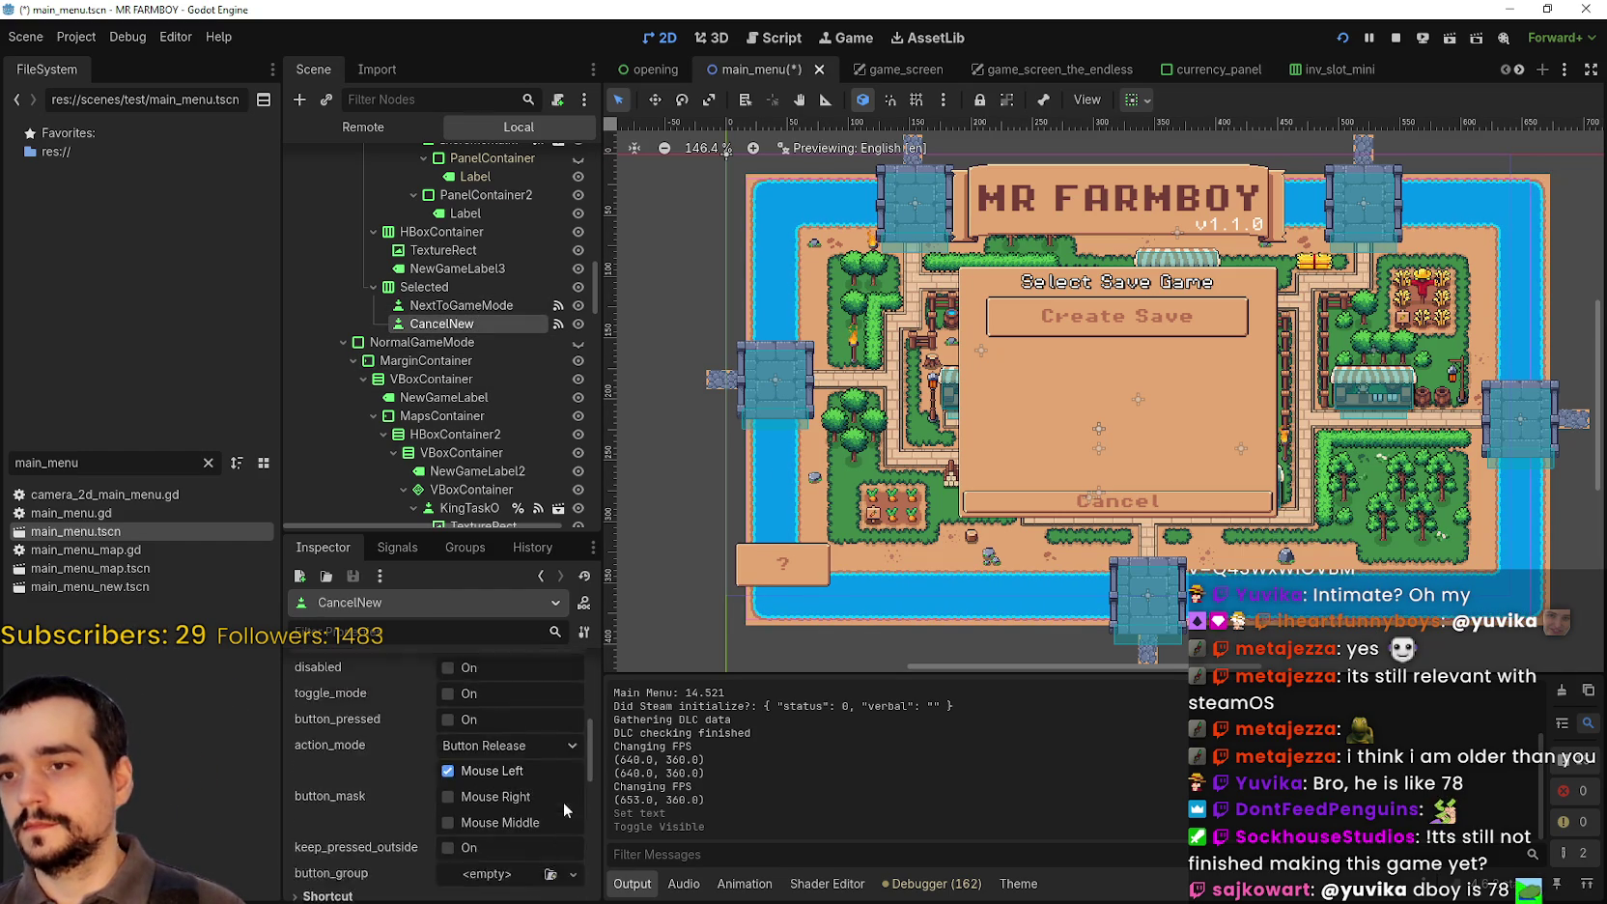
scroll(544, 786, "up", 2)
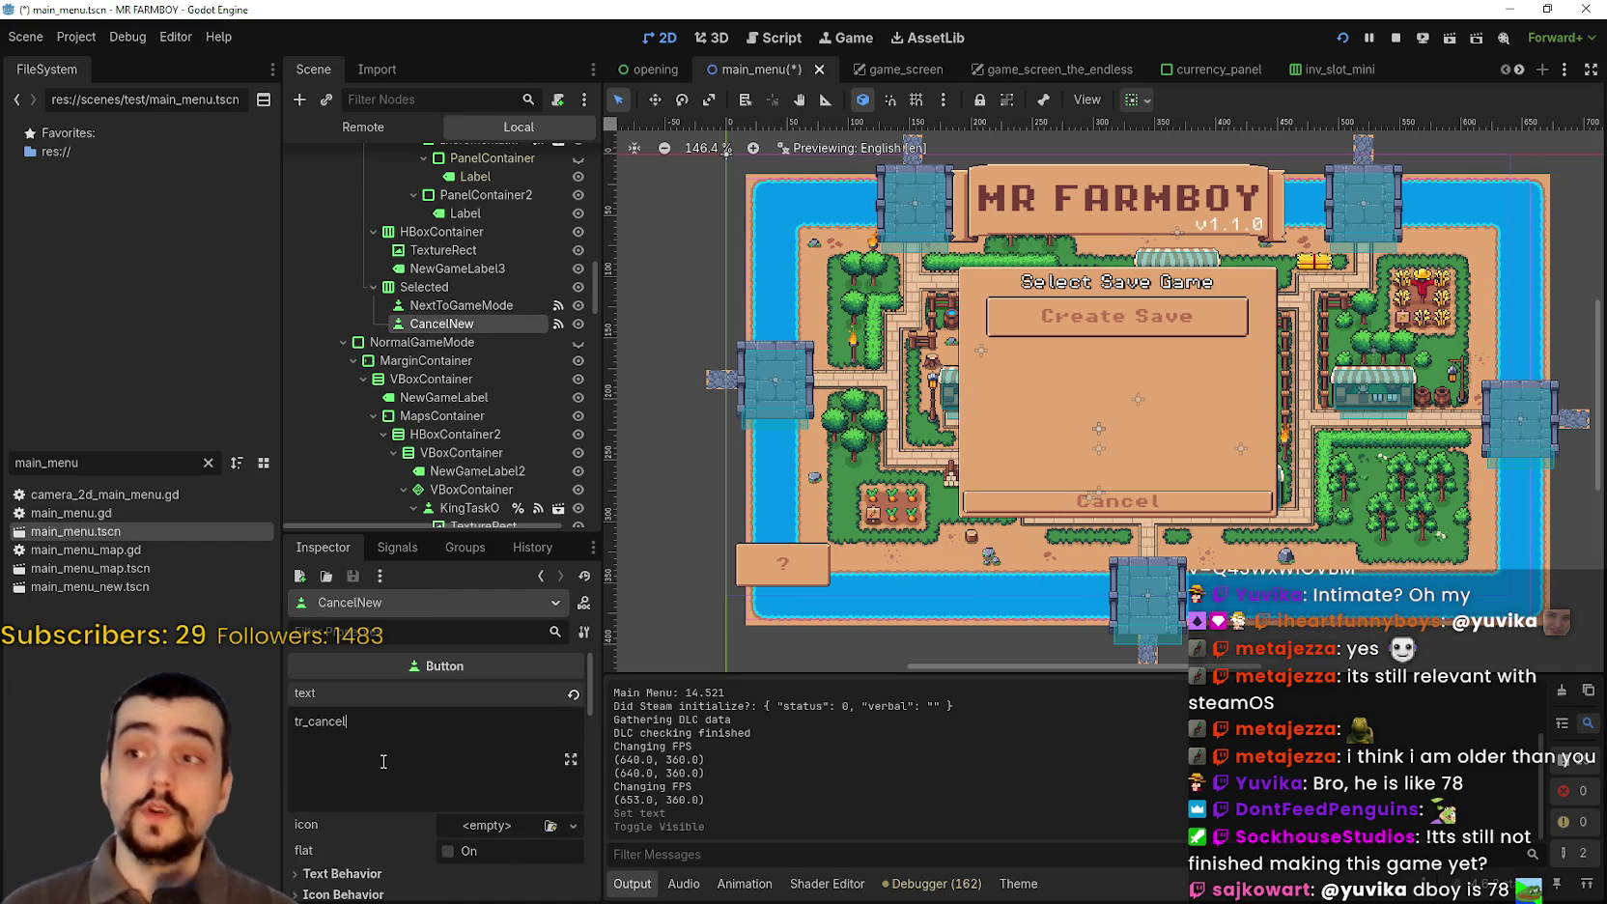
scroll(512, 319, "up", 6)
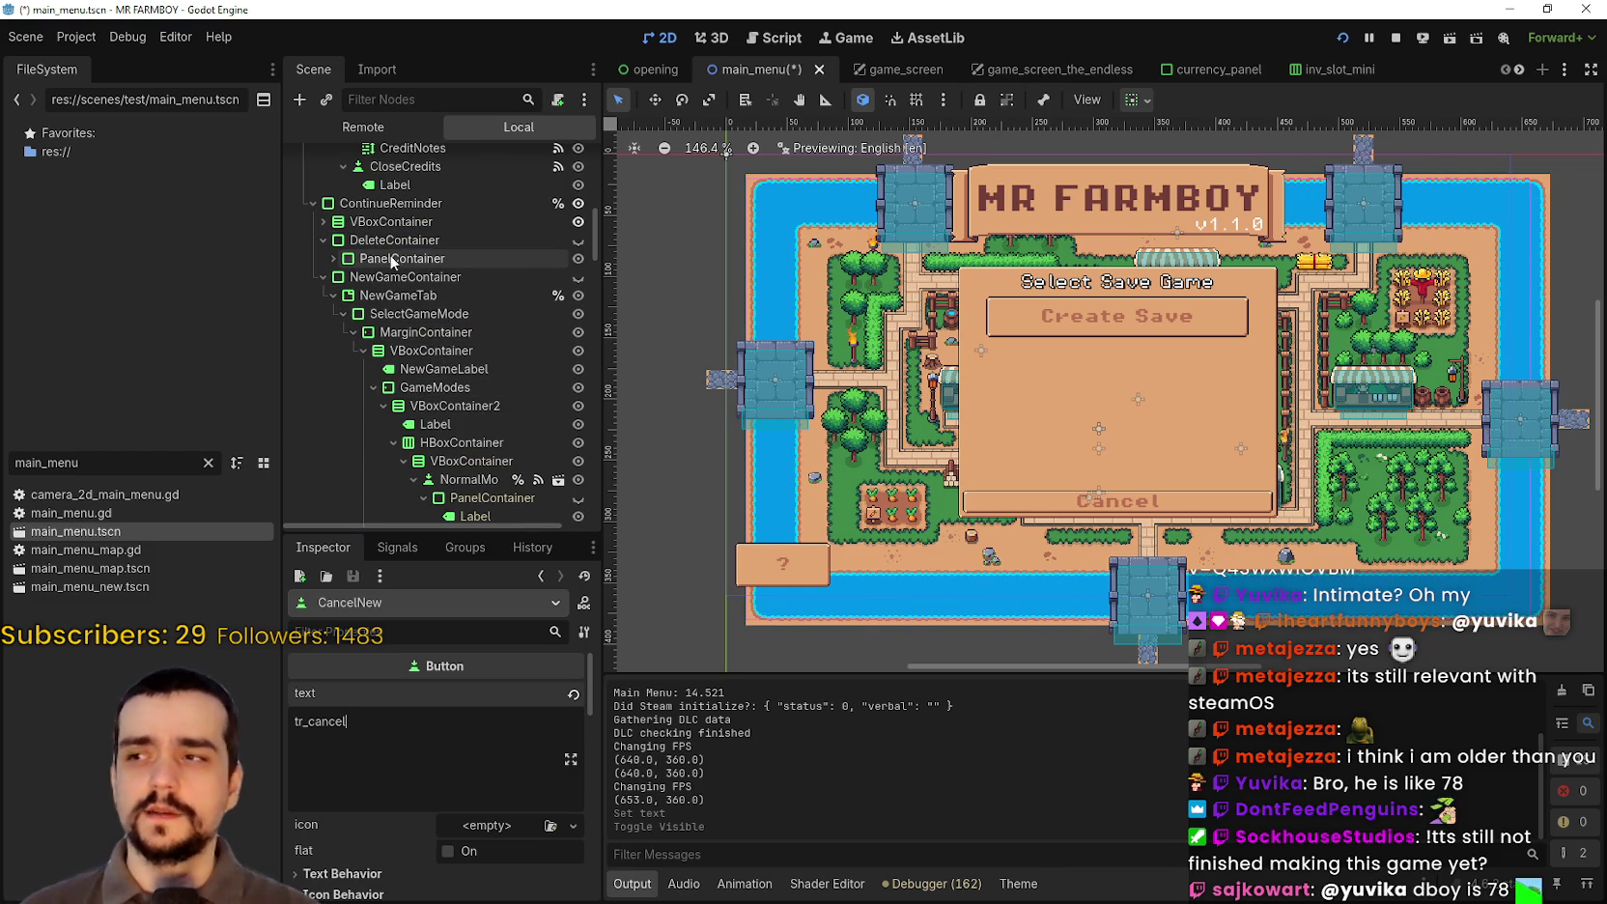
left_click(324, 277)
left_click(333, 258)
Step: Set the Cancel button's custom minimum height to 38 px (87 × 38)
left_click_drag(592, 247, 586, 422)
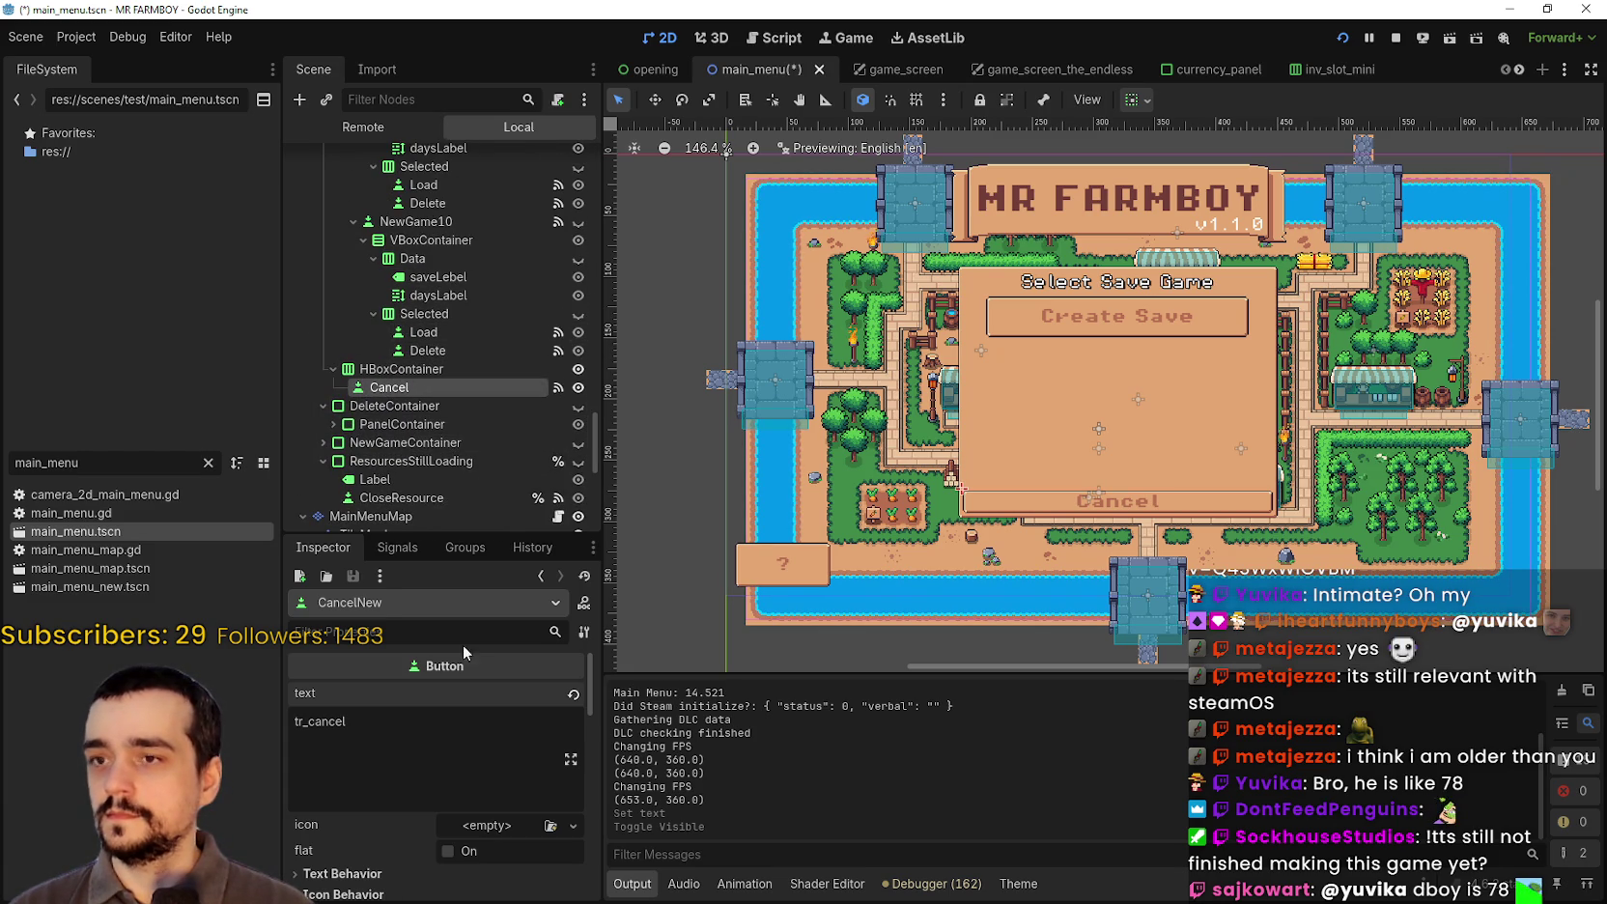
scroll(389, 781, "down", 8)
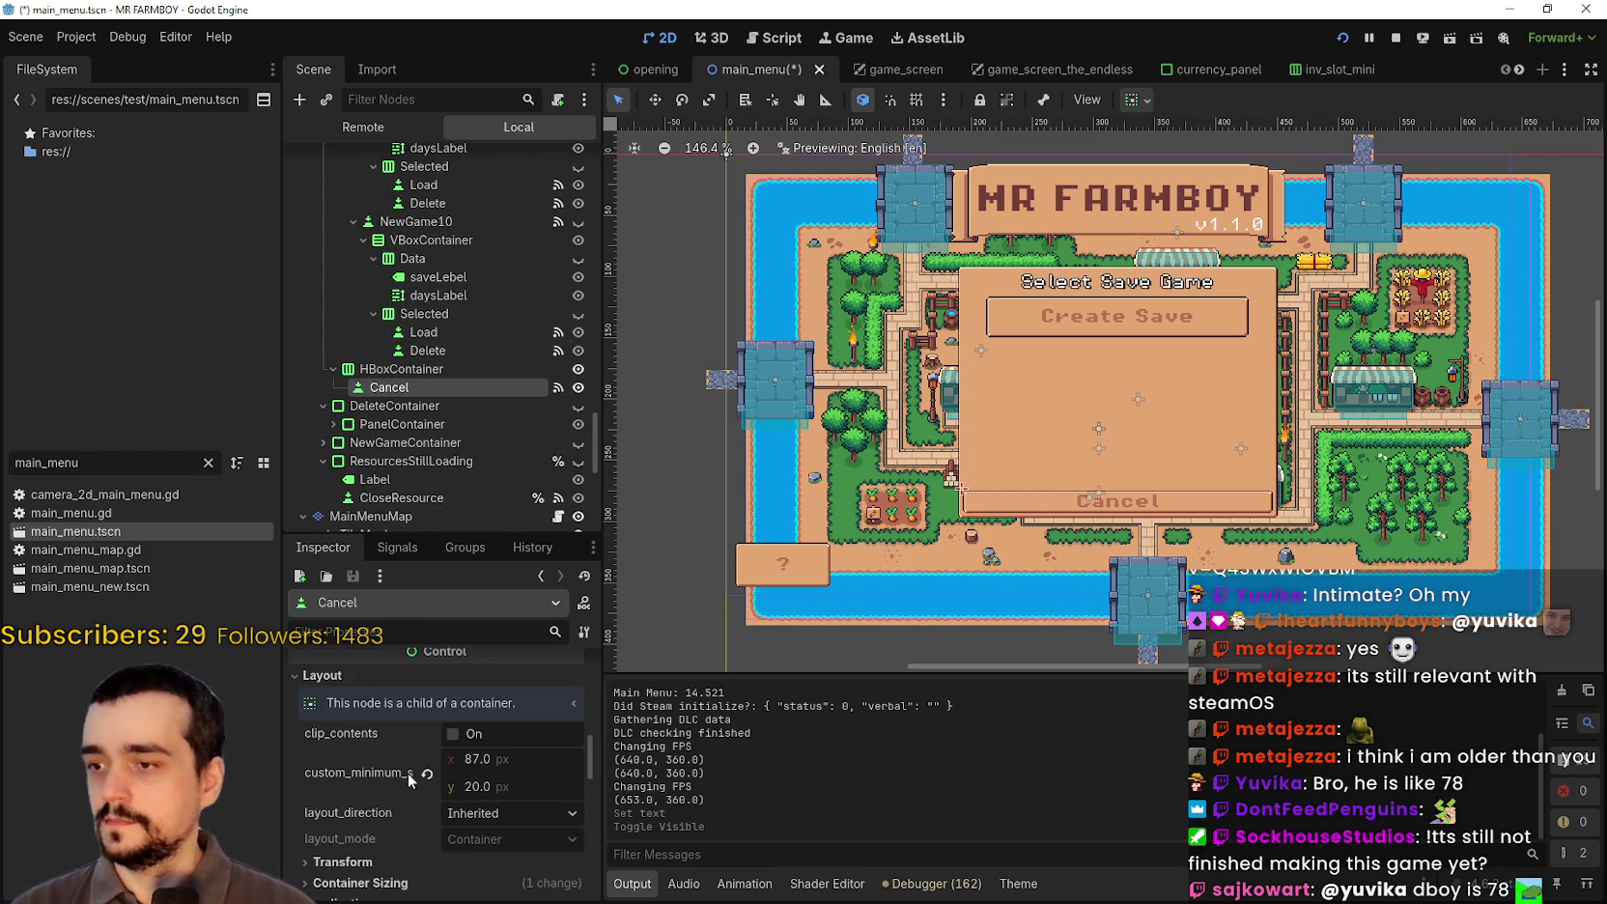
scroll(410, 780, "down", 2)
left_click_drag(520, 728, 522, 724)
type("38")
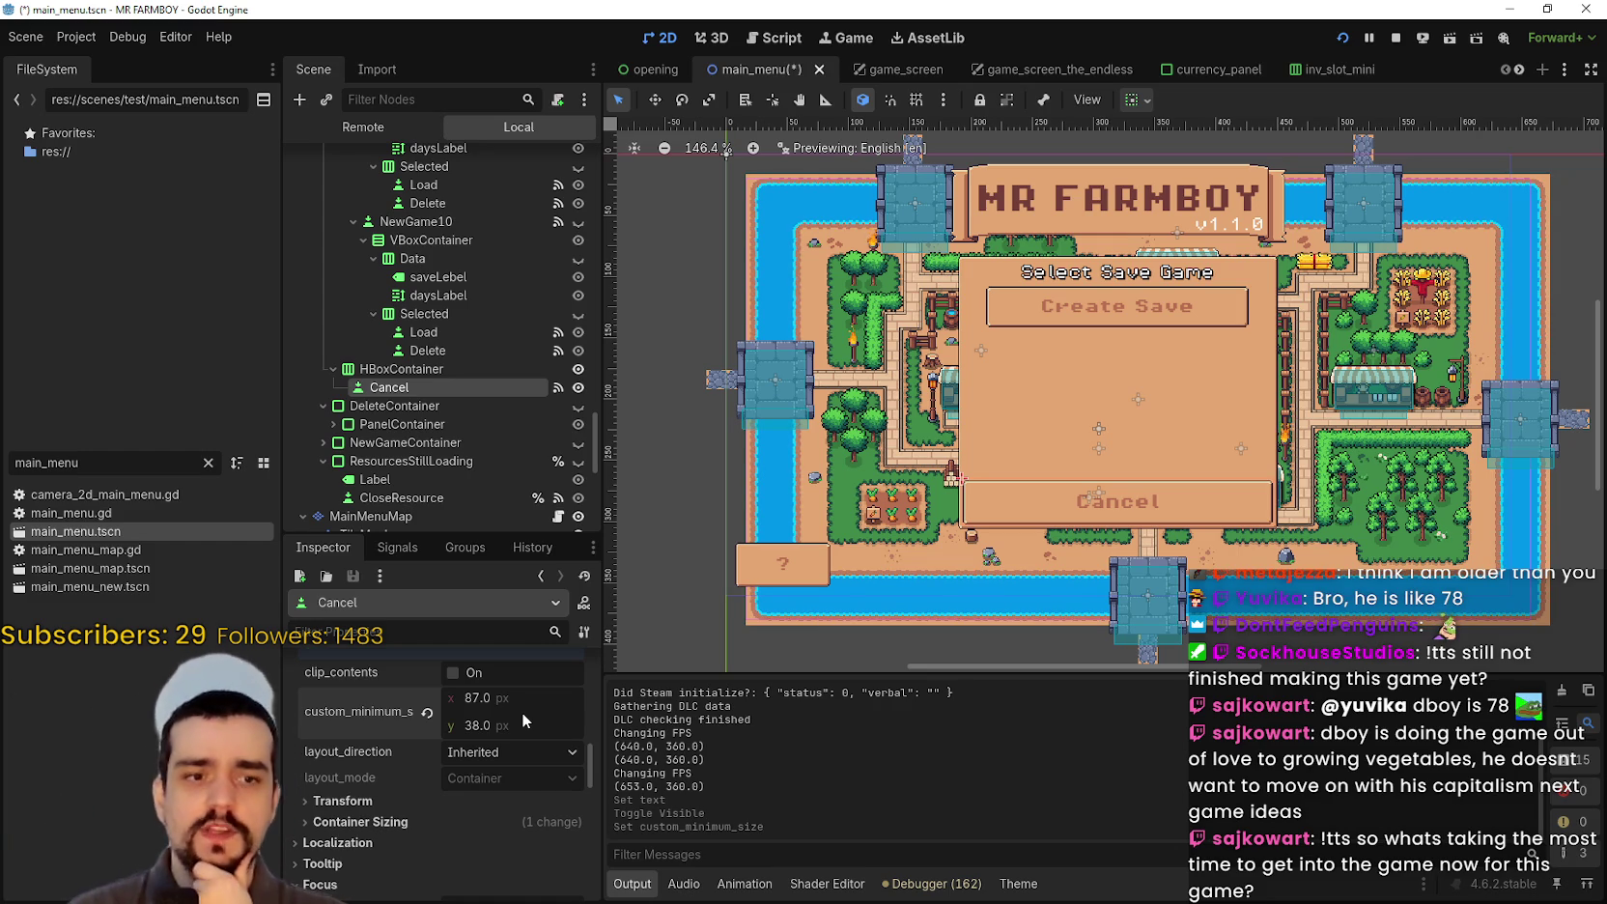
Step: Test-run the game, stop it, then save the scene and relaunch
key("F5")
left_click(915, 717)
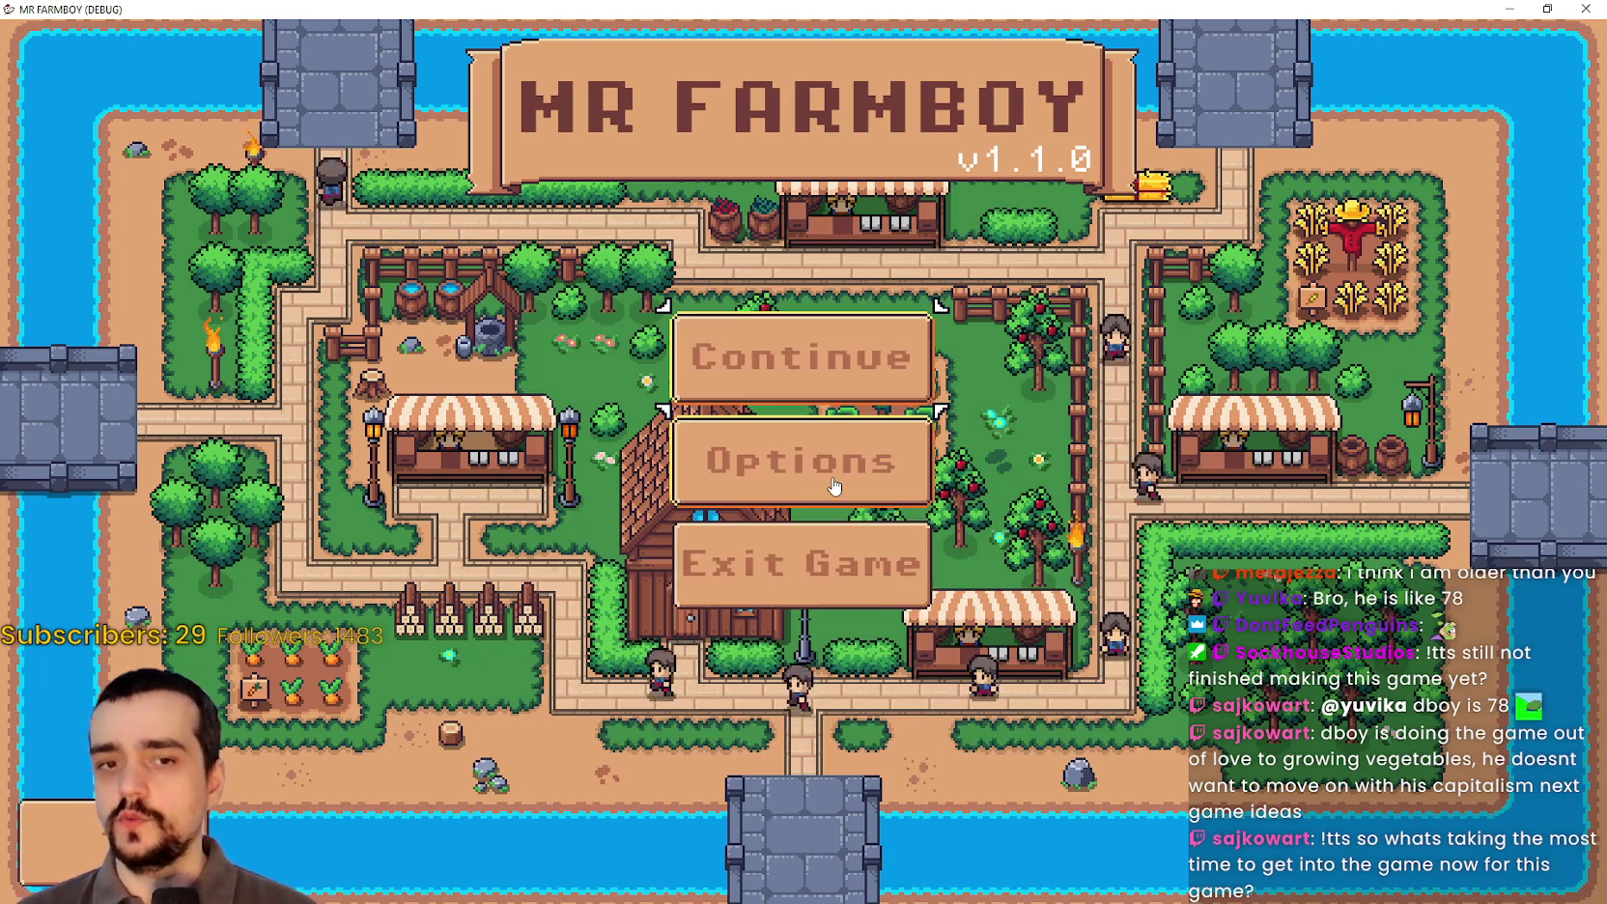
key("F8")
left_click(1345, 39)
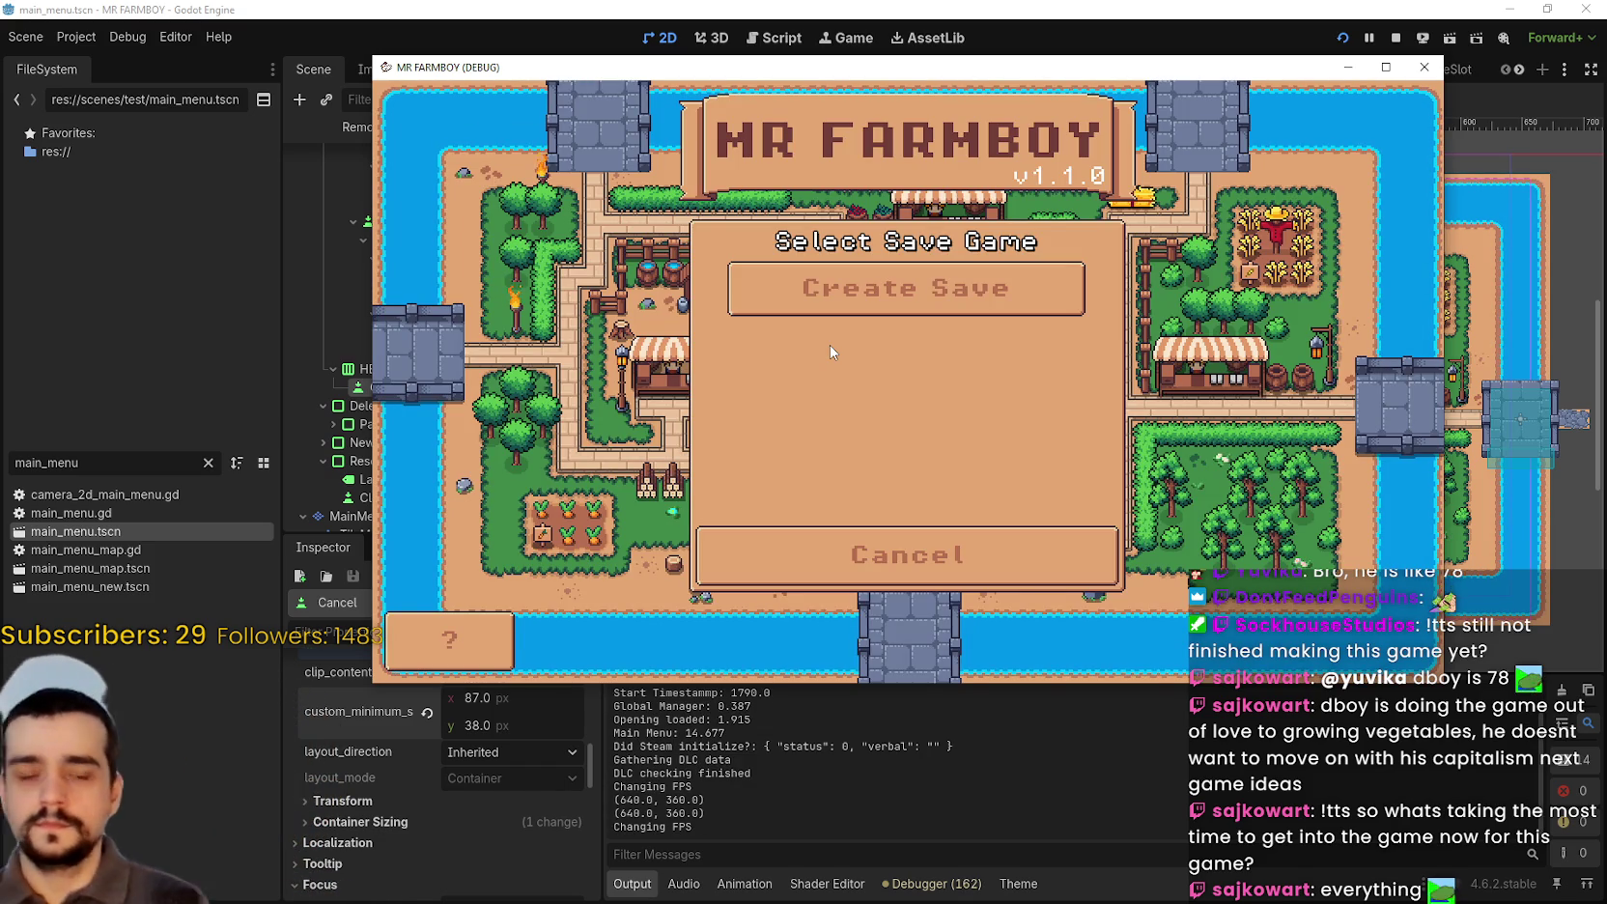
Step: Load the Save 1 world, then pause and quit back to the editor
left_click(811, 553)
left_click(905, 309)
left_click(841, 288)
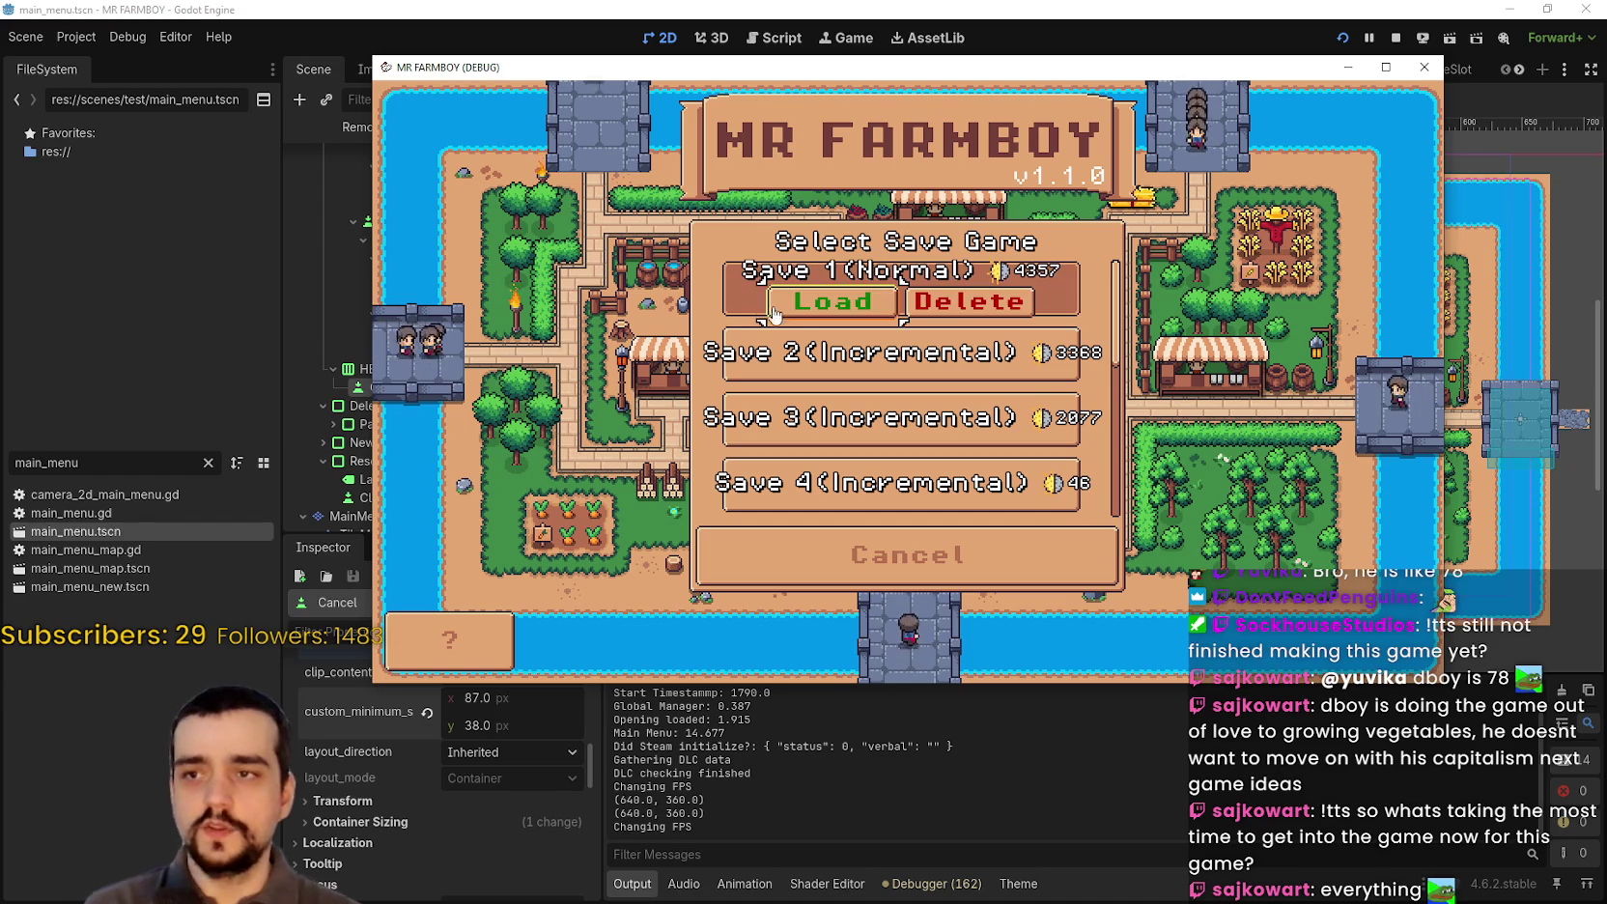
left_click(793, 315)
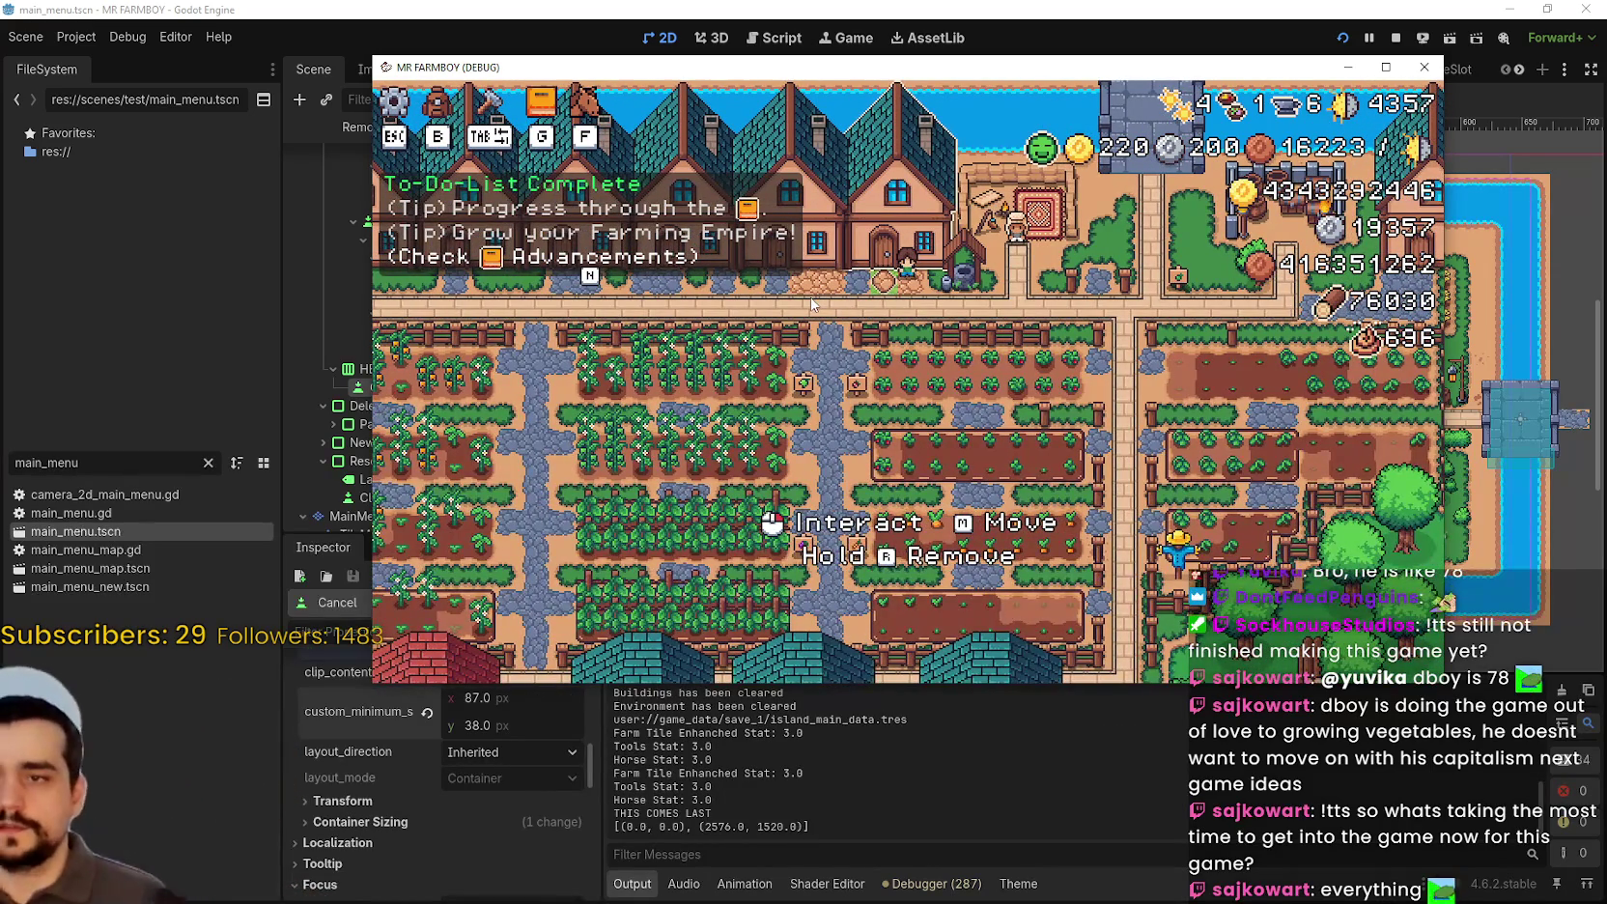
key("Escape")
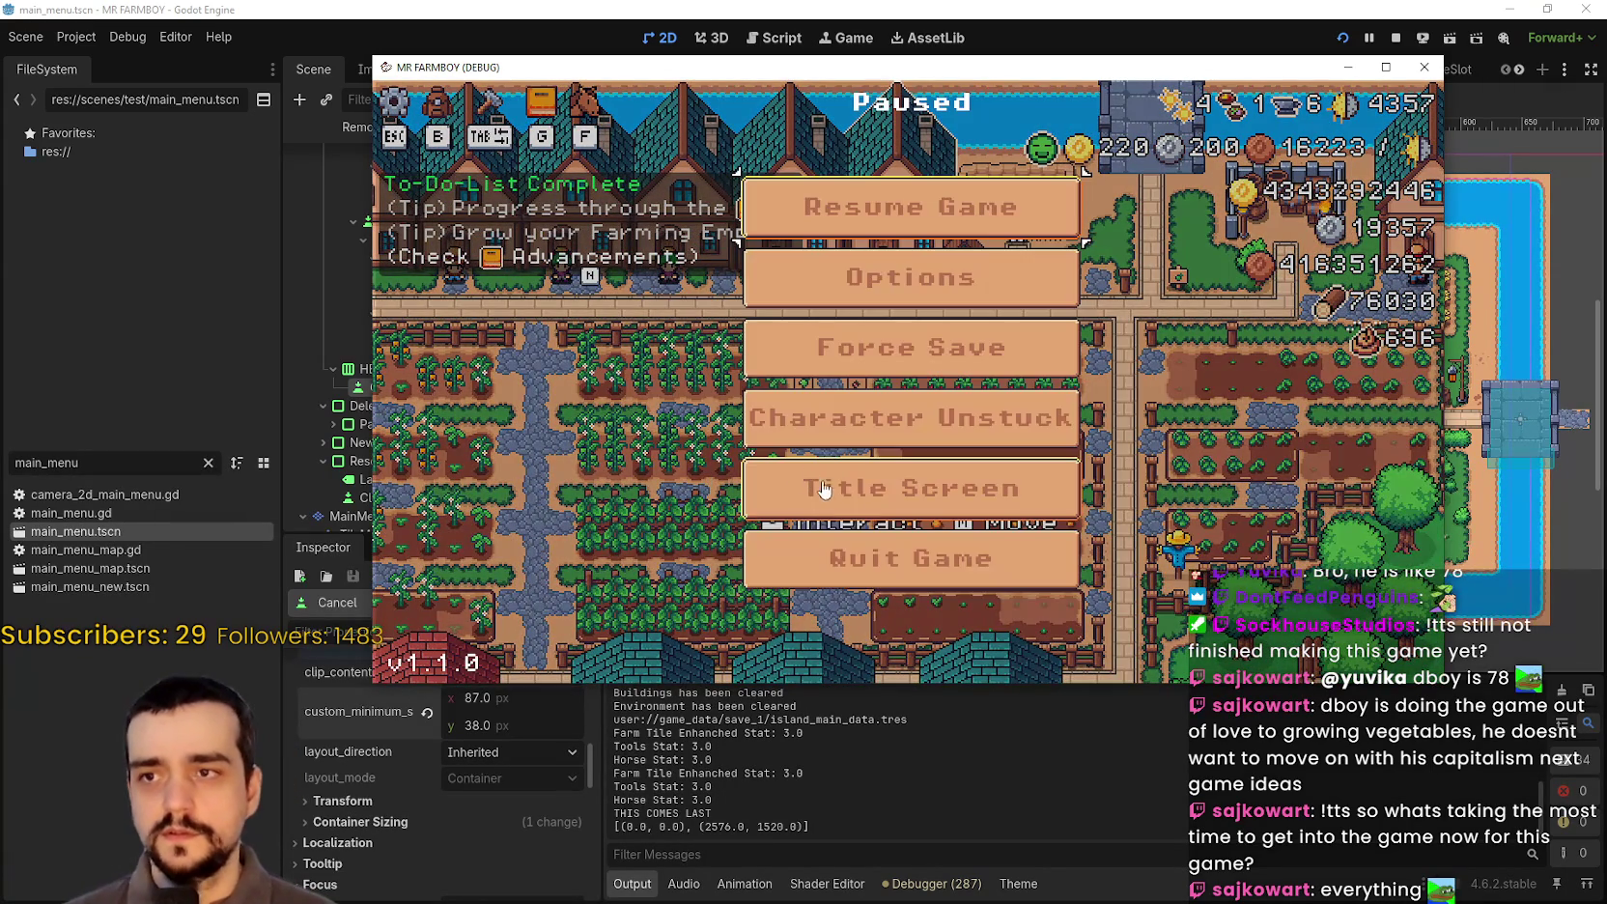
left_click(876, 550)
scroll(1071, 384, "down", 4)
scroll(1058, 349, "up", 5)
scroll(1030, 383, "down", 5)
scroll(1021, 359, "up", 5)
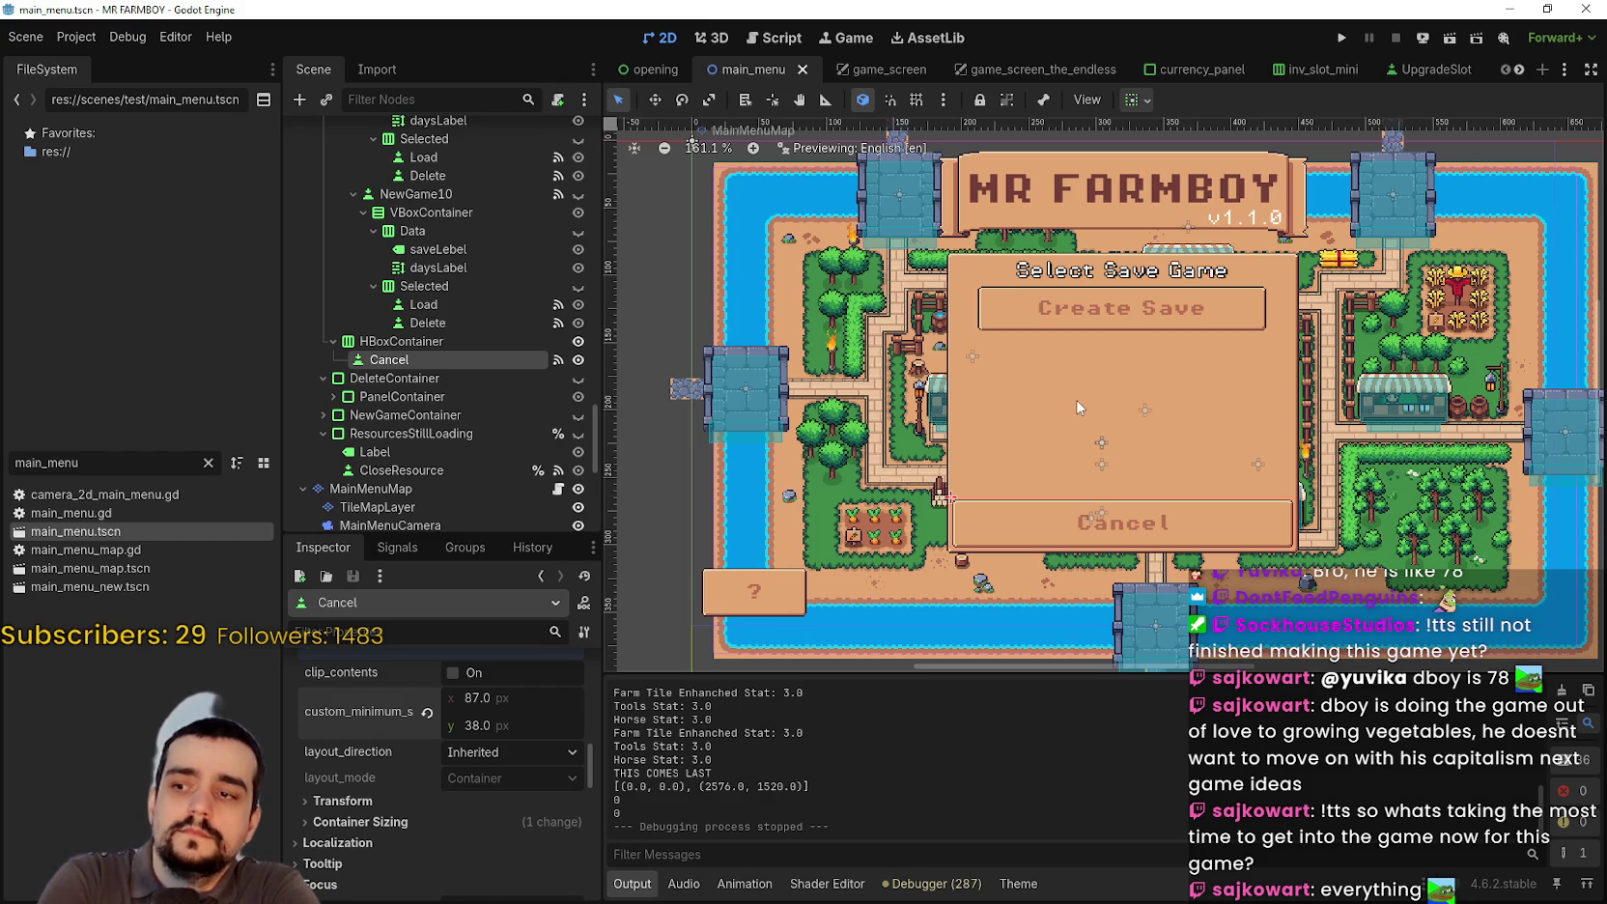
scroll(1078, 406, "down", 2)
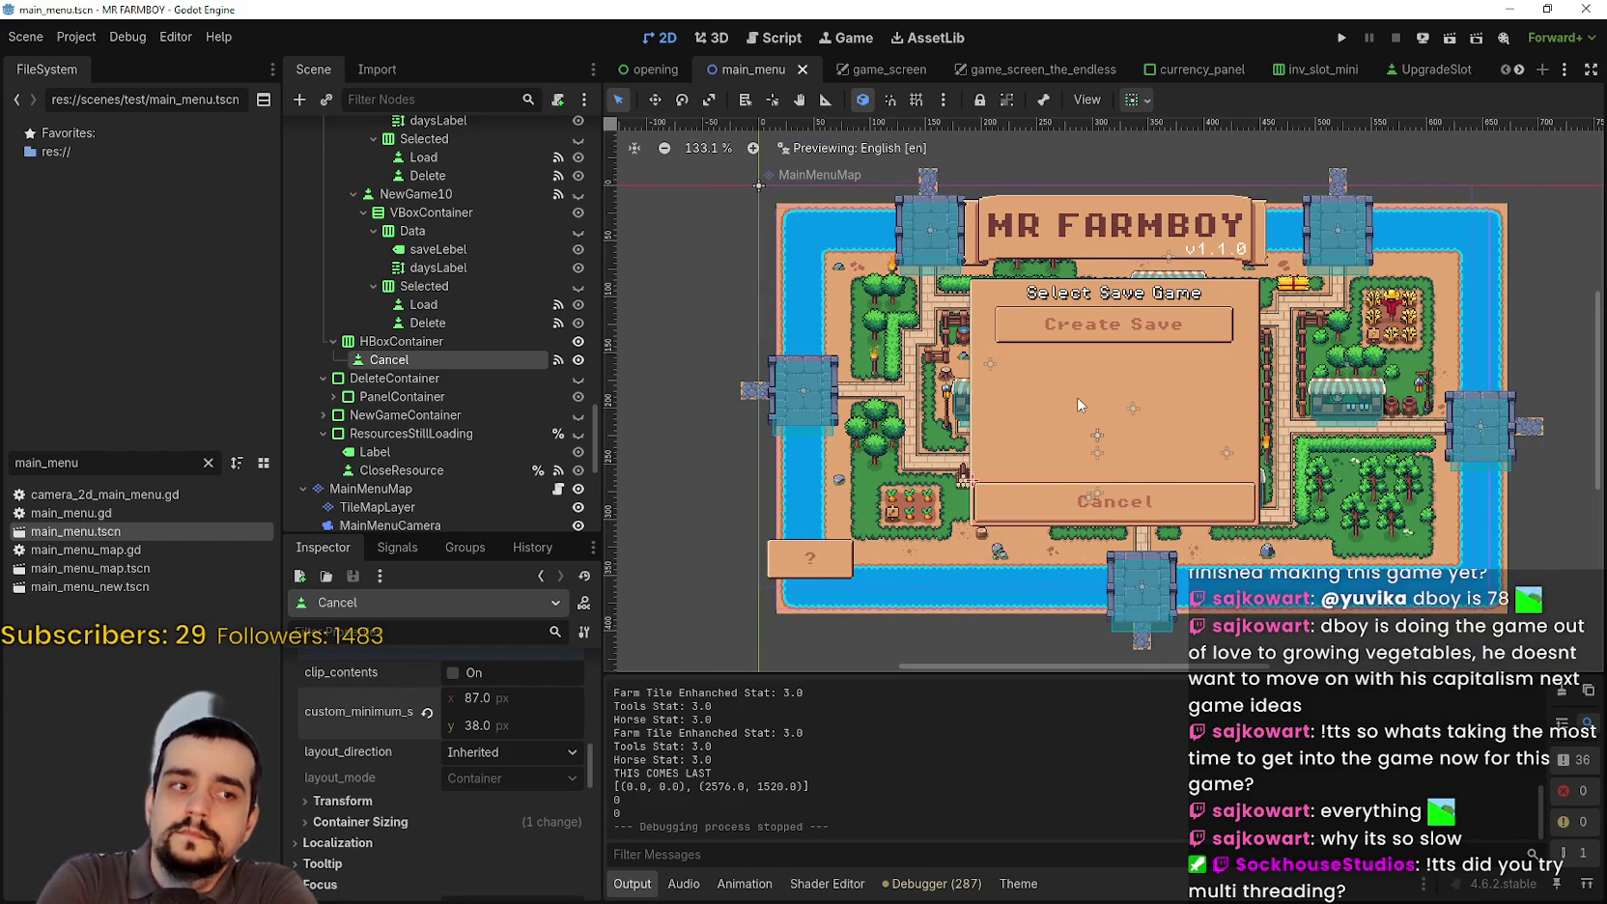
scroll(1079, 404, "up", 3)
scroll(1078, 392, "down", 3)
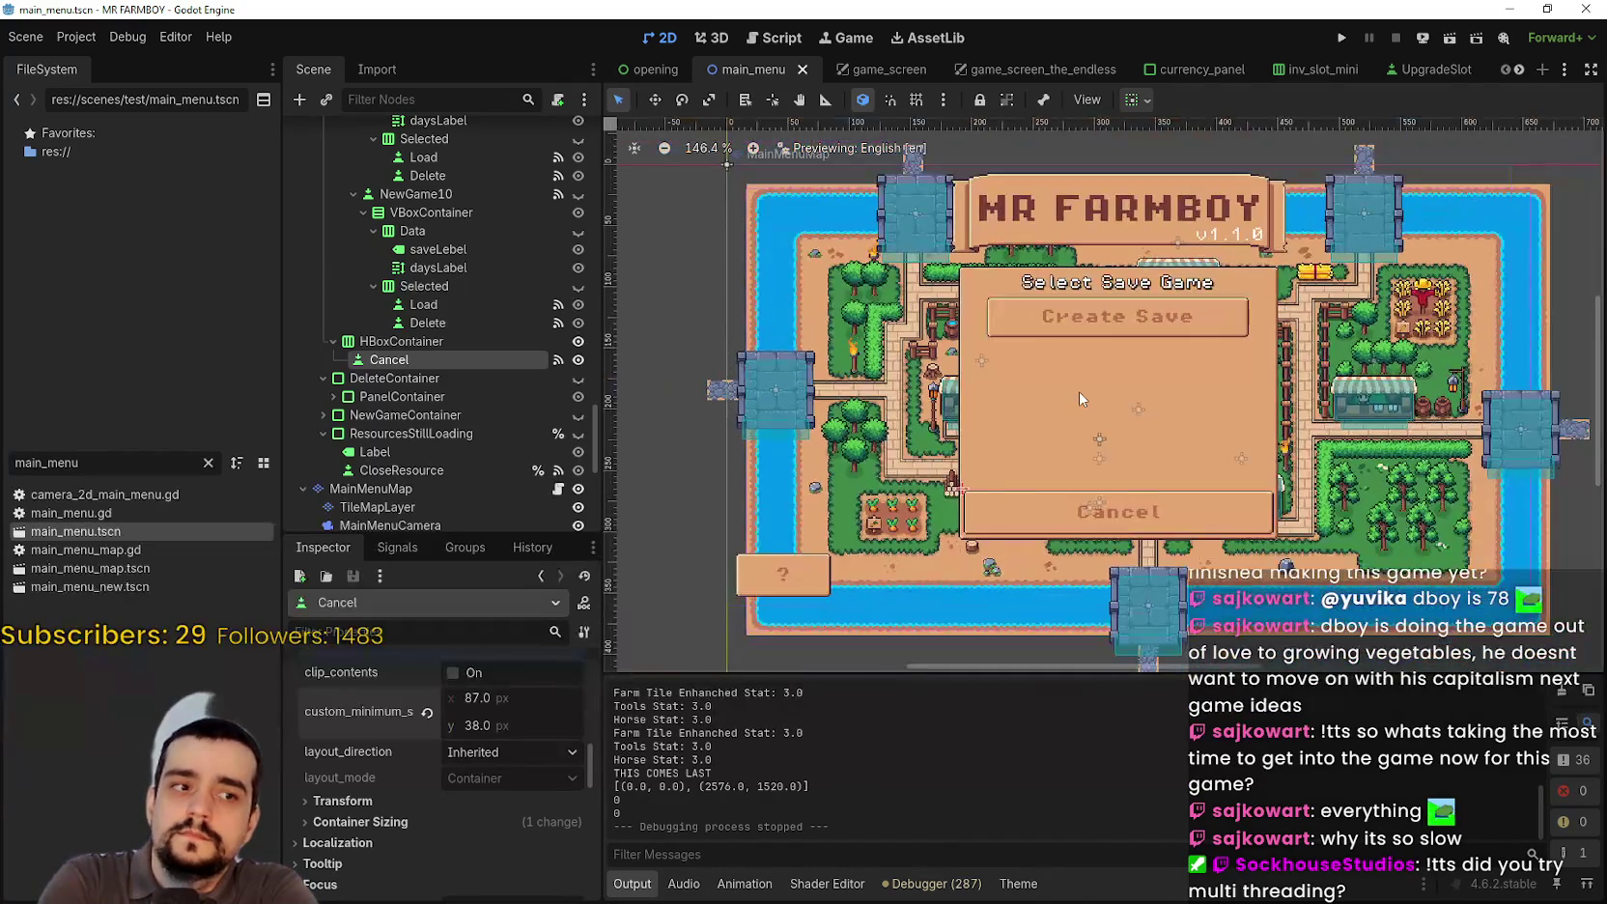
scroll(1079, 392, "up", 2)
scroll(1079, 392, "down", 2)
scroll(1079, 392, "up", 1)
scroll(1079, 392, "down", 1)
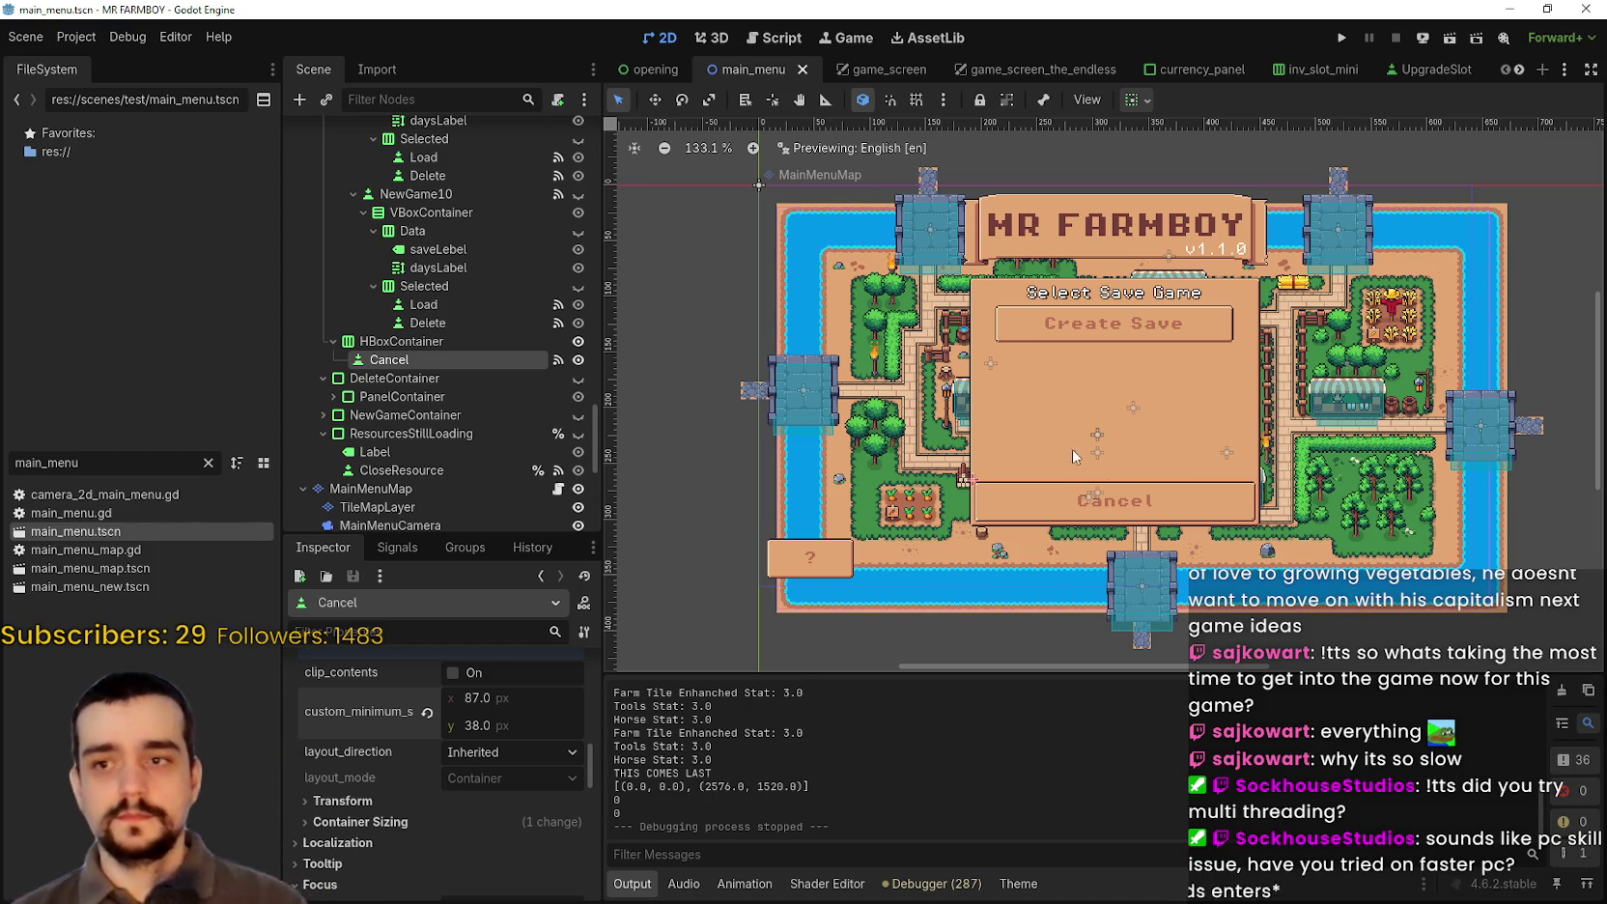
scroll(1097, 474, "down", 1)
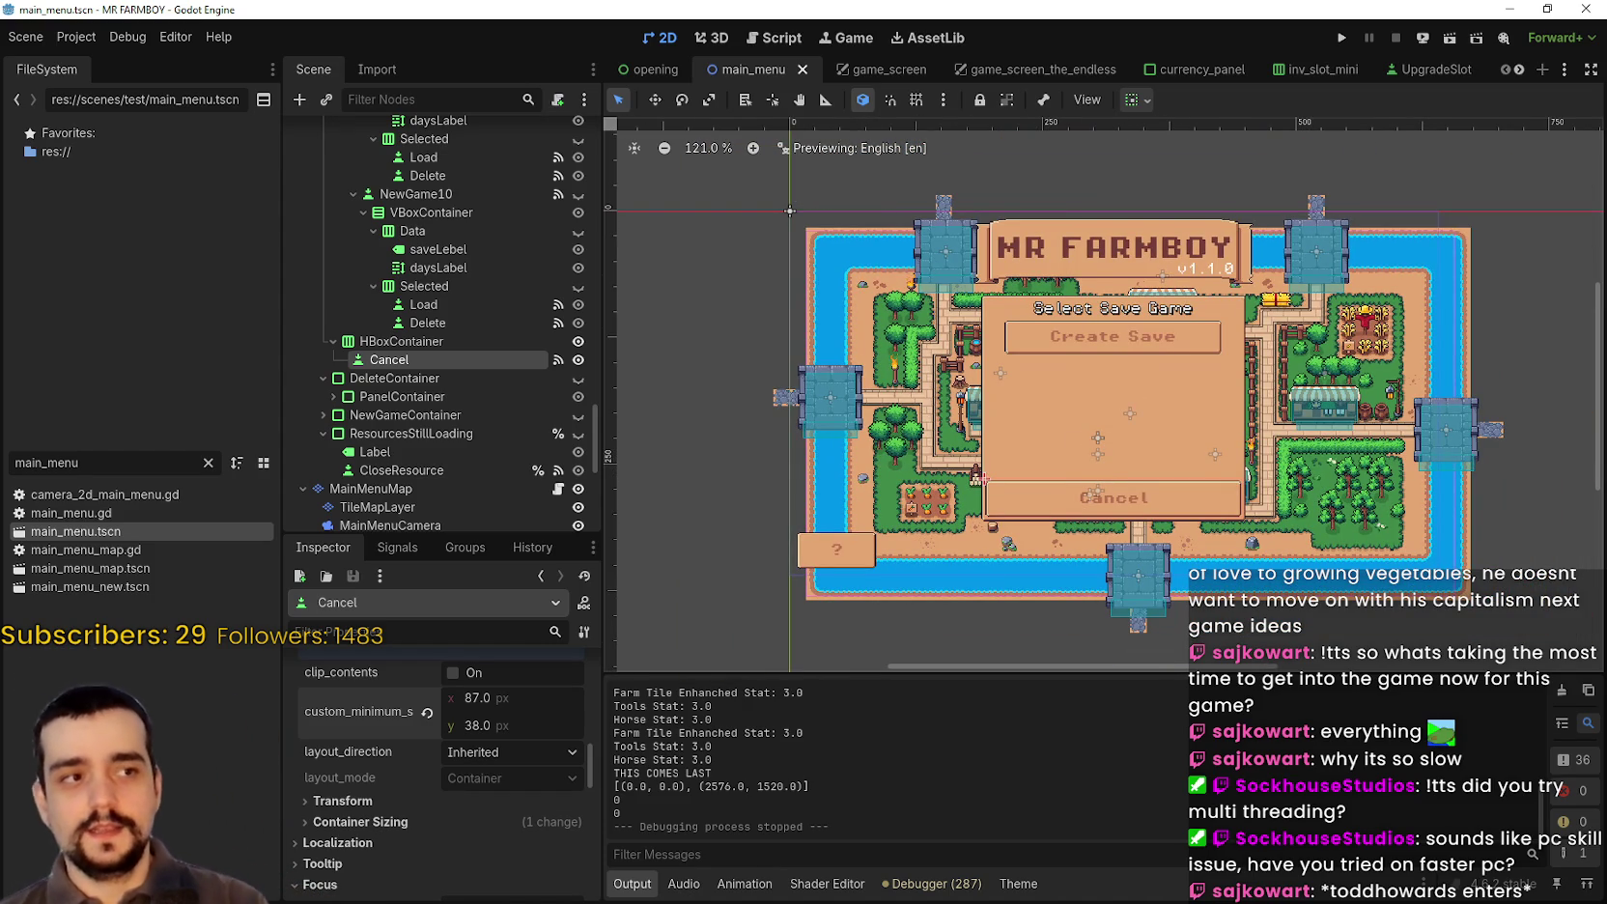
key("alt+Tab")
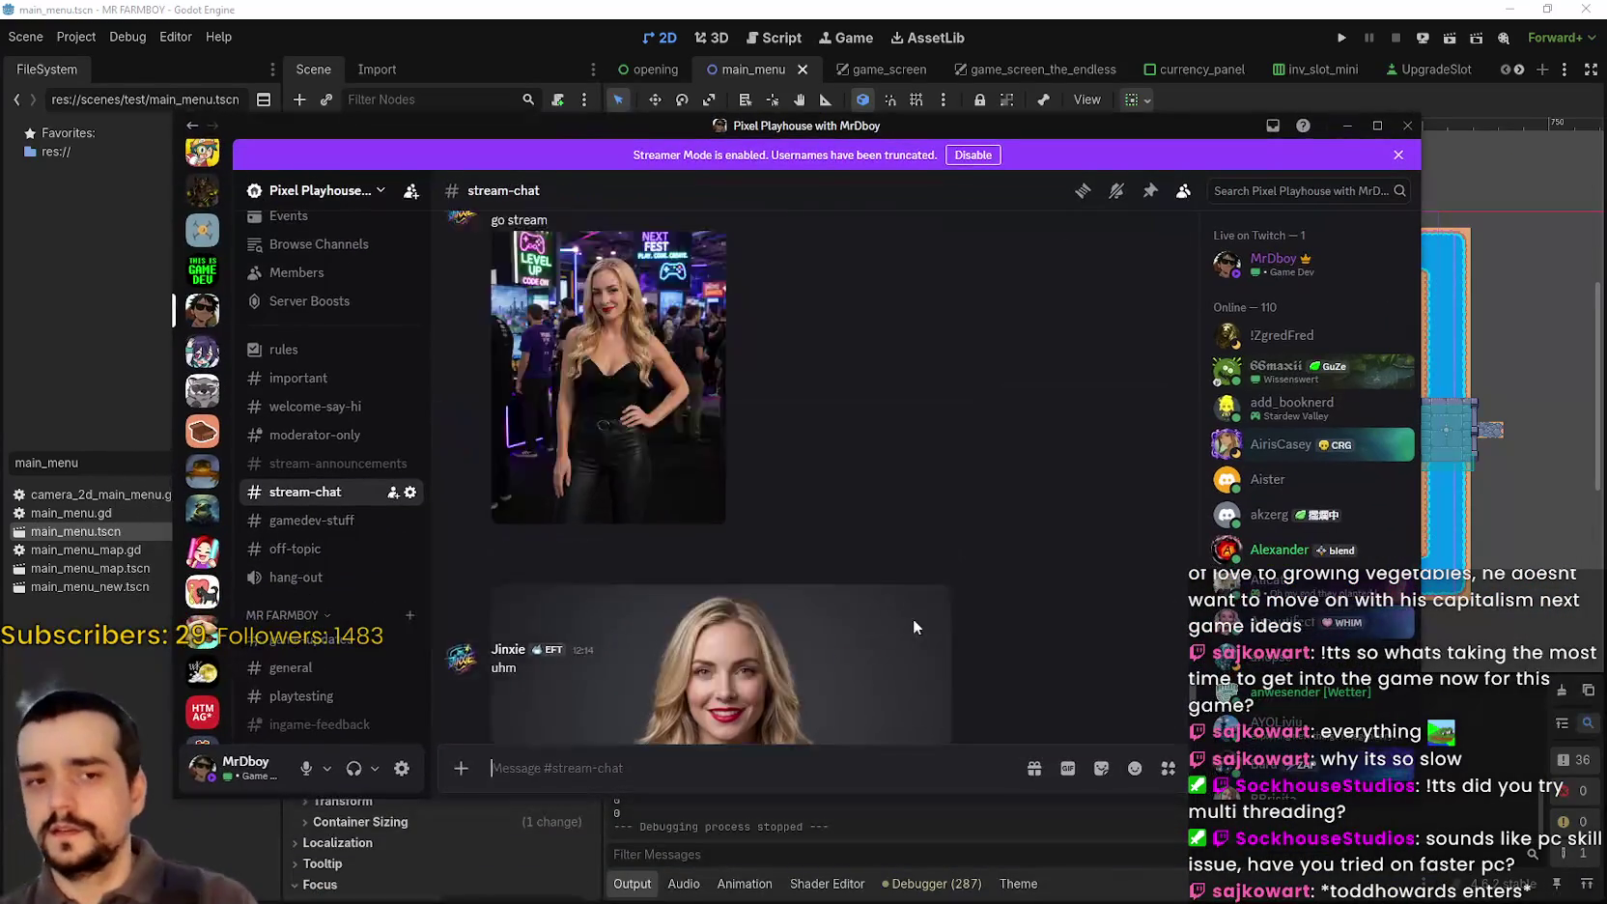
Step: Scroll #stream-chat up to the 'dboy room leaked' photo and view it full size, zoomed in
scroll(913, 618, "up", 15)
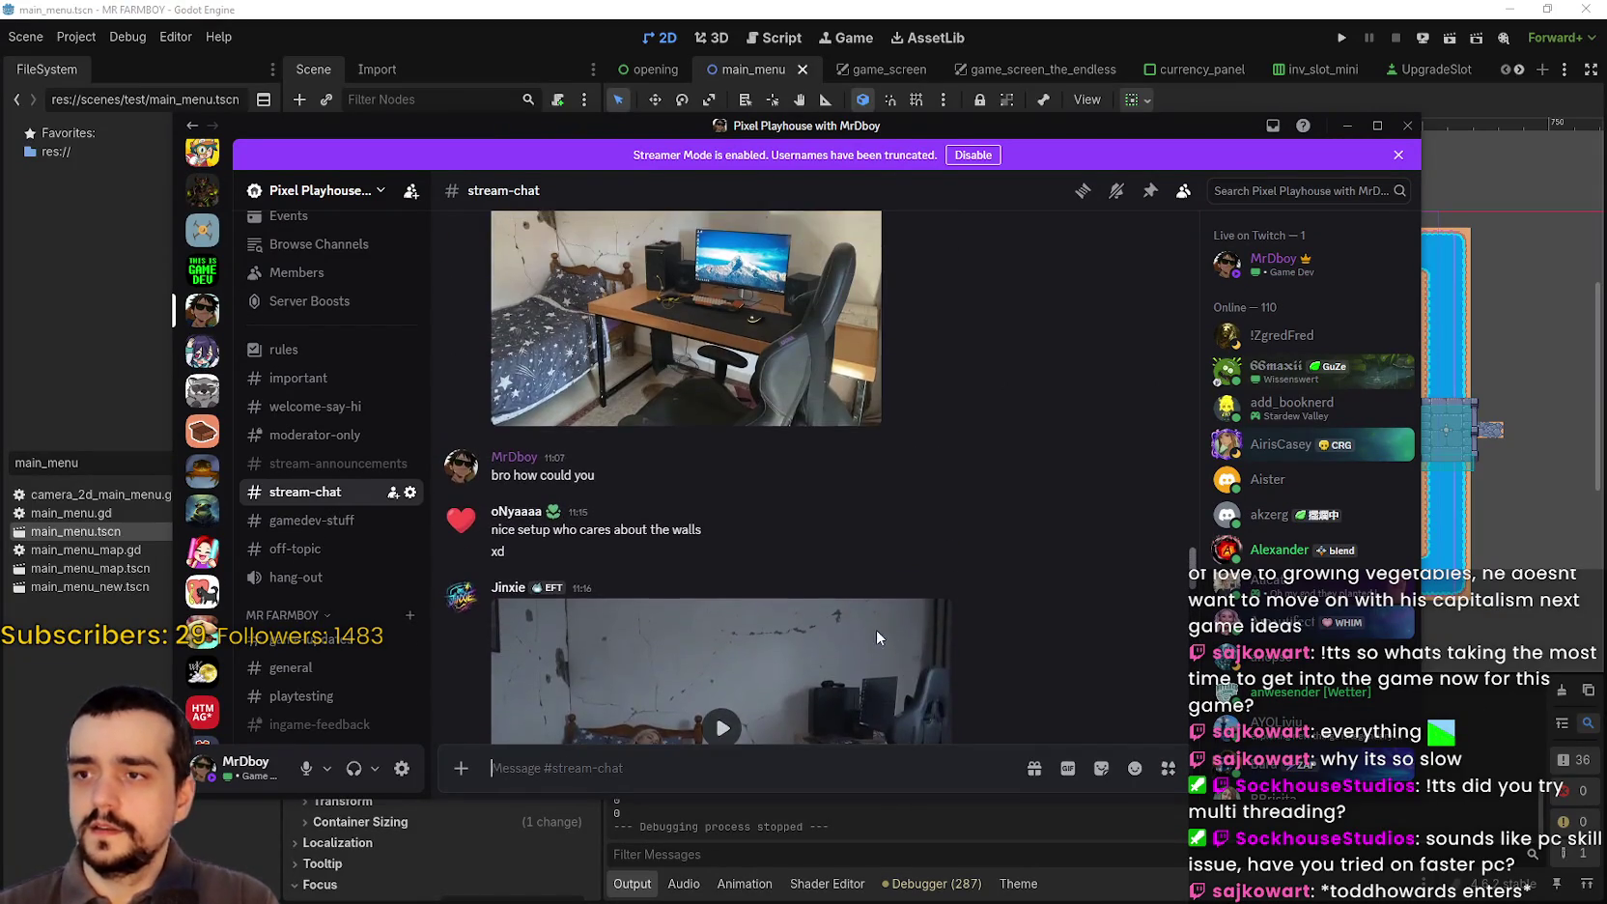
scroll(876, 637, "up", 5)
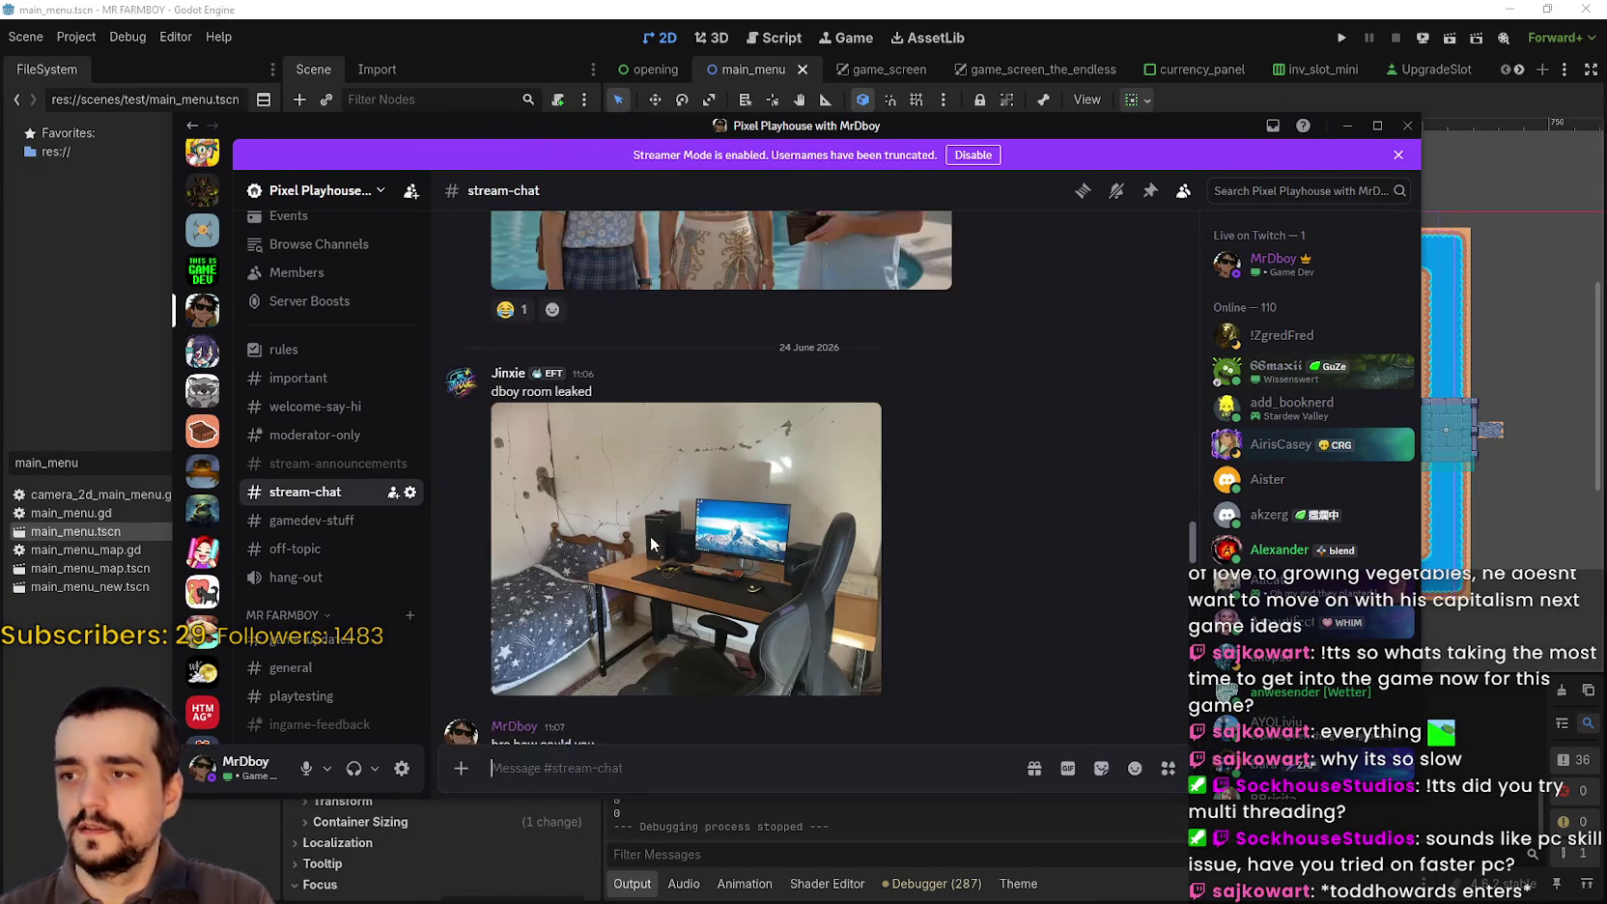
scroll(650, 535, "down", 1)
left_click_drag(492, 373, 595, 382)
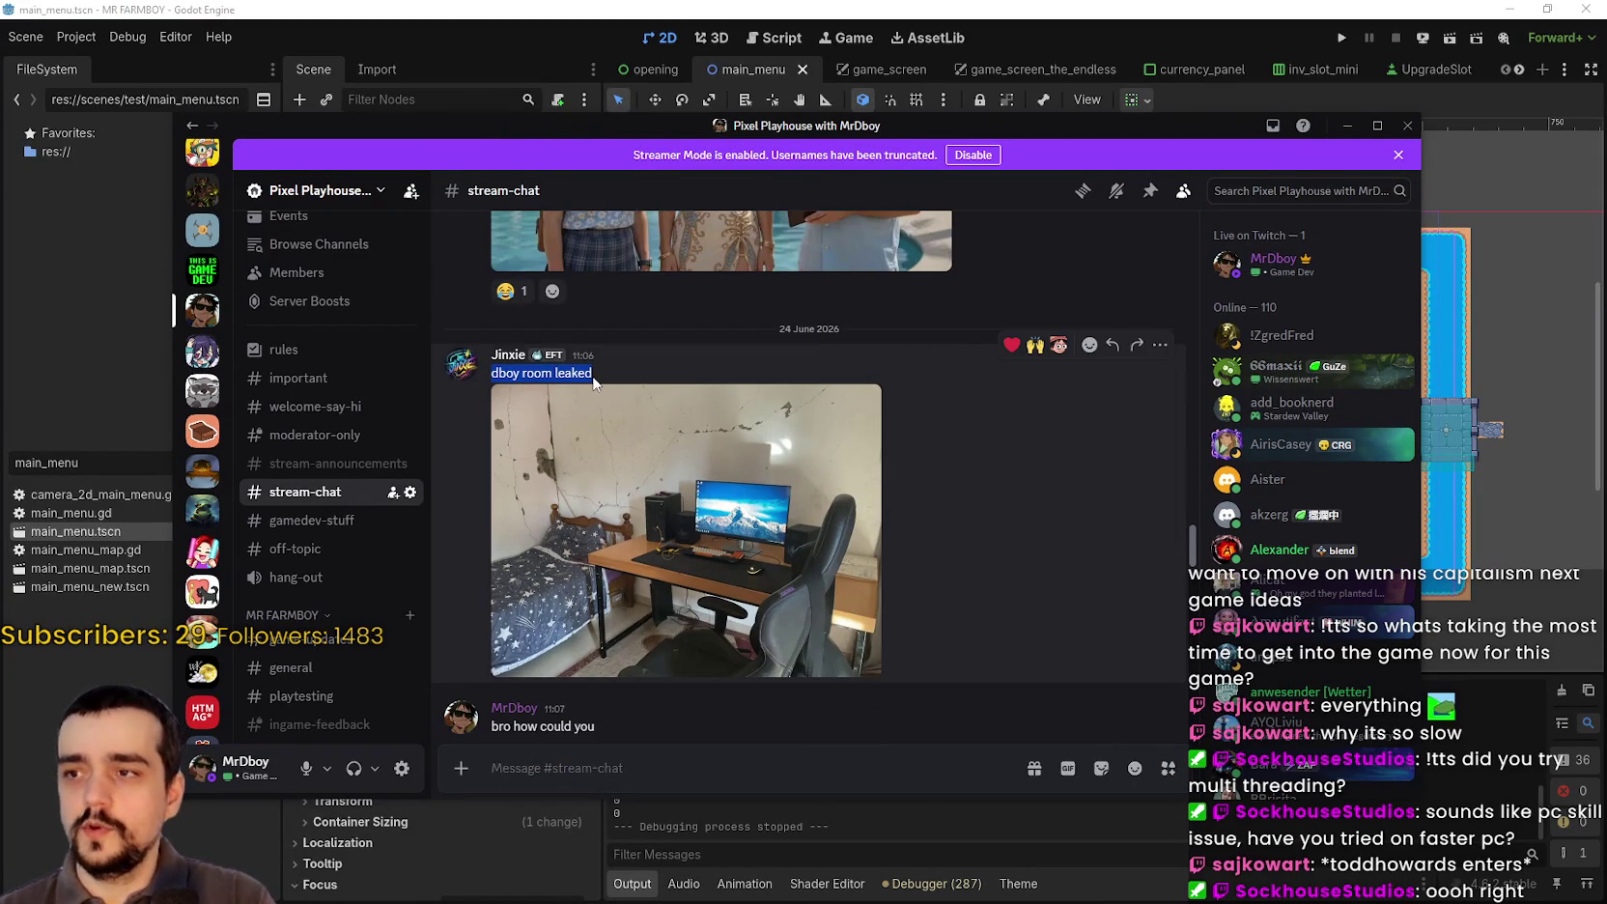
left_click(758, 556)
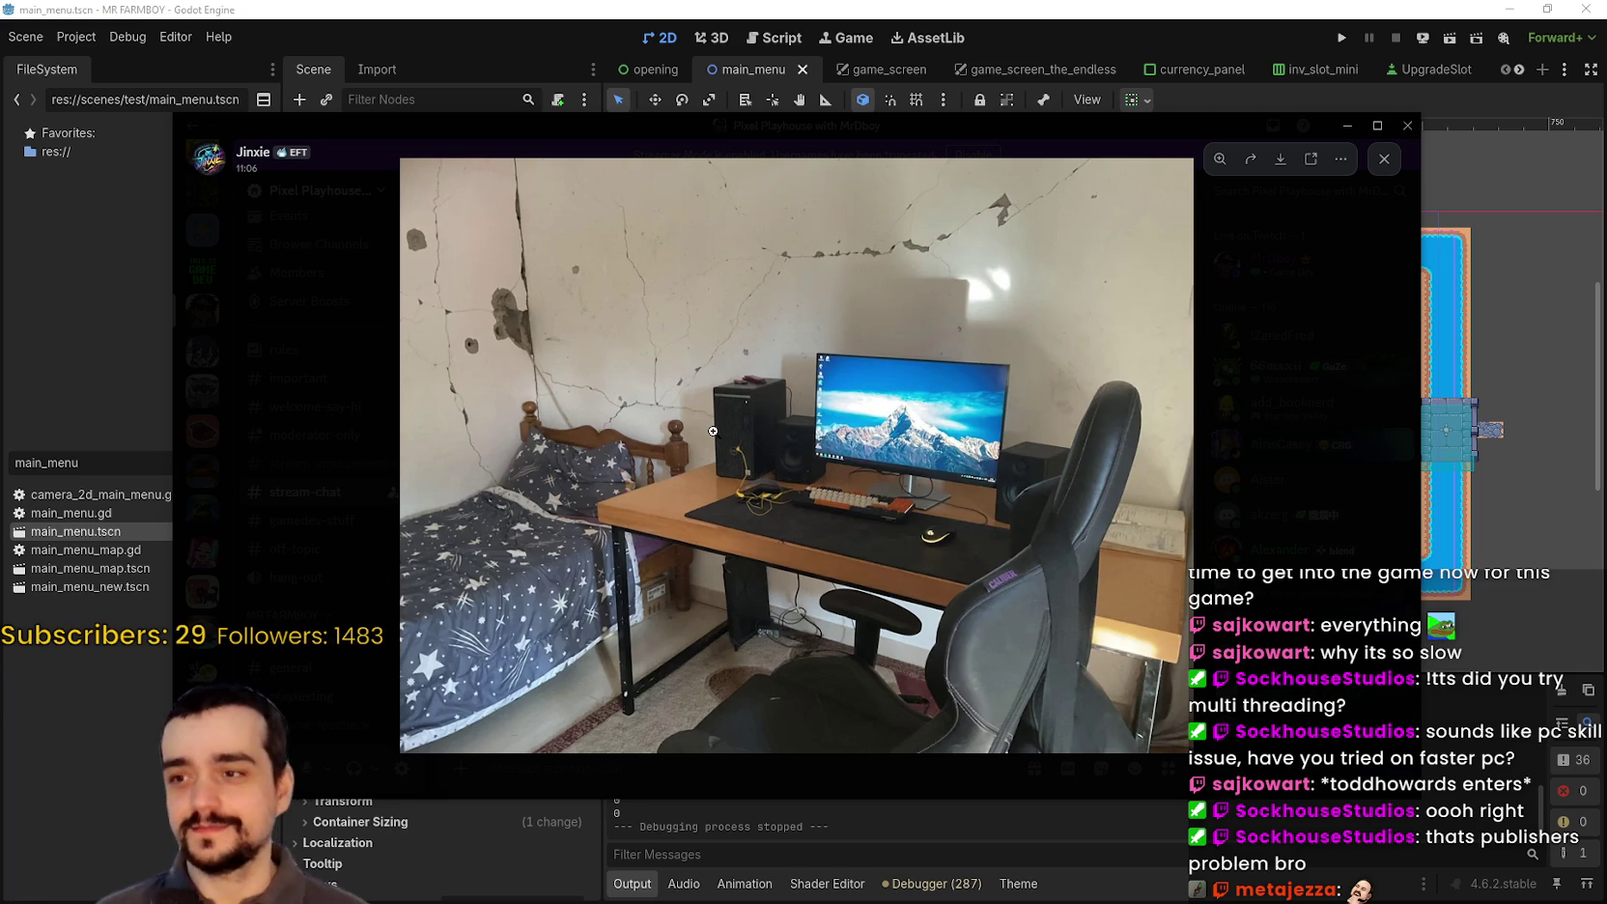
left_click(625, 628)
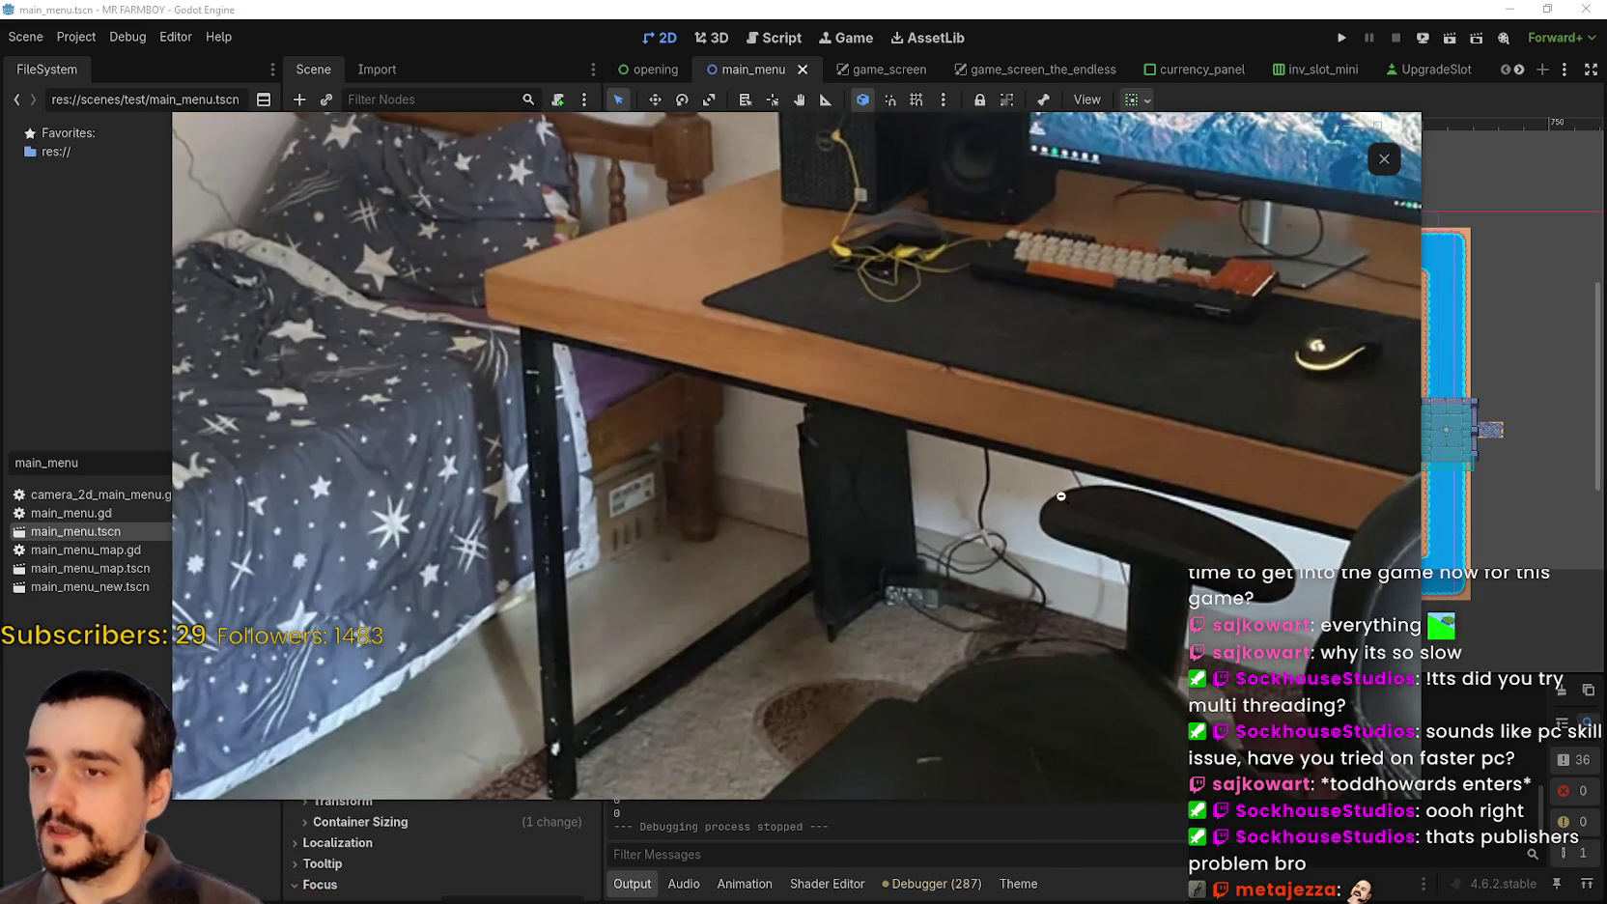
left_click(800, 469)
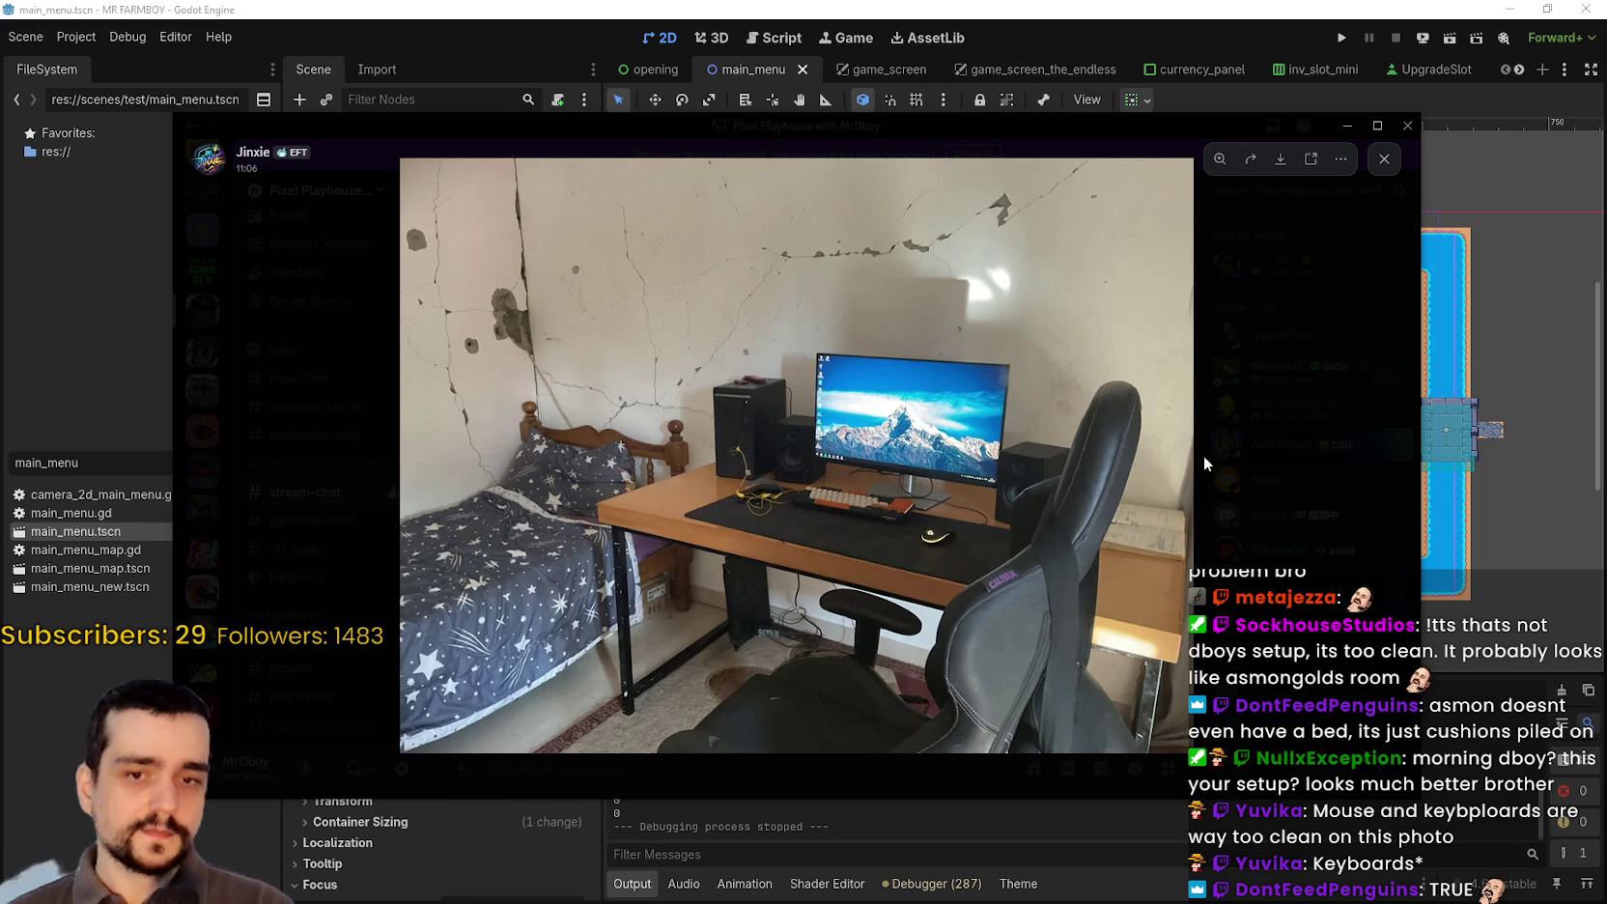
left_click(1254, 473)
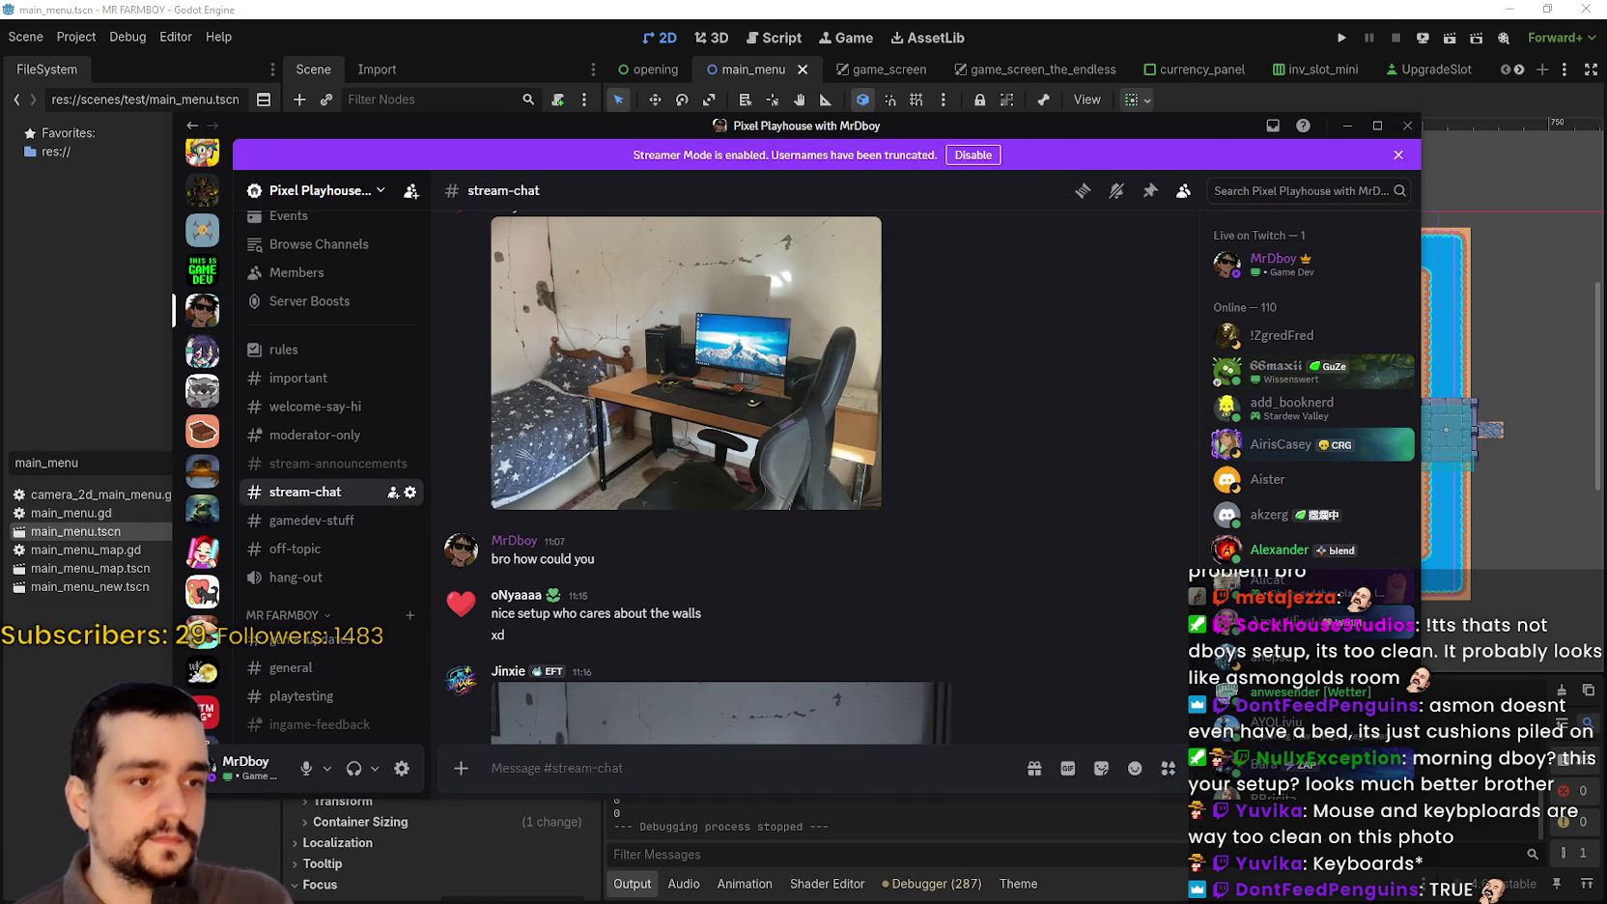
Step: Reopen the room photo, zoom into the desk, close the viewer, and scroll down to the video
left_click(784, 438)
left_click(877, 517)
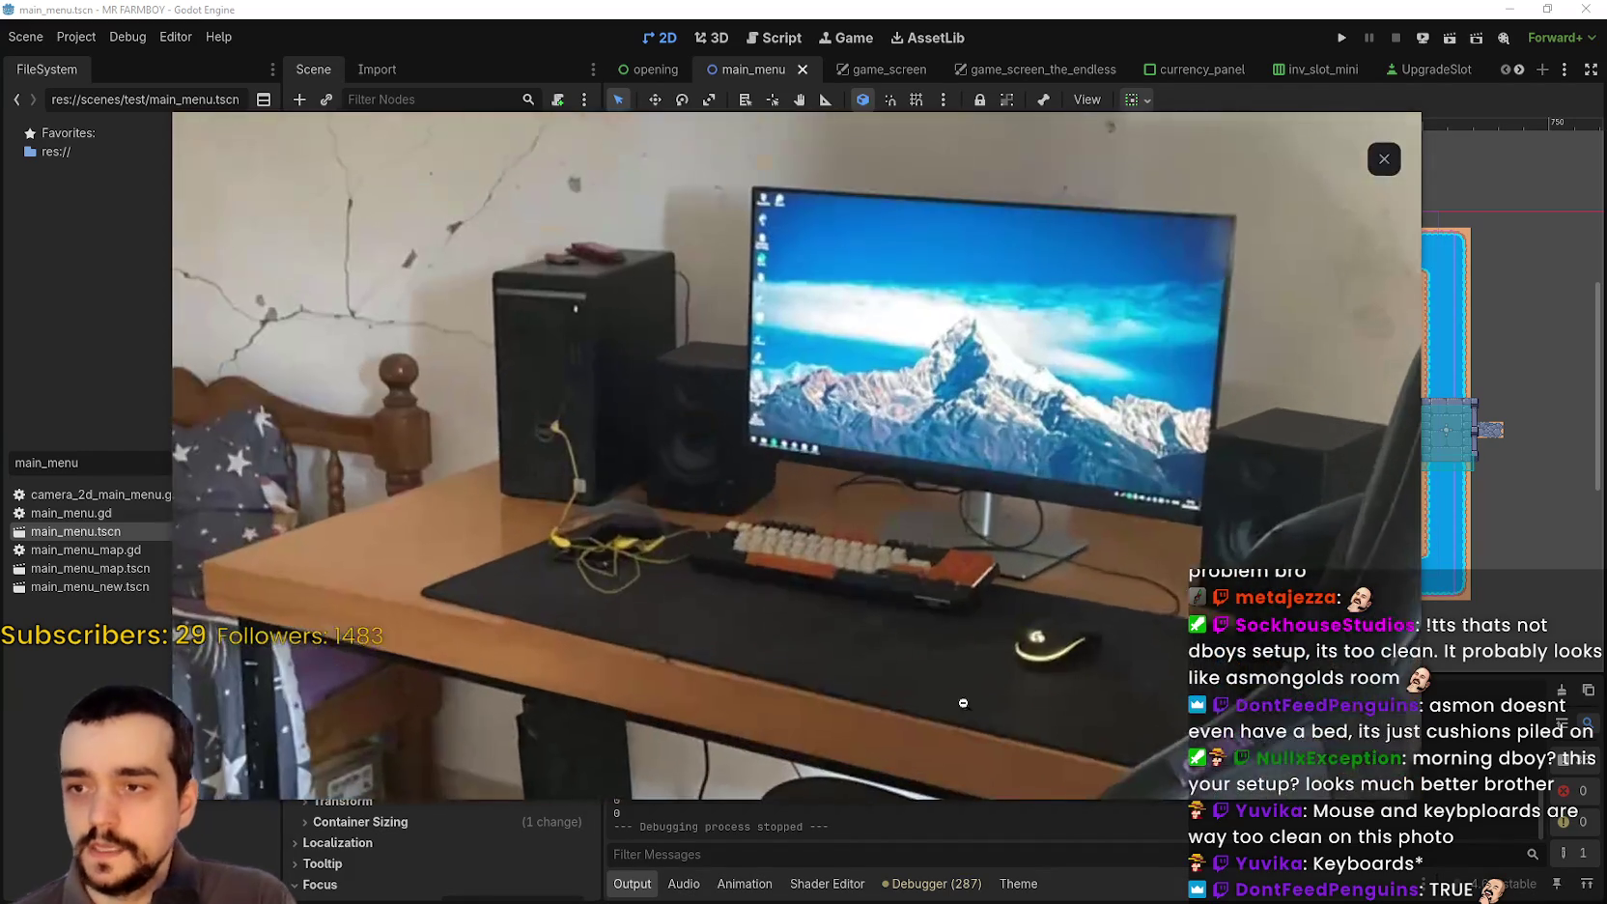
left_click(1384, 158)
scroll(876, 510, "down", 2)
scroll(879, 497, "down", 4)
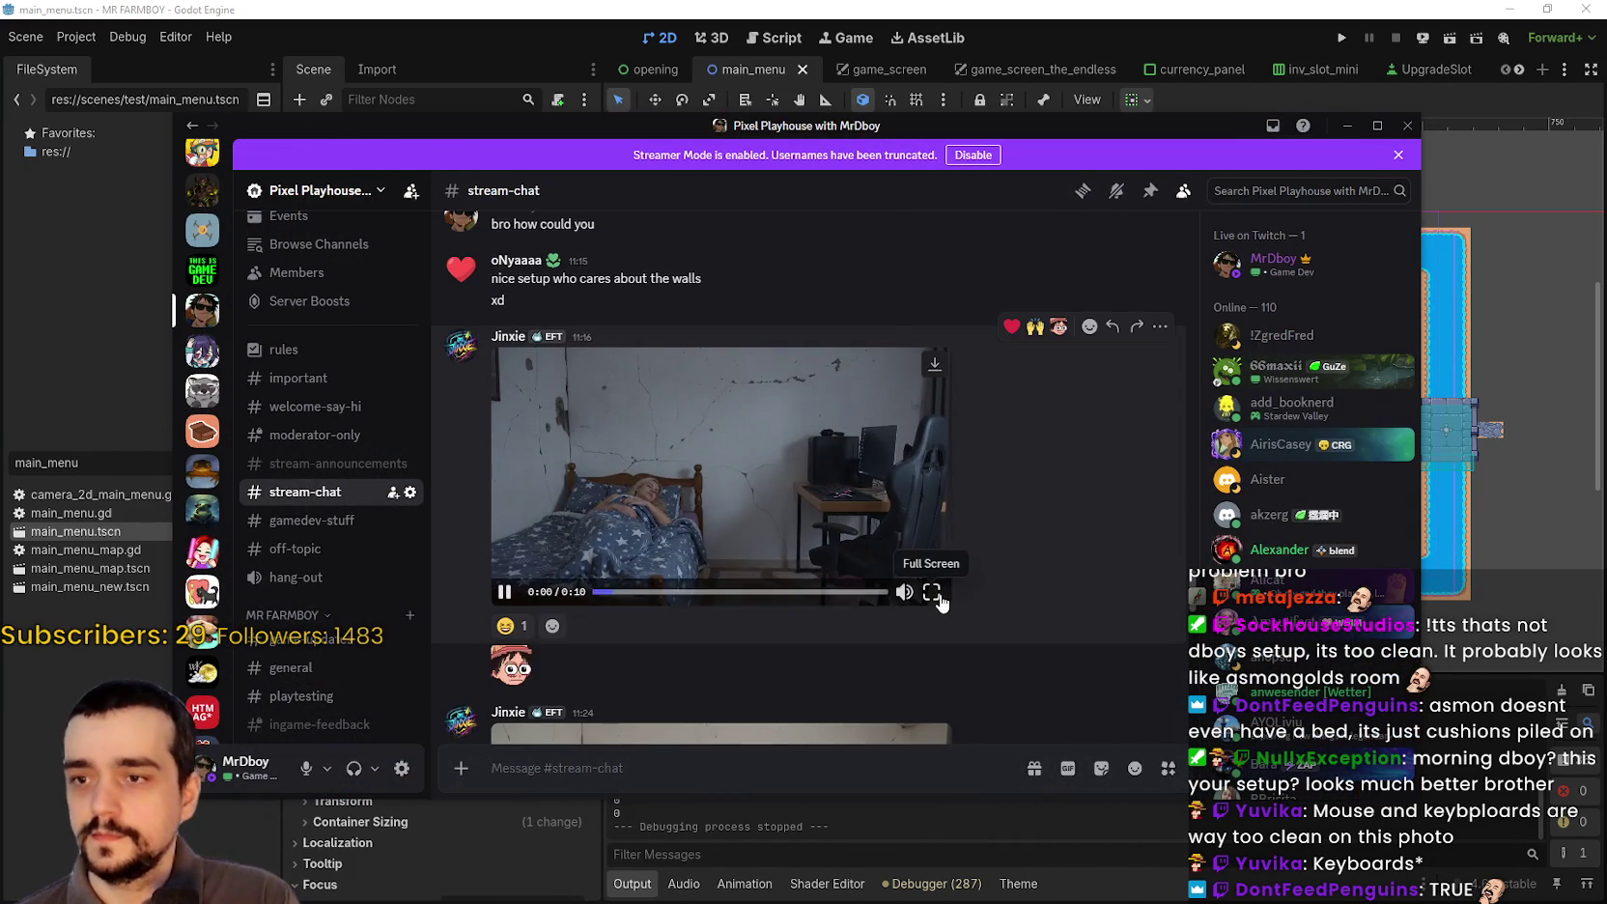
Step: Watch the room video full screen, exit, and start the next clip playing inline
left_click(935, 592)
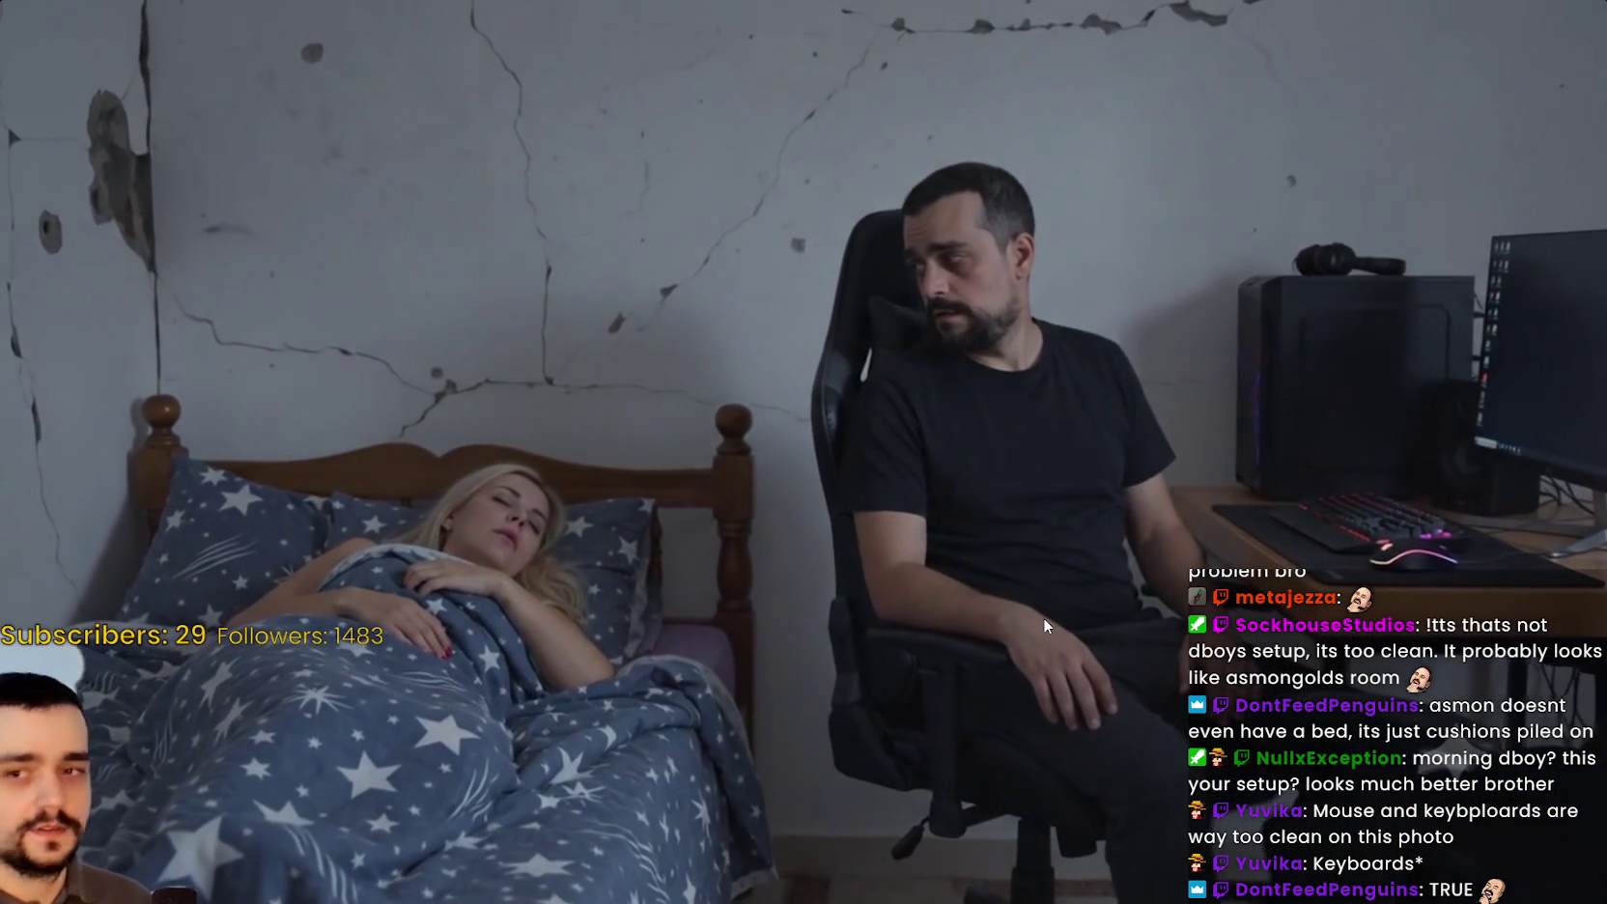
mouse_move(1043, 618)
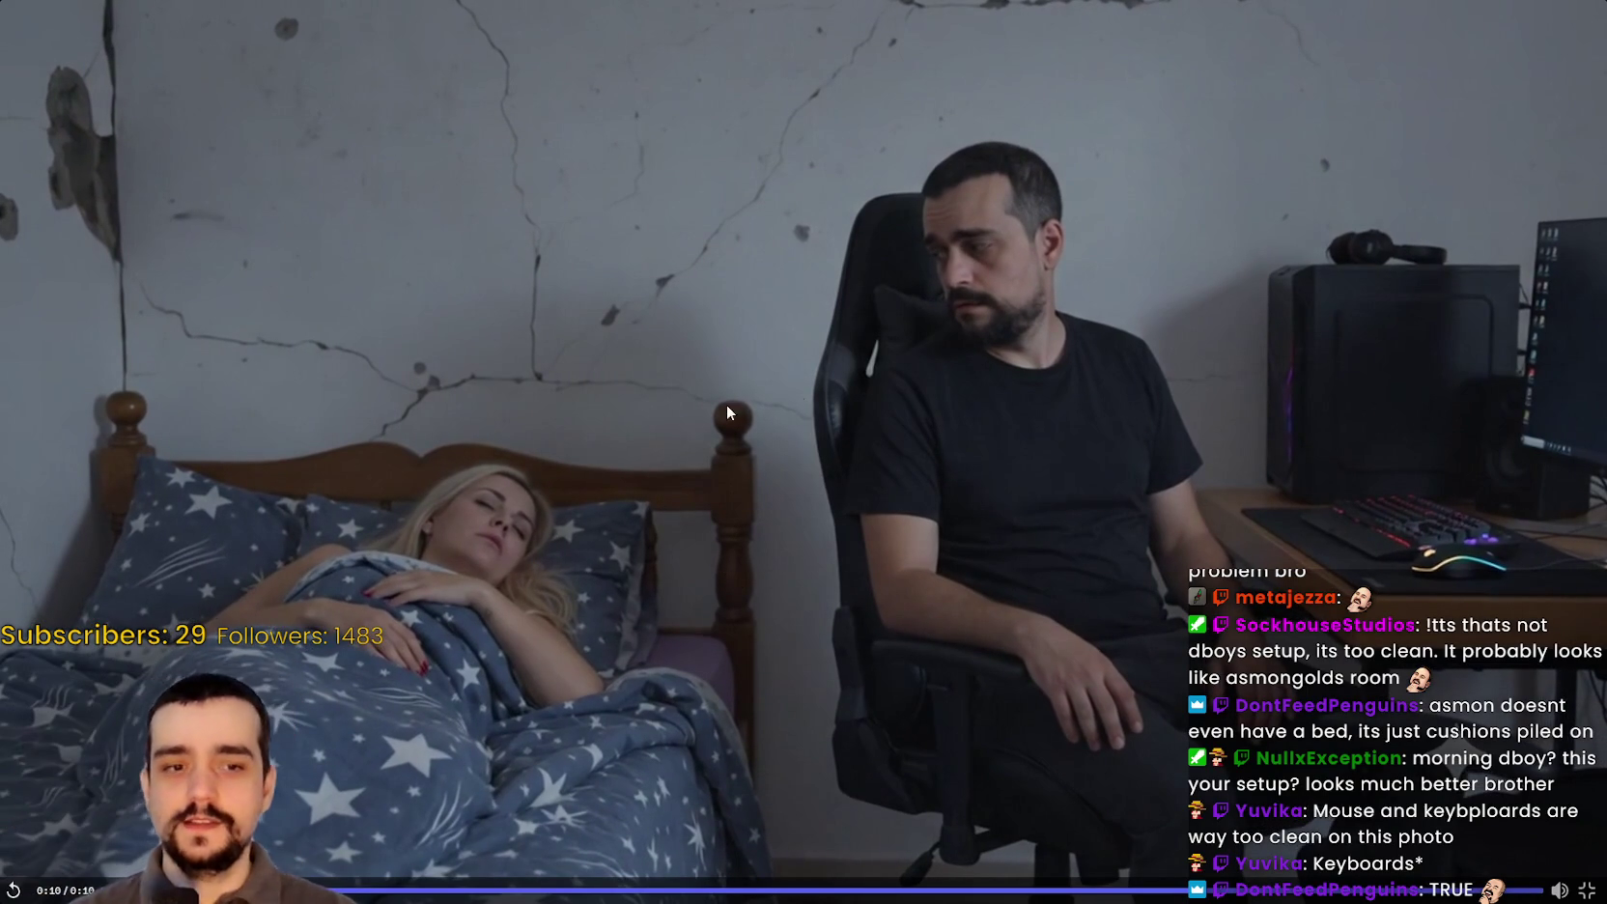
key("Escape")
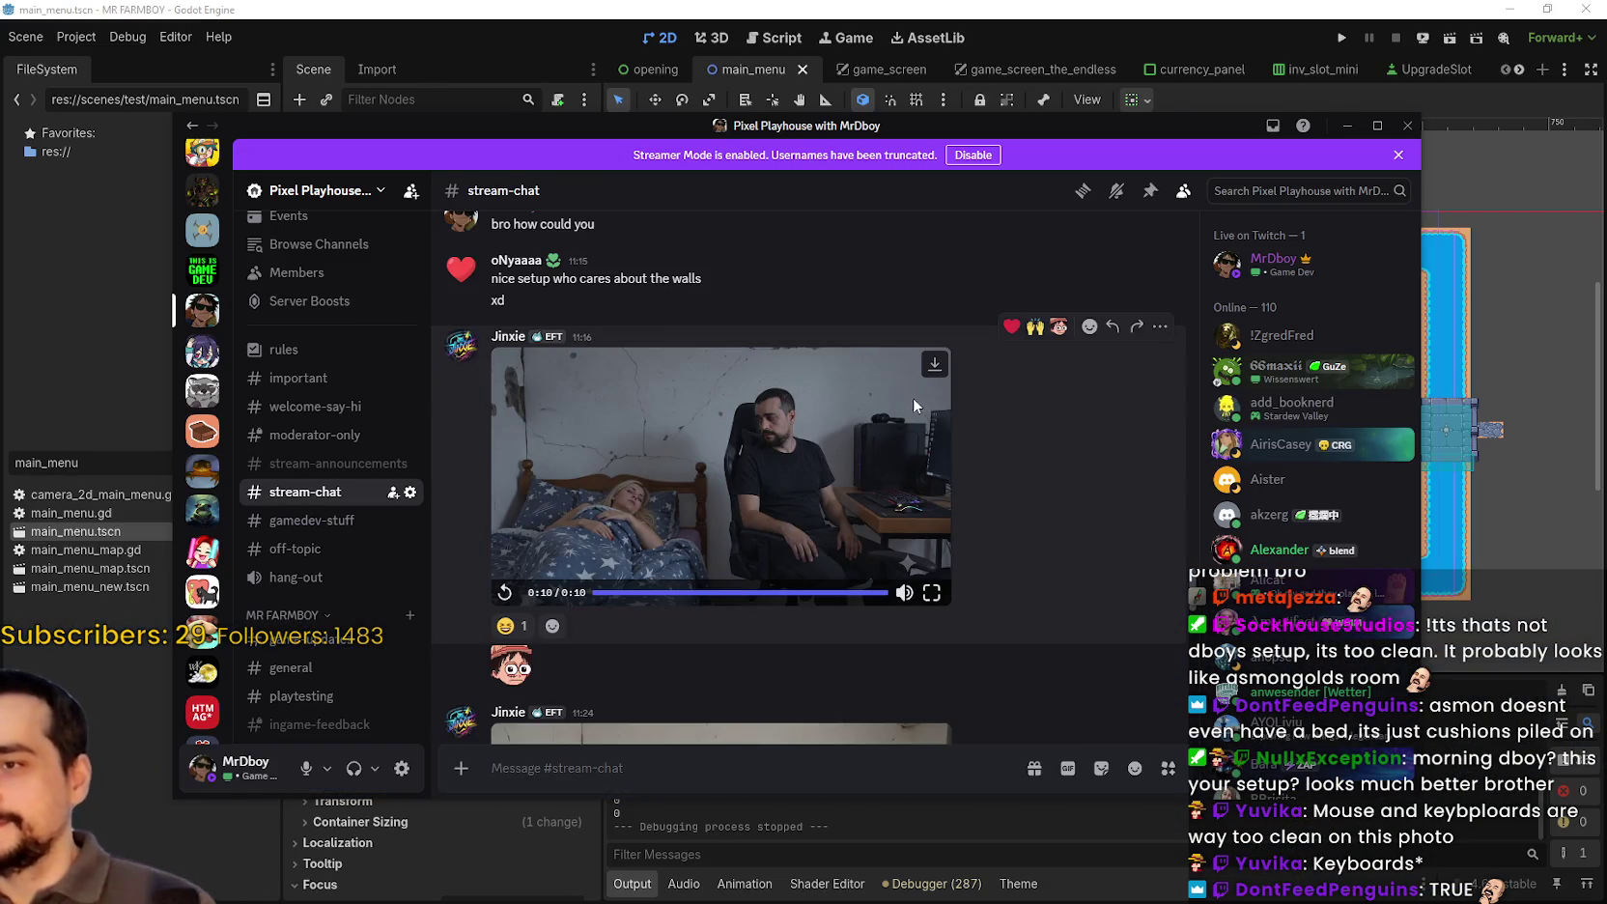
scroll(854, 380, "down", 3)
left_click(722, 434)
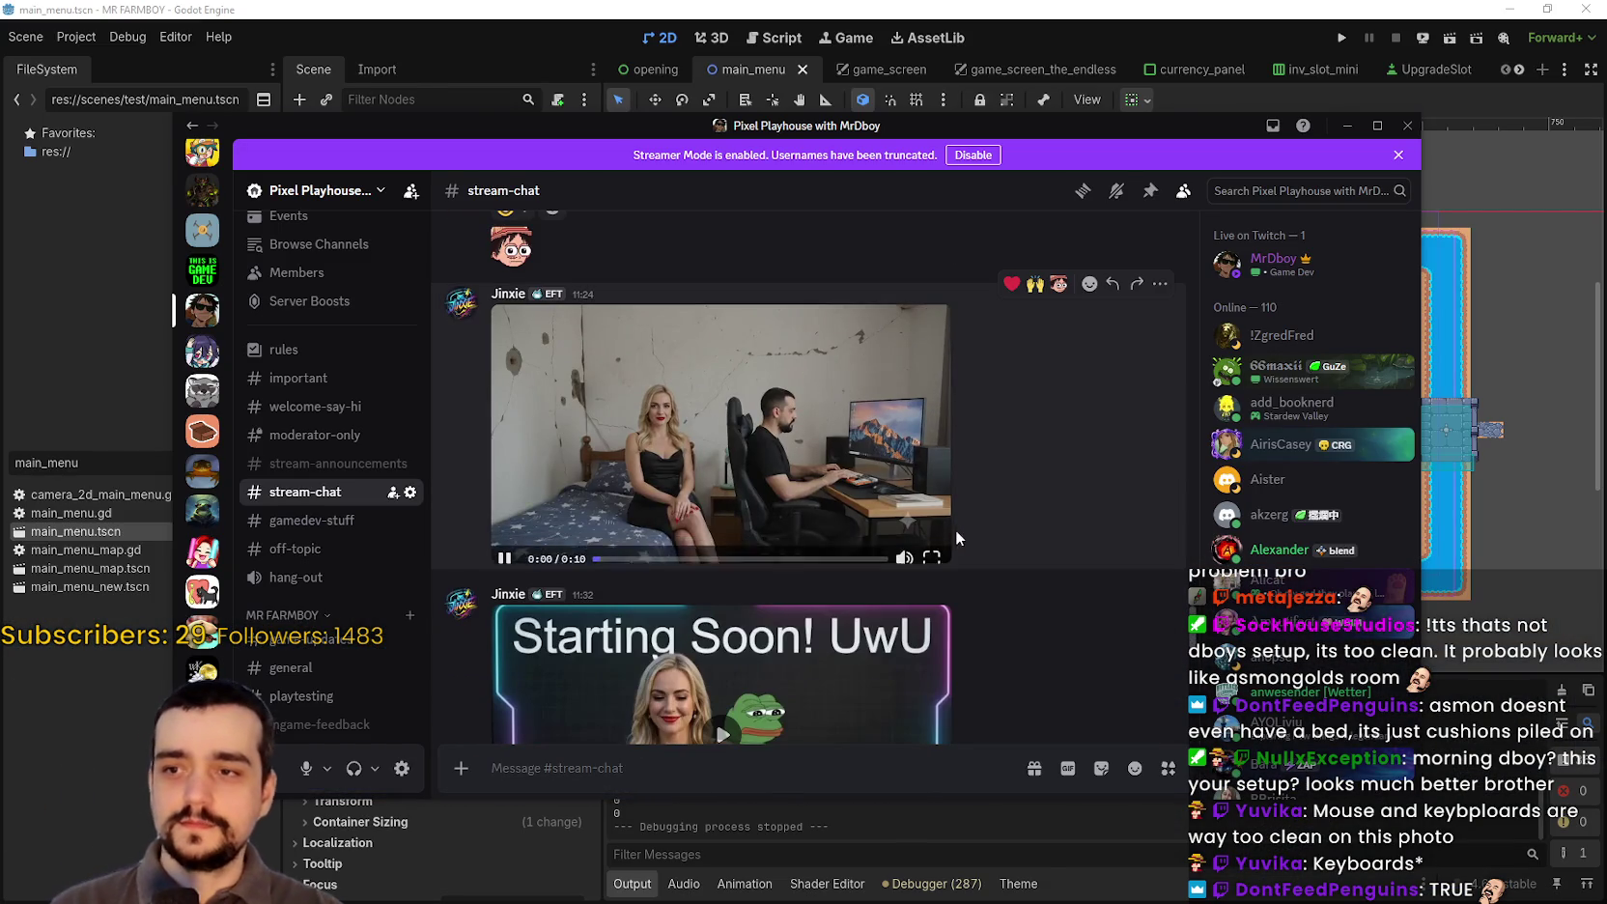
Step: Play the second clip full screen, pause and replay it, mute it, then exit full screen
left_click(933, 550)
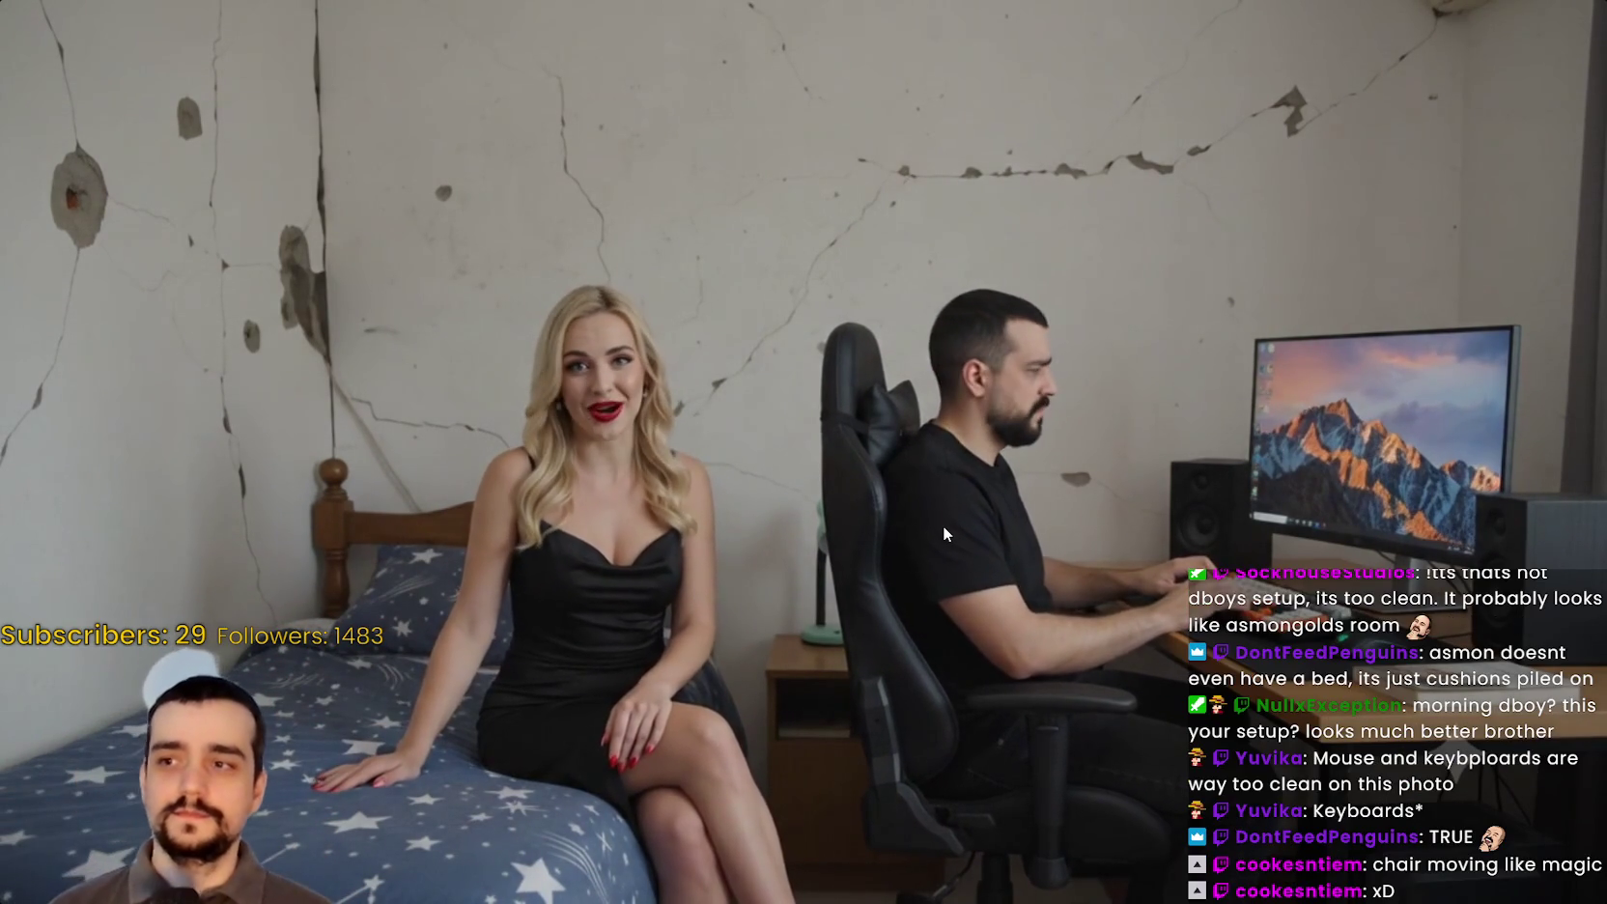
left_click(943, 525)
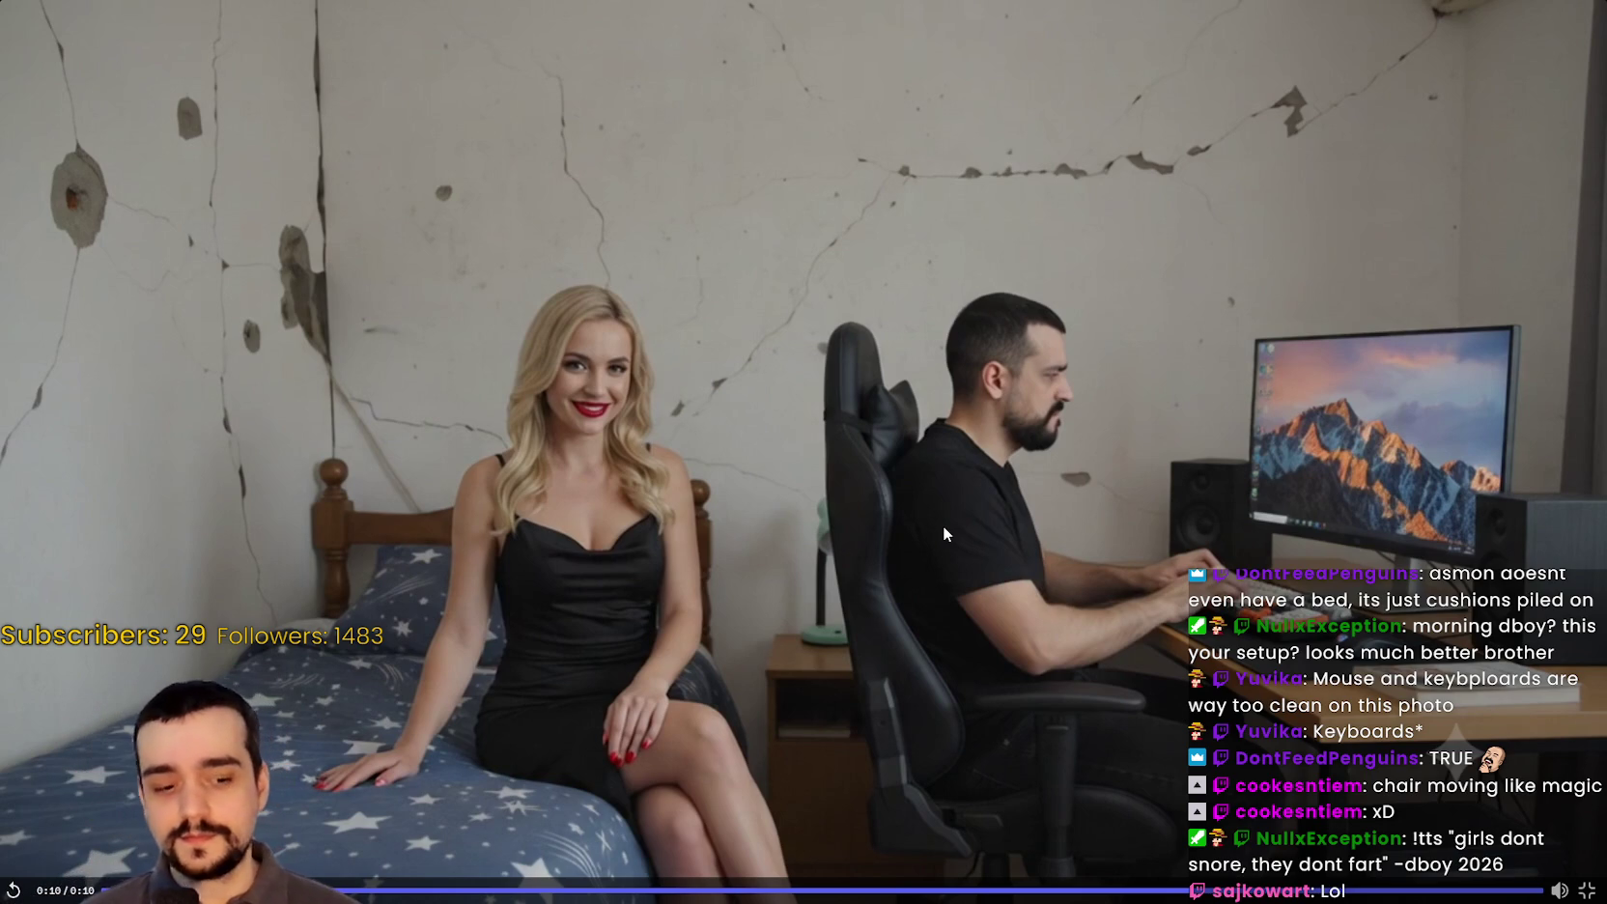
left_click(970, 530)
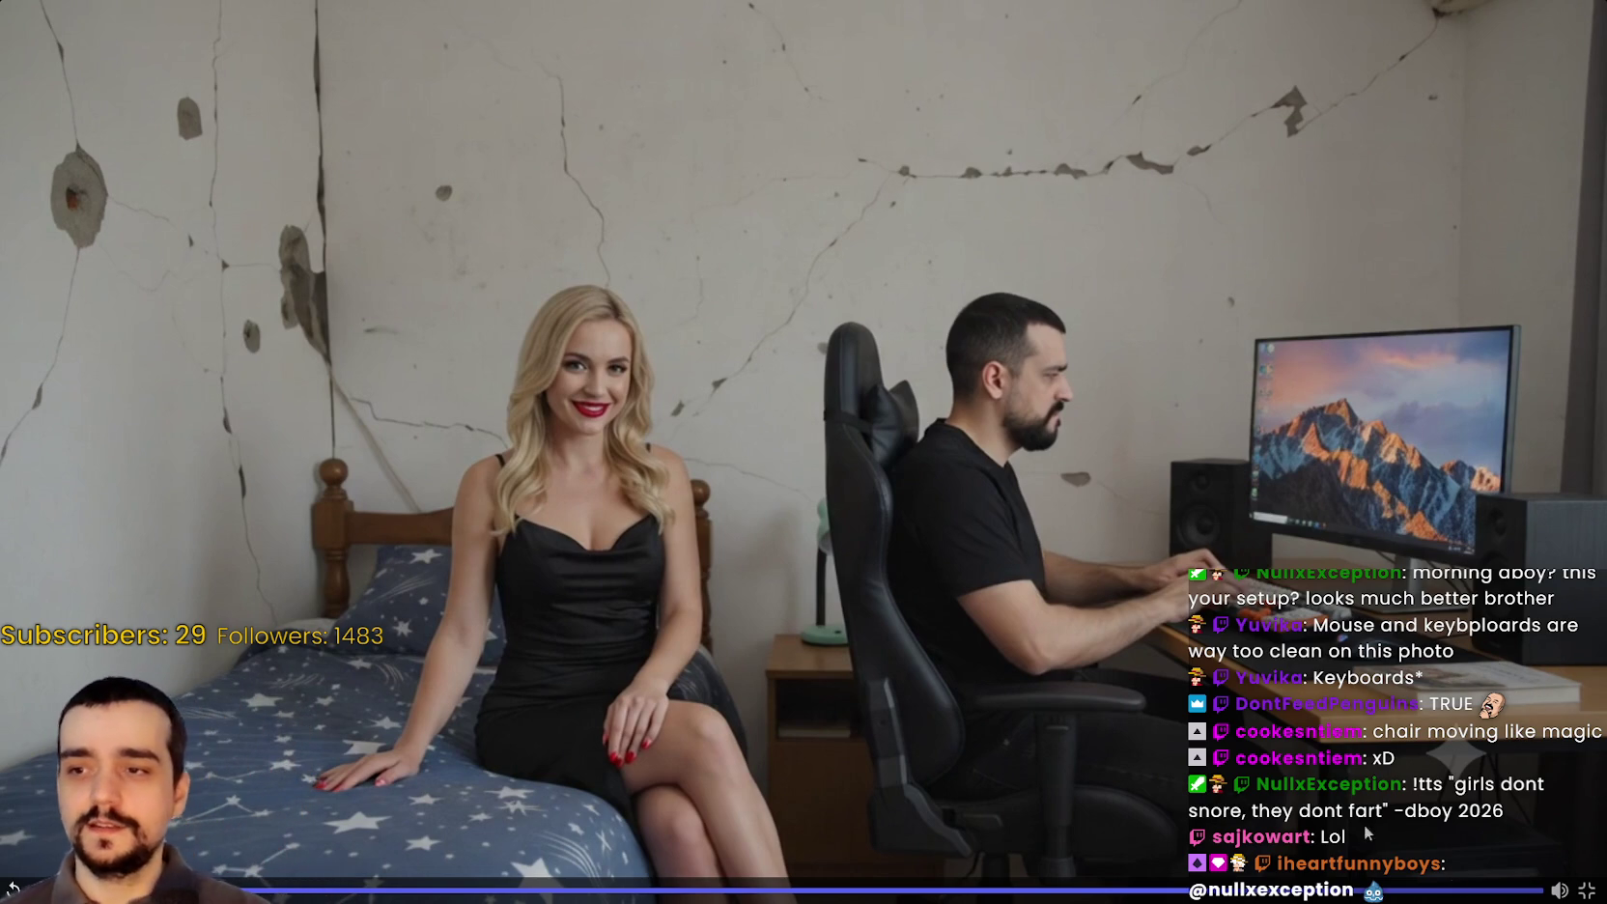
left_click(1559, 889)
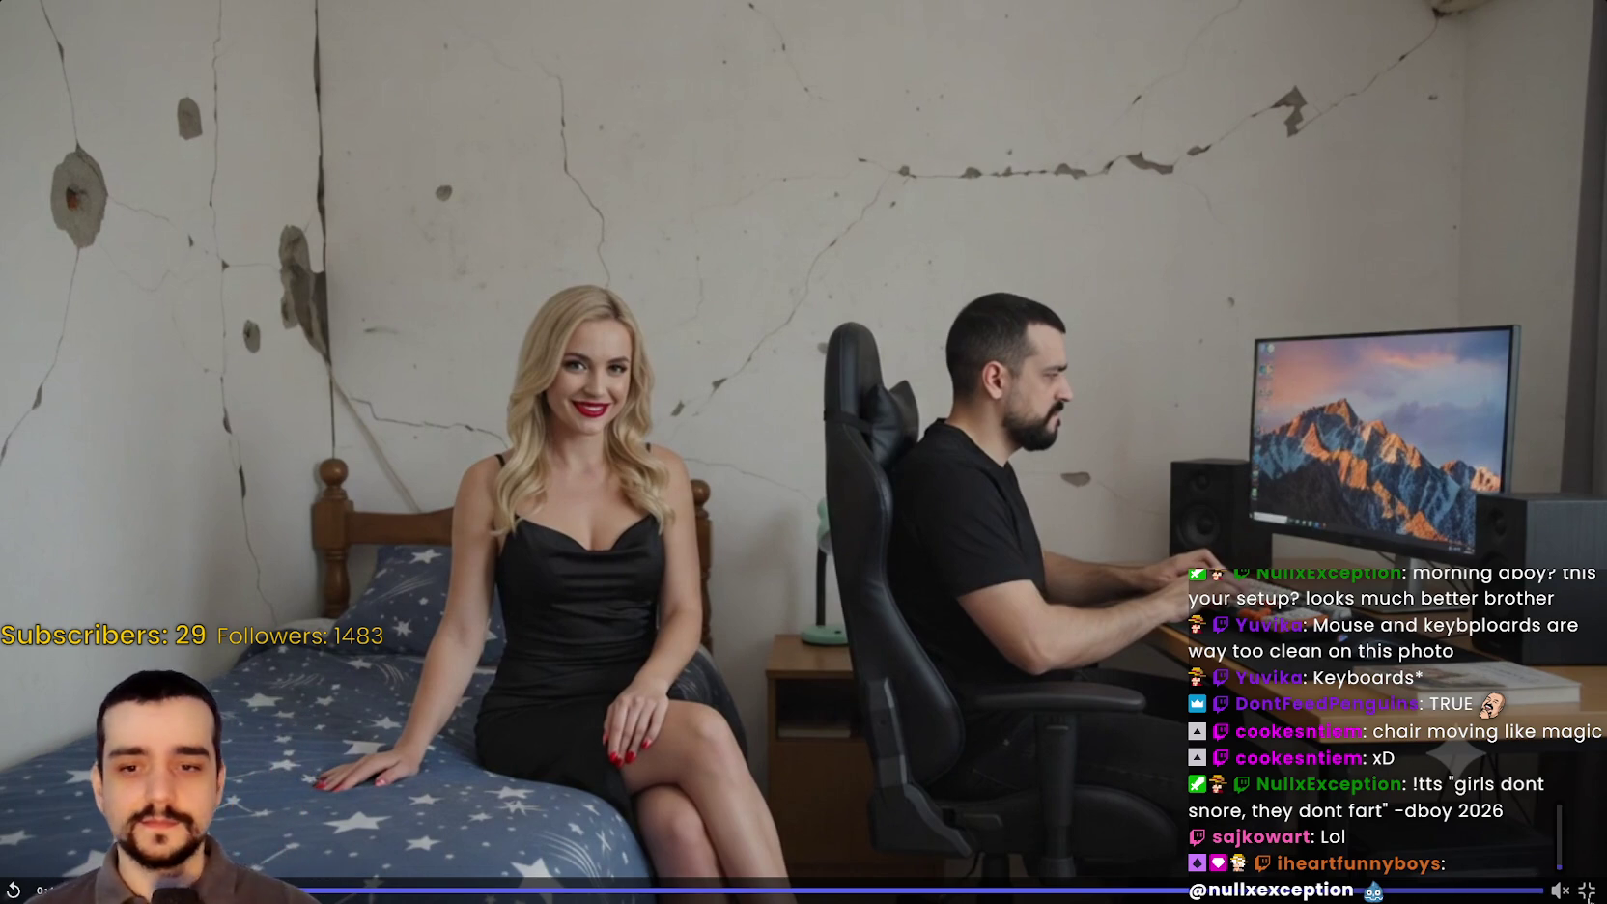
key("Escape")
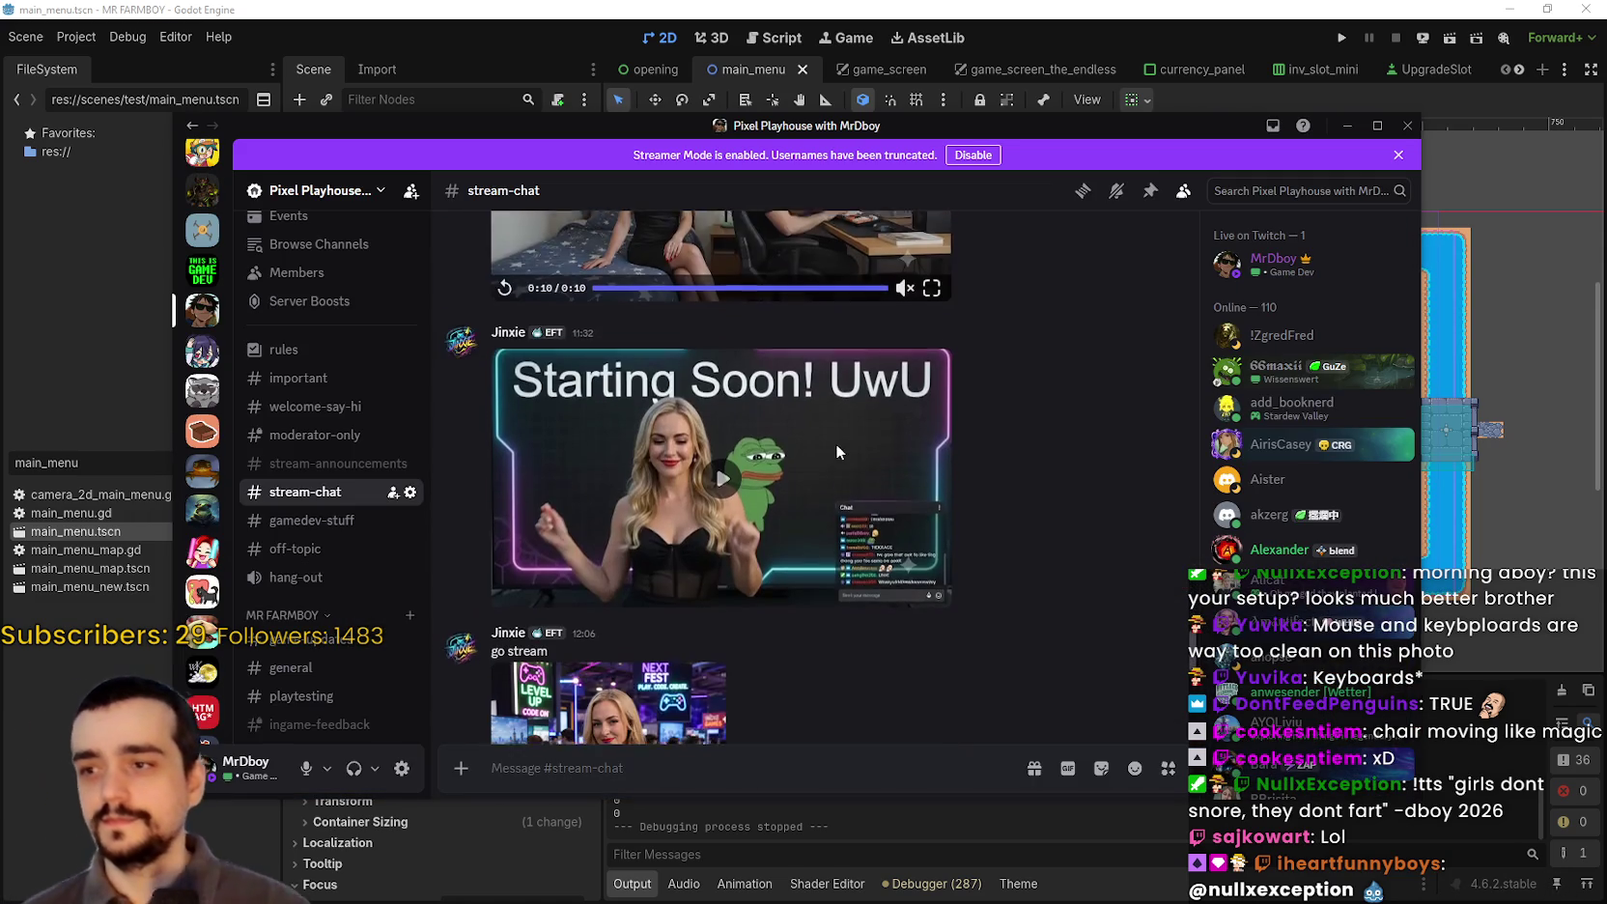
scroll(837, 451, "down", 1)
left_click(837, 425)
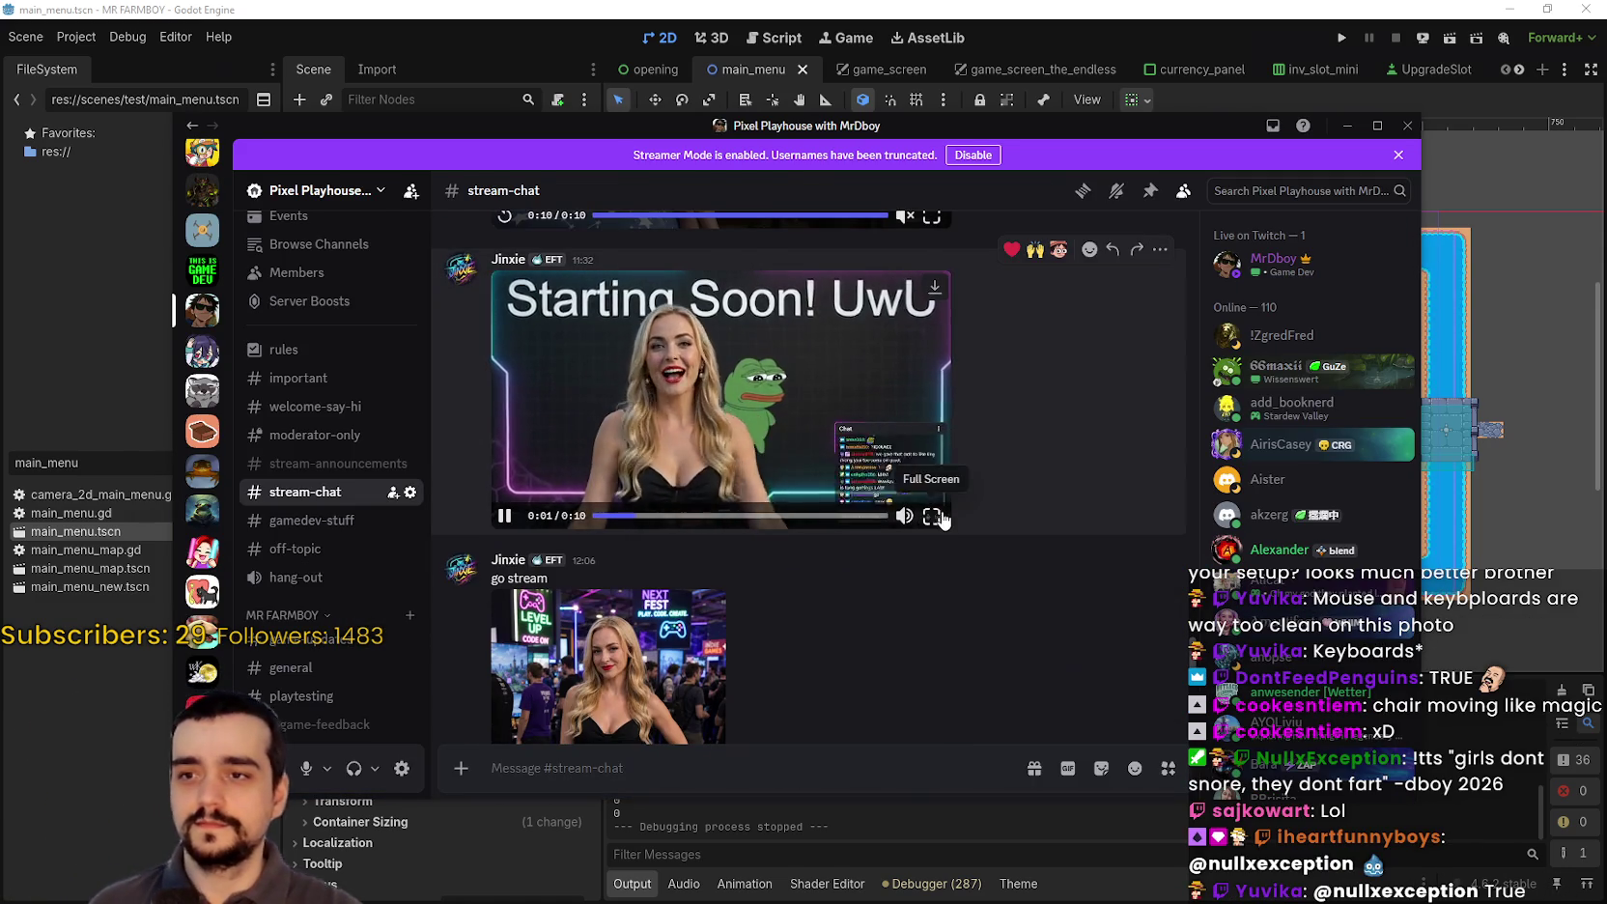
left_click(933, 517)
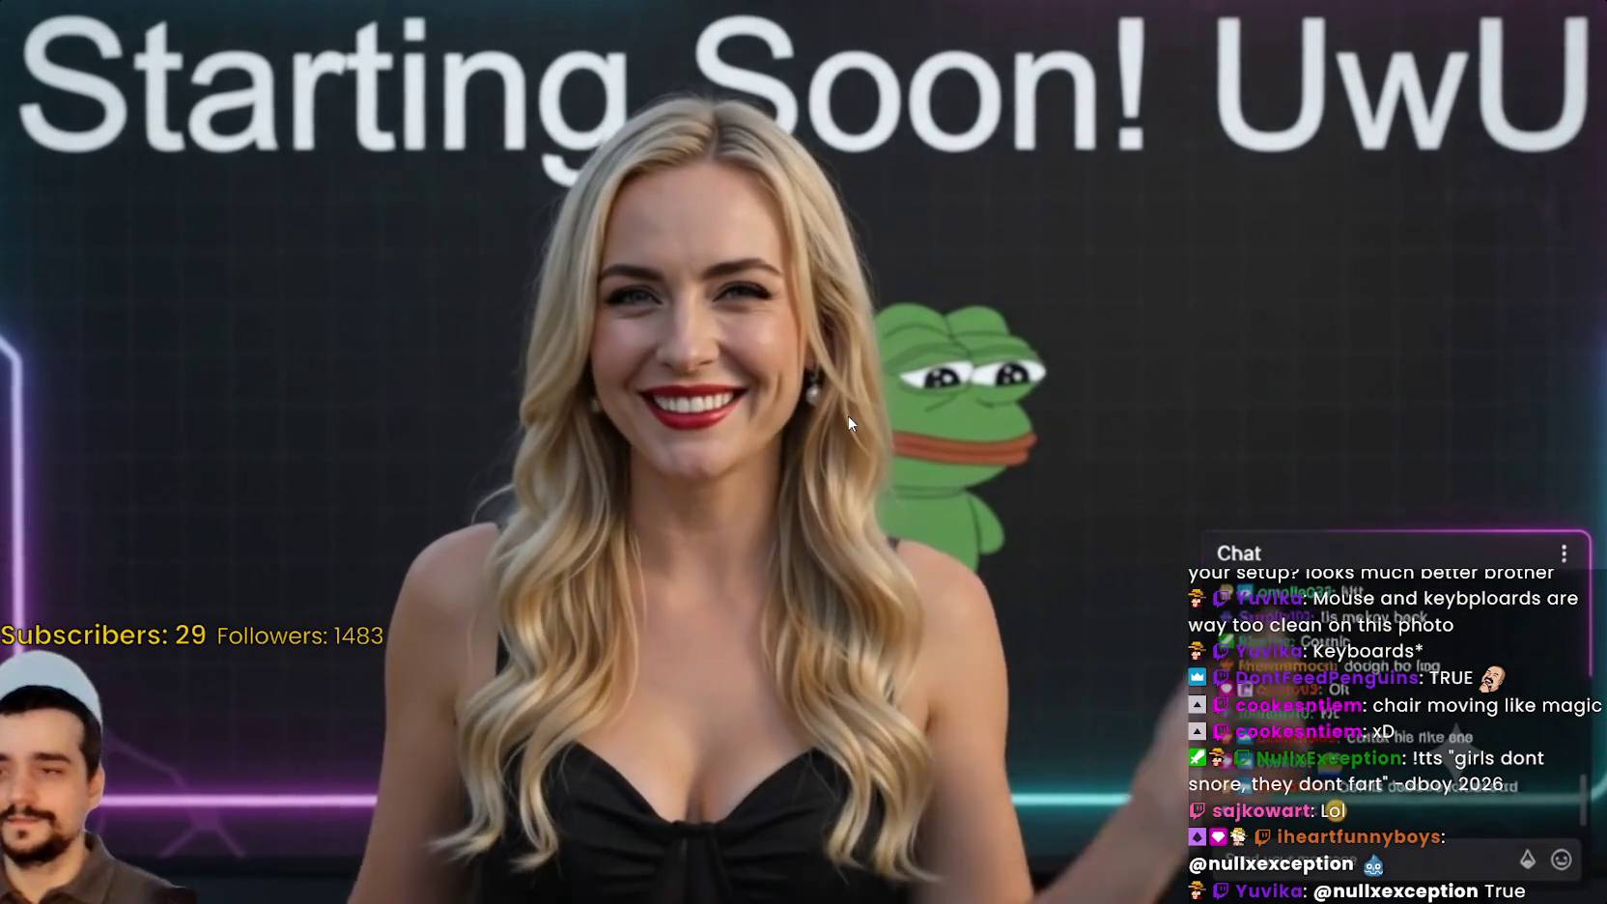
key("space")
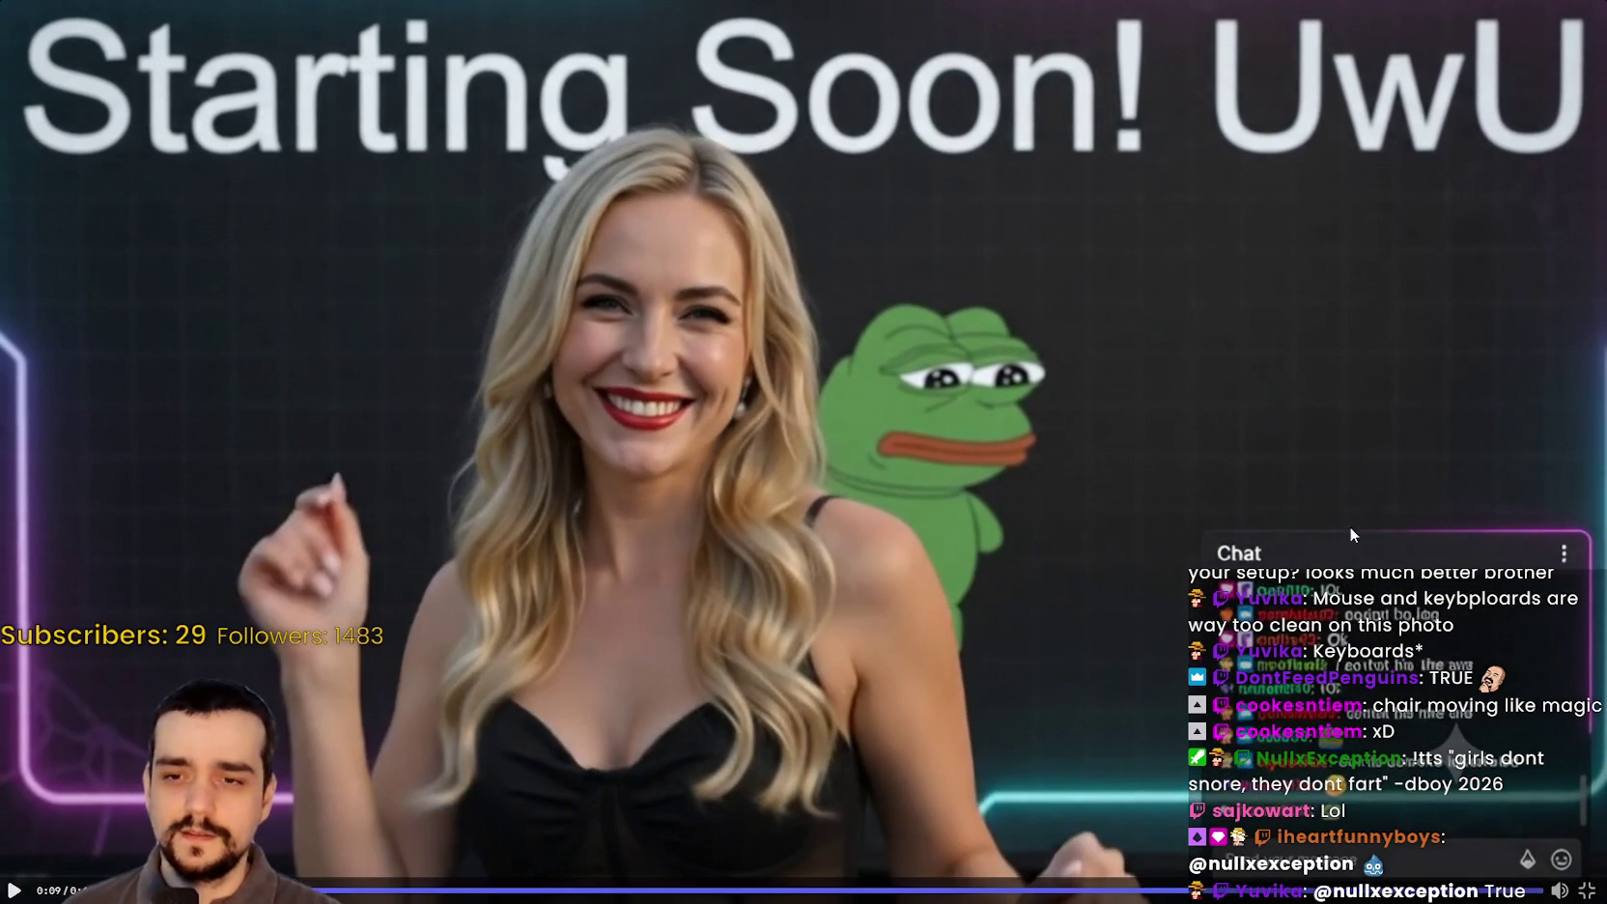
left_click(513, 715)
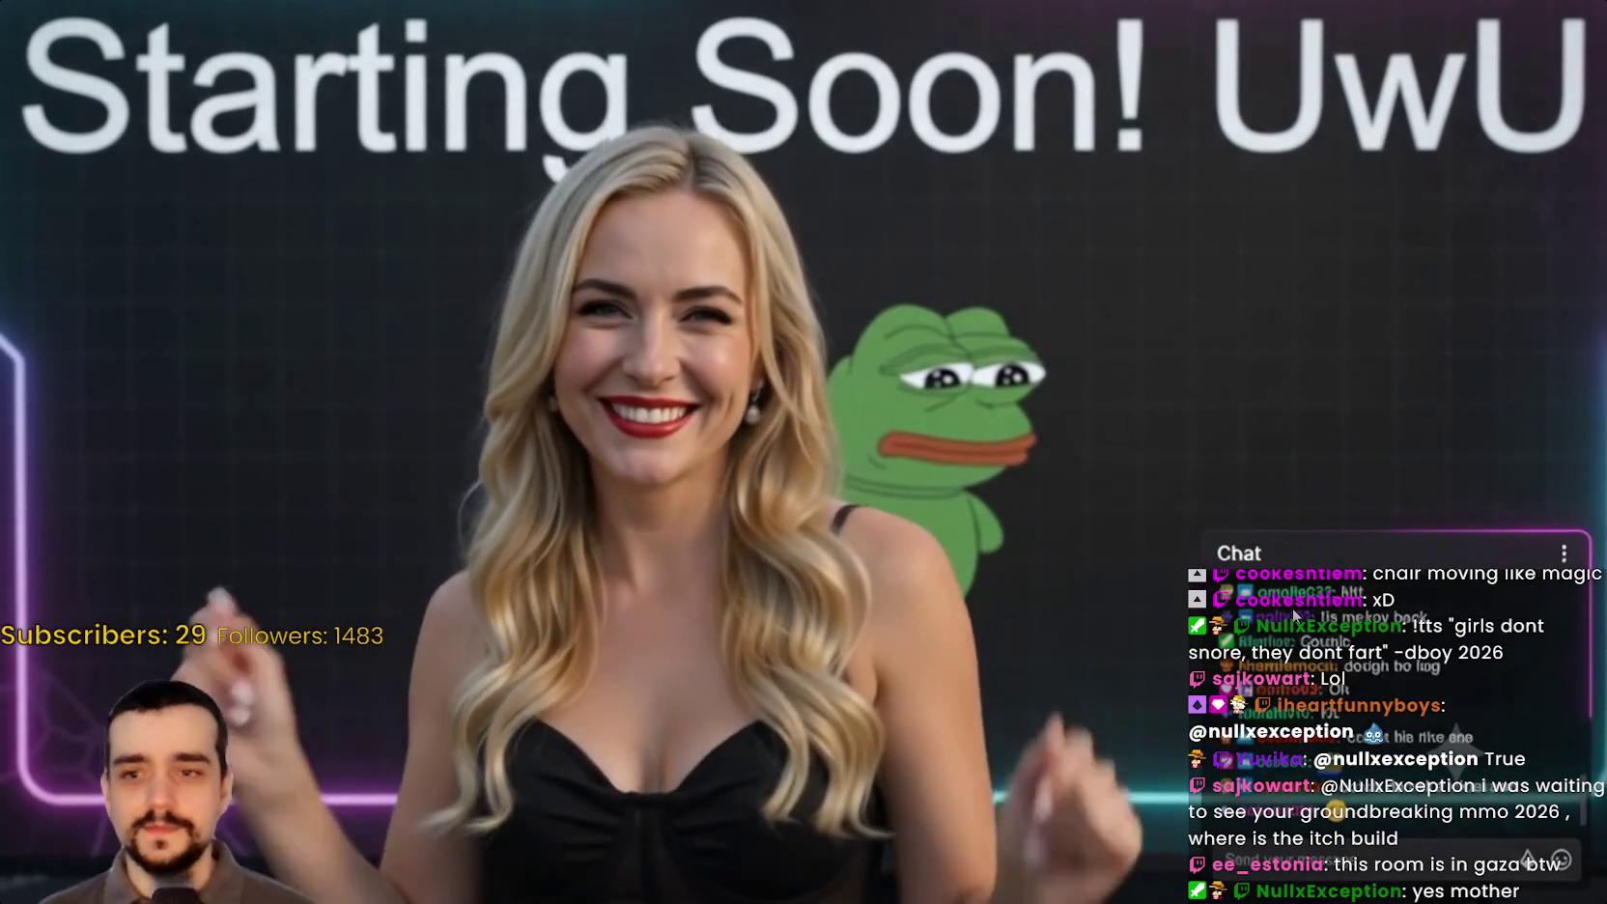
left_click(1293, 607)
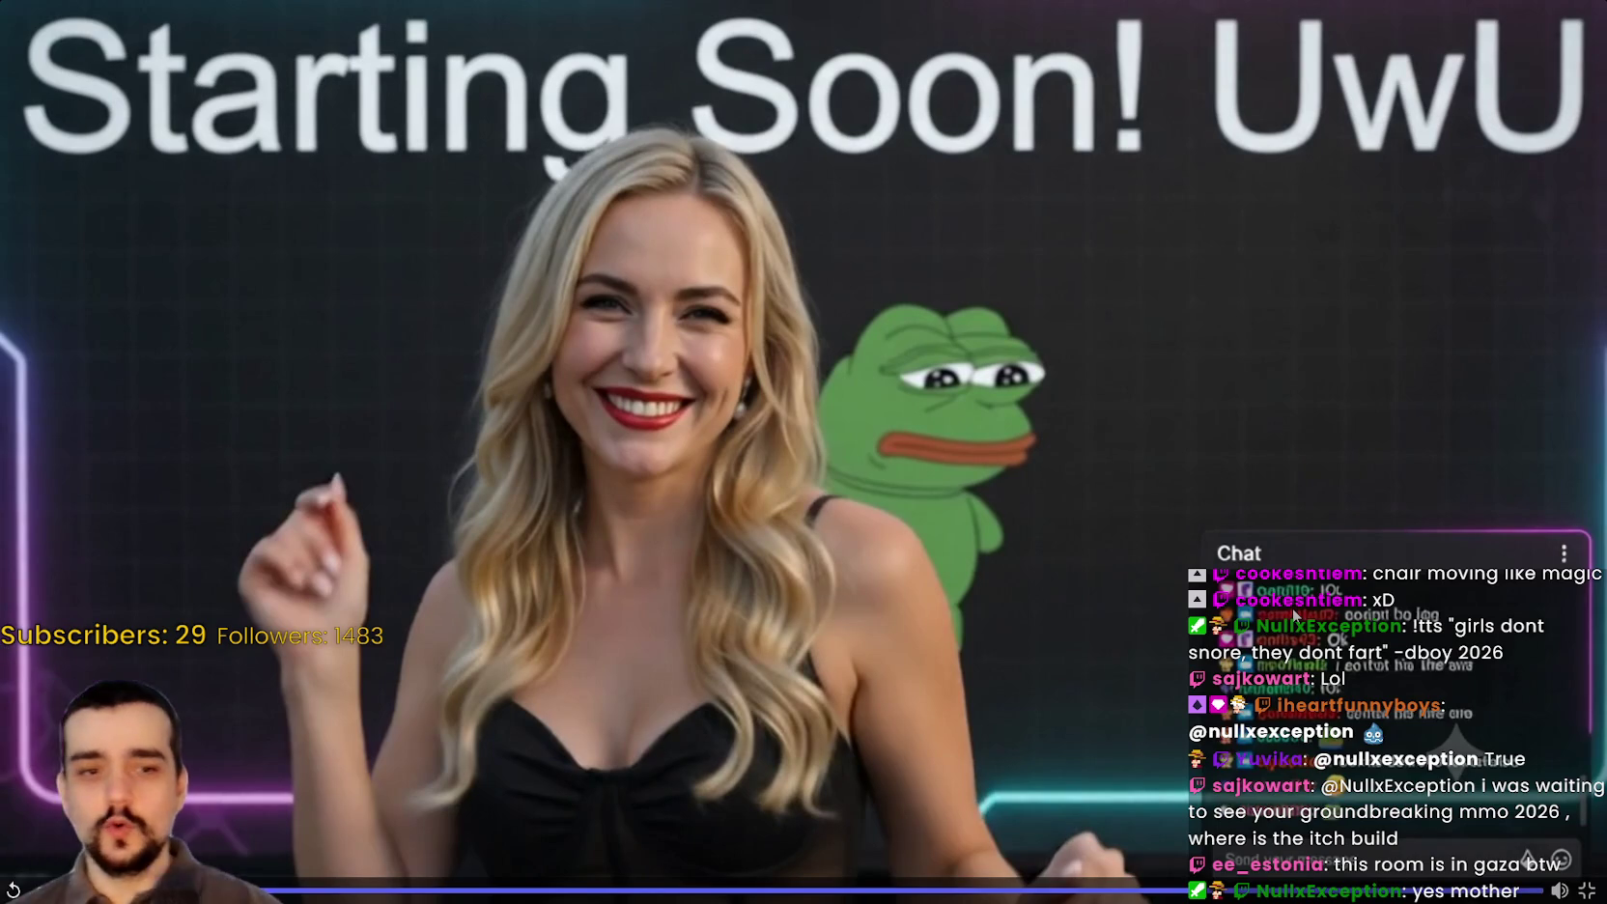
key("Escape")
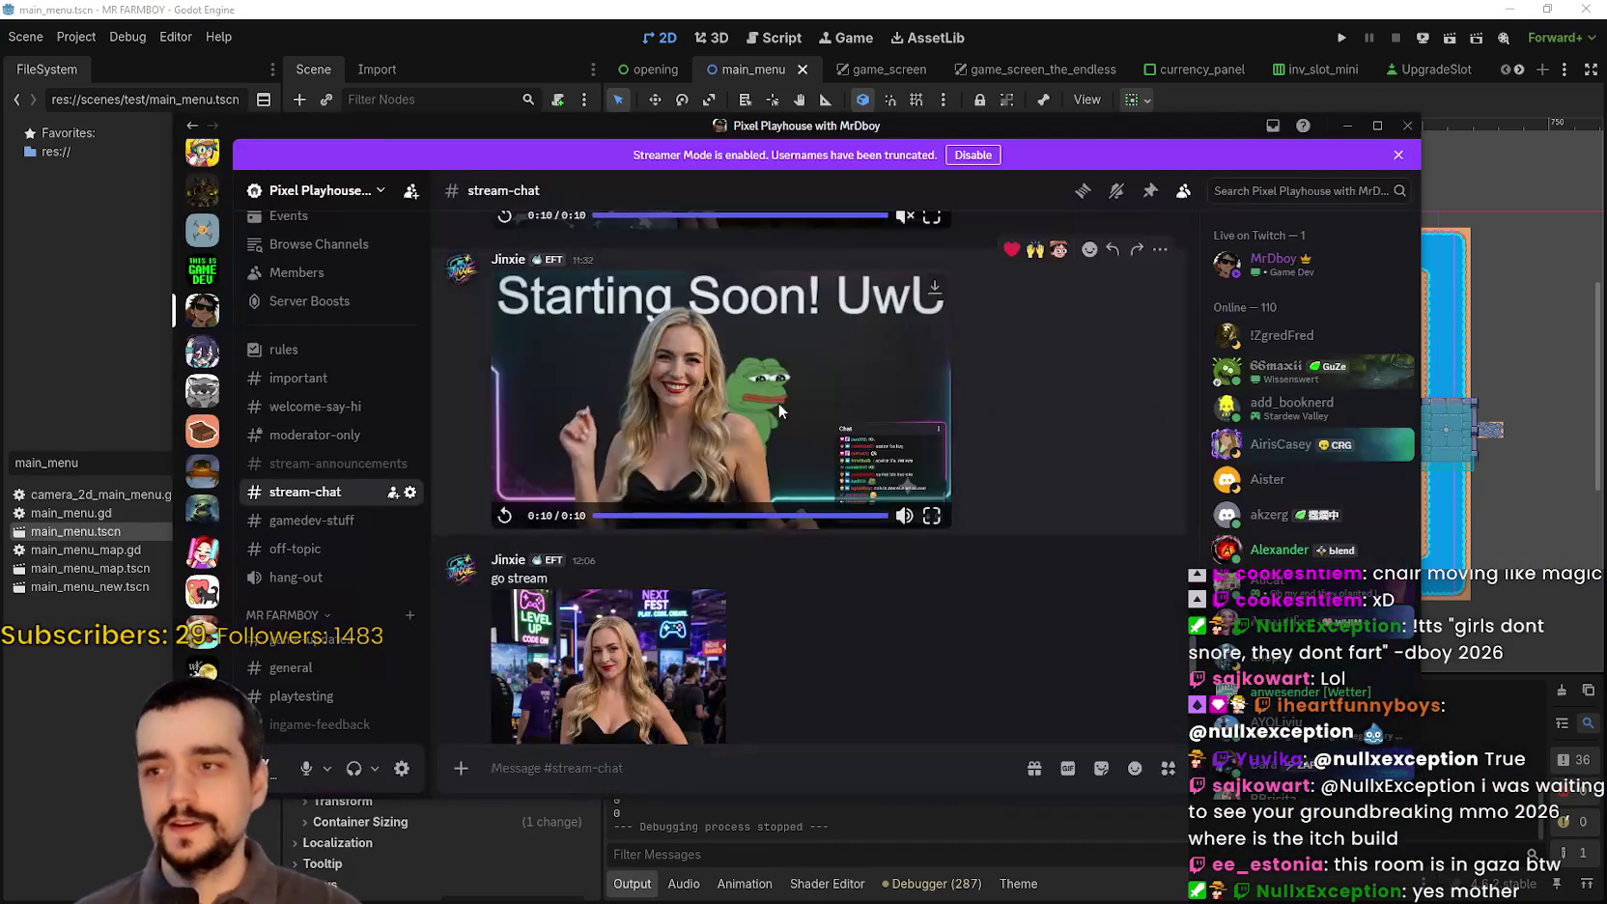
scroll(779, 402, "down", 5)
left_click(676, 502)
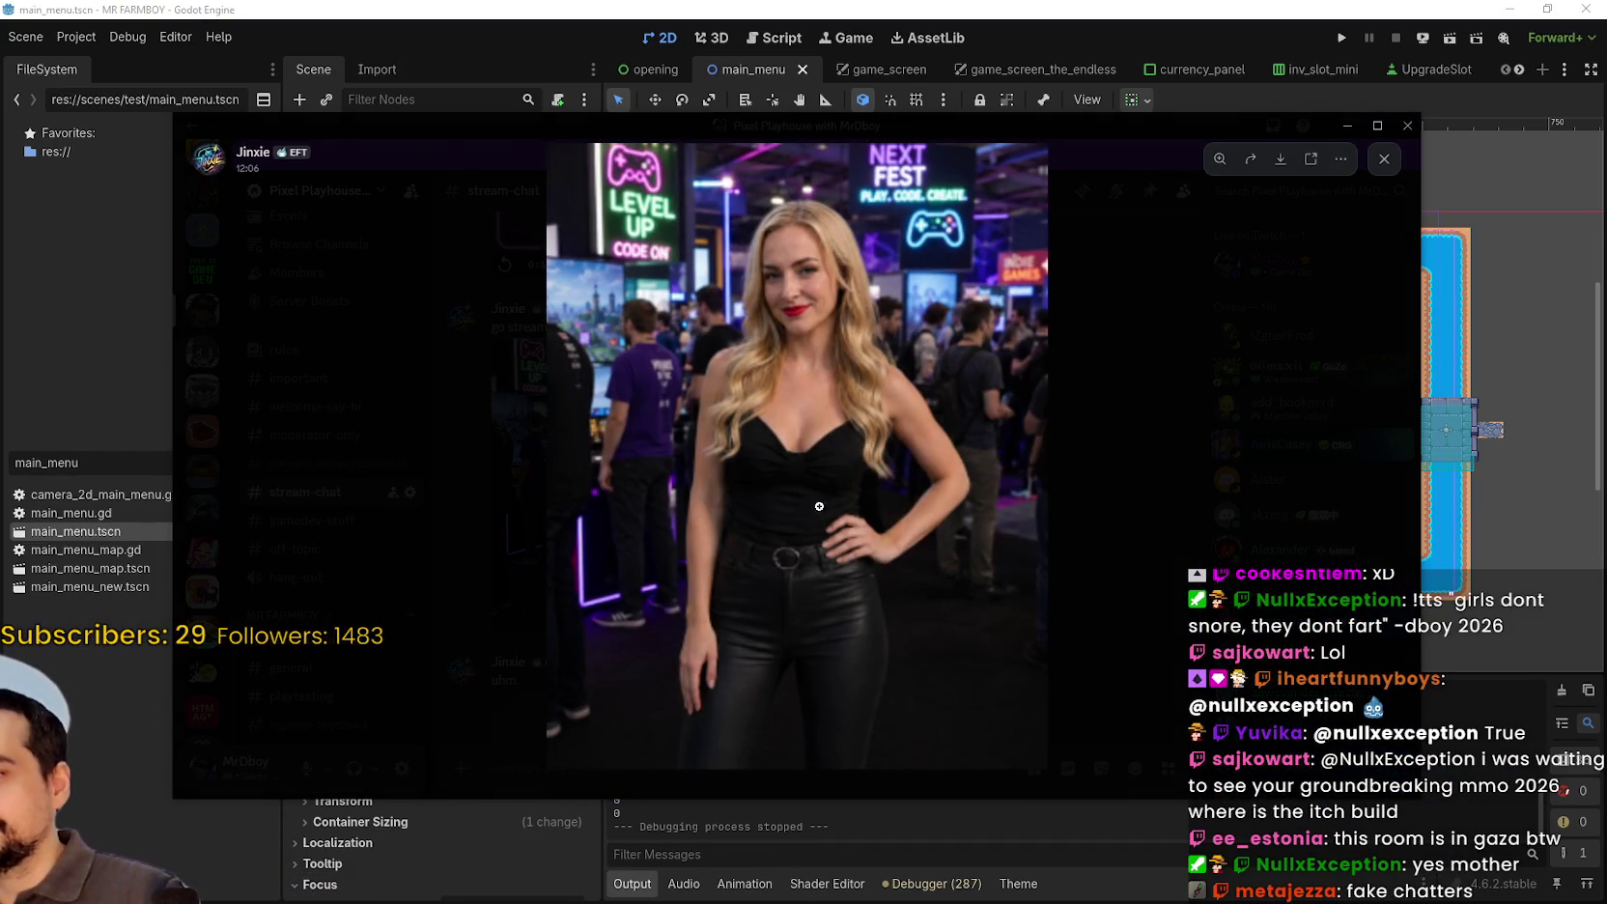
left_click(1202, 483)
scroll(858, 490, "down", 3)
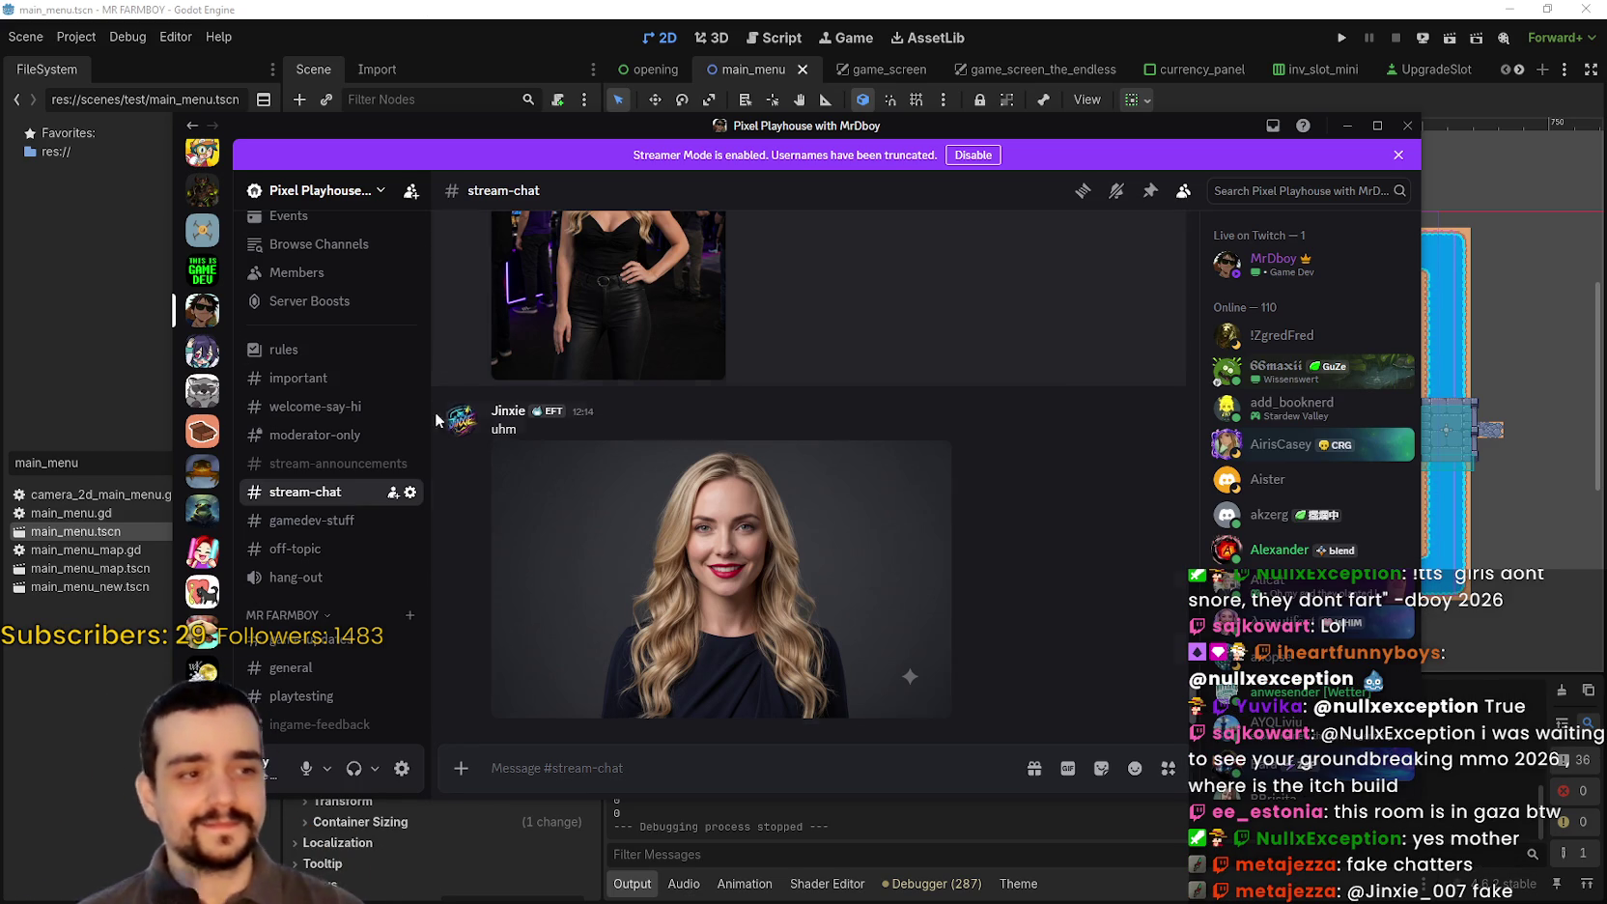
Step: Bring Godot in front of Discord and zoom the canvas around the Select Save Game dialog
left_click(772, 99)
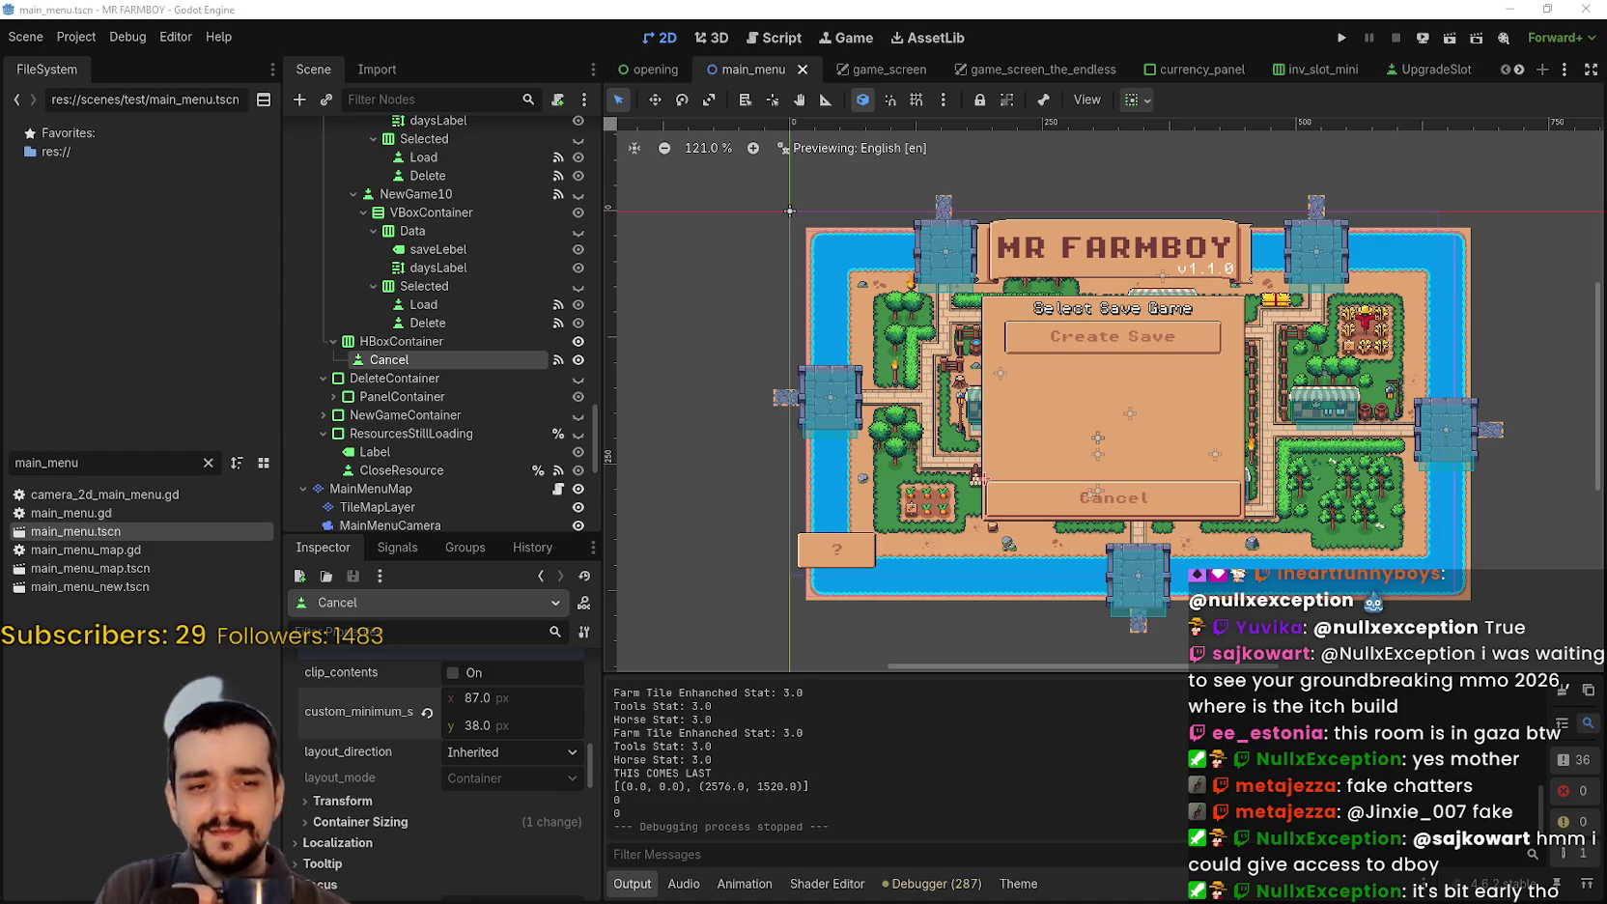
scroll(1053, 575, "down", 2)
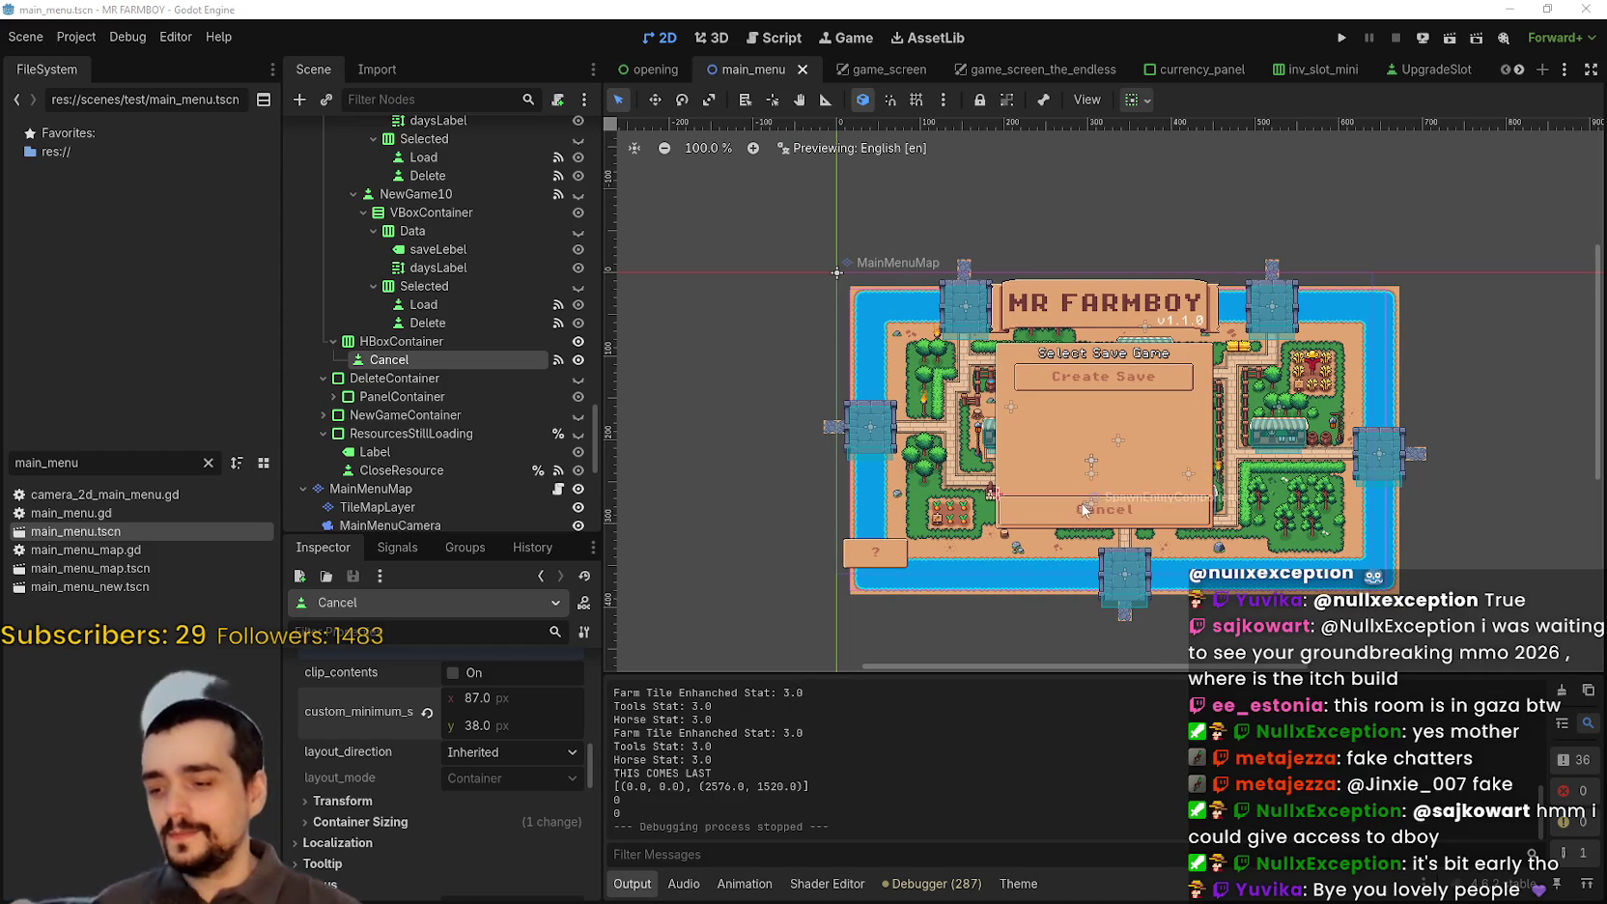
scroll(1086, 464, "up", 2)
scroll(1062, 440, "down", 1)
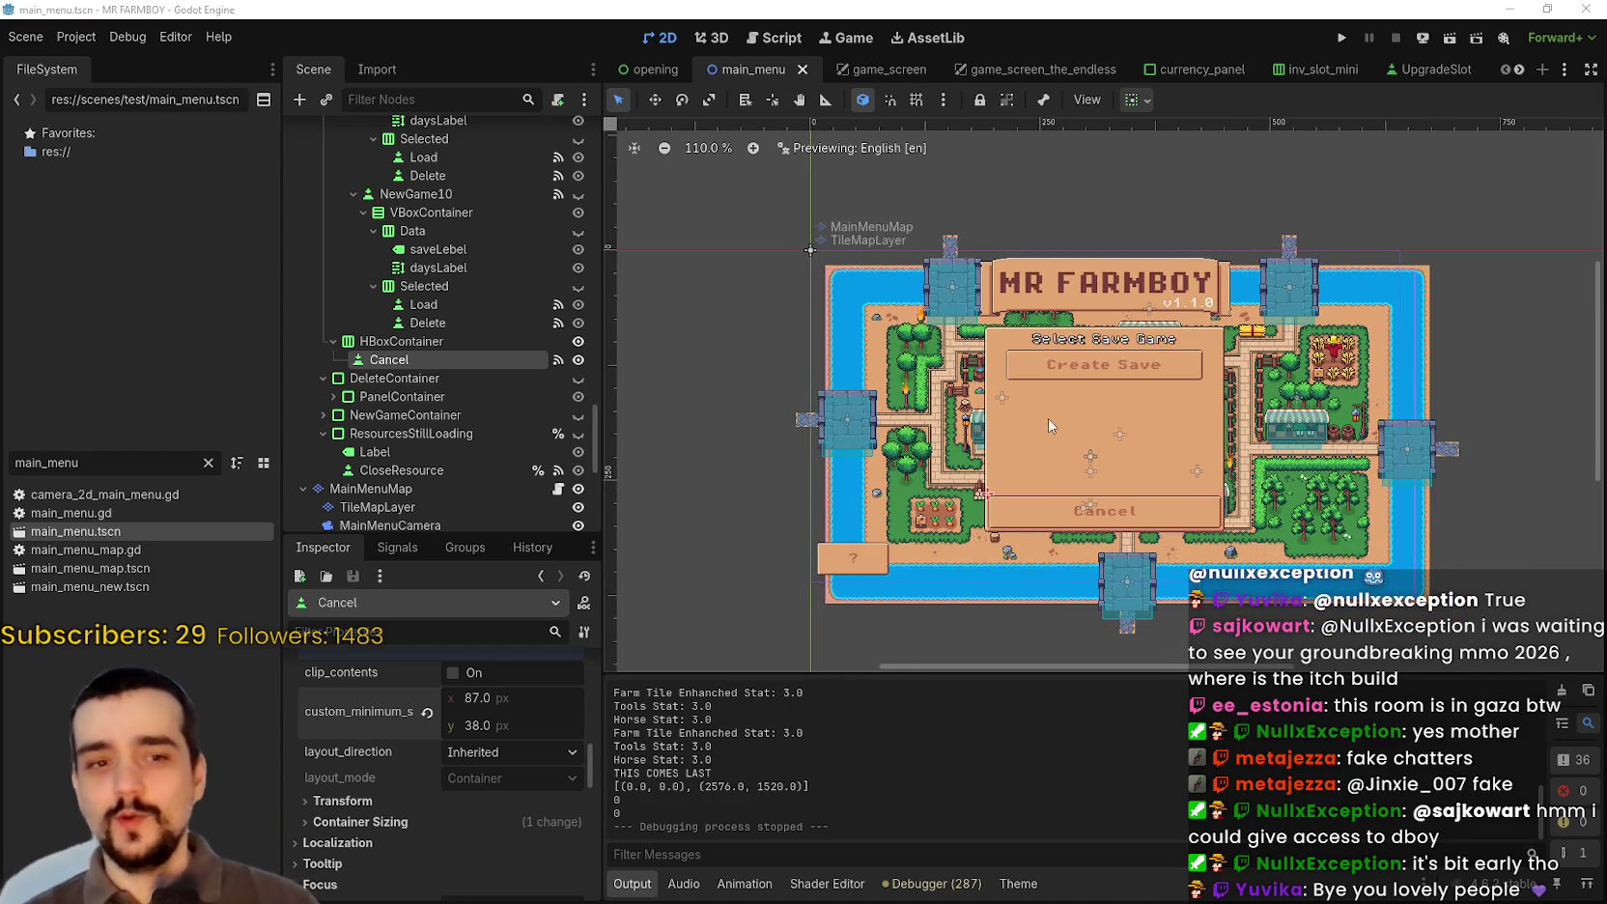
scroll(1024, 425, "up", 1)
scroll(1008, 426, "up", 2)
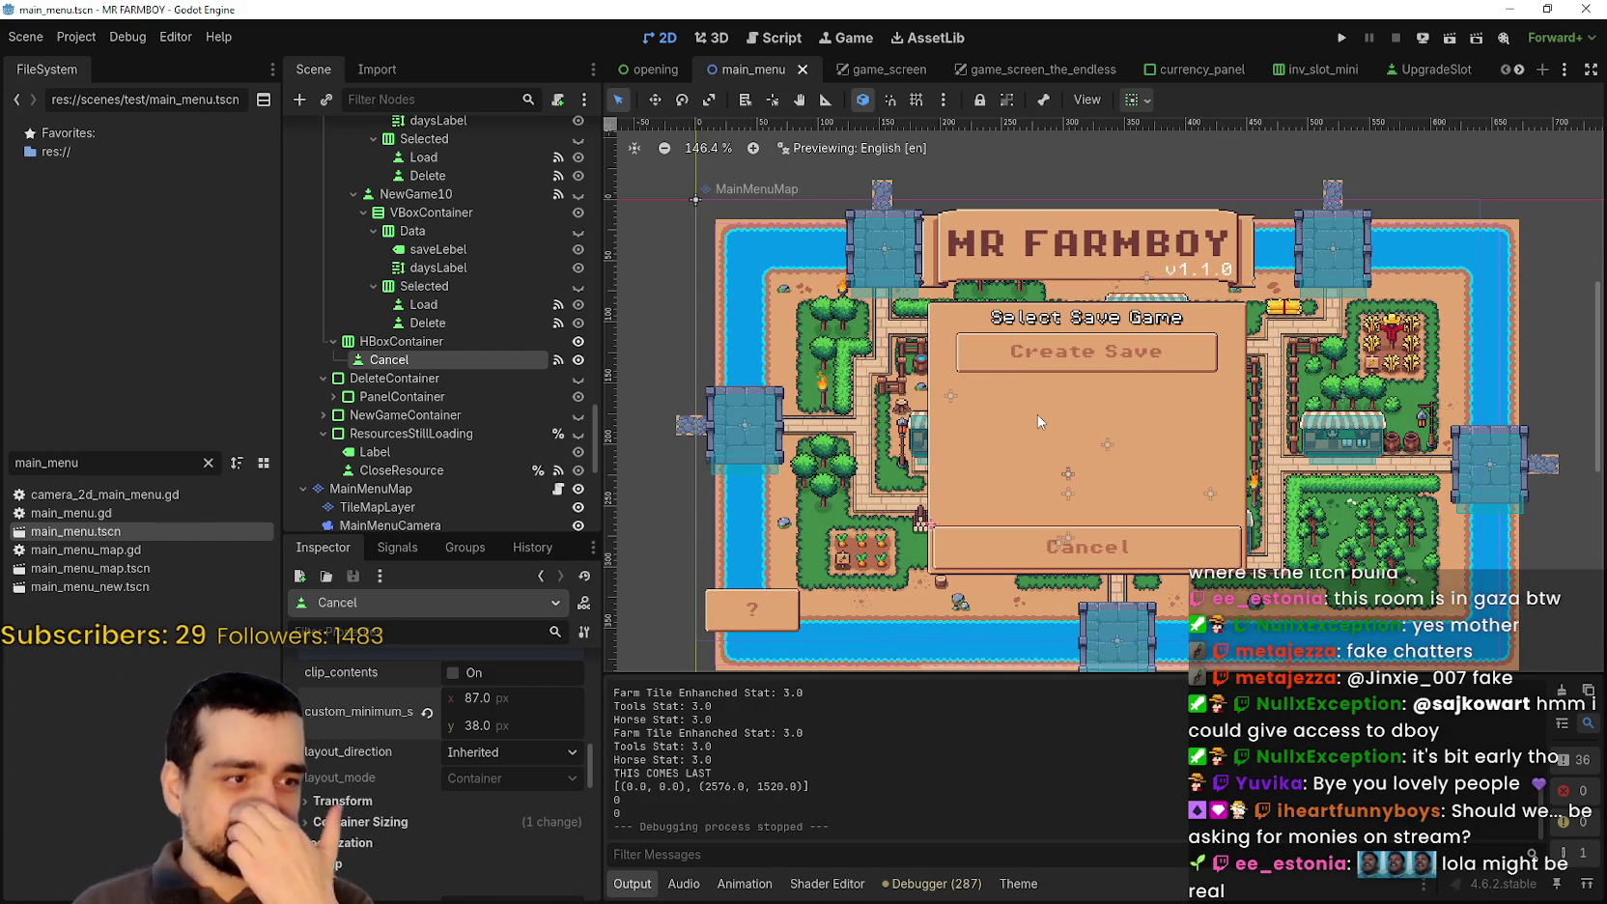
scroll(823, 404, "up", 4)
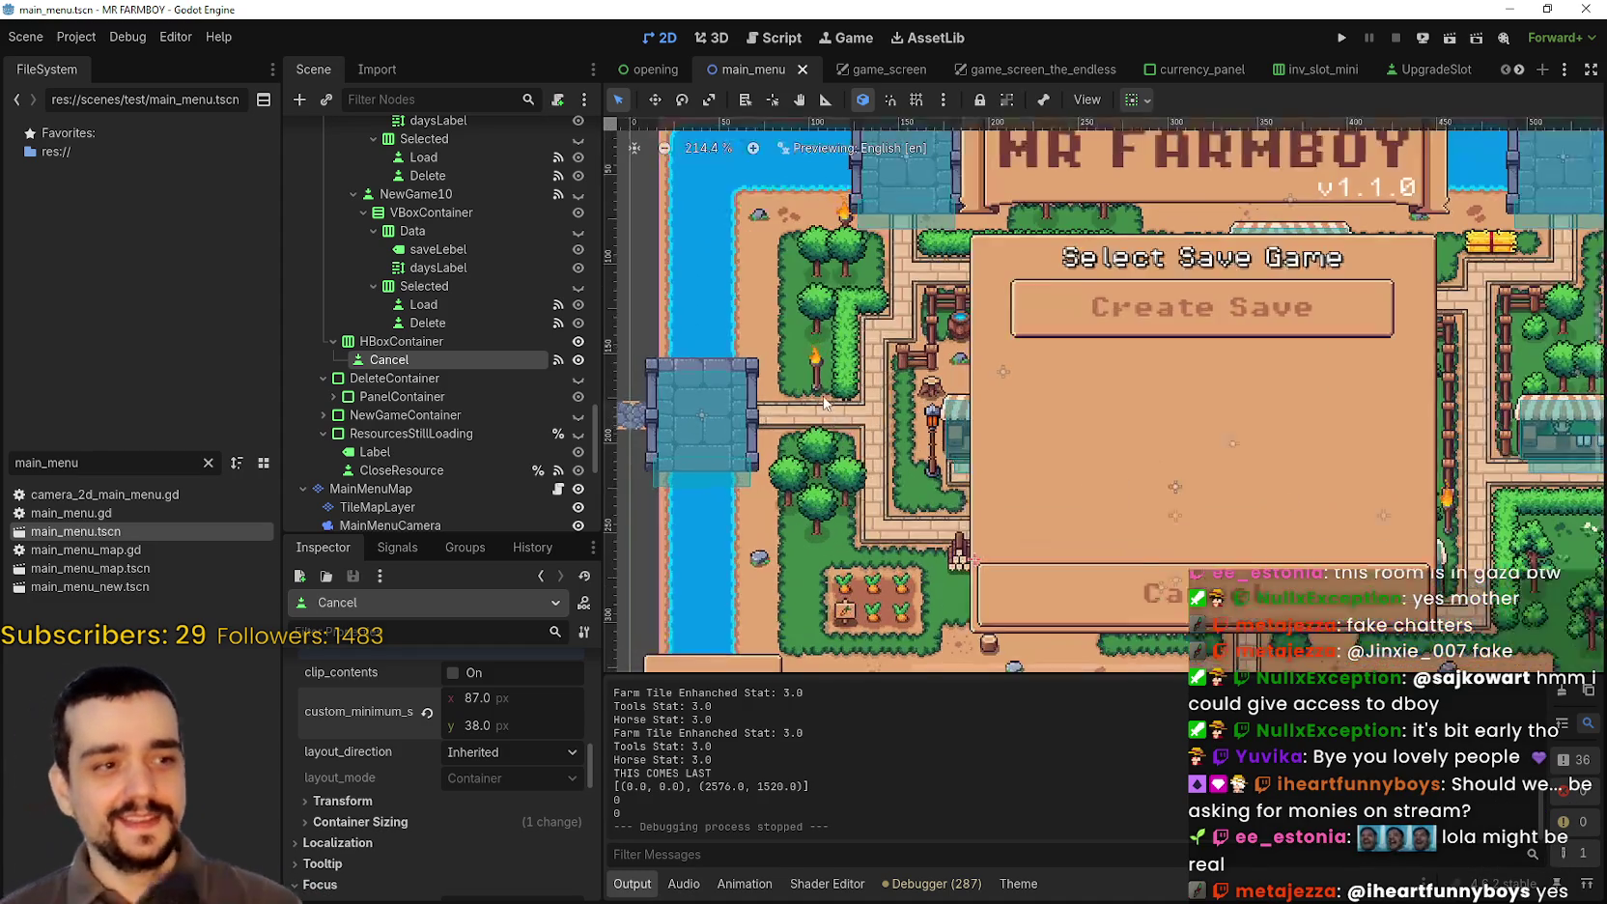
scroll(823, 404, "down", 4)
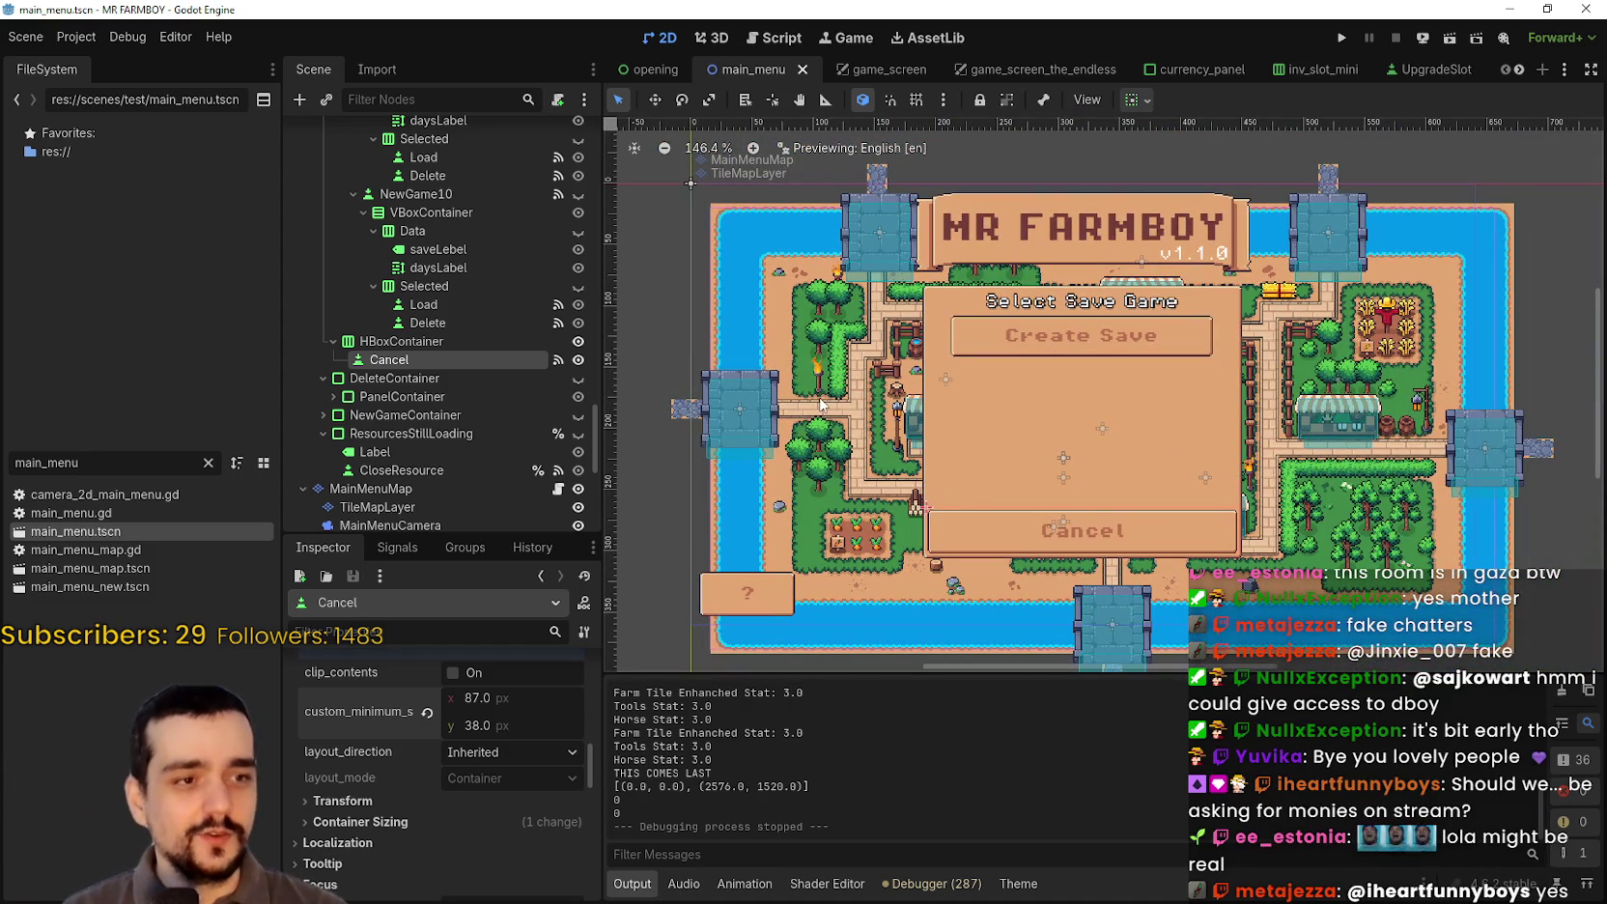
scroll(1100, 433, "down", 1)
scroll(1095, 426, "up", 5)
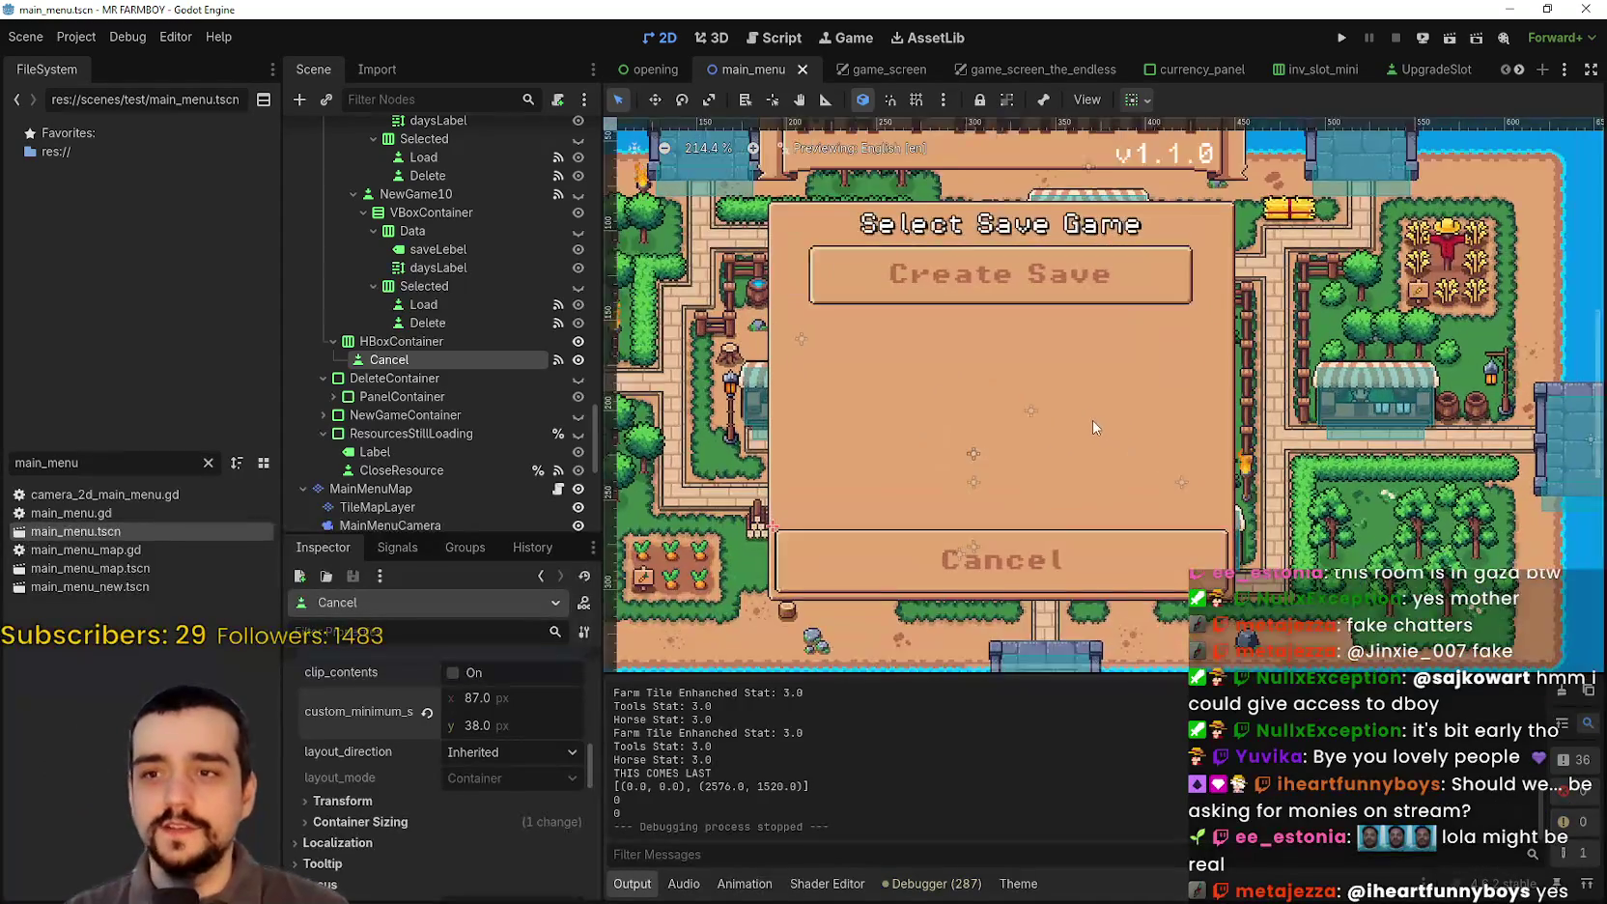
scroll(1092, 426, "down", 5)
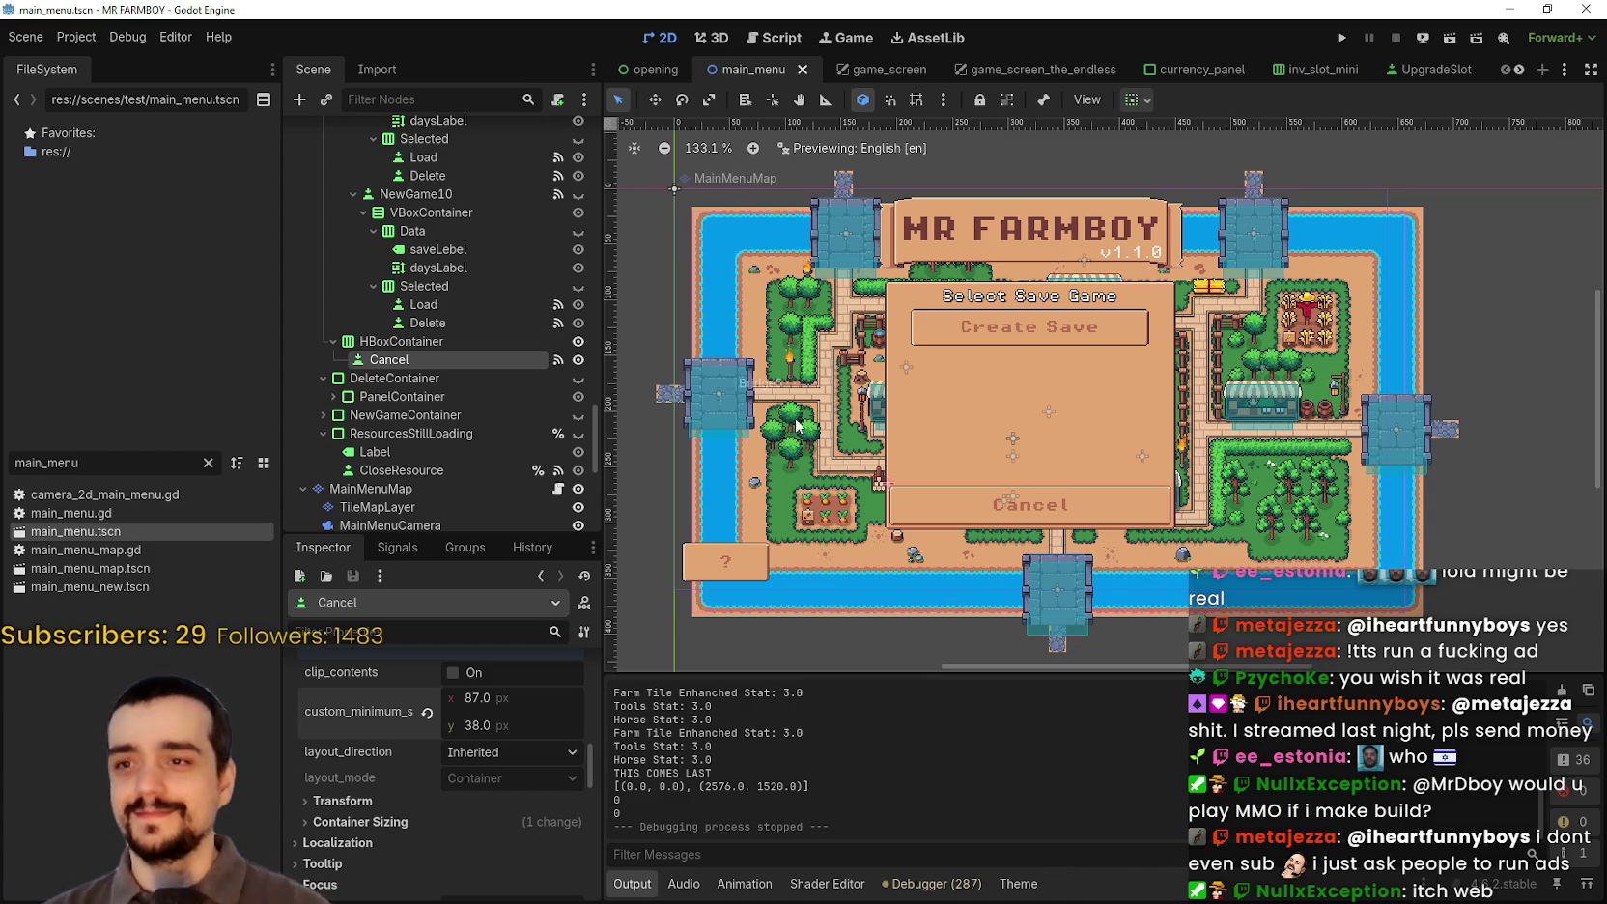
scroll(874, 430, "down", 1)
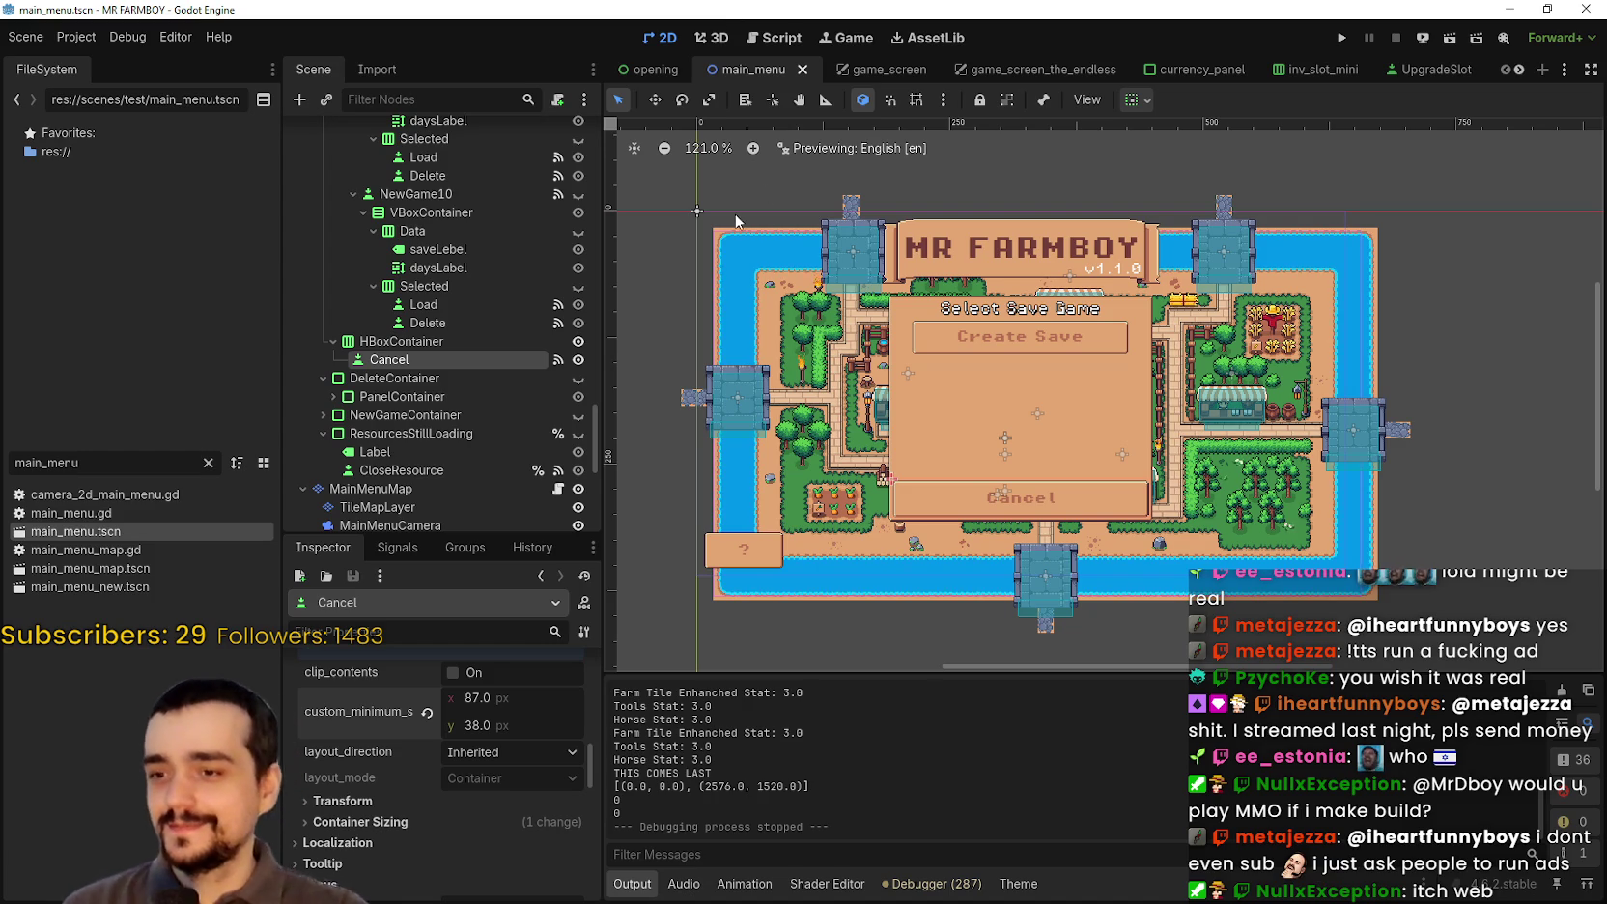
left_click_drag(736, 221, 969, 261)
scroll(1027, 496, "up", 2)
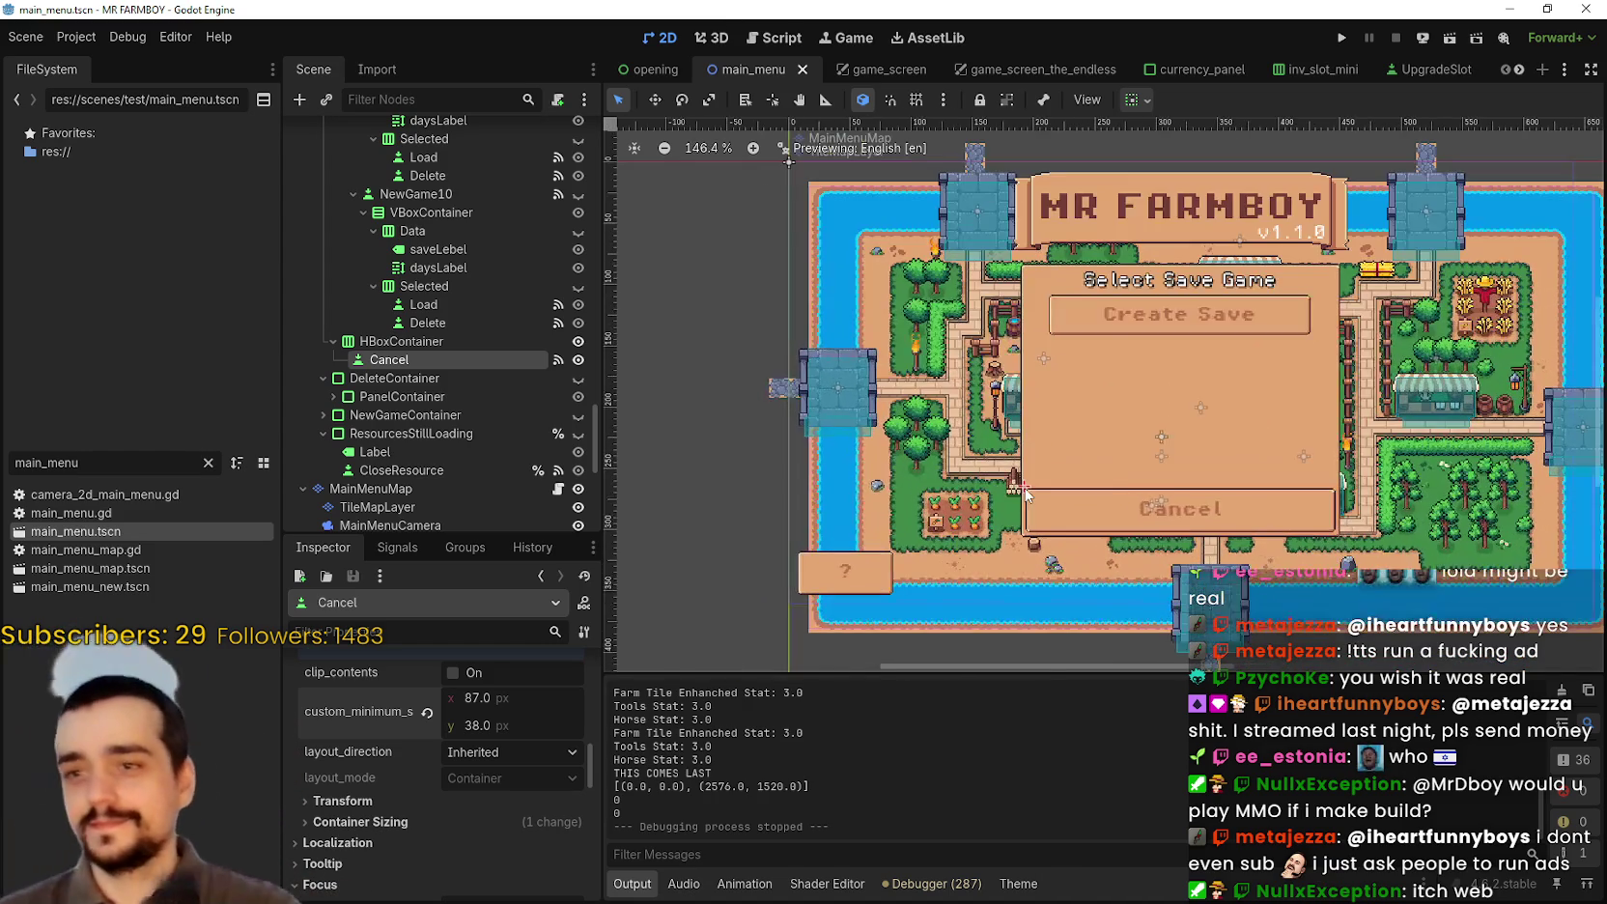
scroll(1035, 412, "up", 2)
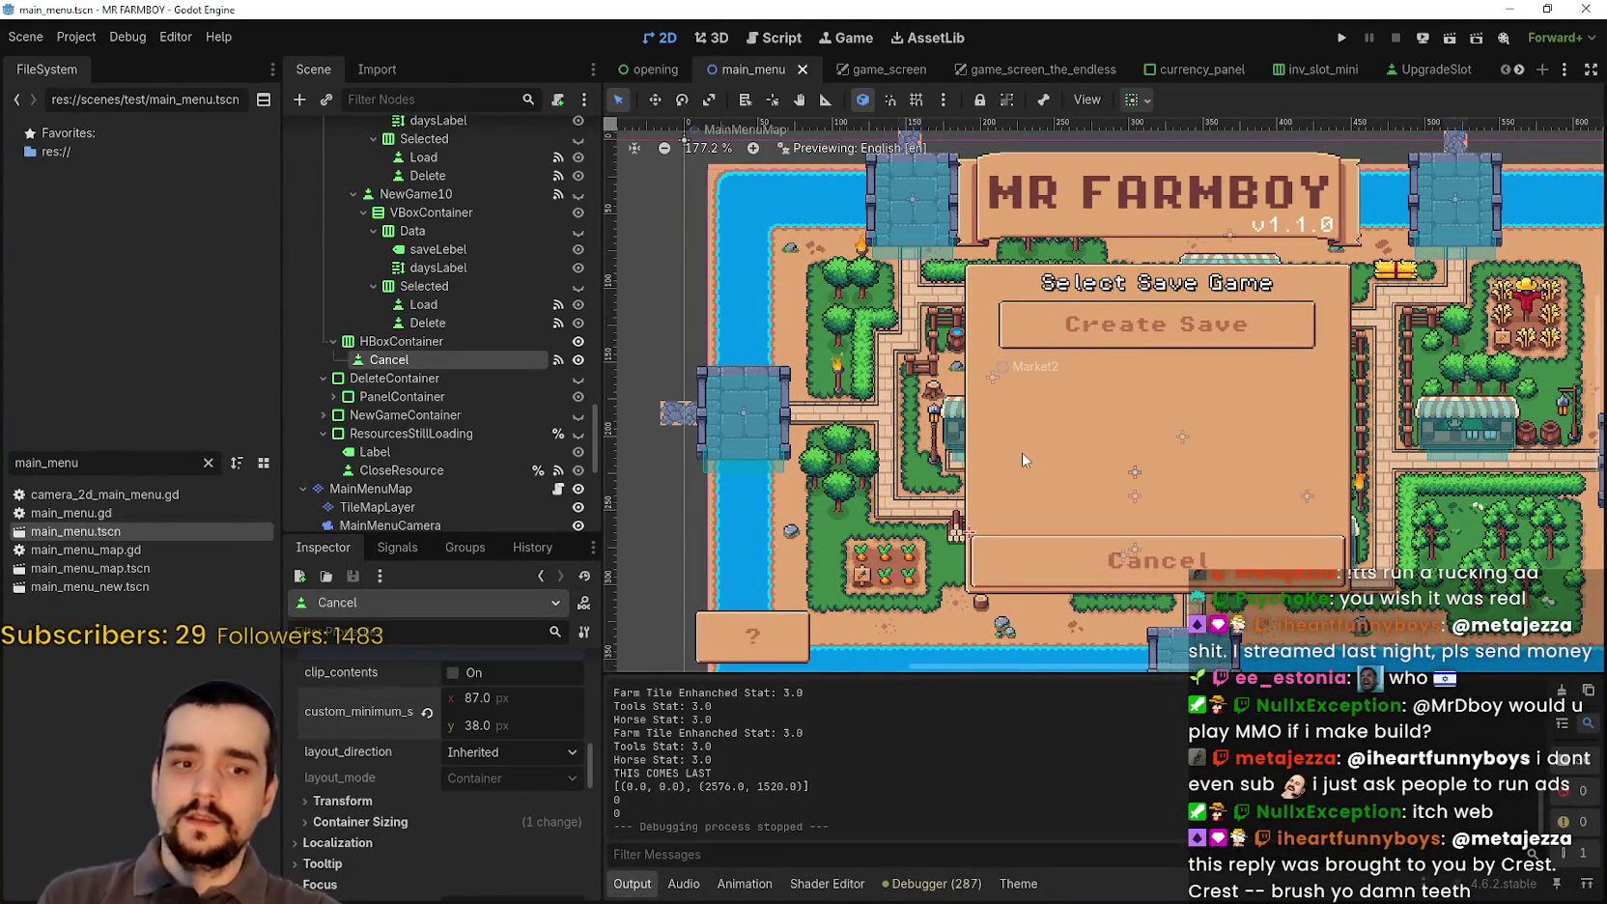
scroll(438, 355, "up", 5)
scroll(437, 354, "up", 10)
scroll(443, 426, "up", 7)
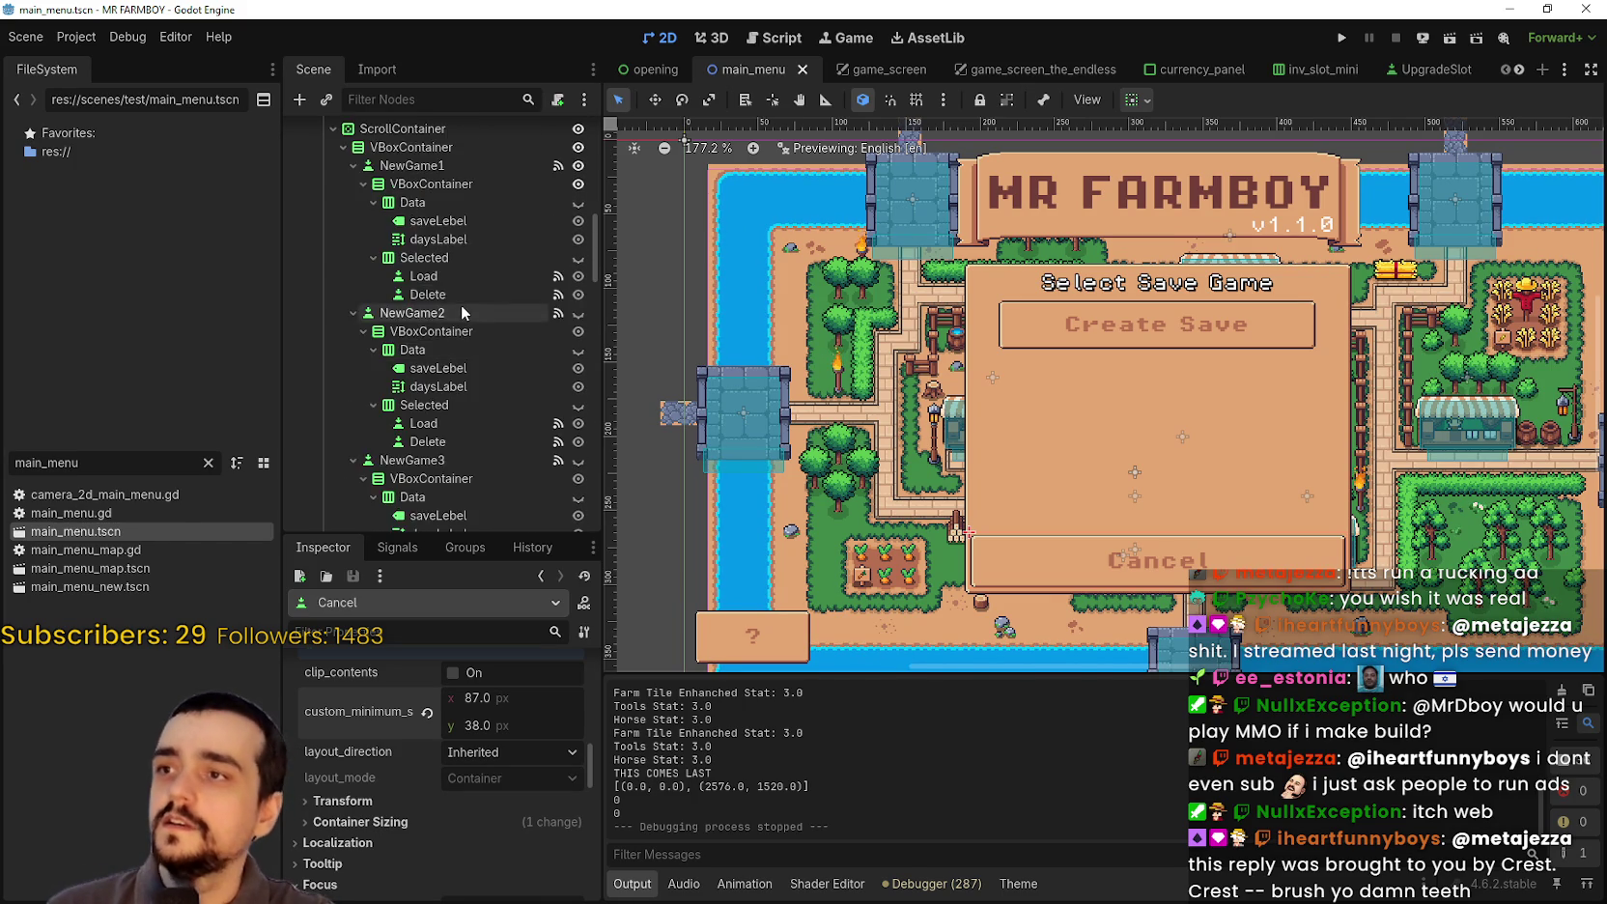
Step: Step through the first slot's child nodes and select the NewGame1 save-slot entry
scroll(461, 304, "up", 1)
left_click(438, 289)
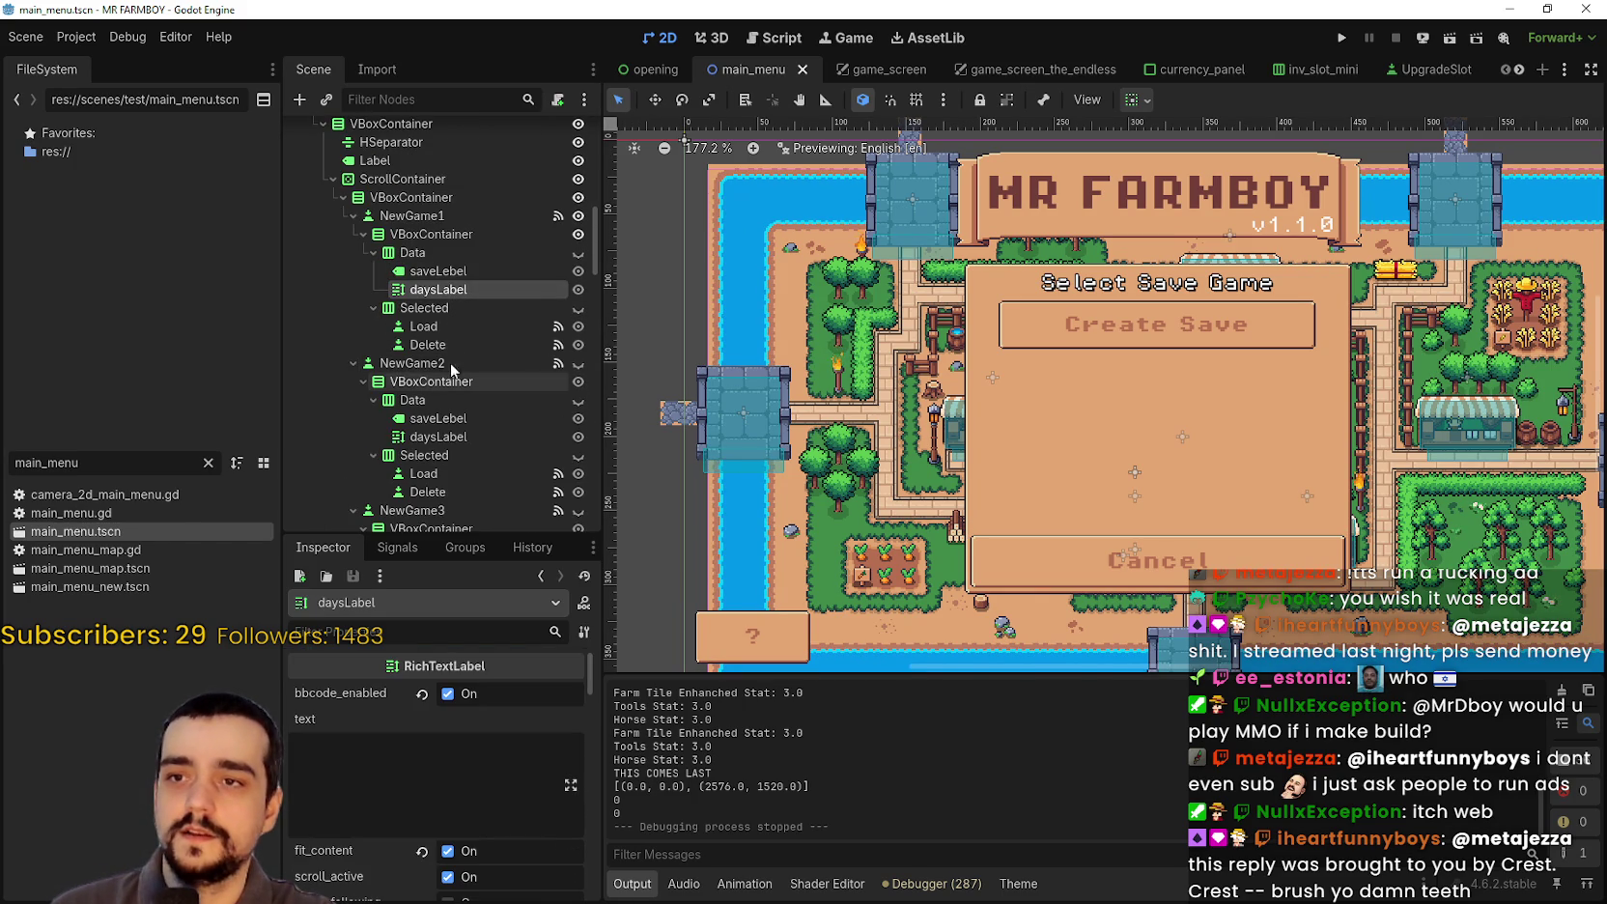
left_click(455, 325)
left_click(466, 309)
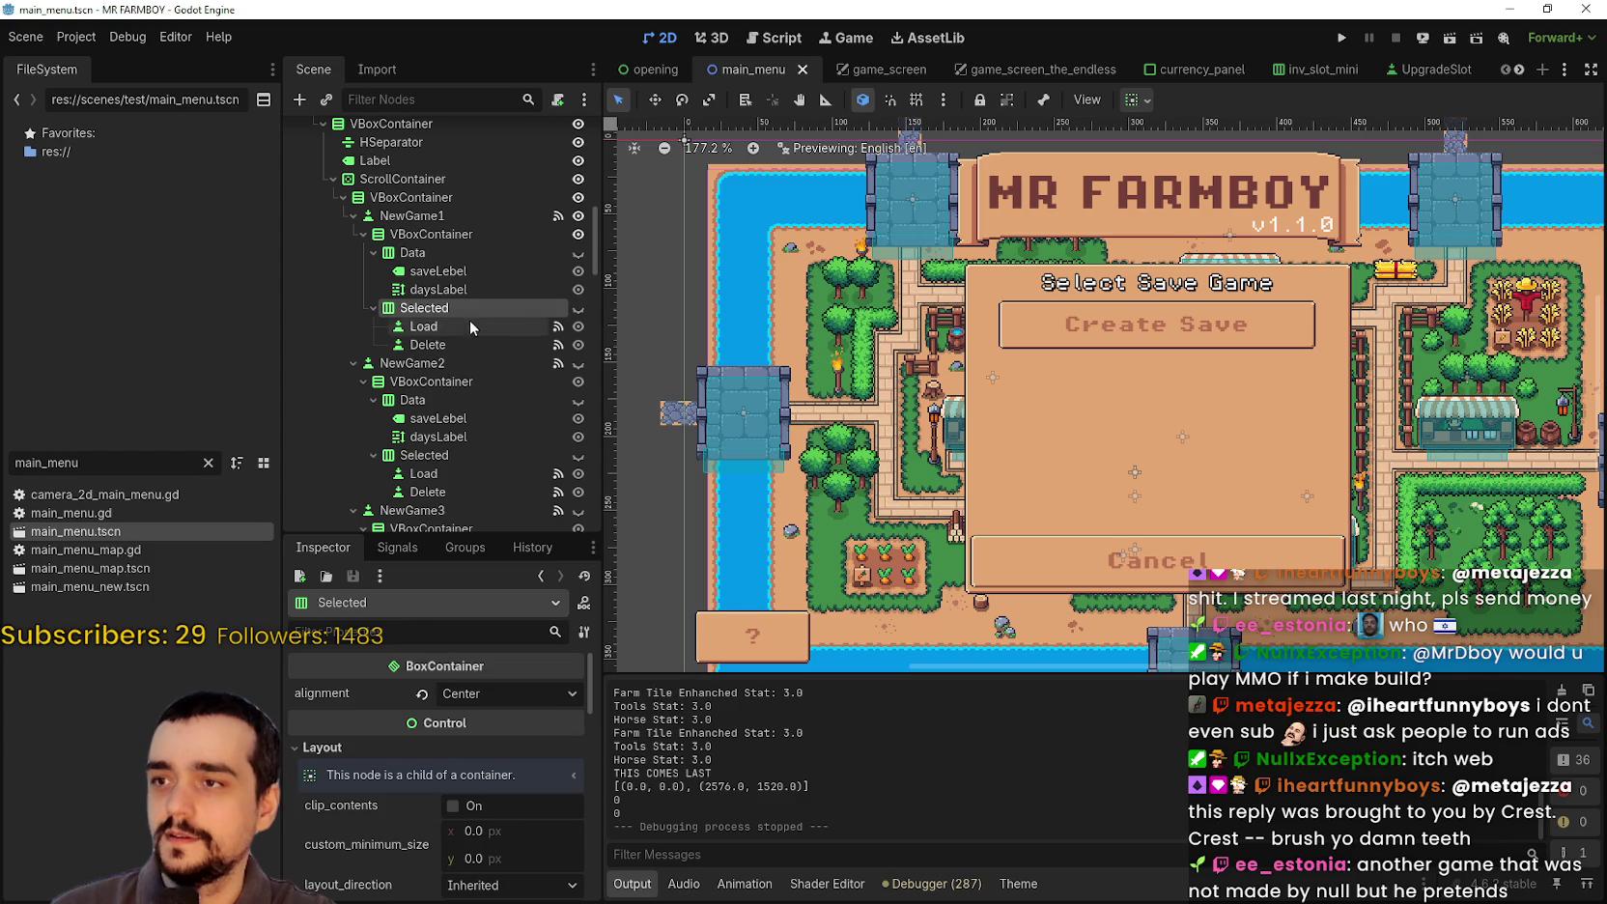
left_click(530, 272)
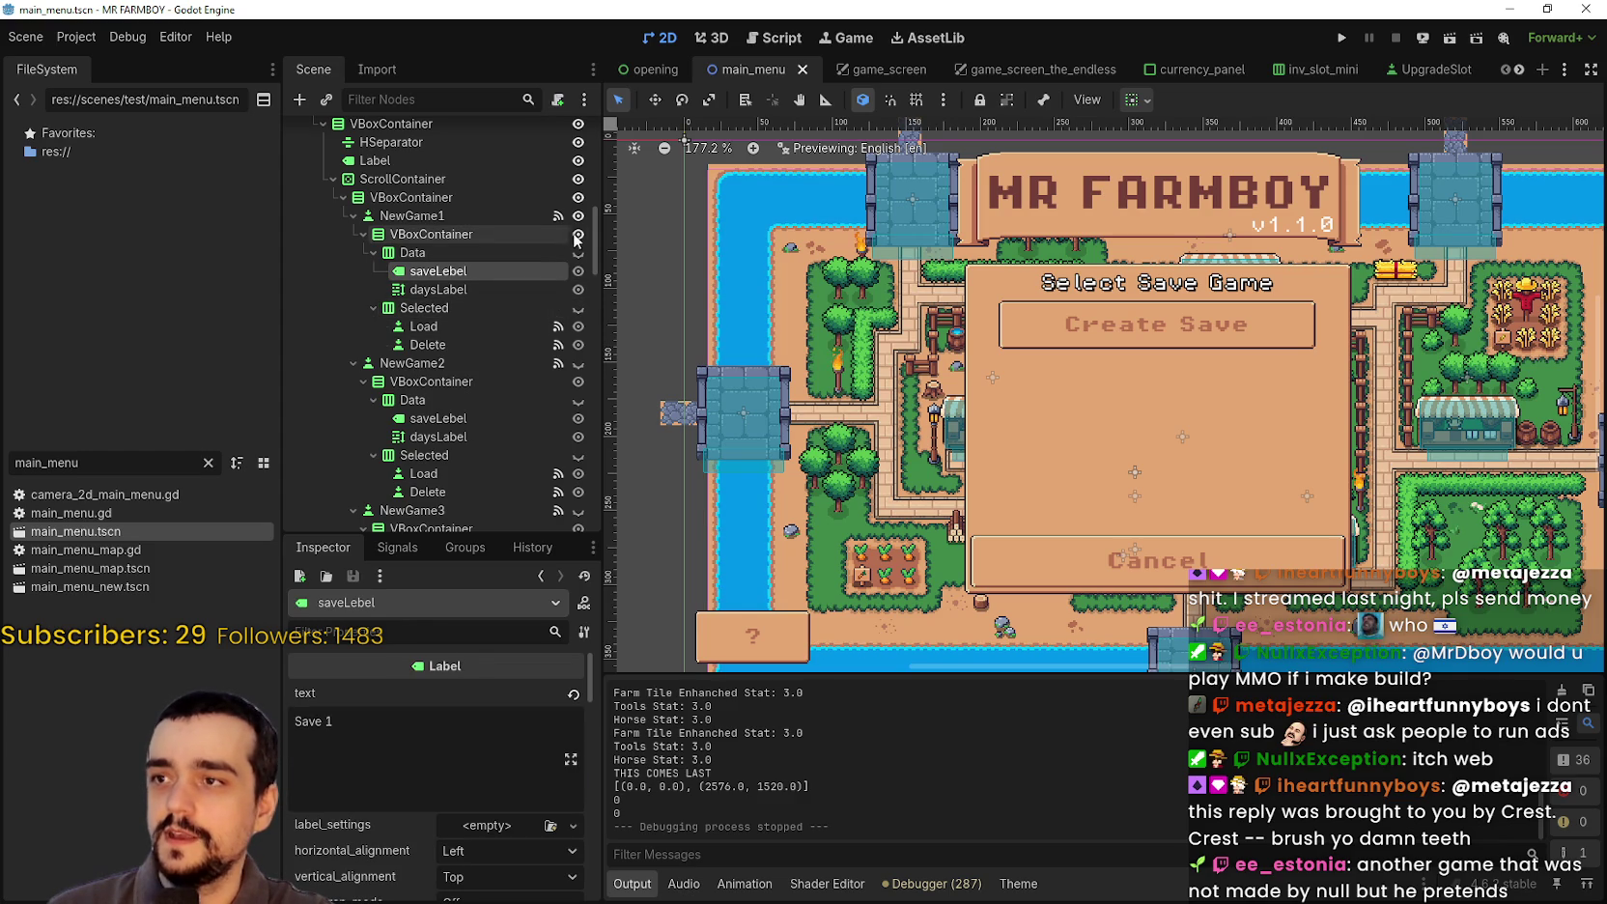
left_click(477, 244)
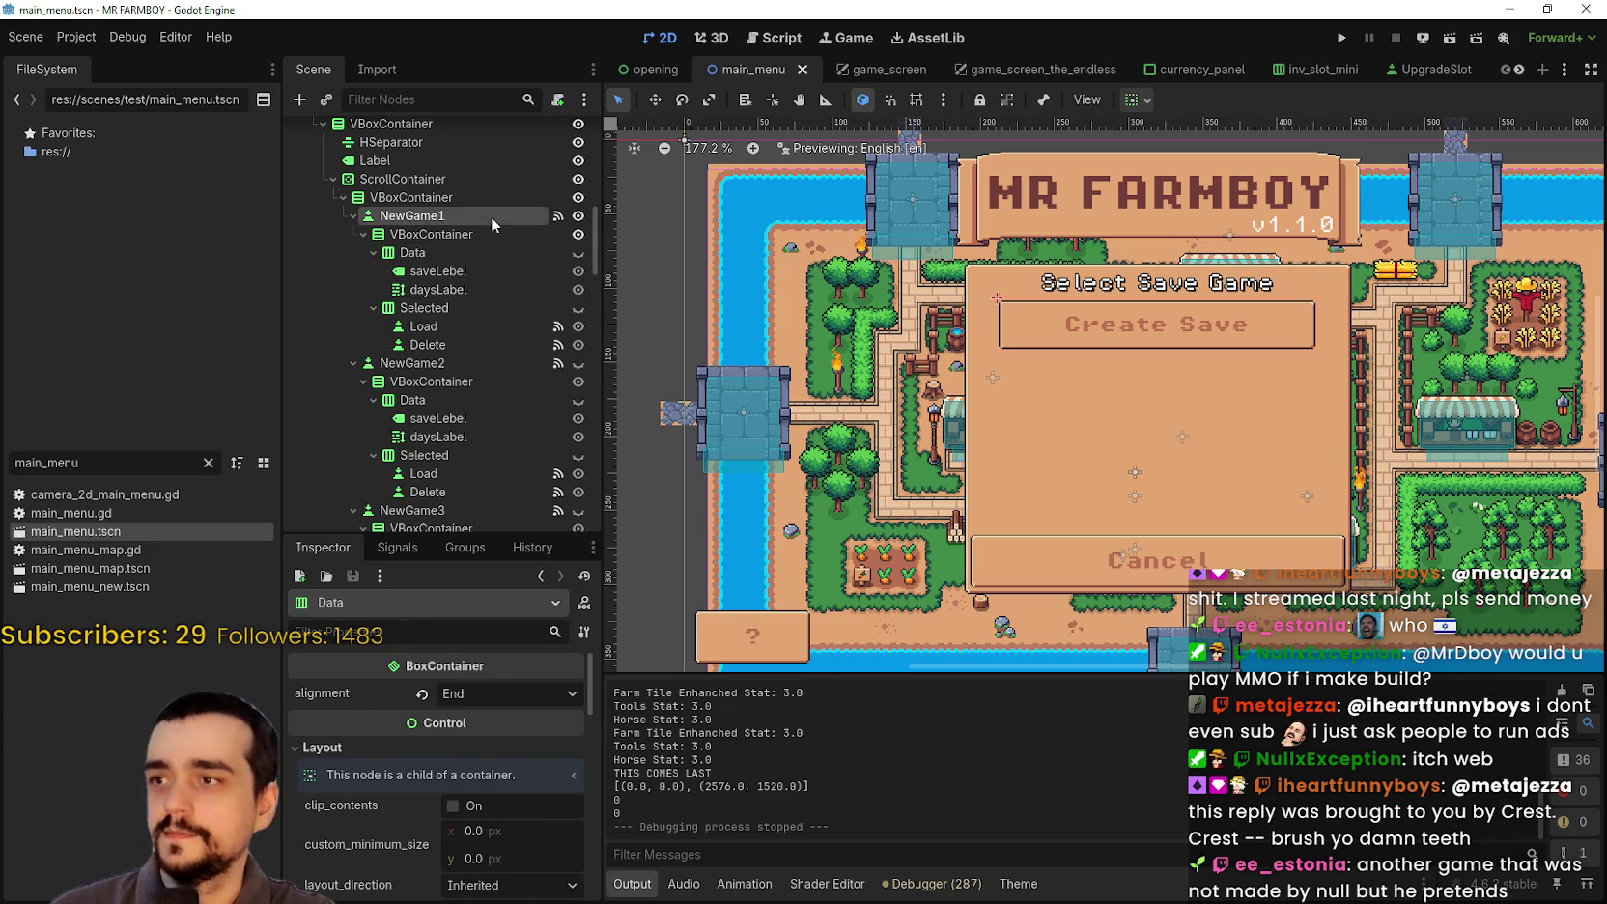
left_click(491, 216)
Step: Set NewGame1's custom minimum height to 38 px and save the main_menu scene
scroll(1162, 275, "up", 4)
scroll(574, 782, "down", 3)
scroll(489, 770, "down", 5)
left_click(503, 787)
type("38")
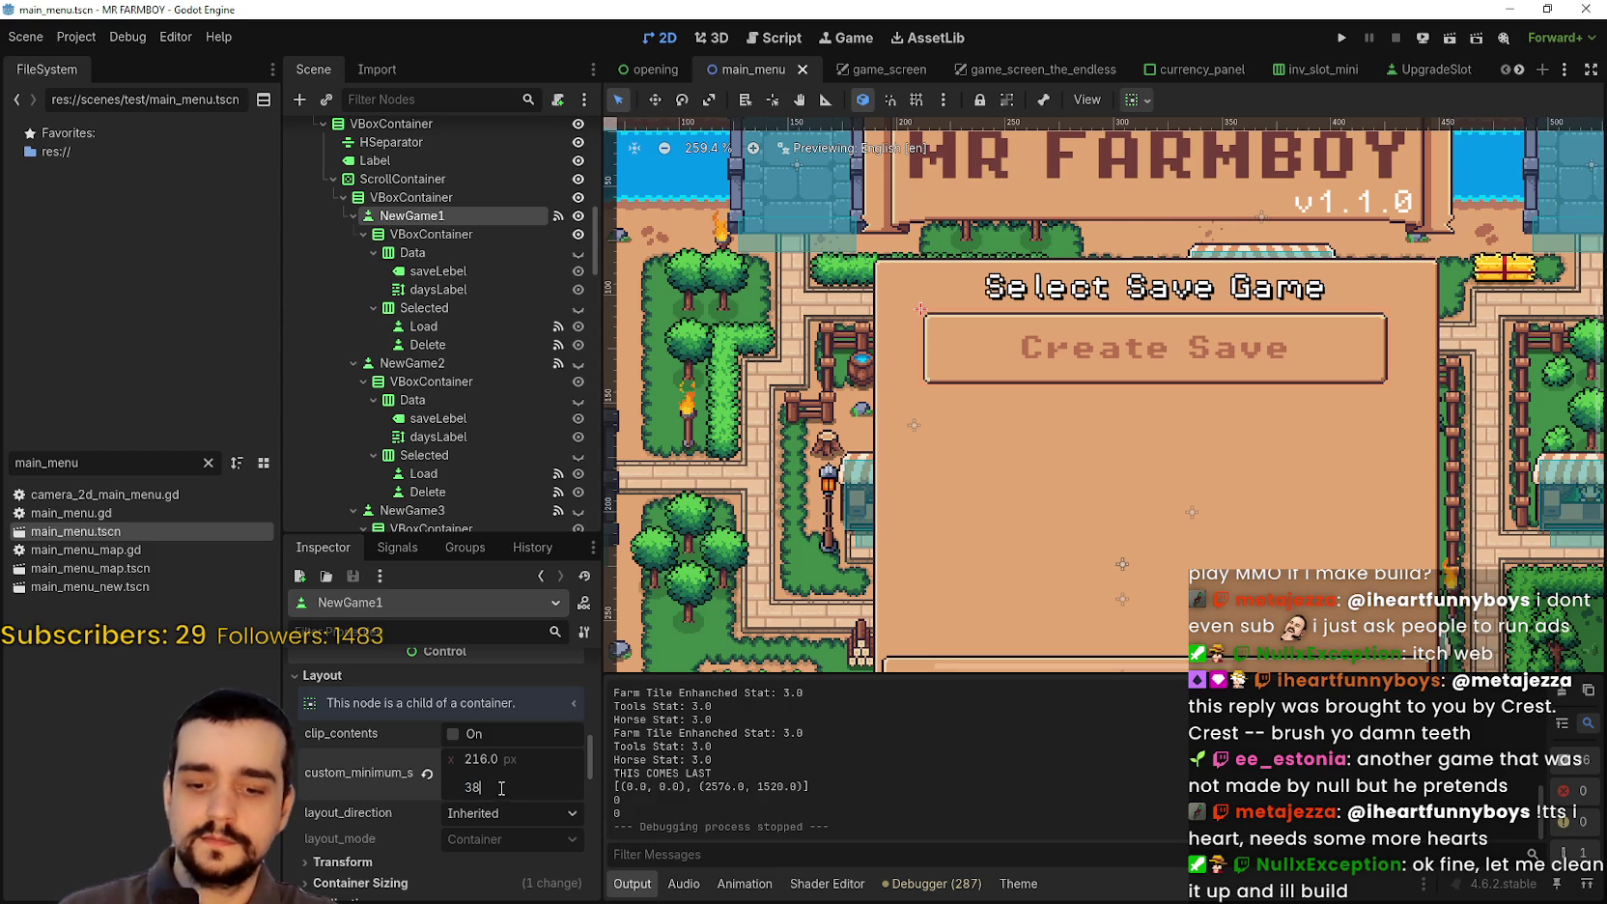
key("Return")
scroll(1207, 354, "down", 3)
key("ctrl+s")
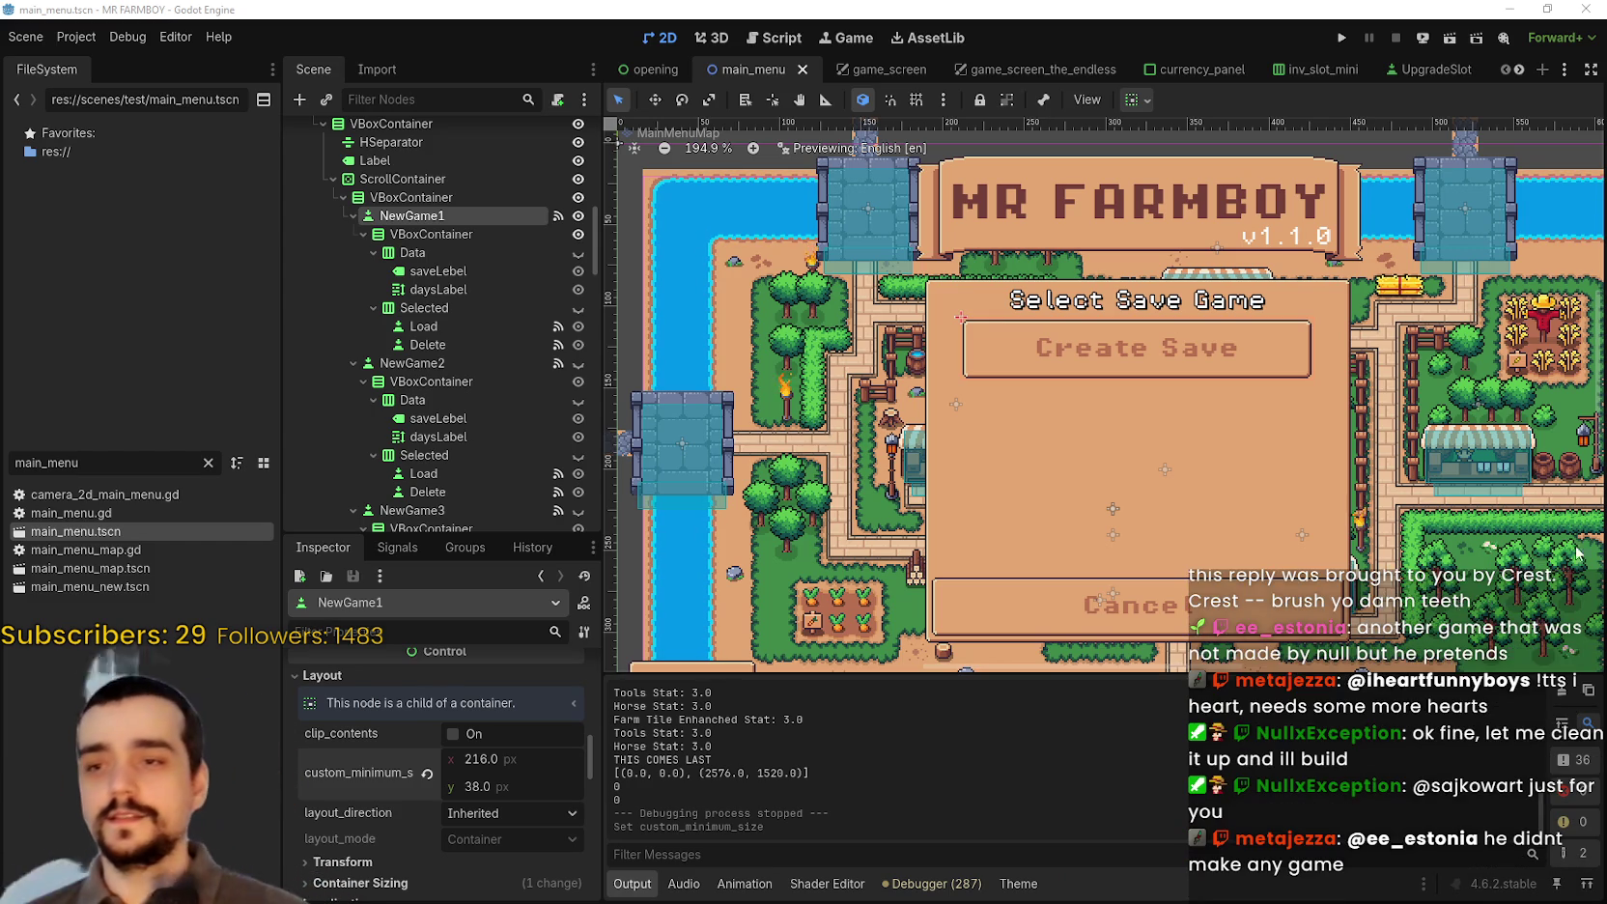
scroll(960, 452, "down", 4)
scroll(964, 425, "down", 1)
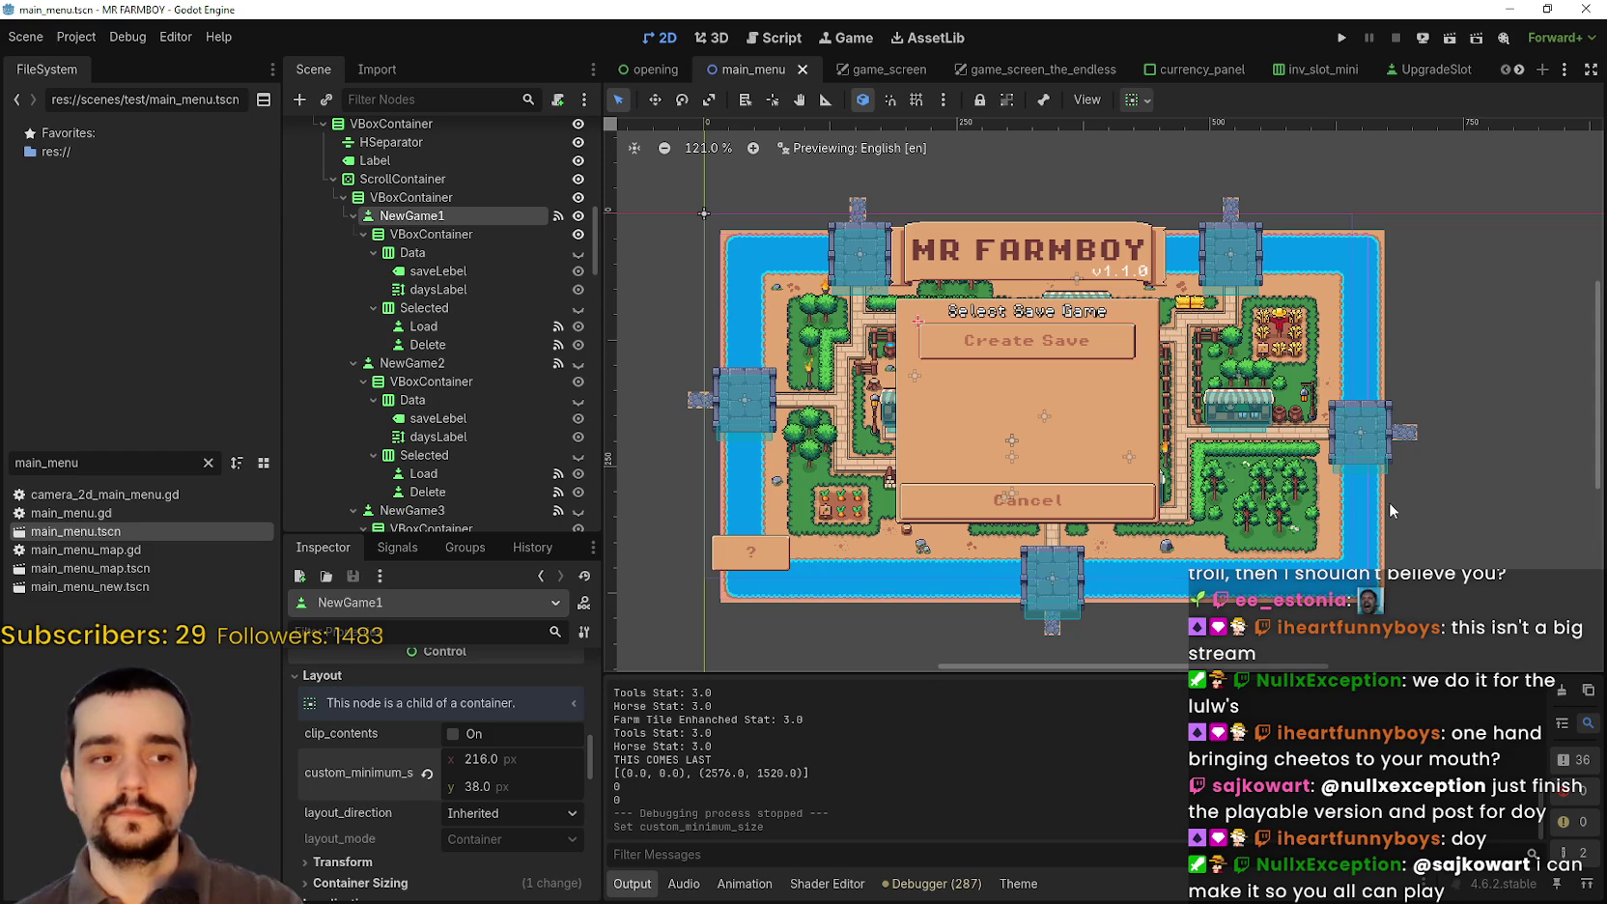
scroll(1054, 429, "up", 2)
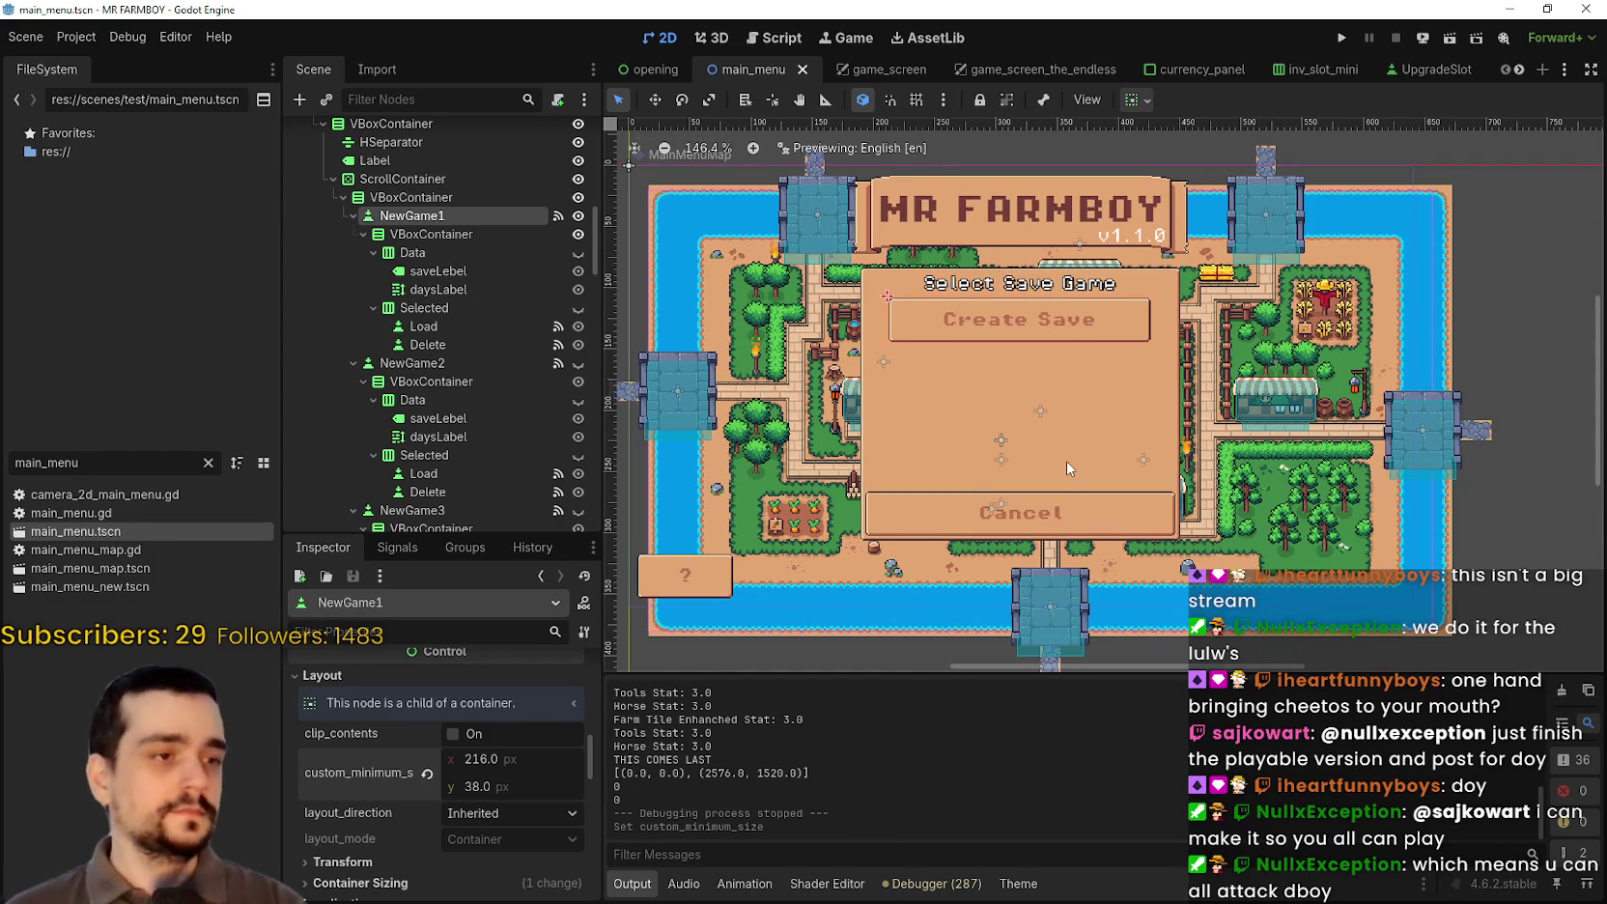
scroll(1072, 415, "down", 1)
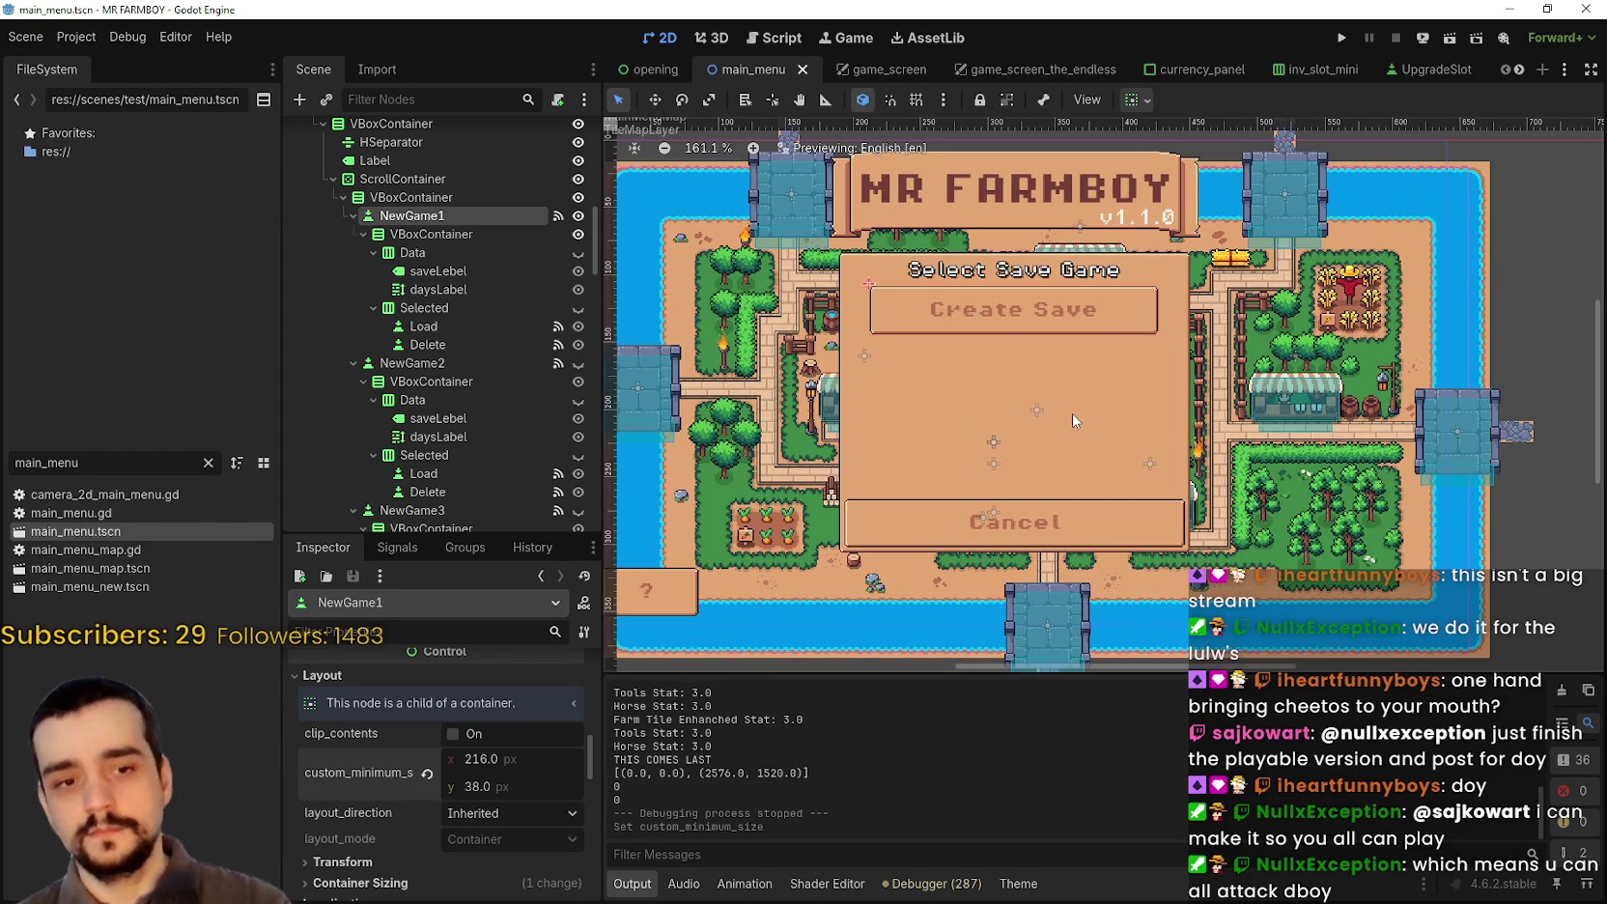
scroll(1088, 427, "up", 2)
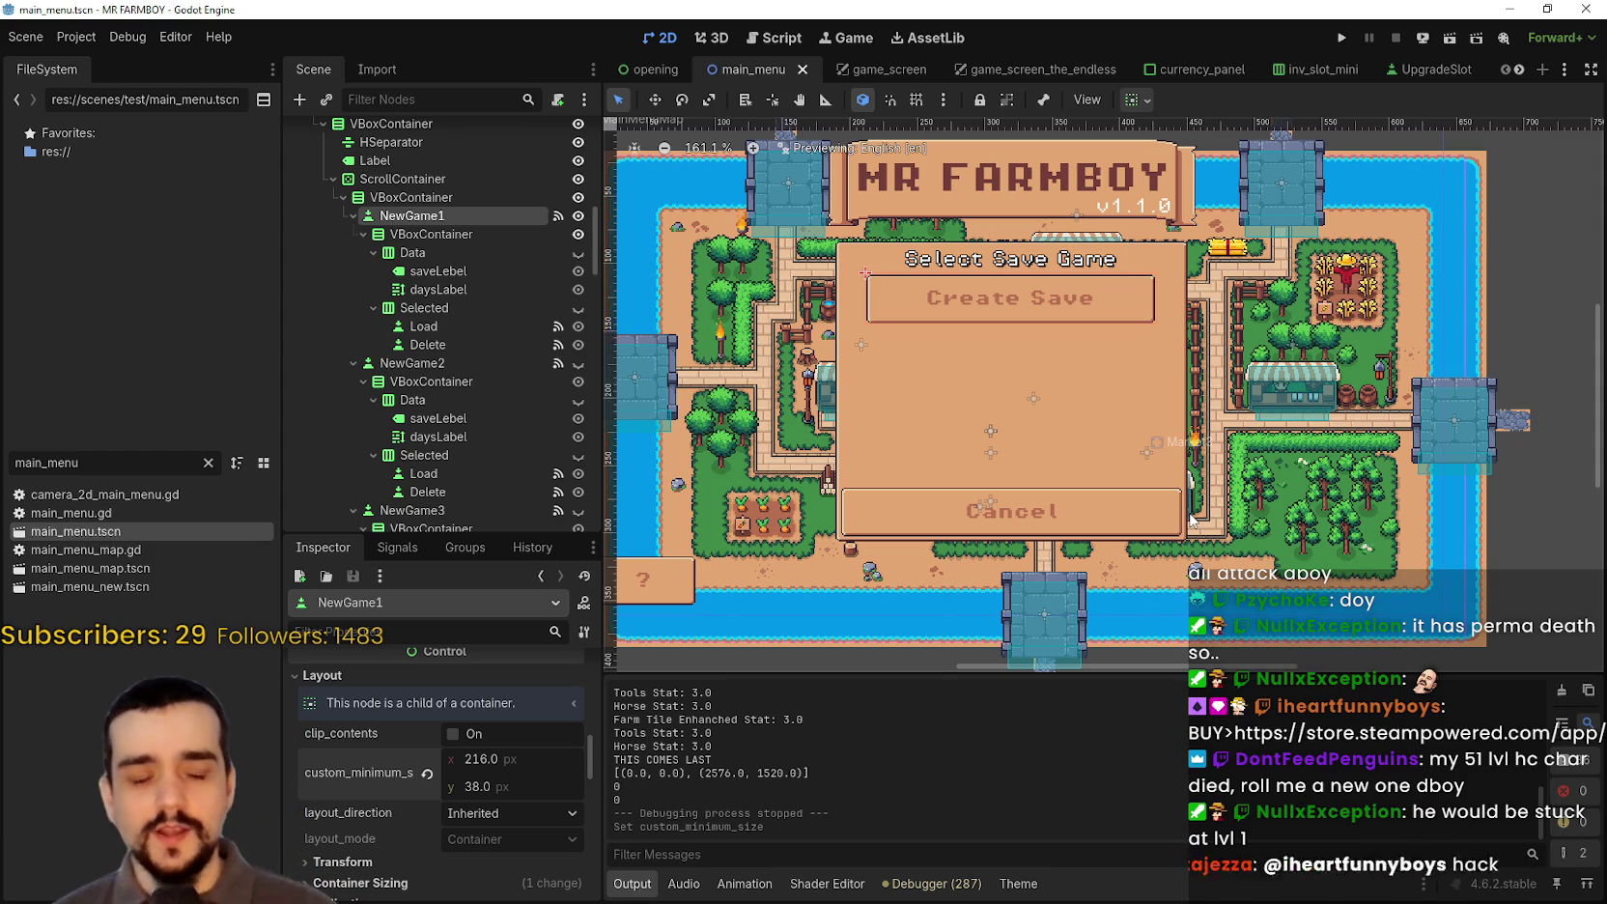
key("alt+Tab")
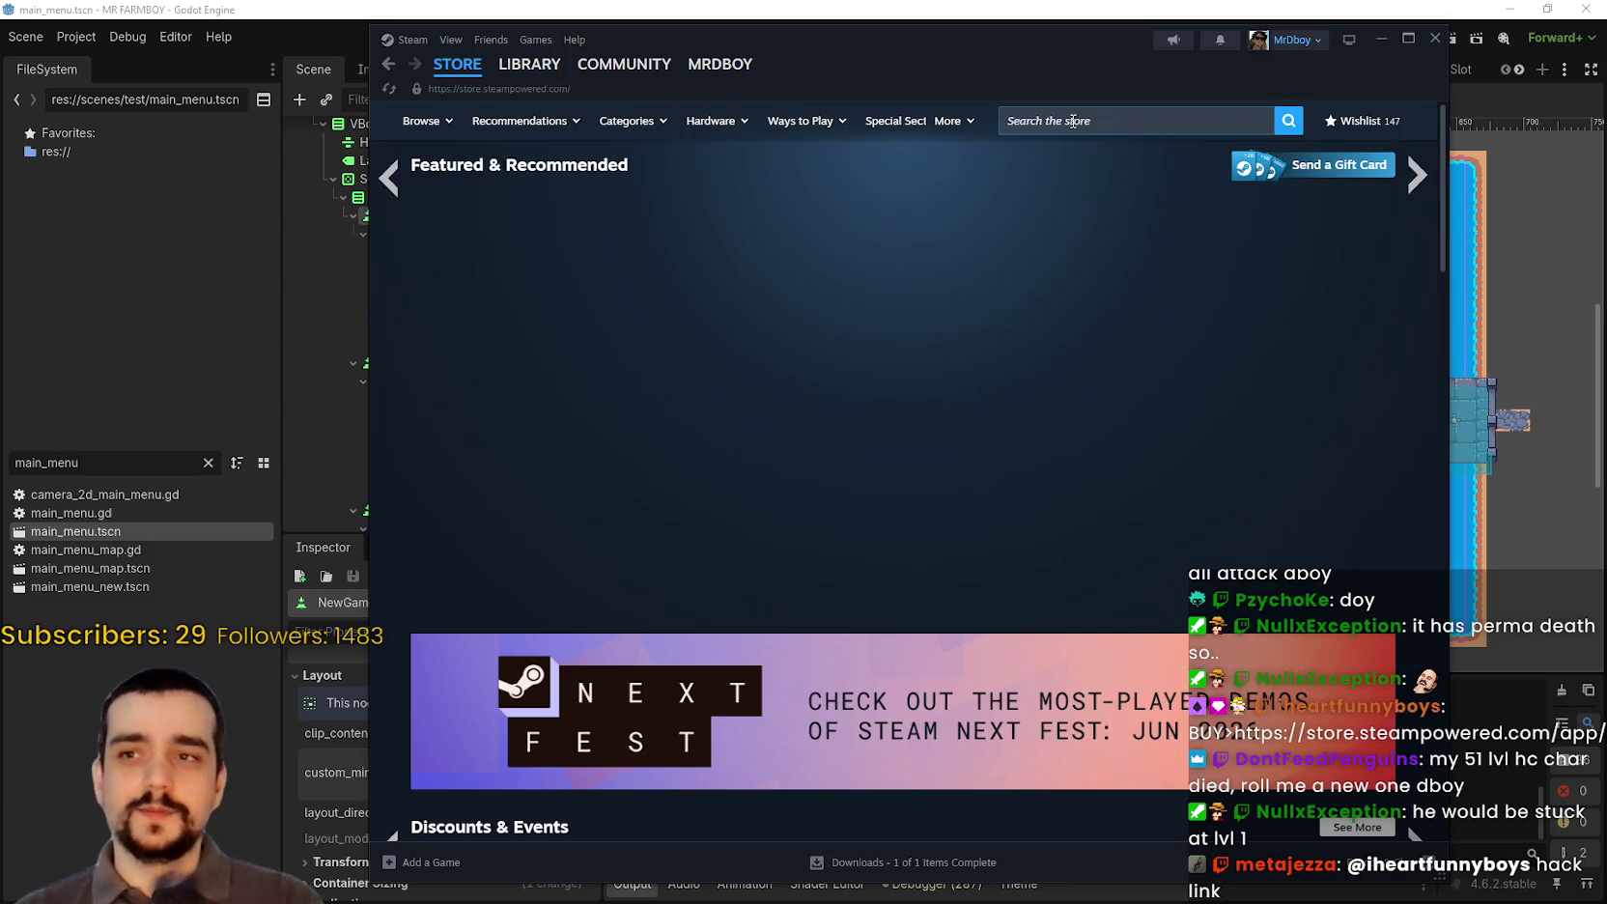
Step: Search the Steam store for 'and smel', open Stop and Smell the Flowers, and view its screenshot and trailer
left_click(1126, 123)
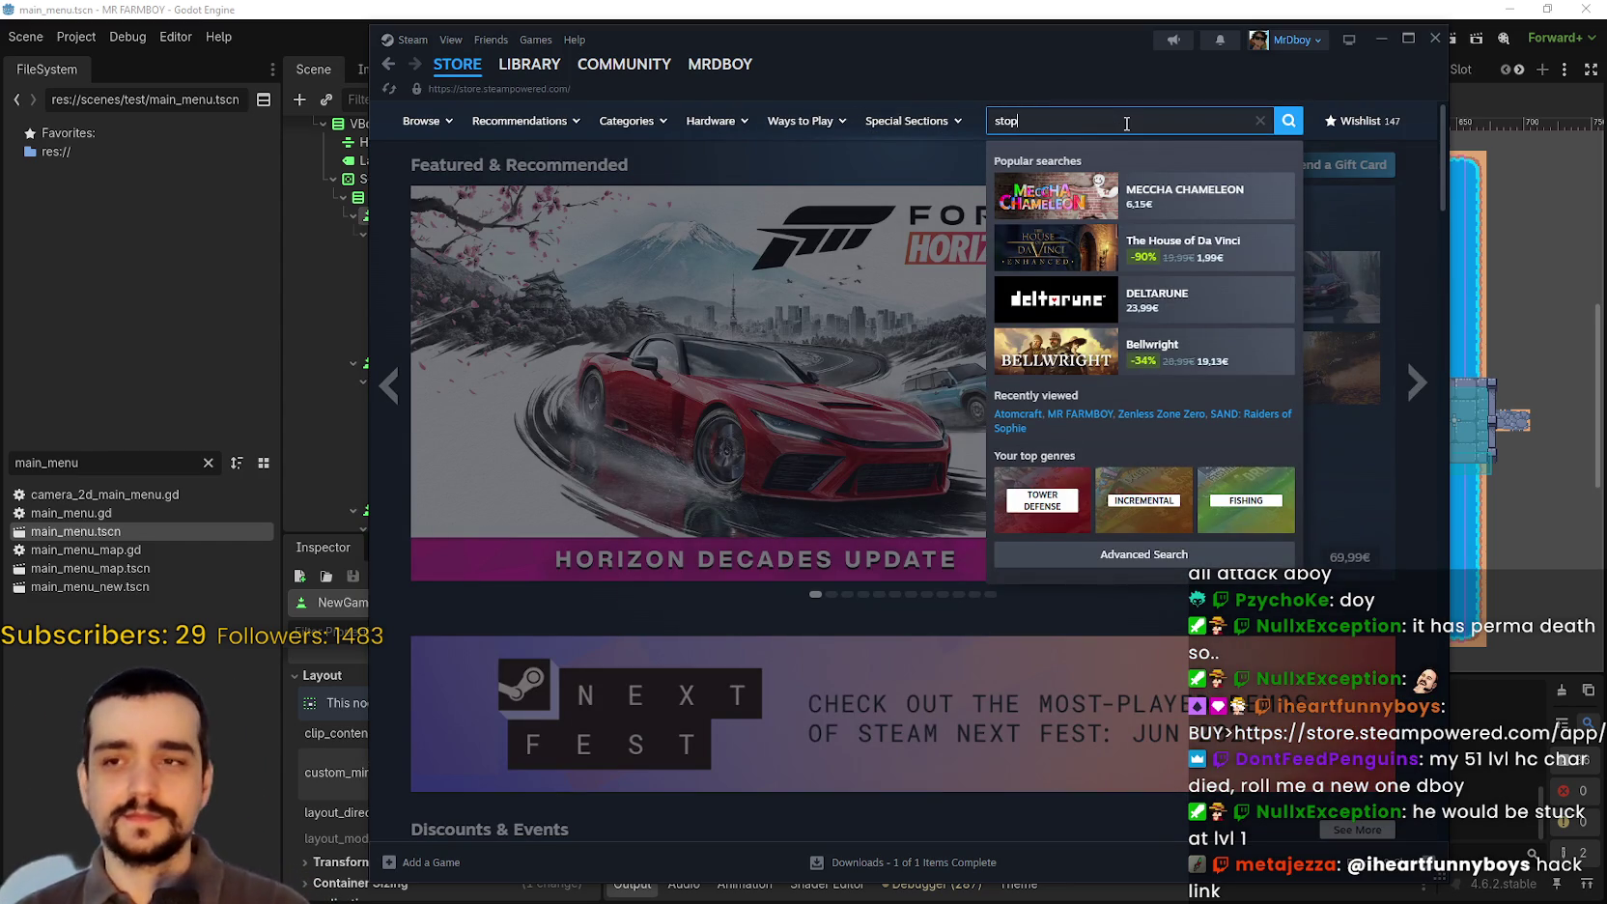
type(" and smel")
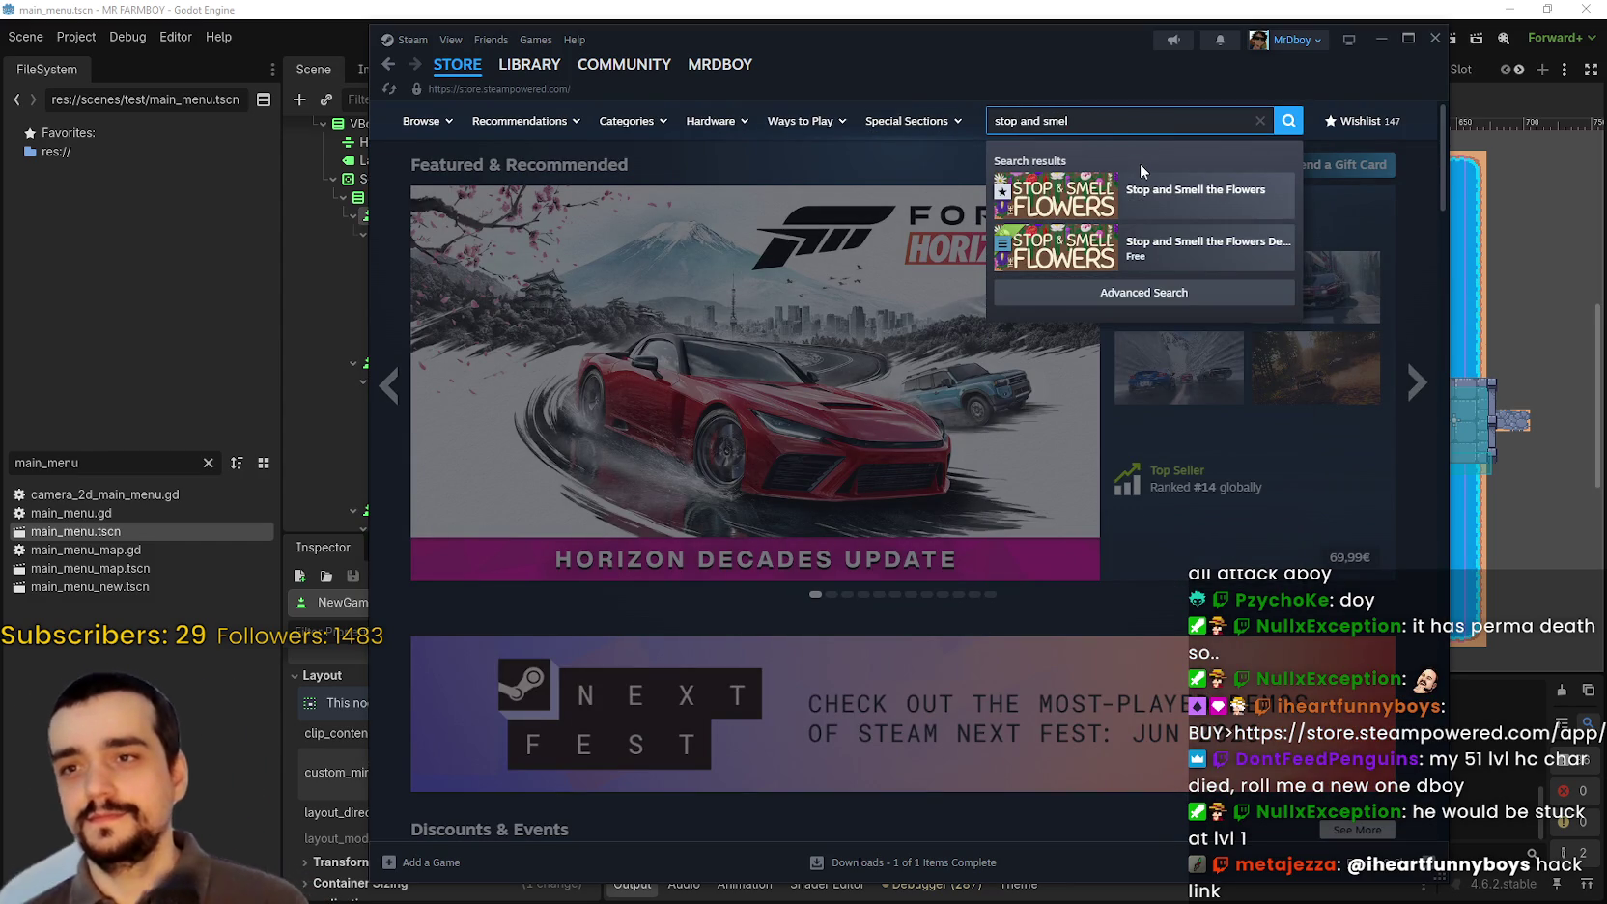
left_click(1142, 183)
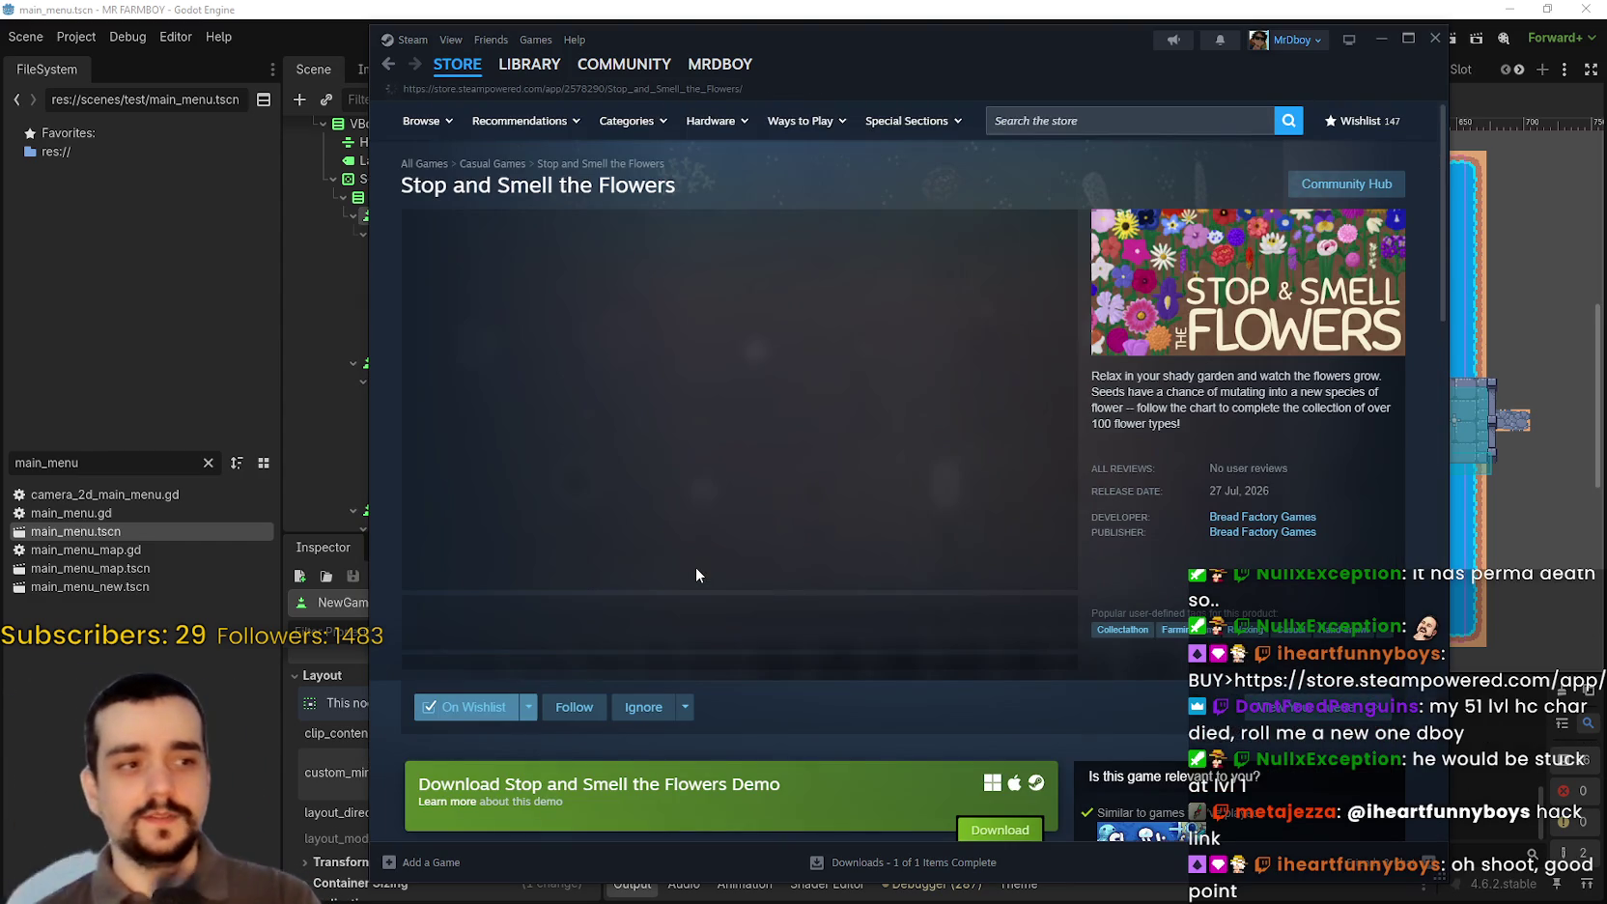
left_click(650, 619)
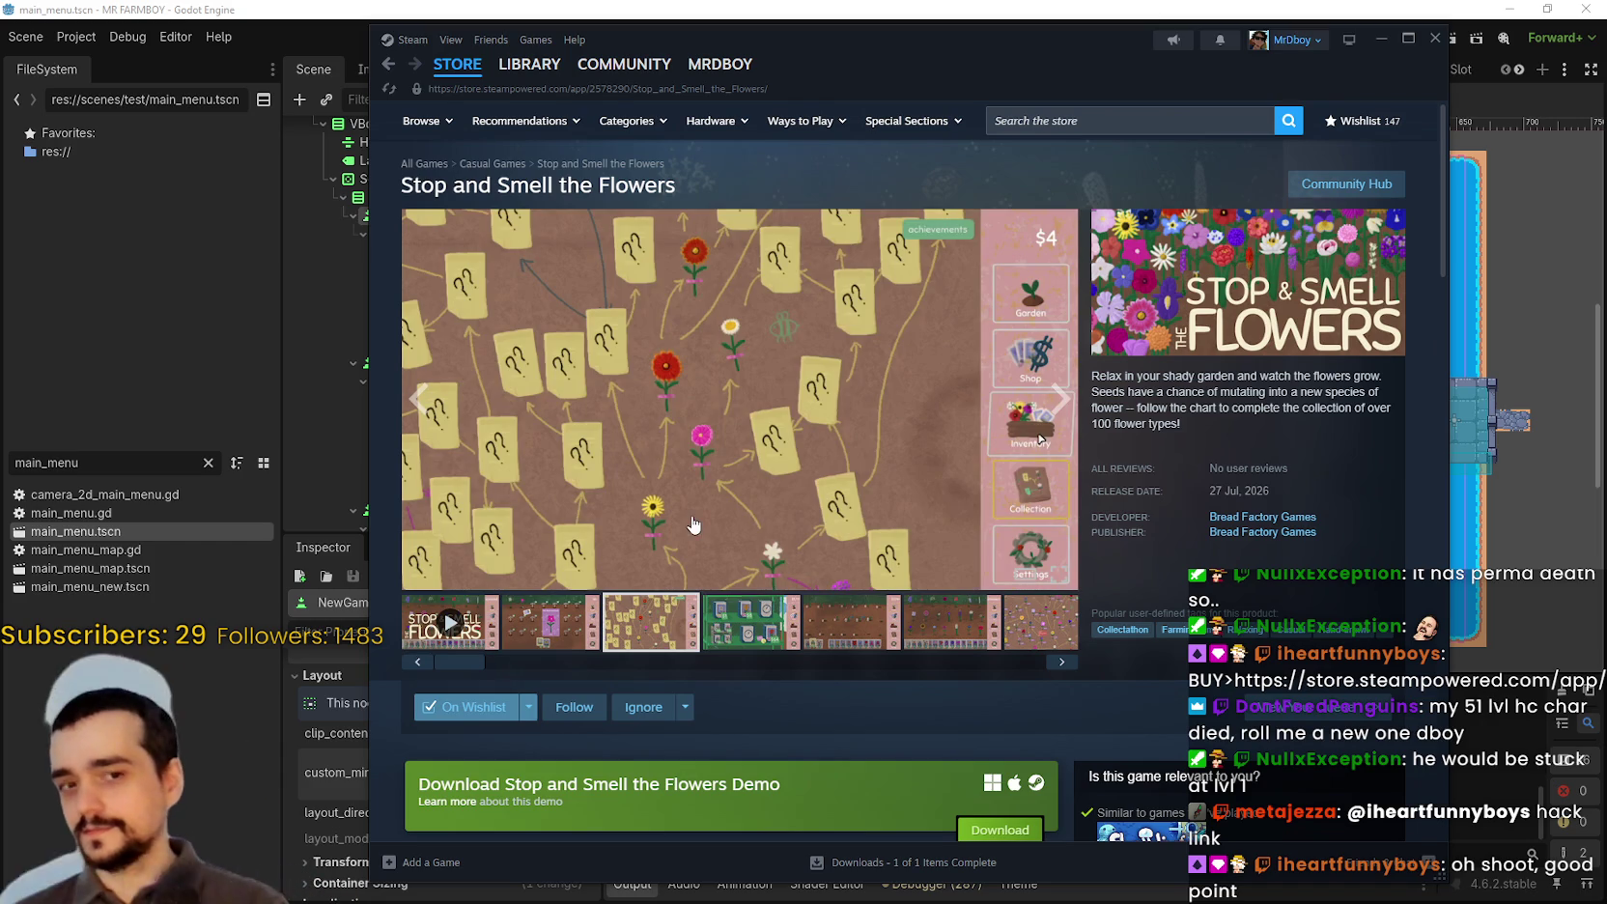
left_click(458, 604)
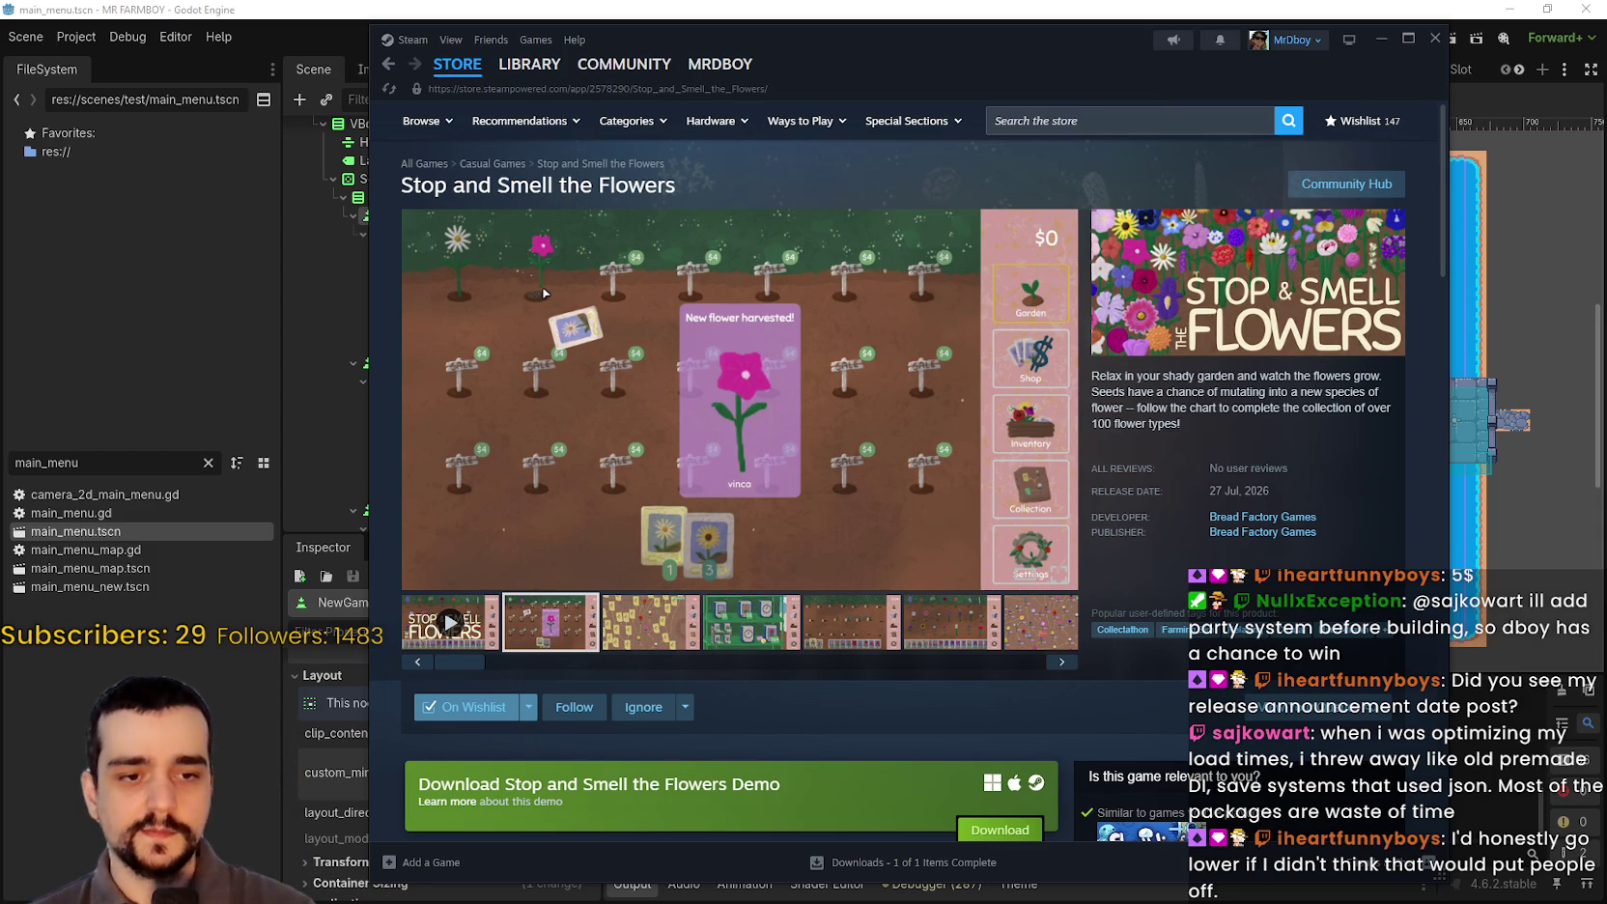
key("alt+Tab")
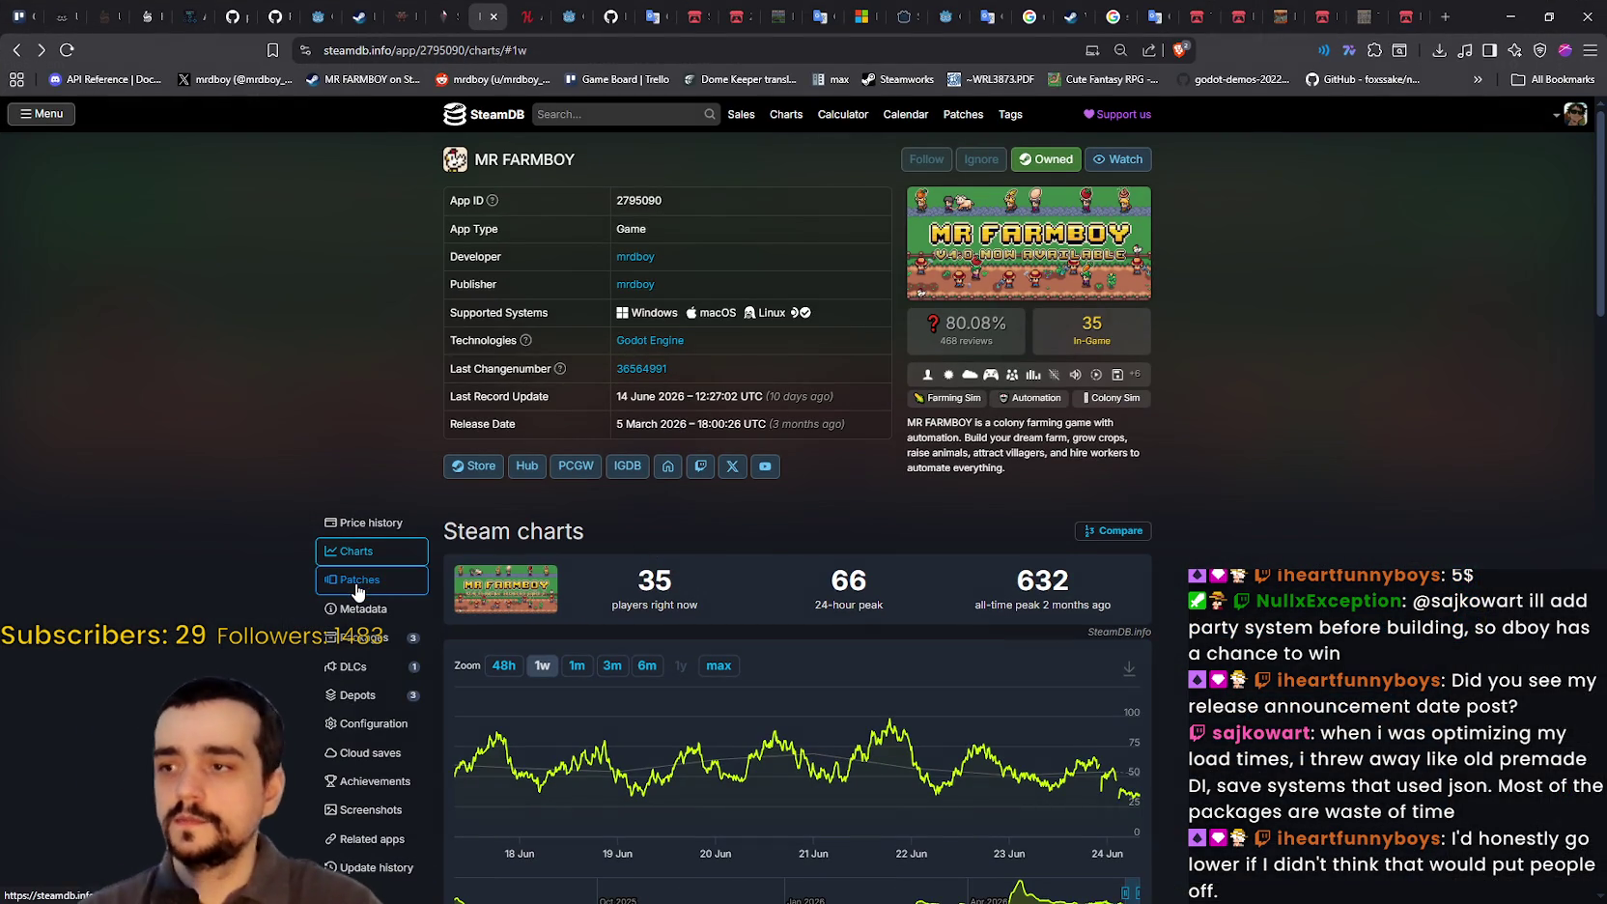
Step: View MR FARMBOY's SteamDB price history across currencies, then go back to its player charts
left_click(371, 523)
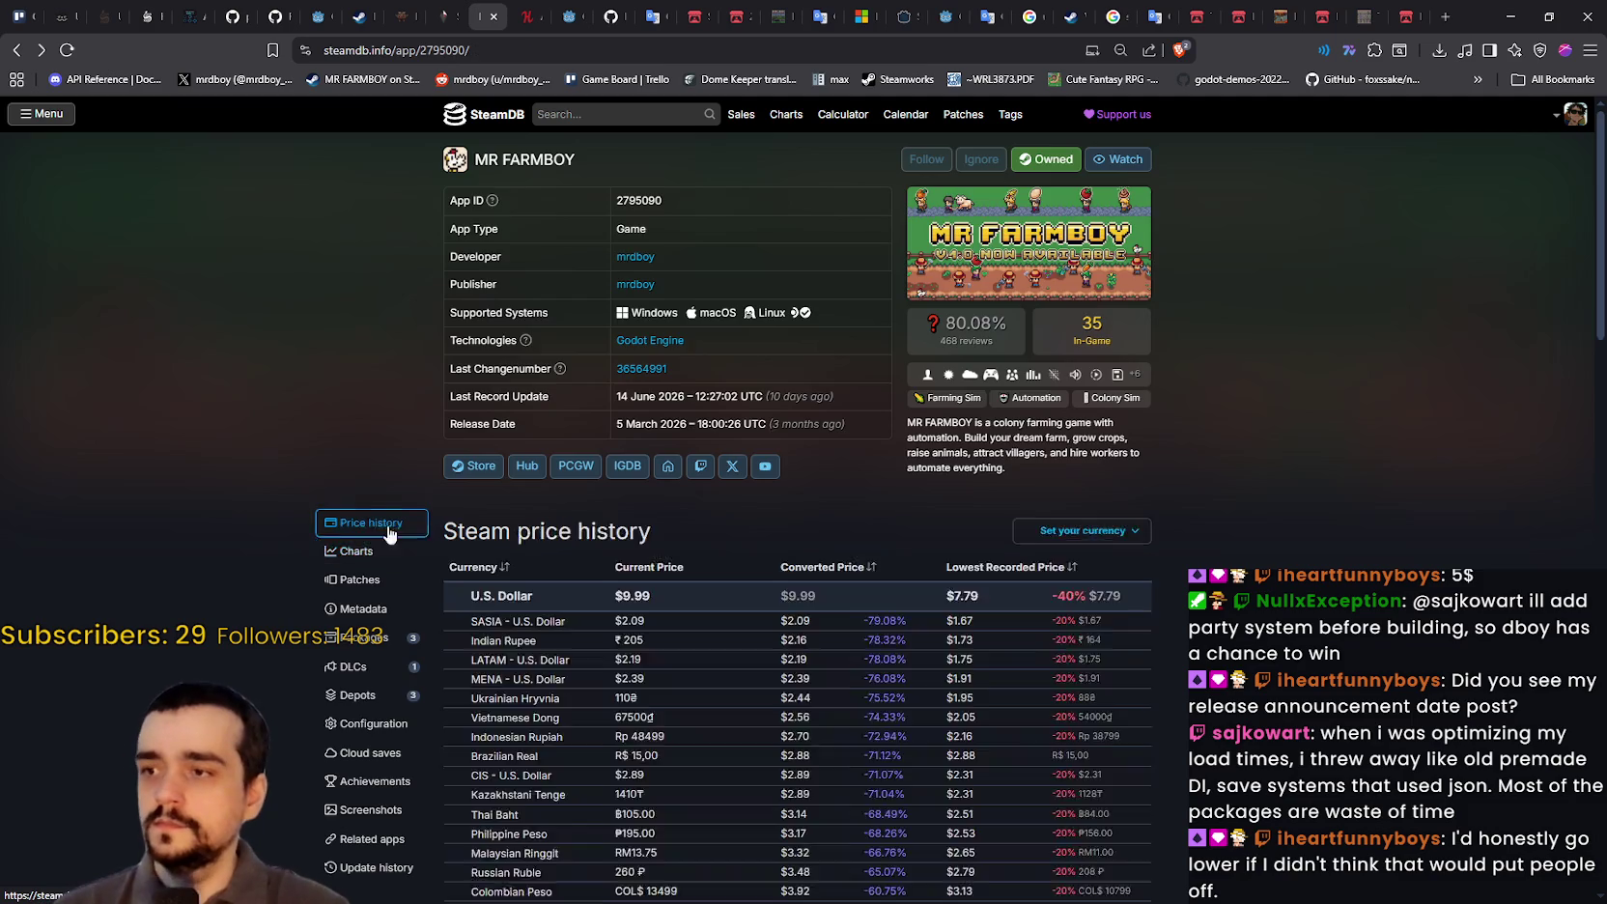
scroll(1154, 586, "down", 3)
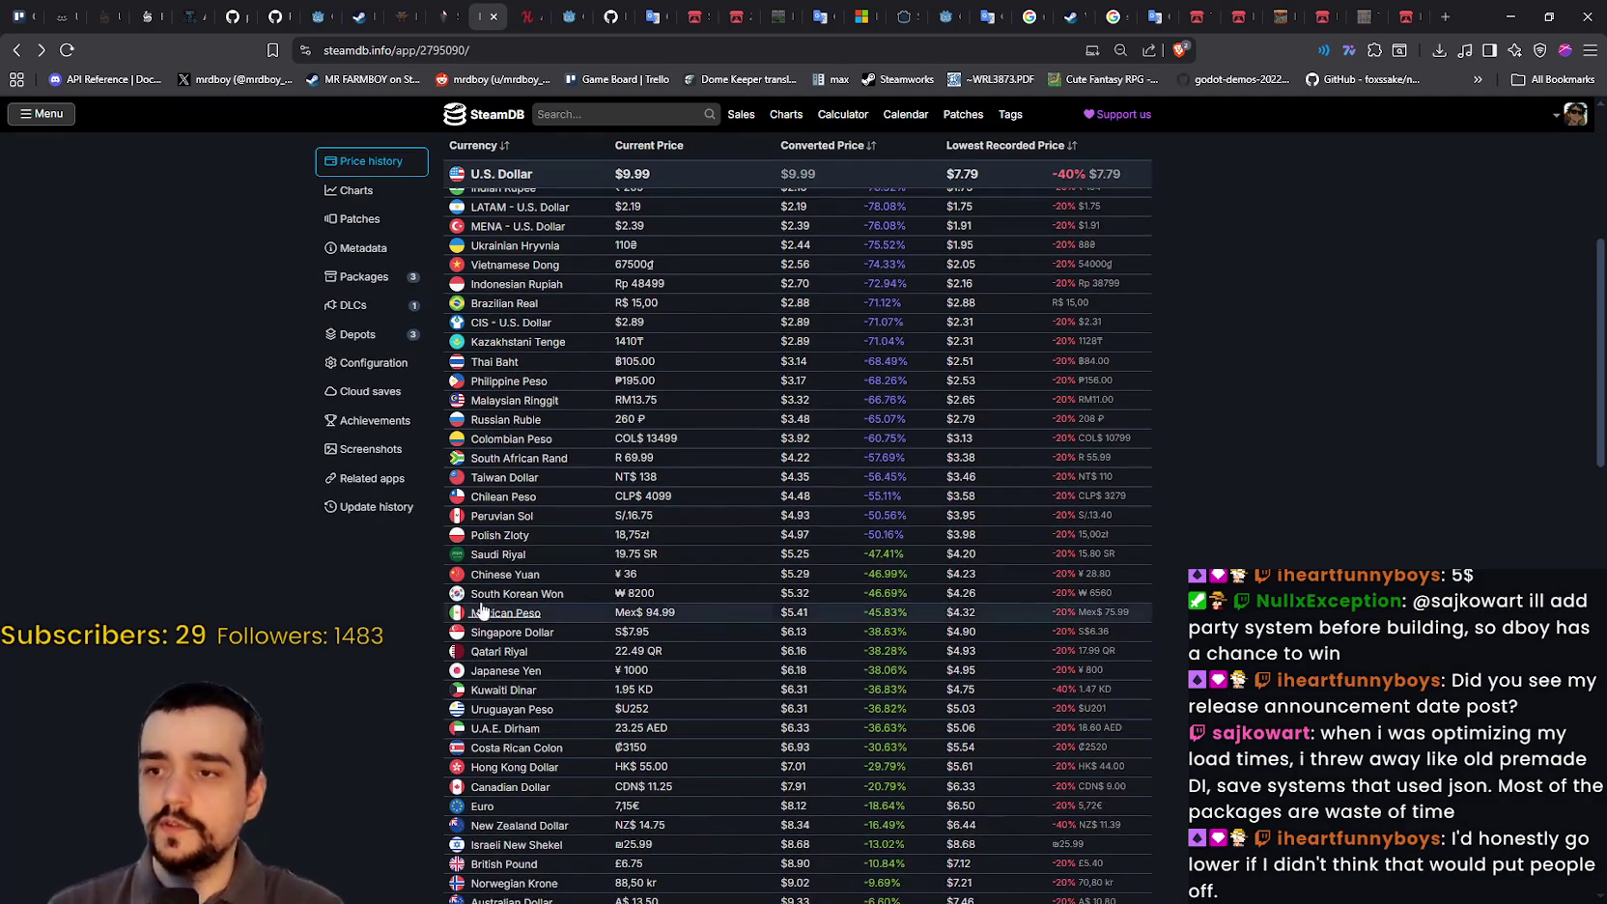
scroll(374, 781, "down", 1)
scroll(609, 503, "up", 2)
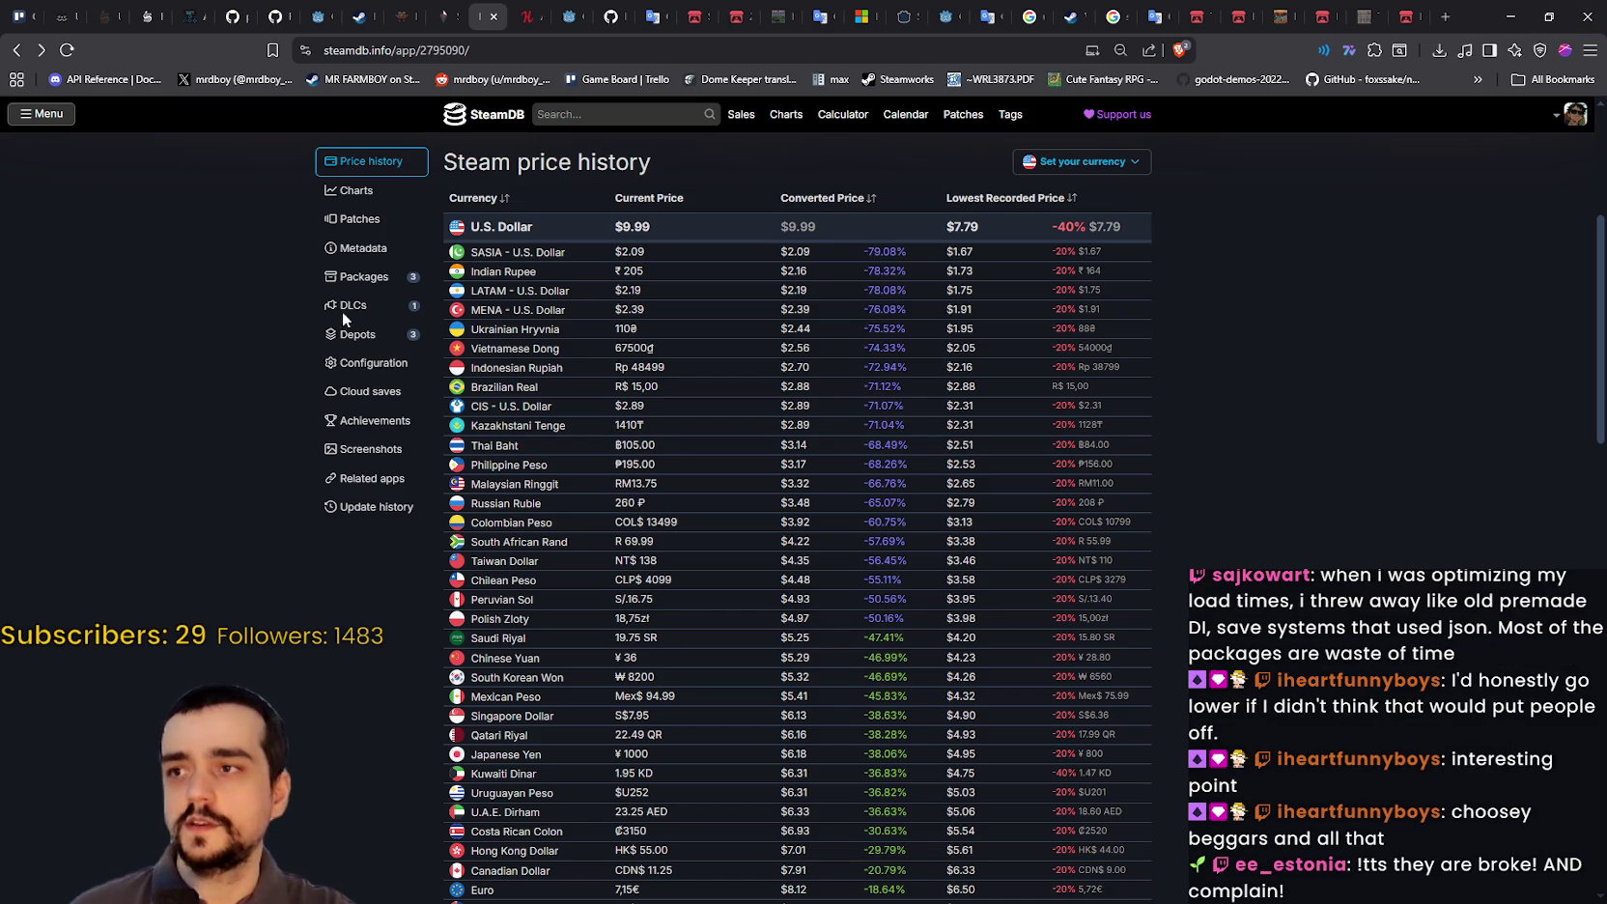
left_click(355, 191)
Step: Bring the Stop and Smell the Flowers Steam store page back to the front and skim it
left_click(1511, 17)
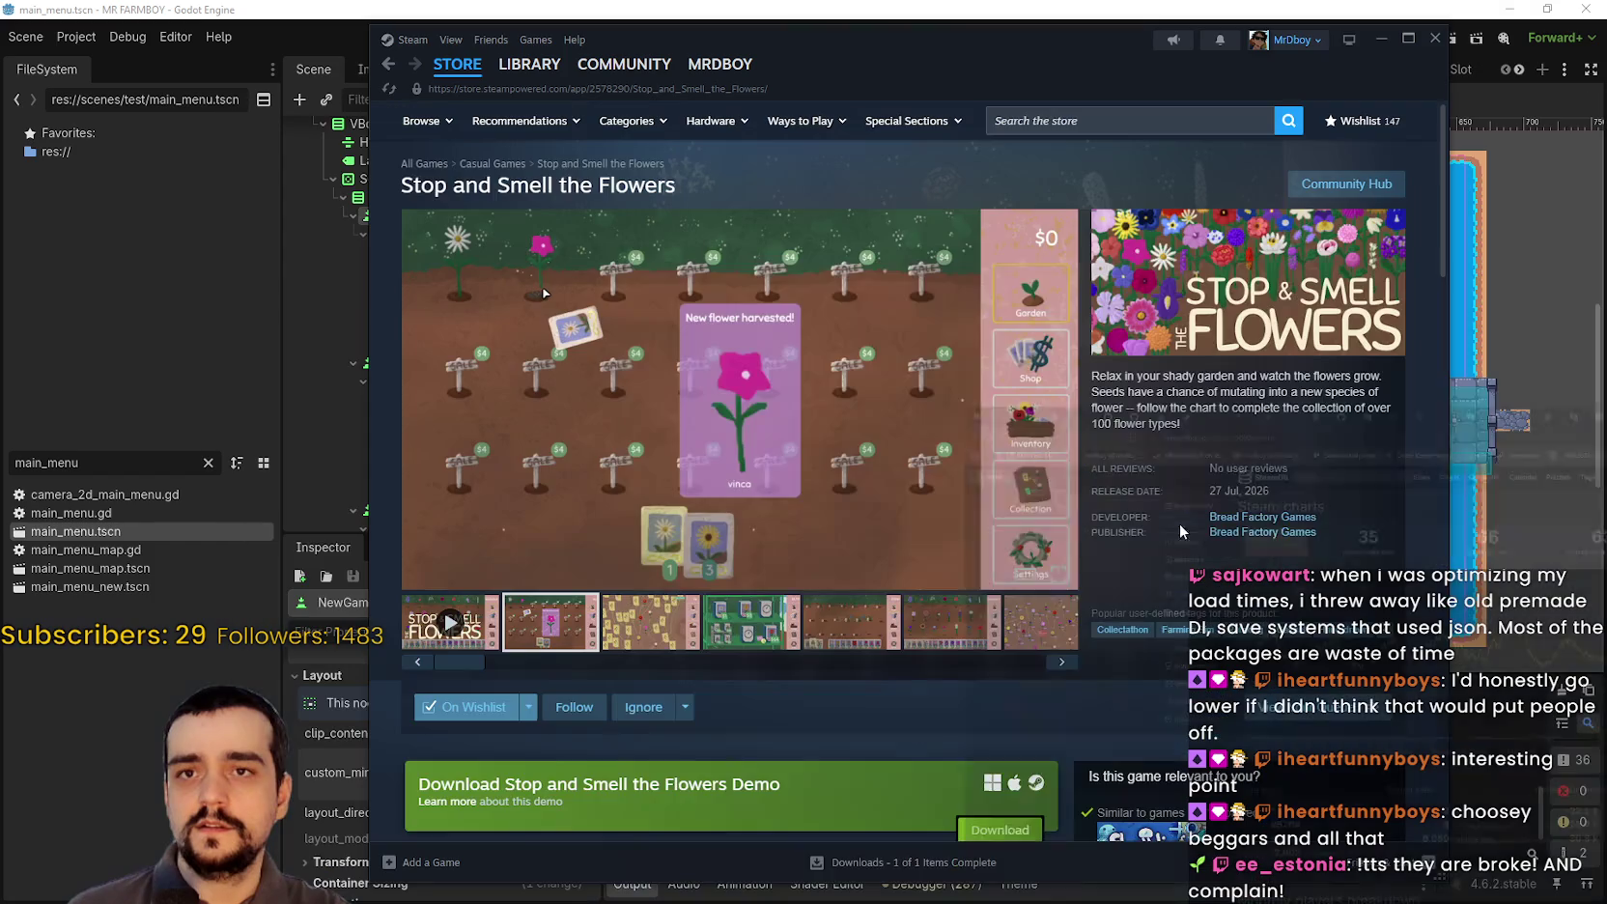
scroll(1062, 561, "down", 3)
scroll(1005, 526, "up", 2)
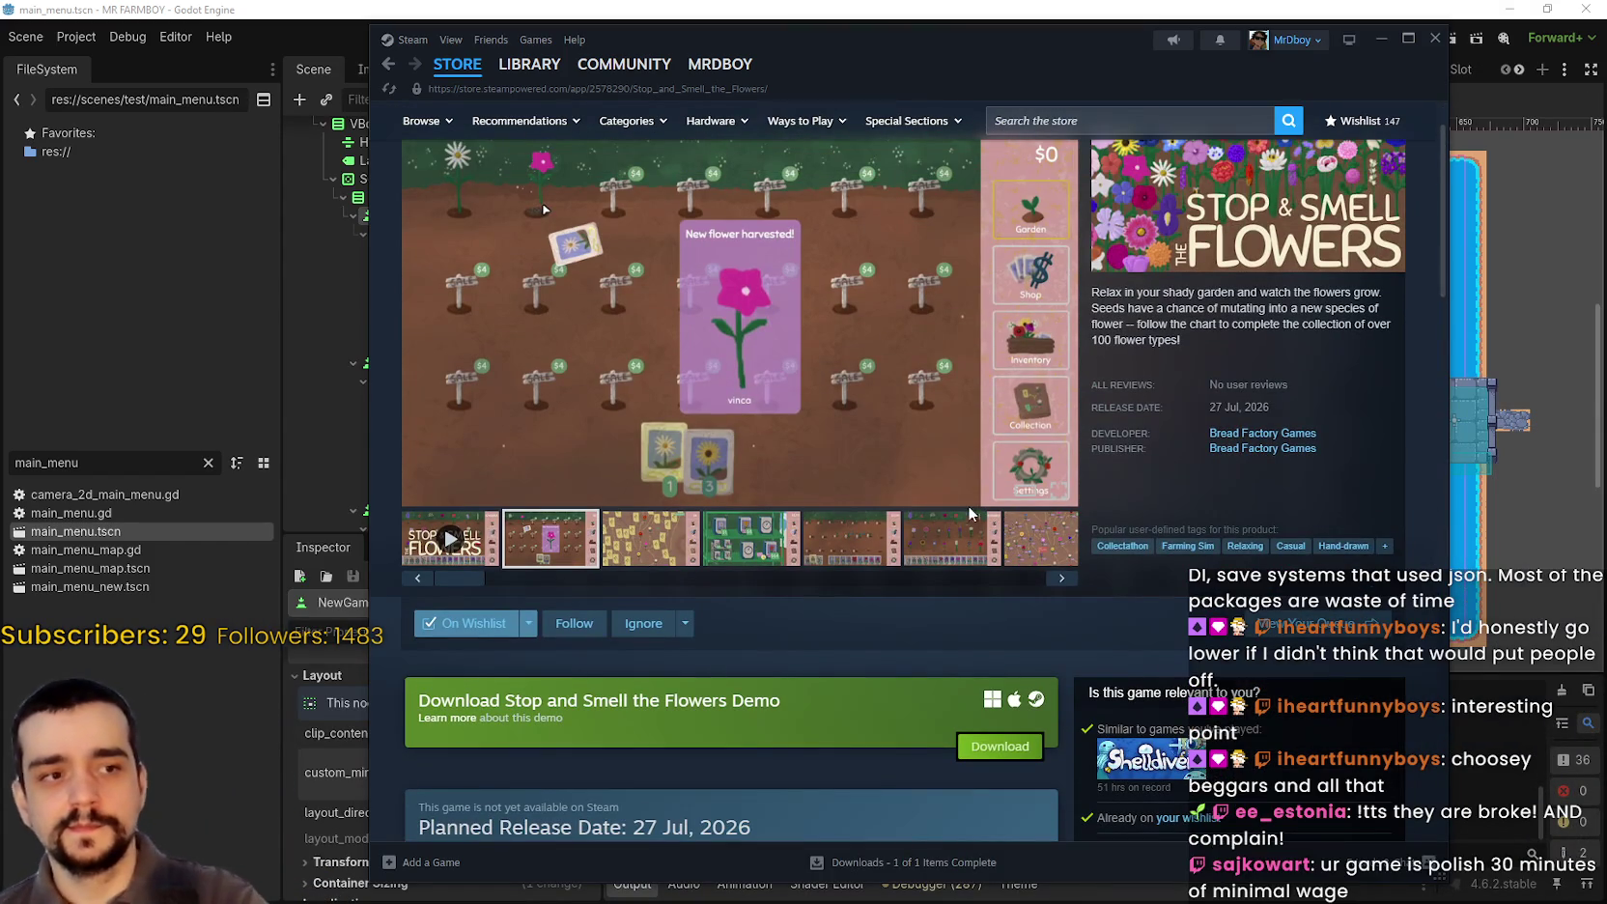
scroll(949, 495, "up", 2)
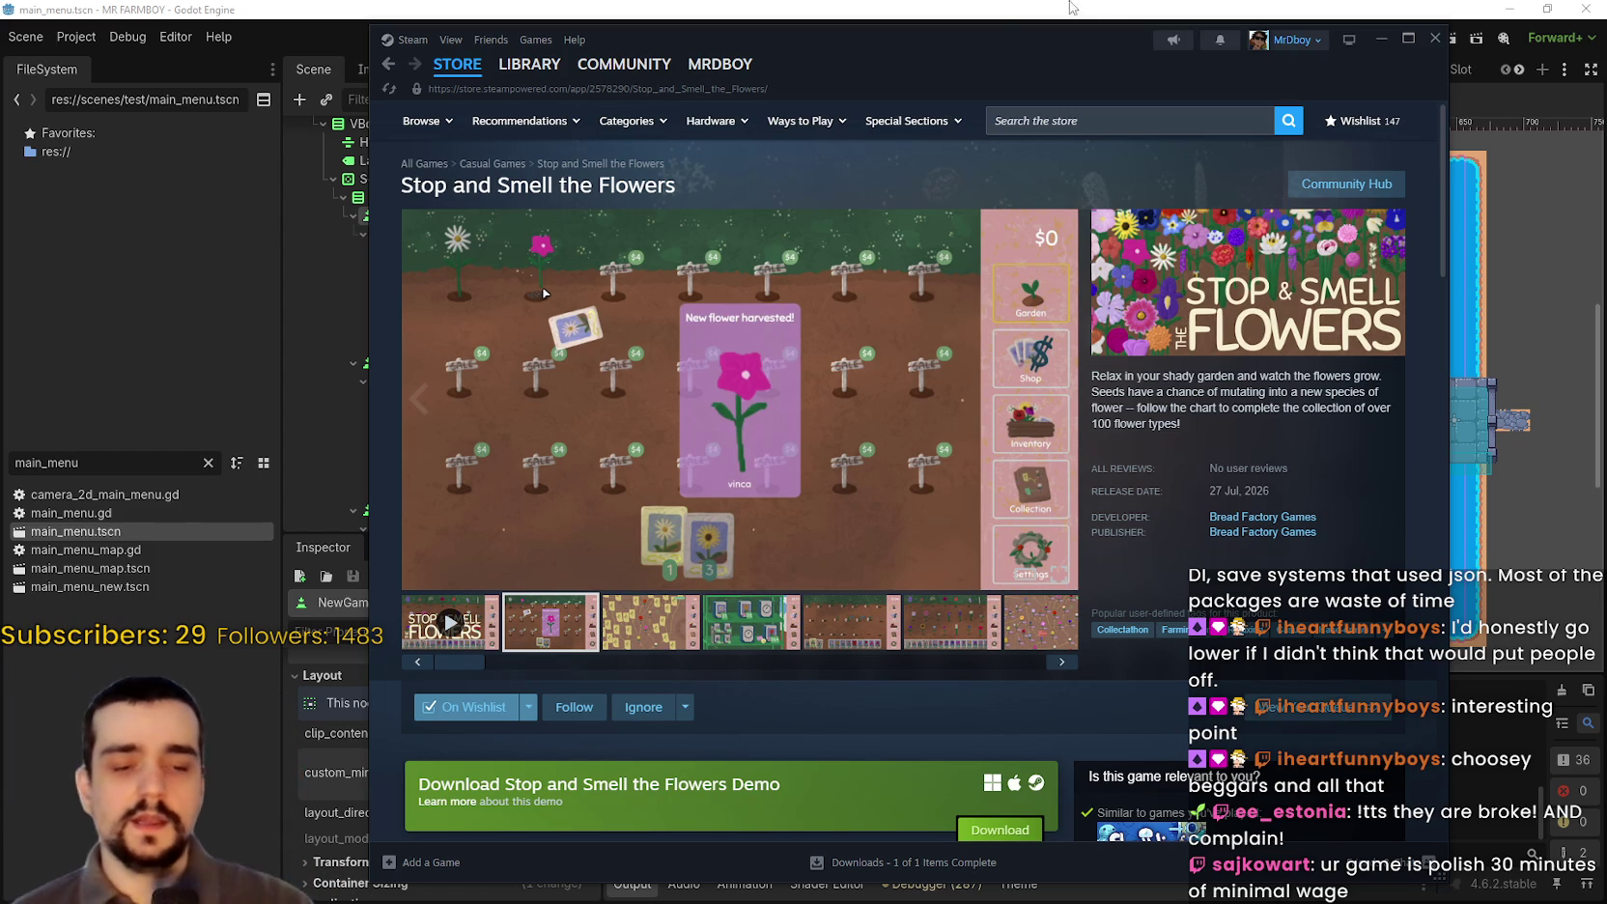
scroll(406, 329, "down", 5)
scroll(482, 415, "up", 5)
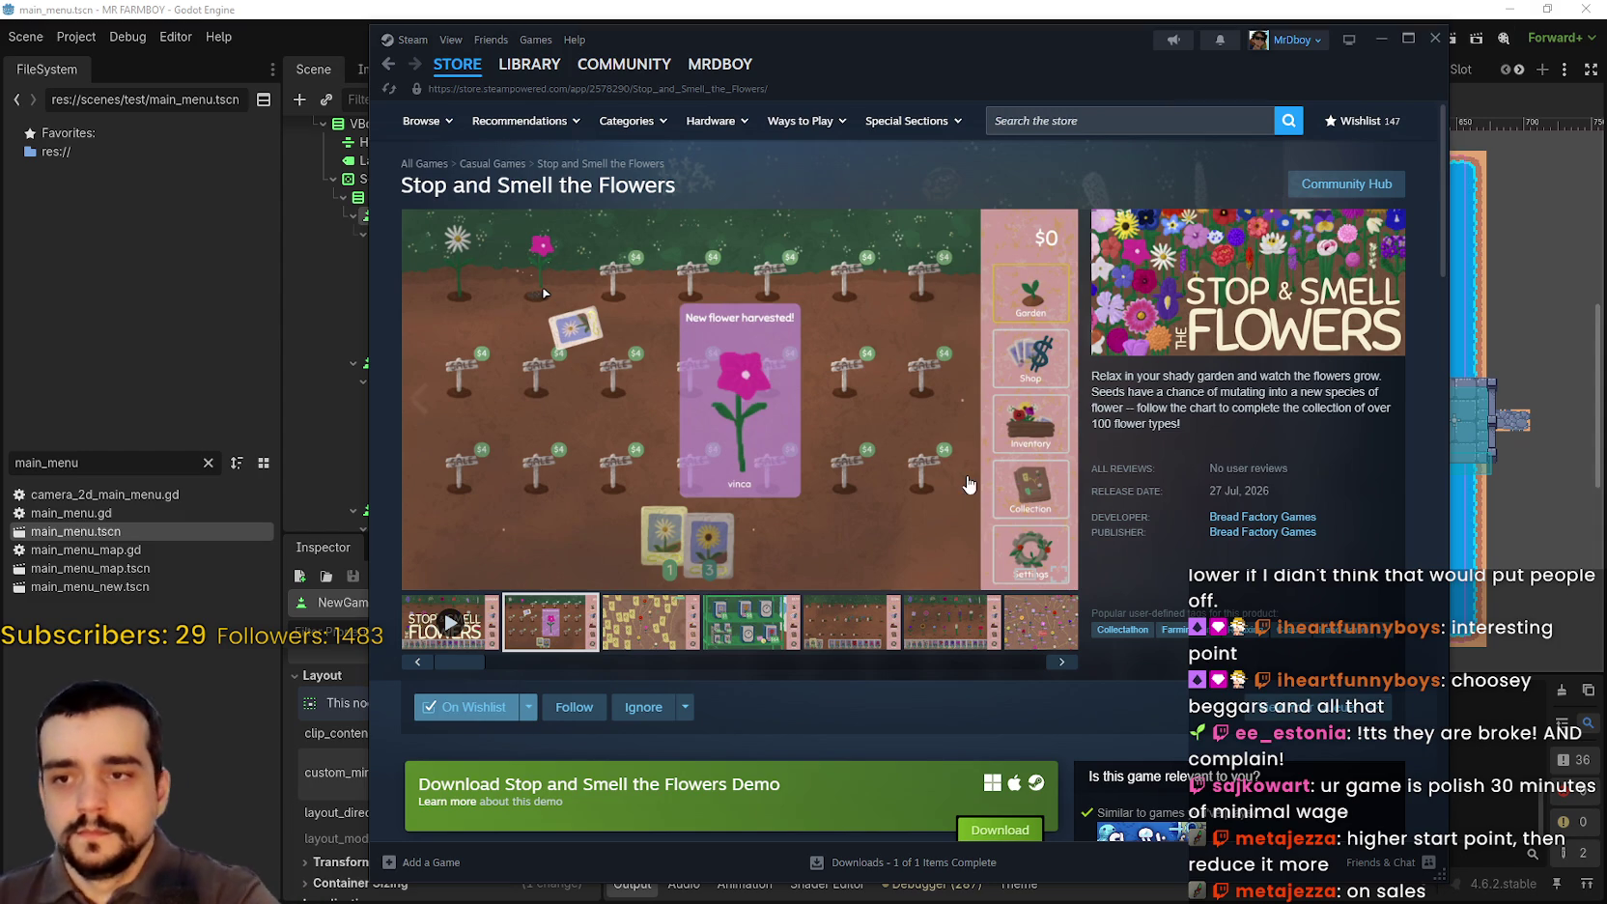
Step: Scroll further down the store page, then close the Steam window to return to Godot
scroll(869, 483, "down", 3)
scroll(782, 529, "down", 4)
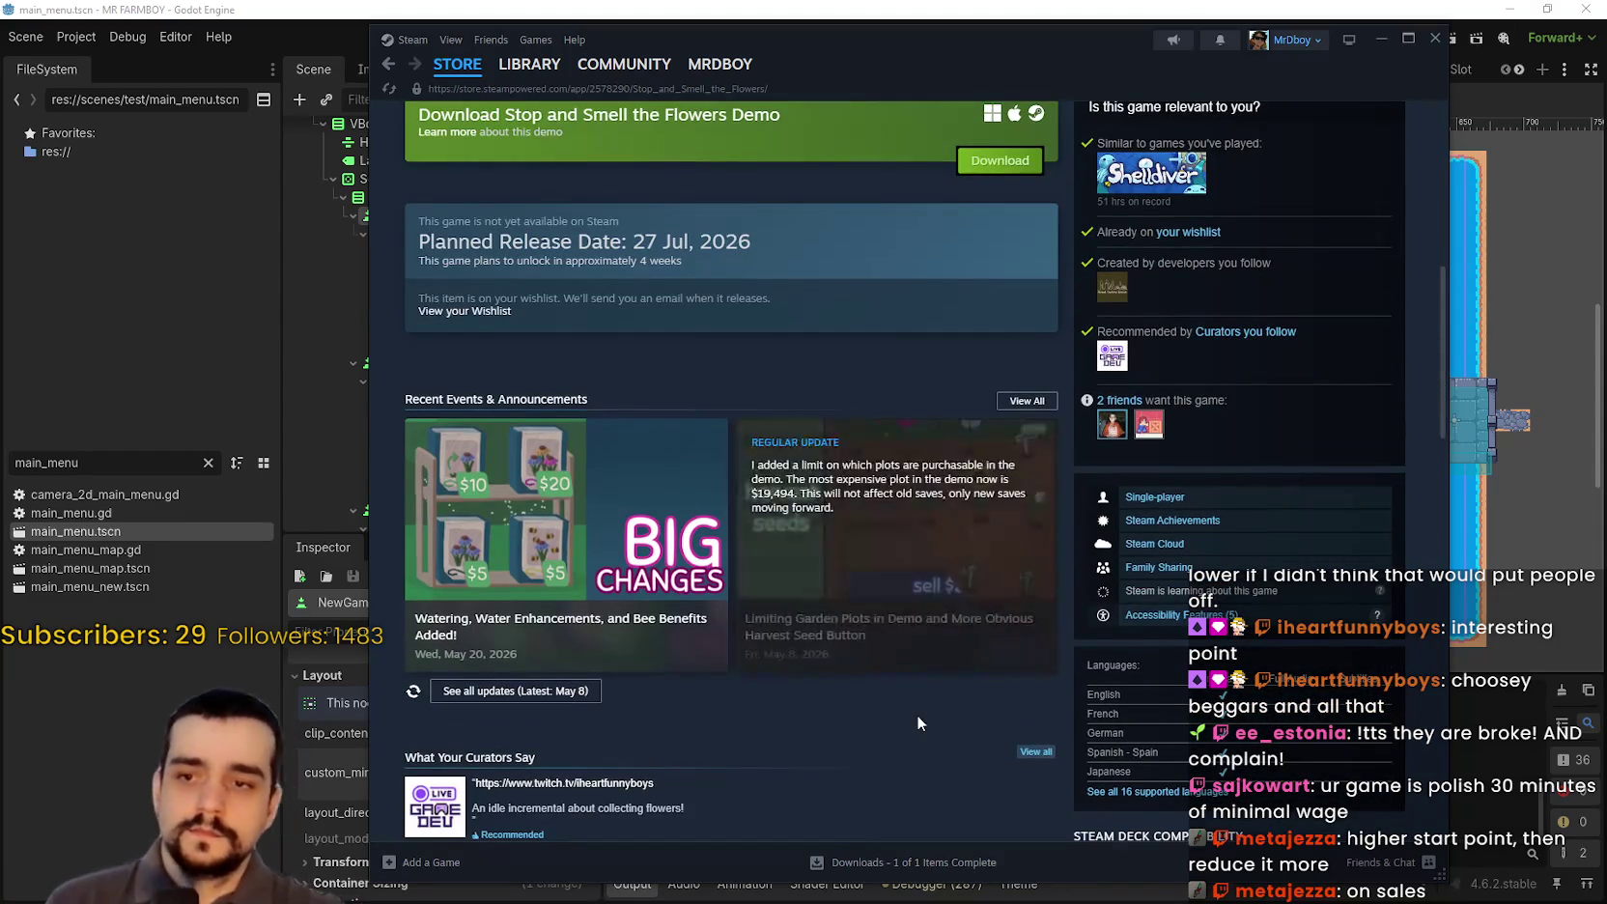
scroll(916, 715, "down", 1)
scroll(949, 688, "down", 4)
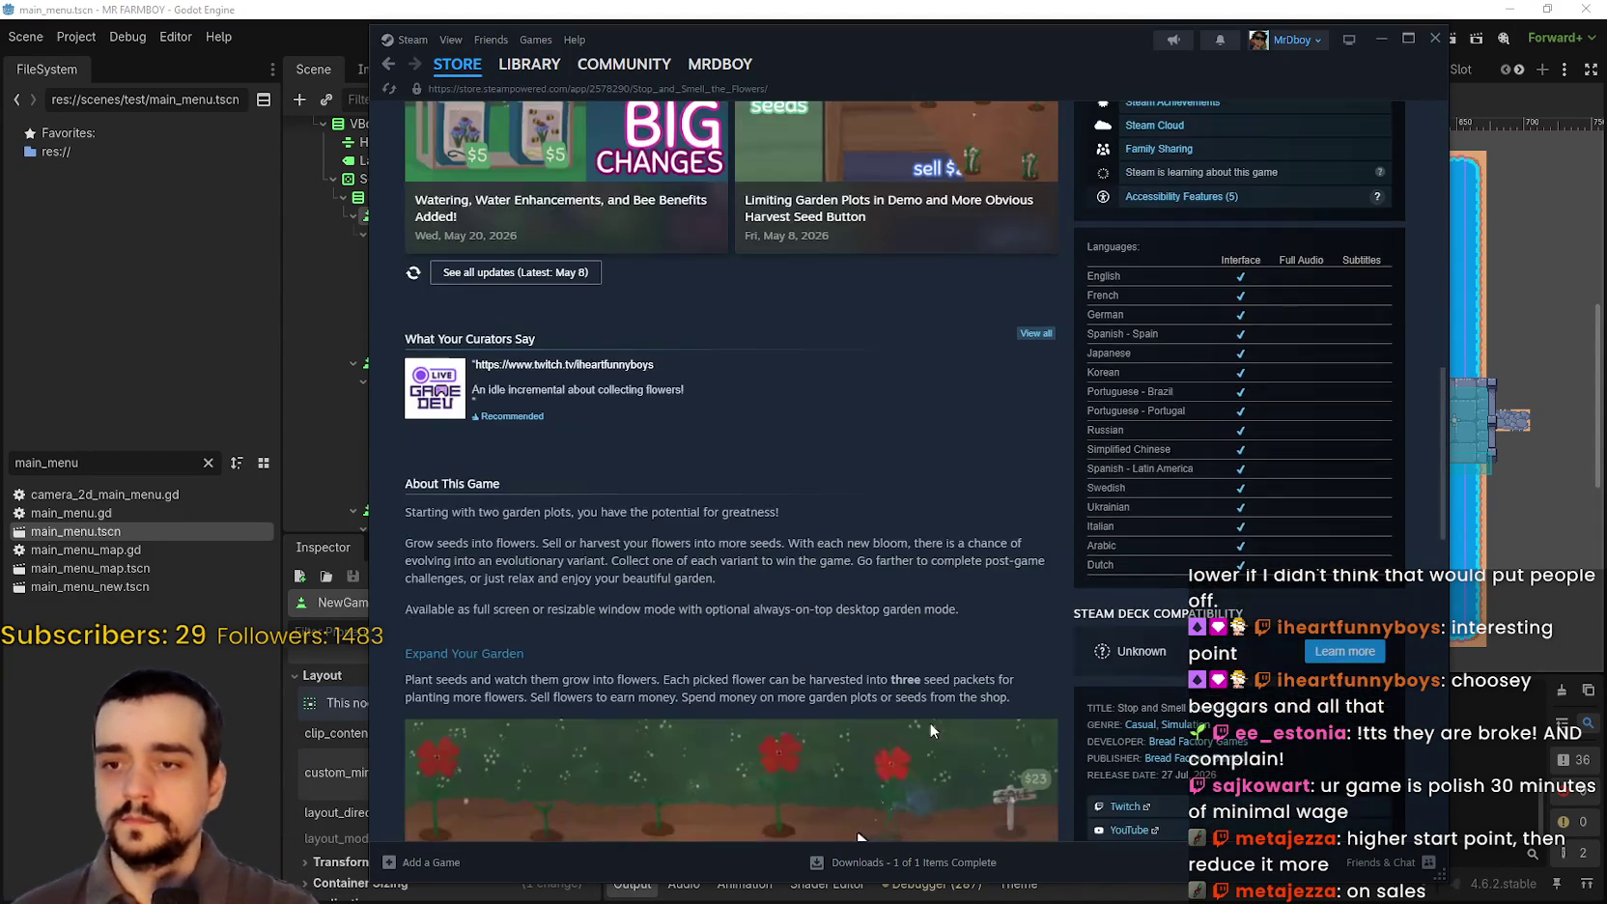
scroll(942, 628, "down", 3)
scroll(927, 610, "down", 4)
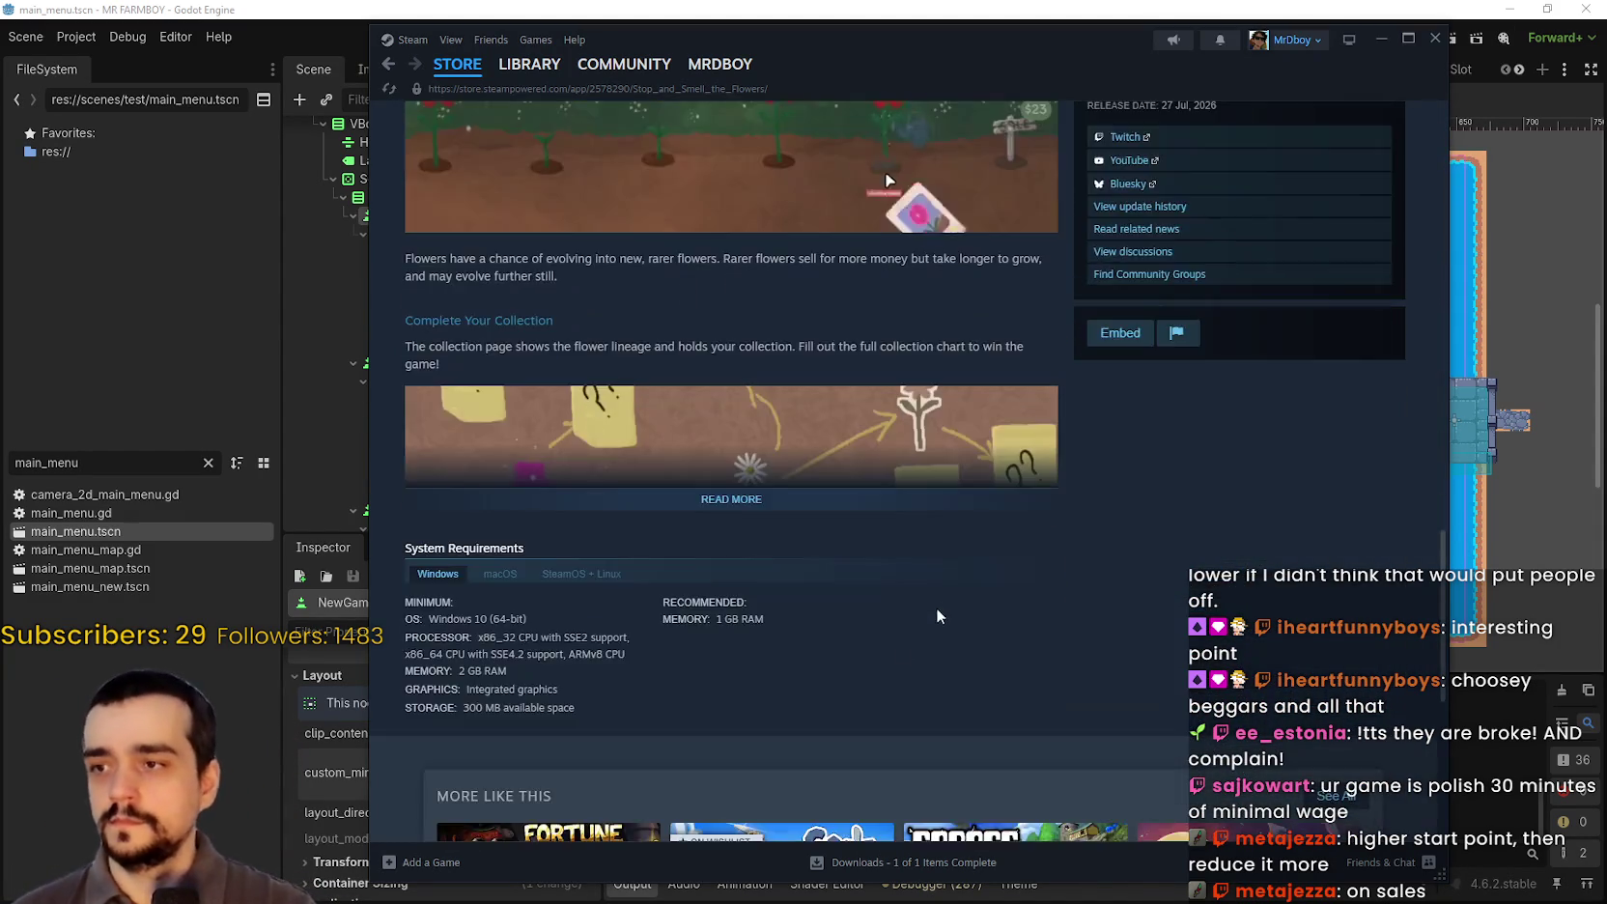
scroll(913, 628, "up", 12)
scroll(908, 642, "up", 5)
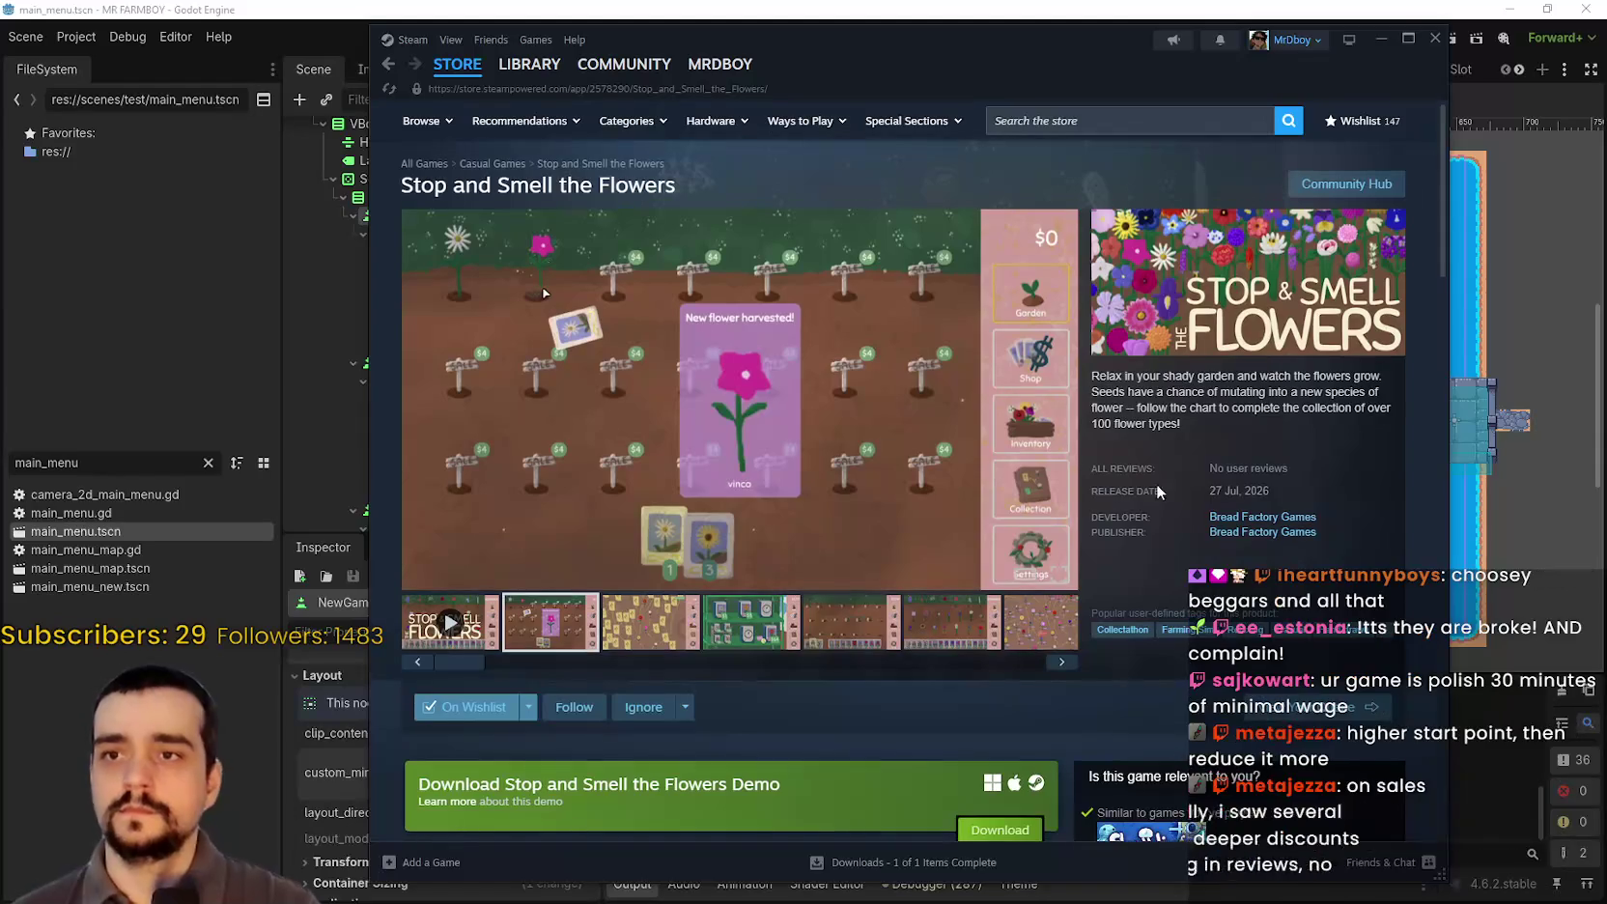
left_click(1430, 46)
scroll(1246, 290, "down", 2)
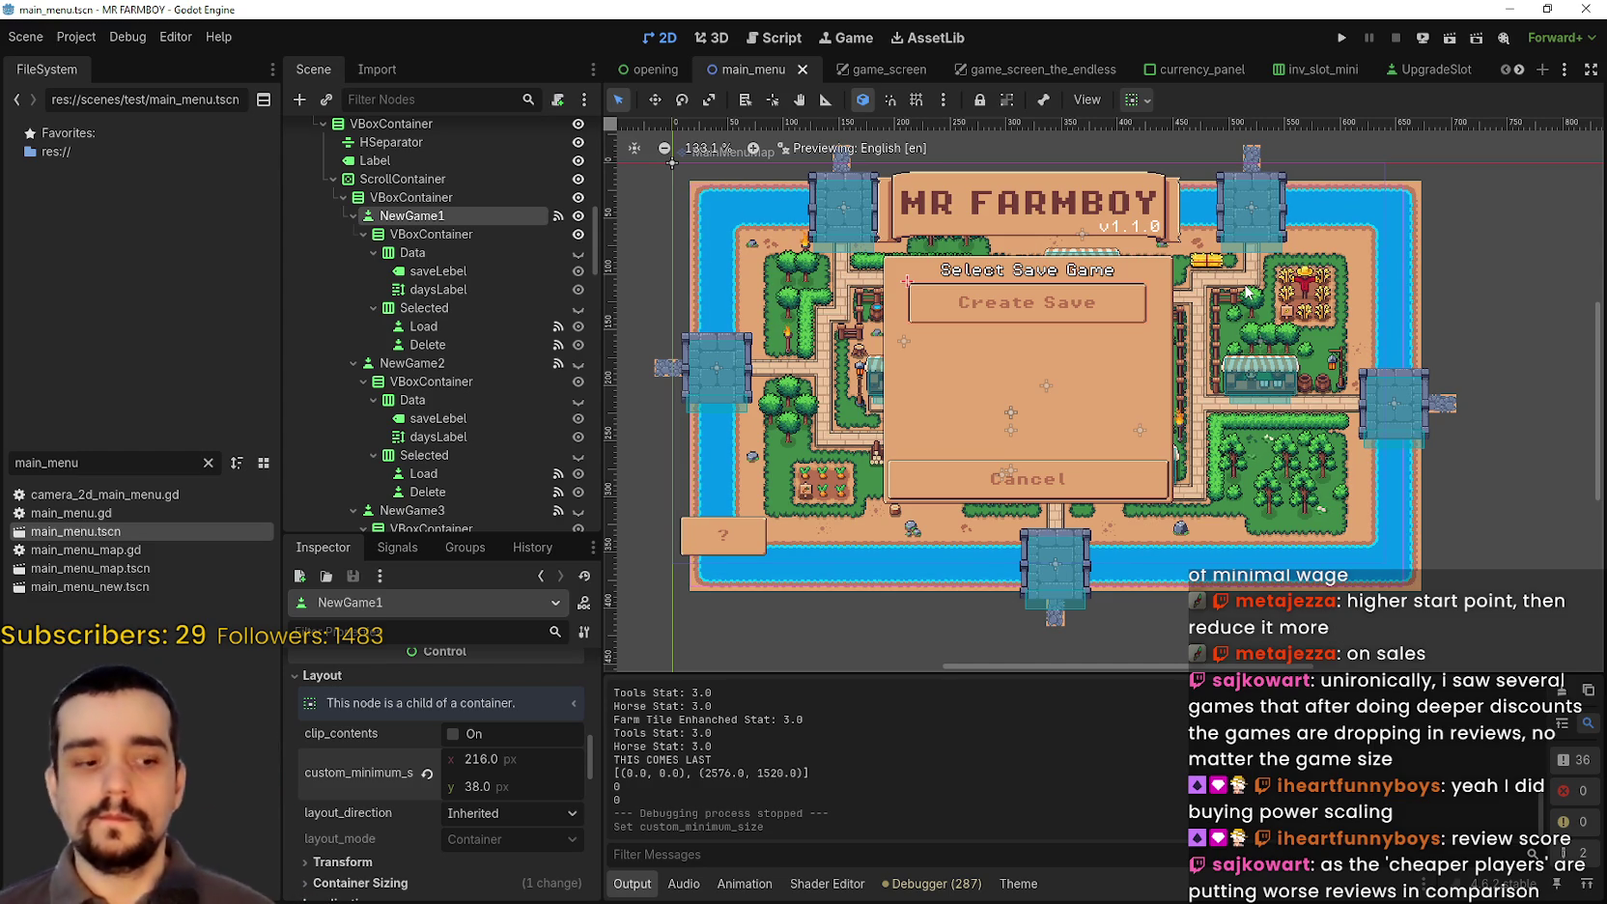
mouse_move(998, 488)
left_mouse_down()
mouse_move(944, 488)
mouse_move(1264, 479)
left_mouse_up()
scroll(1101, 330, "down", 2)
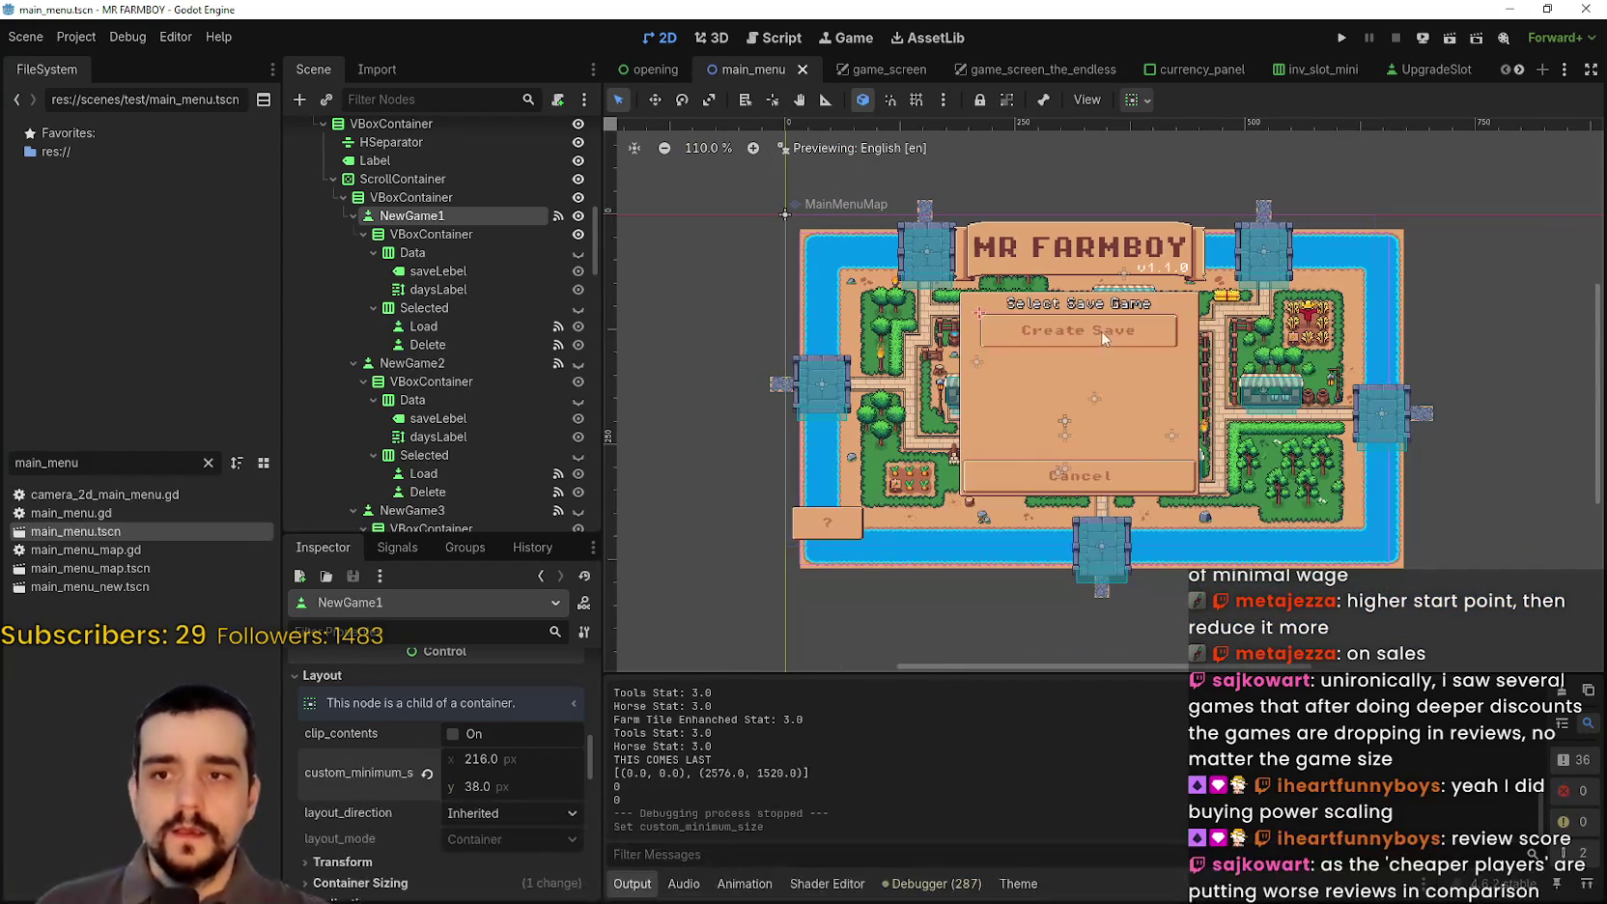
scroll(1120, 338, "up", 1)
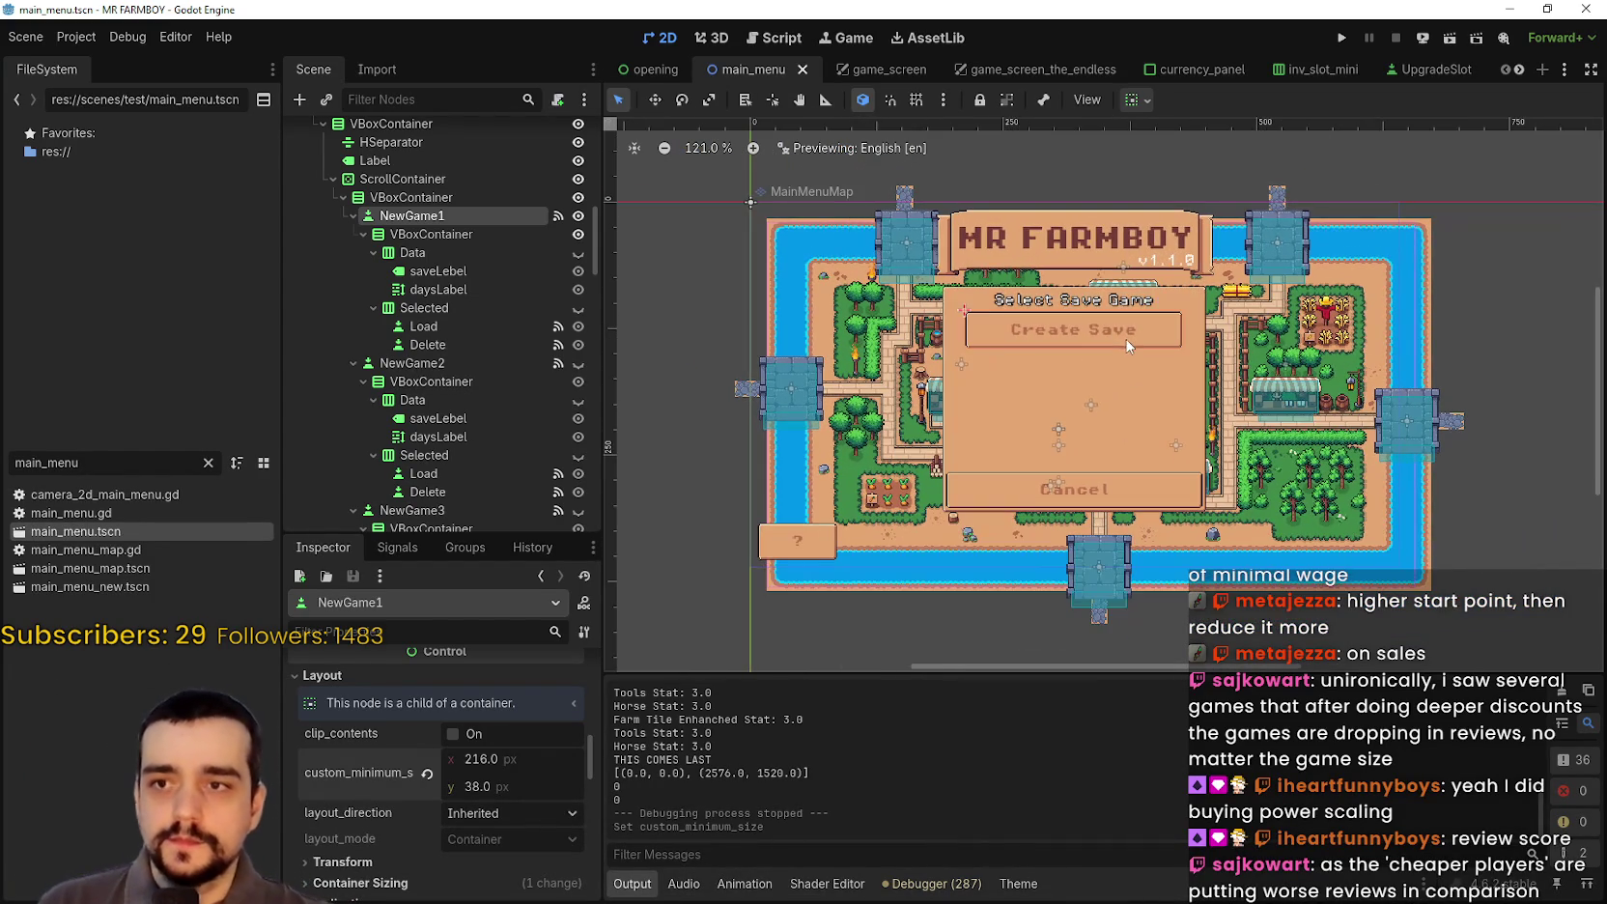
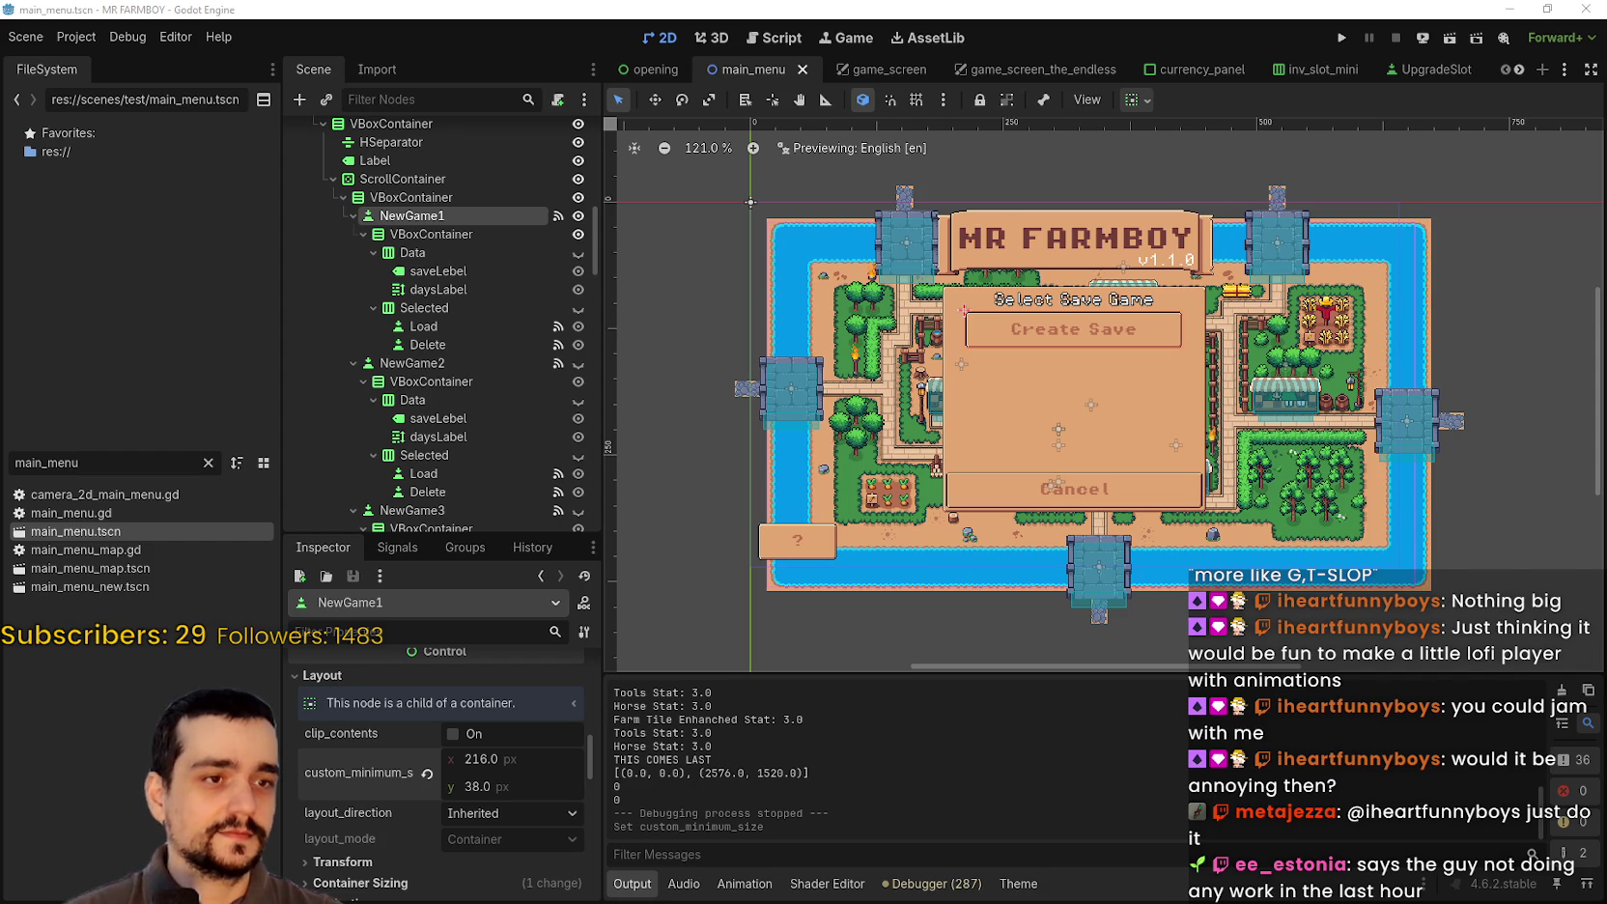
Step: Switch from the Godot editor to the browser showing the rockstargames.com/VI page
key("alt+Tab")
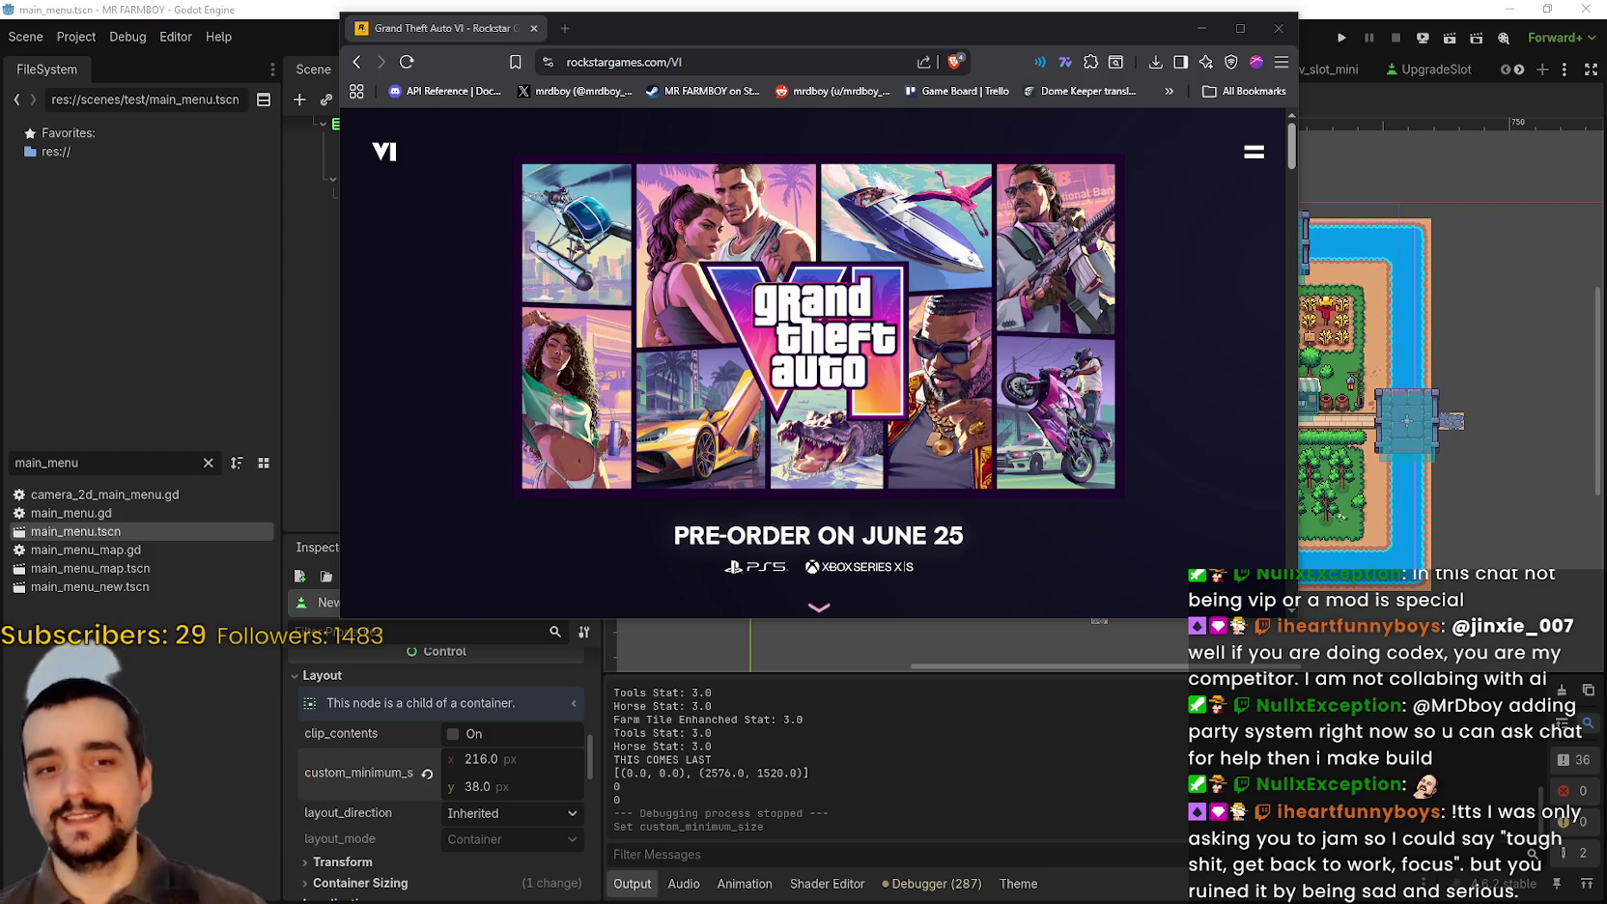
Step: Maximize the browser window and scroll through the top of the GTA VI page
left_click(1253, 28)
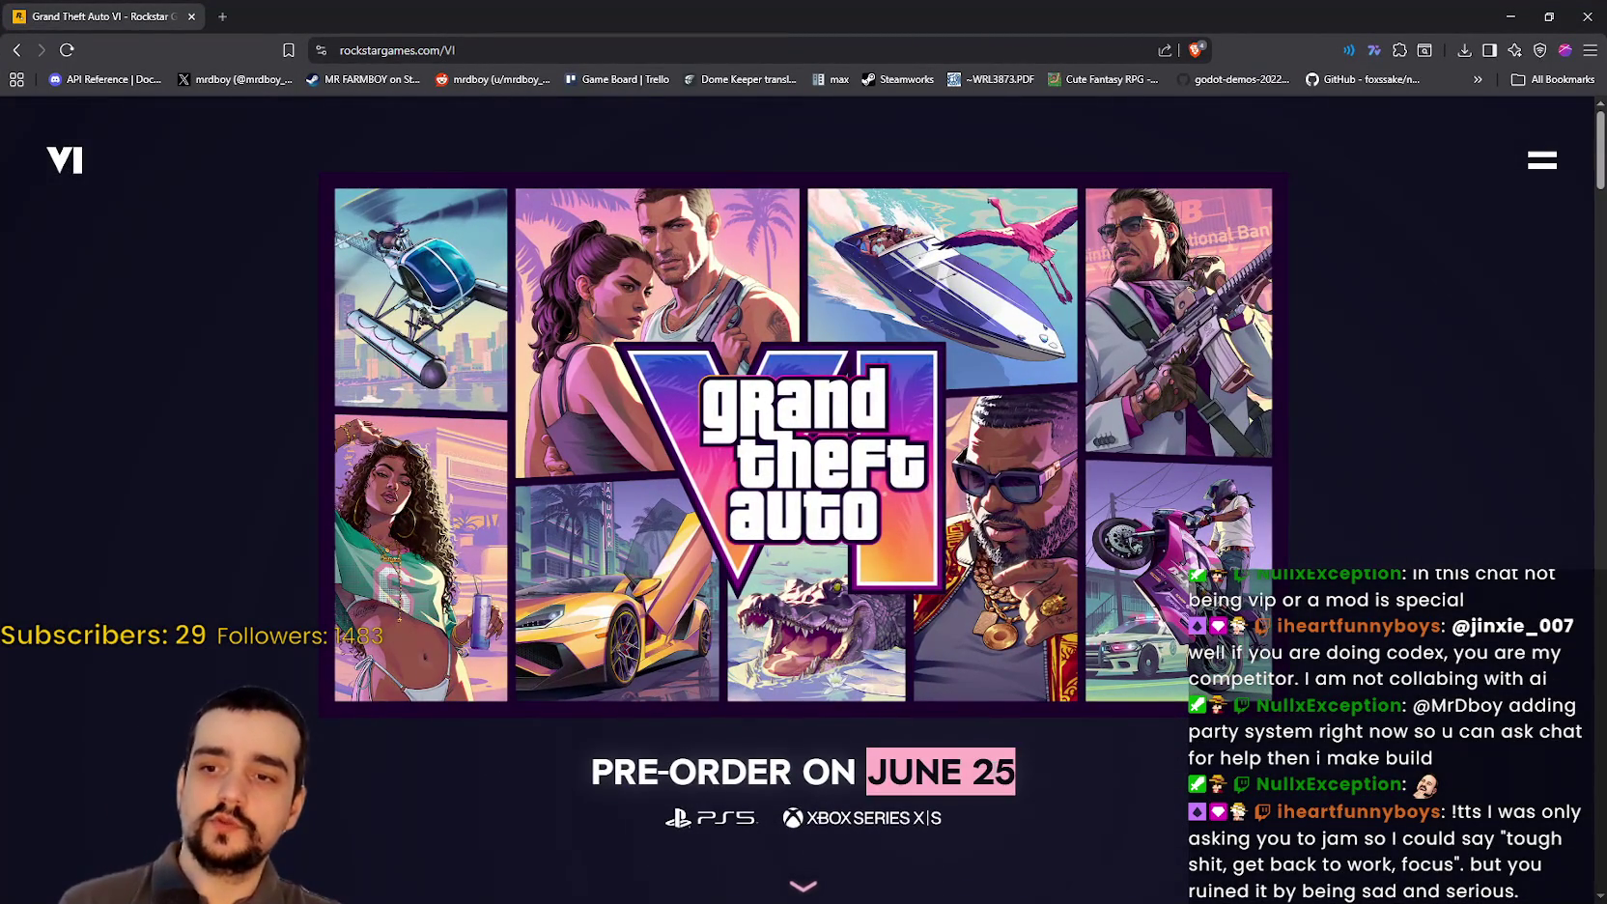
scroll(1200, 667, "down", 3)
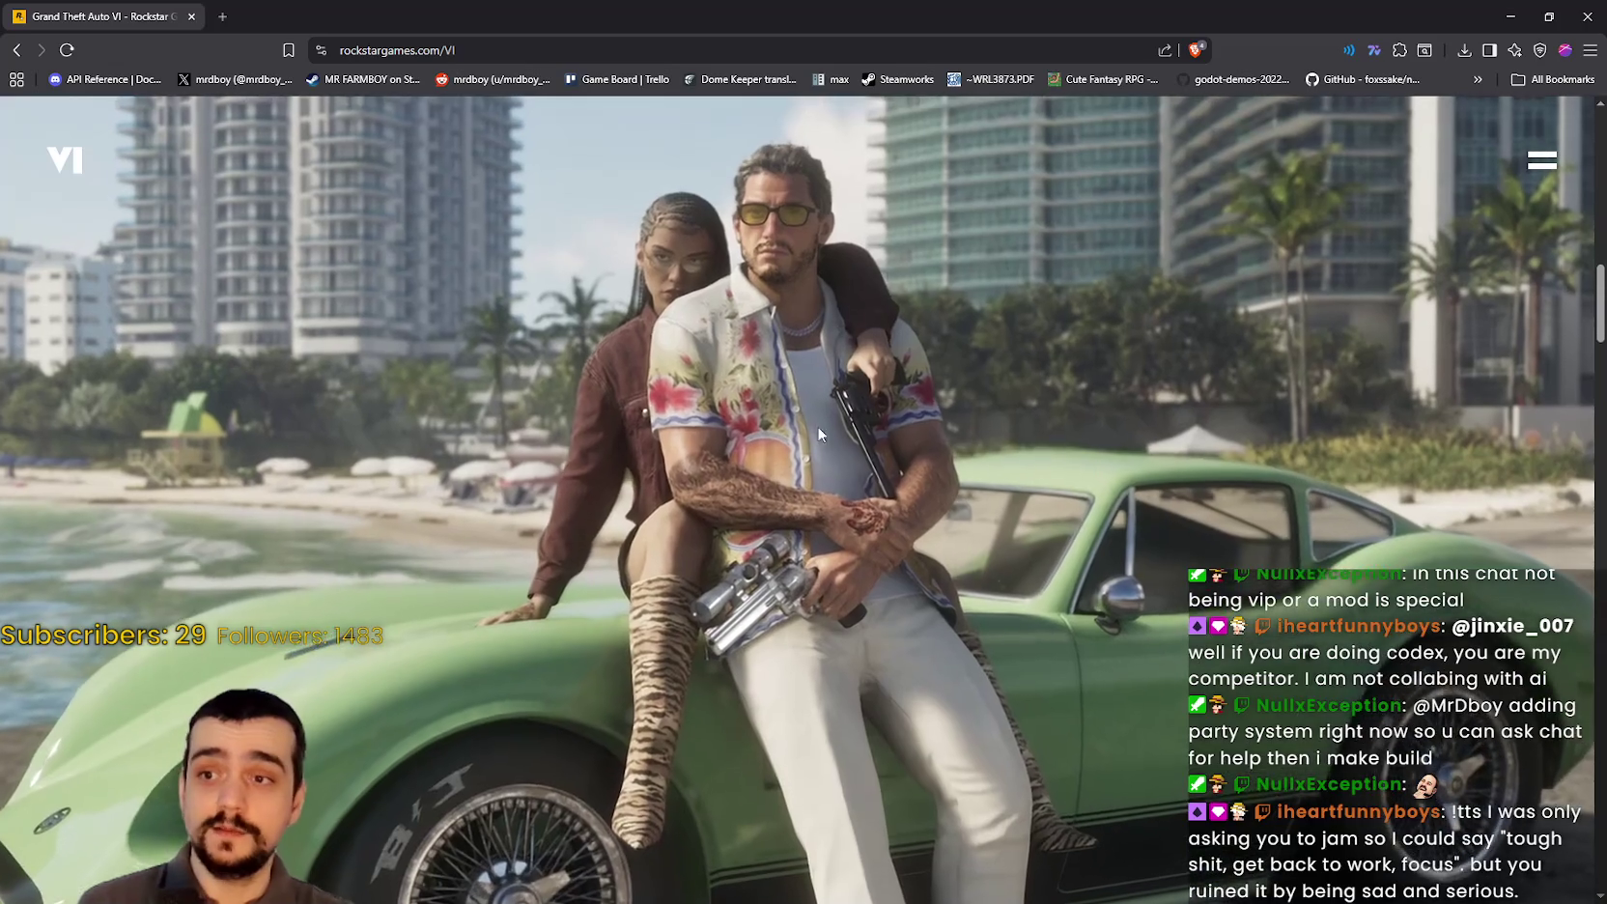
scroll(888, 483, "down", 3)
scroll(909, 411, "up", 3)
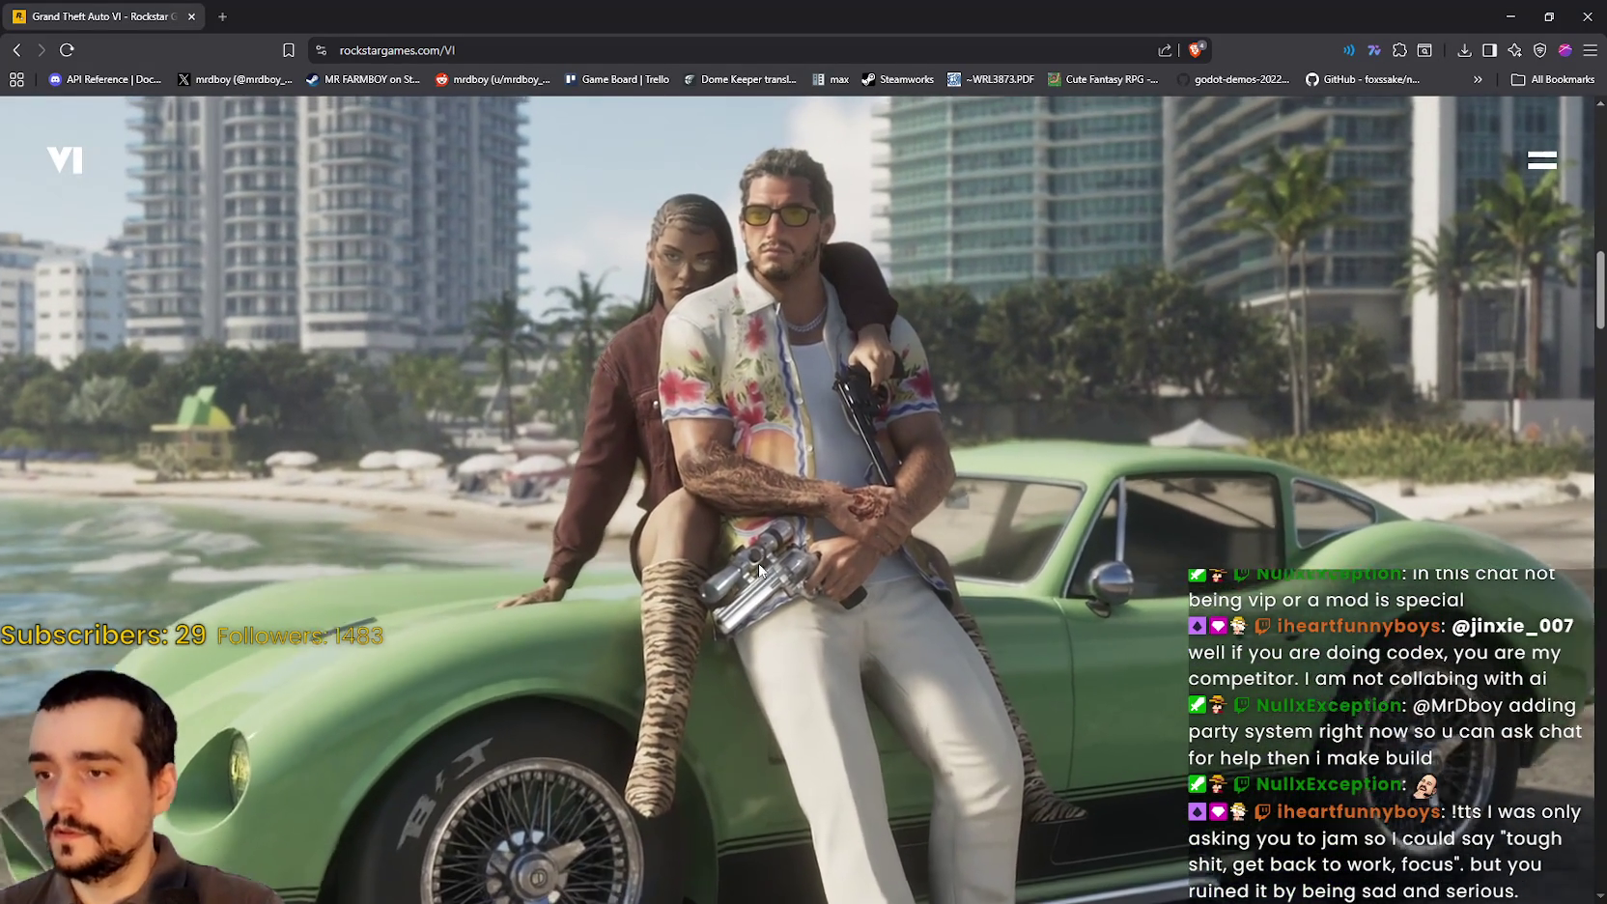
scroll(722, 587, "down", 2)
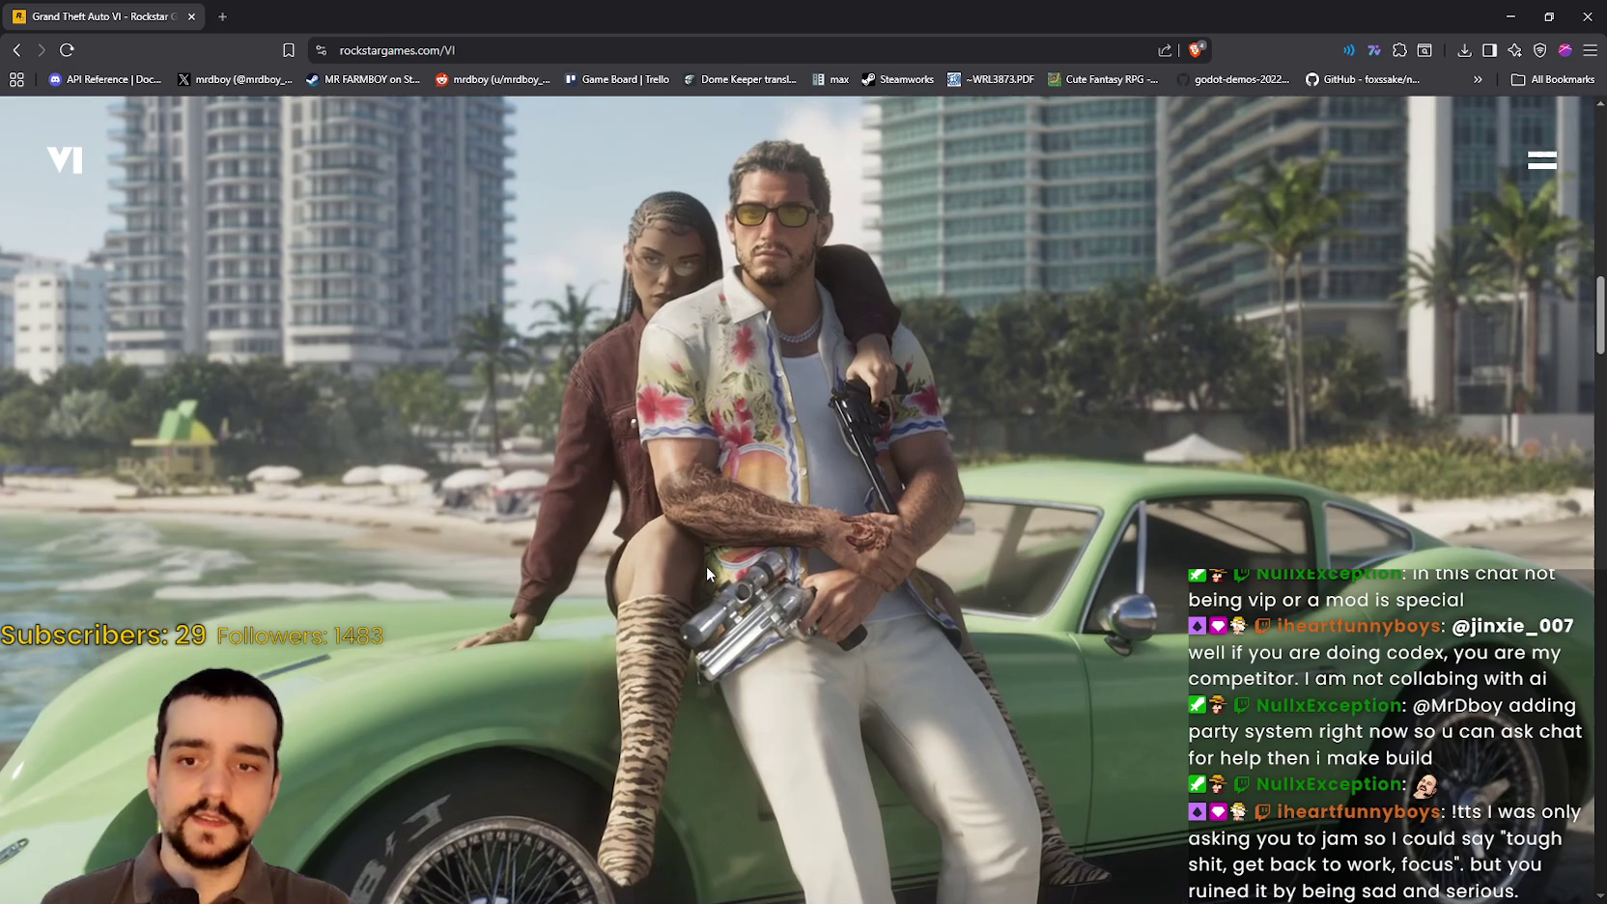
scroll(700, 576, "up", 2)
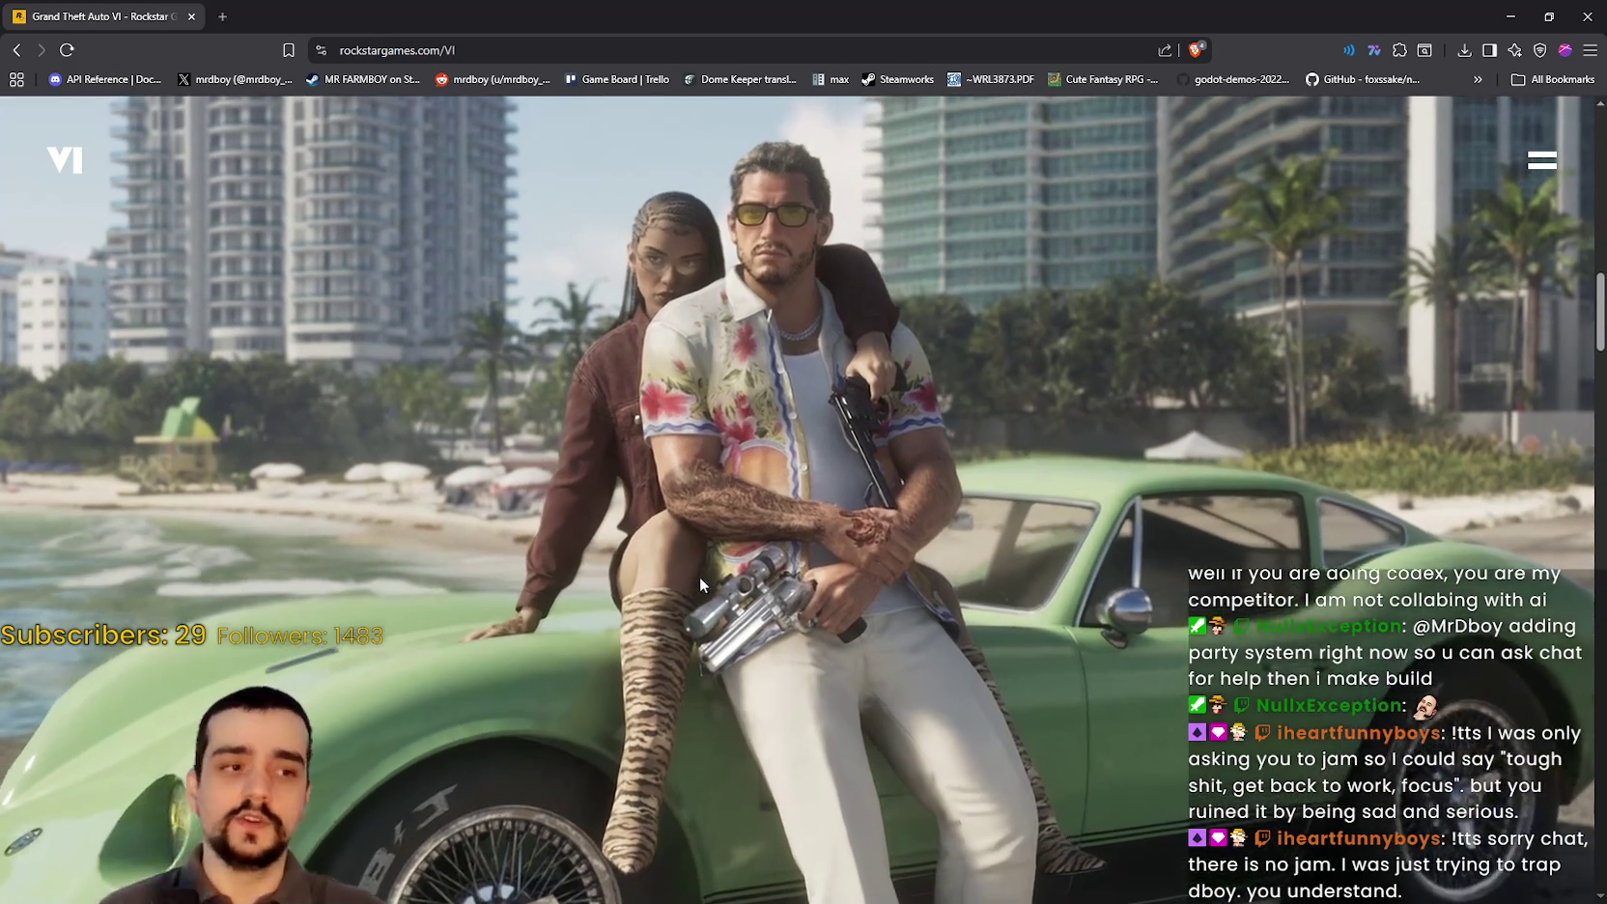
scroll(677, 527, "down", 2)
scroll(669, 527, "down", 2)
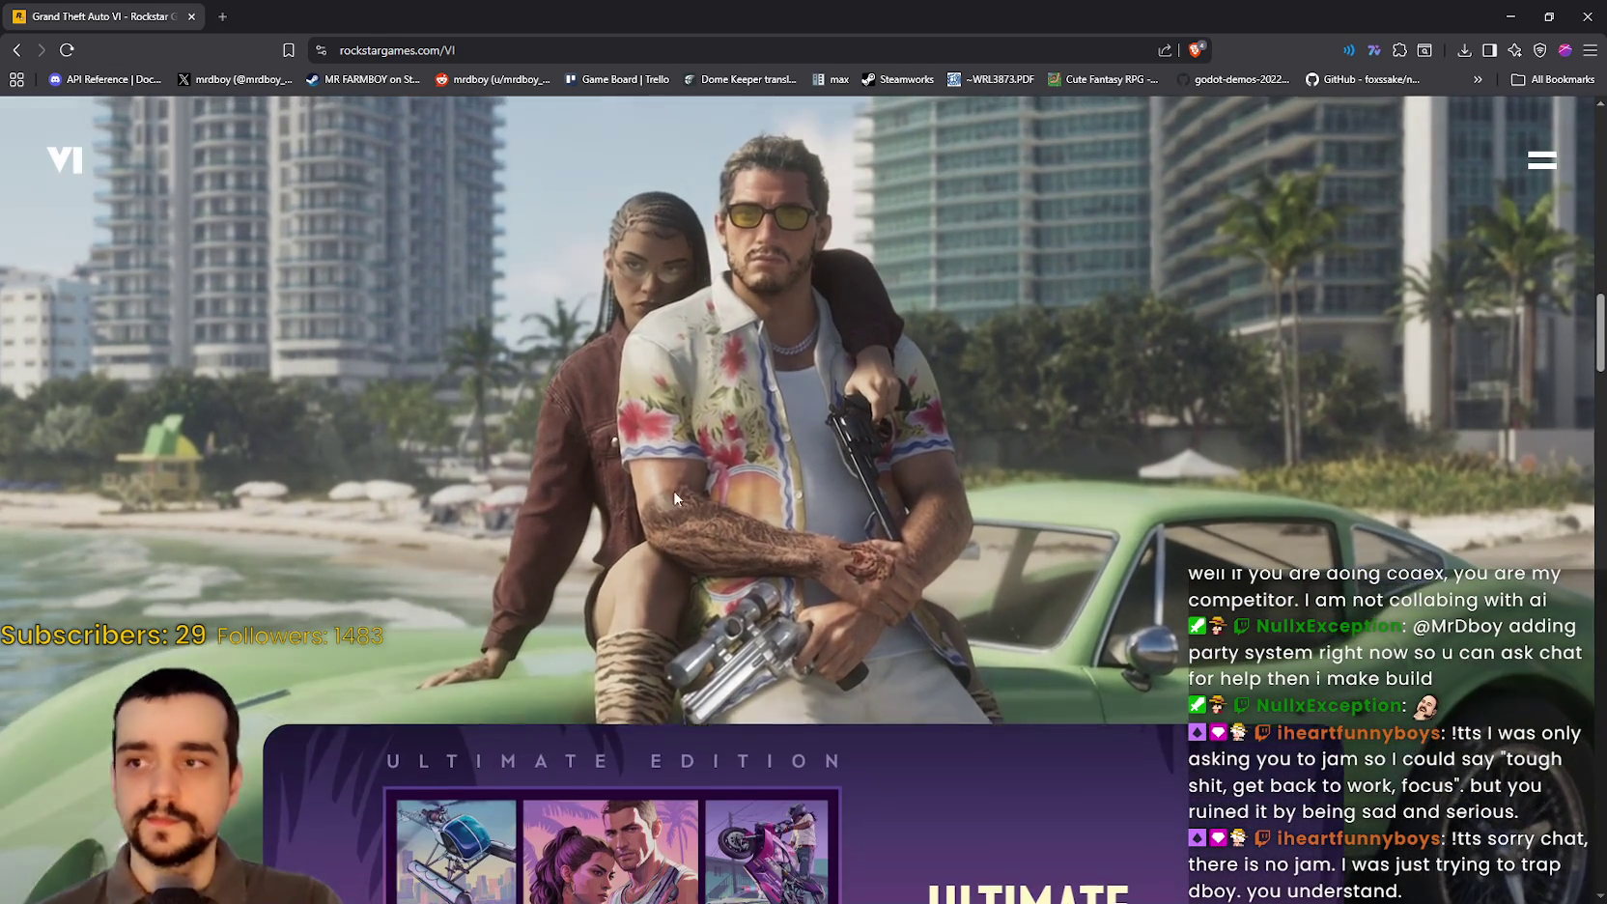
scroll(679, 457, "up", 3)
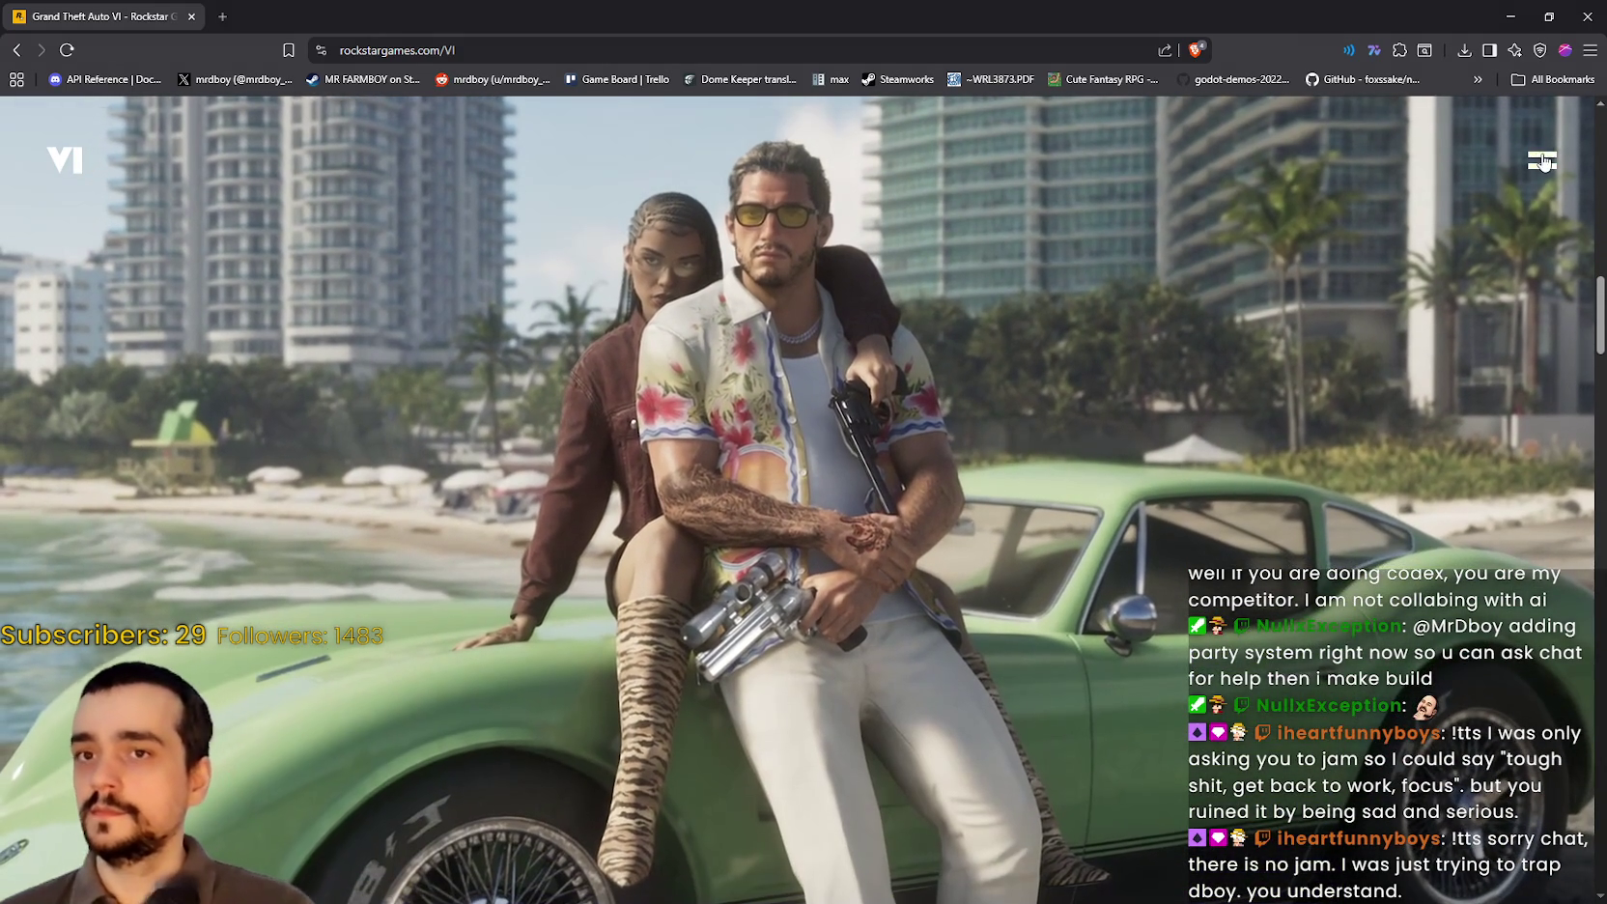
Step: Open and close the site's navigation menu, then scroll down to the Ultimate Edition section
left_click(1543, 160)
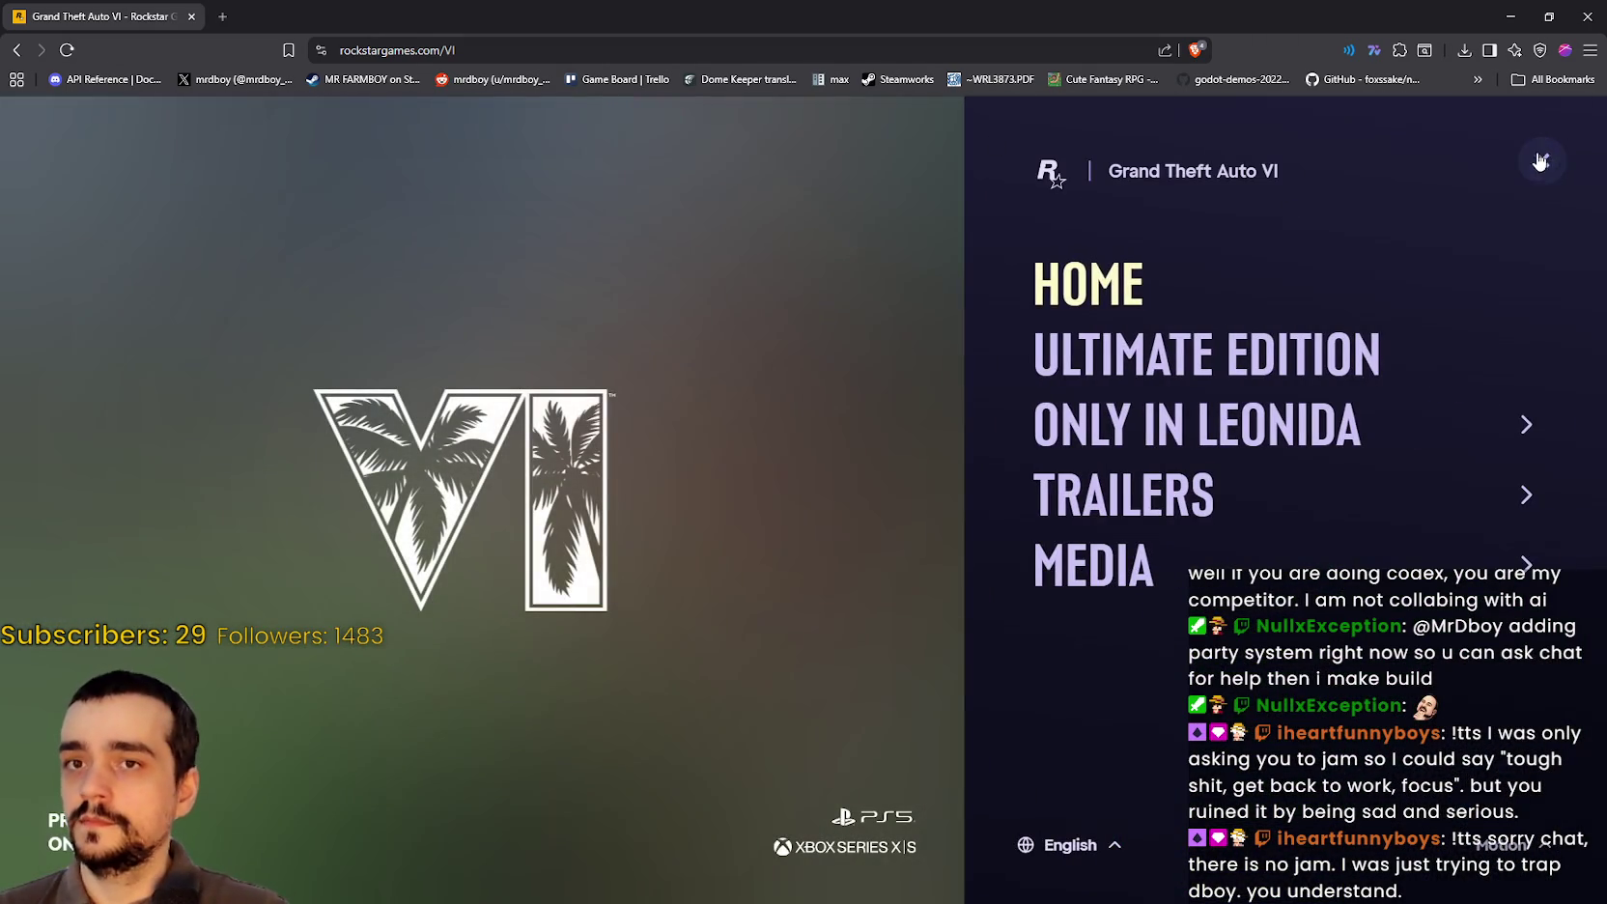
left_click(1541, 160)
scroll(696, 425, "up", 2)
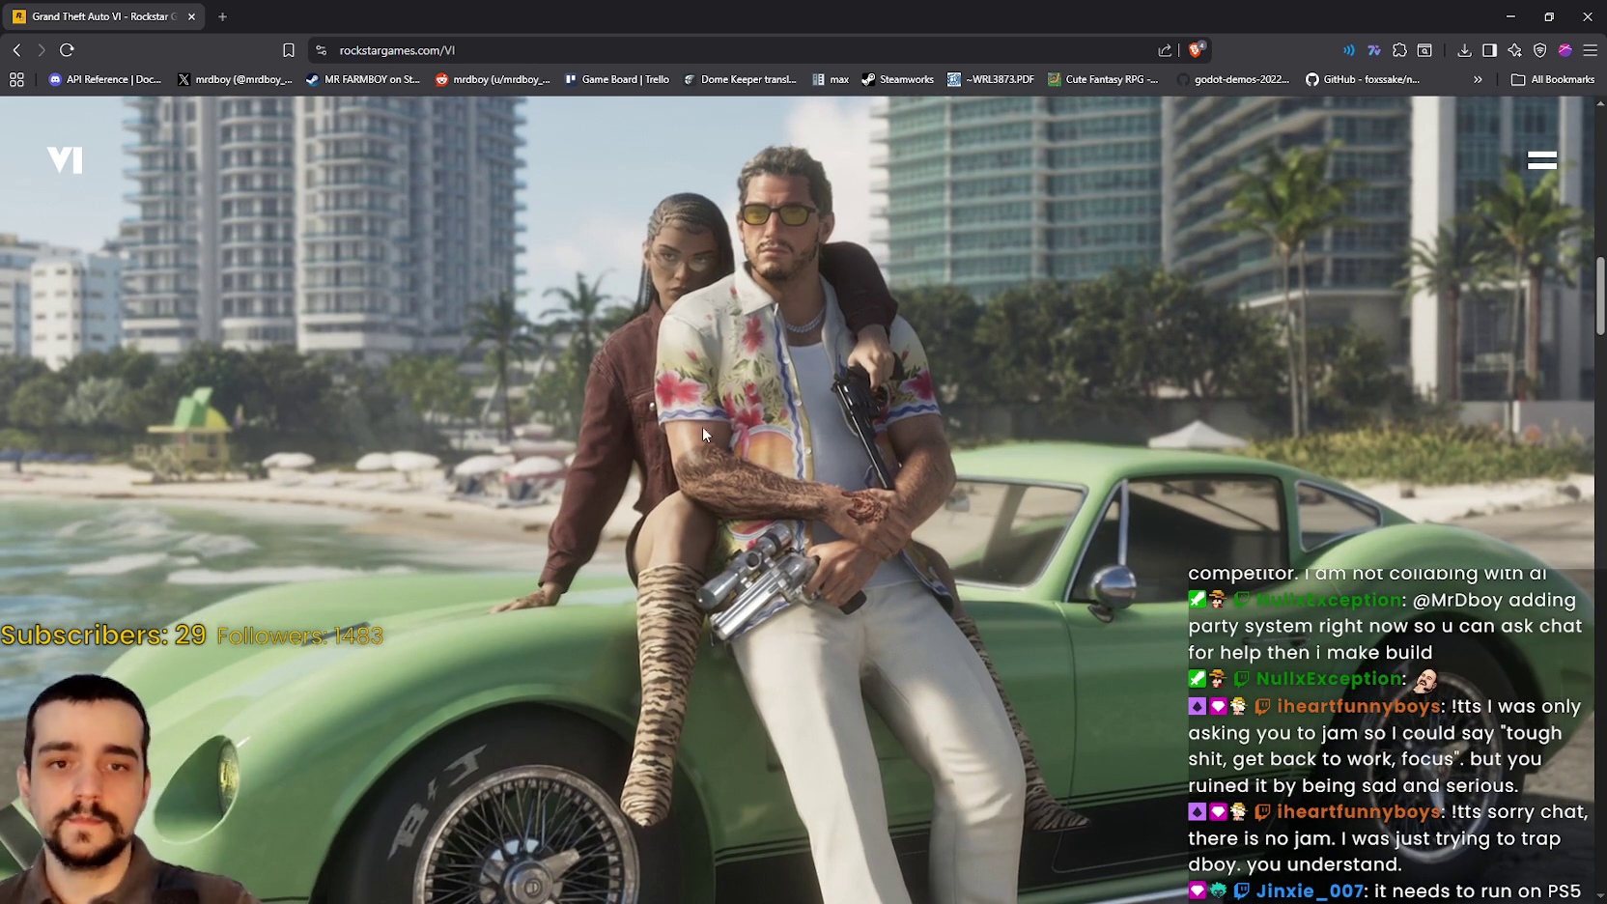
scroll(703, 426, "down", 2)
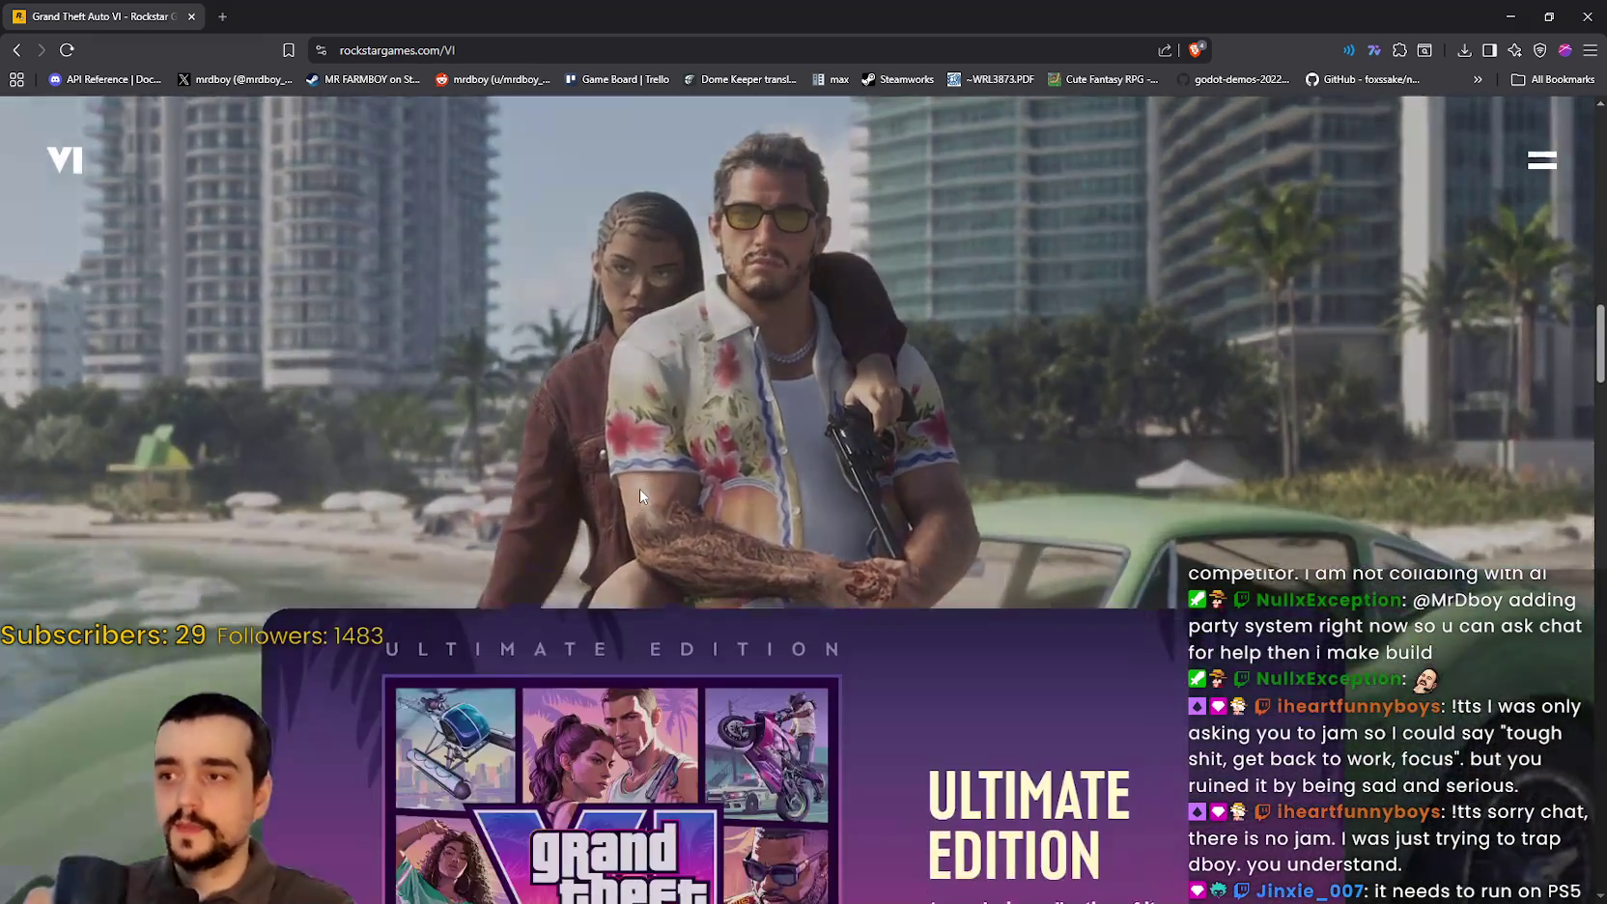
scroll(640, 496, "up", 2)
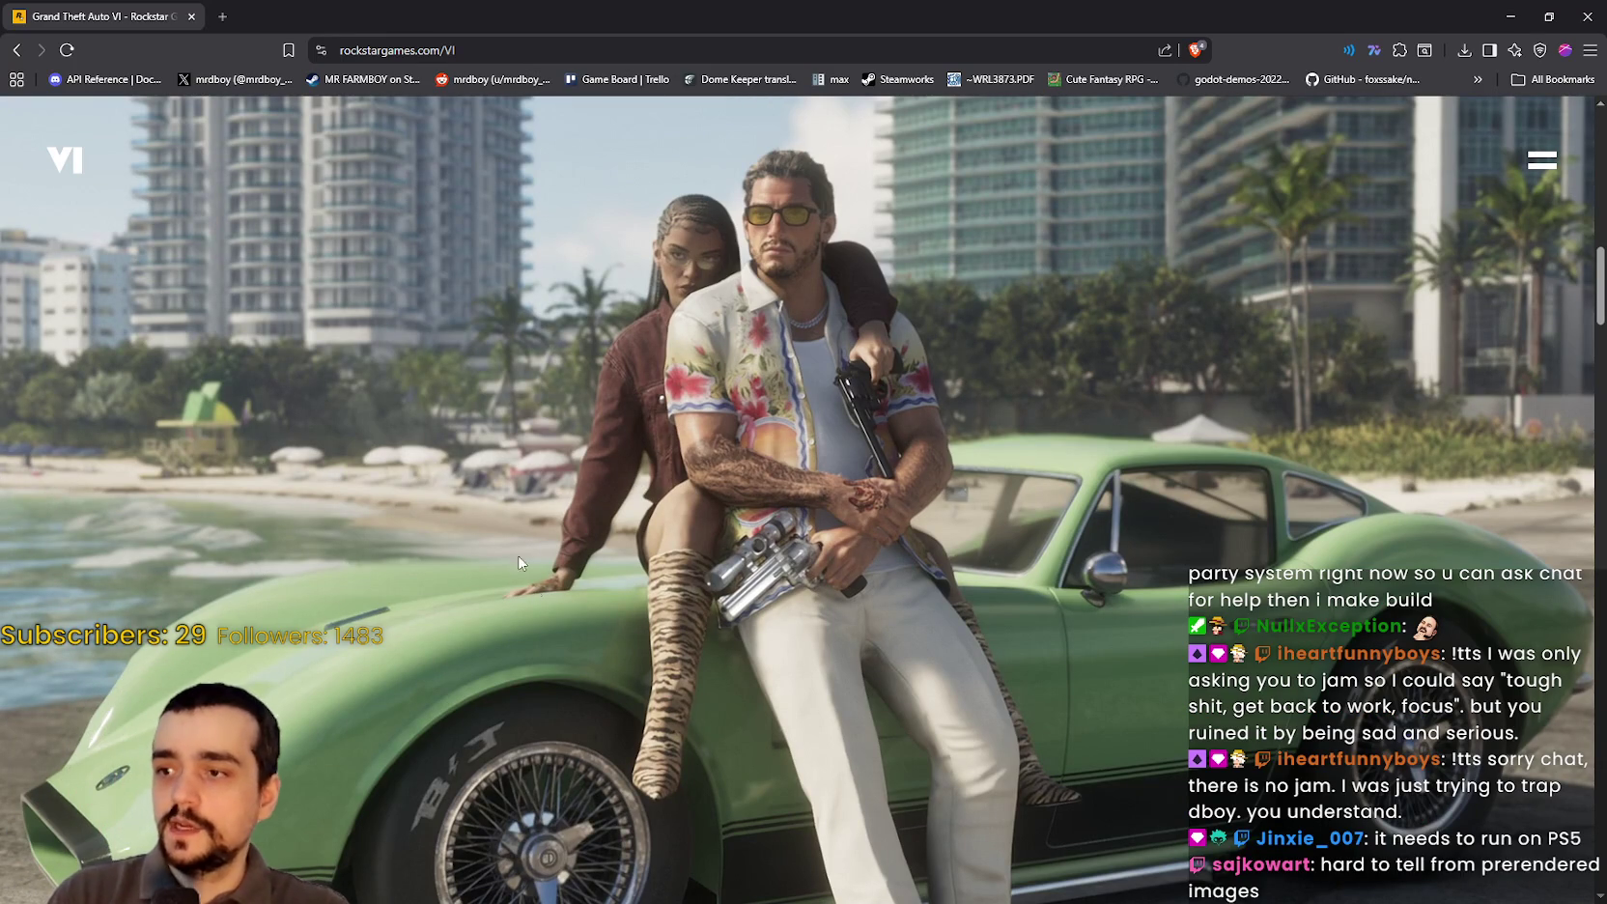
scroll(112, 522, "down", 3)
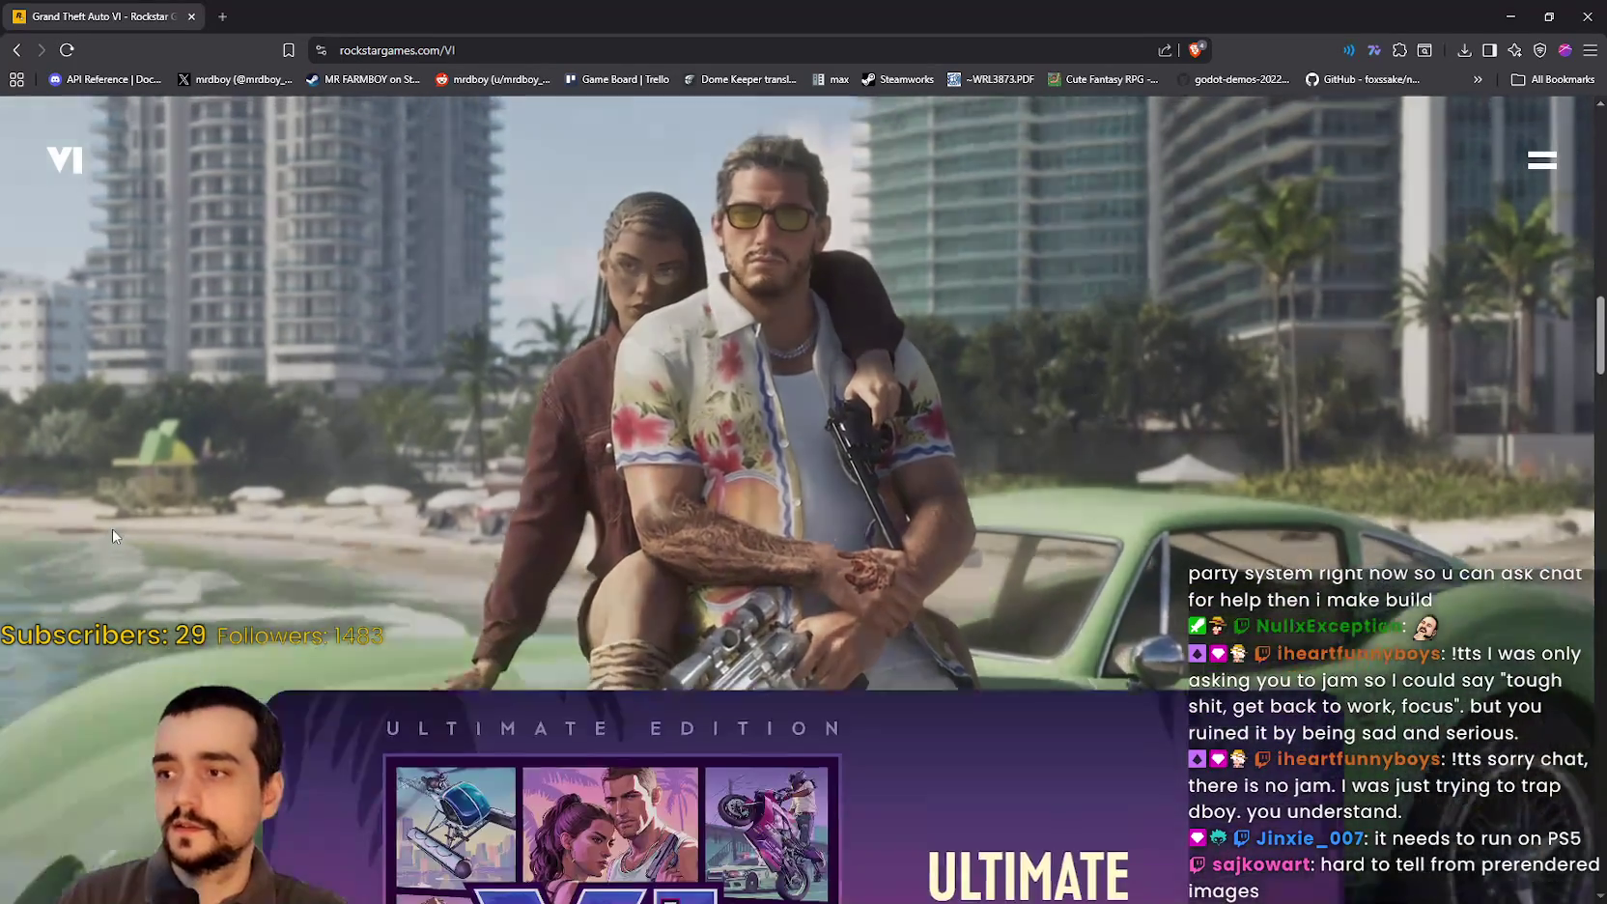
scroll(114, 517, "down", 4)
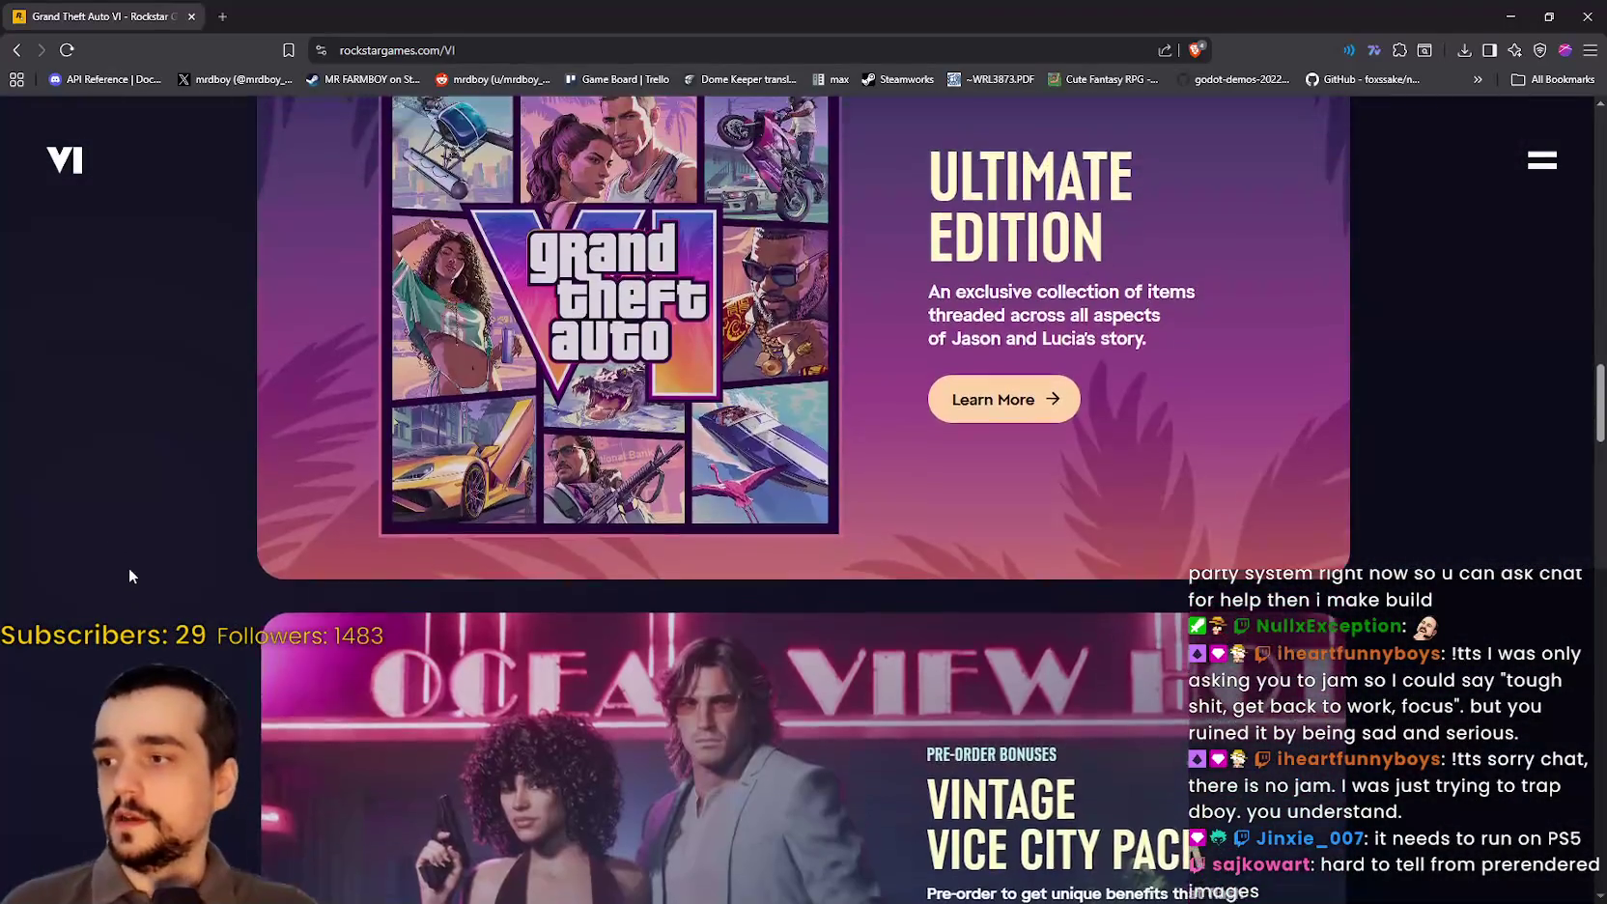
Step: Scroll past the Ultimate Edition and Vintage Vice City Pack panels to the aerial Vice City skyline
scroll(128, 568, "up", 6)
scroll(163, 545, "up", 2)
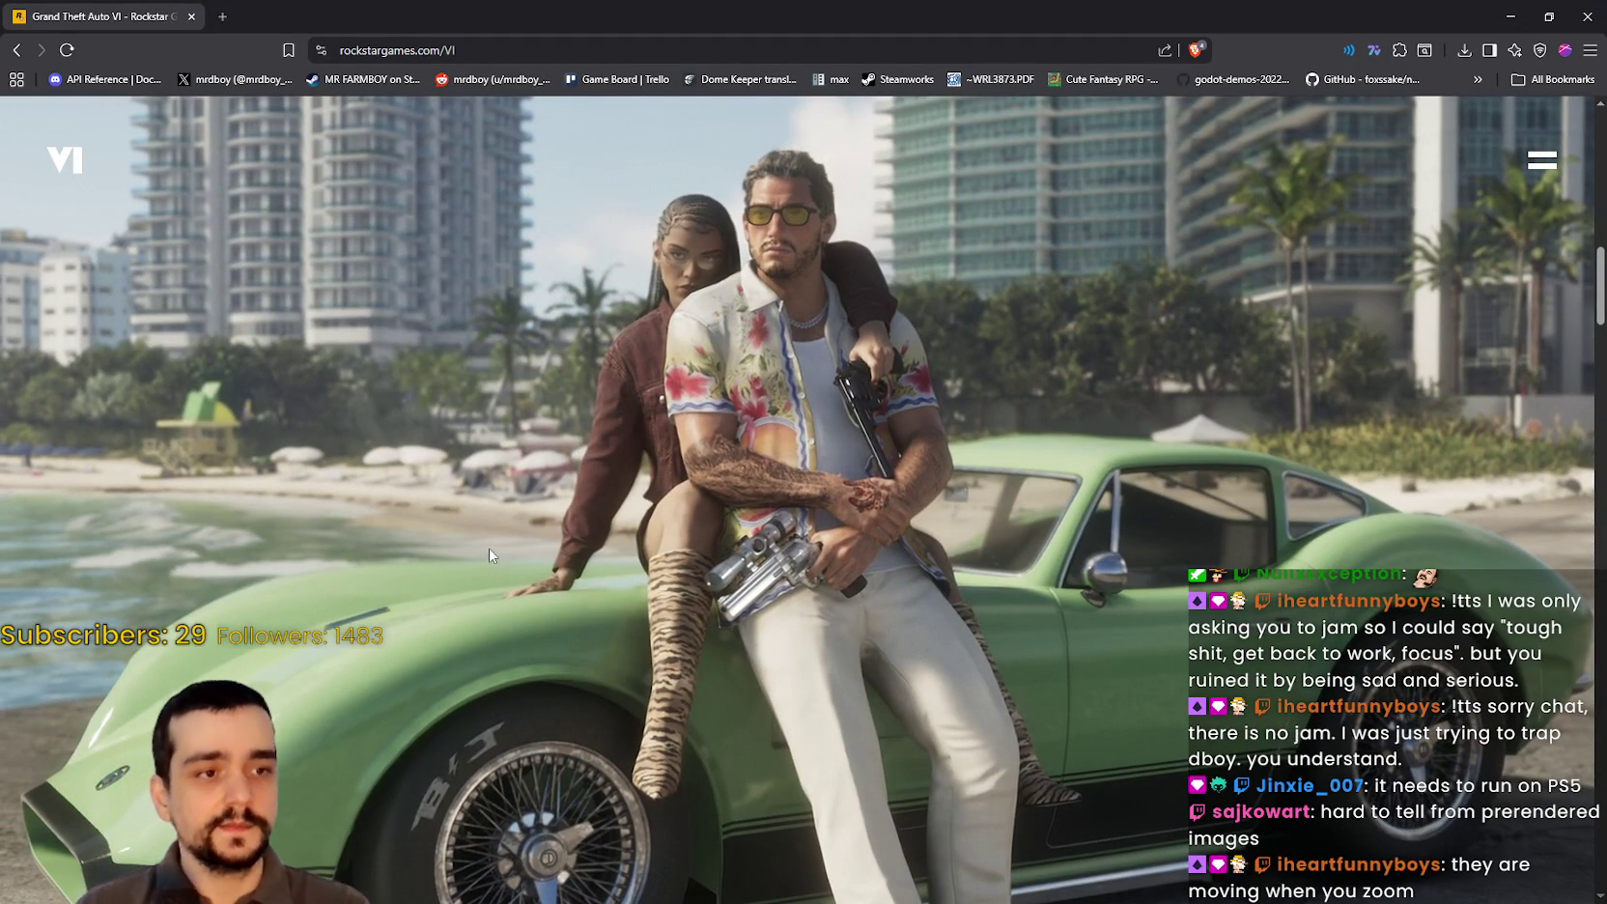
scroll(403, 486, "down", 3)
scroll(386, 483, "up", 2)
scroll(376, 483, "down", 3)
scroll(391, 459, "up", 3)
scroll(400, 454, "down", 1)
scroll(402, 451, "down", 3)
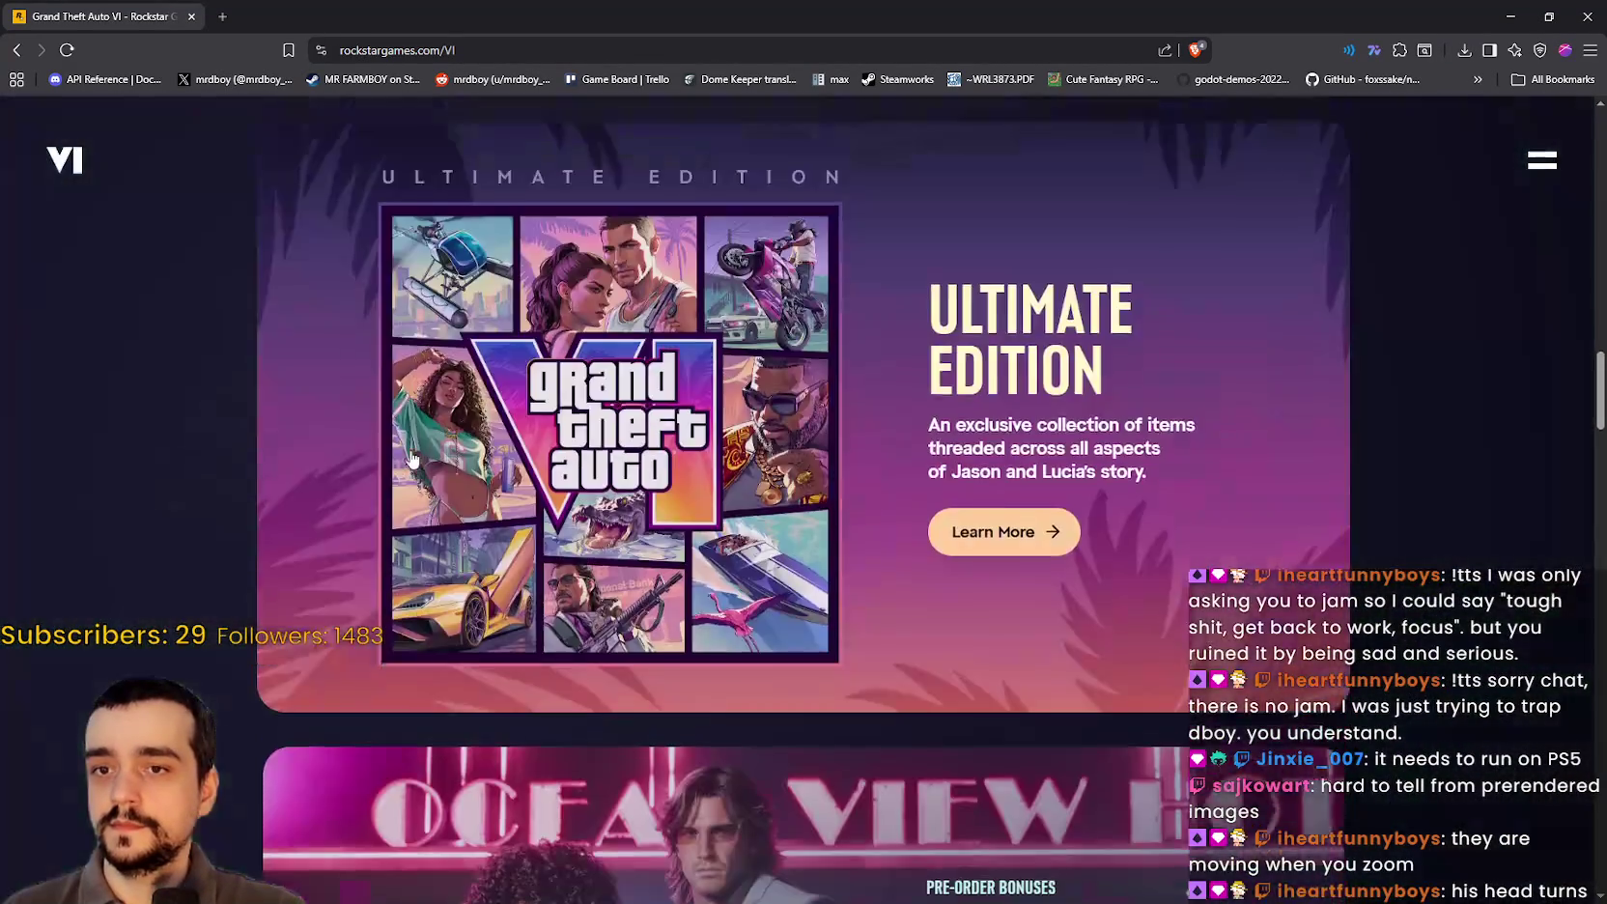
scroll(410, 449, "up", 2)
scroll(415, 446, "up", 3)
scroll(455, 444, "up", 2)
scroll(452, 447, "down", 2)
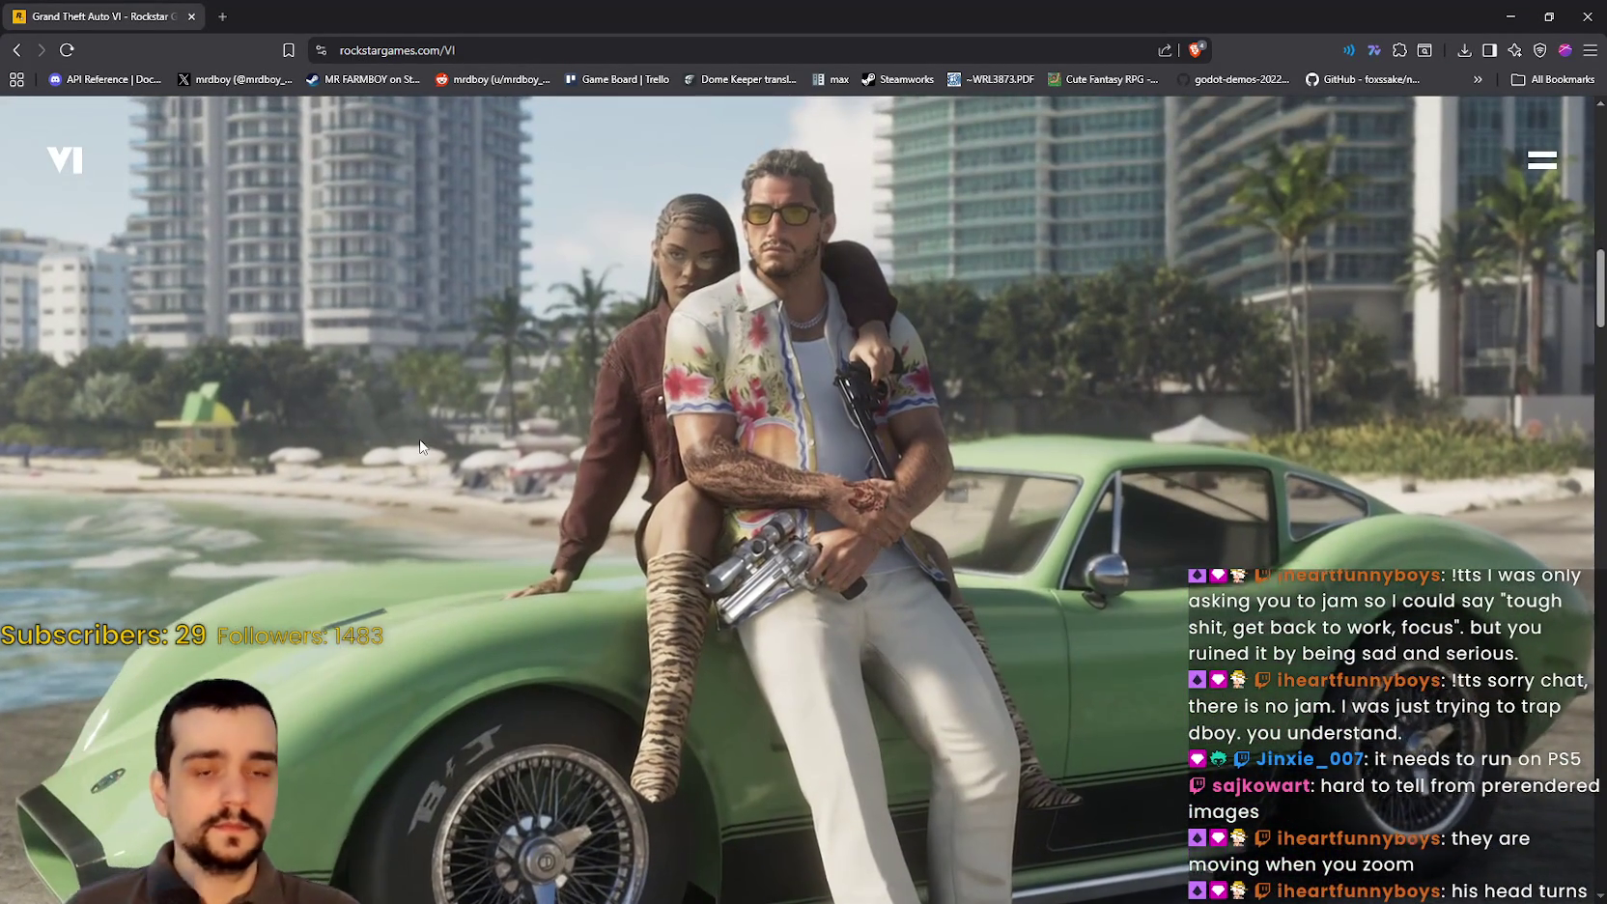
scroll(425, 439, "down", 3)
scroll(421, 438, "down", 2)
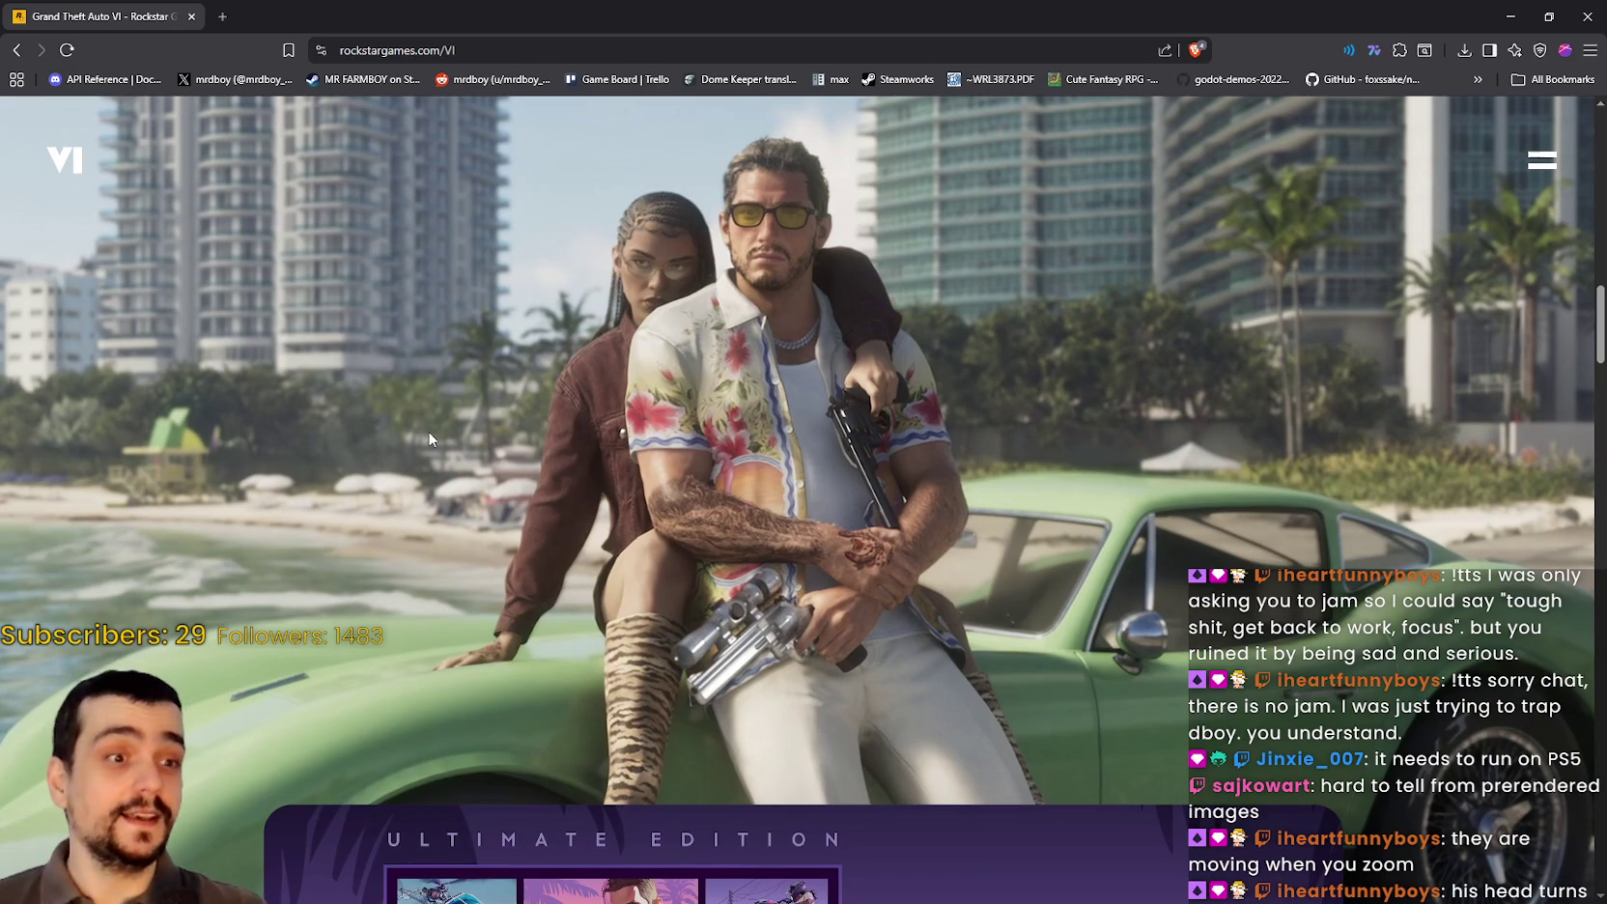
scroll(373, 430, "down", 3)
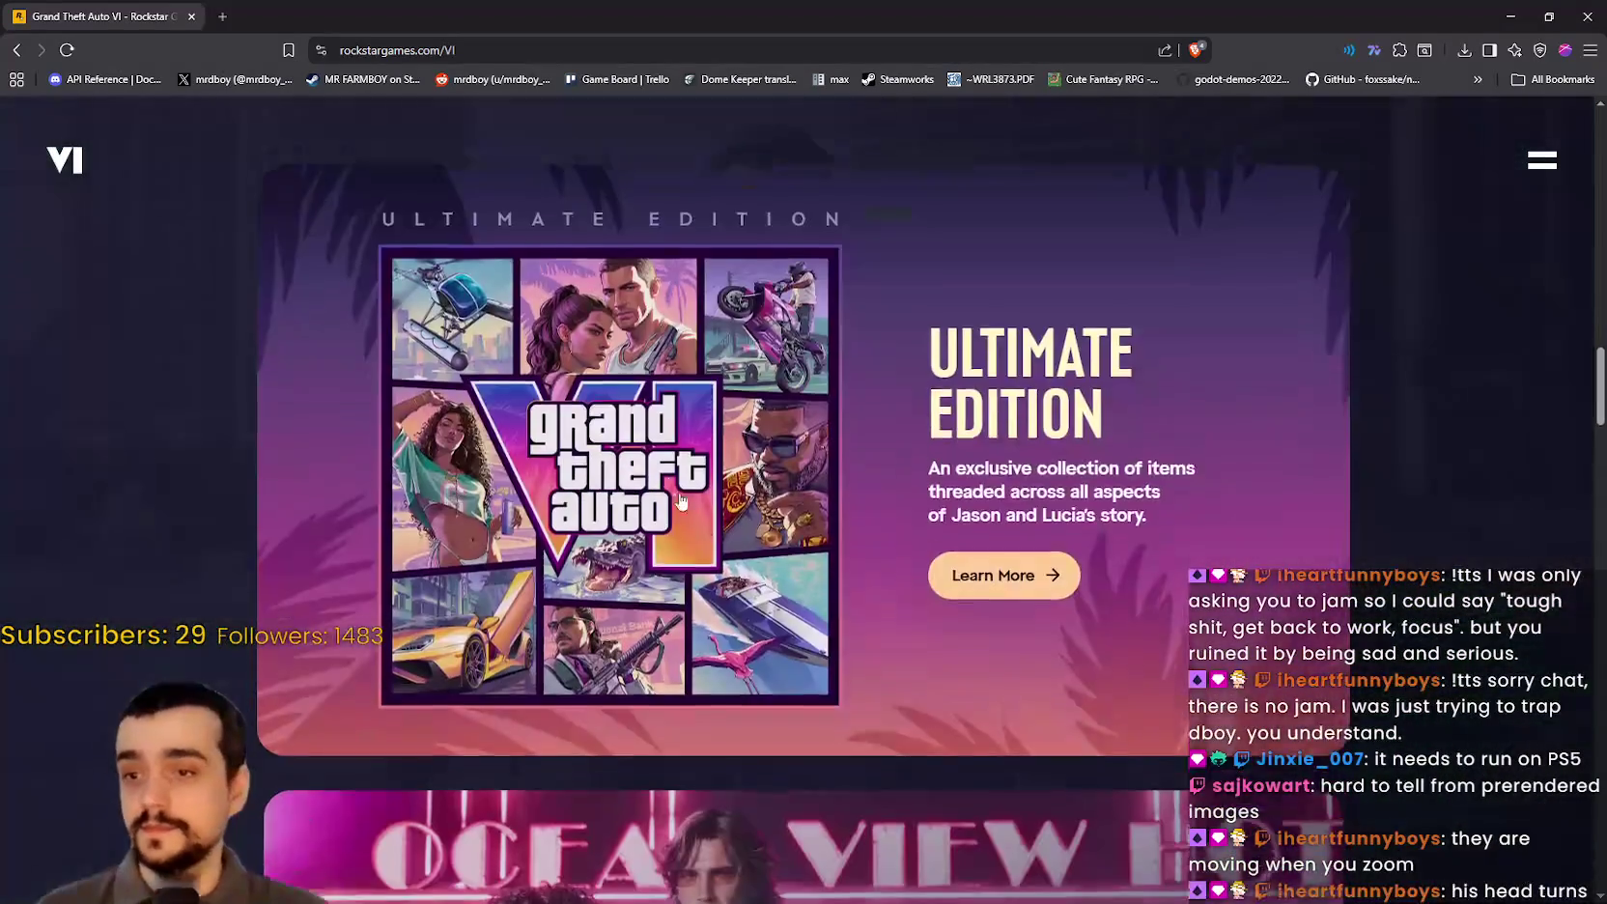
scroll(749, 554, "down", 5)
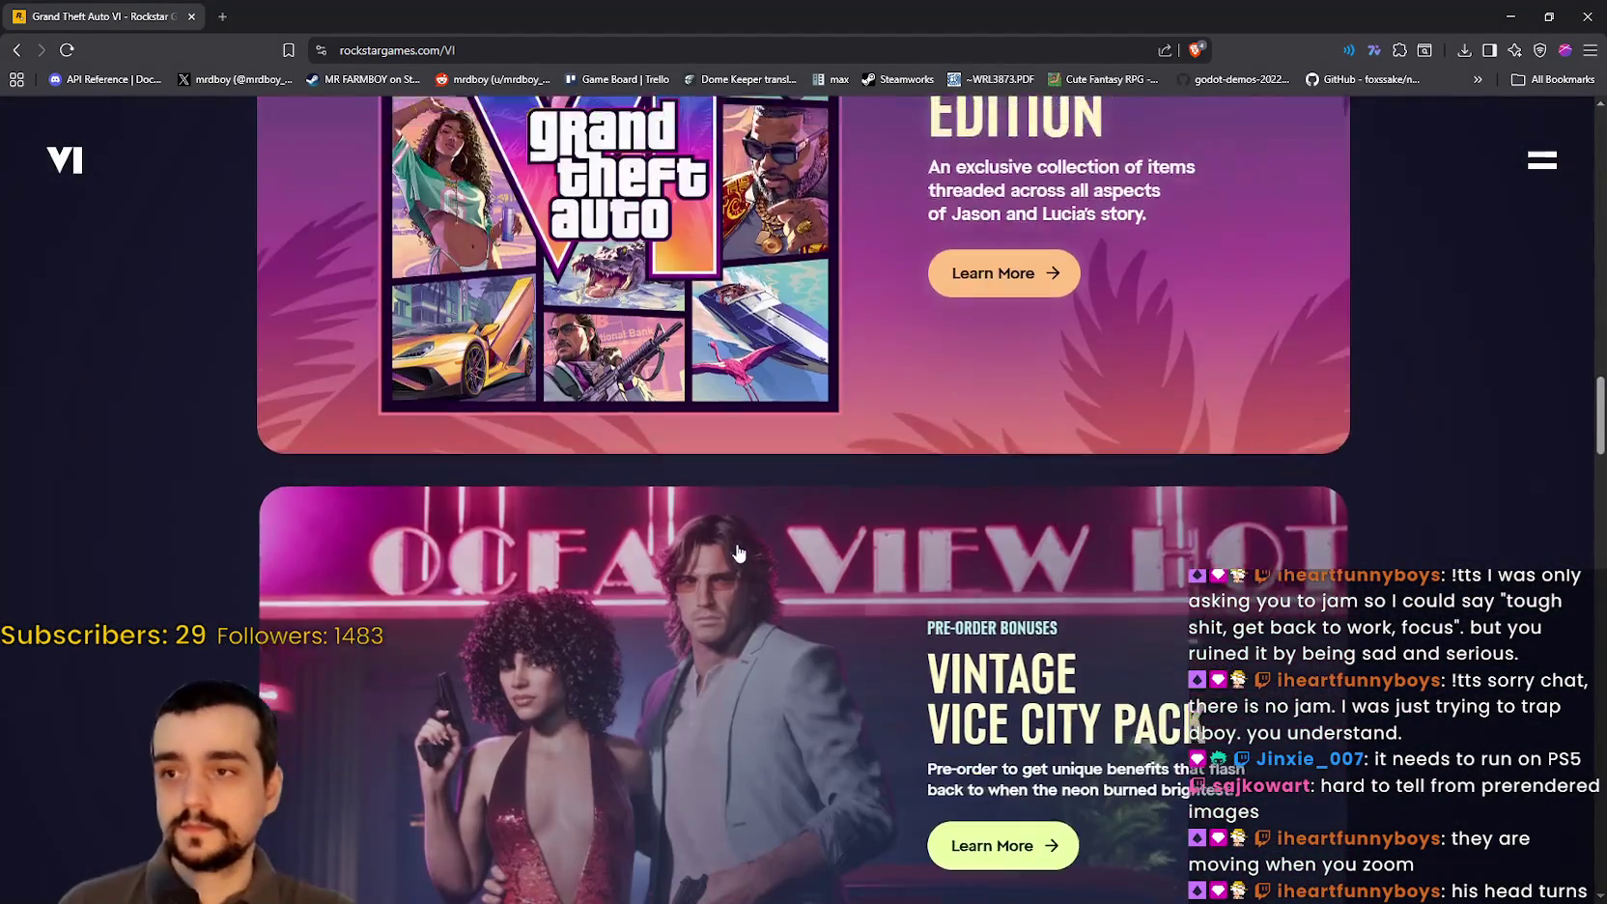
scroll(966, 657, "down", 1)
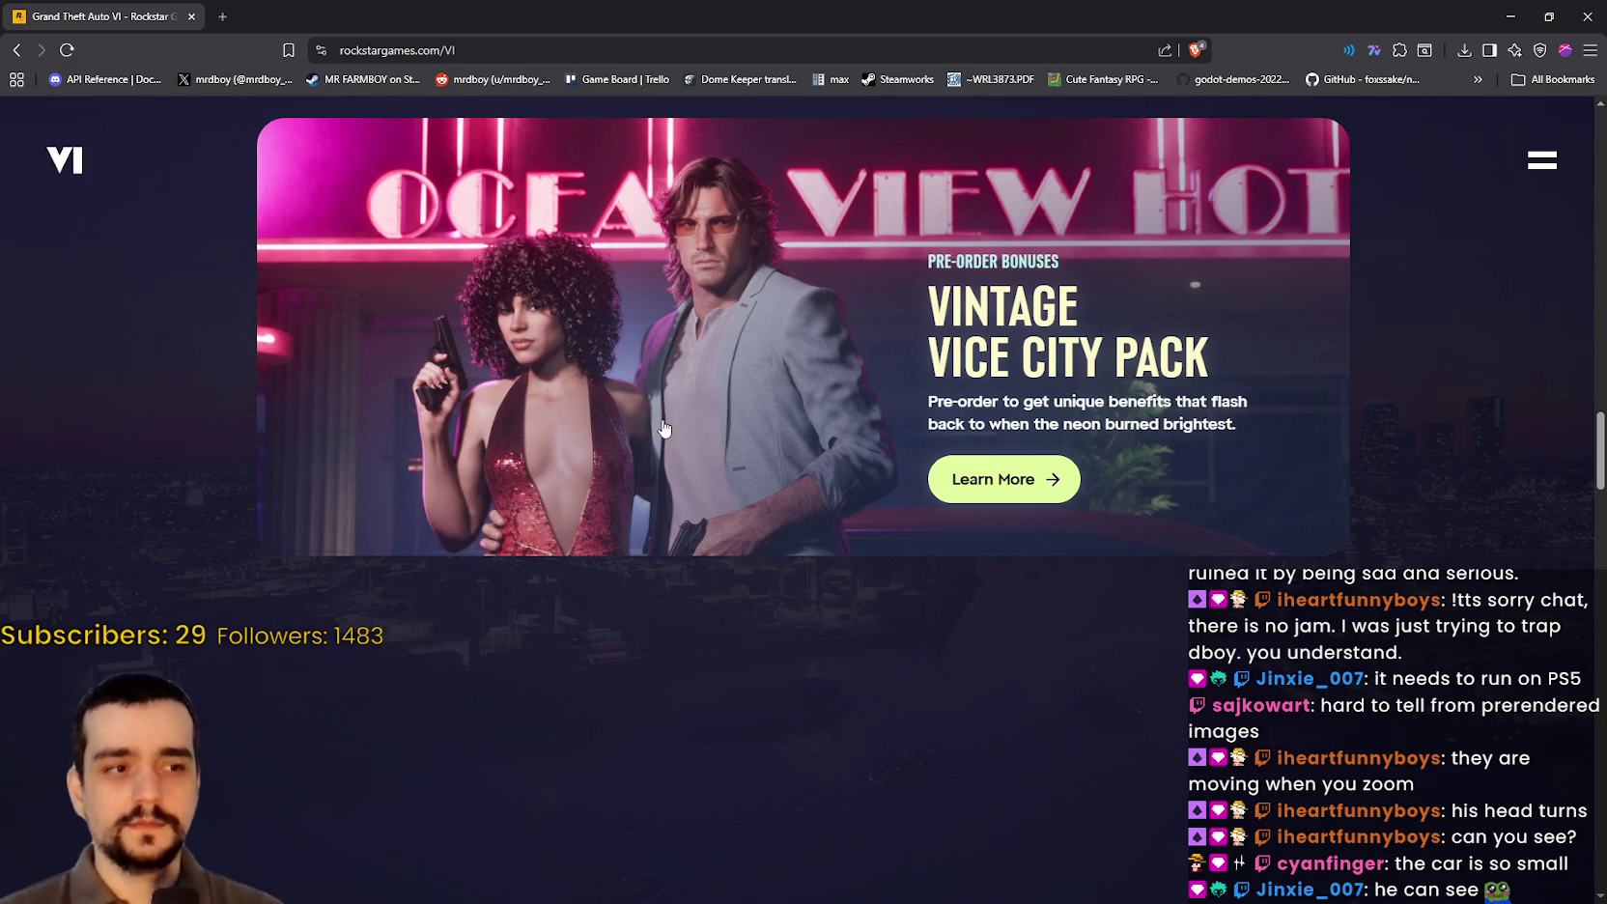
scroll(627, 430, "up", 1)
scroll(580, 433, "down", 1)
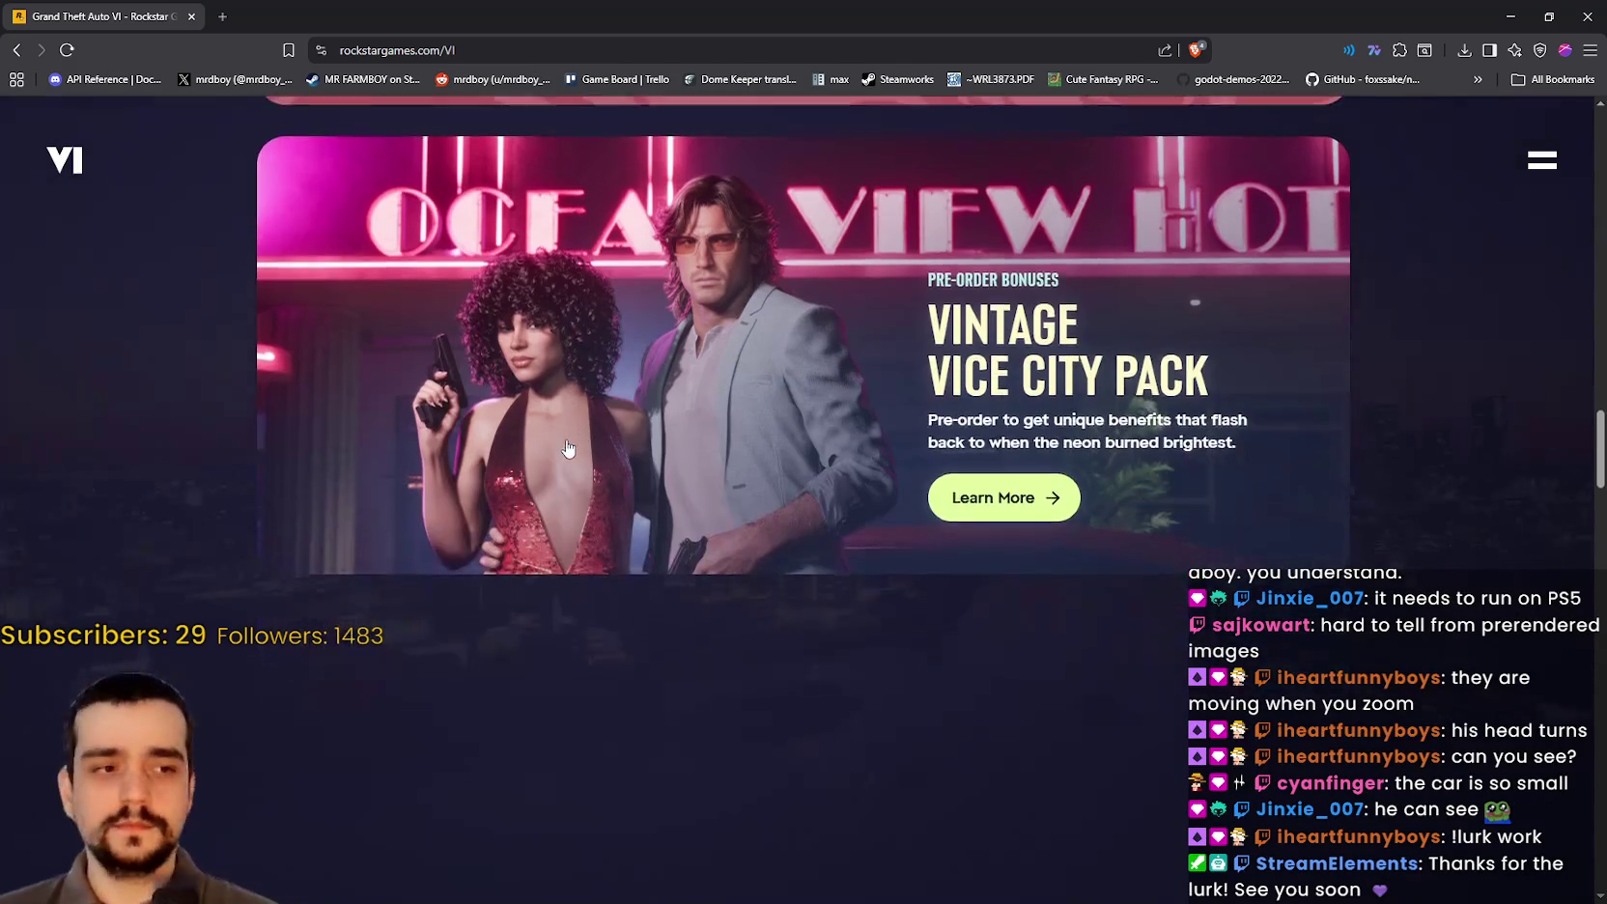
scroll(579, 502, "up", 5)
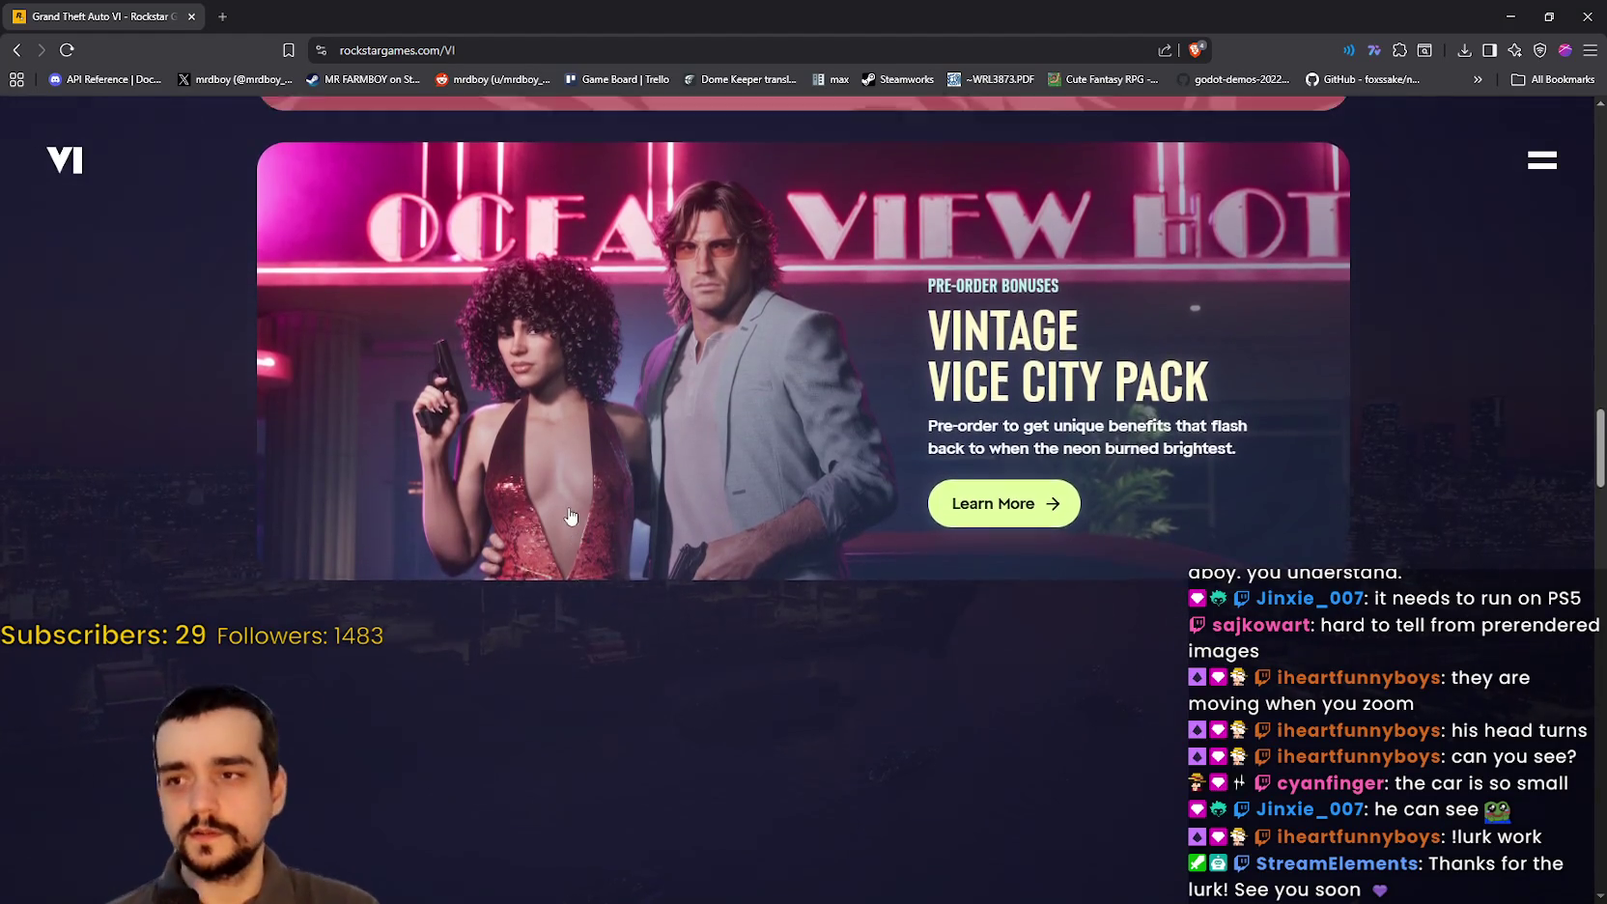
scroll(599, 587, "up", 8)
scroll(659, 537, "down", 9)
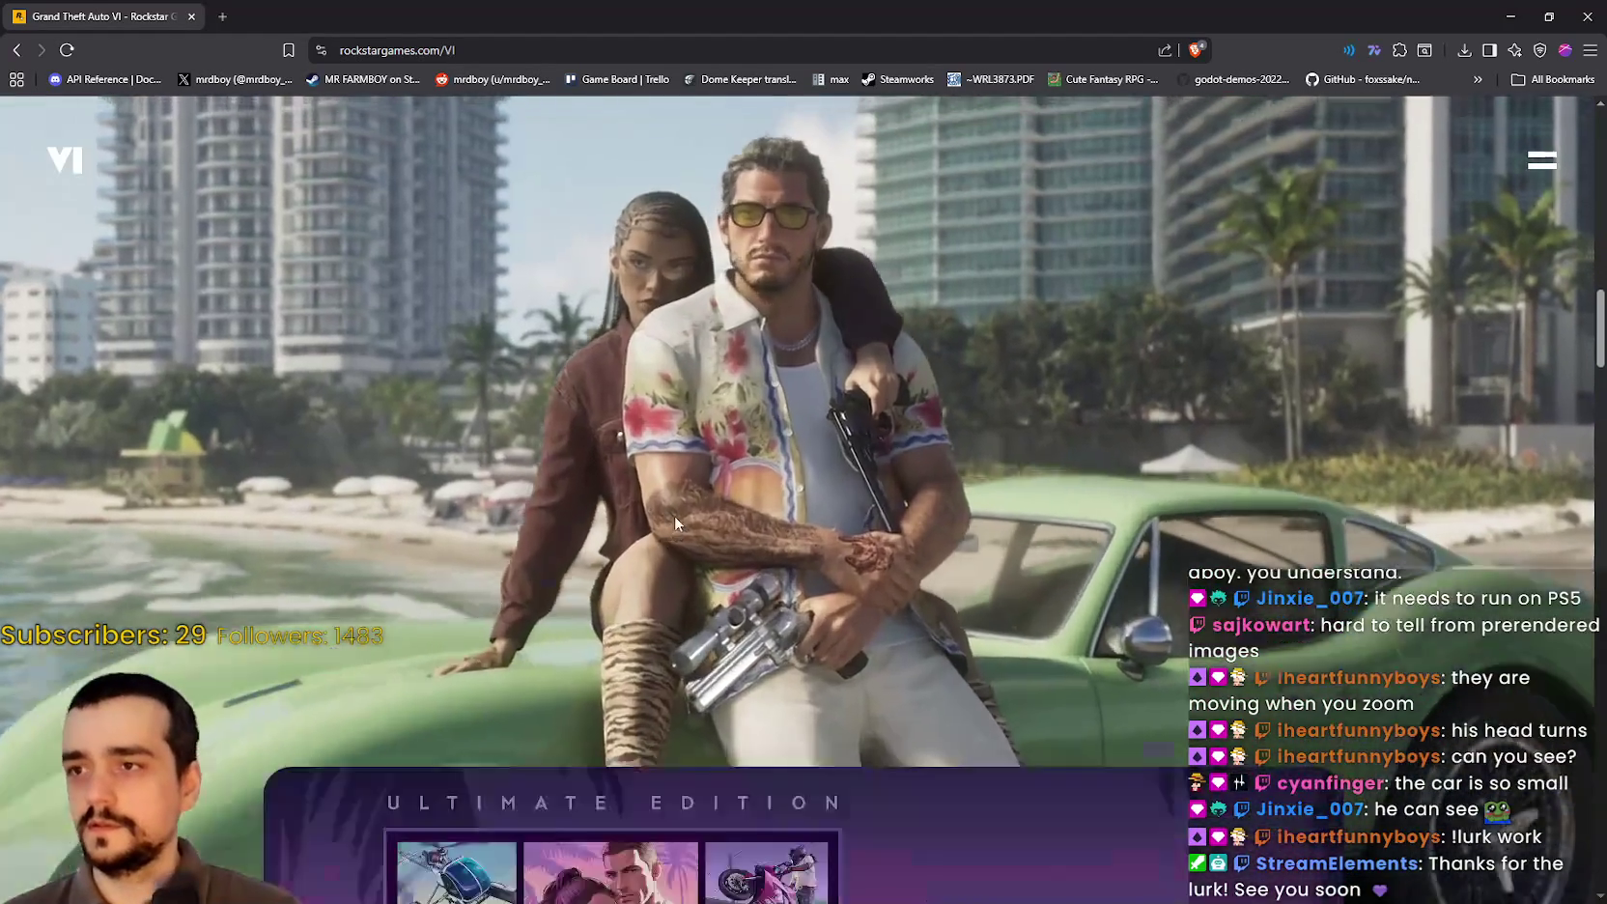
scroll(674, 523, "down", 5)
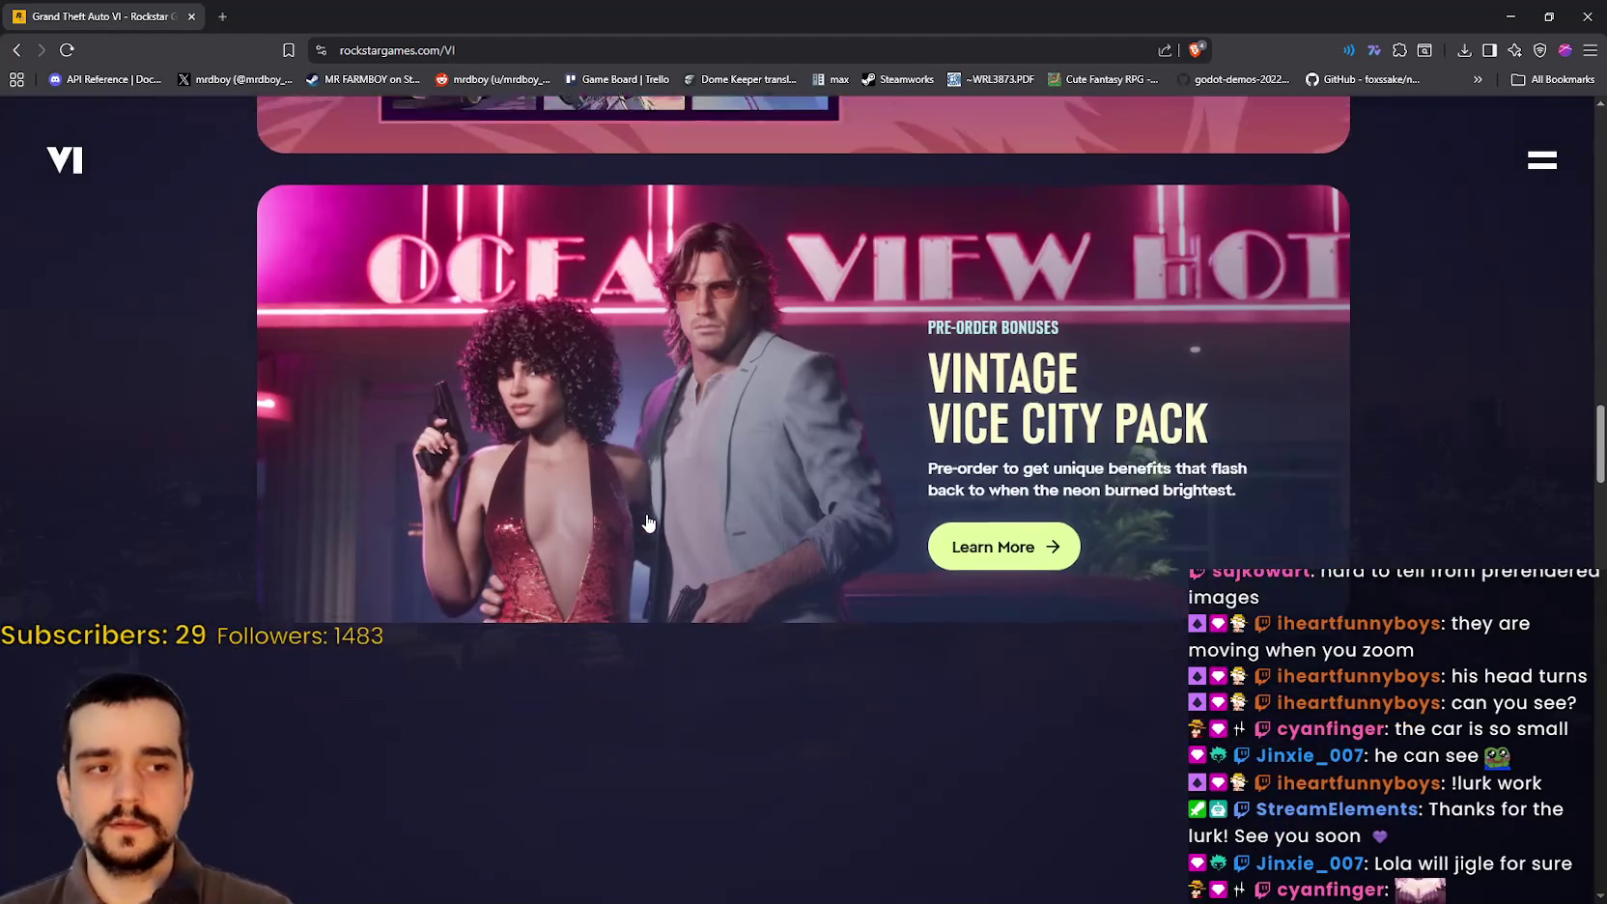
scroll(645, 525, "down", 5)
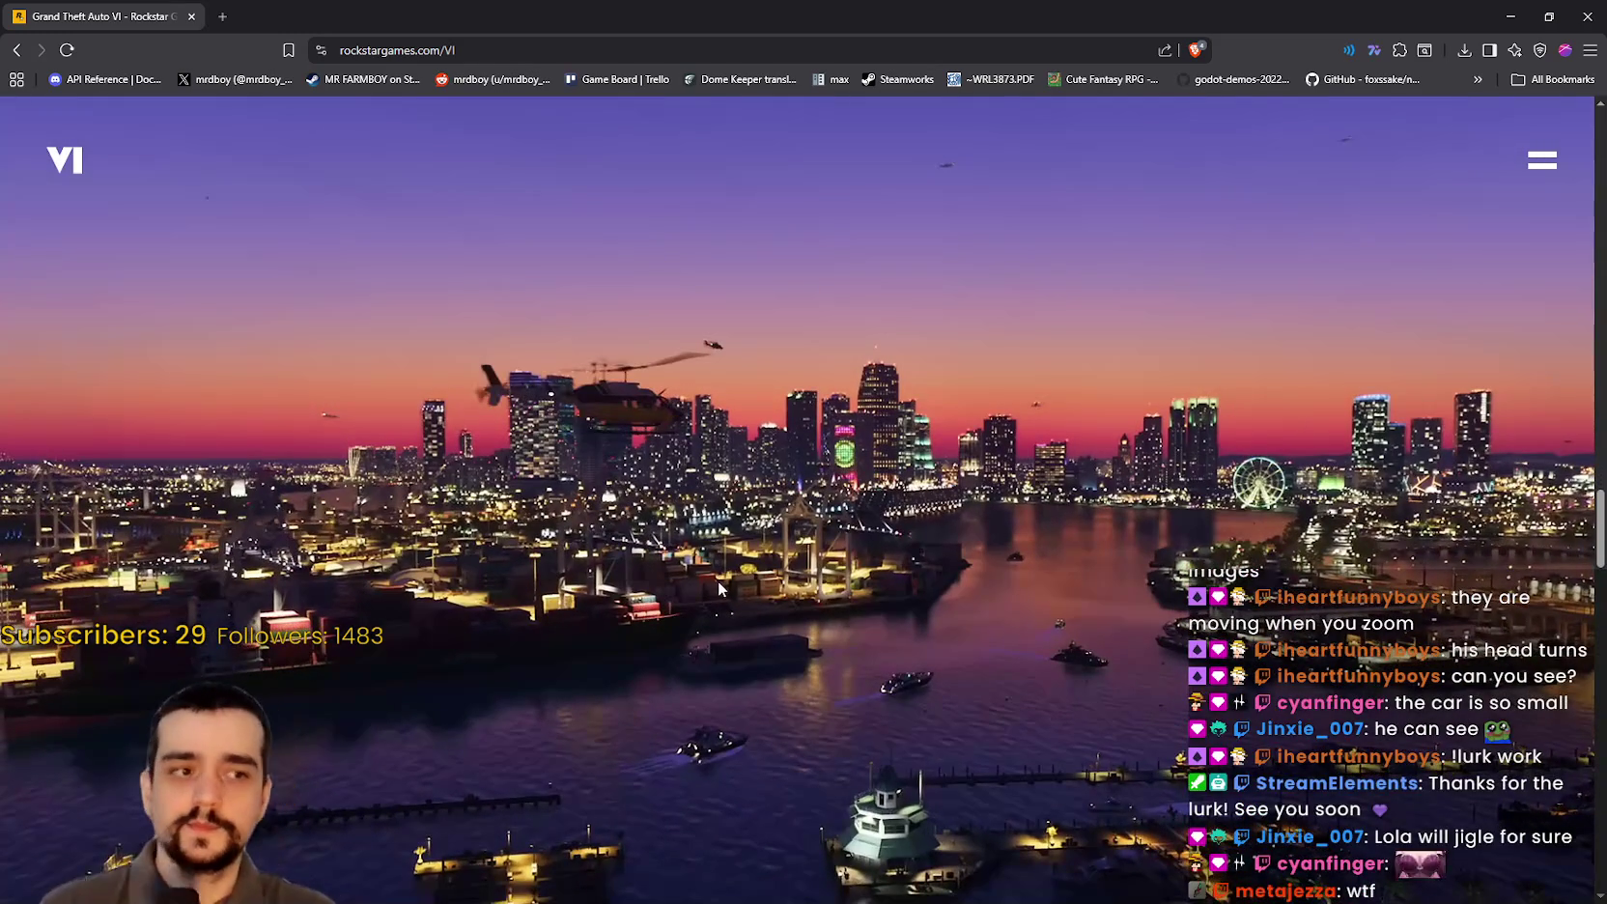
Step: Scroll down to the 'Vice City, USA.' story section and the Trailer 2 and Only in Leonida cards
scroll(719, 589, "down", 5)
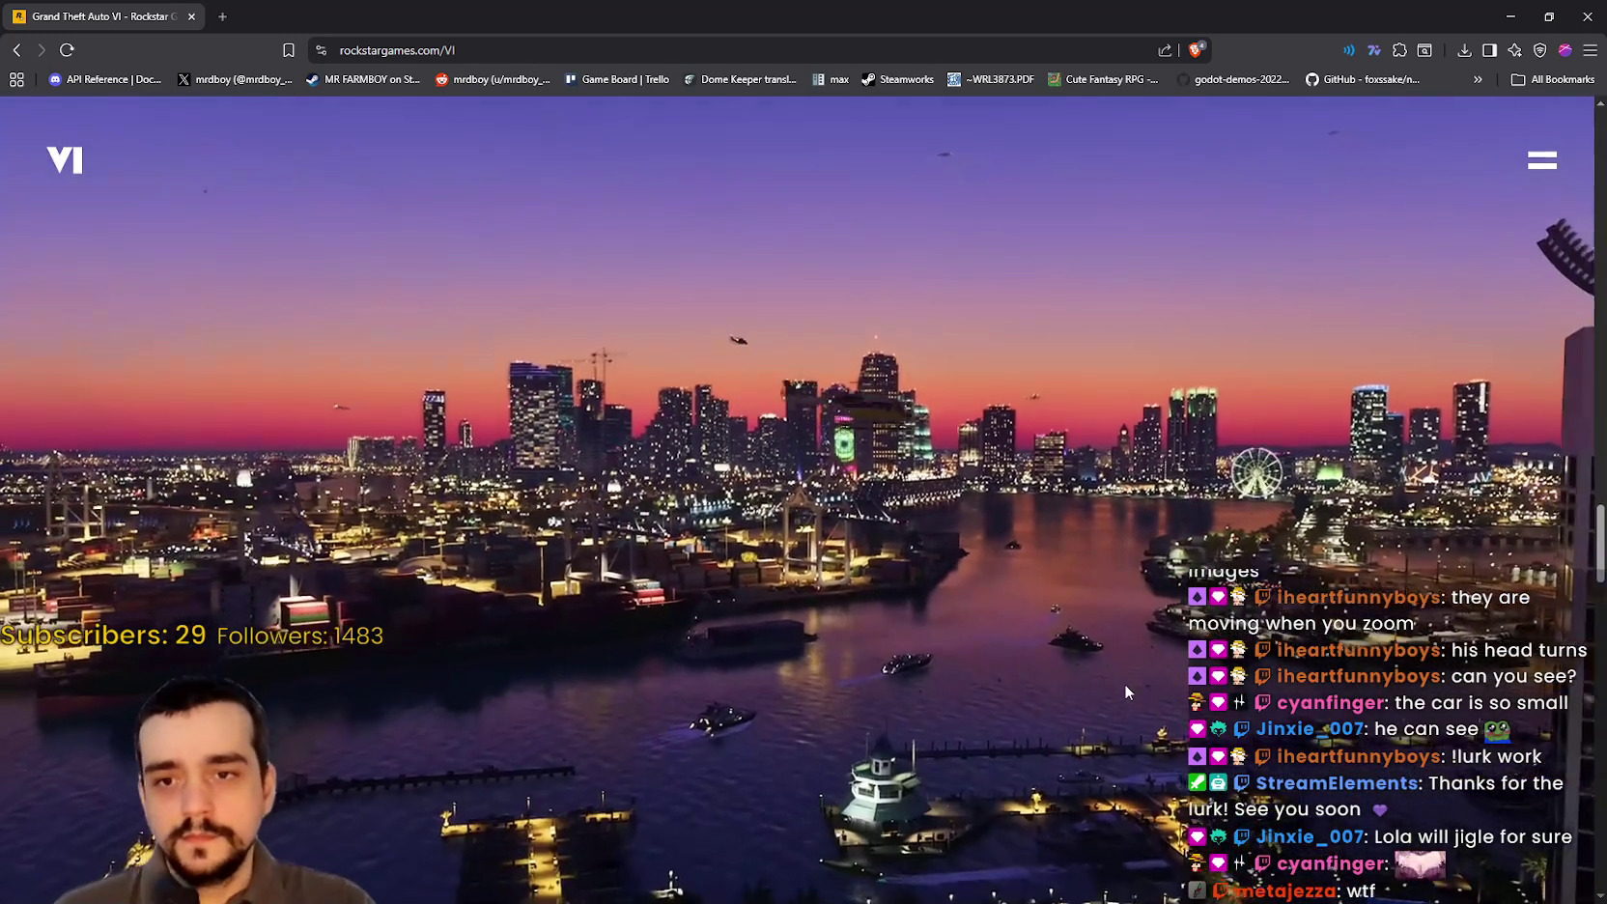
scroll(995, 618, "down", 3)
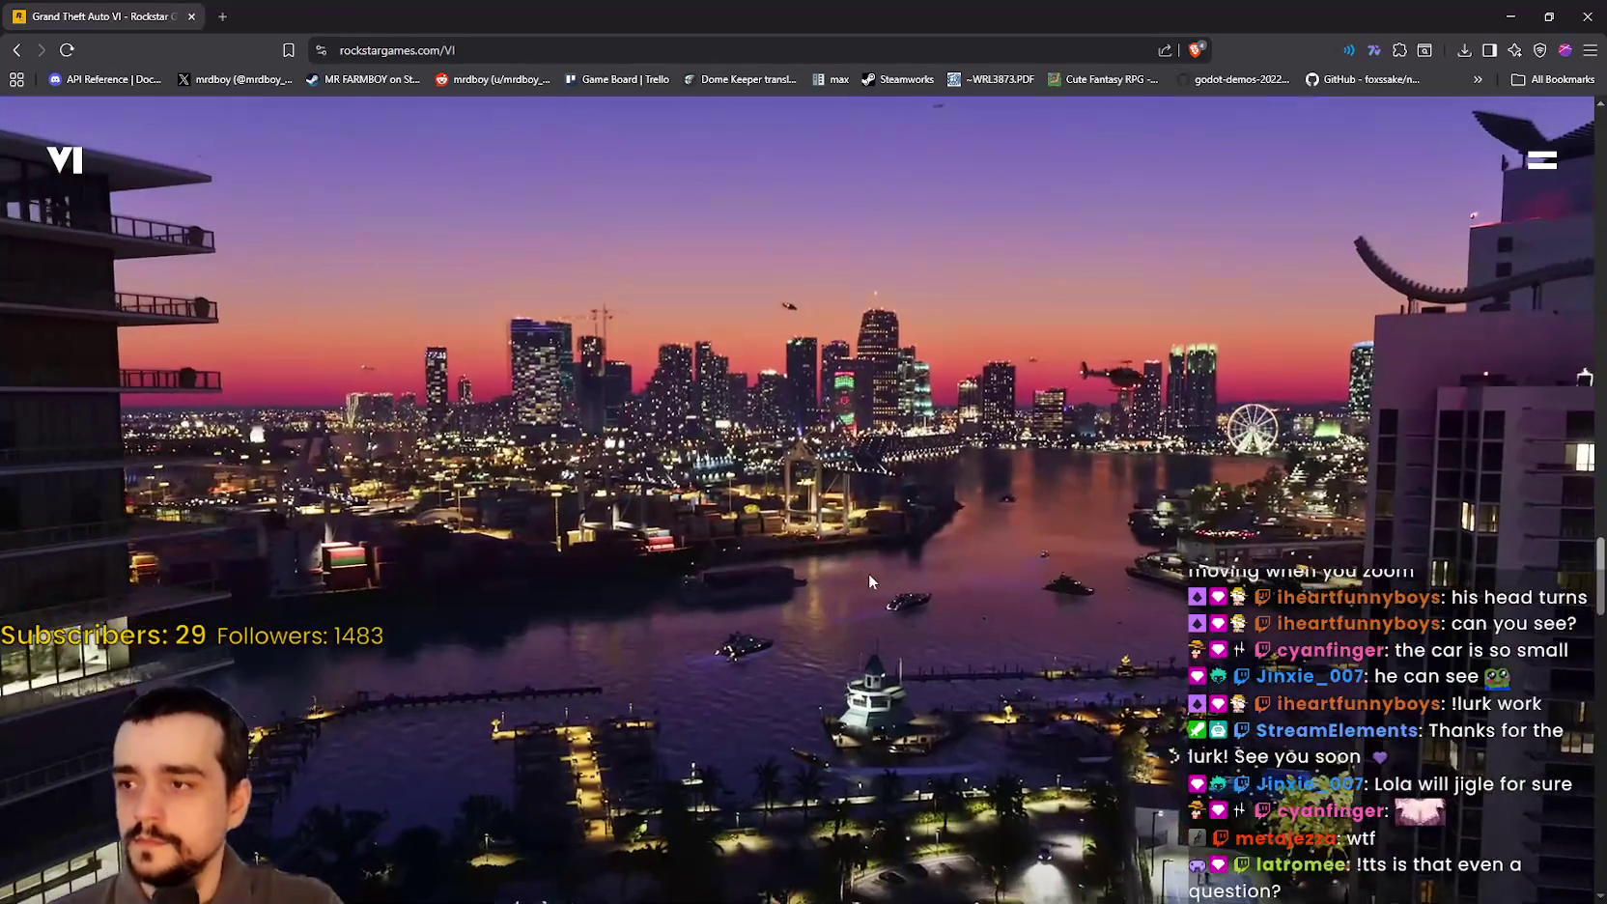
scroll(871, 578, "down", 3)
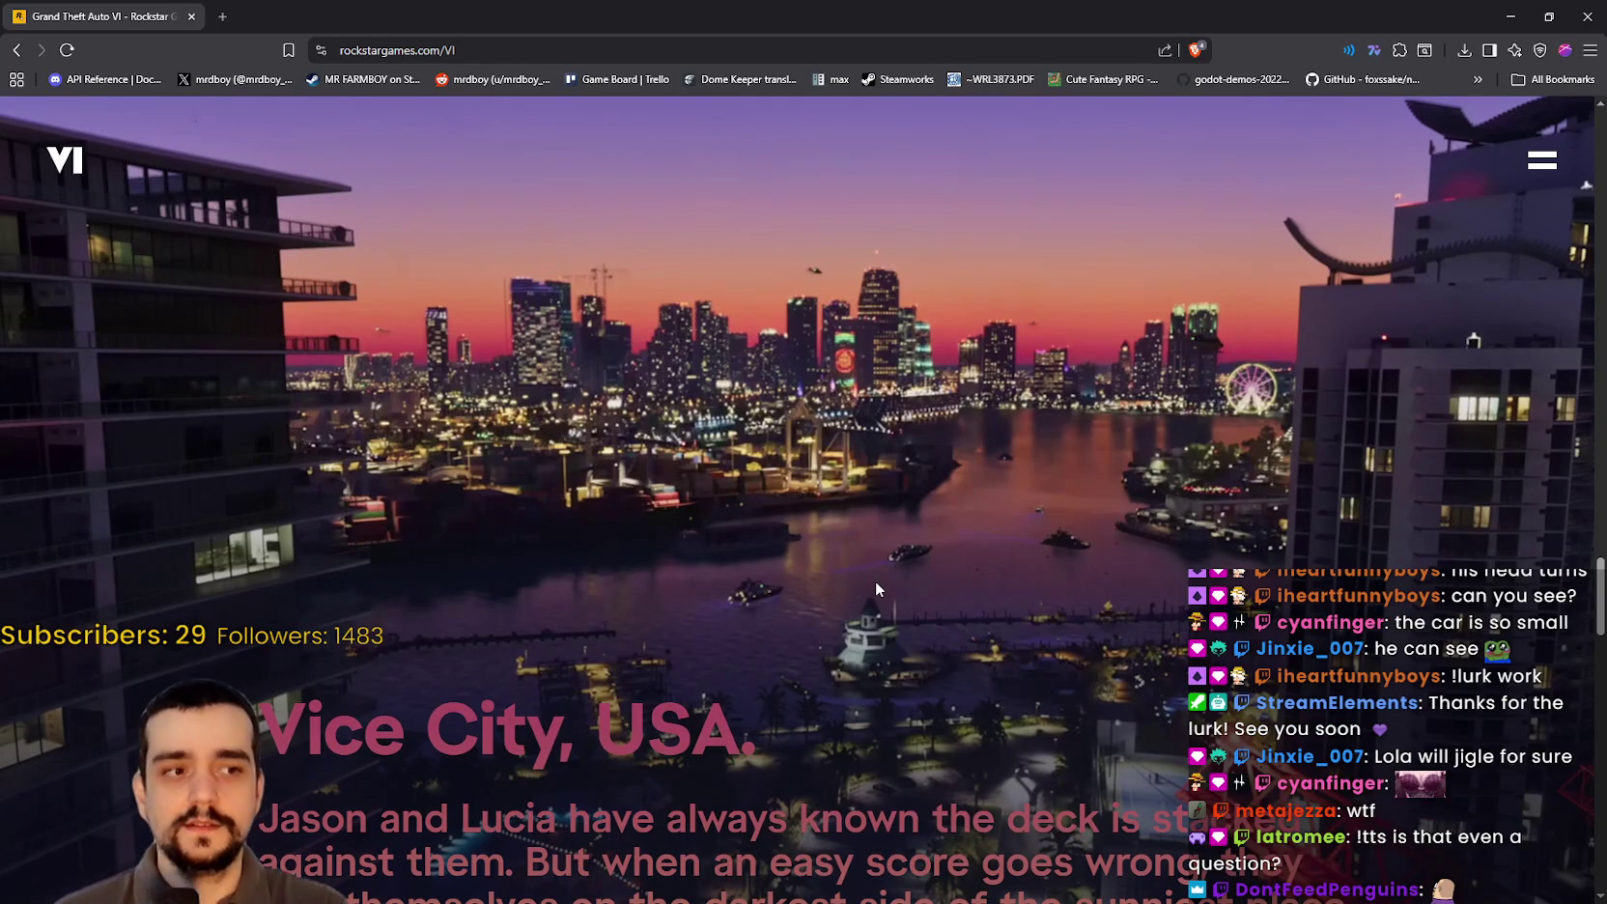
scroll(877, 589, "down", 2)
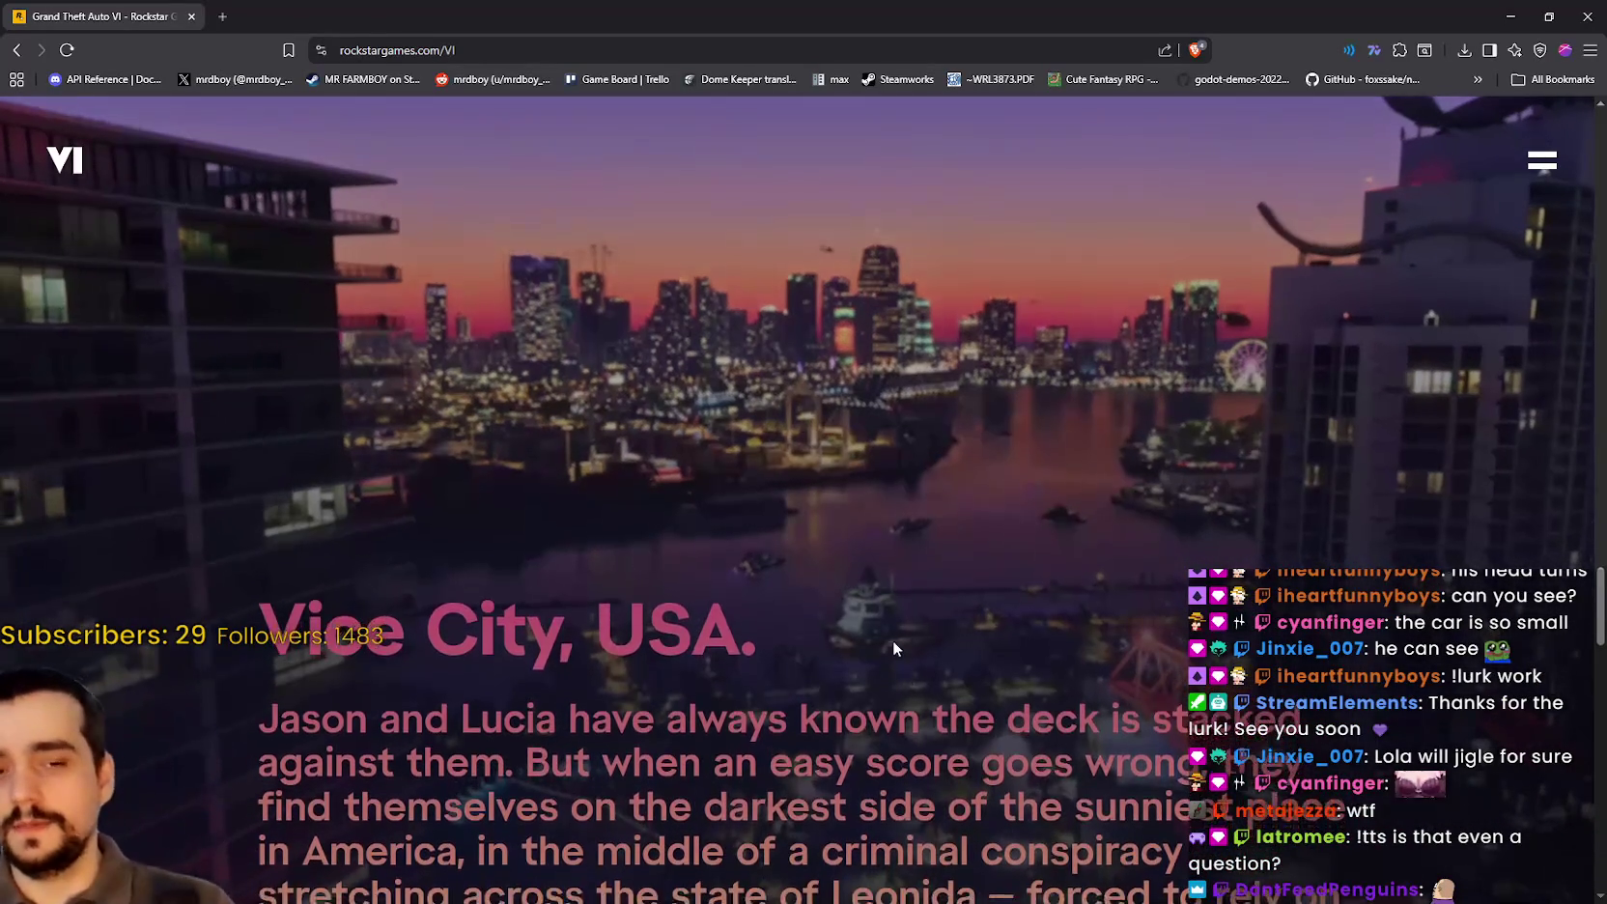
scroll(885, 637, "up", 3)
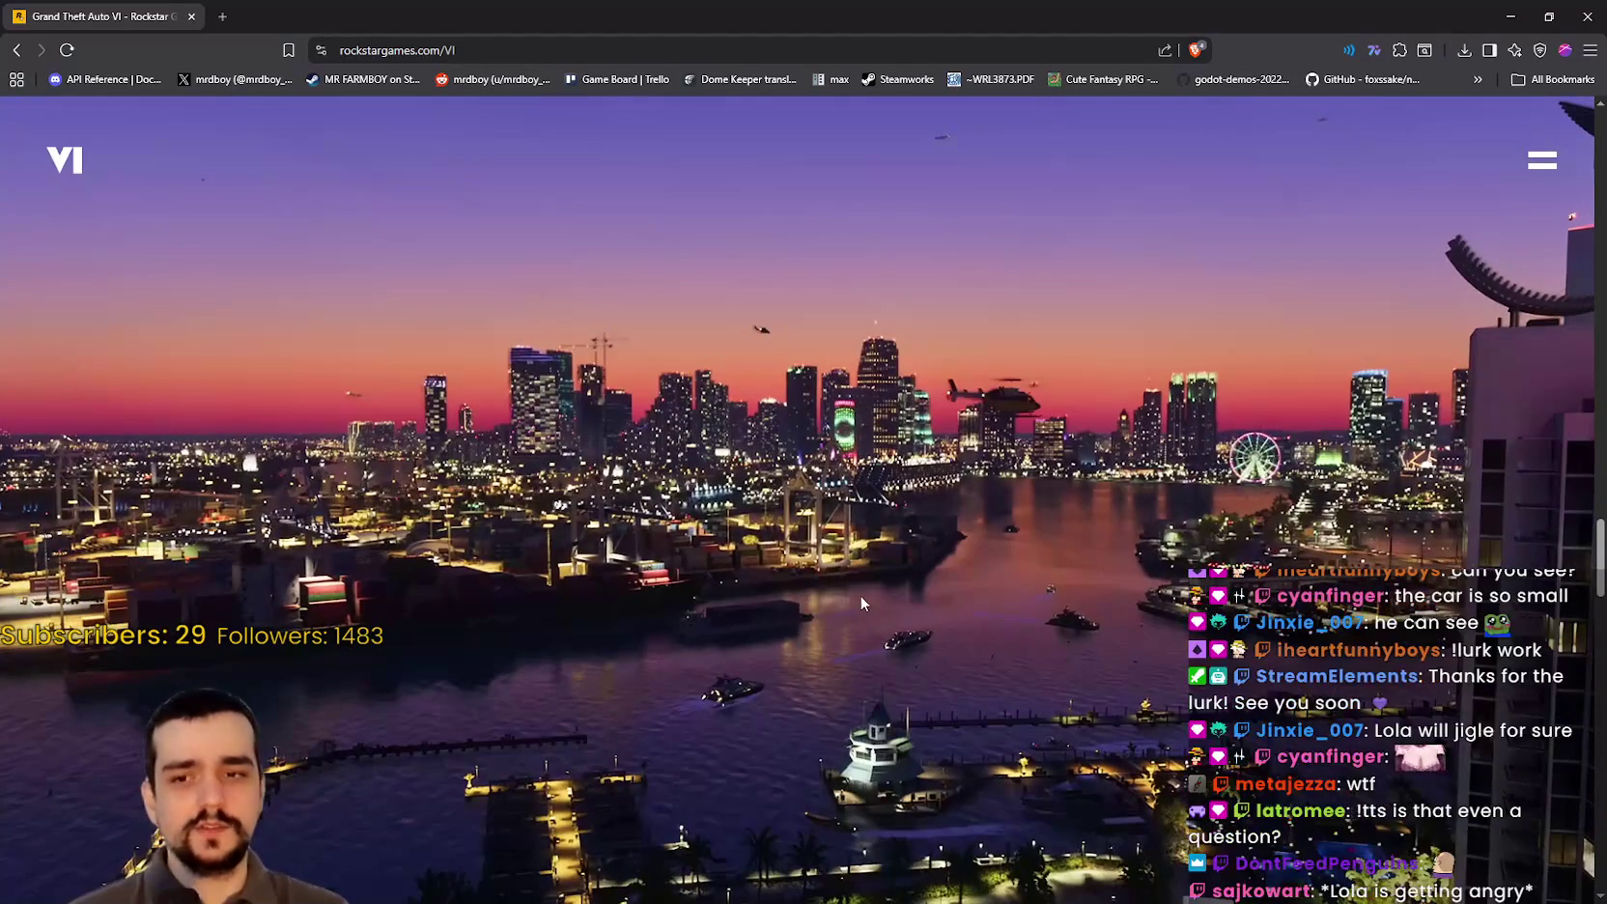
scroll(850, 594, "down", 3)
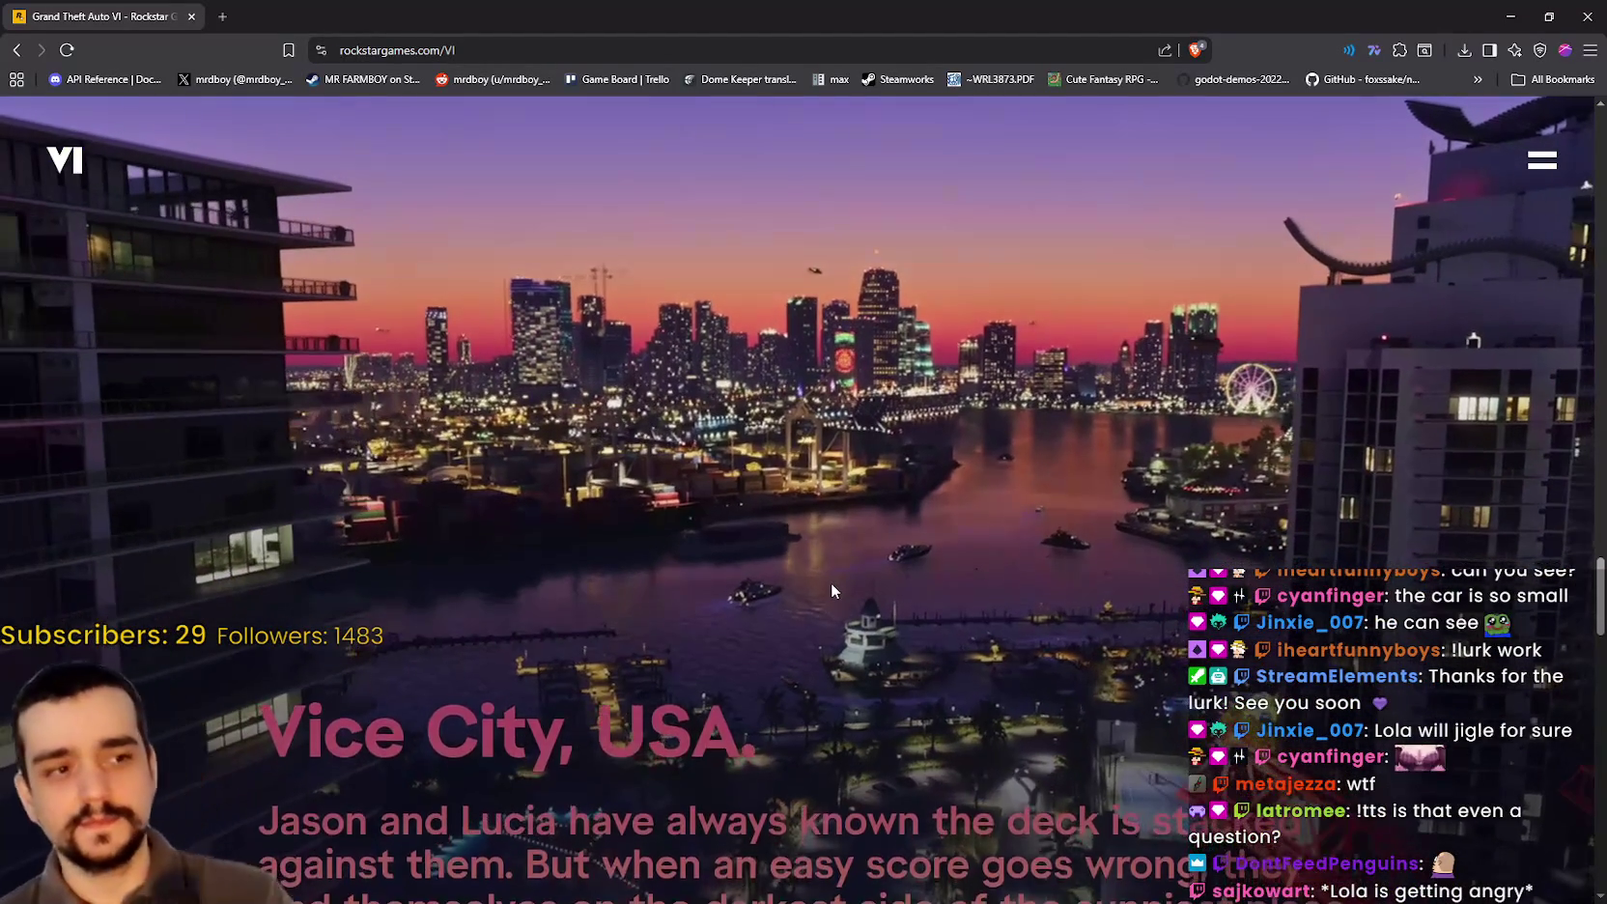
scroll(832, 590, "down", 5)
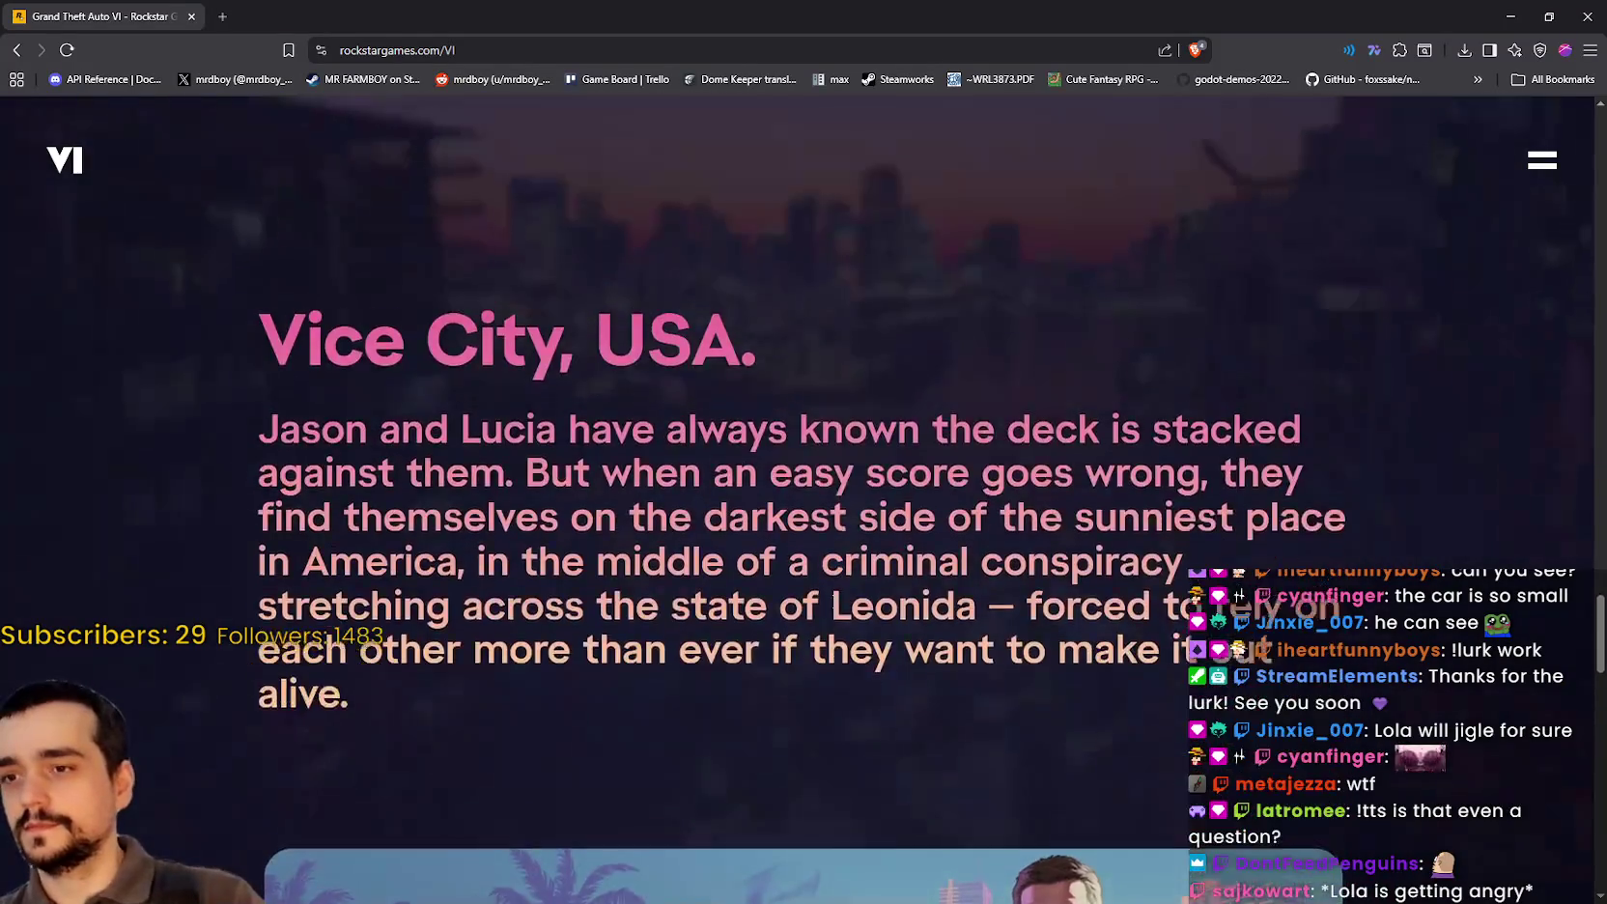
scroll(842, 572, "up", 6)
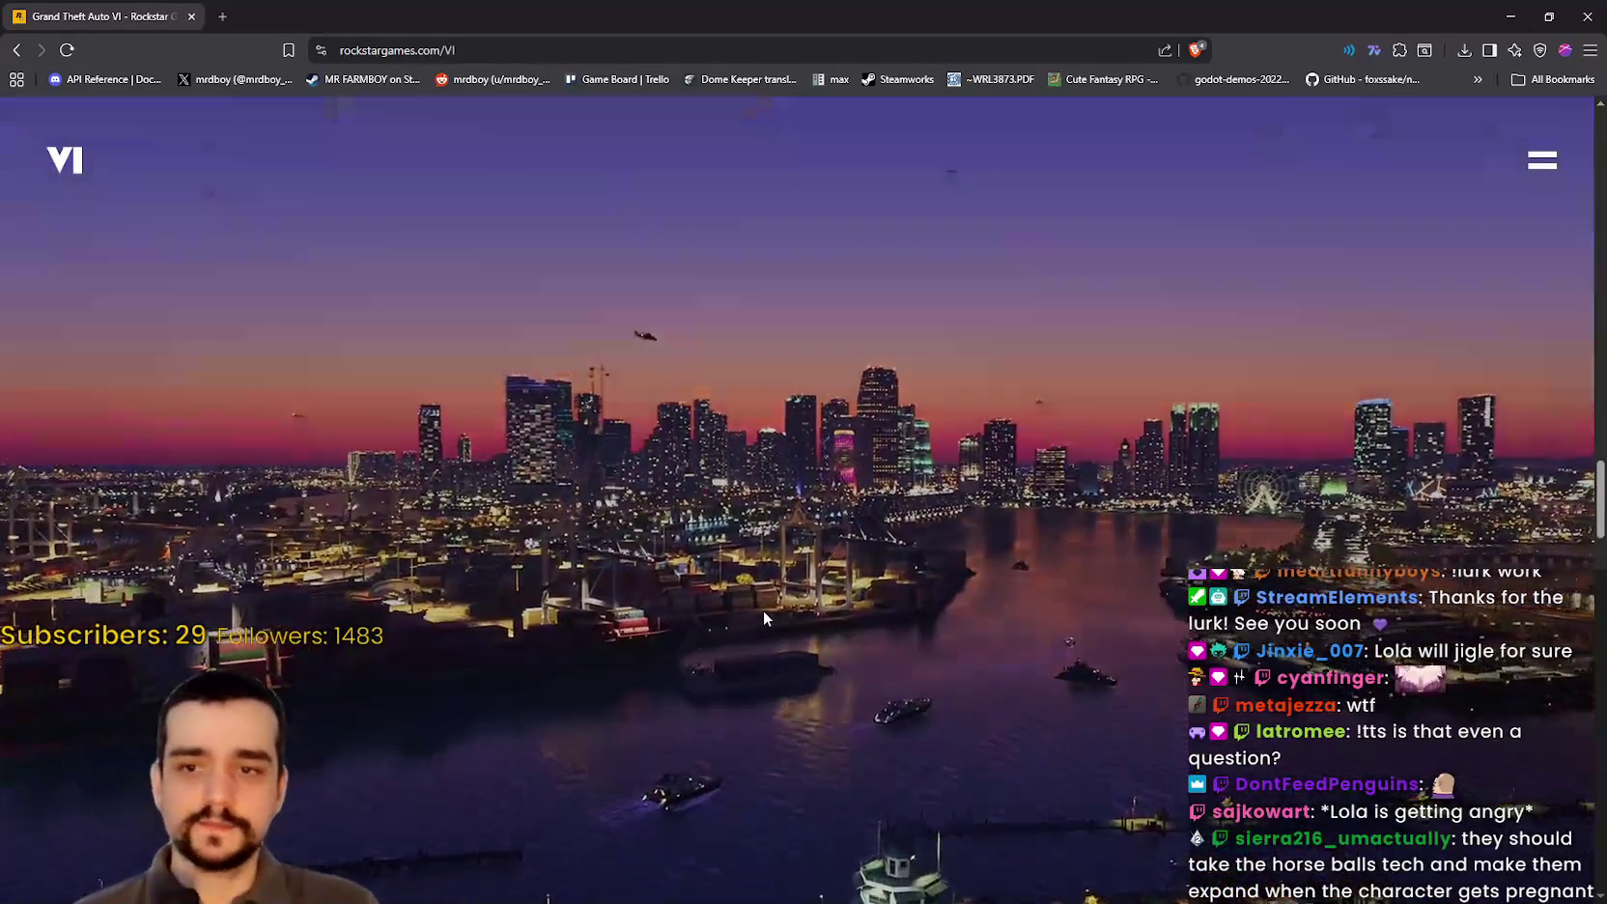
scroll(763, 610, "down", 2)
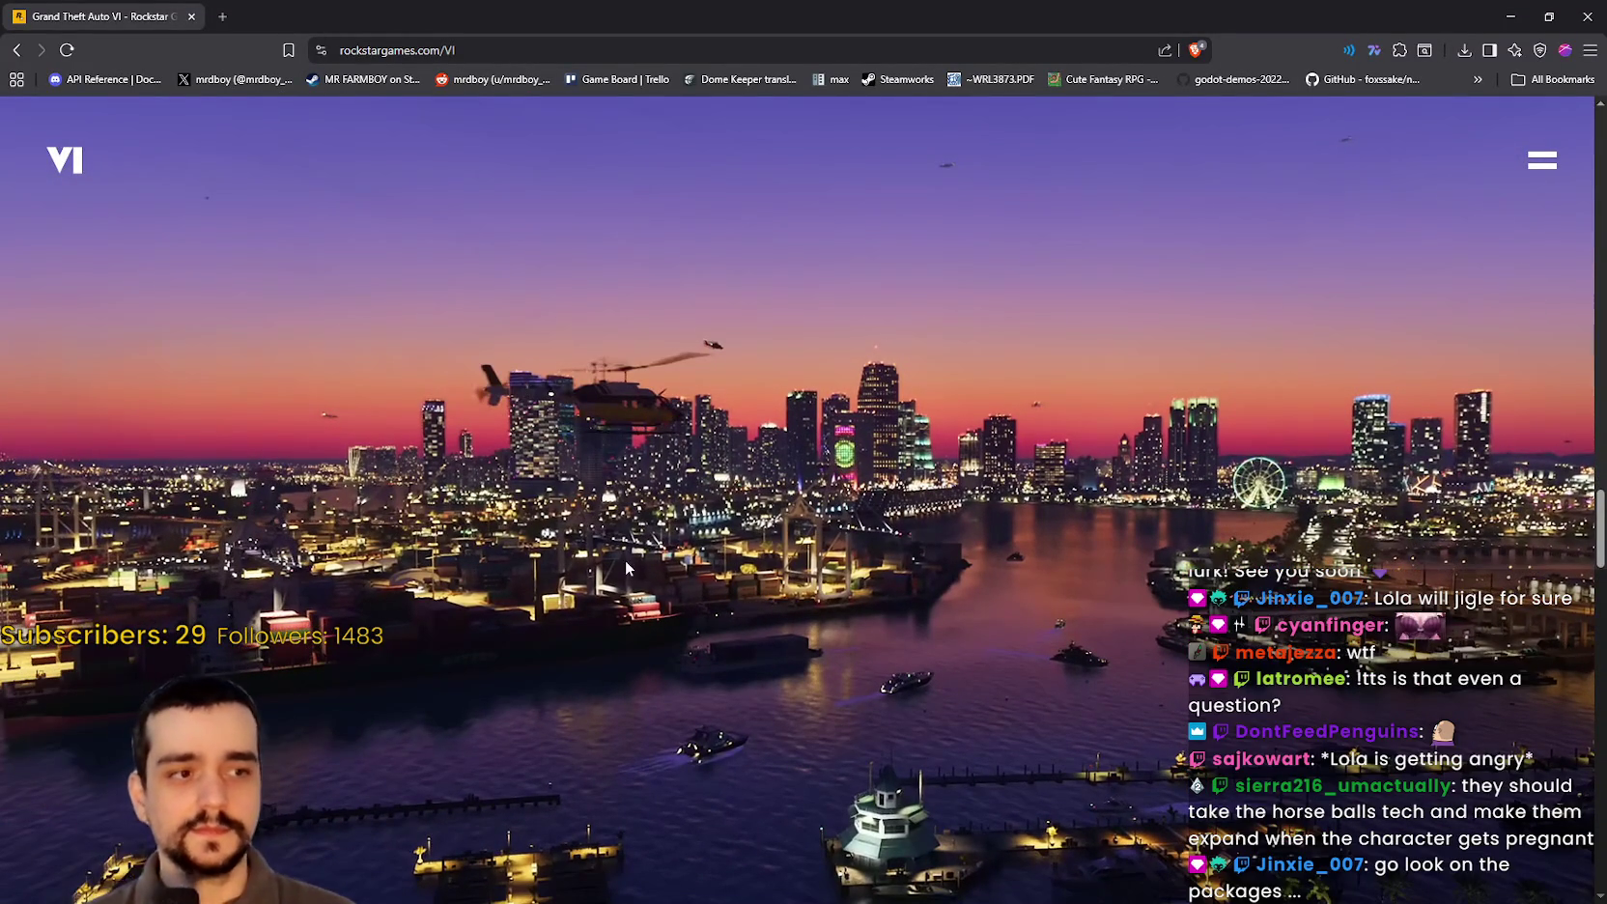
scroll(626, 568, "down", 3)
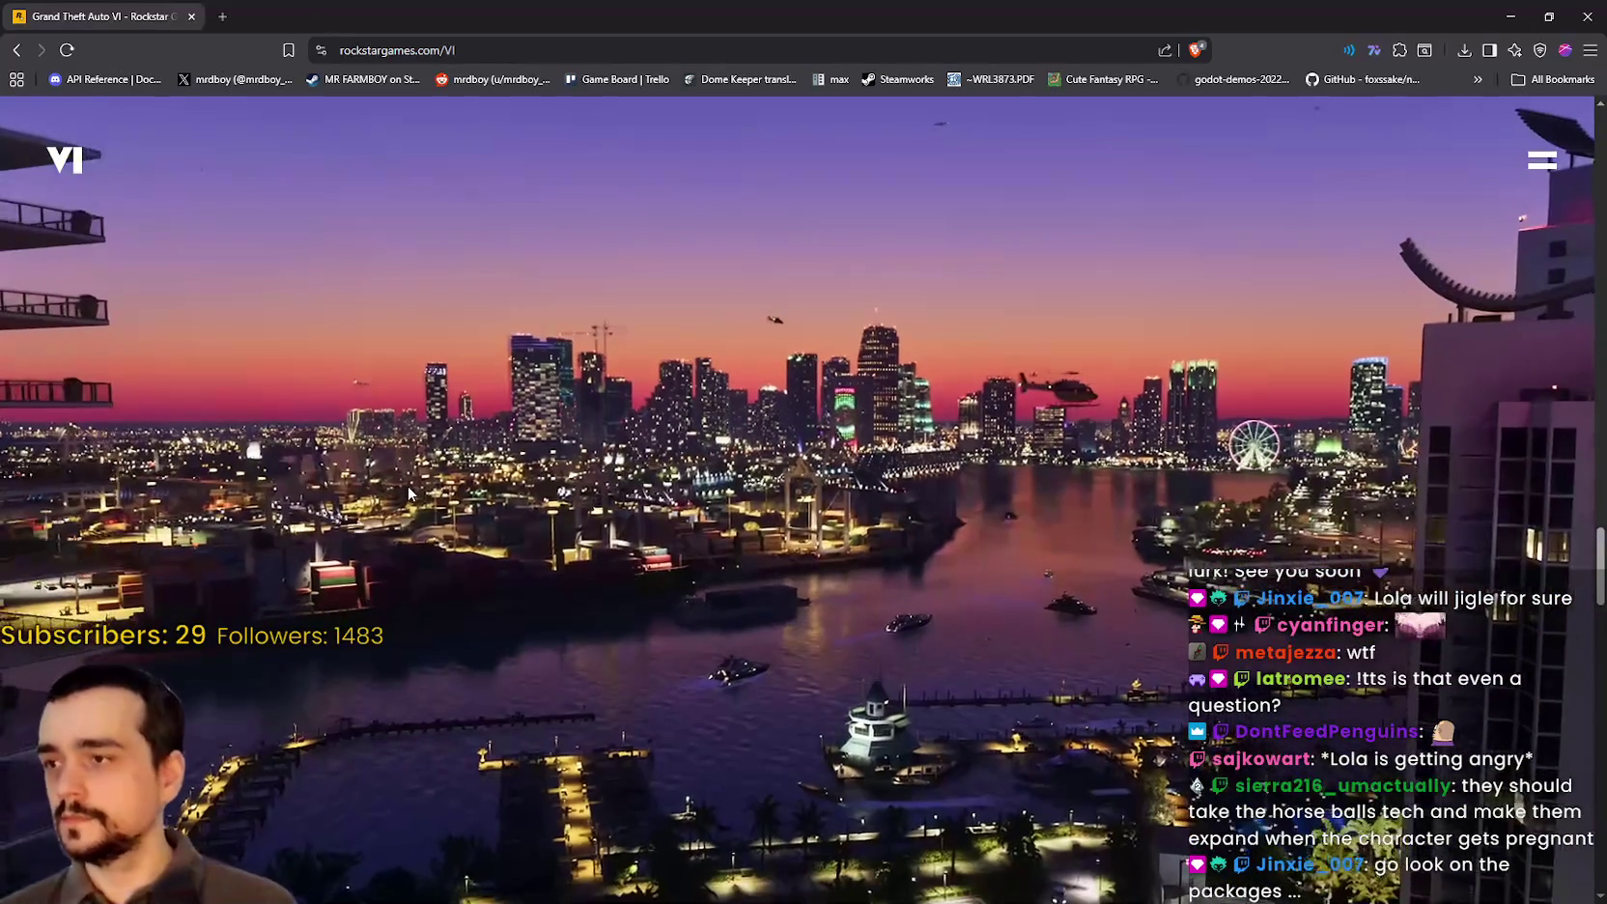
scroll(408, 493, "up", 3)
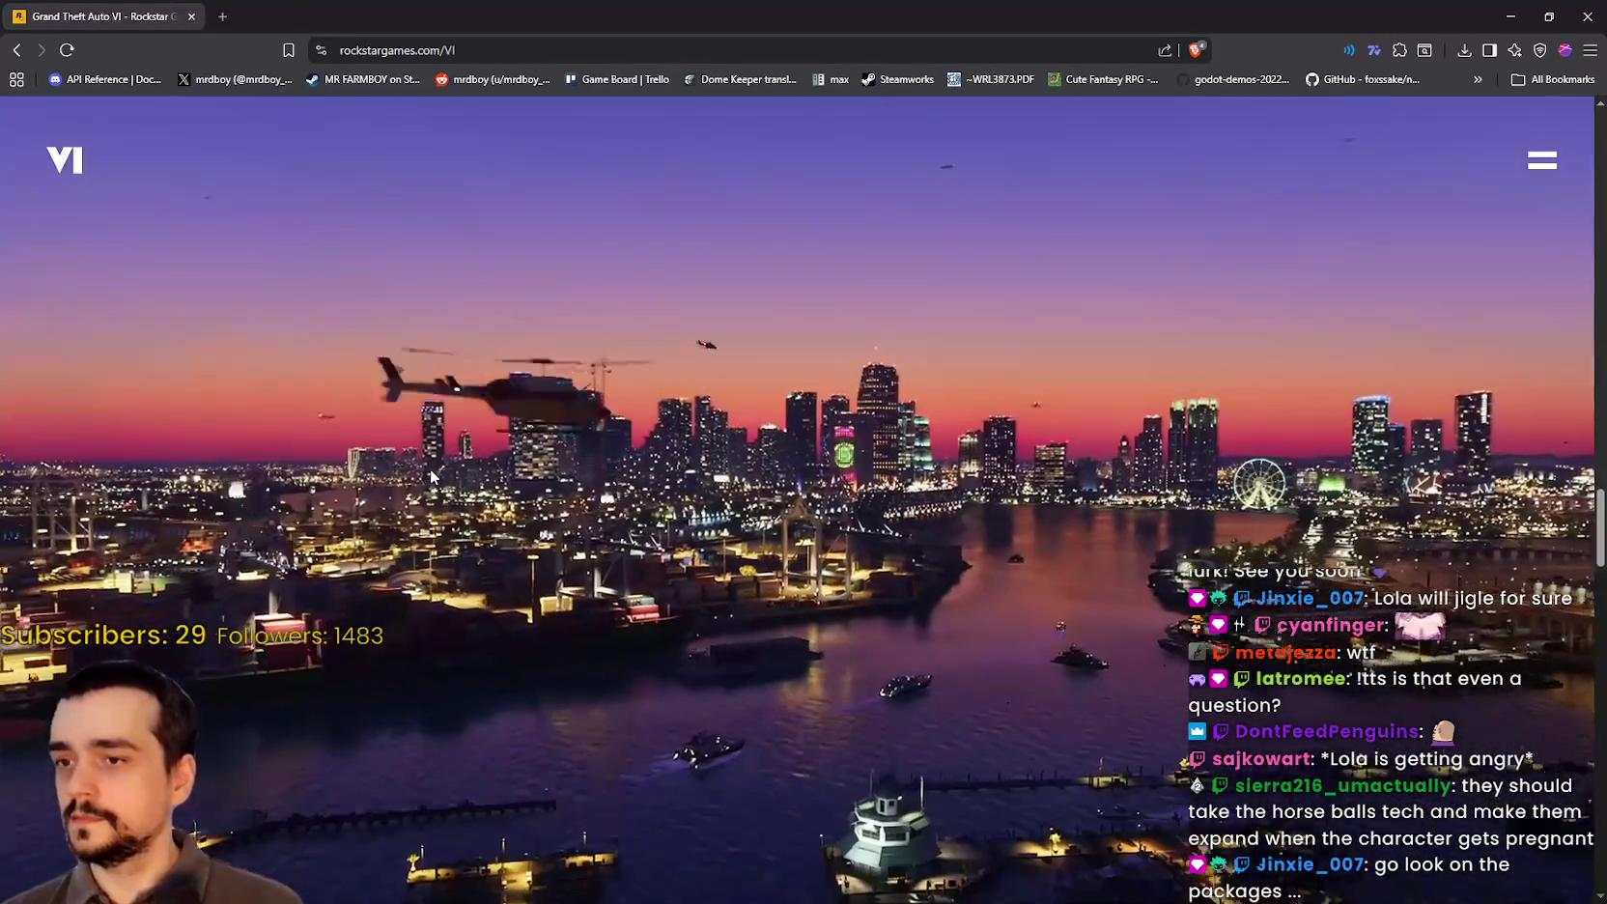
scroll(431, 475, "down", 2)
scroll(432, 475, "up", 3)
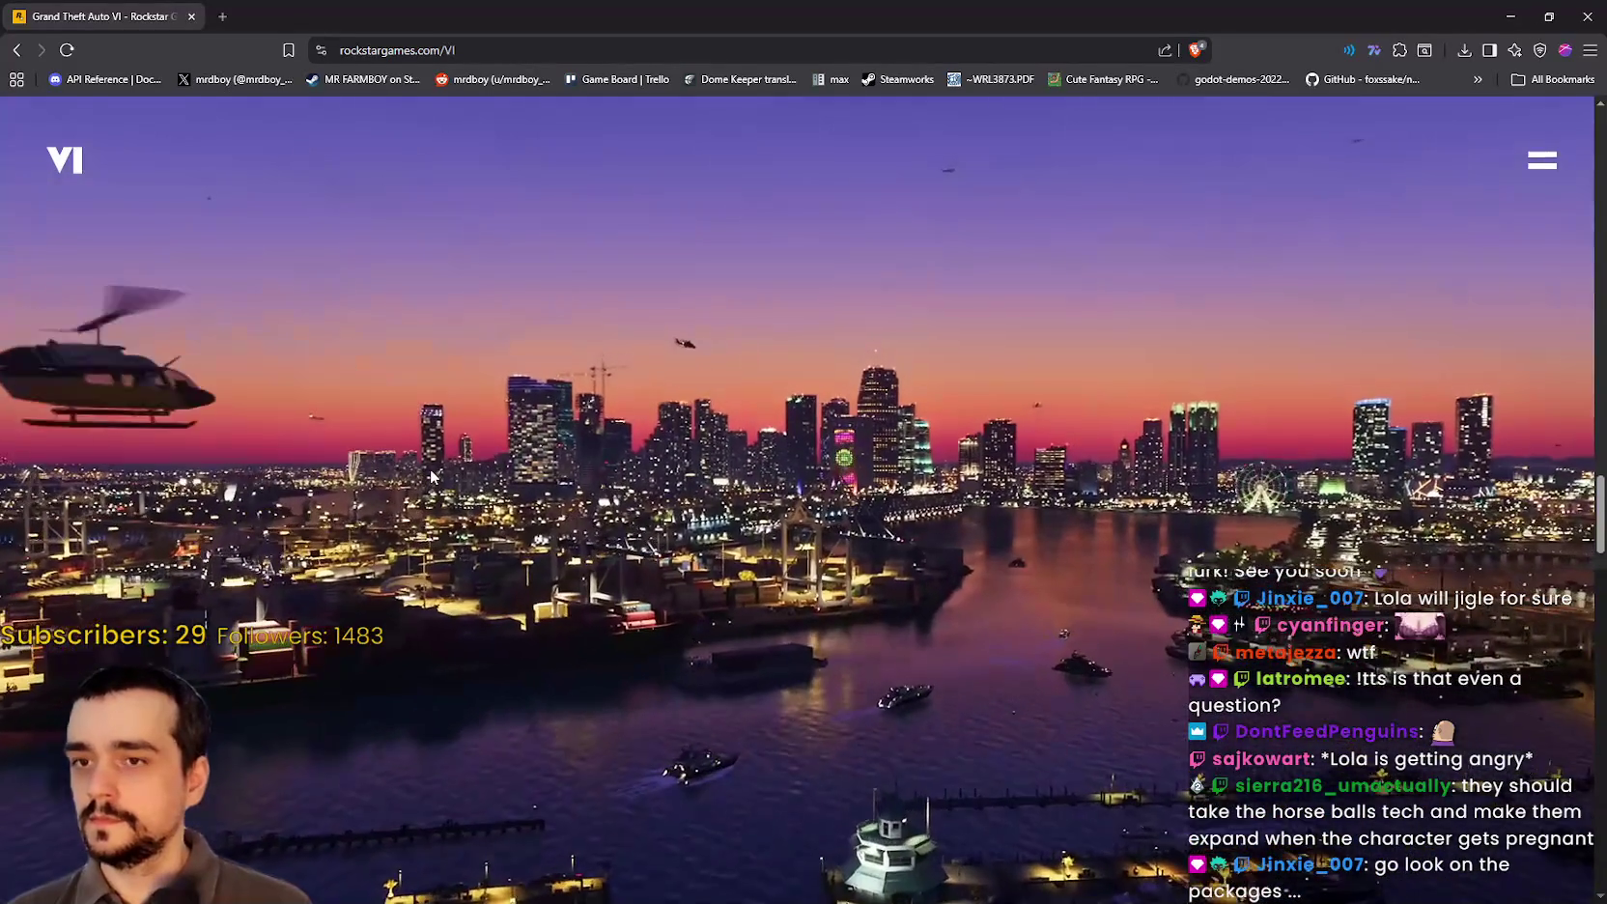
scroll(686, 582, "down", 3)
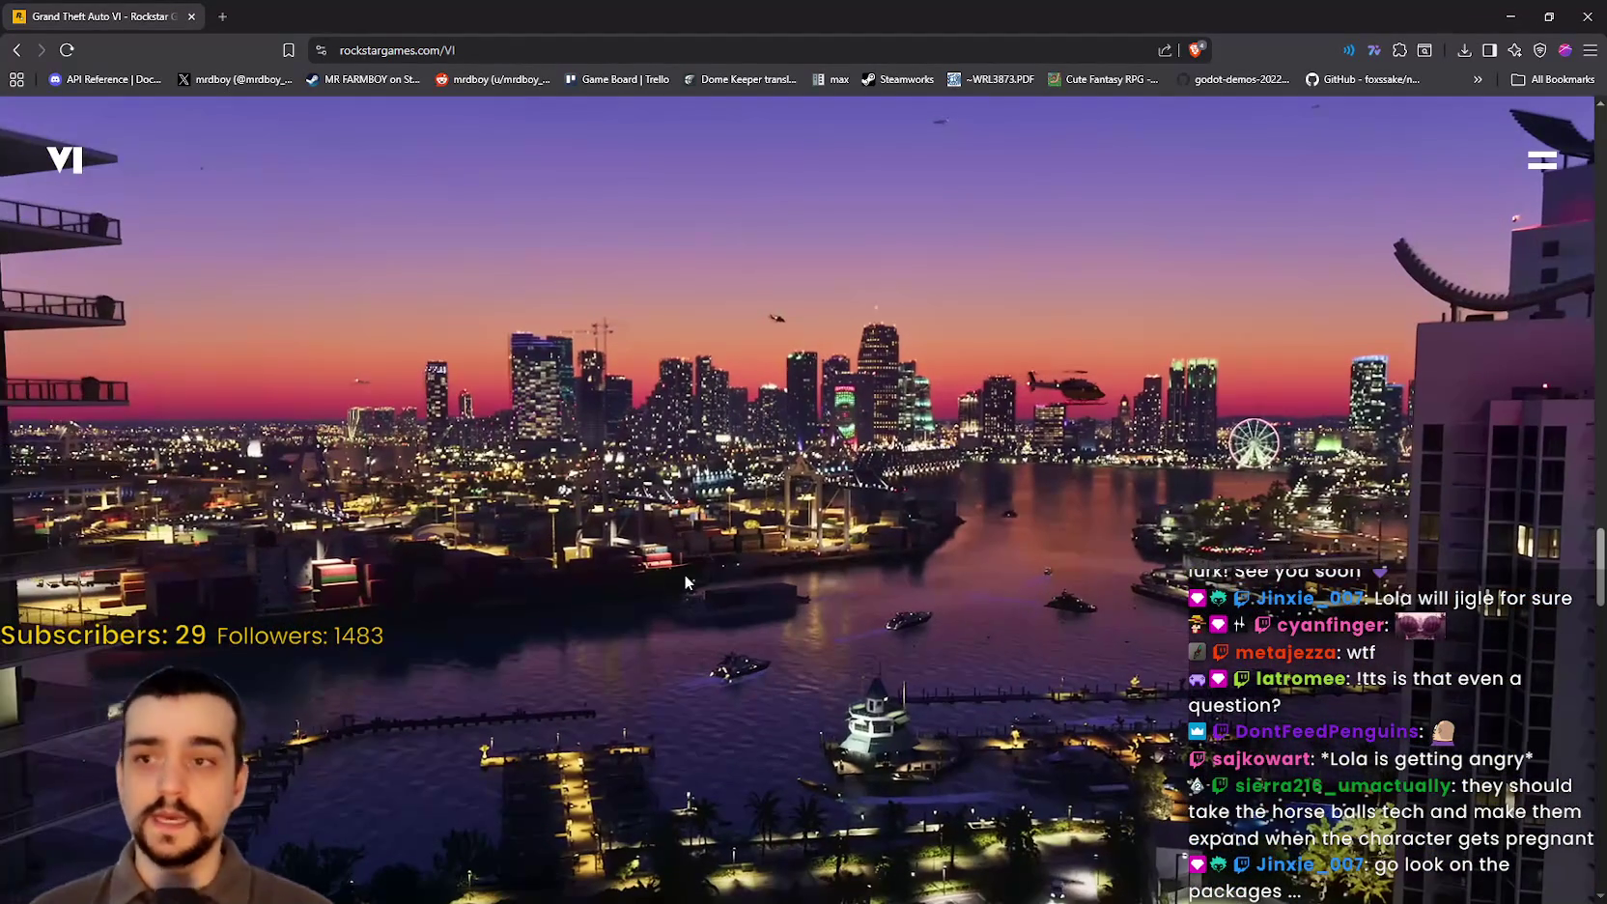
scroll(741, 562, "up", 3)
scroll(741, 562, "down", 5)
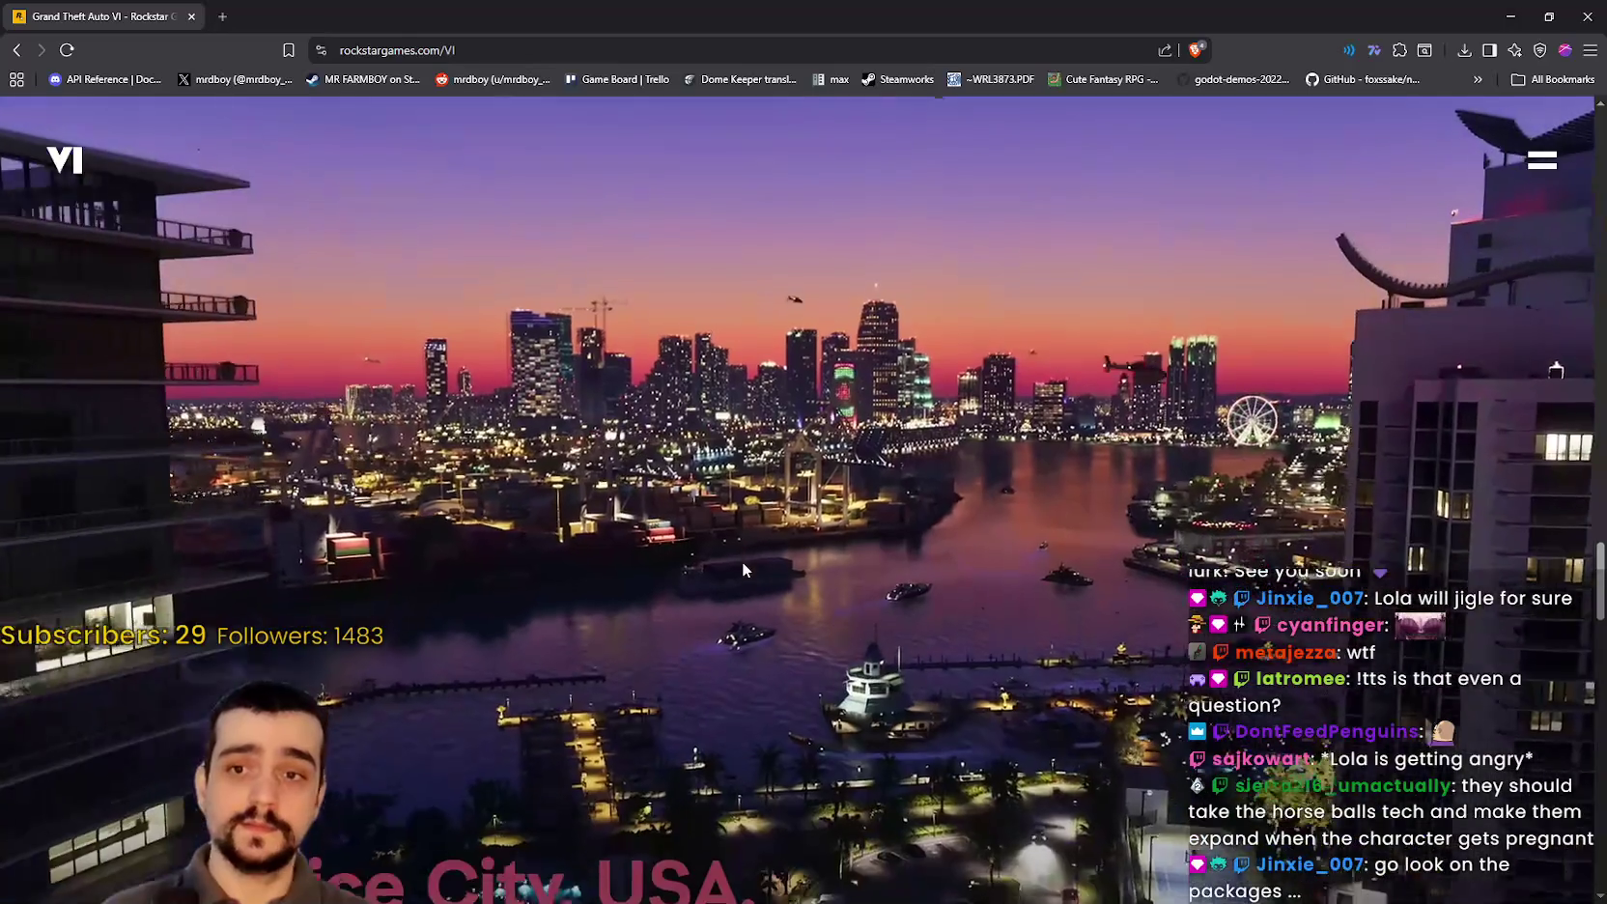
scroll(742, 570, "down", 5)
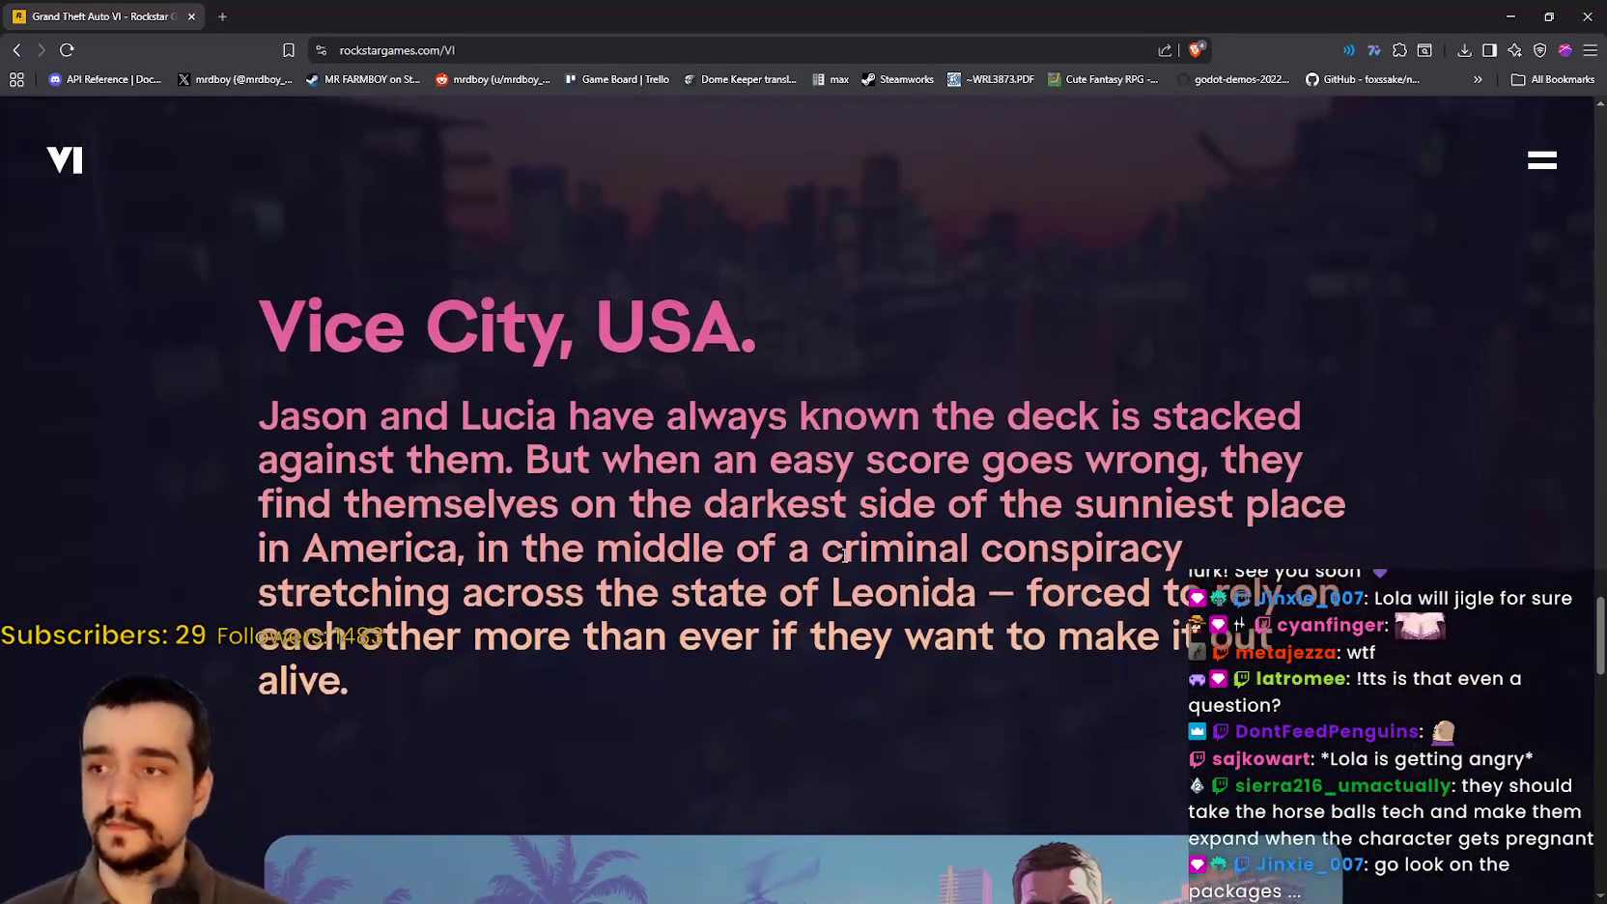
scroll(846, 554, "down", 8)
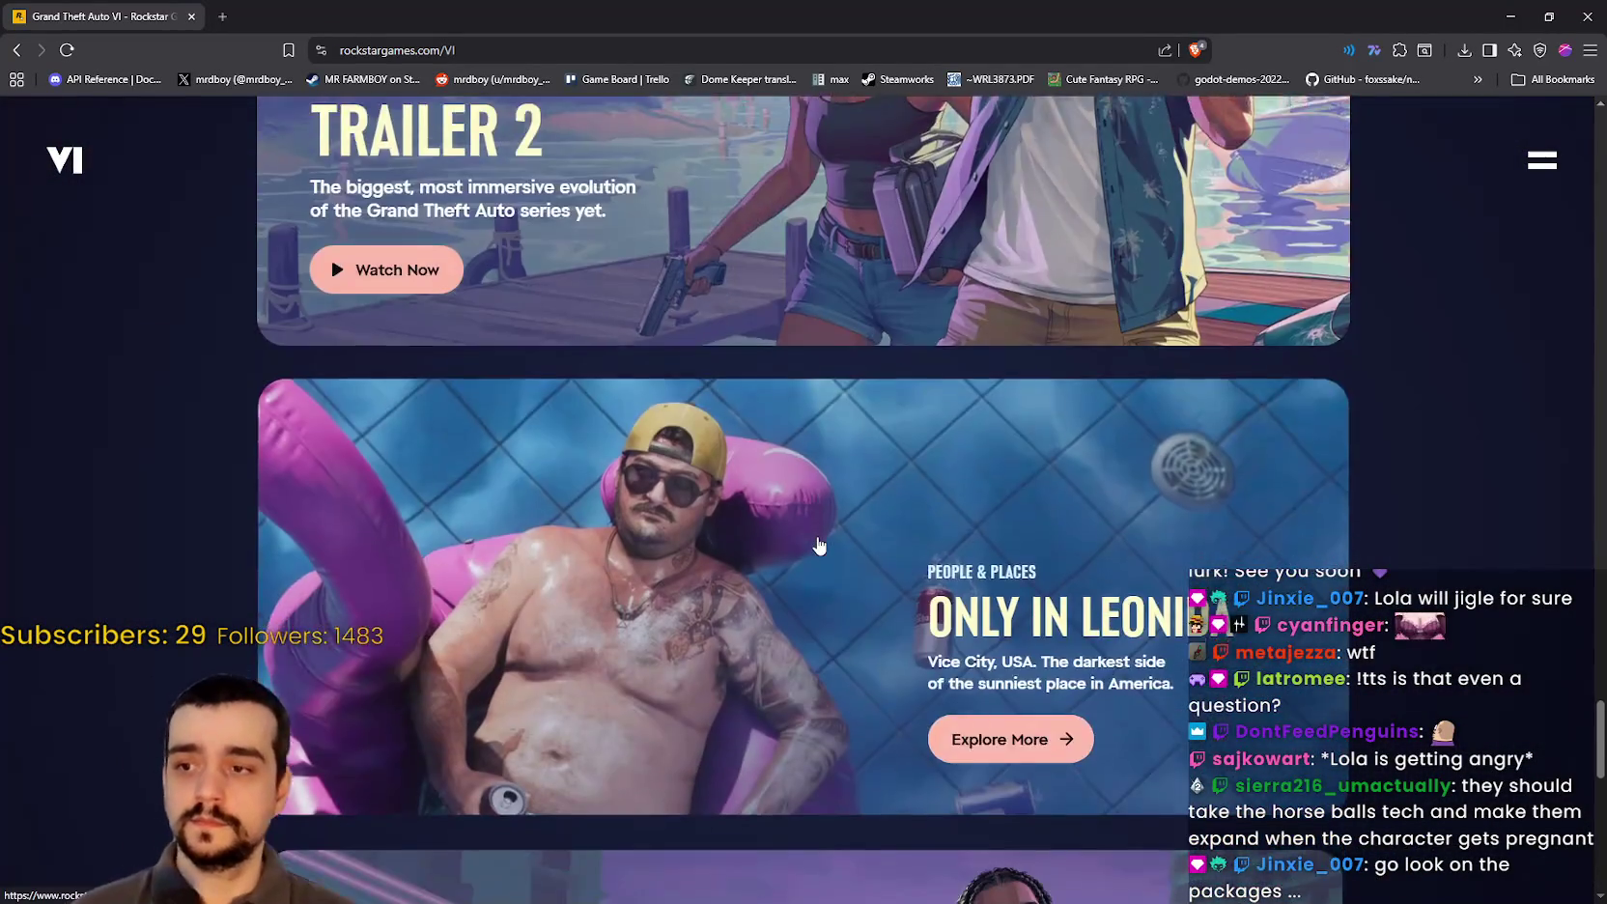
Step: Scroll to the footer, then back up to the Jason and Lucia green sports car scene
scroll(819, 546, "down", 12)
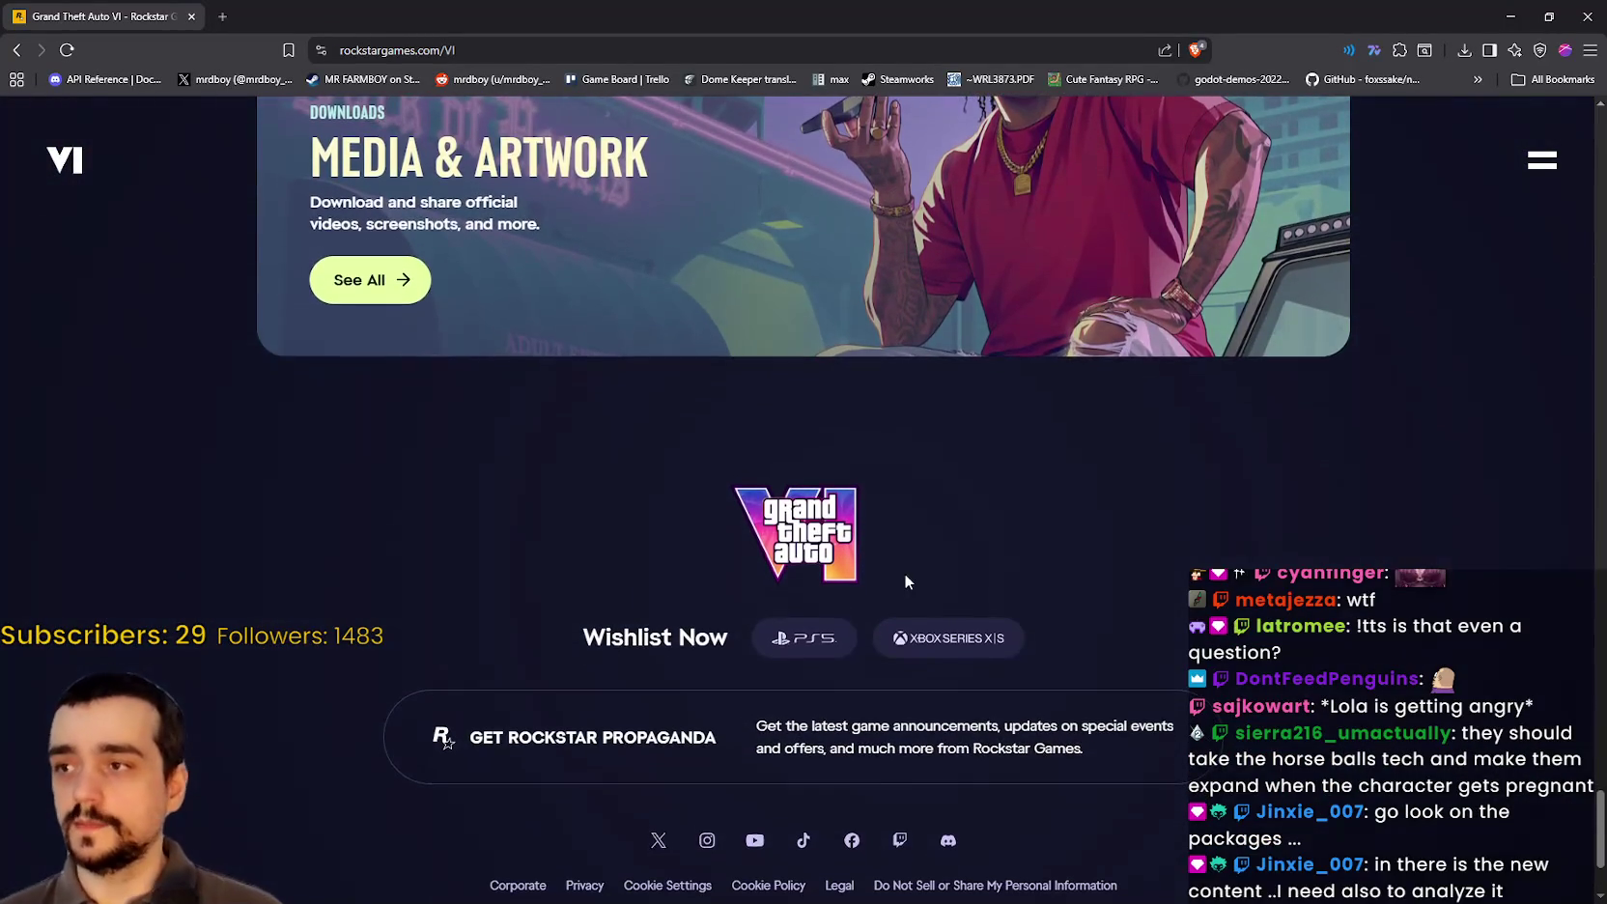
scroll(1011, 569, "up", 7)
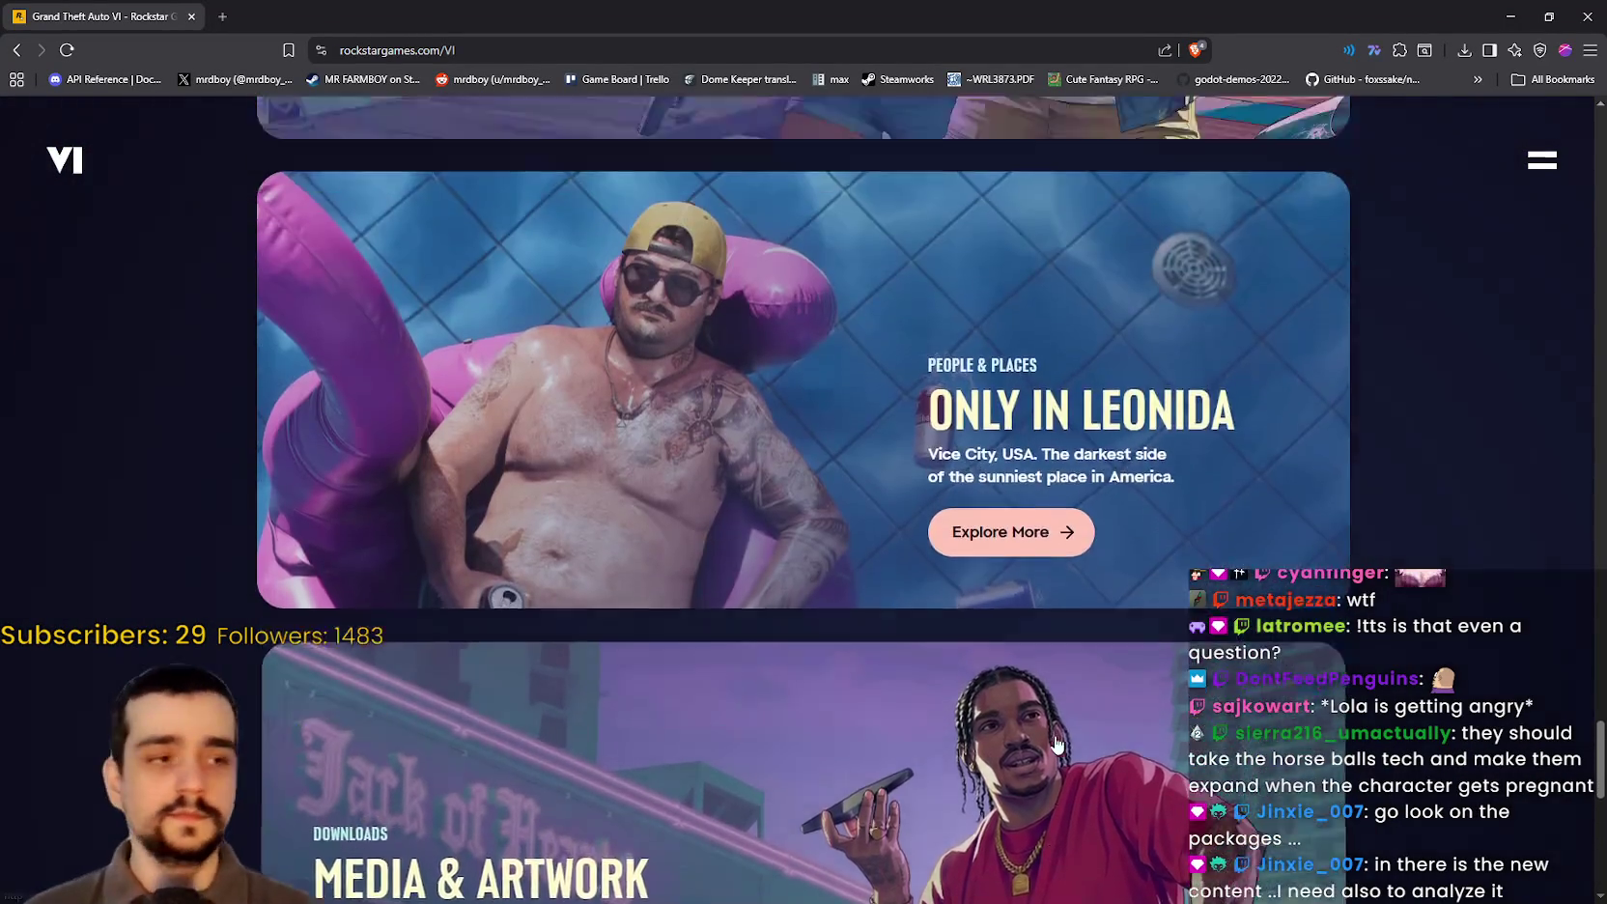
scroll(1055, 744, "up", 15)
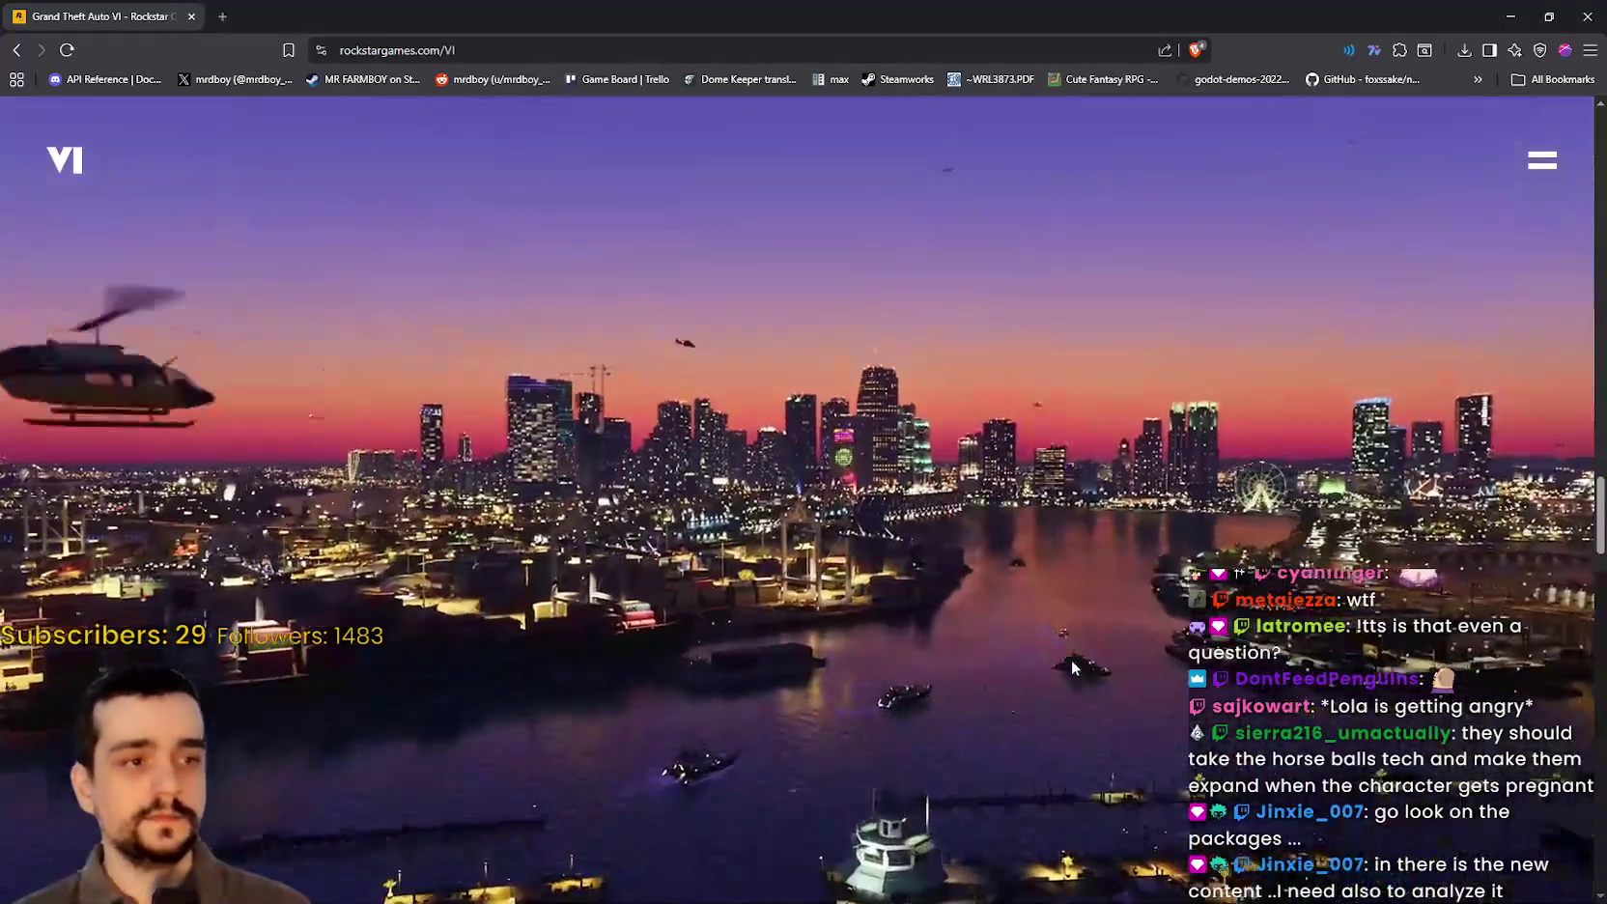
scroll(1072, 667, "up", 10)
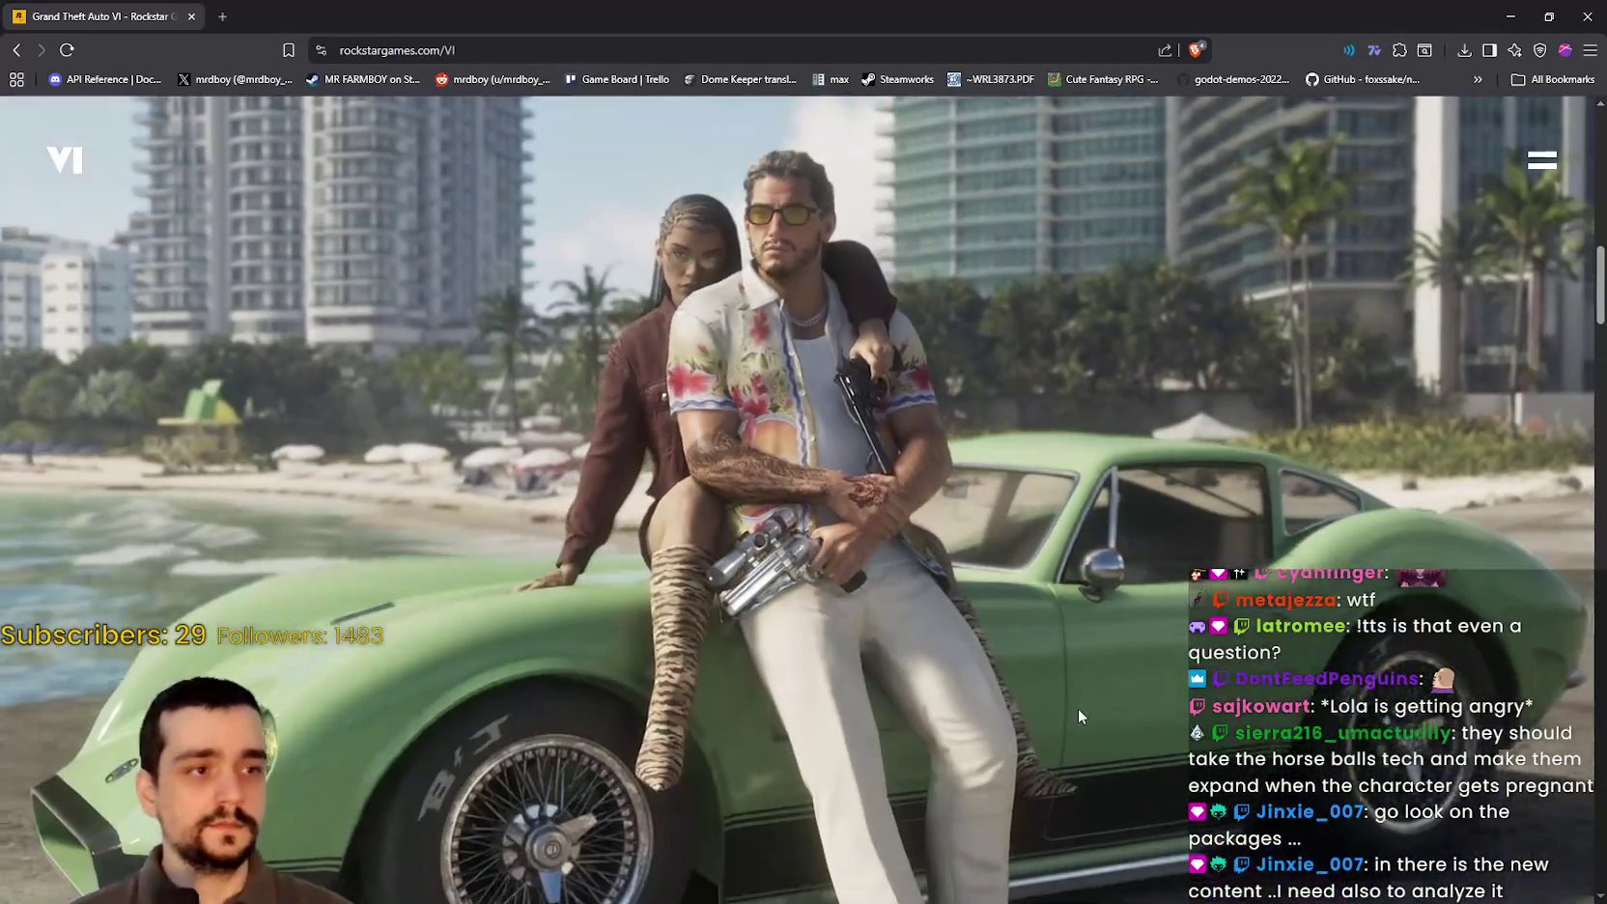
scroll(1077, 708, "up", 5)
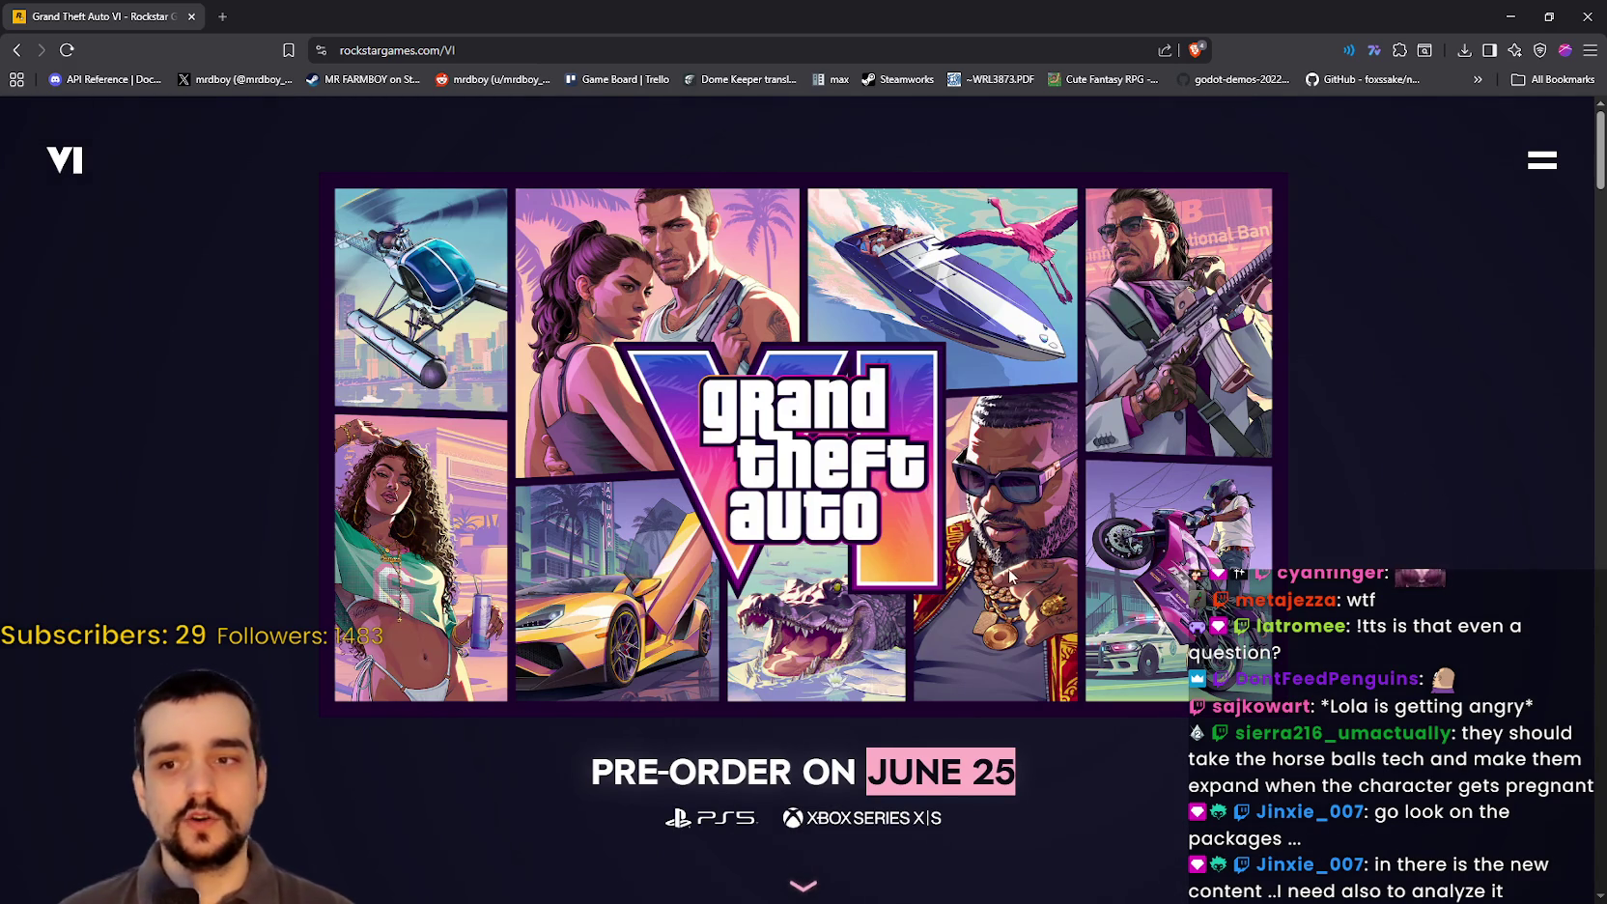
scroll(994, 551, "down", 3)
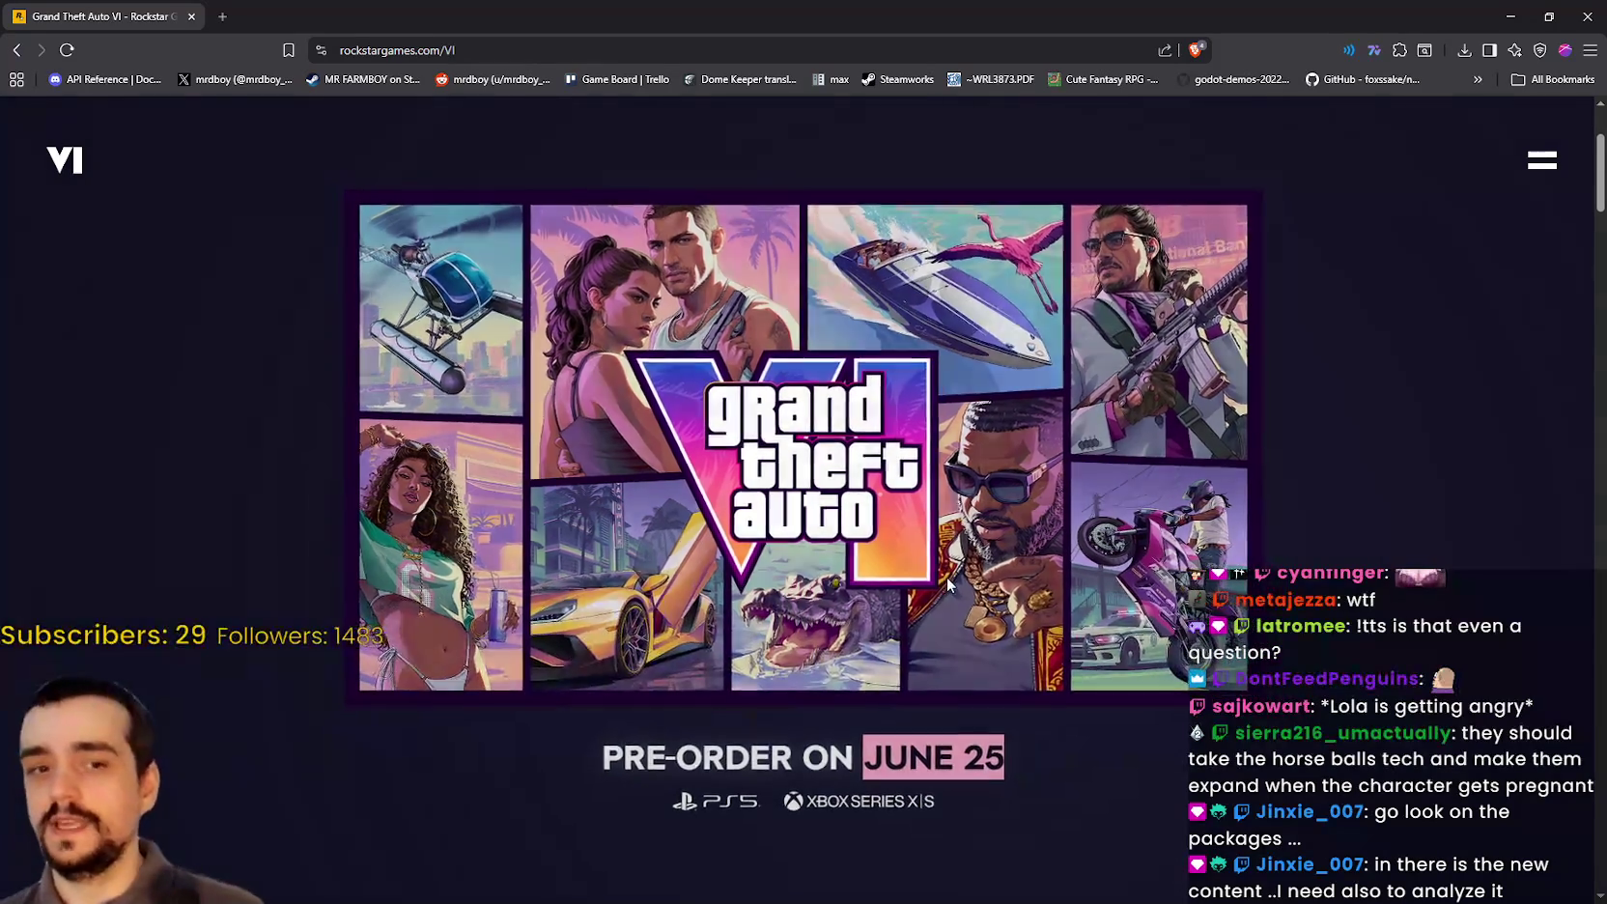
scroll(941, 563, "down", 5)
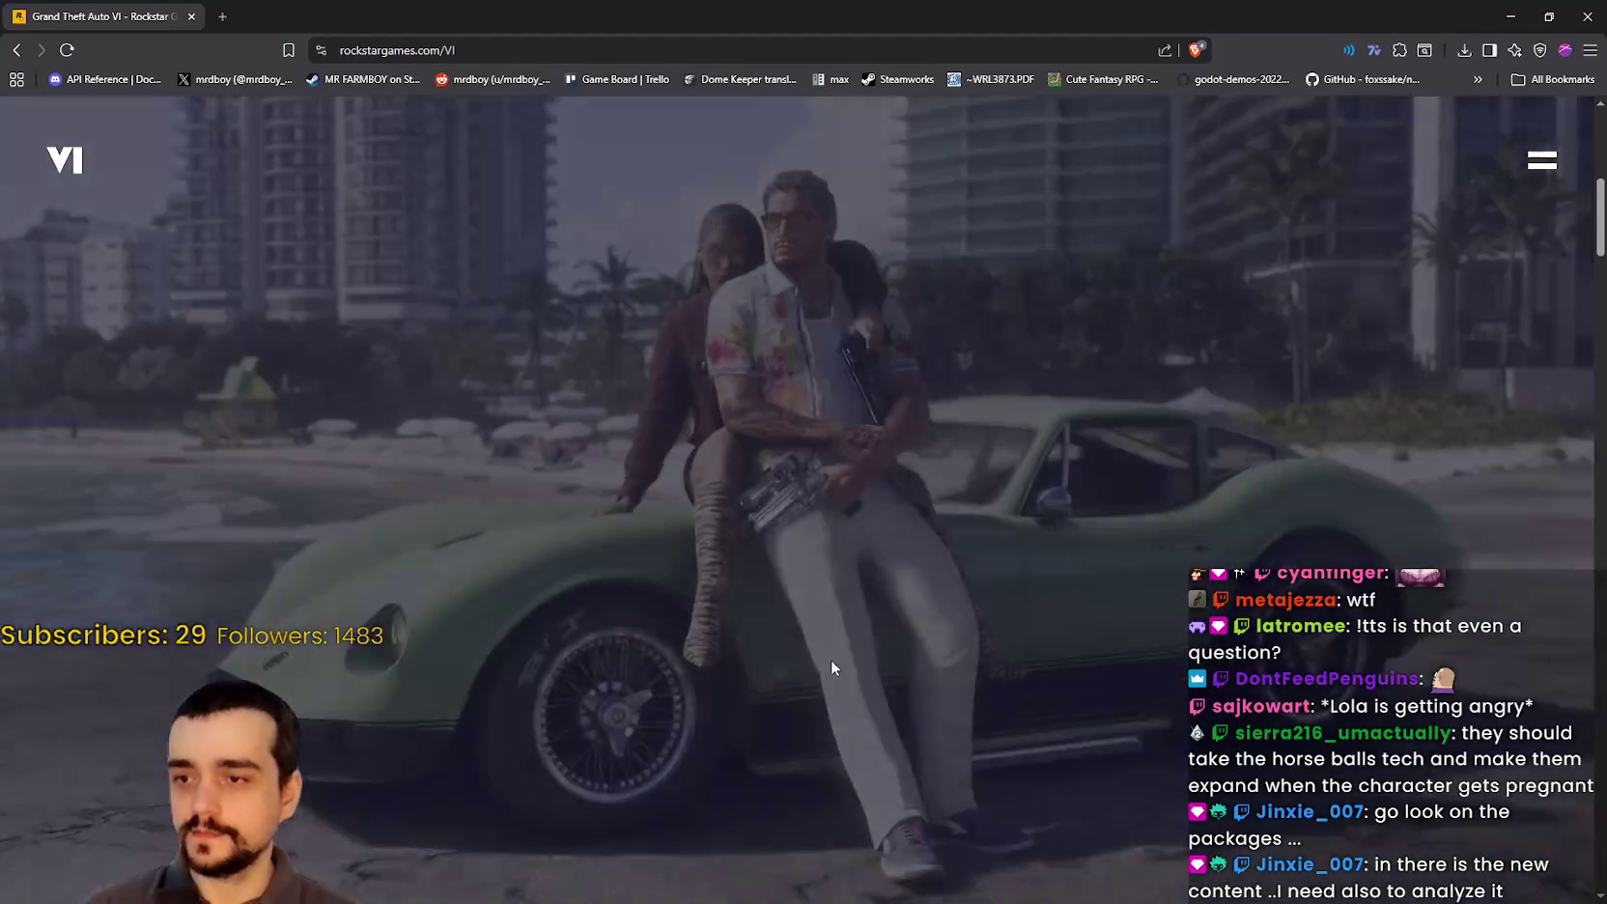
scroll(883, 598, "down", 1)
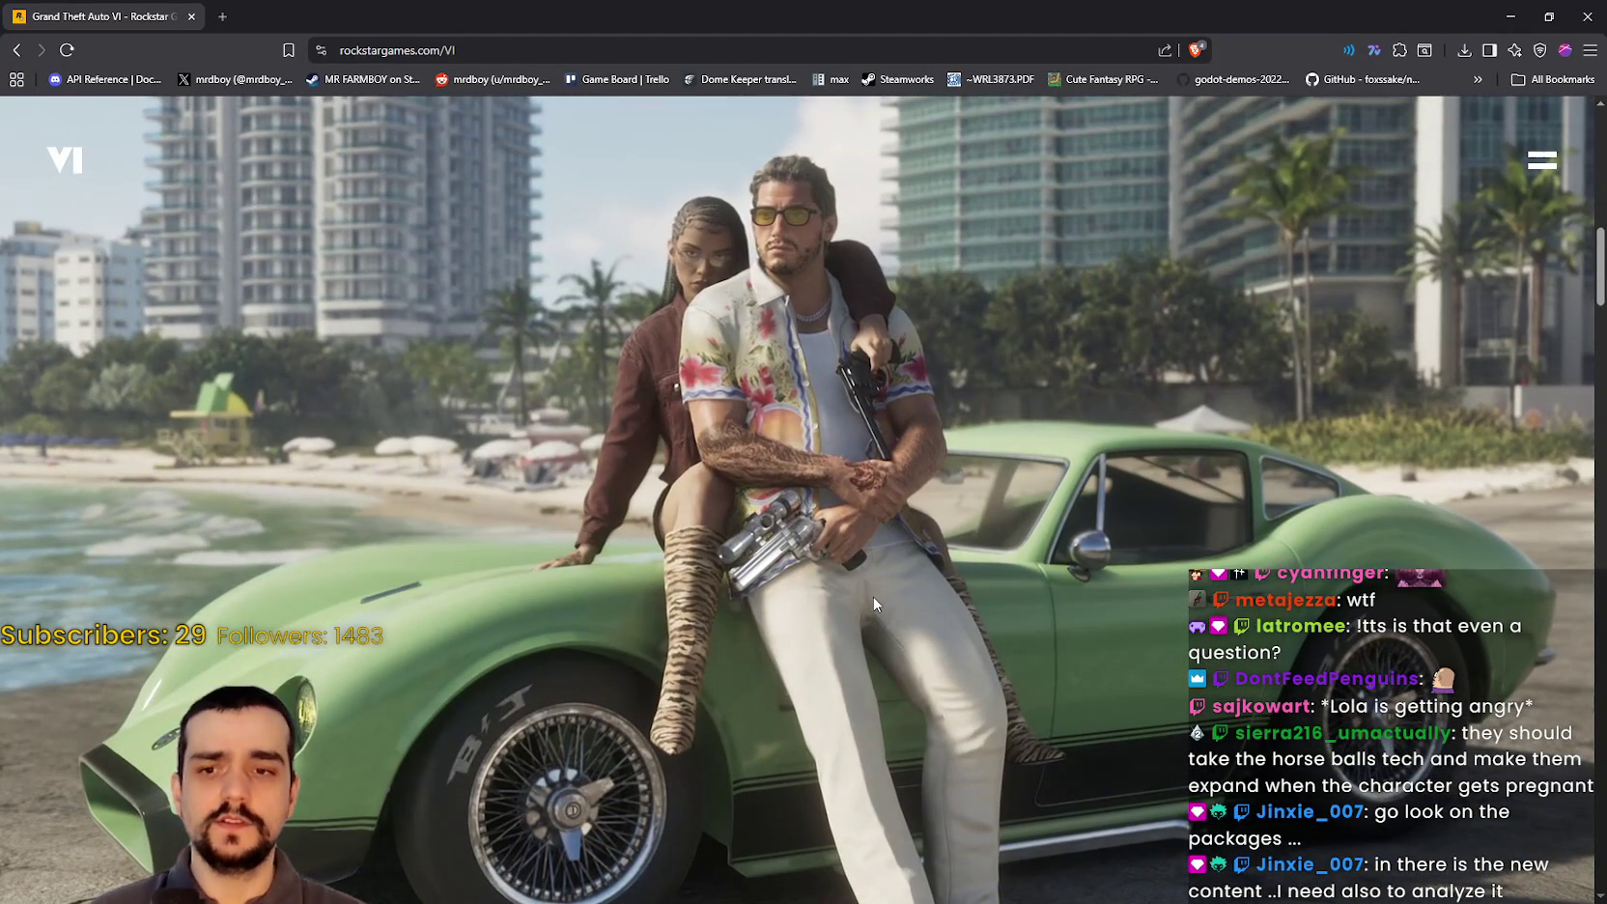
scroll(864, 568, "up", 5)
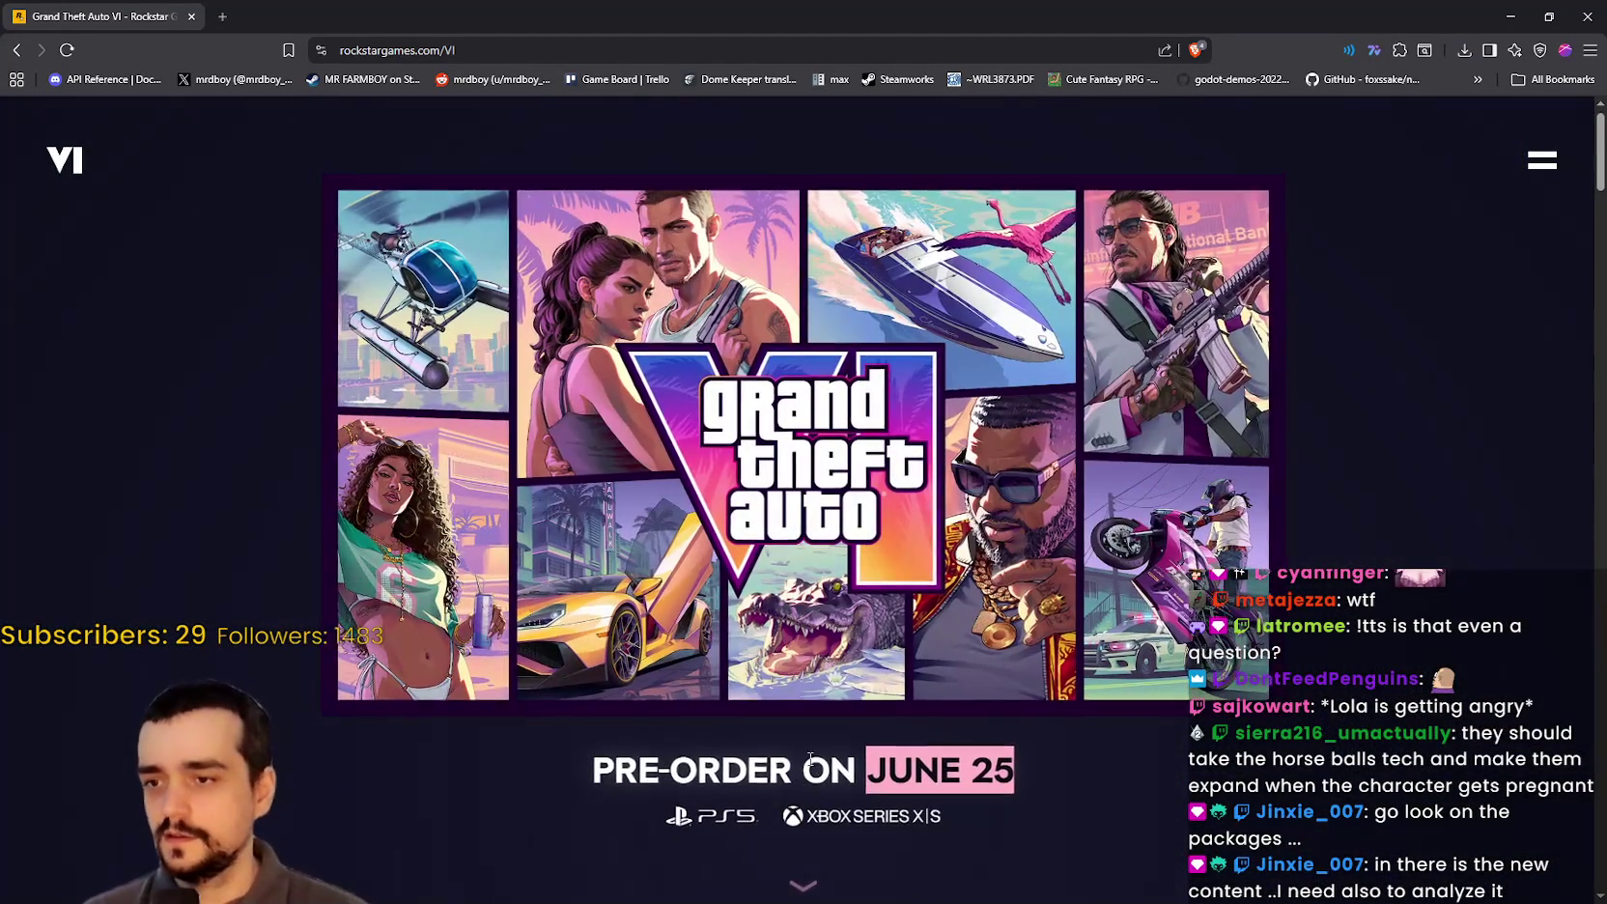
scroll(762, 625, "down", 5)
scroll(763, 618, "down", 2)
scroll(831, 591, "down", 5)
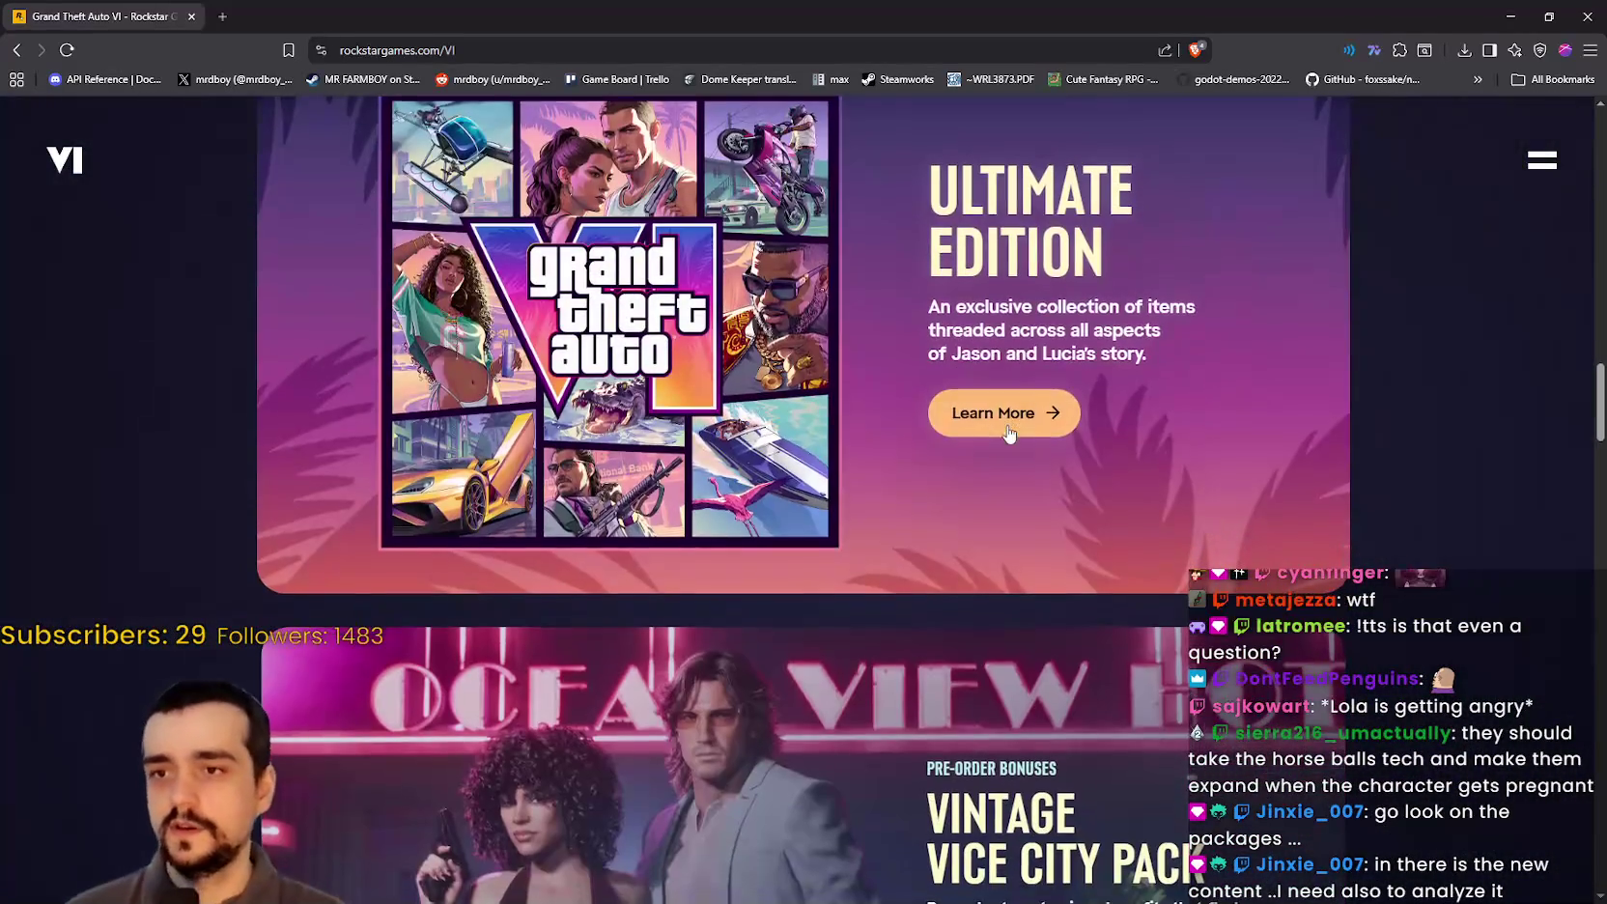
Step: Open the Ultimate Edition details and view the Jason and Lucia artwork full screen twice
left_click(995, 413)
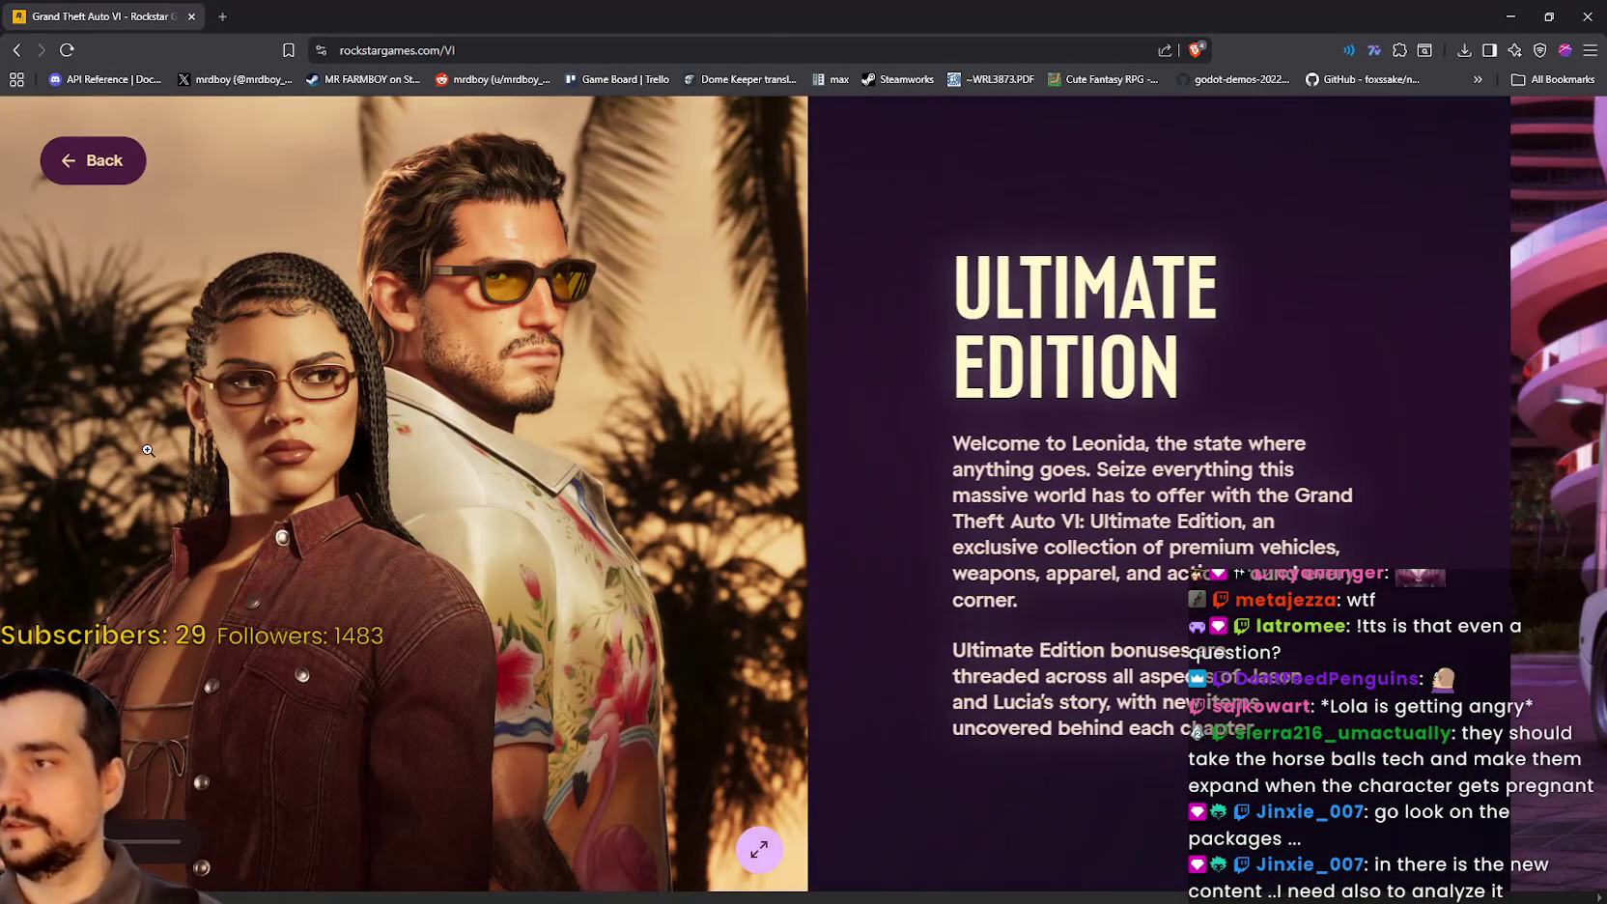
left_click(421, 341)
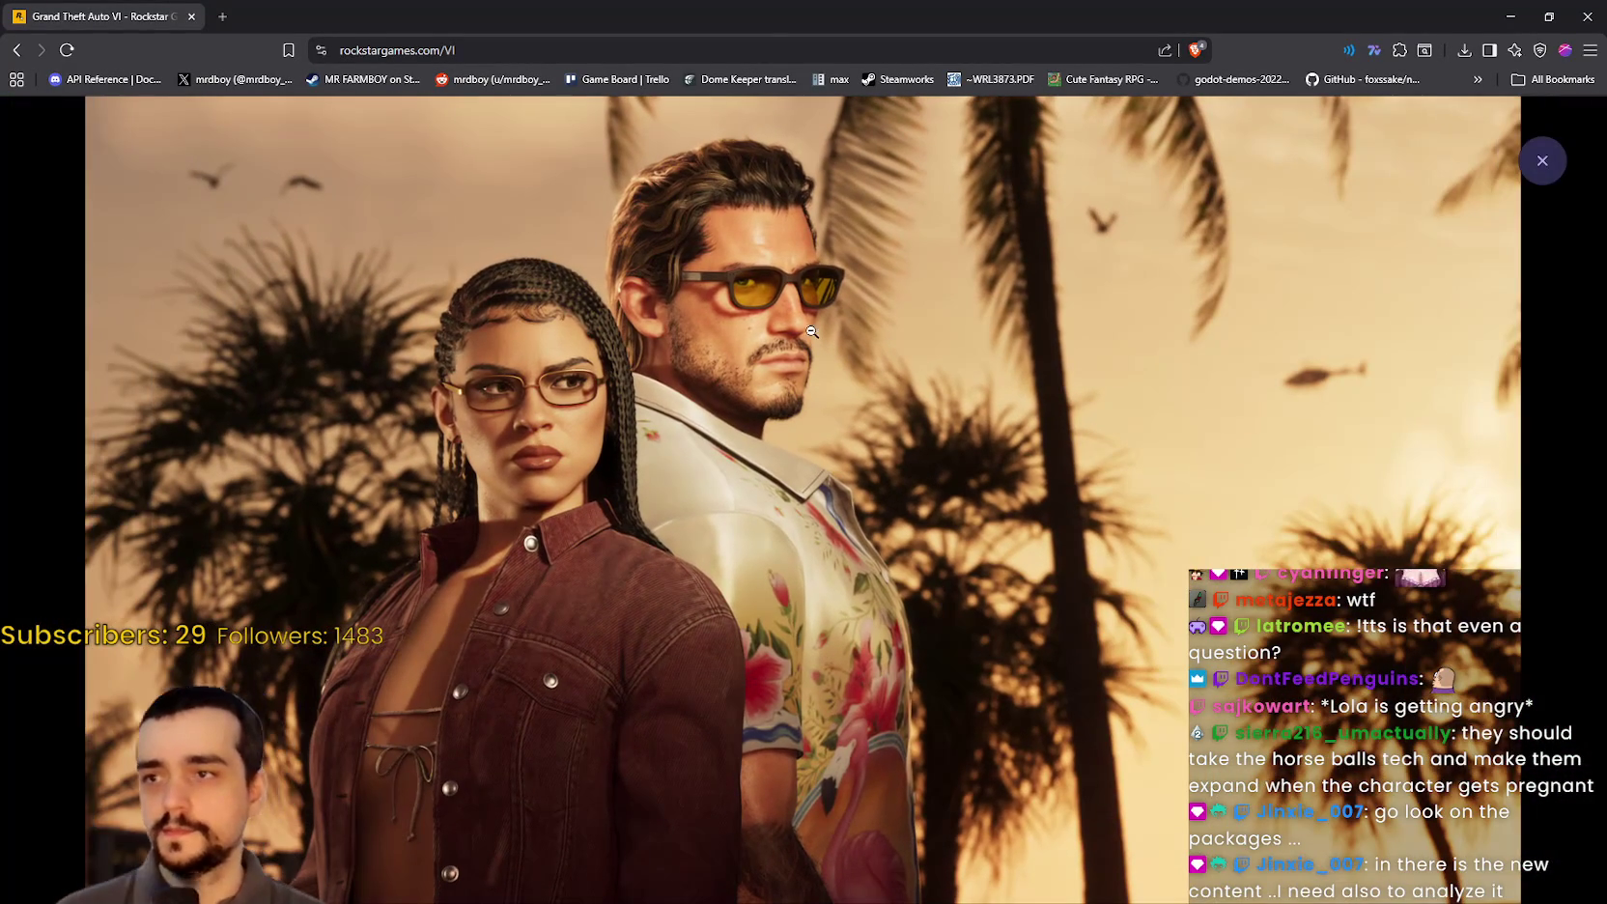
left_click(733, 329)
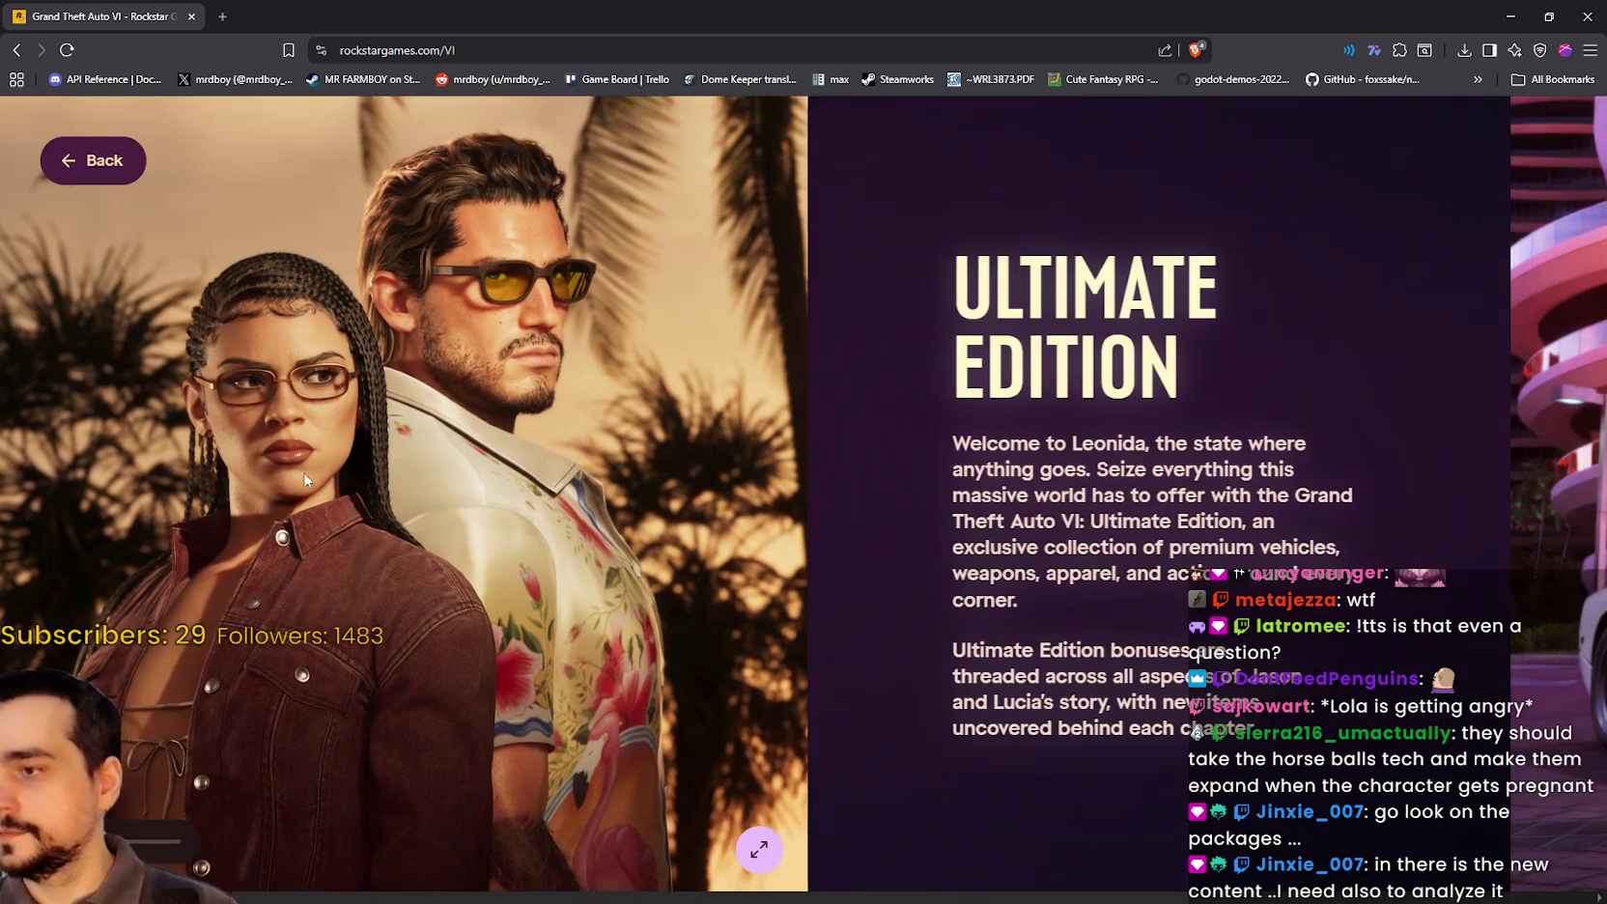
left_click(305, 480)
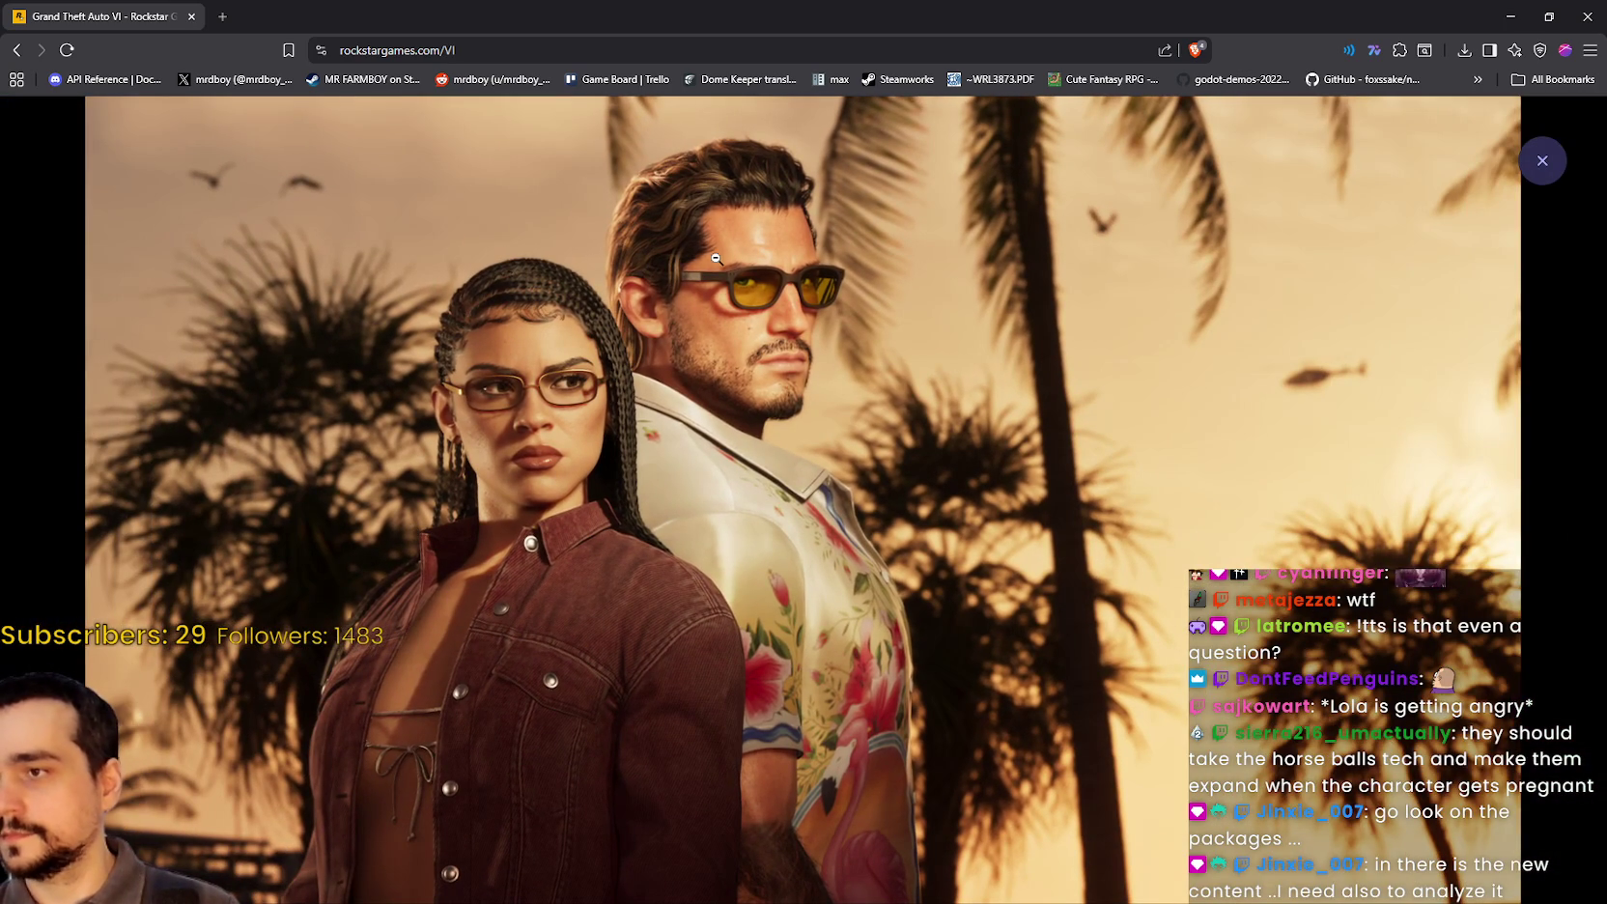
left_click(691, 626)
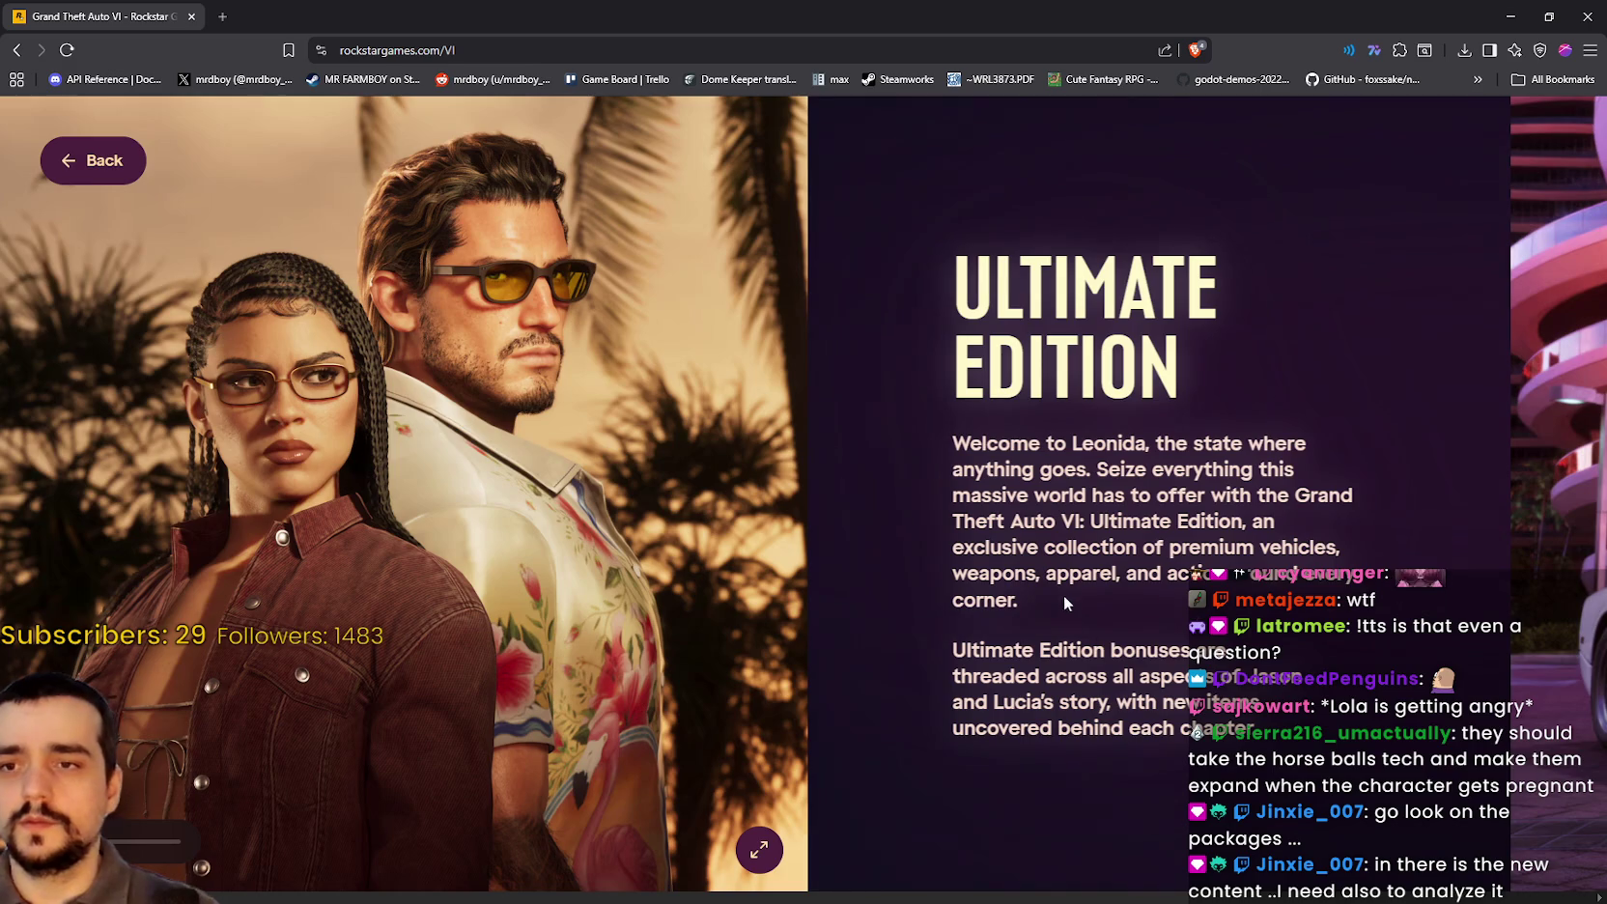
Step: Scroll the Ultimate Edition panel sideways to the '95 Grotti Cheetah card
scroll(1066, 593, "right", 3)
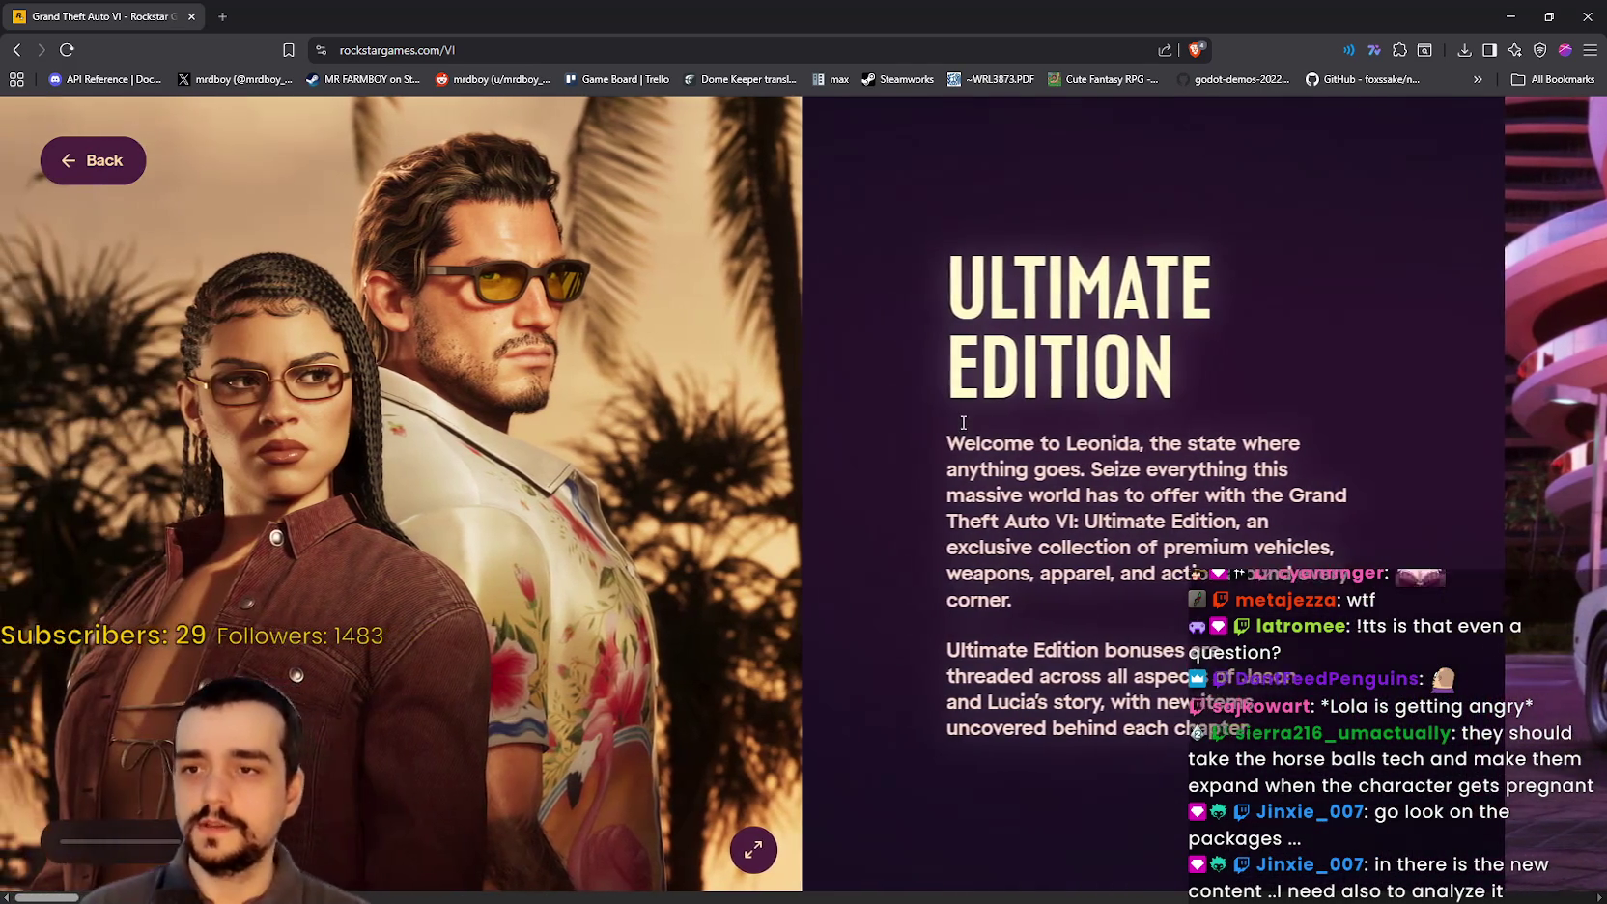
scroll(963, 422, "right", 10)
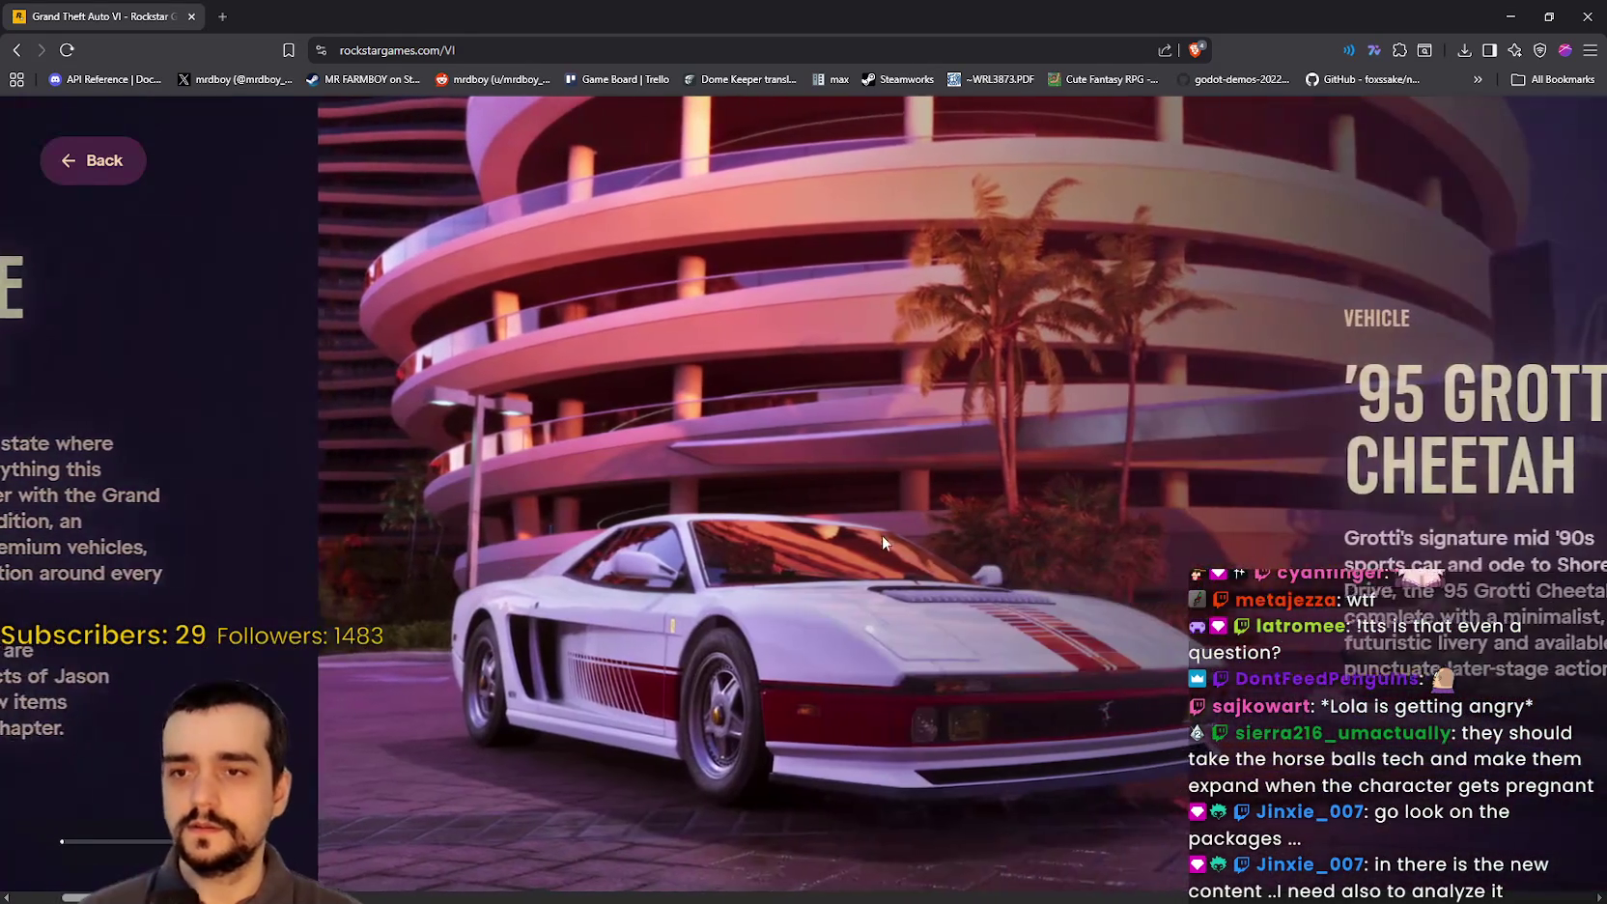
scroll(899, 544, "right", 4)
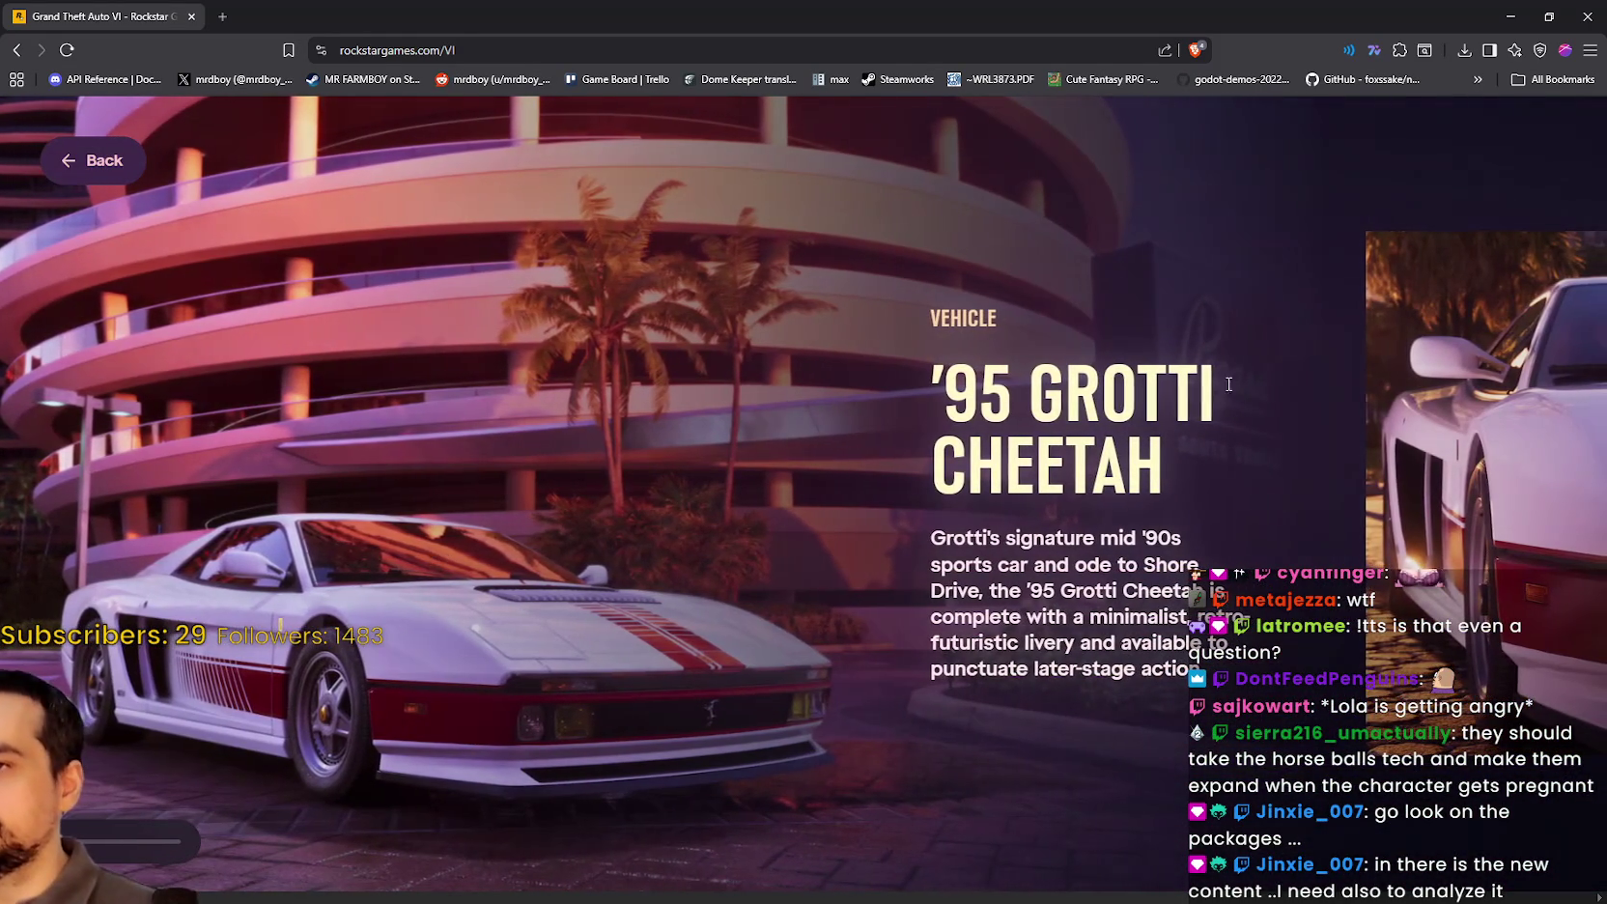
Step: View the '95 Grotti Cheetah front, red interior and rear photos full size, closing each
scroll(592, 542, "right", 9)
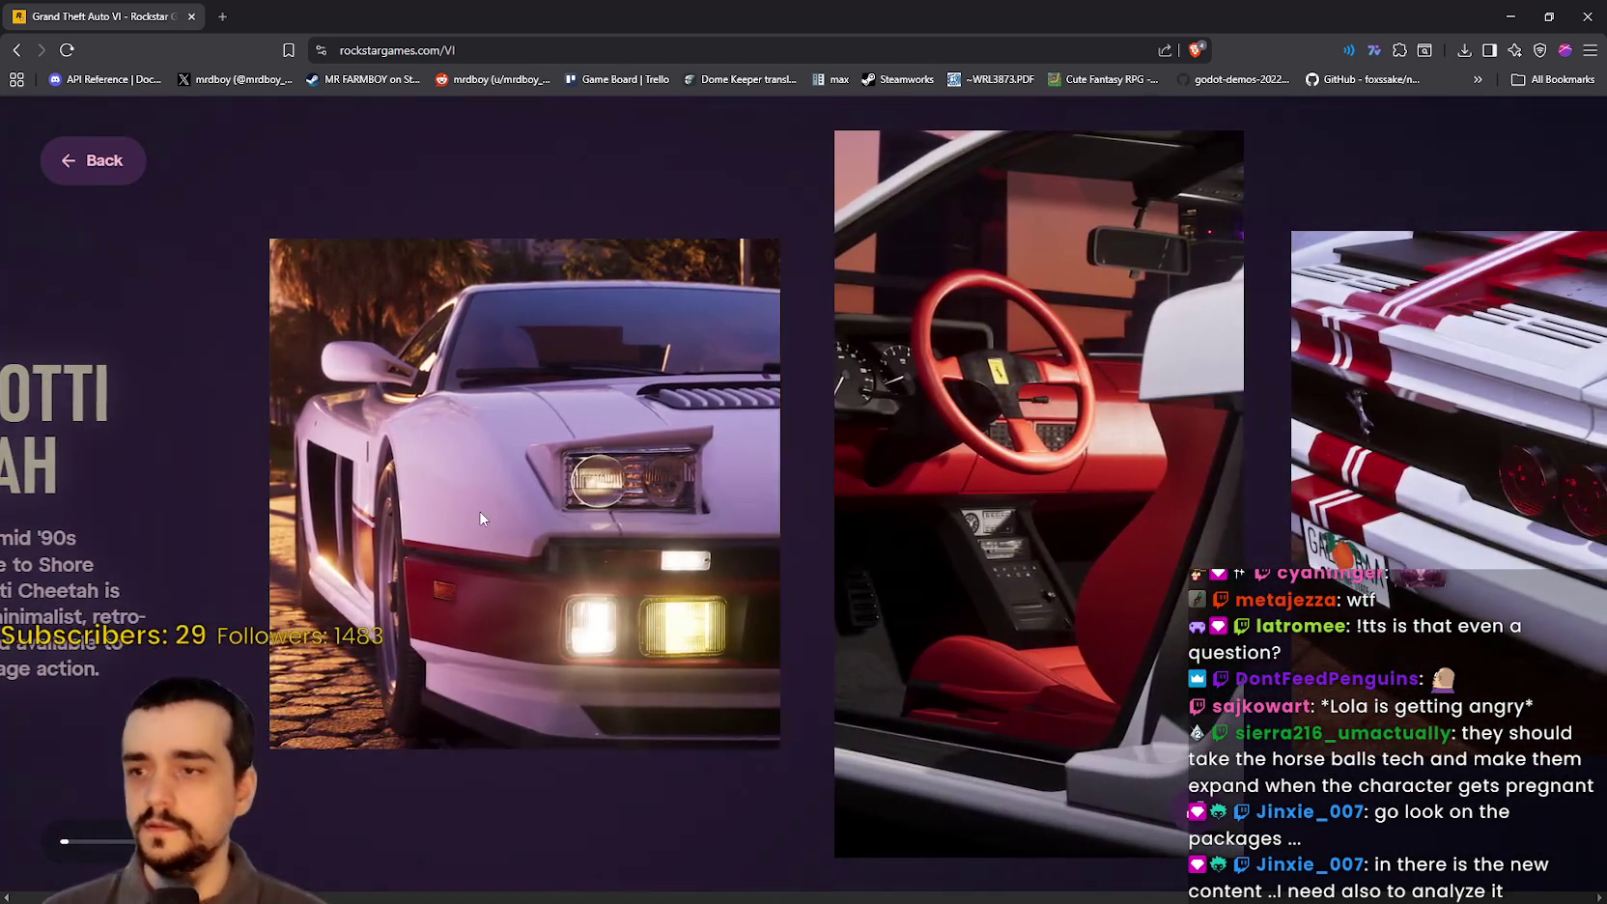
left_click(776, 589)
left_click(872, 571)
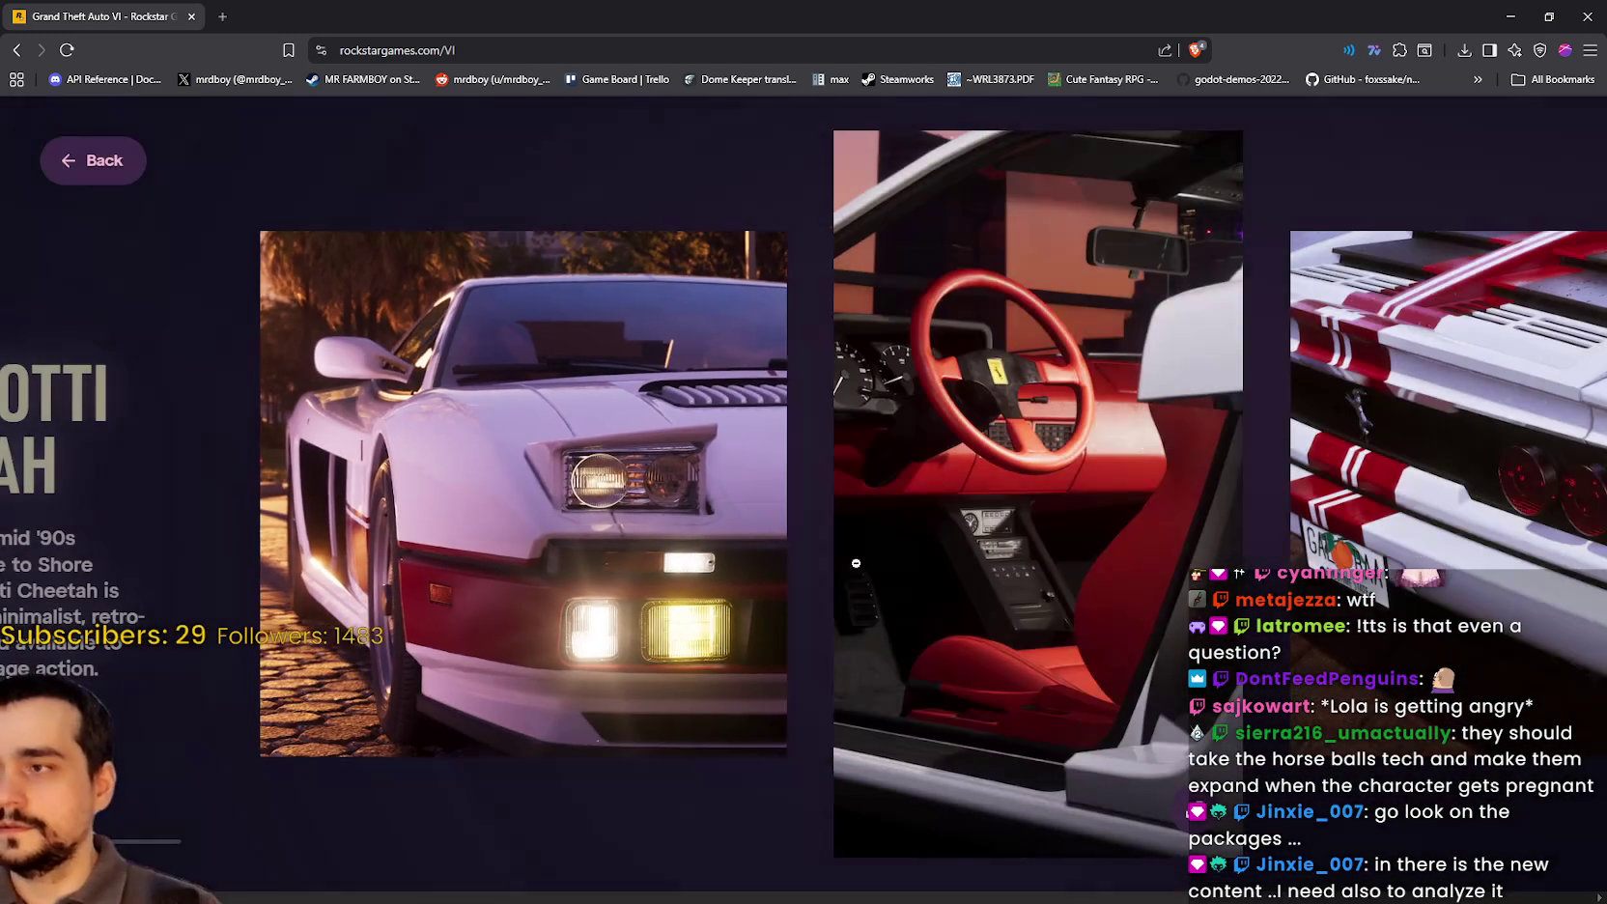
left_click(851, 543)
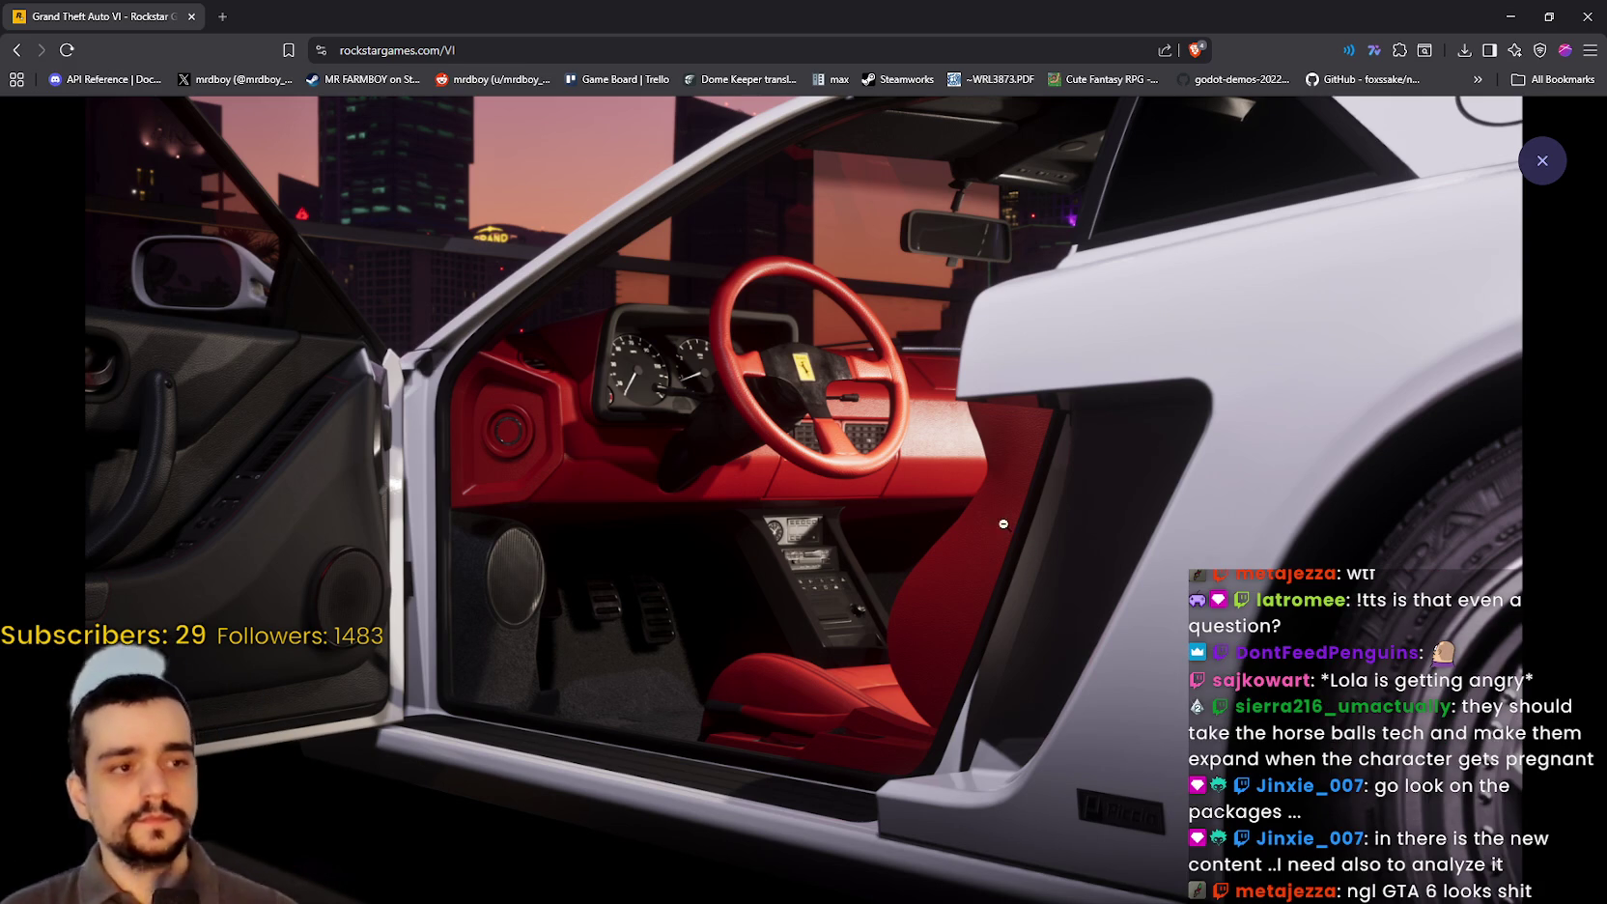
left_click(1004, 524)
left_click(1046, 510)
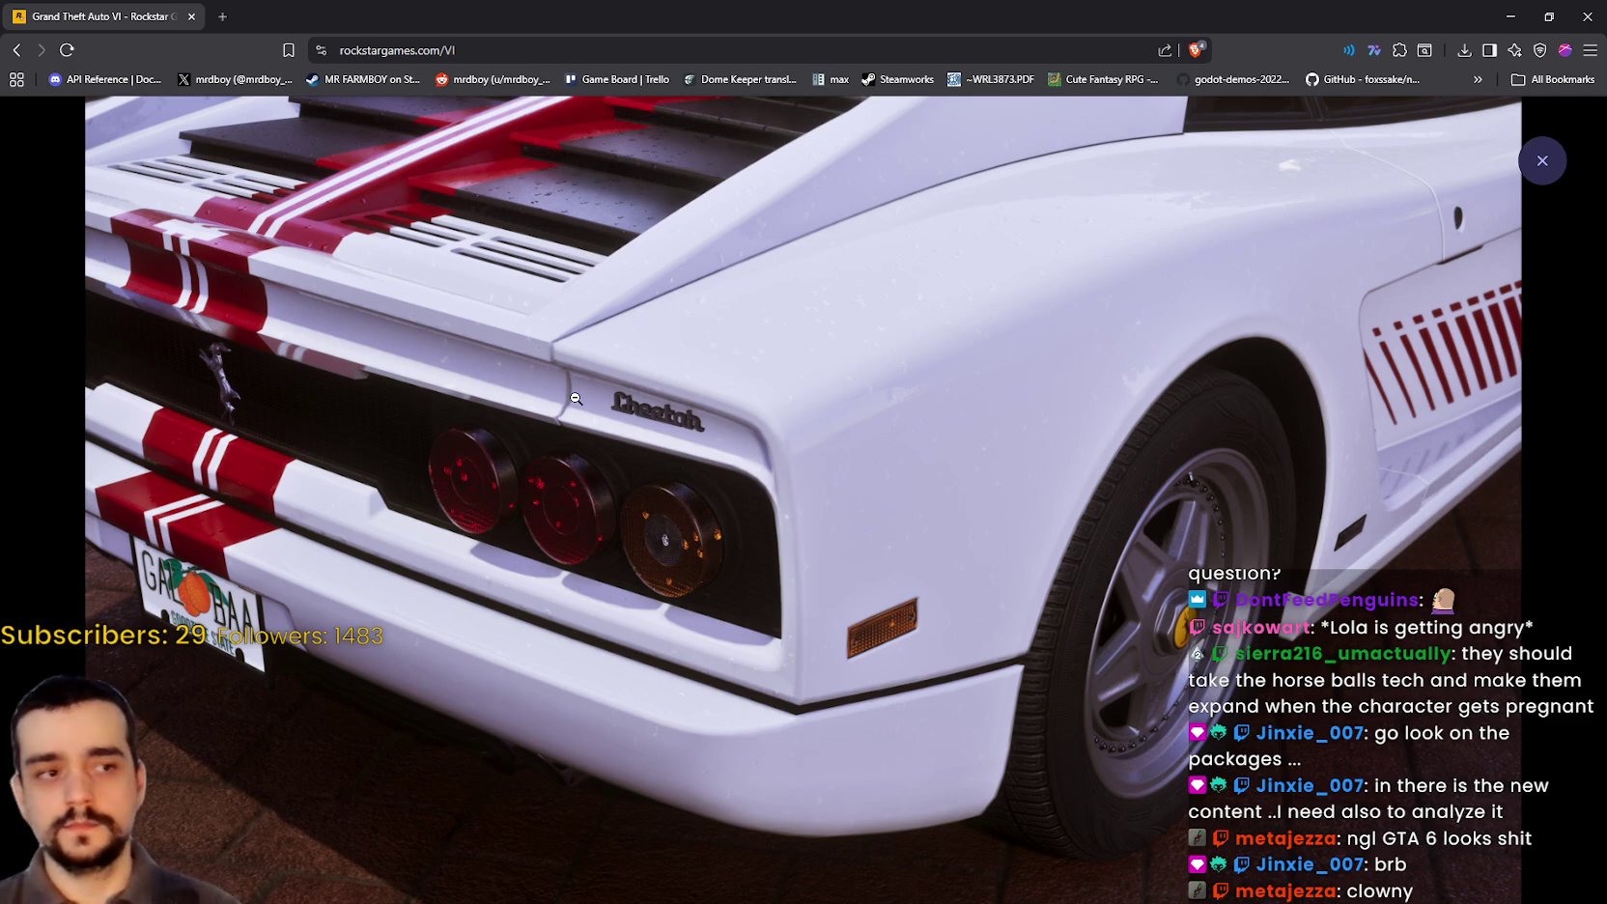
left_click(931, 390)
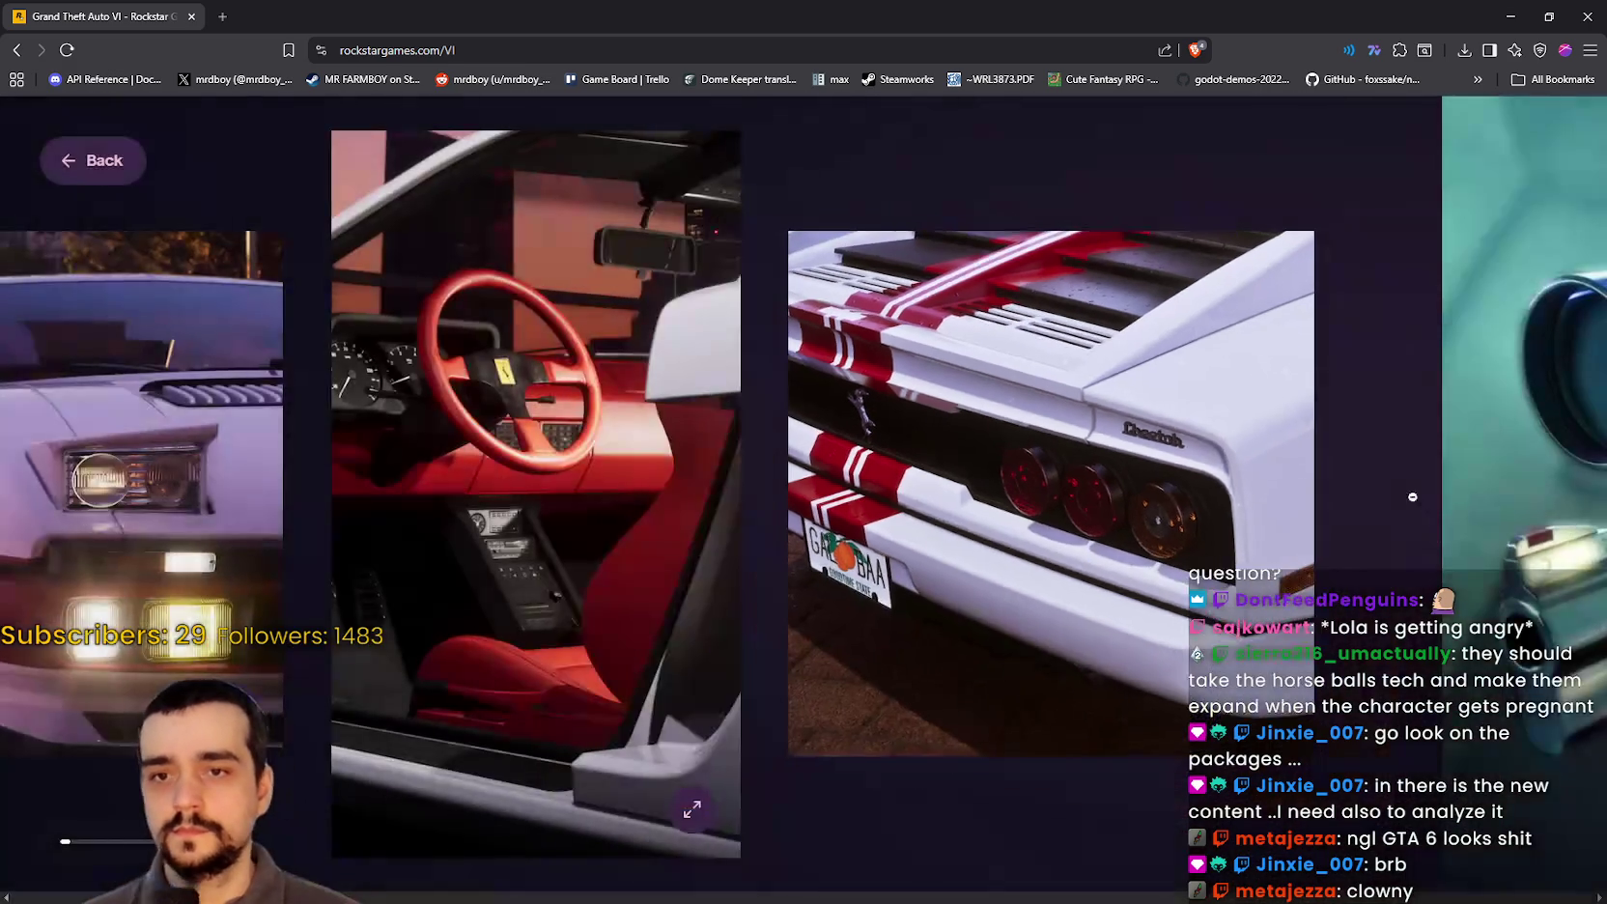
Step: Enlarge and close the Hawk & Little Morgan revolvers and engraved Personalized Variants pistols photos
scroll(1265, 456, "down", 5)
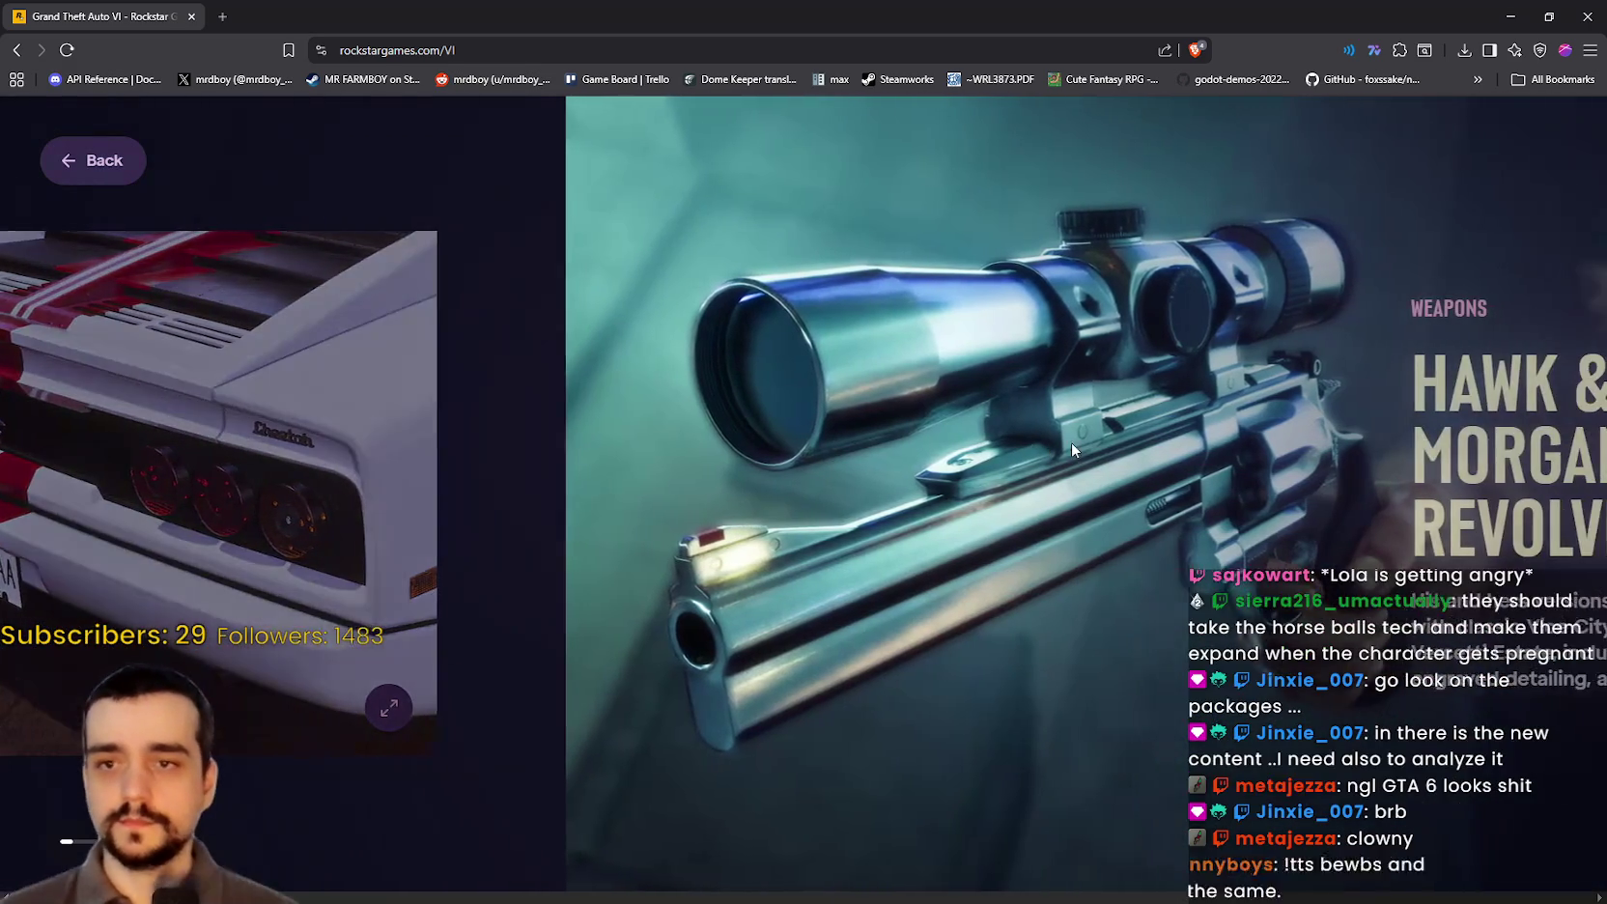
scroll(834, 450, "down", 5)
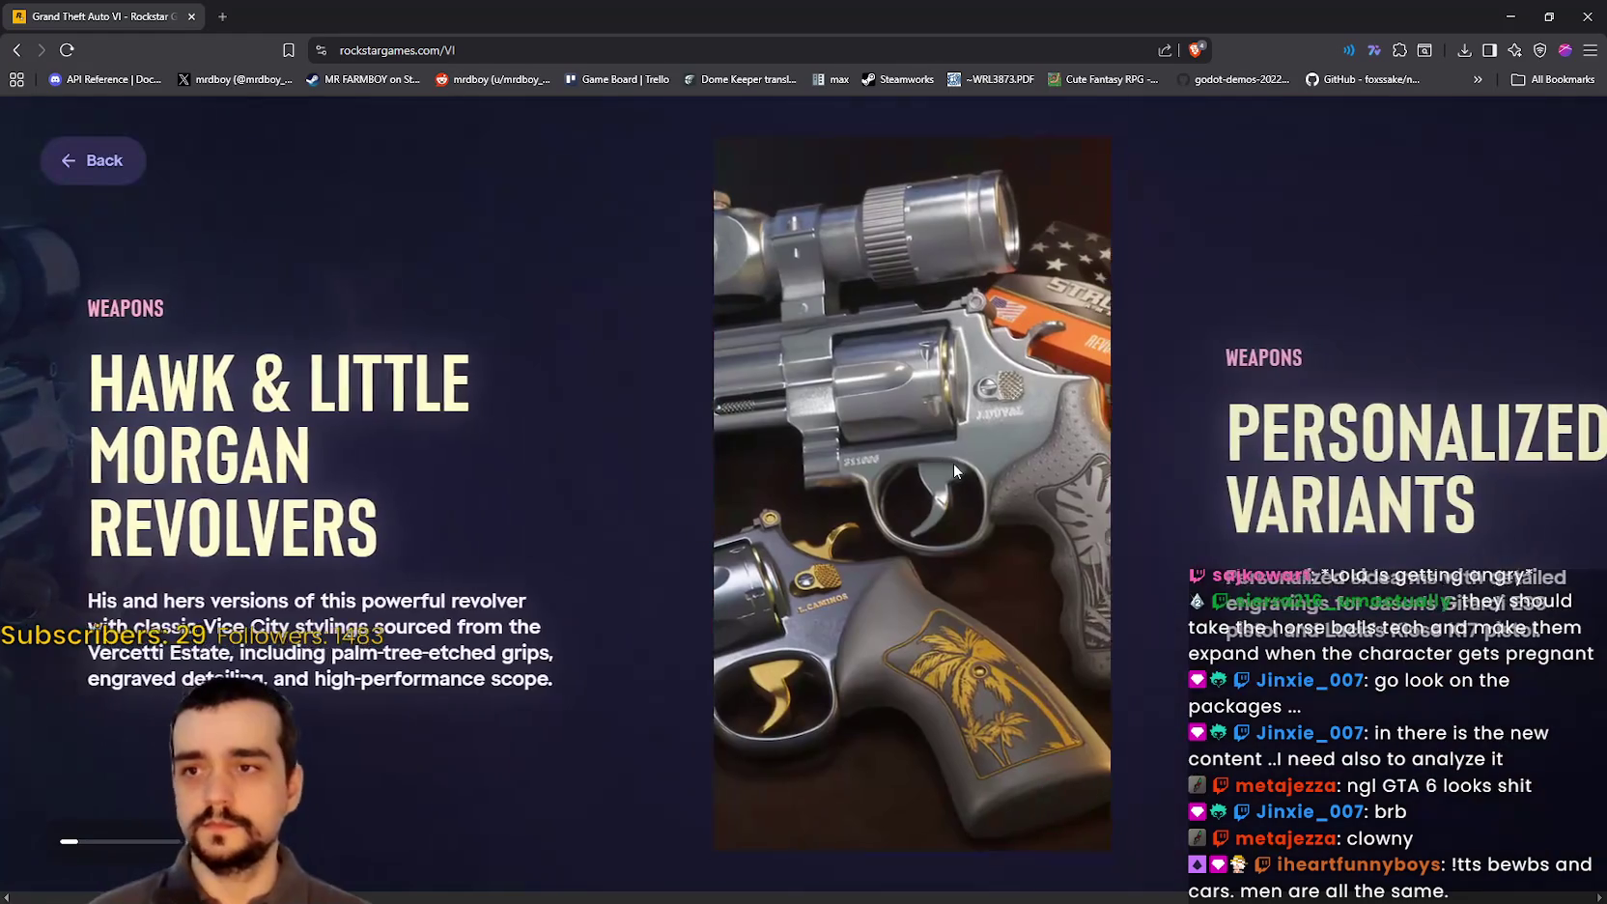
left_click(953, 462)
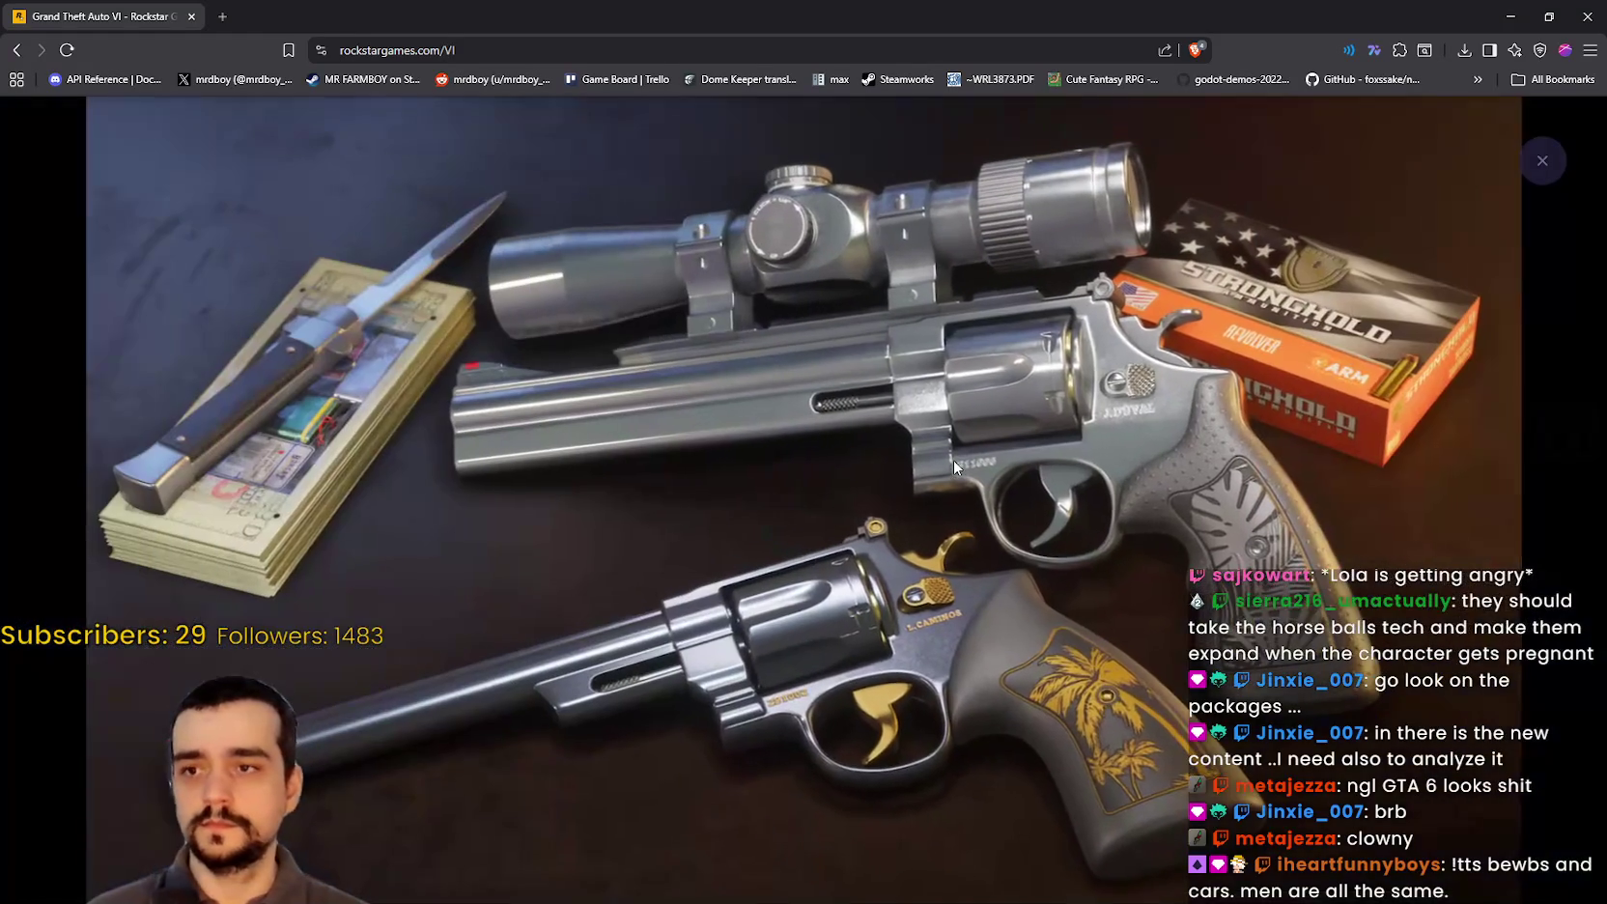
left_click(953, 461)
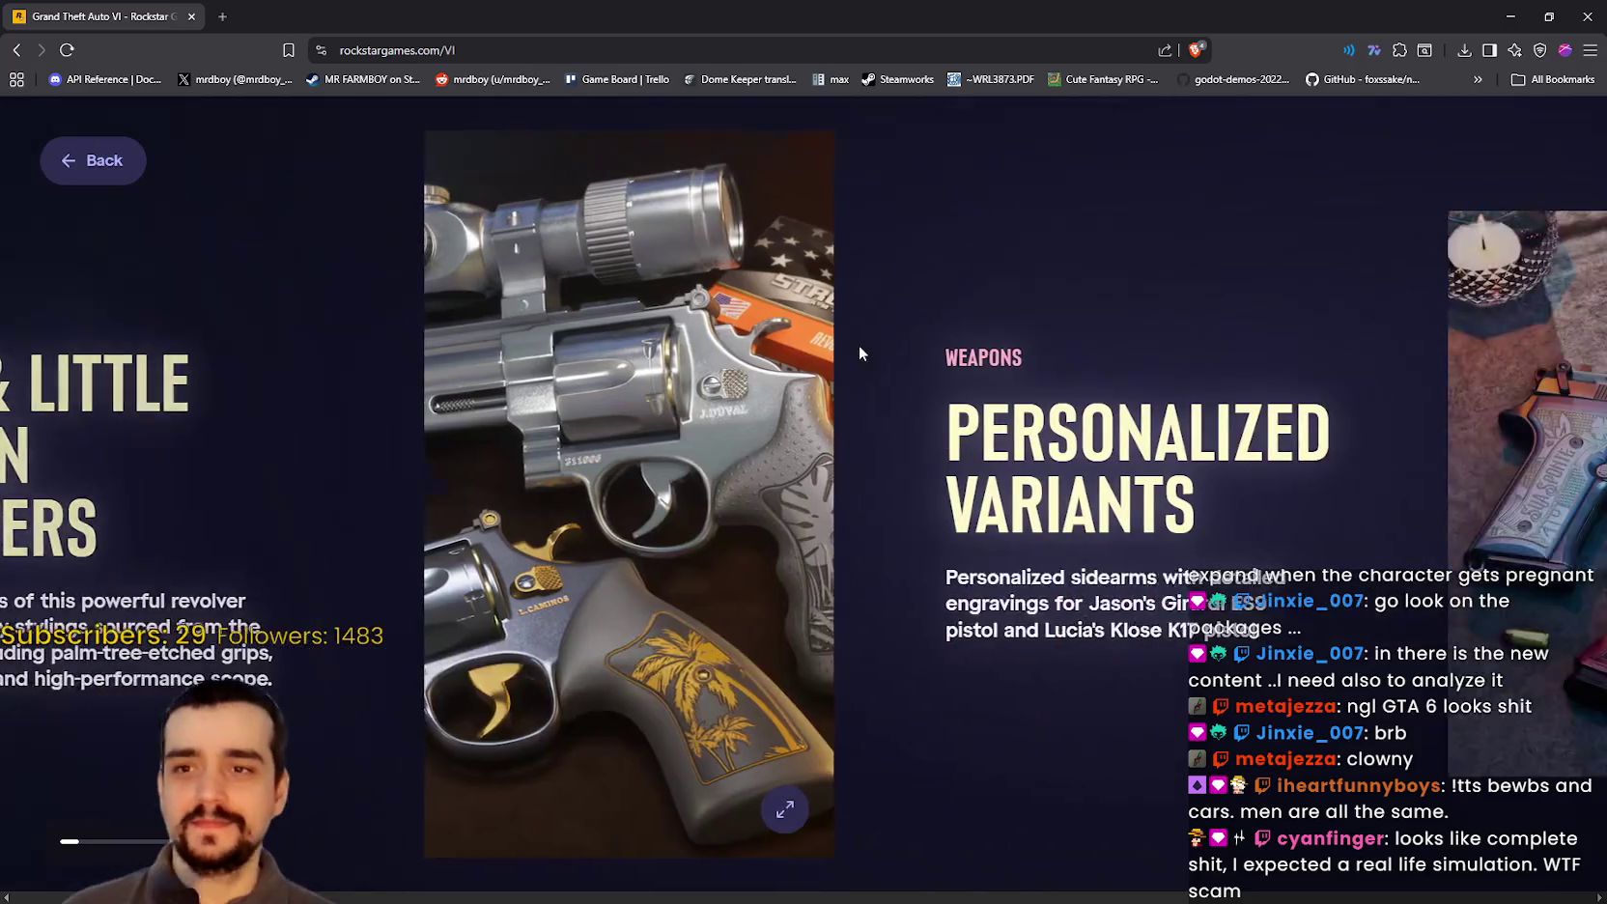
scroll(869, 338, "down", 5)
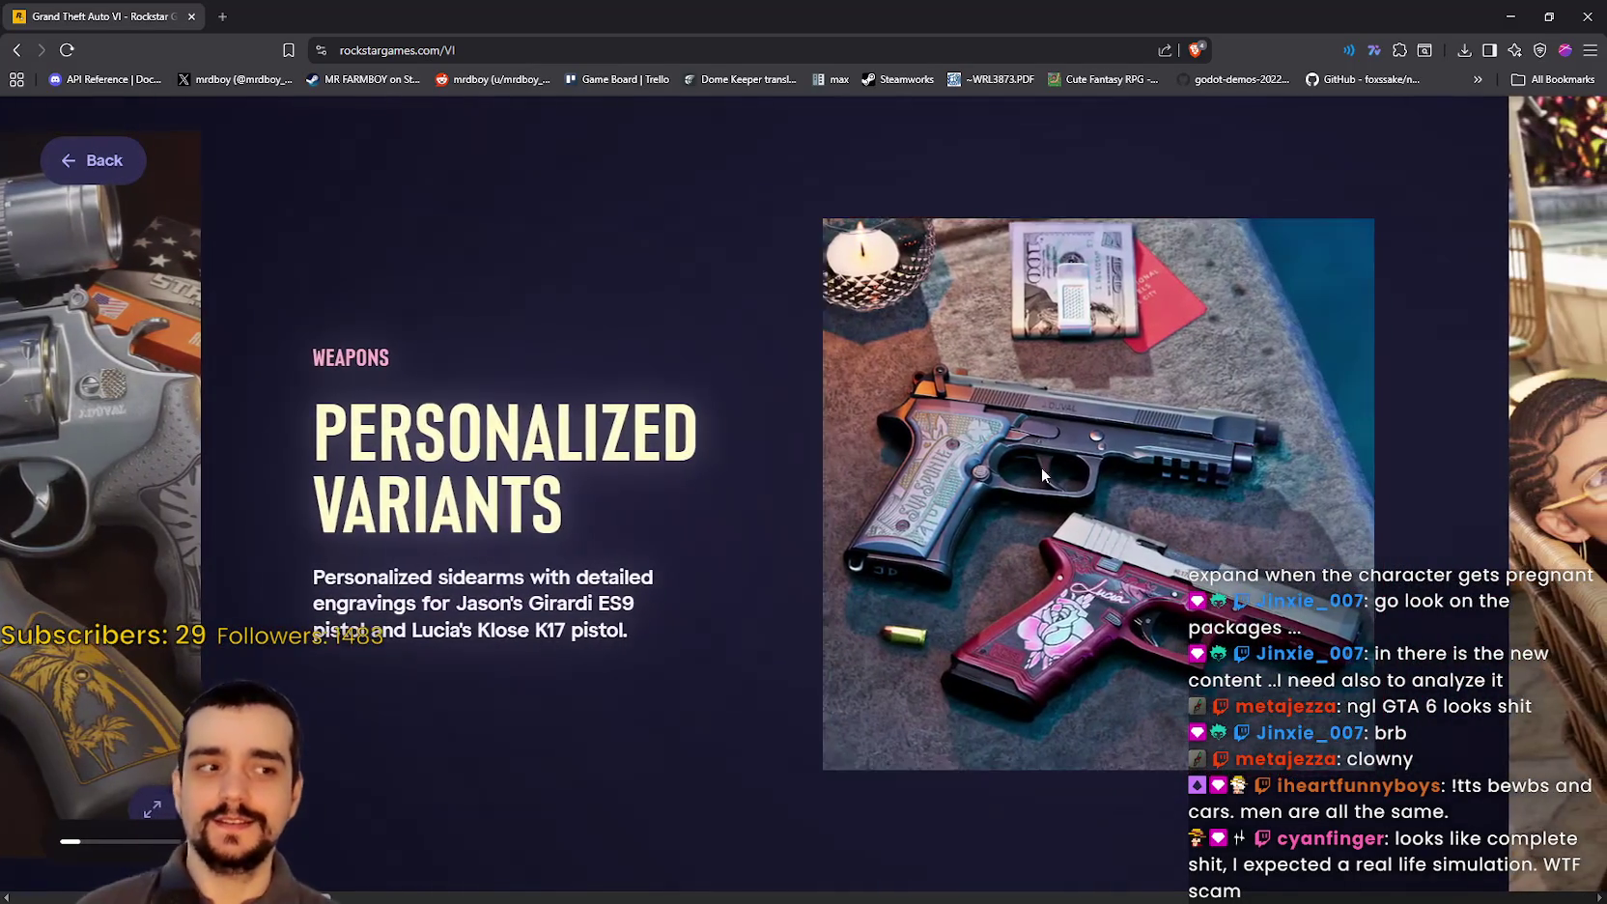
left_click(1042, 467)
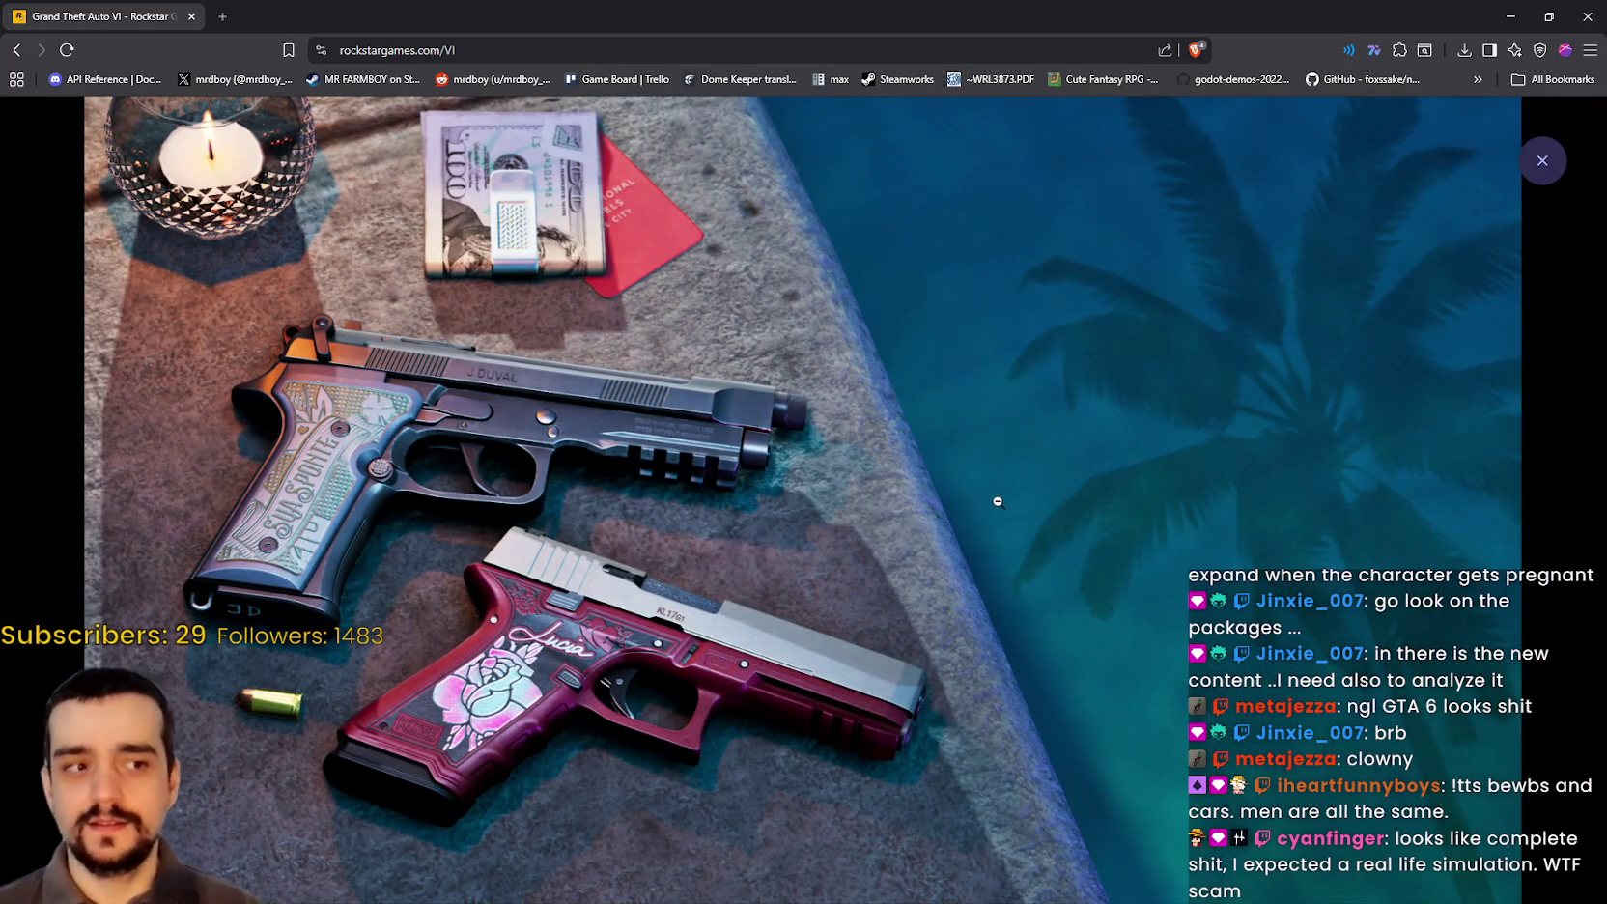
left_click(873, 543)
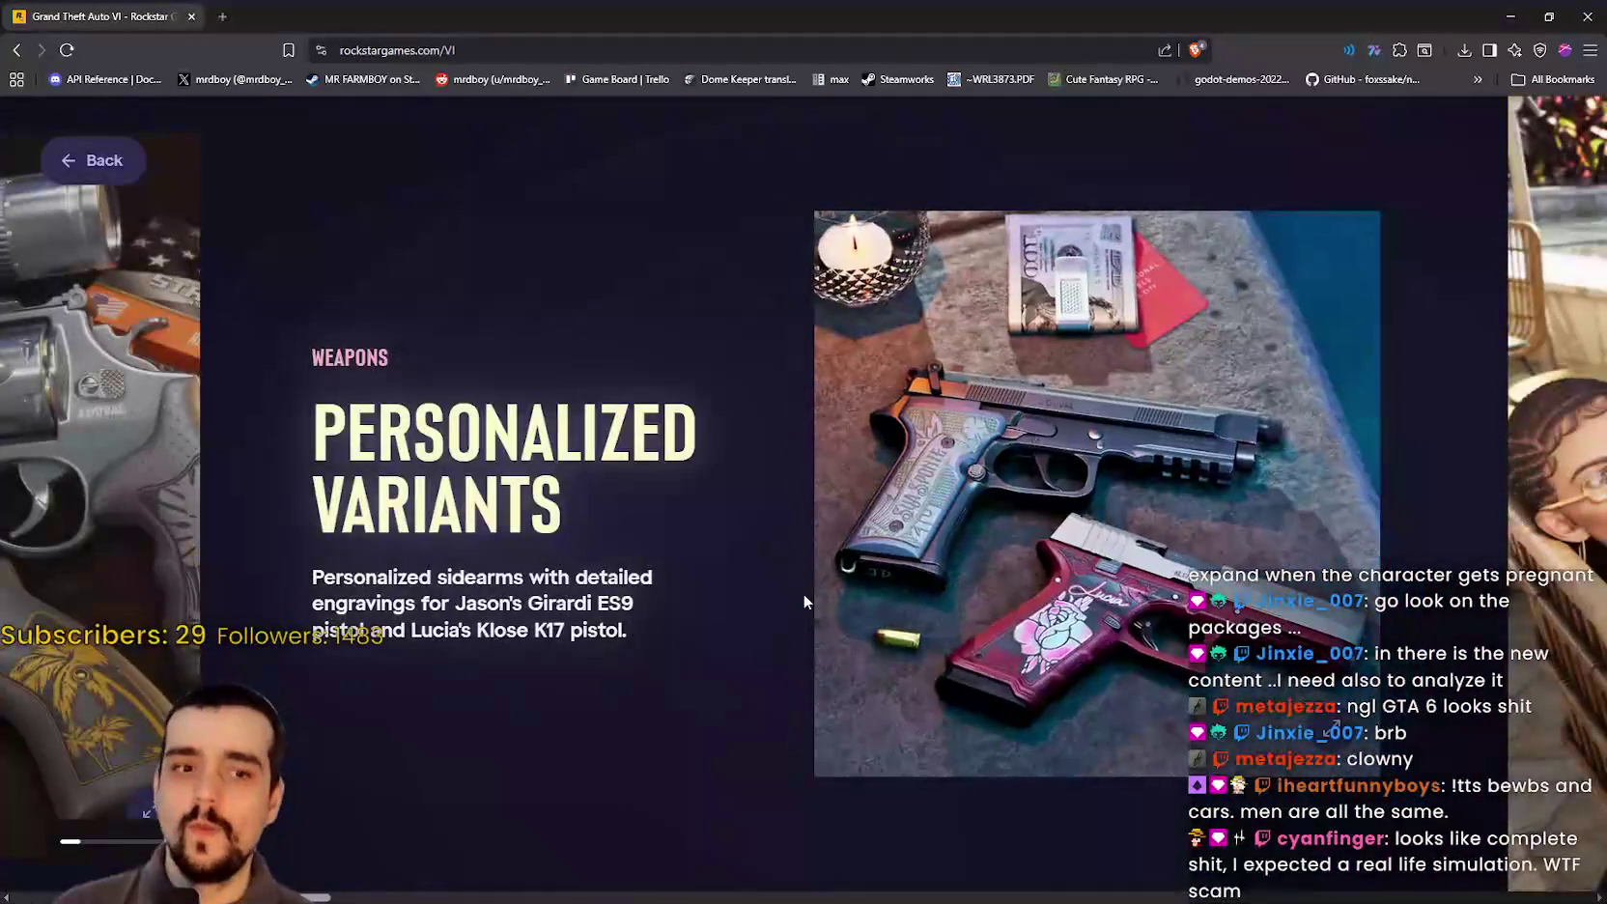
left_click(1152, 344)
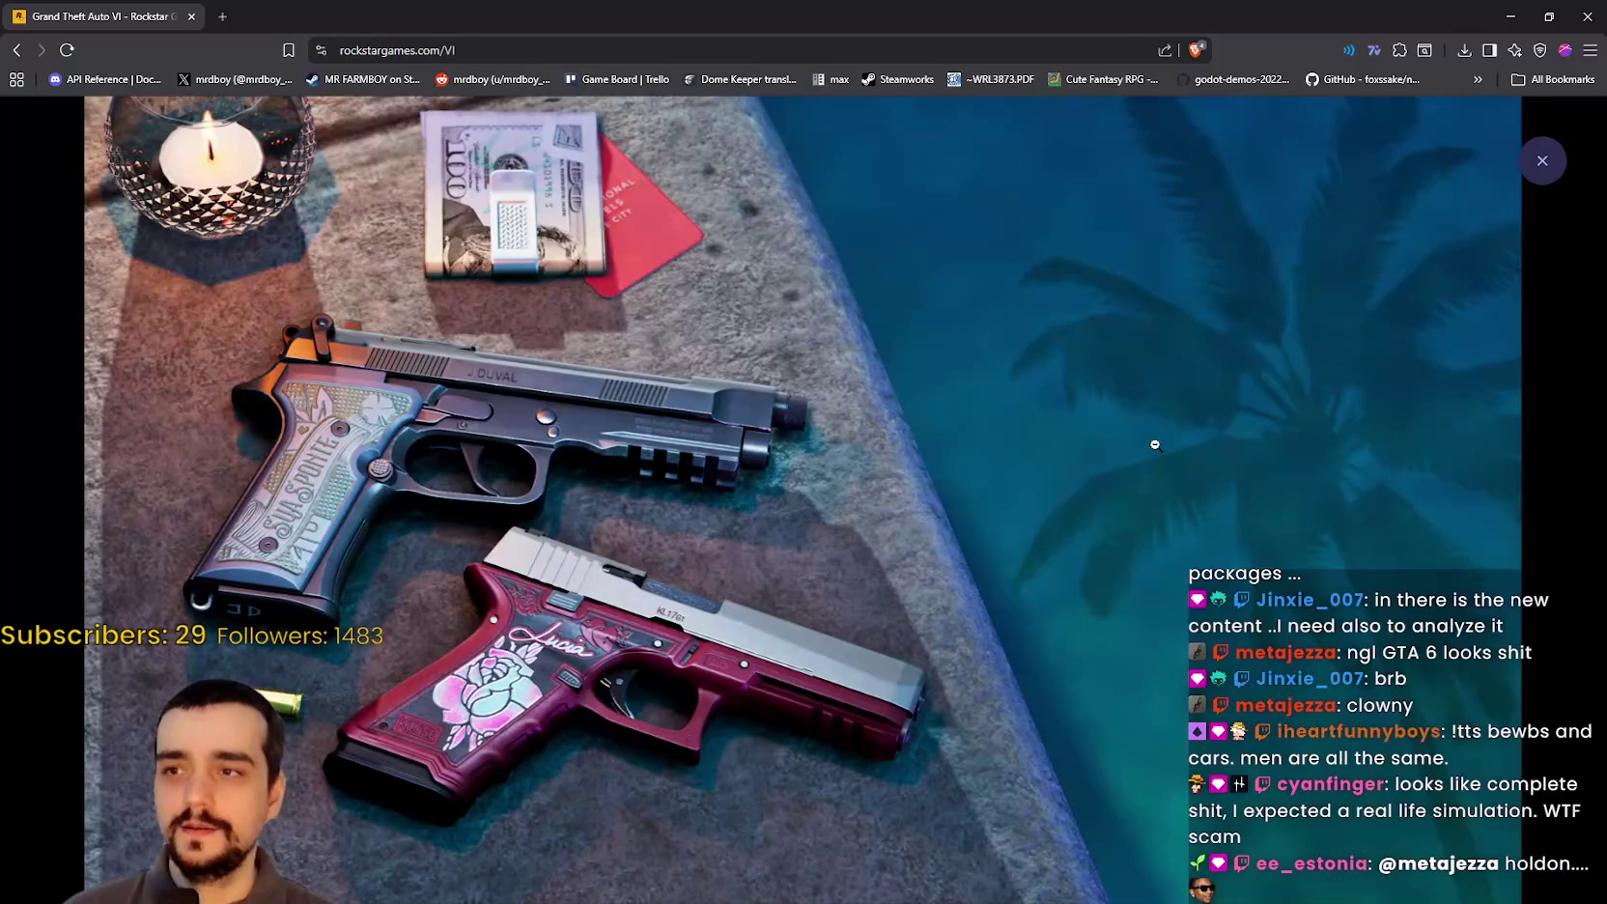
left_click(1083, 410)
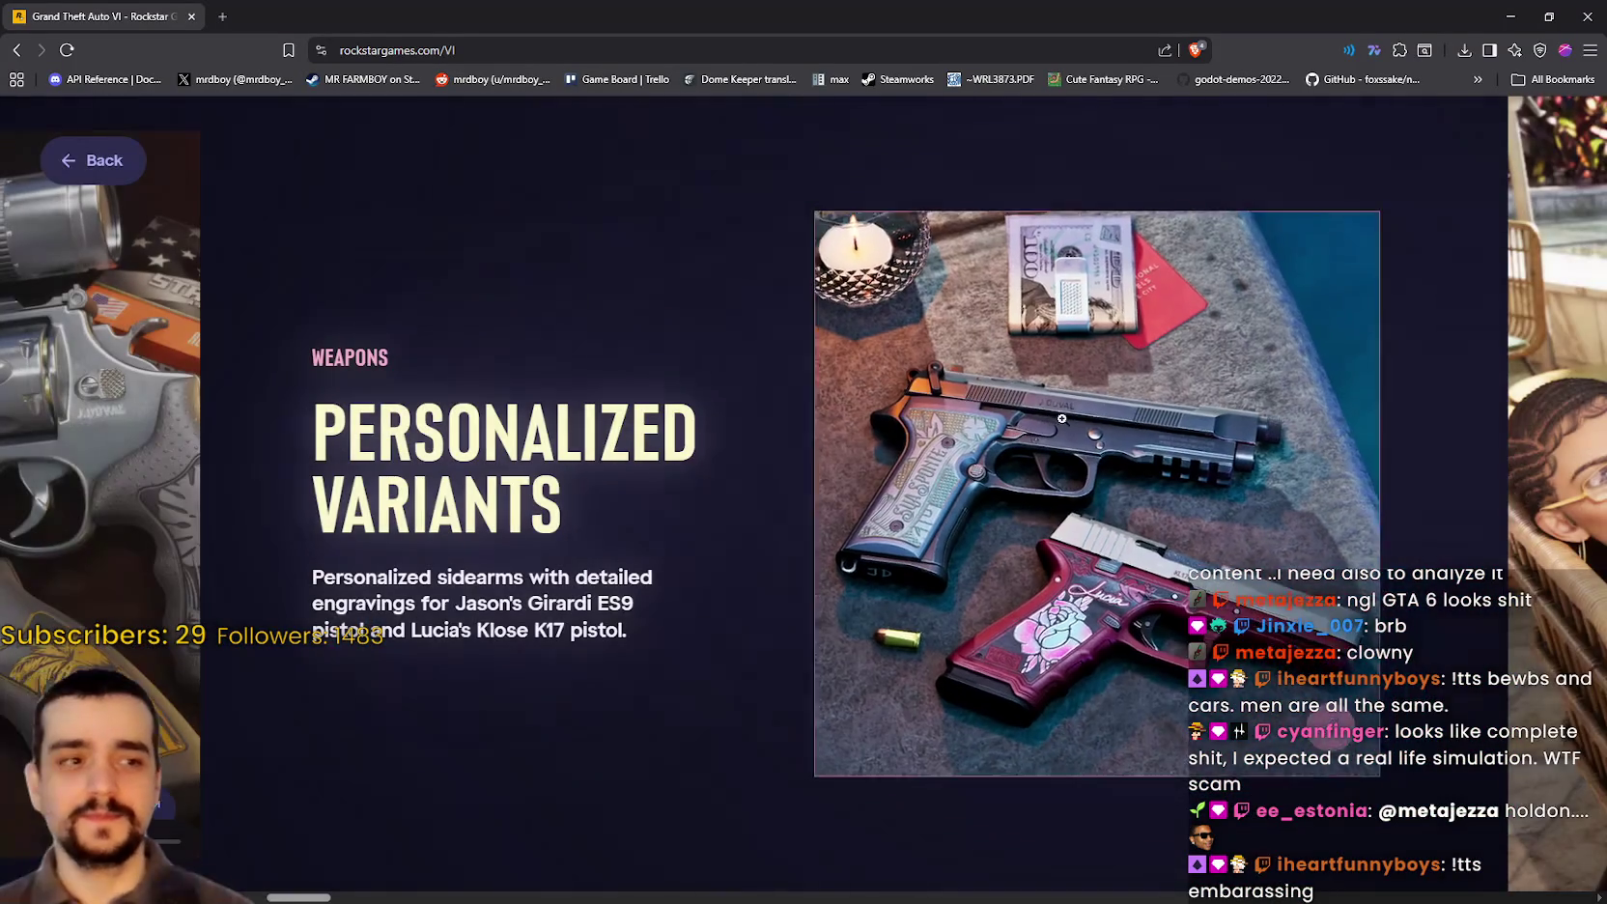
scroll(1009, 458, "down", 5)
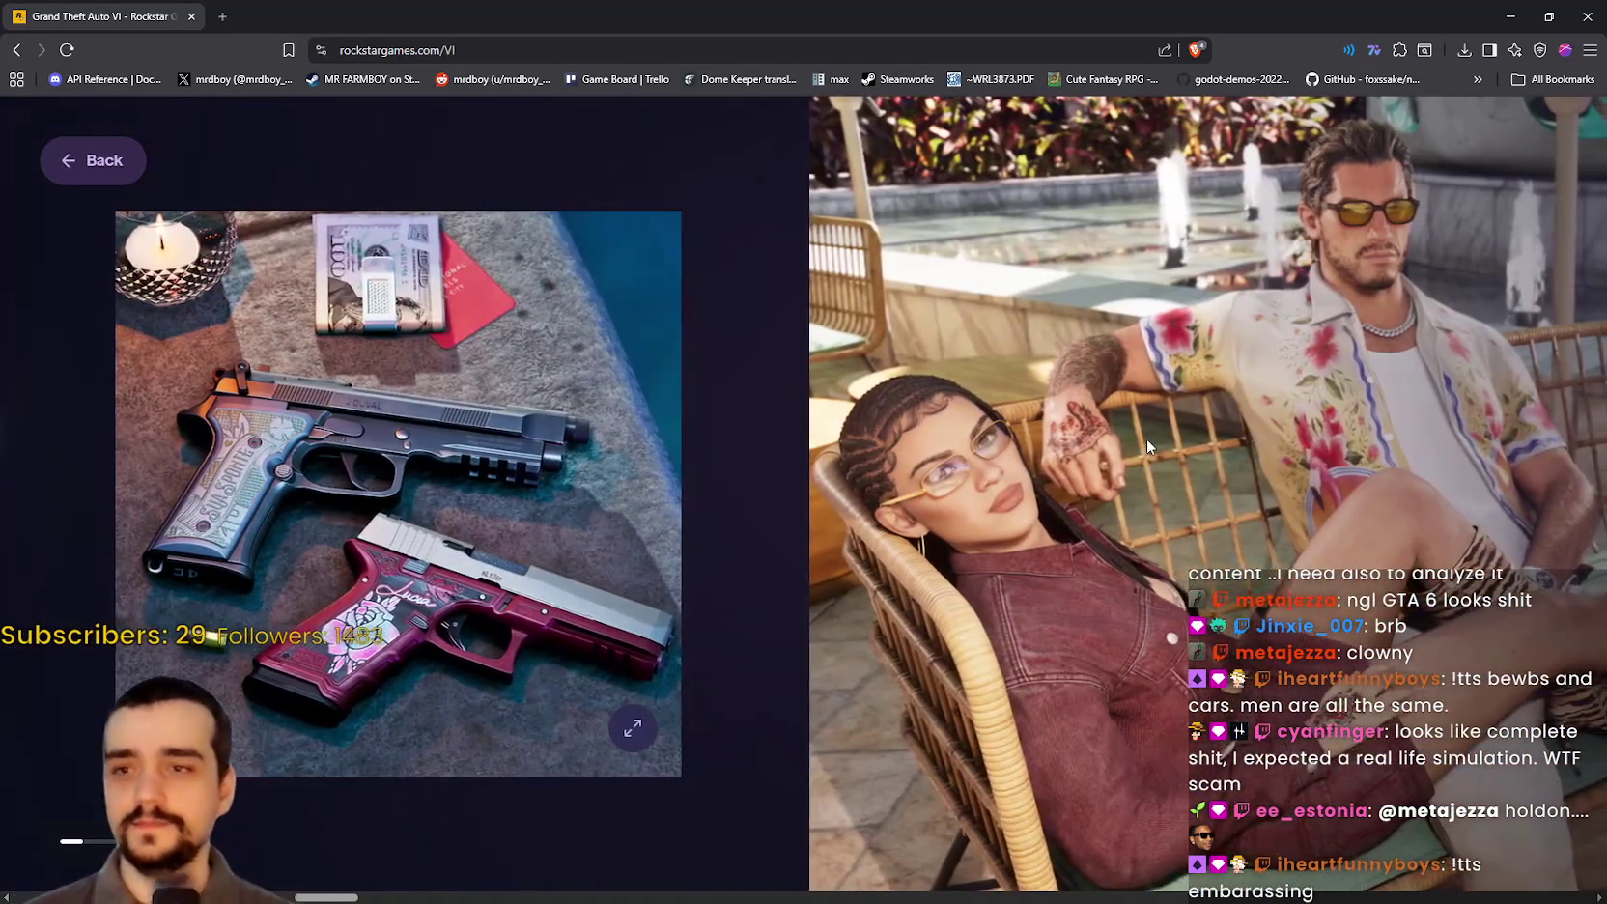
Step: Scroll to Vice City Style and view the floral shirt outfit photo full size
scroll(724, 406, "down", 3)
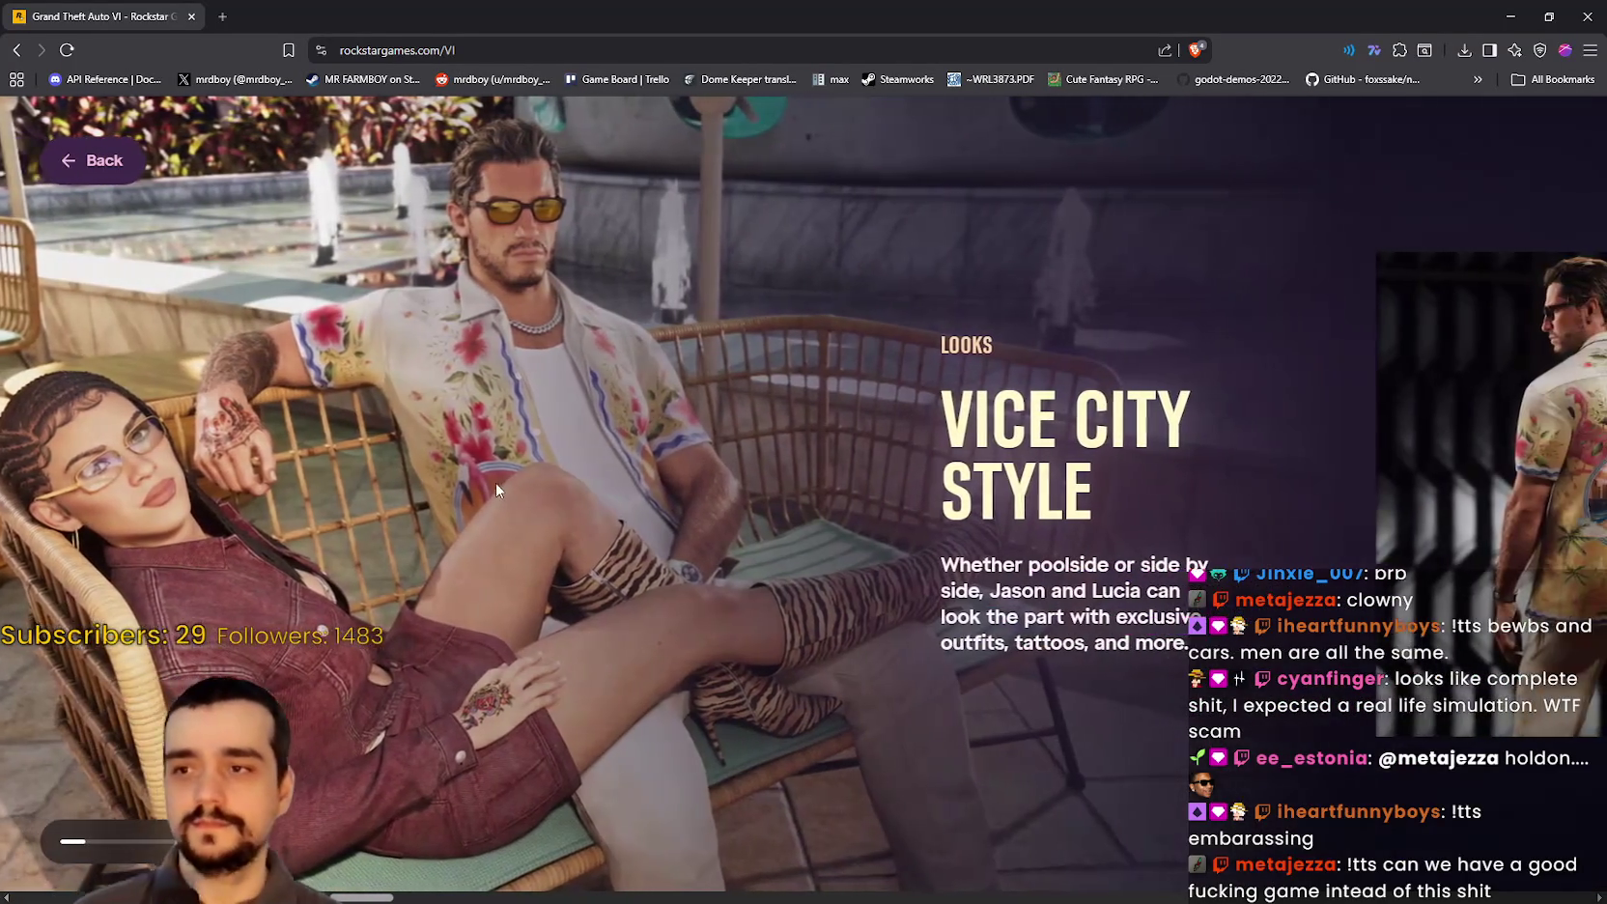
scroll(497, 483, "up", 2)
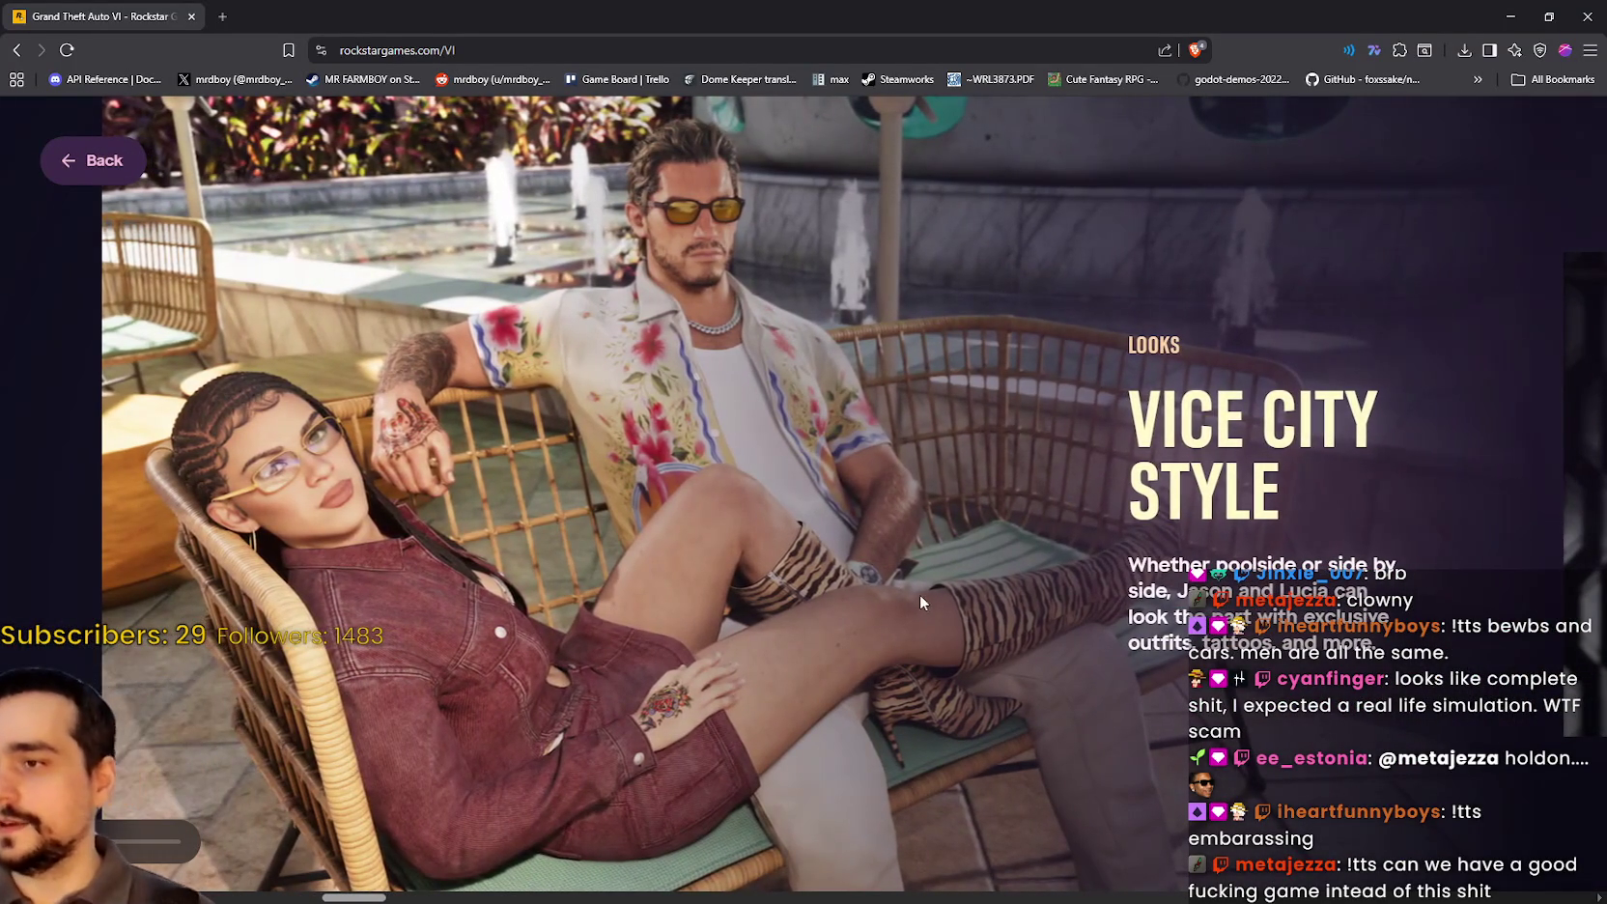
scroll(753, 590, "down", 2)
scroll(584, 613, "down", 5)
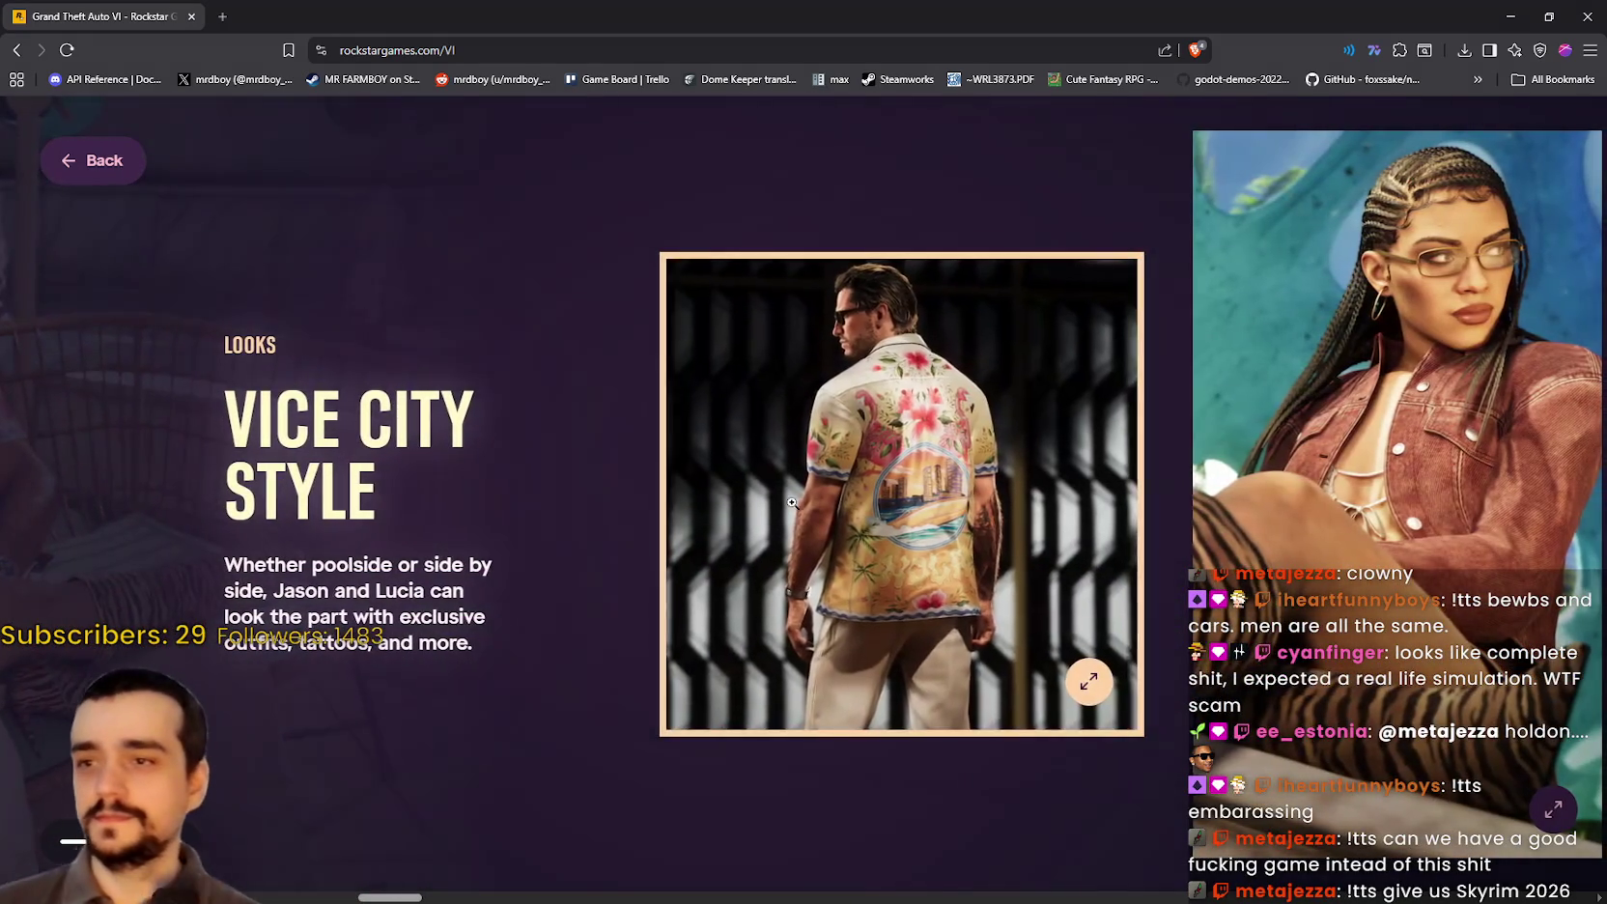
left_click(785, 497)
left_click(827, 541)
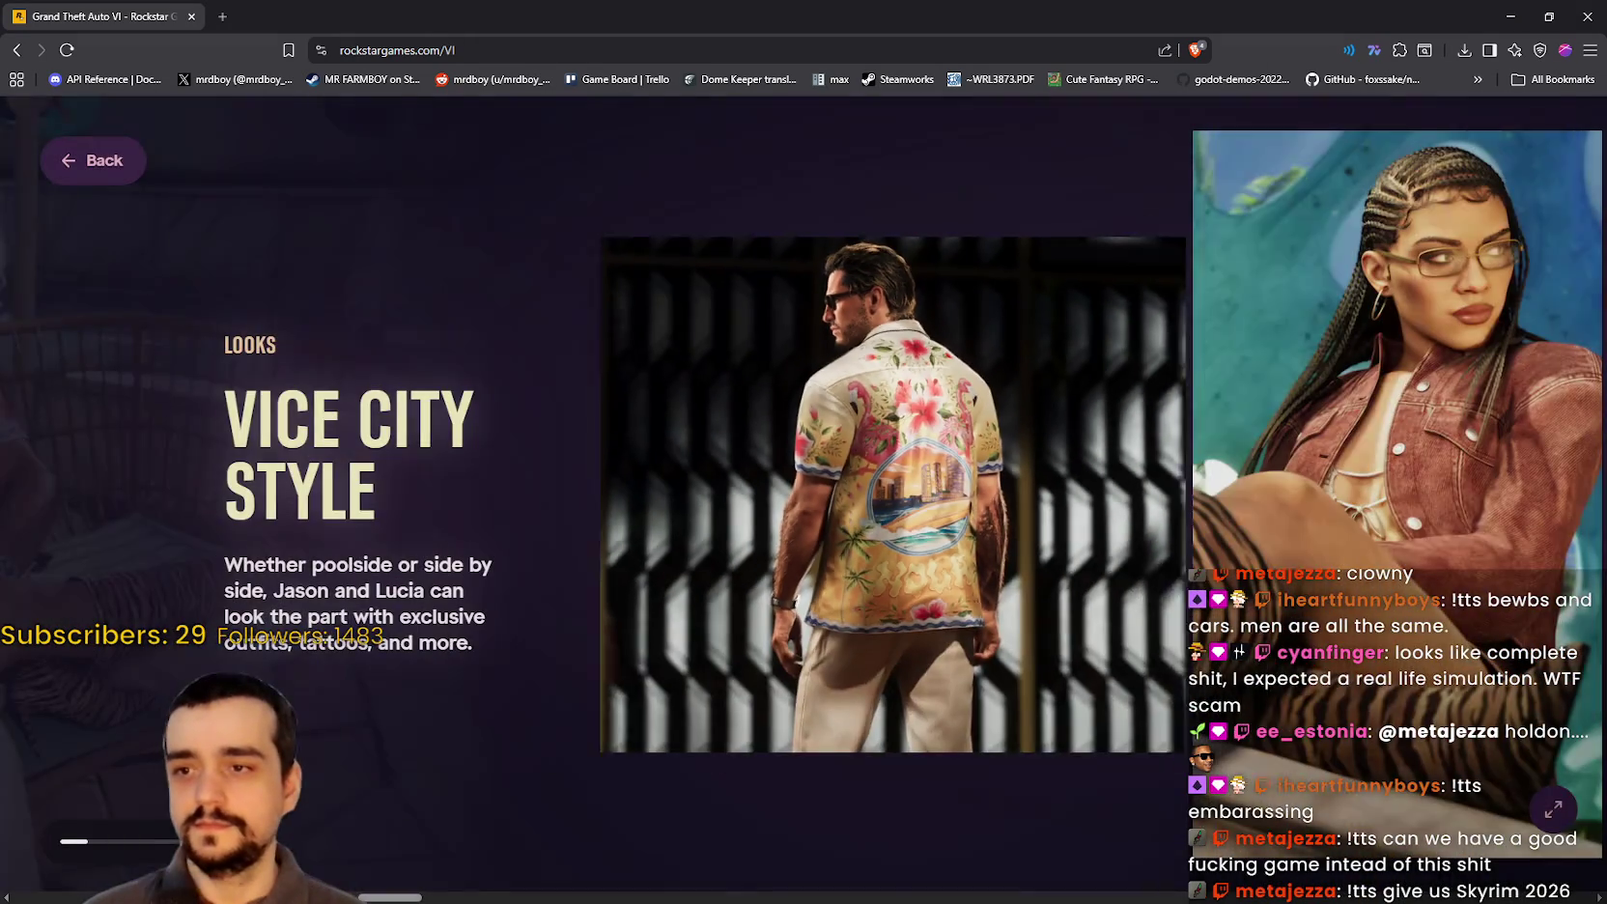
scroll(1108, 577, "down", 3)
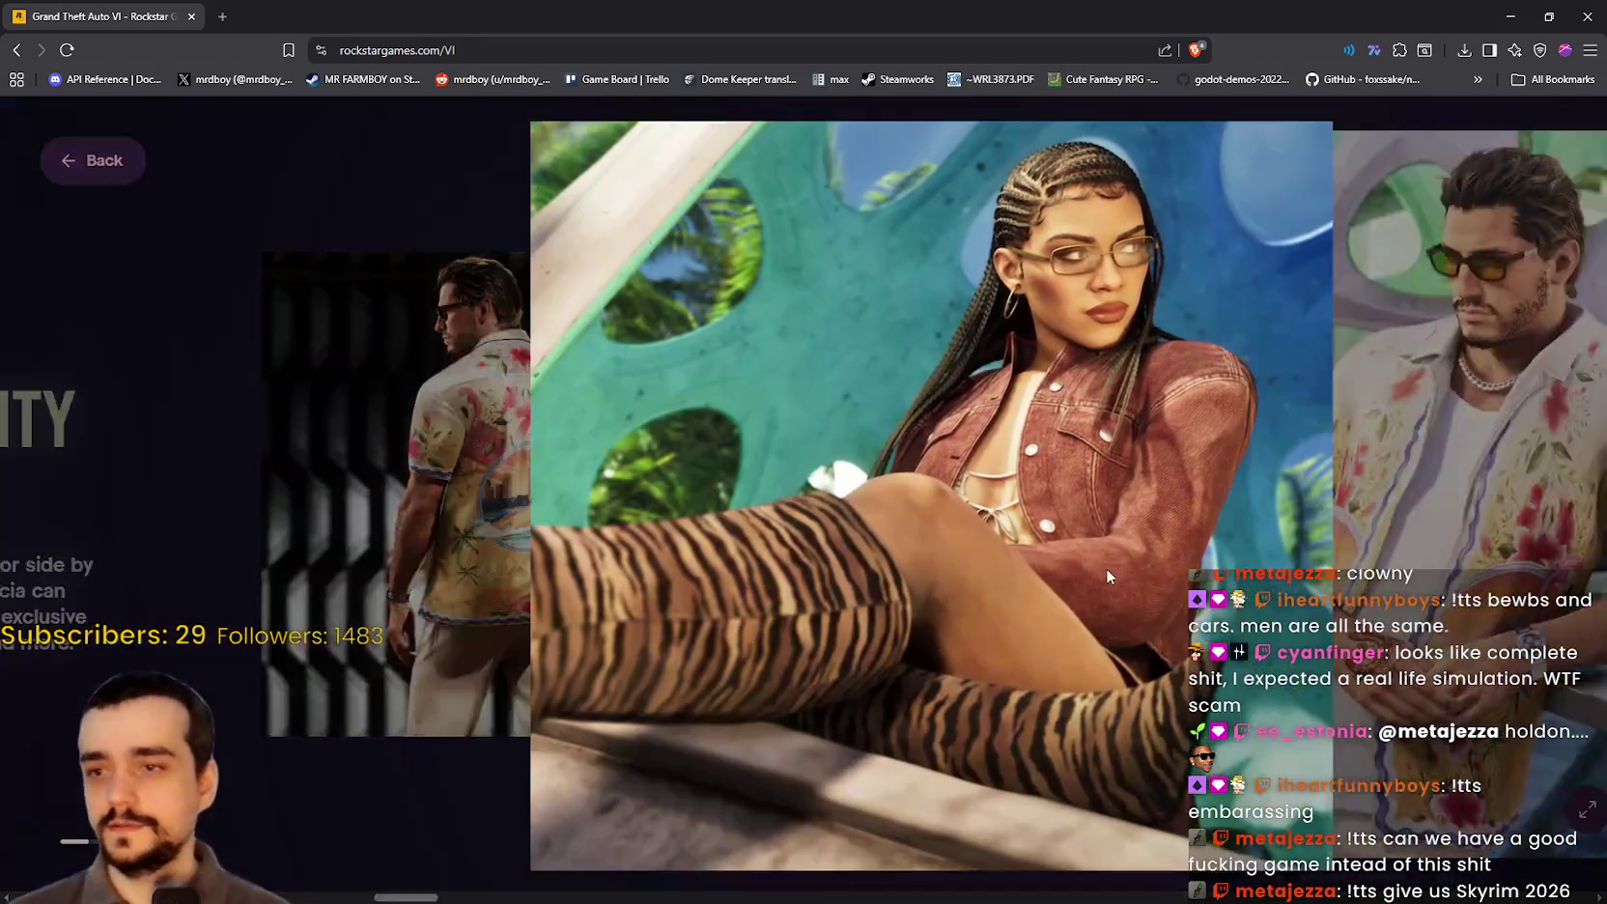
Step: View the zebra-boots, floral-shirt man and woman-in-red outfit photos full size, then scroll on
left_click(1108, 577)
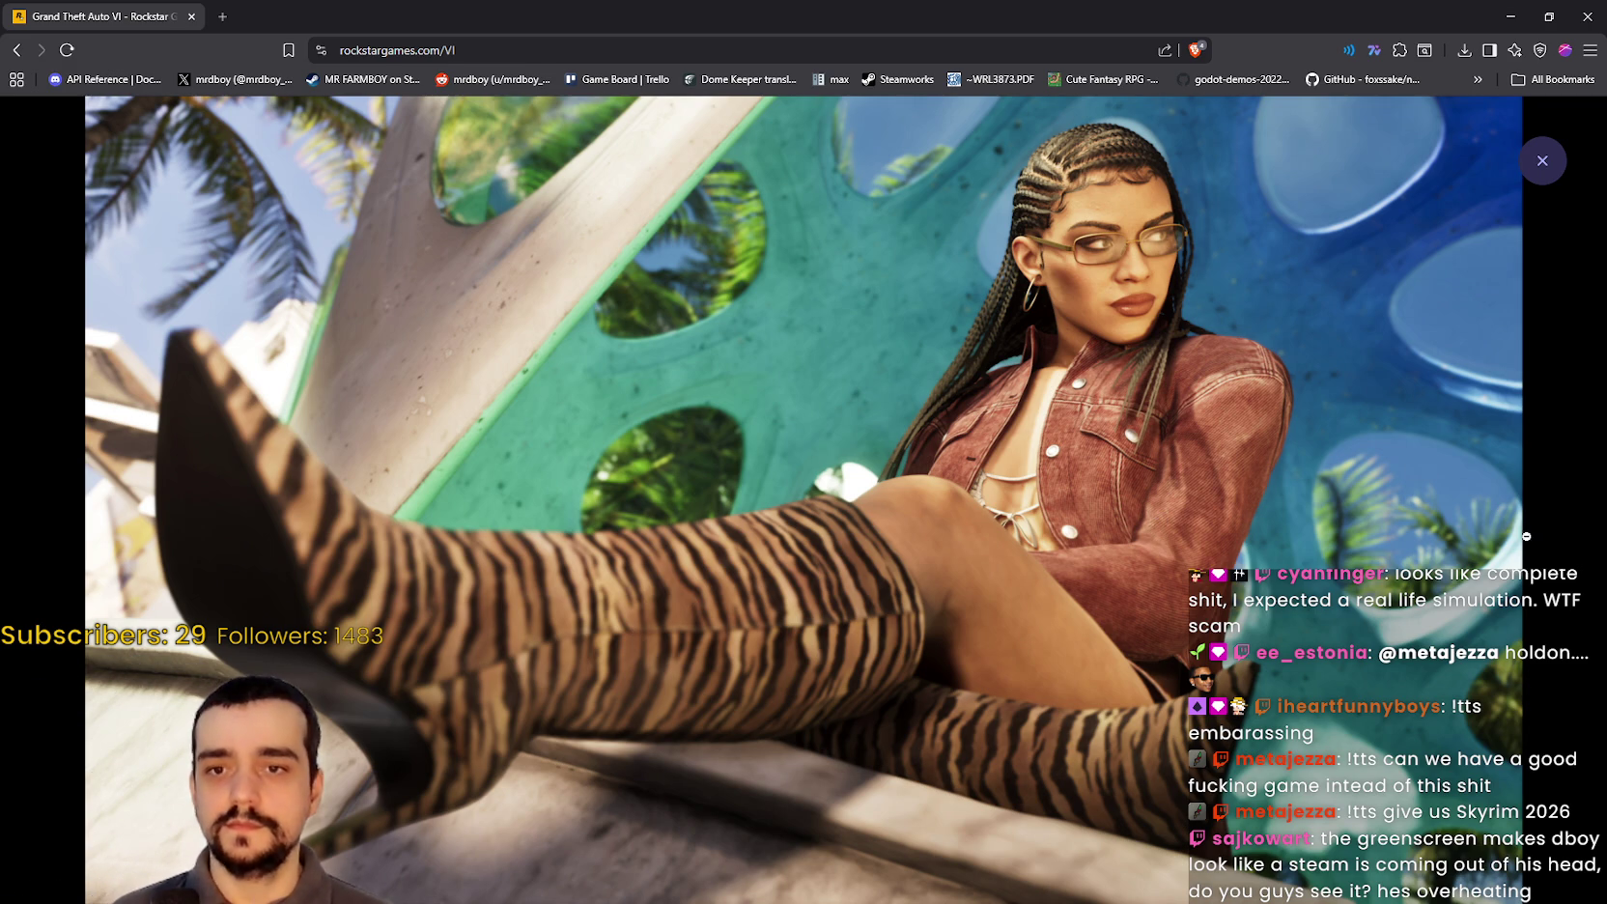
left_click(1128, 532)
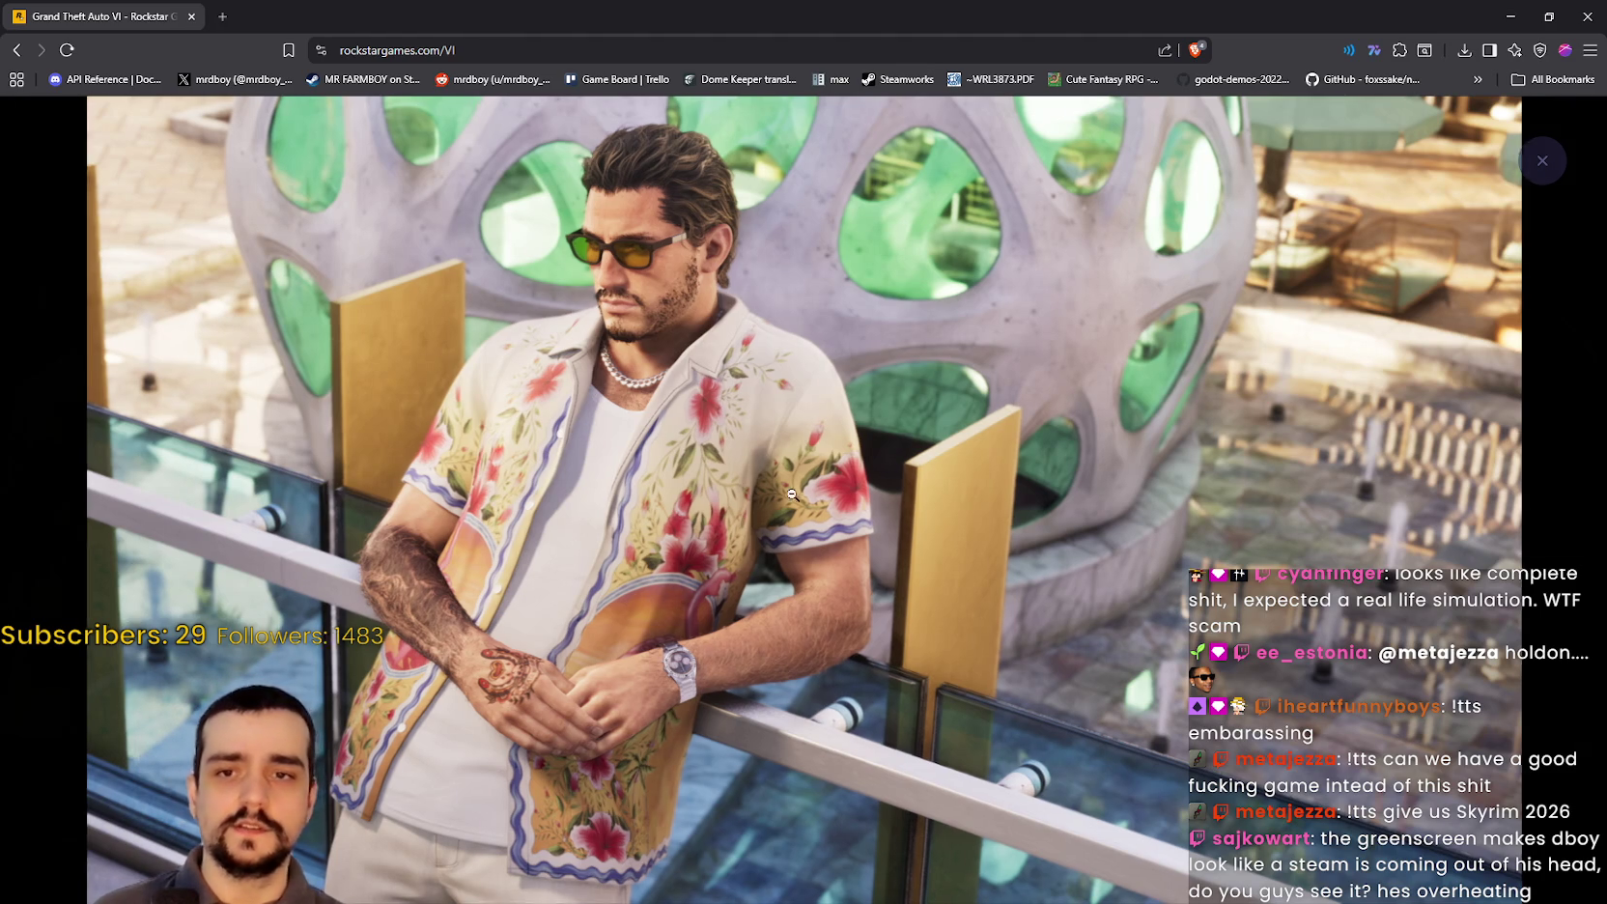
left_click(1535, 546)
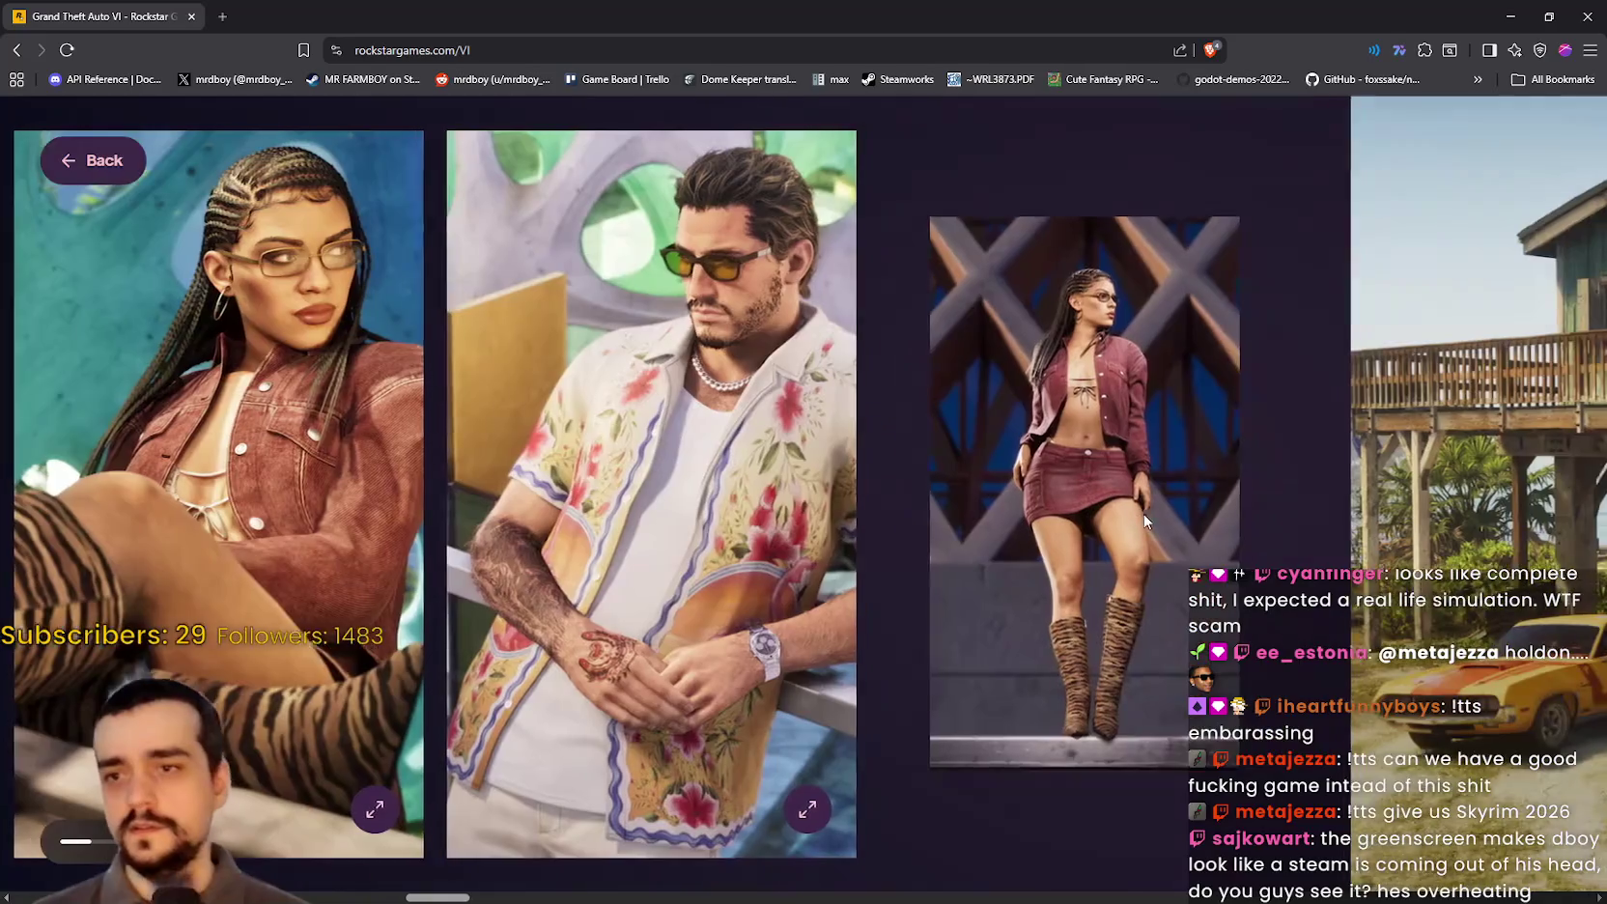
left_click(1143, 514)
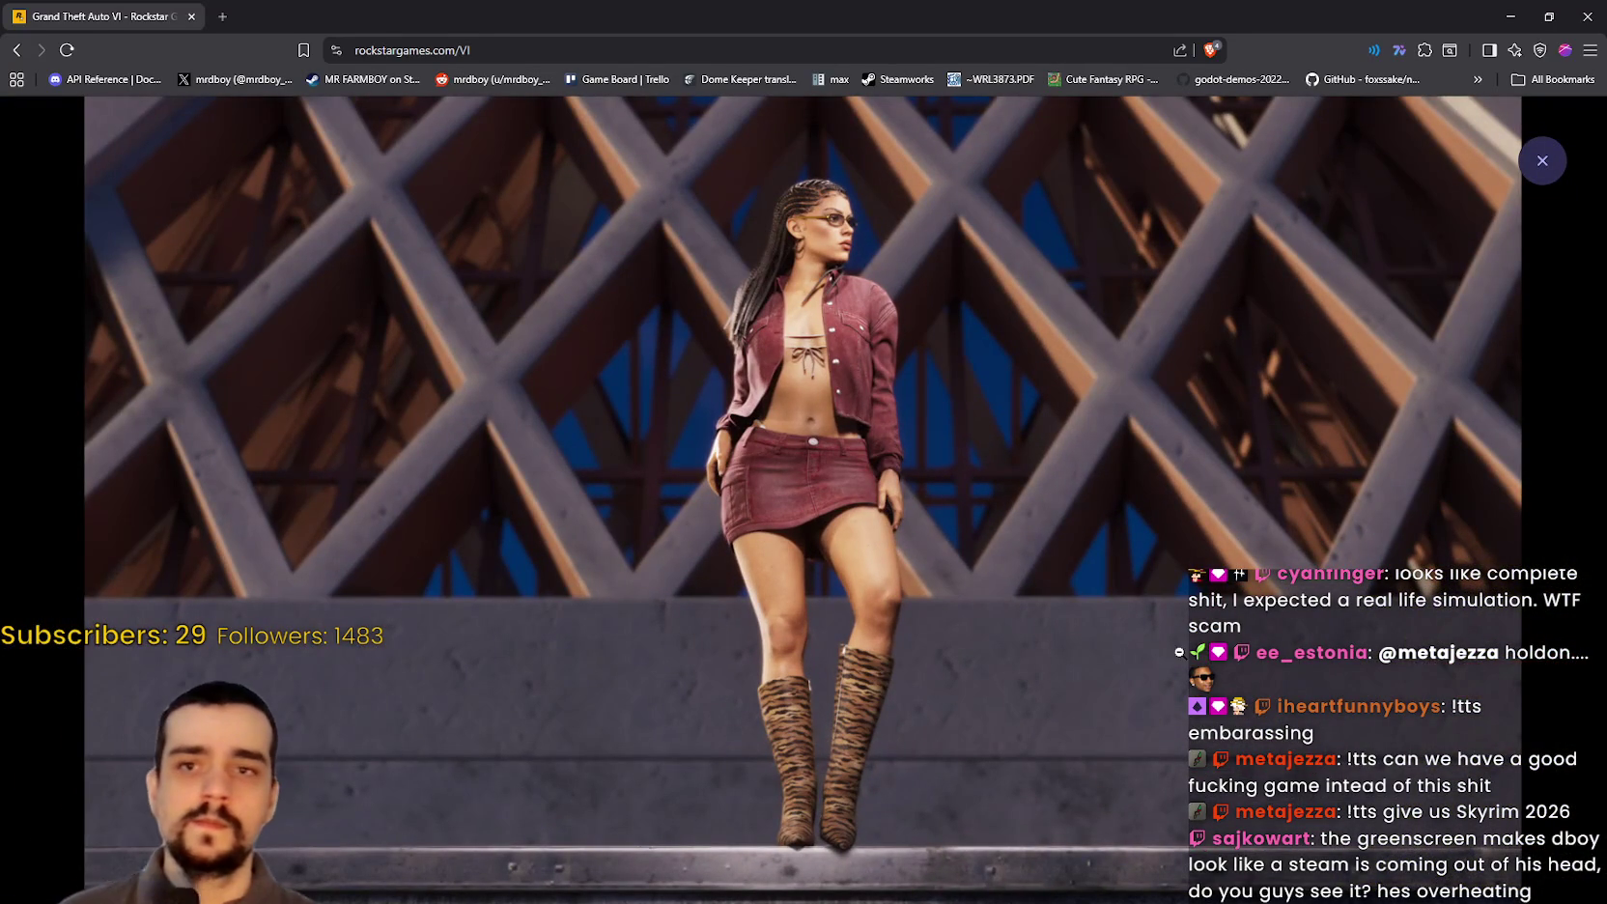
left_click(1565, 606)
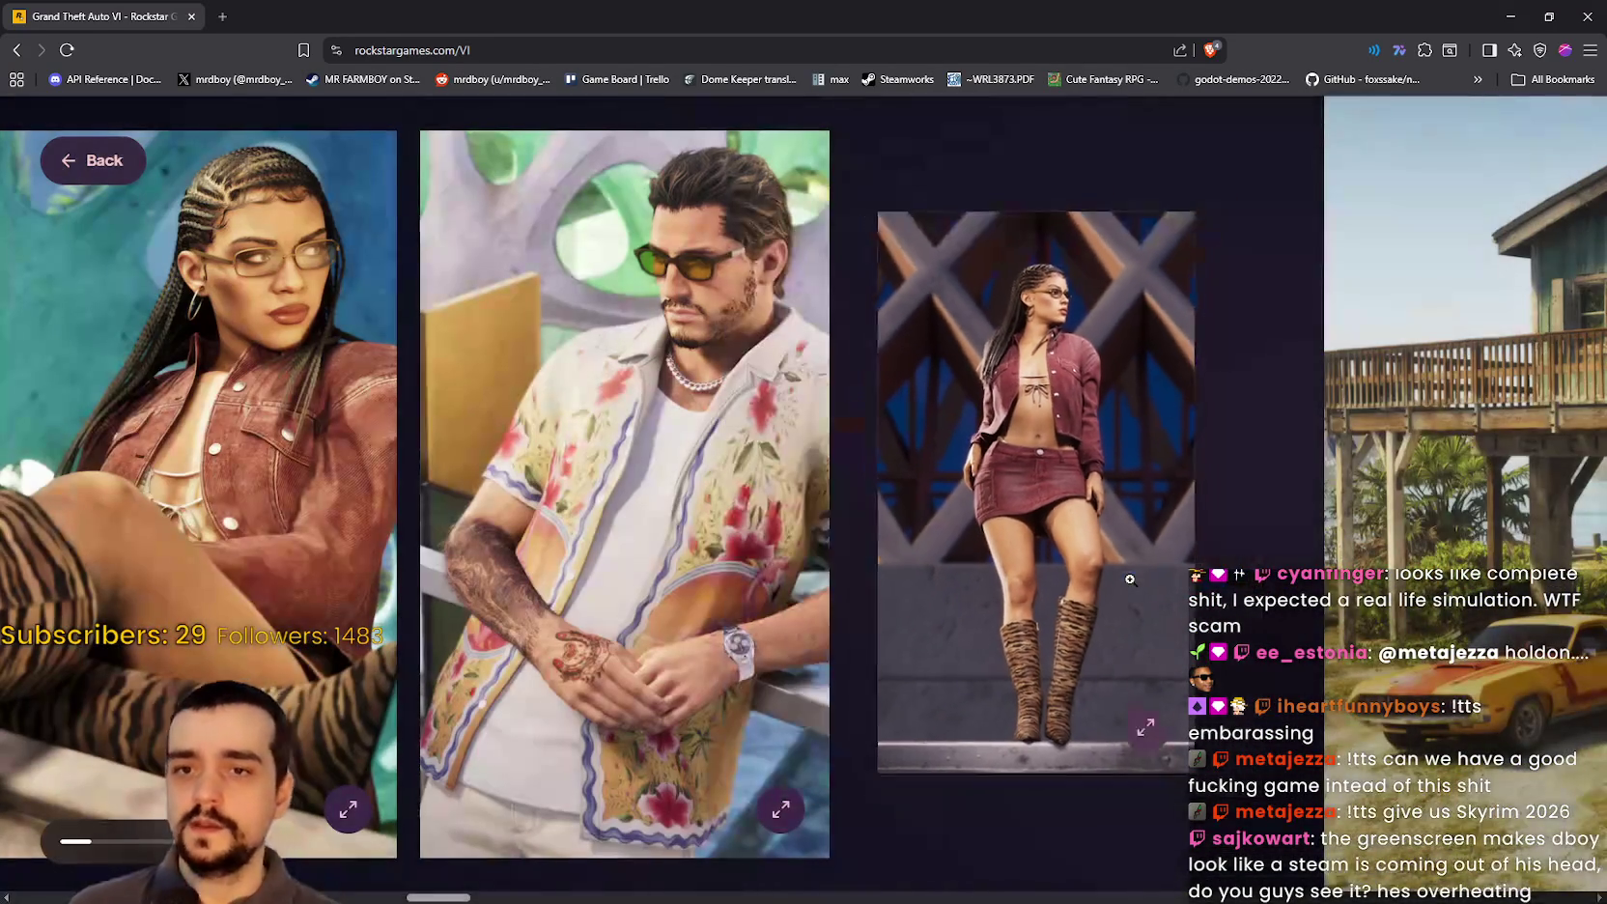
scroll(1118, 554, "down", 5)
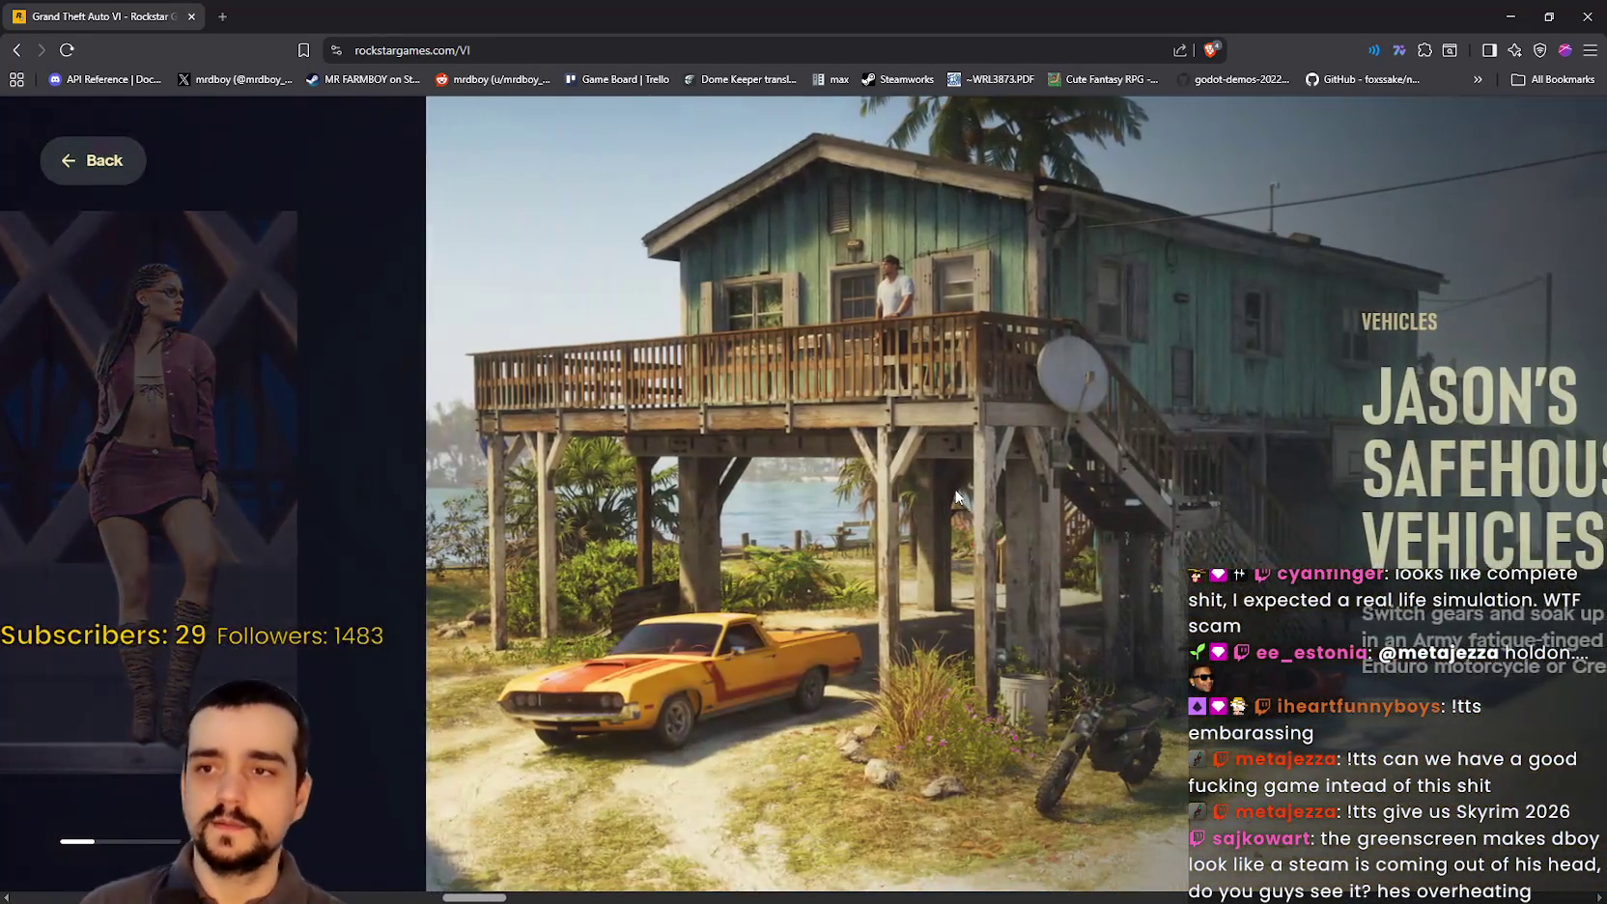
Step: Reopen and close the full-size photo of the woman in red
scroll(1089, 548, "down", 3)
scroll(960, 511, "up", 5)
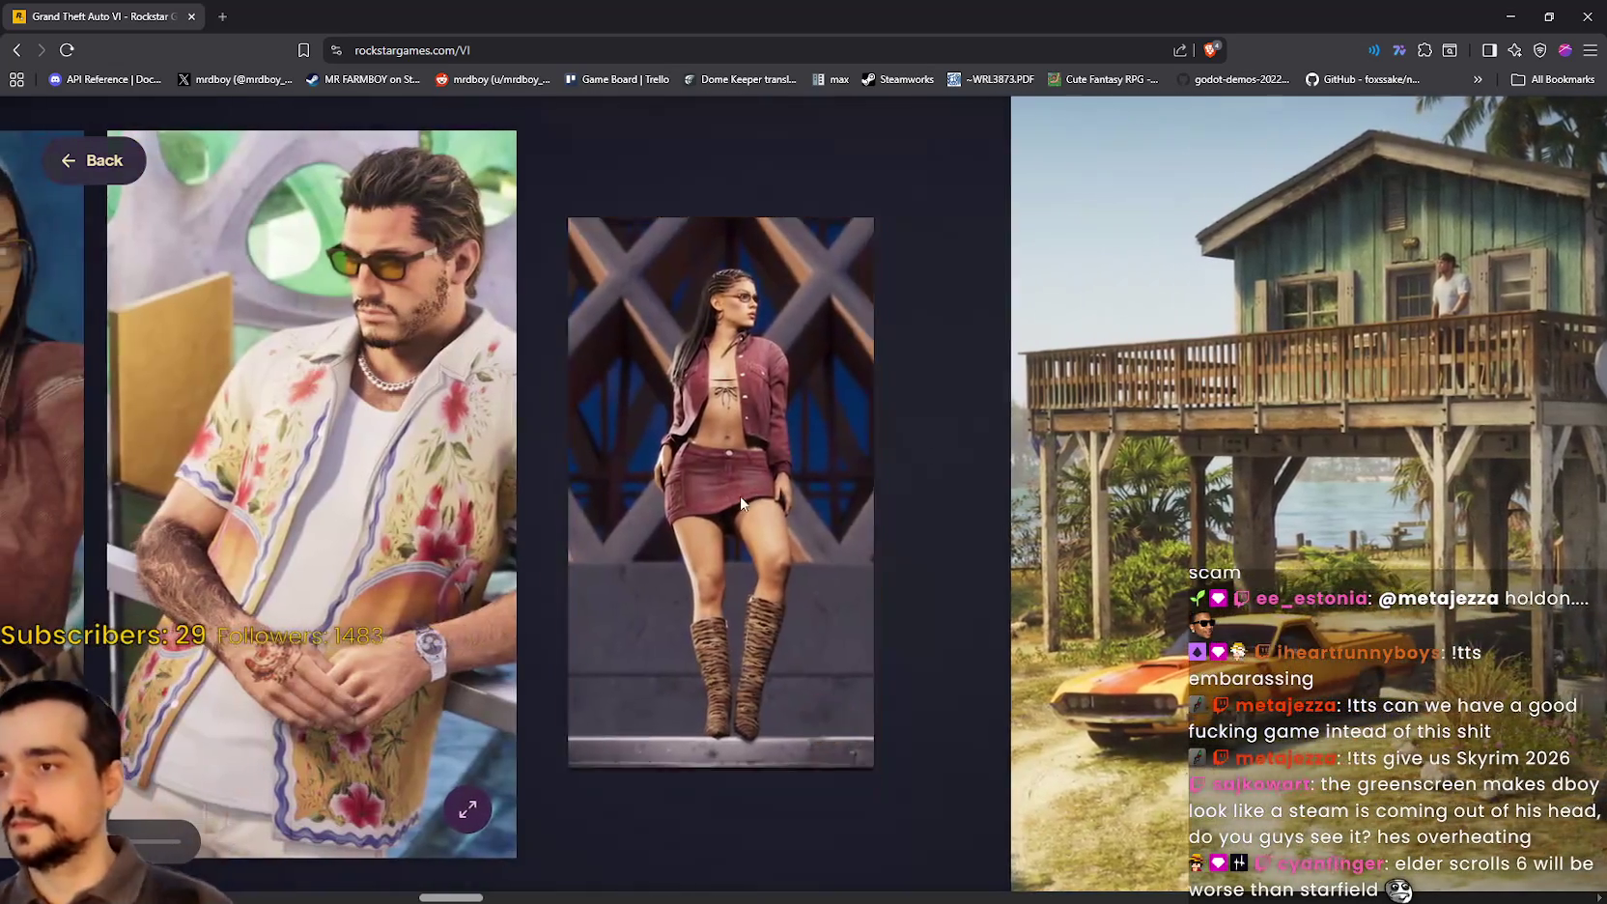
left_click(790, 521)
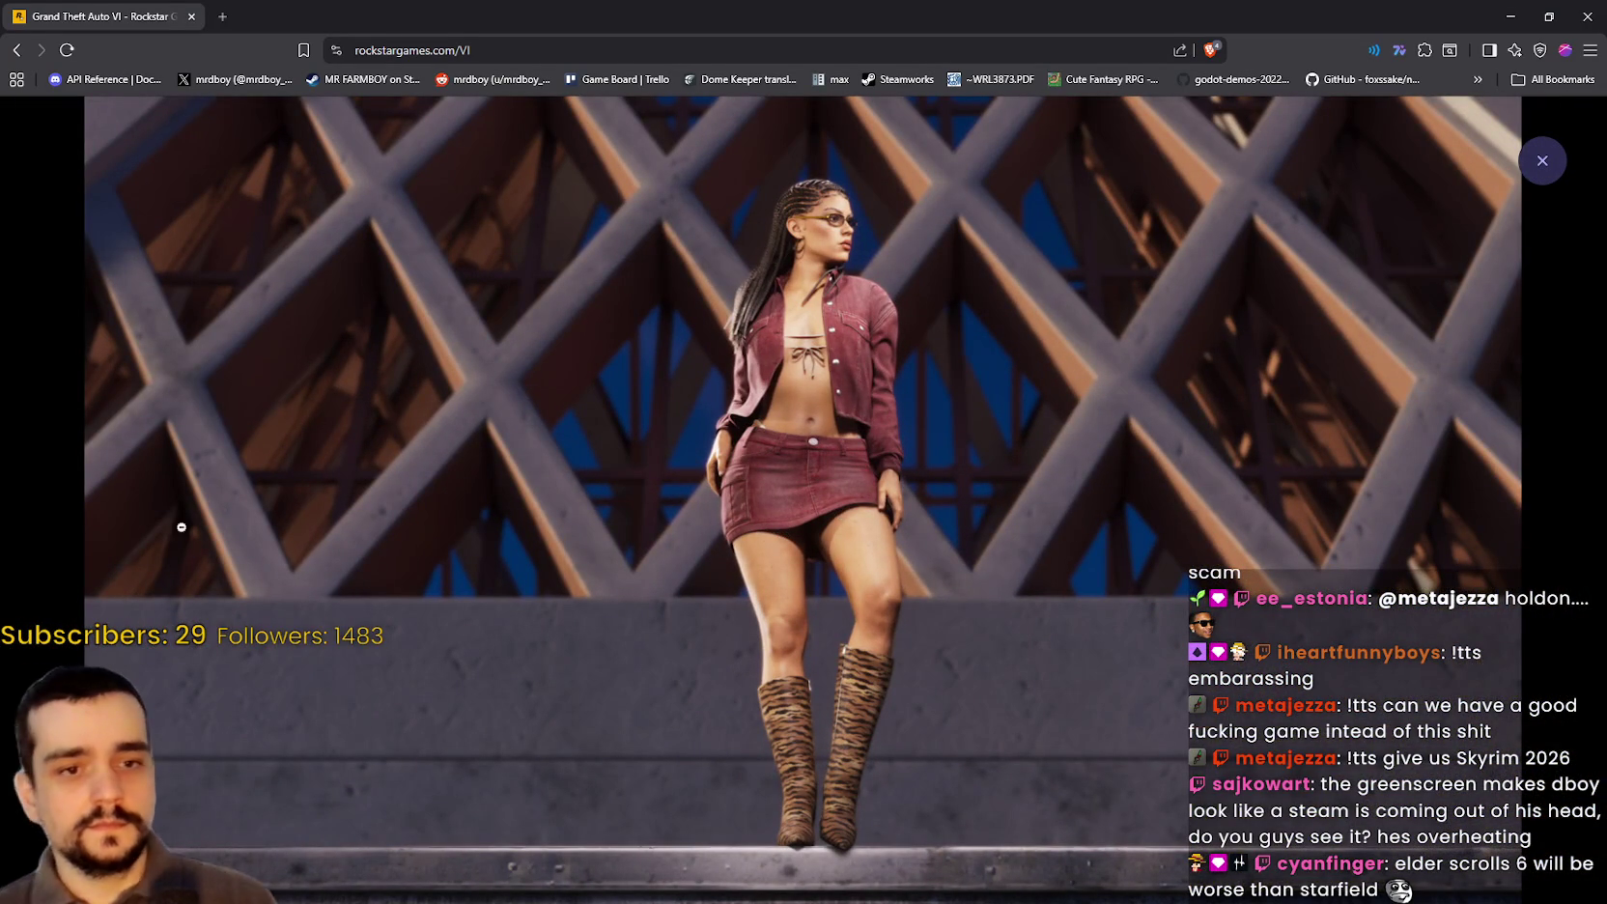
left_click(251, 506)
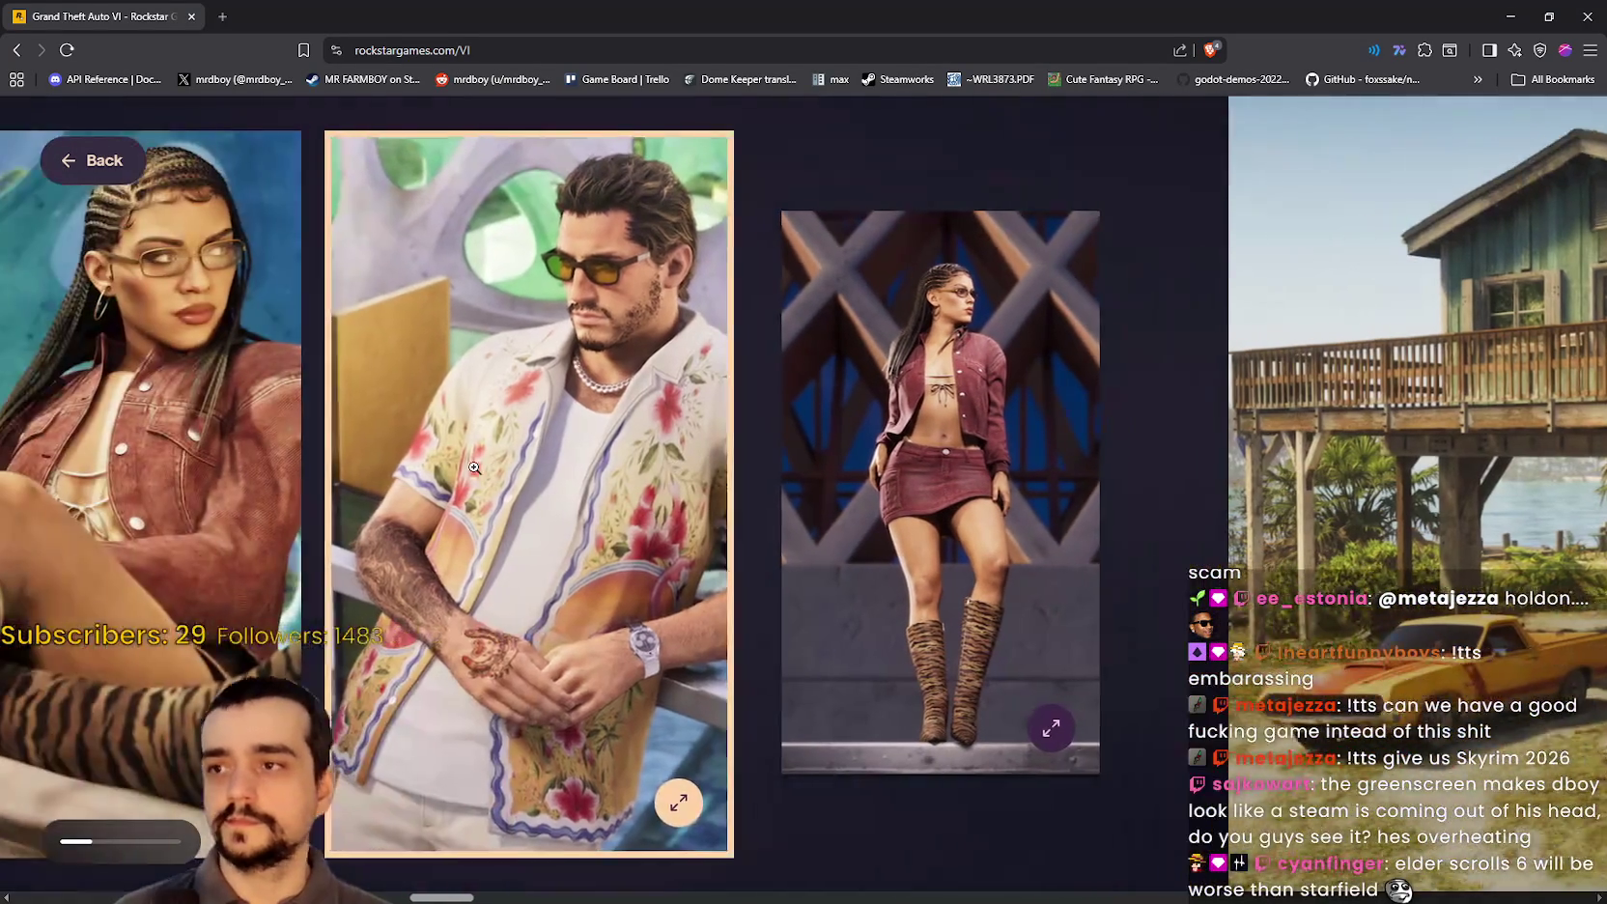
Step: View the Dinka Enduro motorcycle and Crest Kayak safehouse vehicle photos full size
scroll(1205, 468, "right", 5)
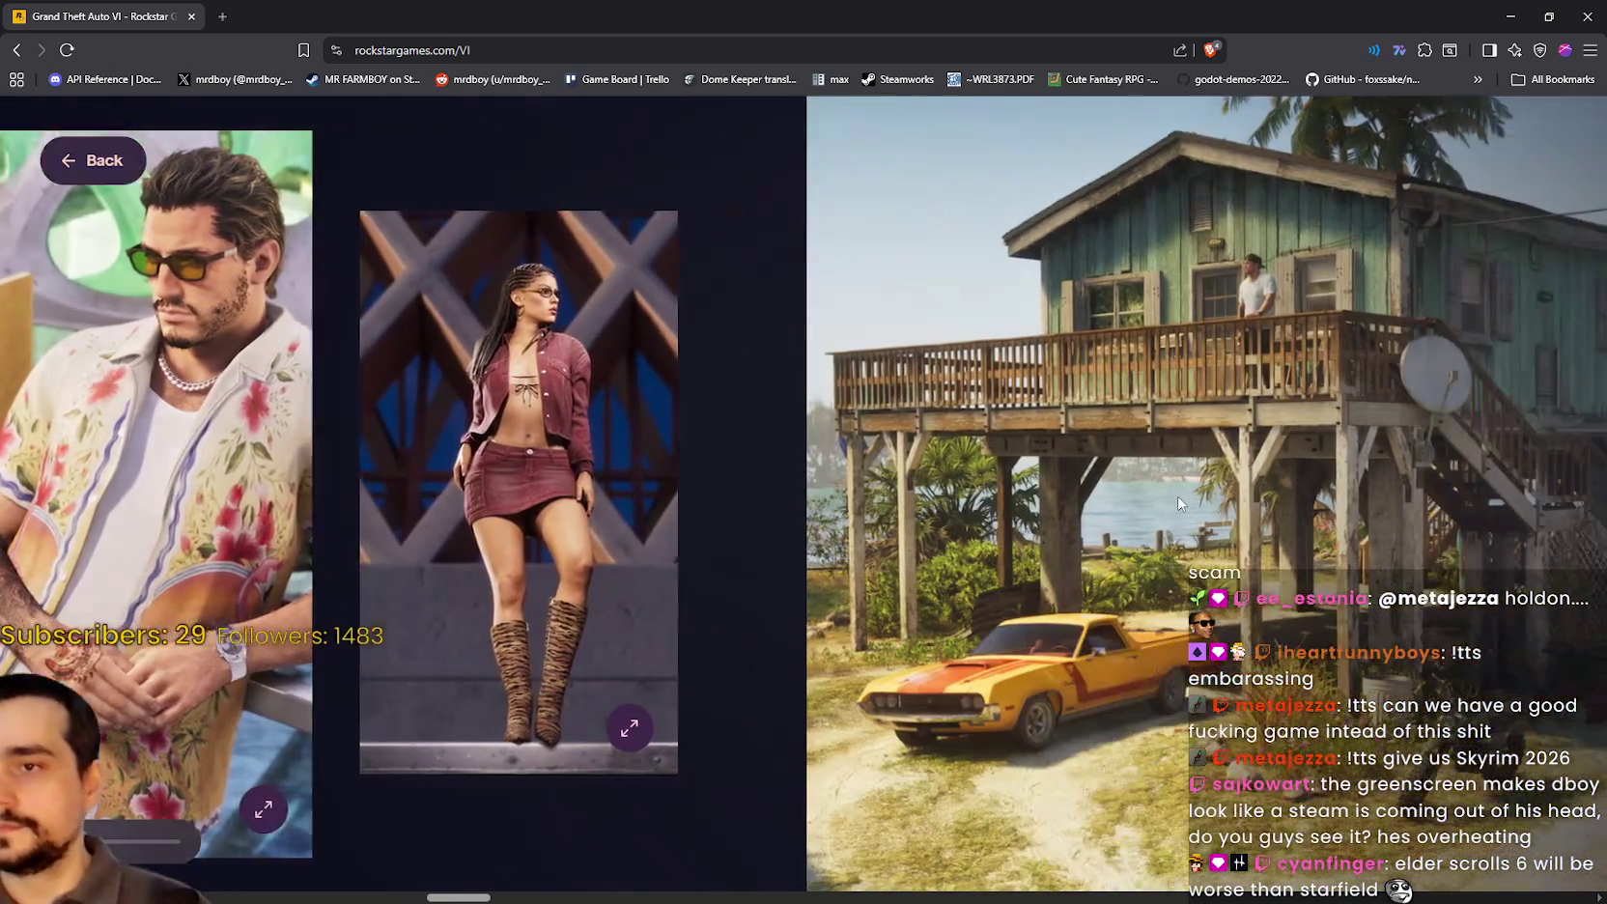
scroll(1177, 495, "right", 8)
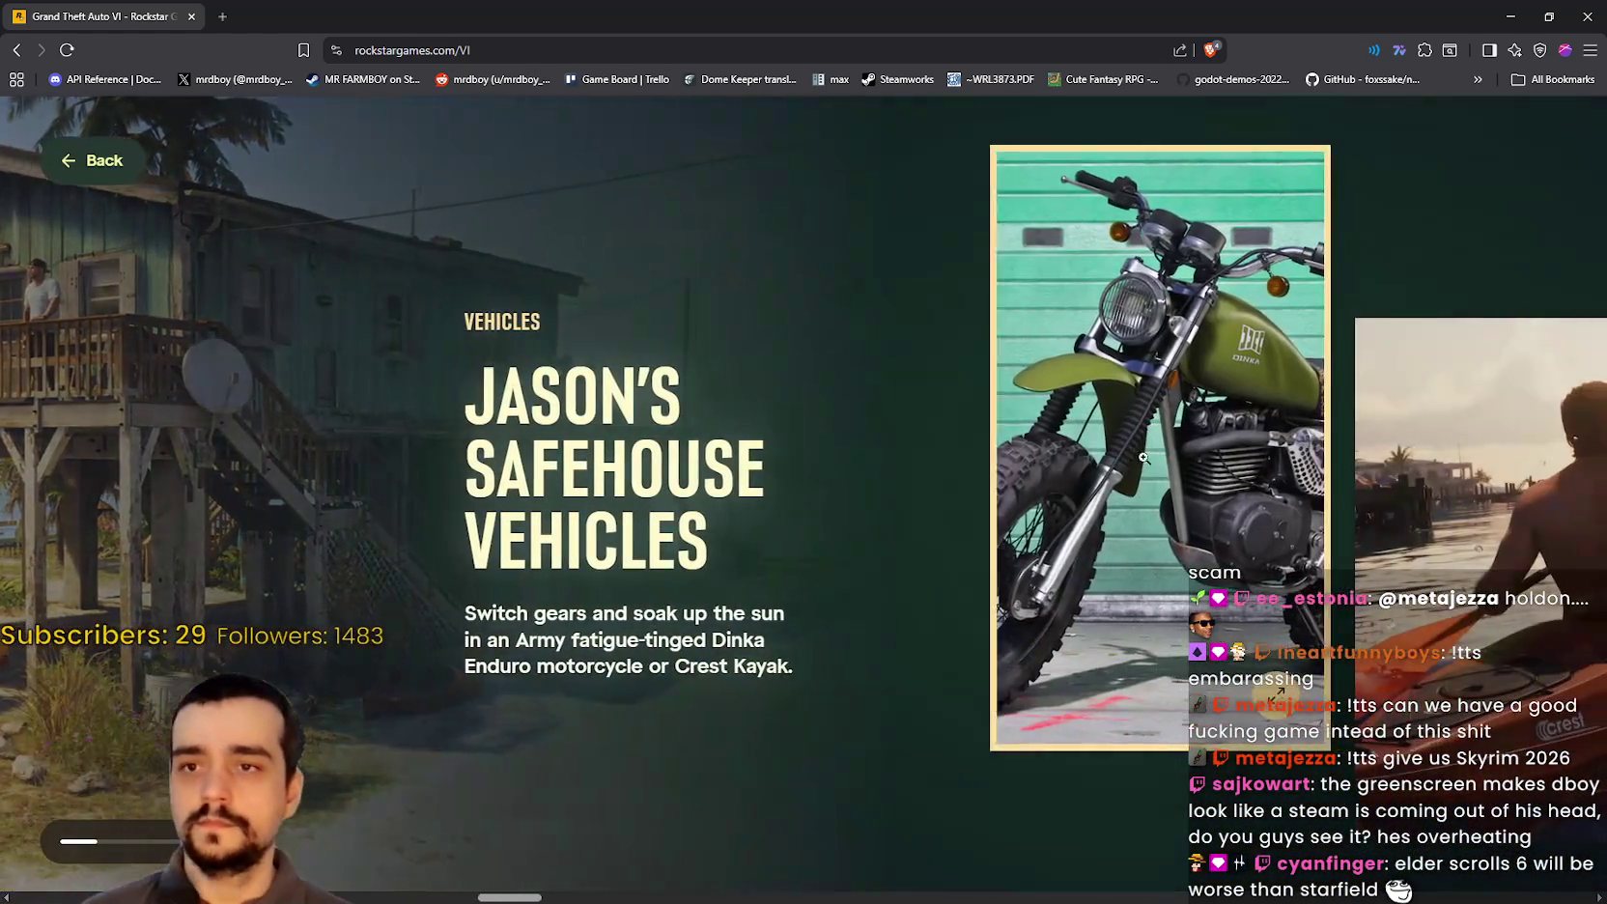
left_click(1143, 456)
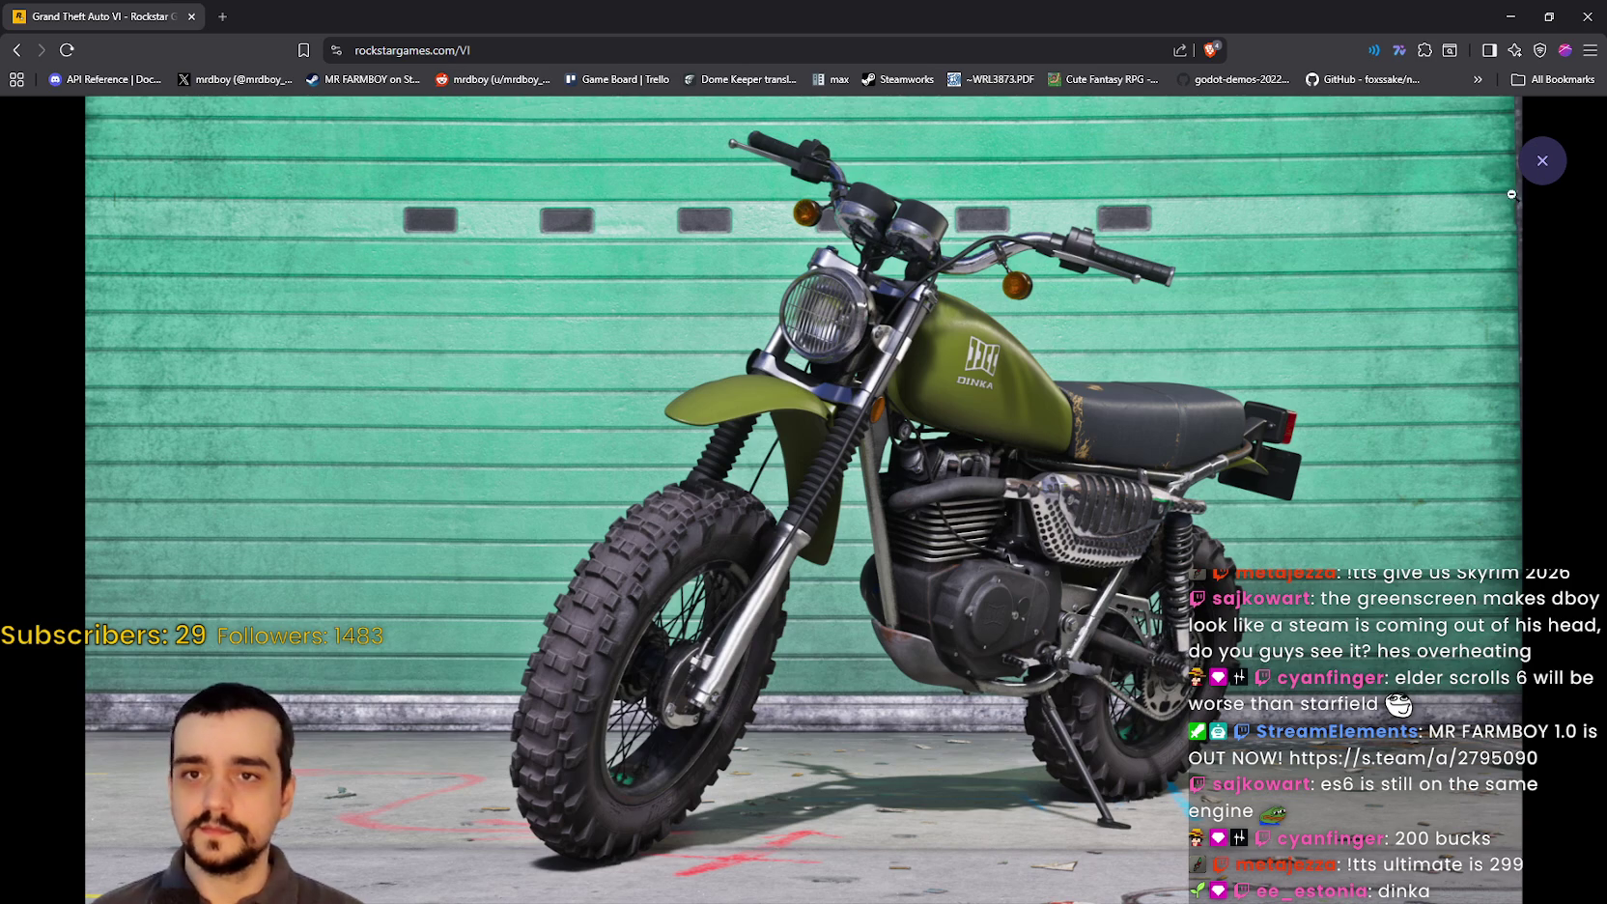
left_click(1543, 160)
scroll(1157, 482, "down", 3)
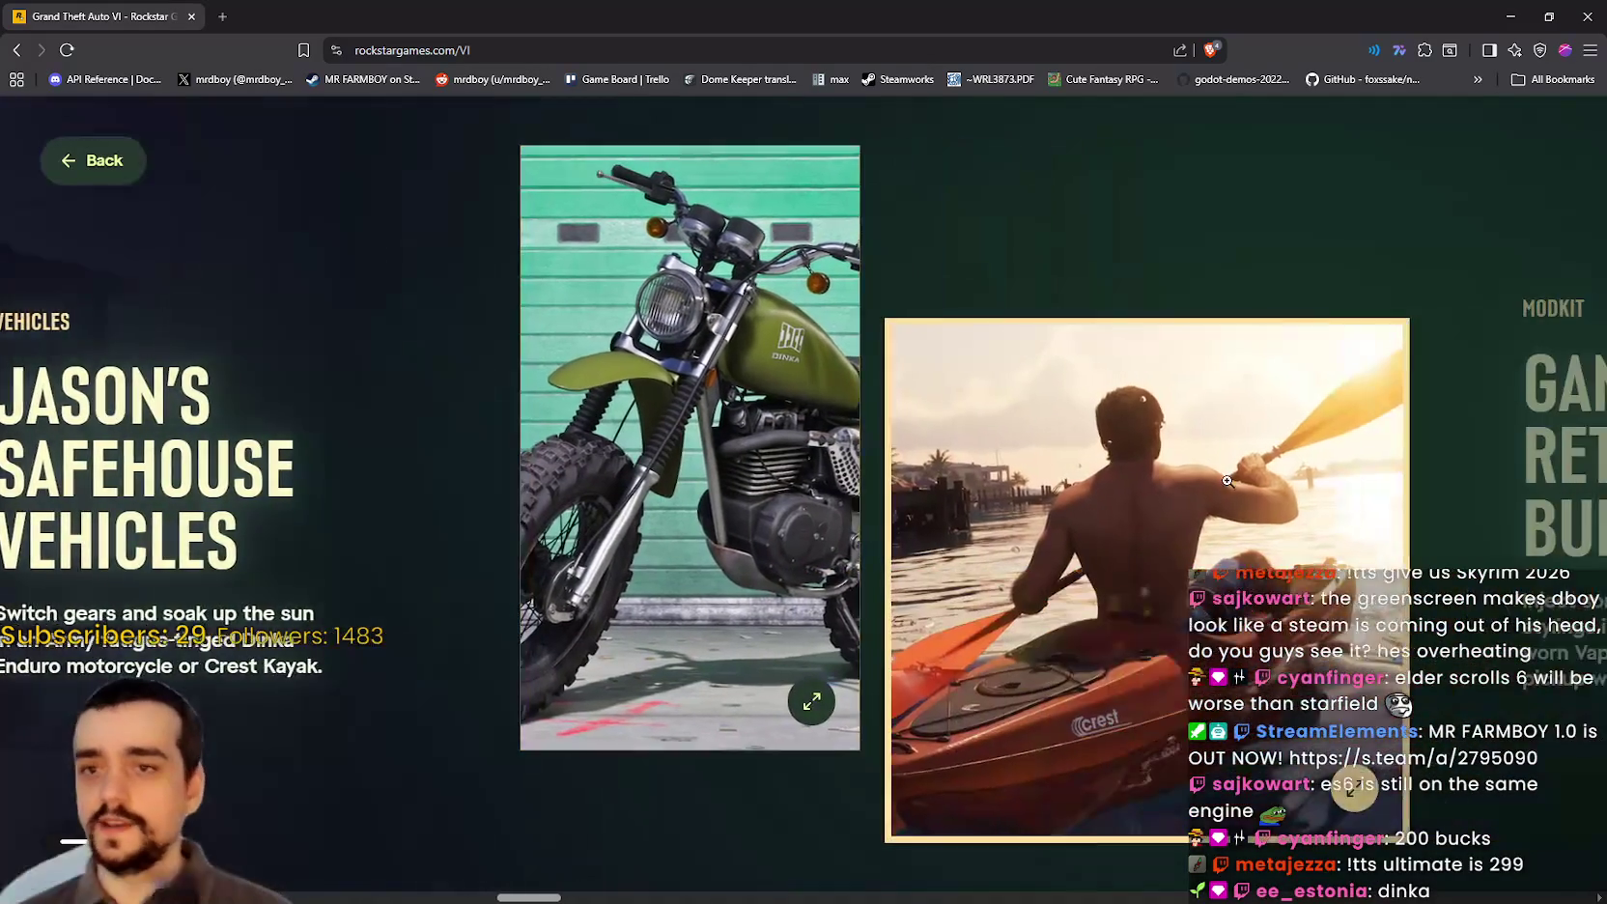
left_click(1200, 468)
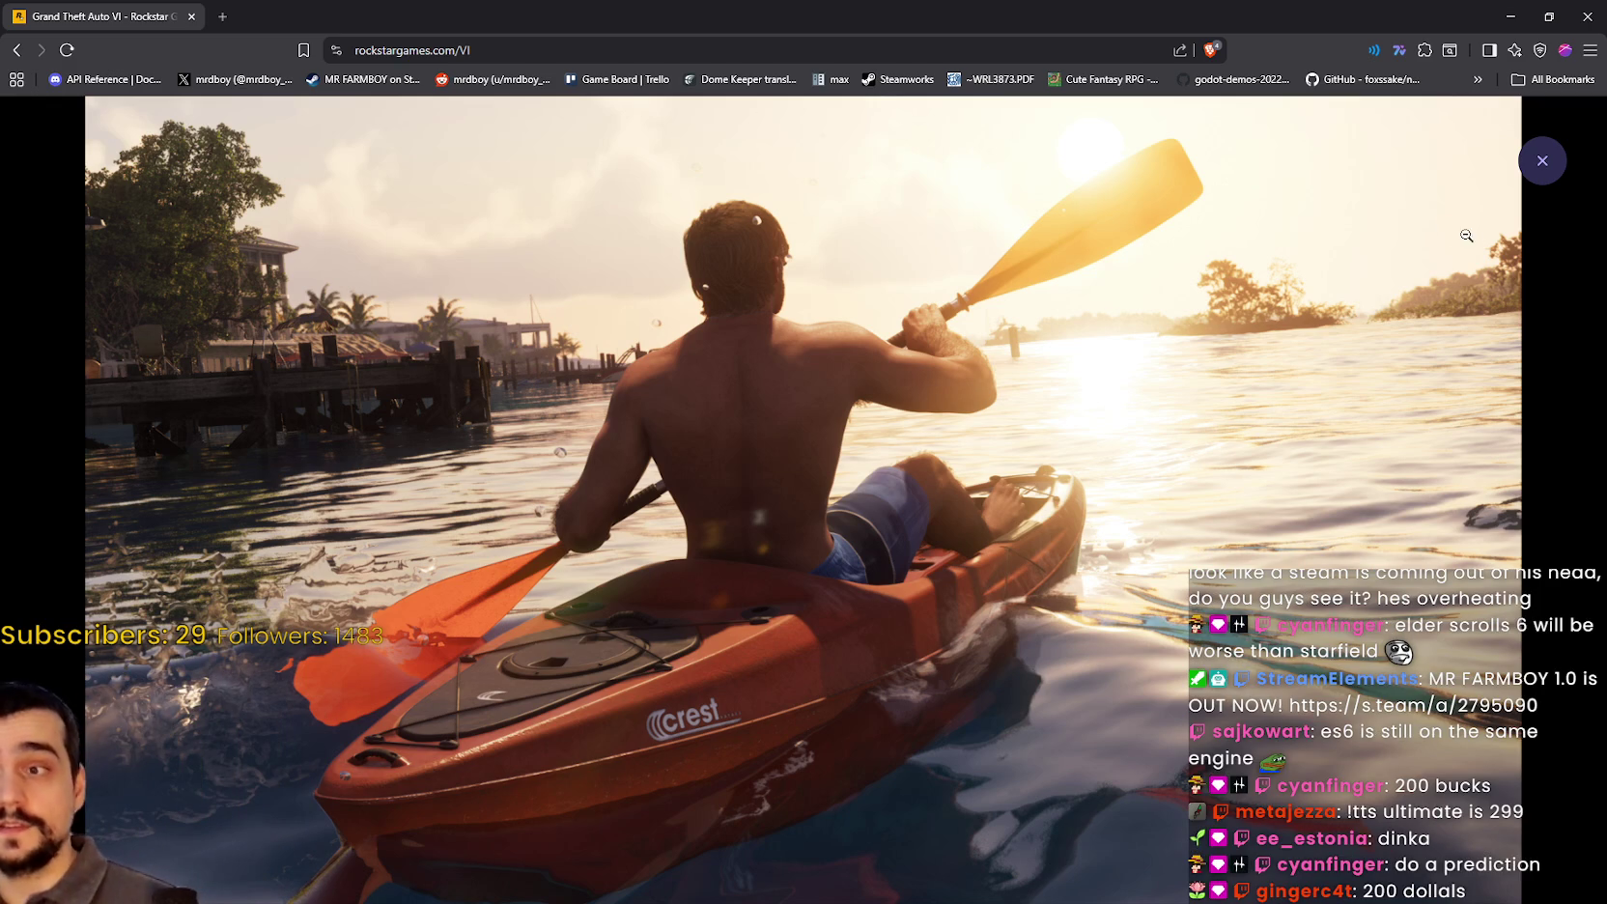
left_click(1527, 171)
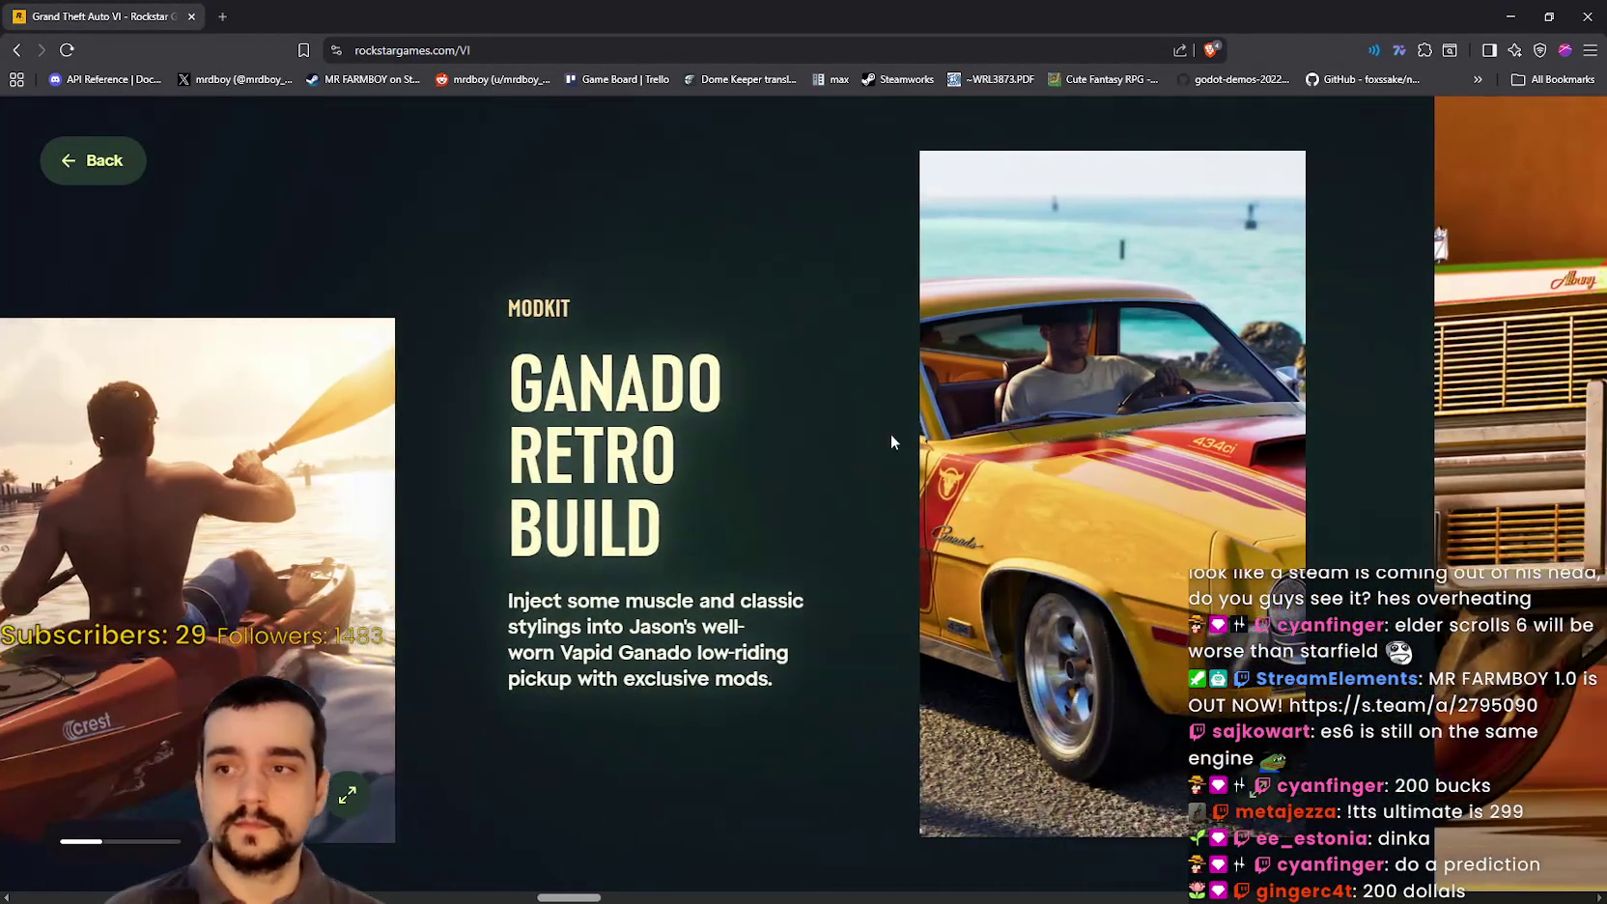
Step: View the yellow Ganado pickup photo enlarged, then close it
left_click(1164, 465)
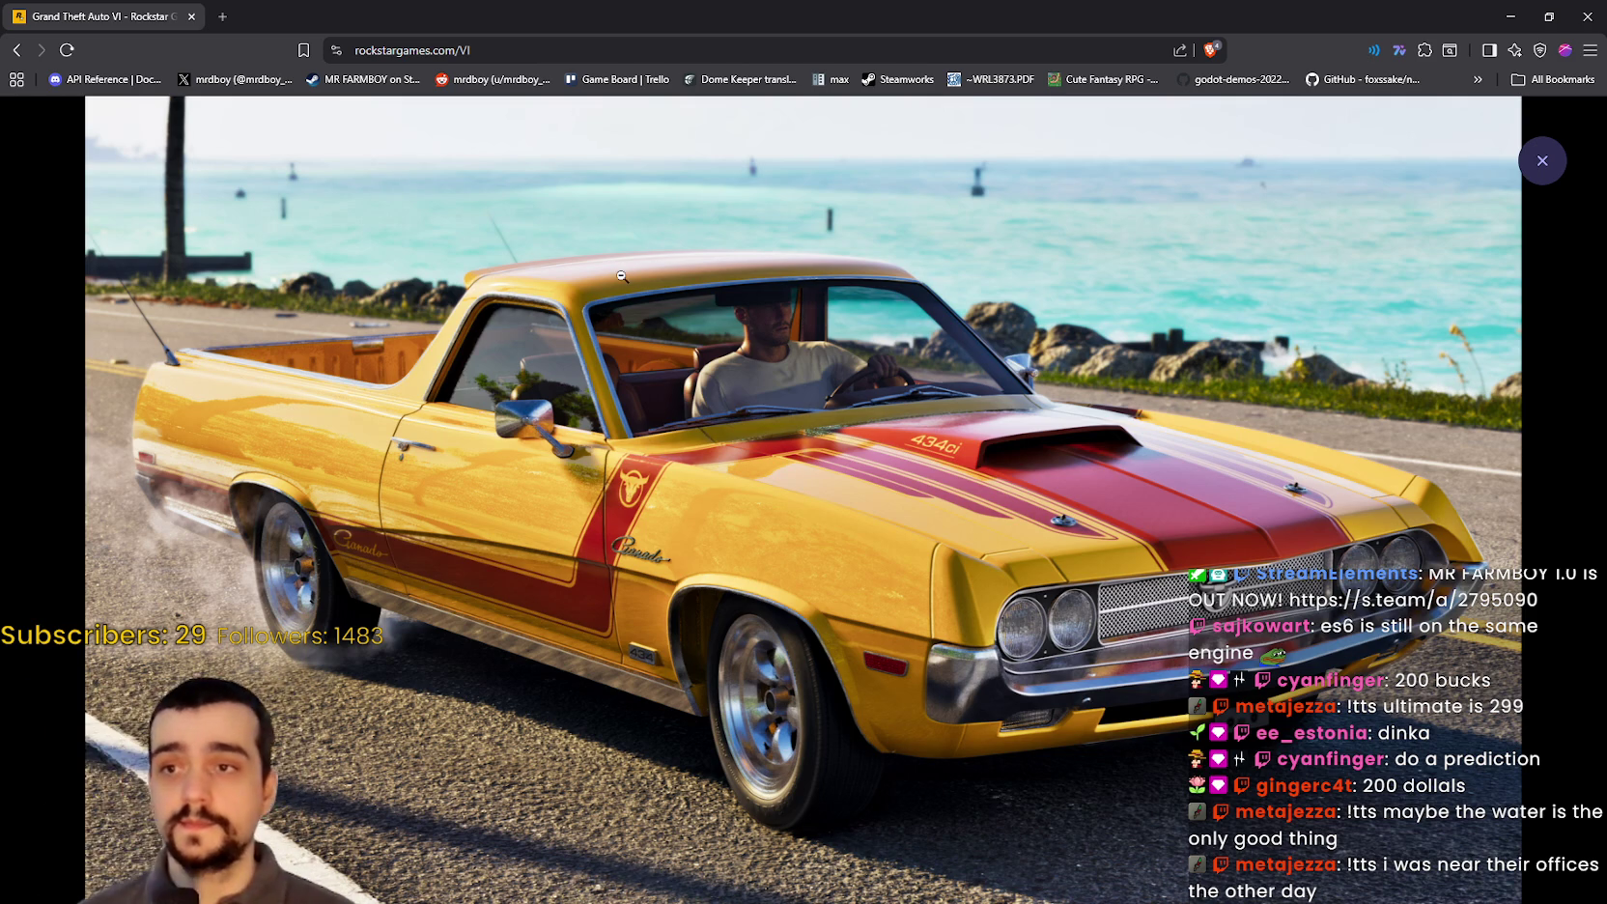
left_click(666, 347)
scroll(765, 484, "up", 5)
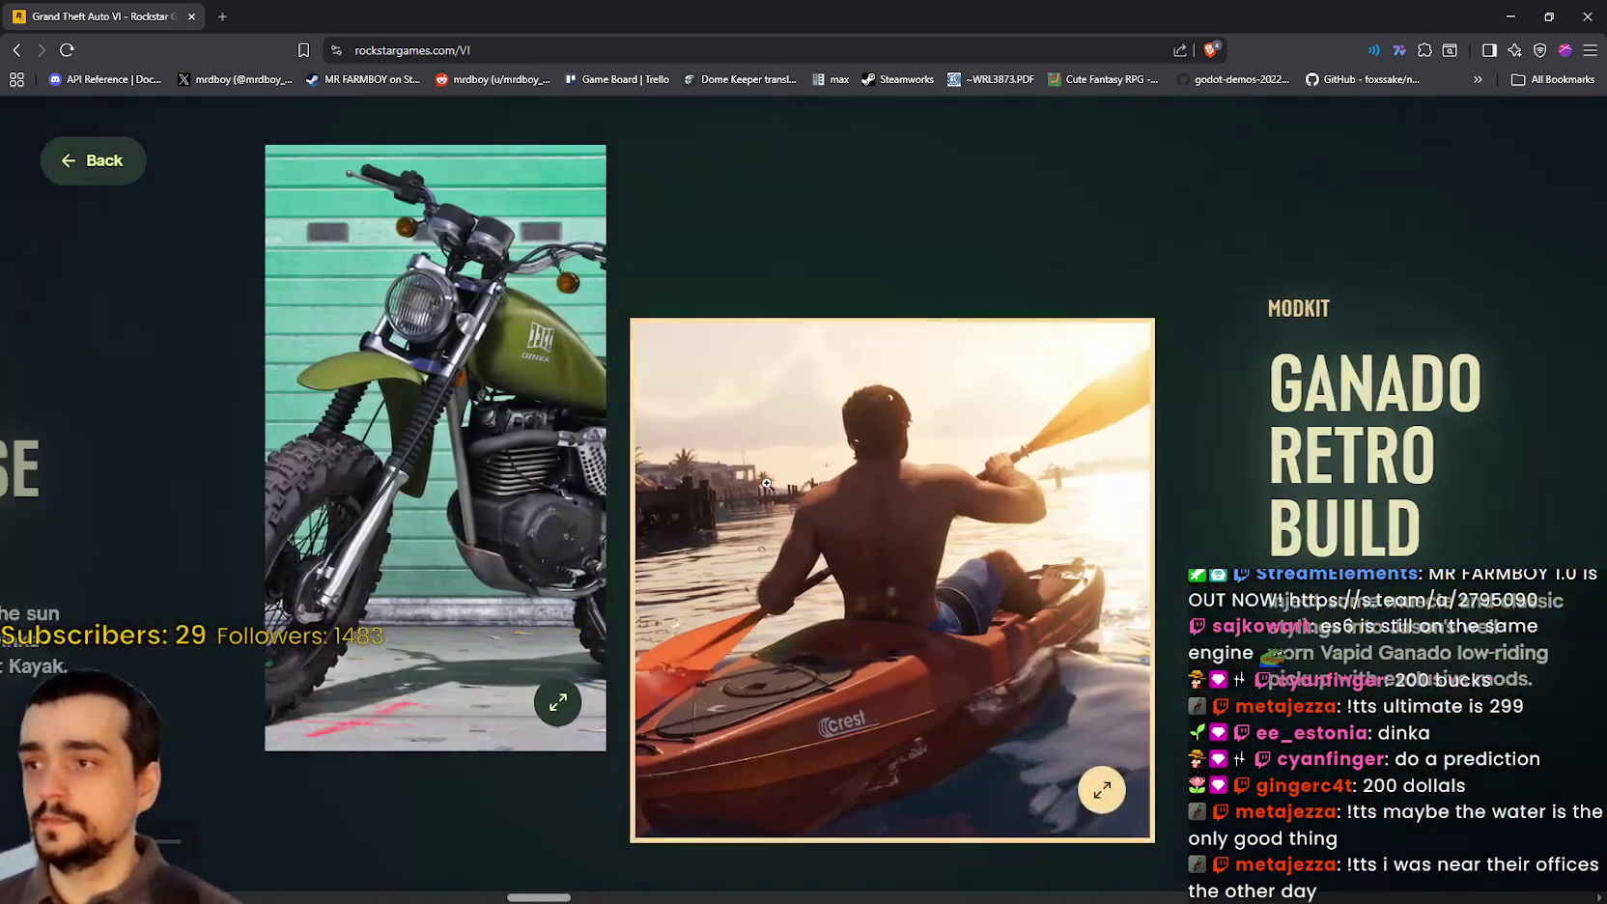
scroll(426, 531, "down", 5)
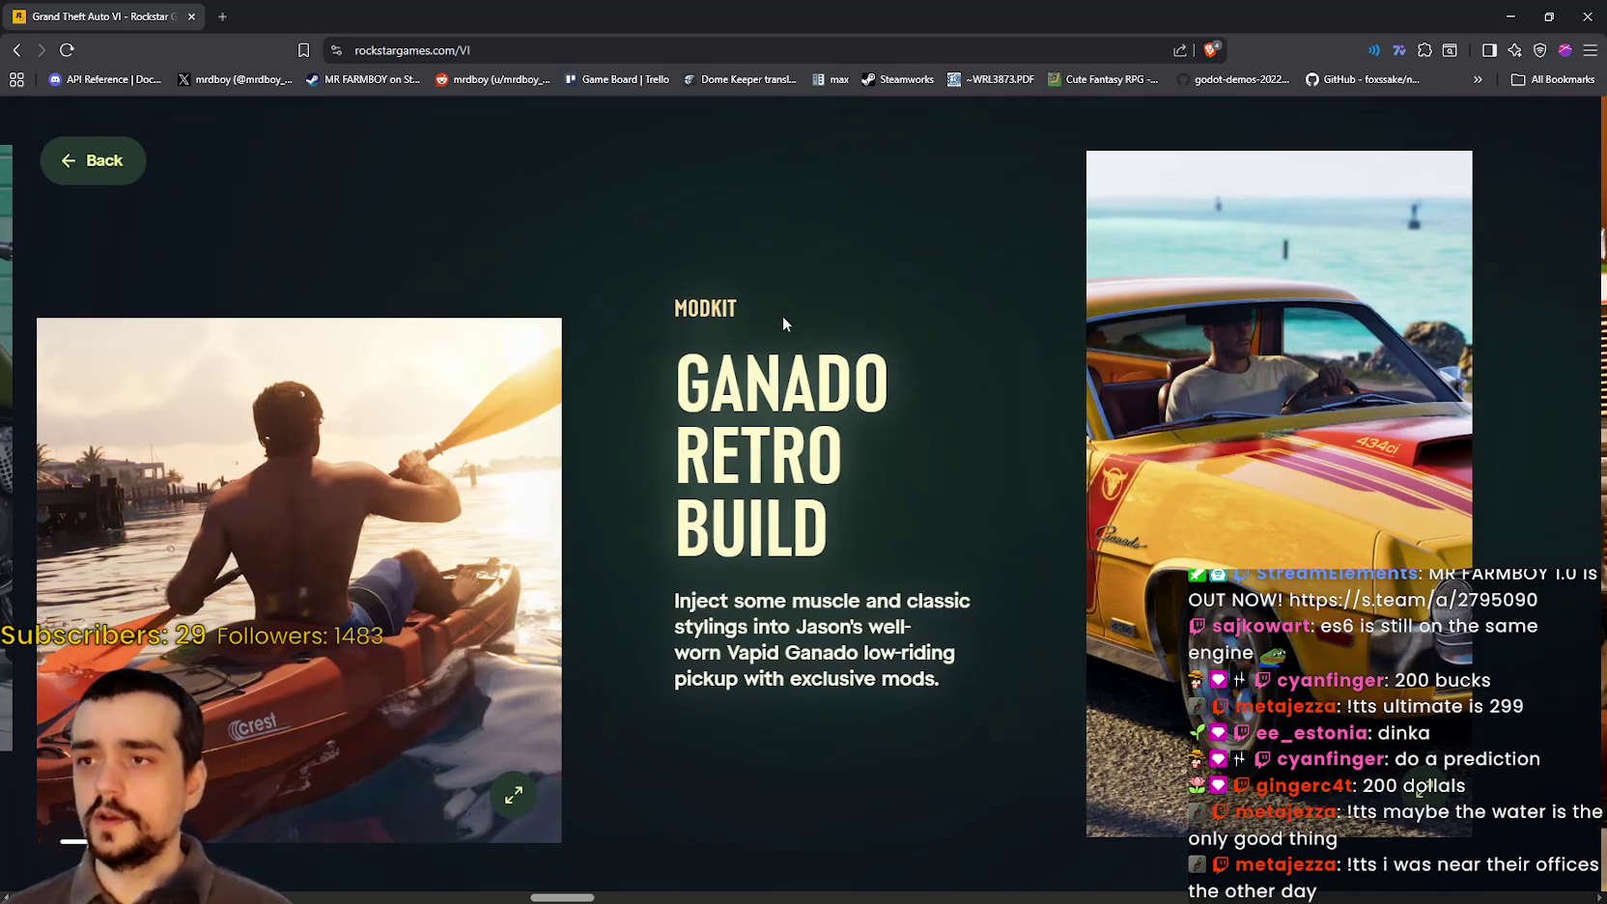
Step: Select the Ganado Retro Build heading and description text
mouse_move(699, 601)
left_mouse_down()
mouse_move(903, 627)
mouse_move(784, 652)
mouse_move(956, 654)
mouse_move(935, 689)
left_mouse_up()
triple_click(899, 684)
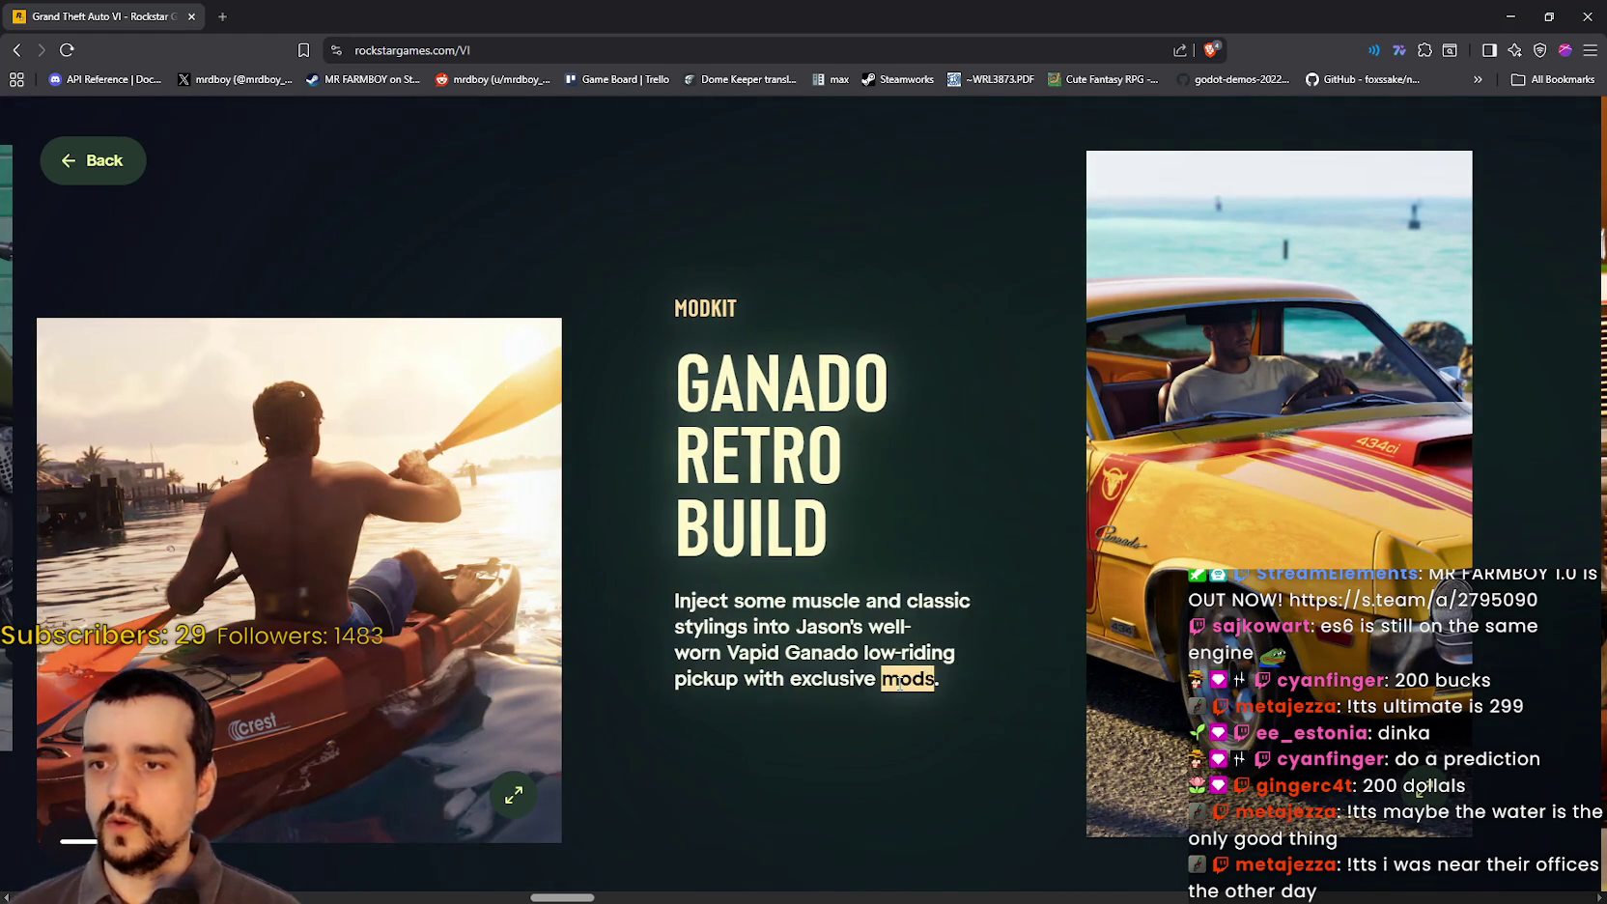
left_click(851, 678)
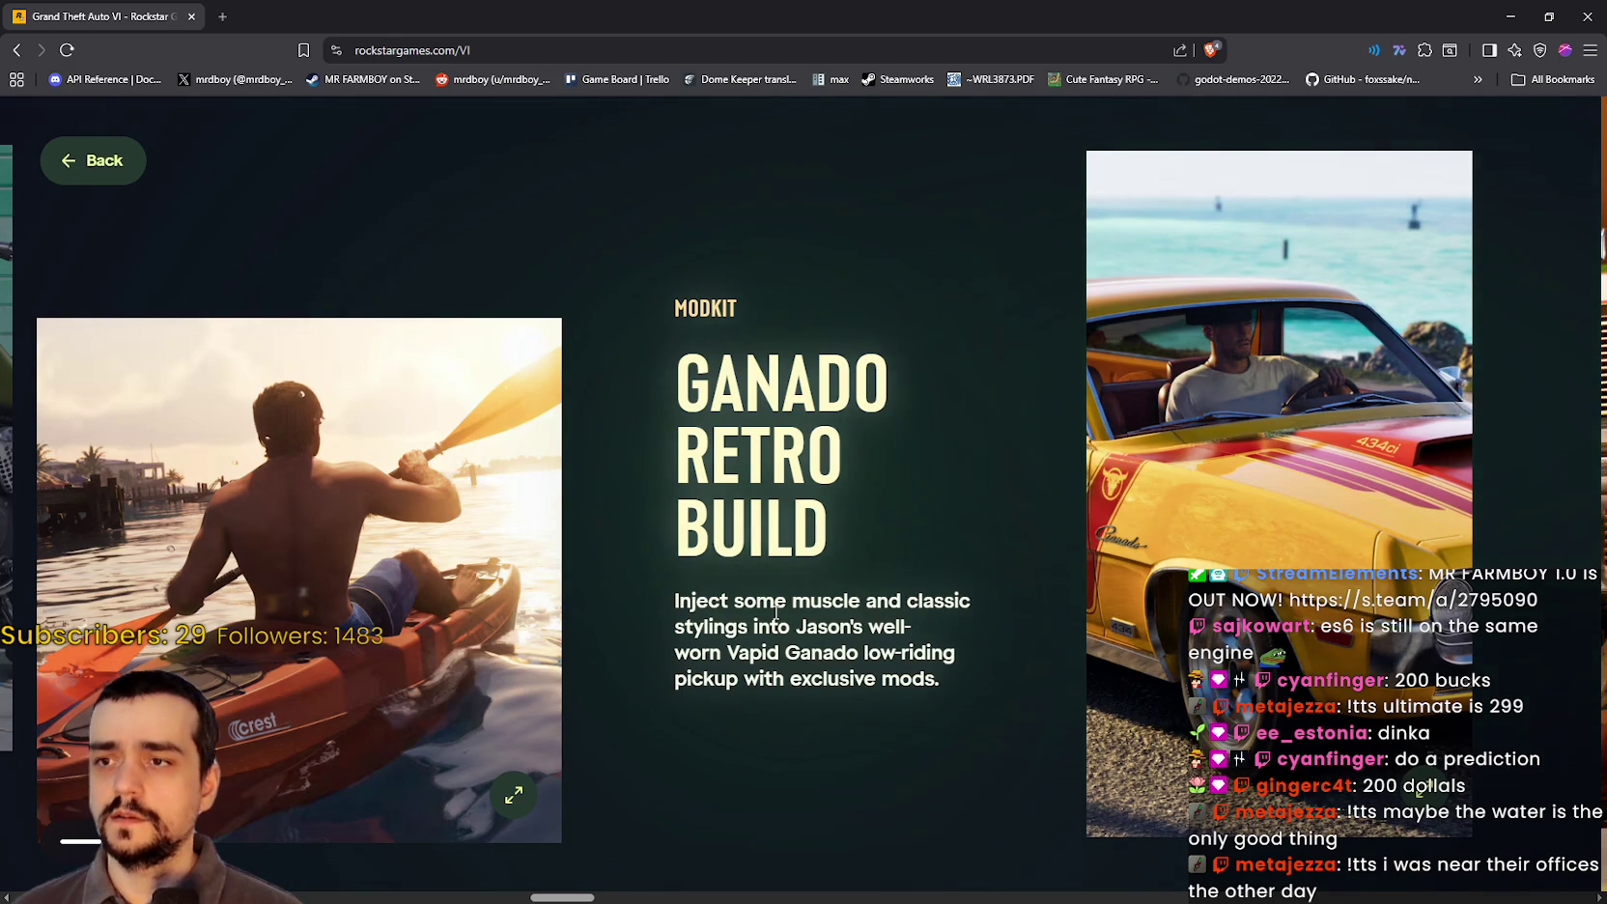
scroll(776, 611, "down", 3)
scroll(783, 541, "up", 4)
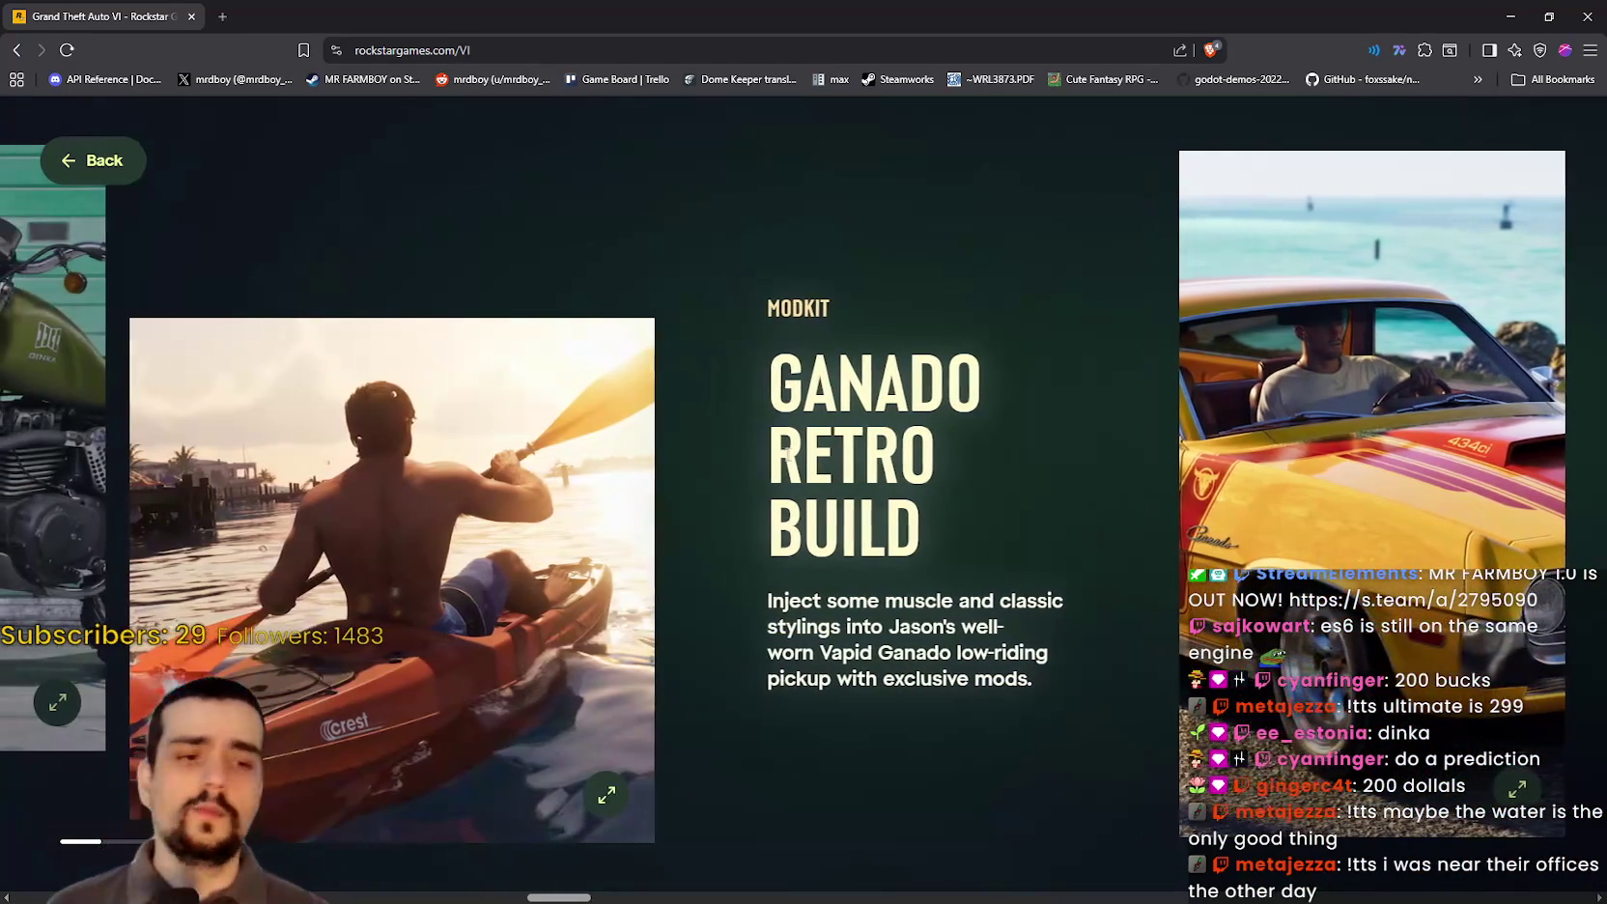
scroll(677, 464, "up", 5)
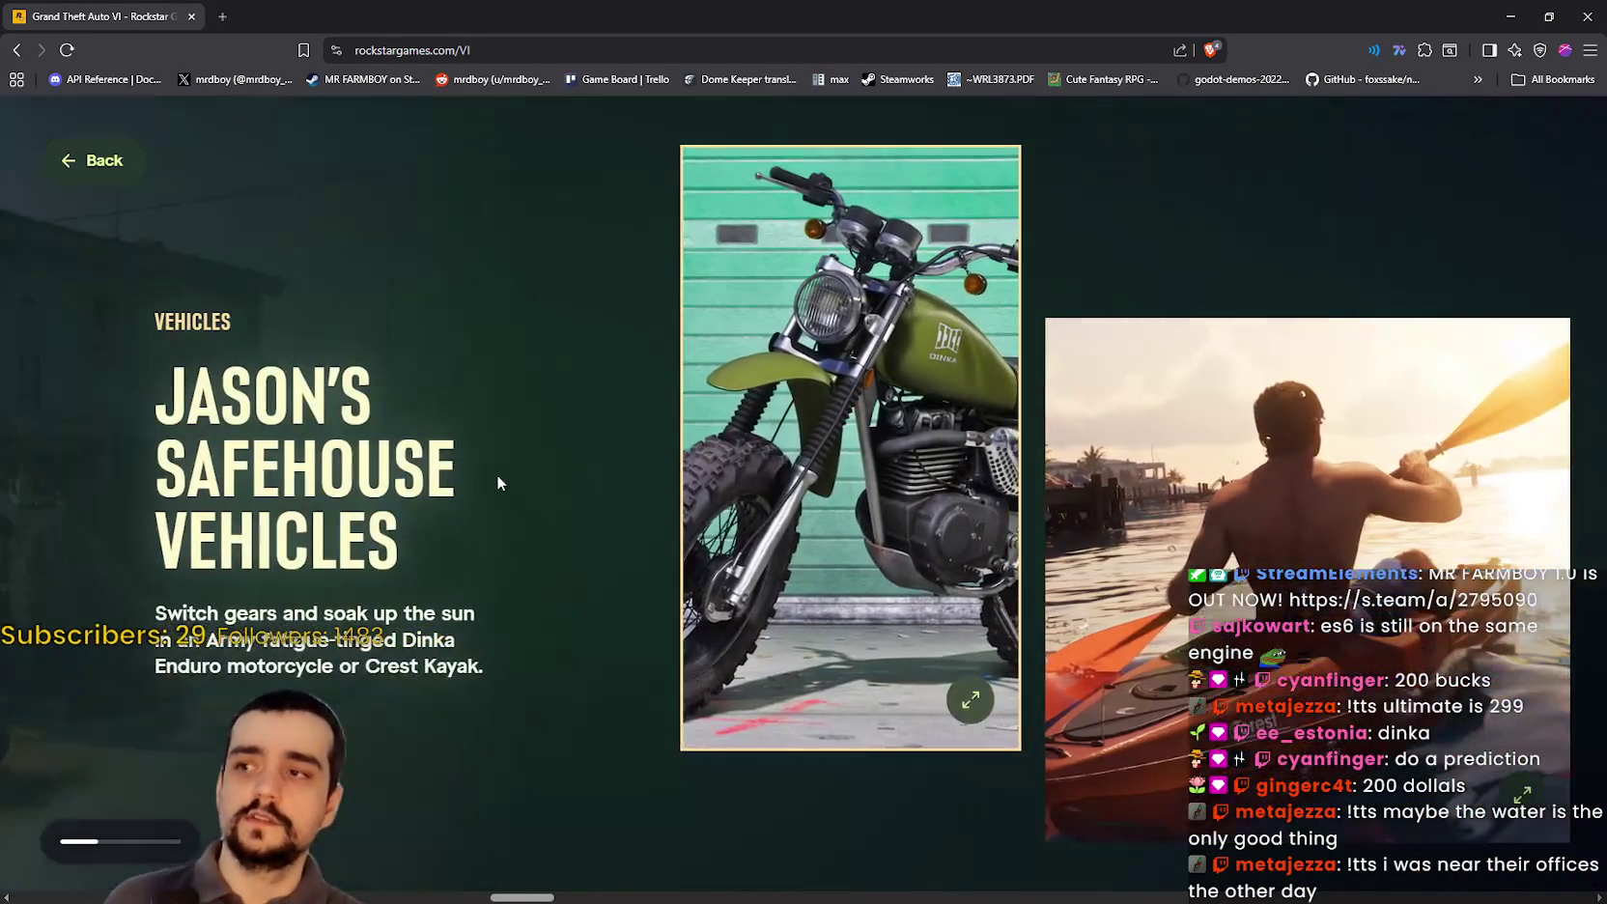
scroll(522, 386, "down", 3)
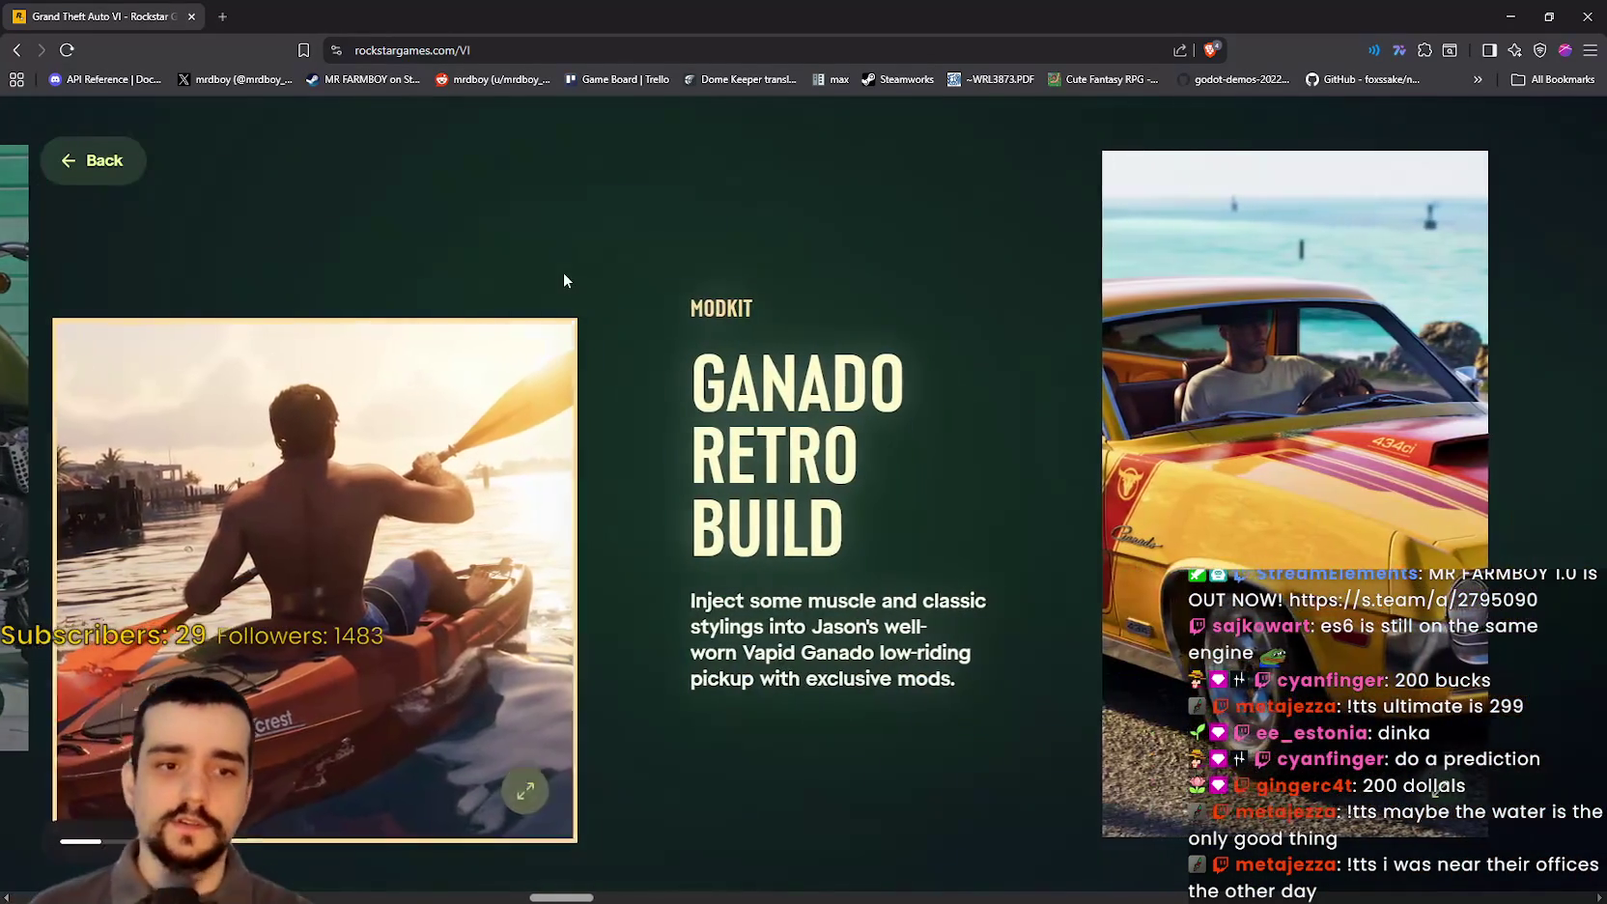
mouse_move(564, 280)
left_mouse_down()
mouse_move(840, 541)
mouse_move(850, 653)
mouse_move(896, 678)
left_mouse_up()
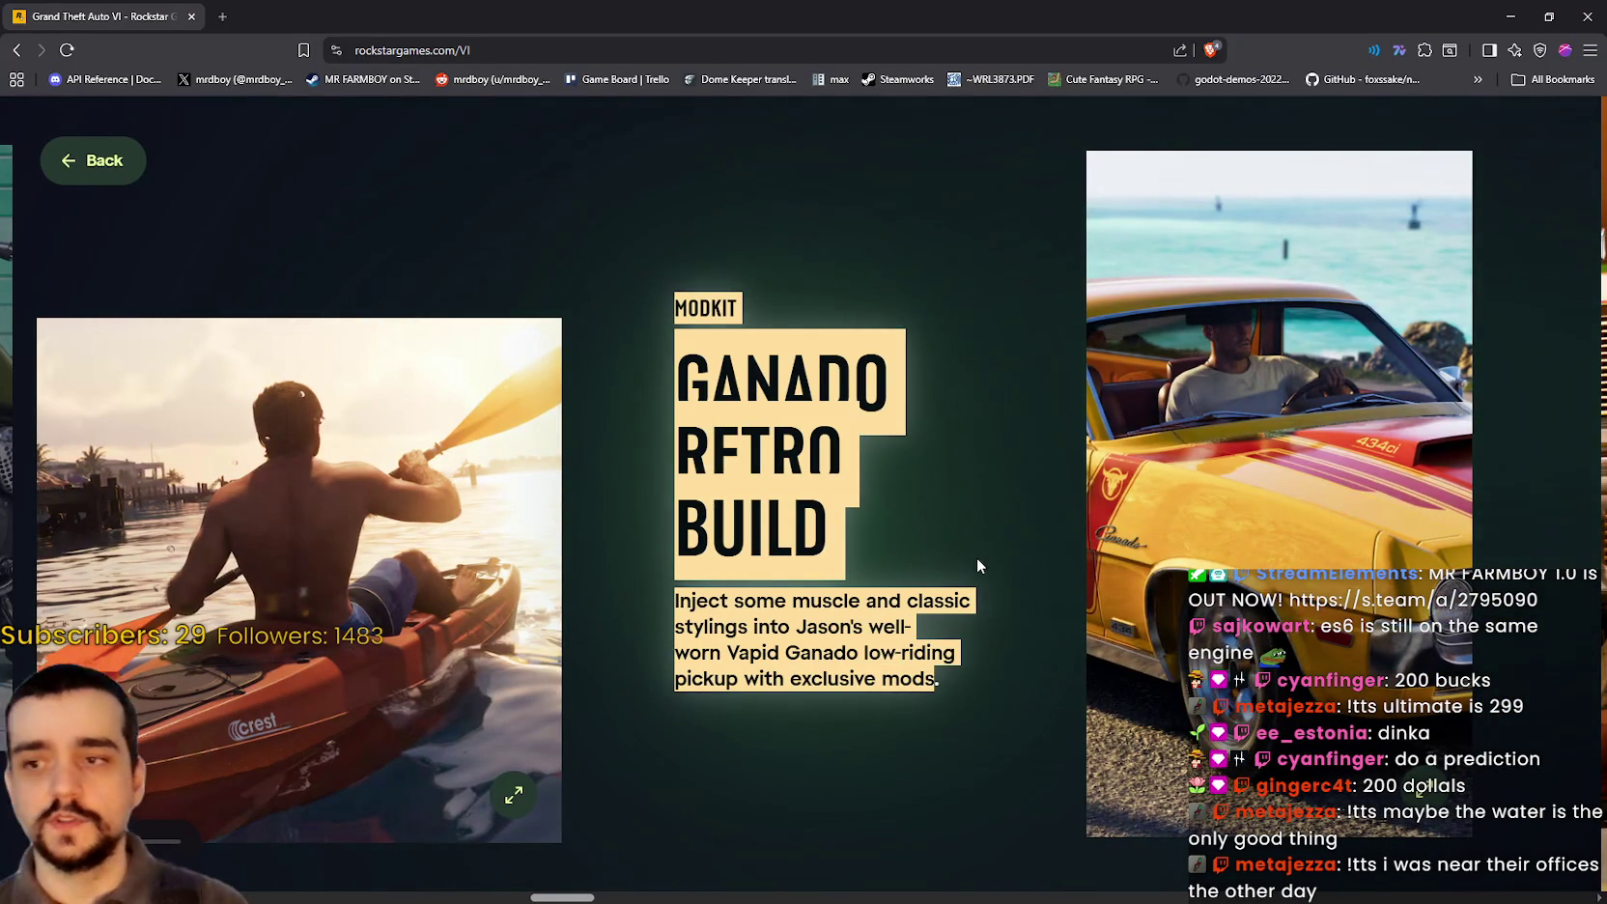
scroll(971, 557, "down", 3)
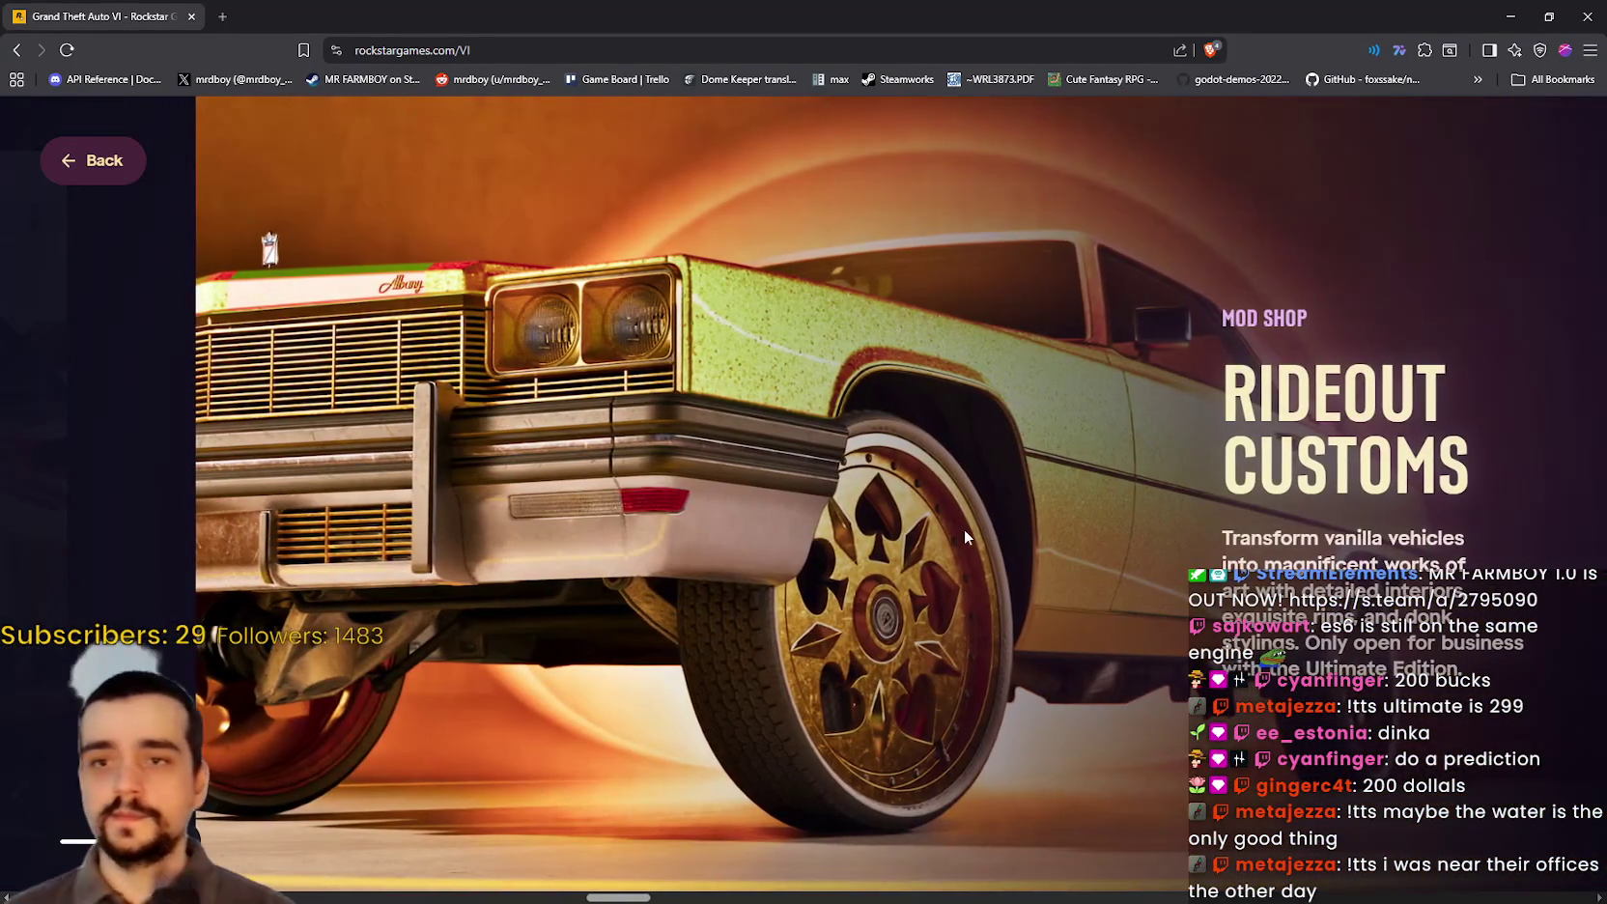
Step: View the Rideout Customs red car interior and yellow car garage photos full-size
scroll(964, 536, "down", 3)
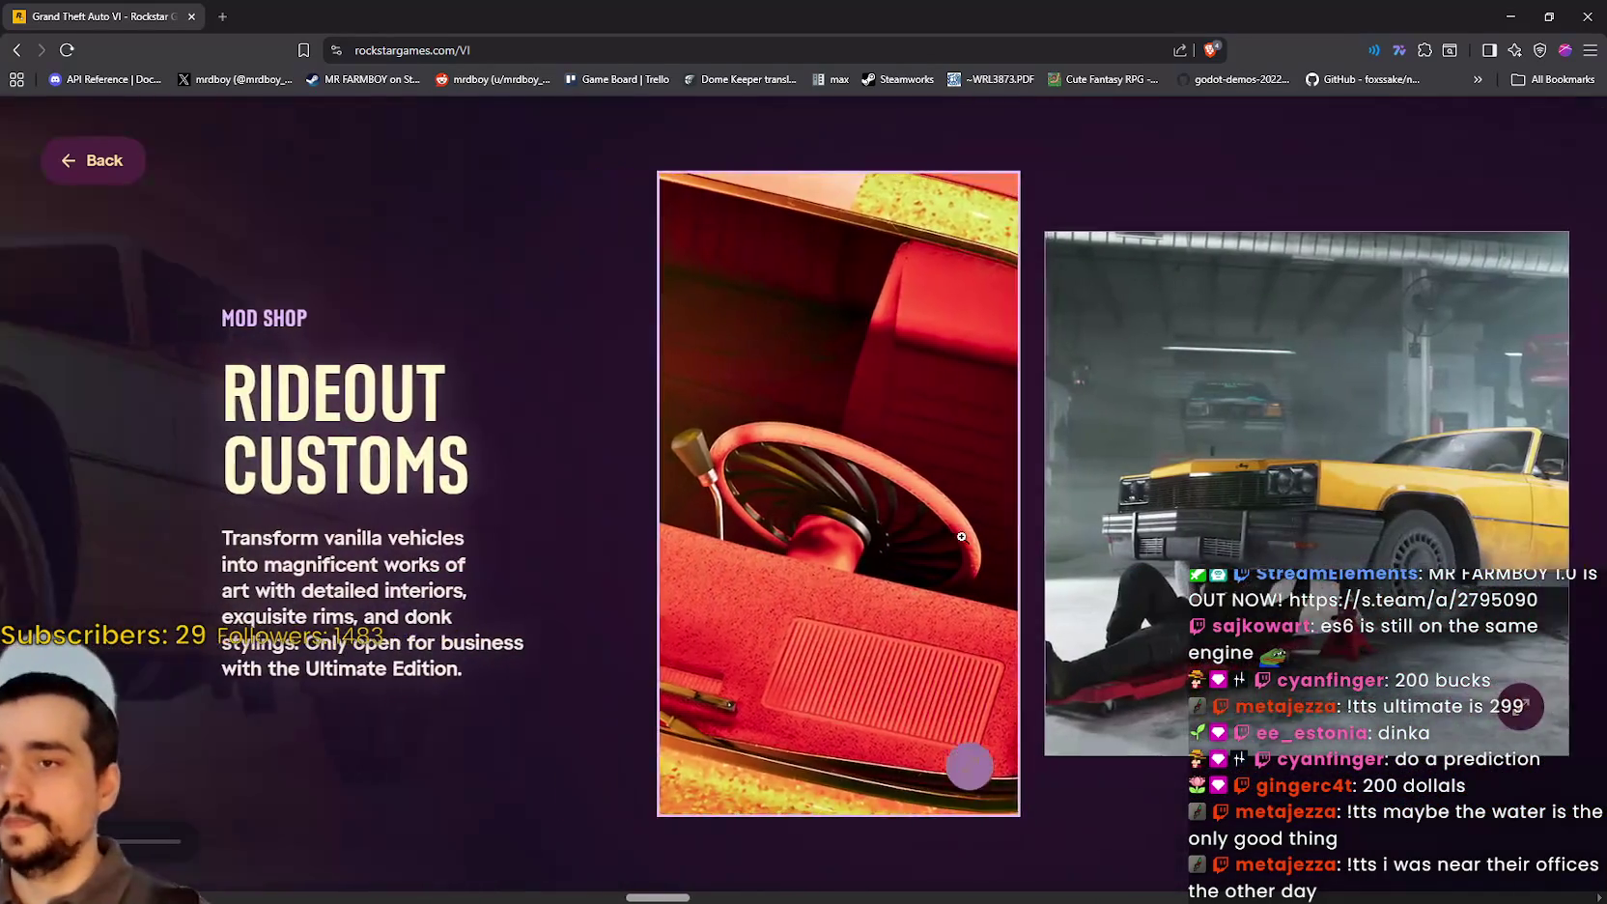
scroll(307, 458, "up", 3)
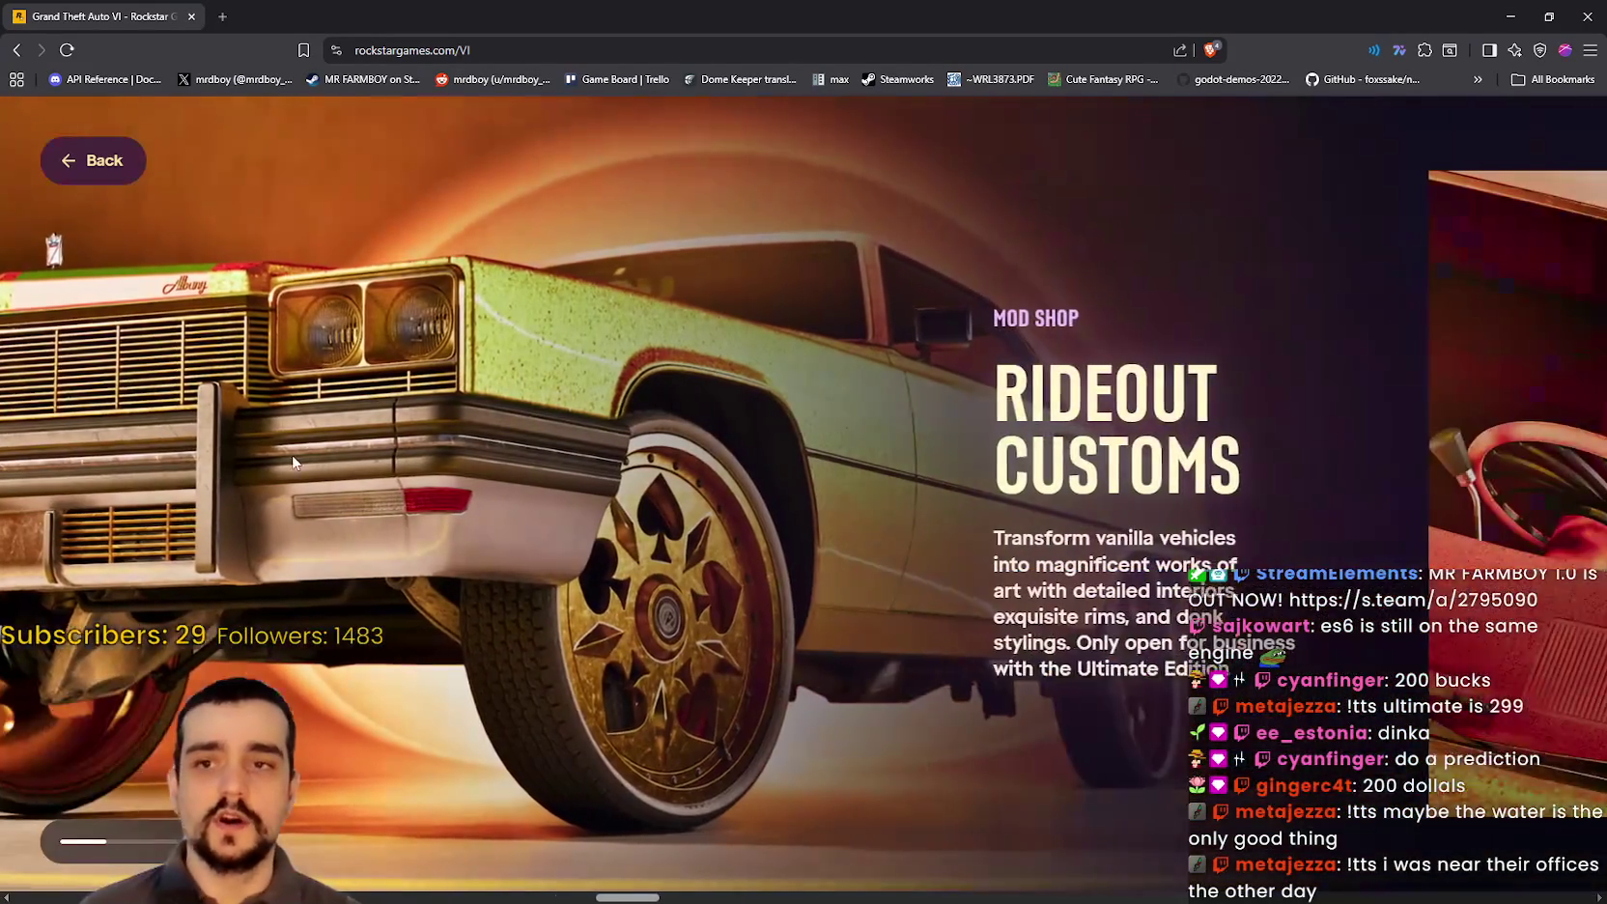
scroll(293, 461, "down", 3)
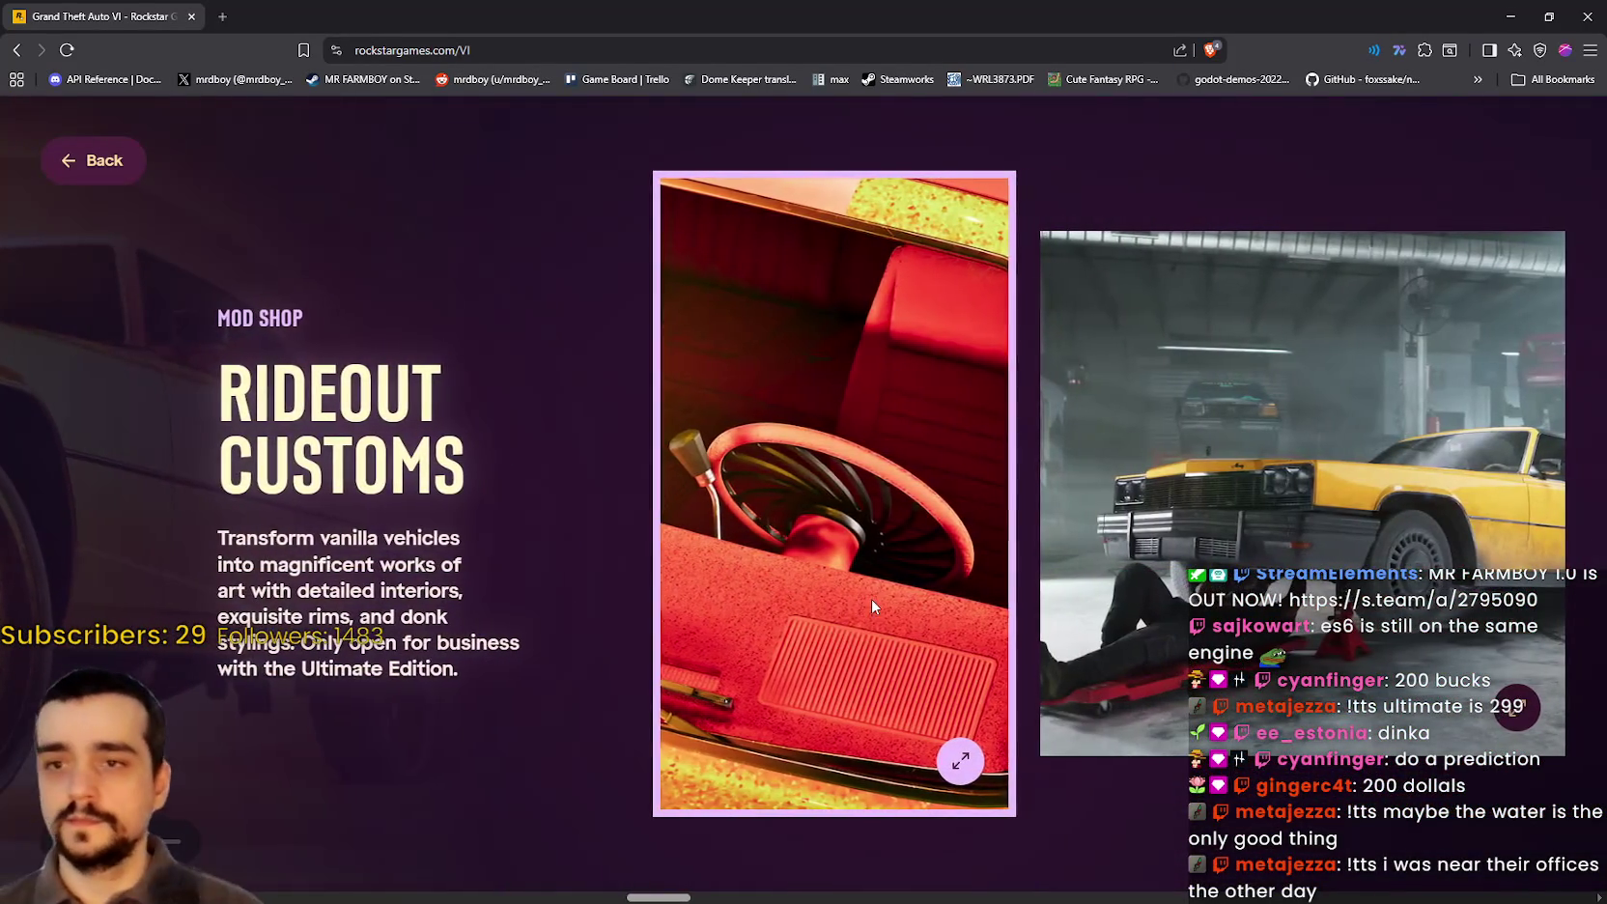
left_click(871, 600)
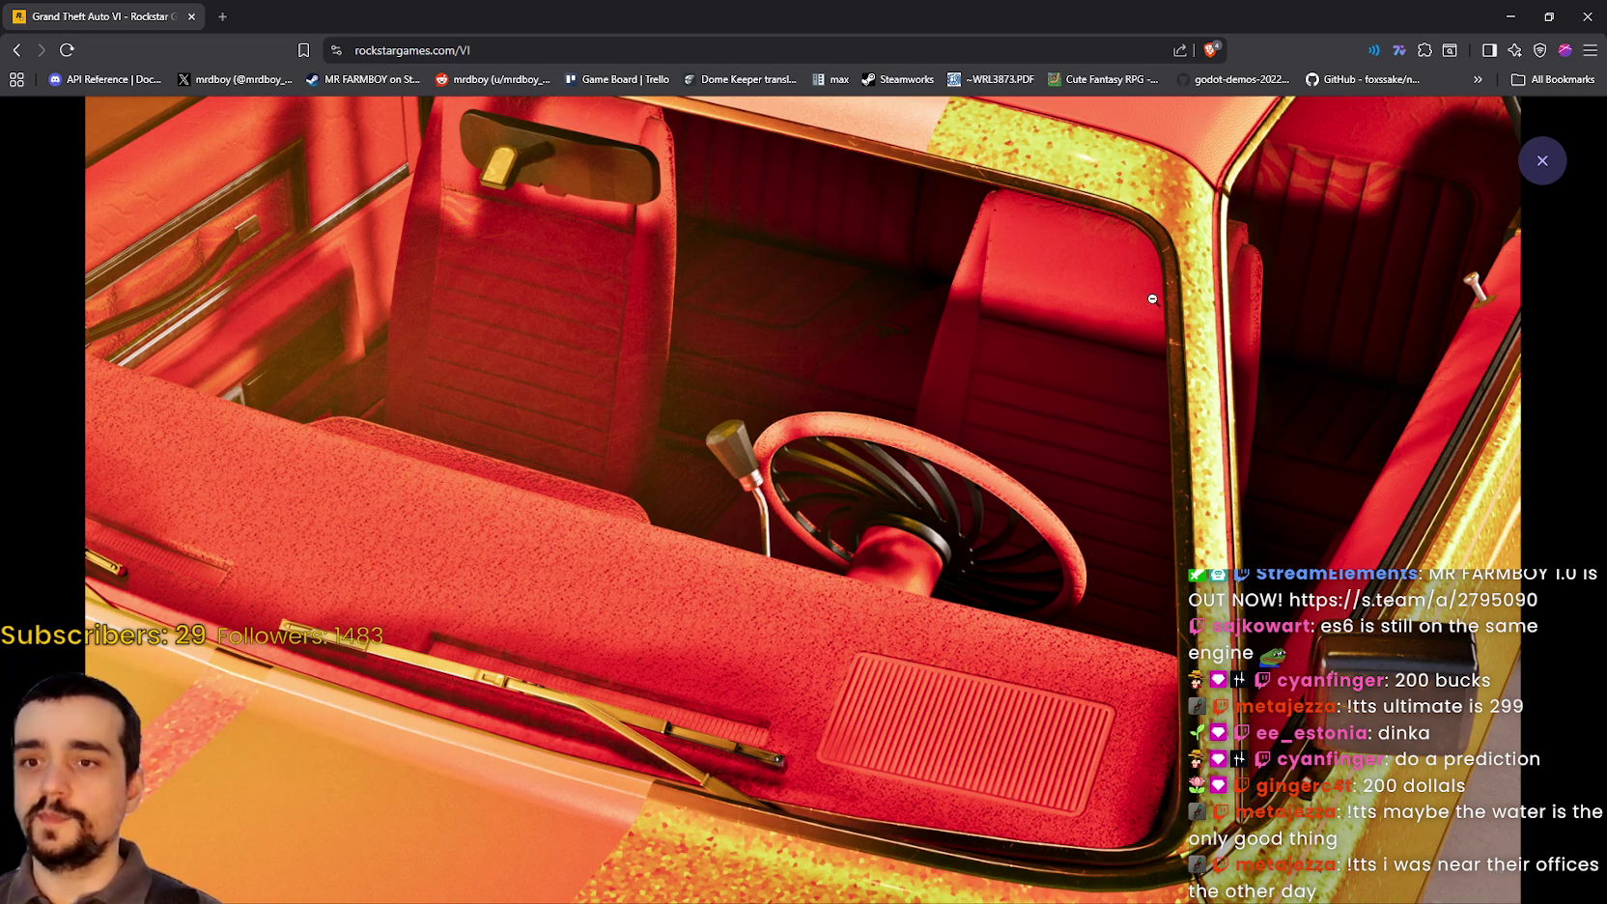
left_click(1296, 256)
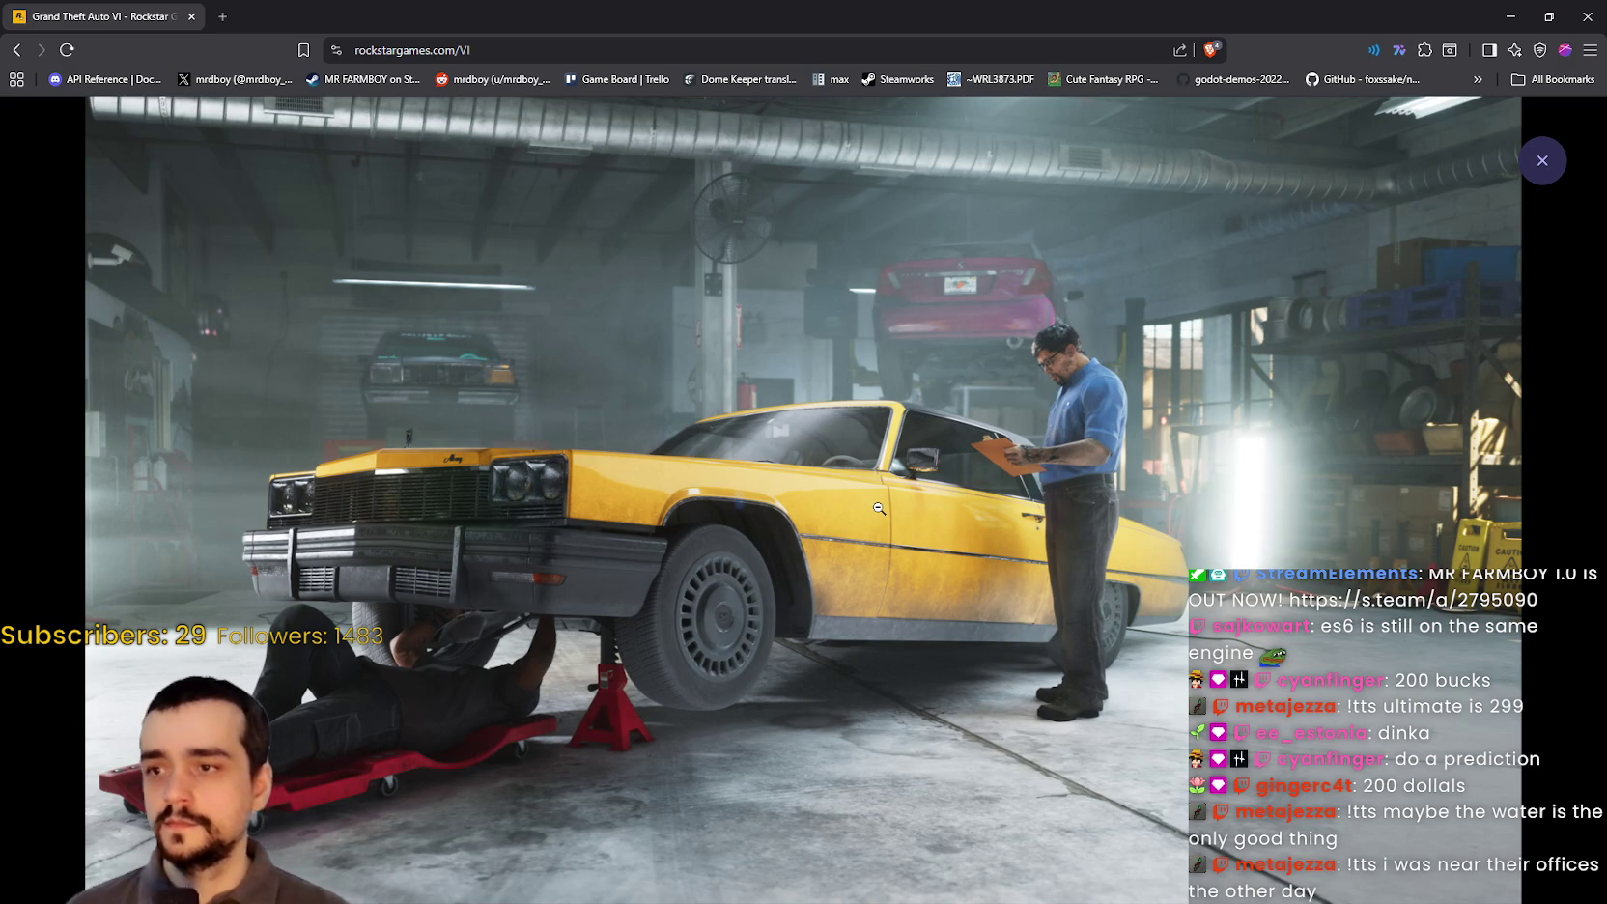
left_click(1536, 160)
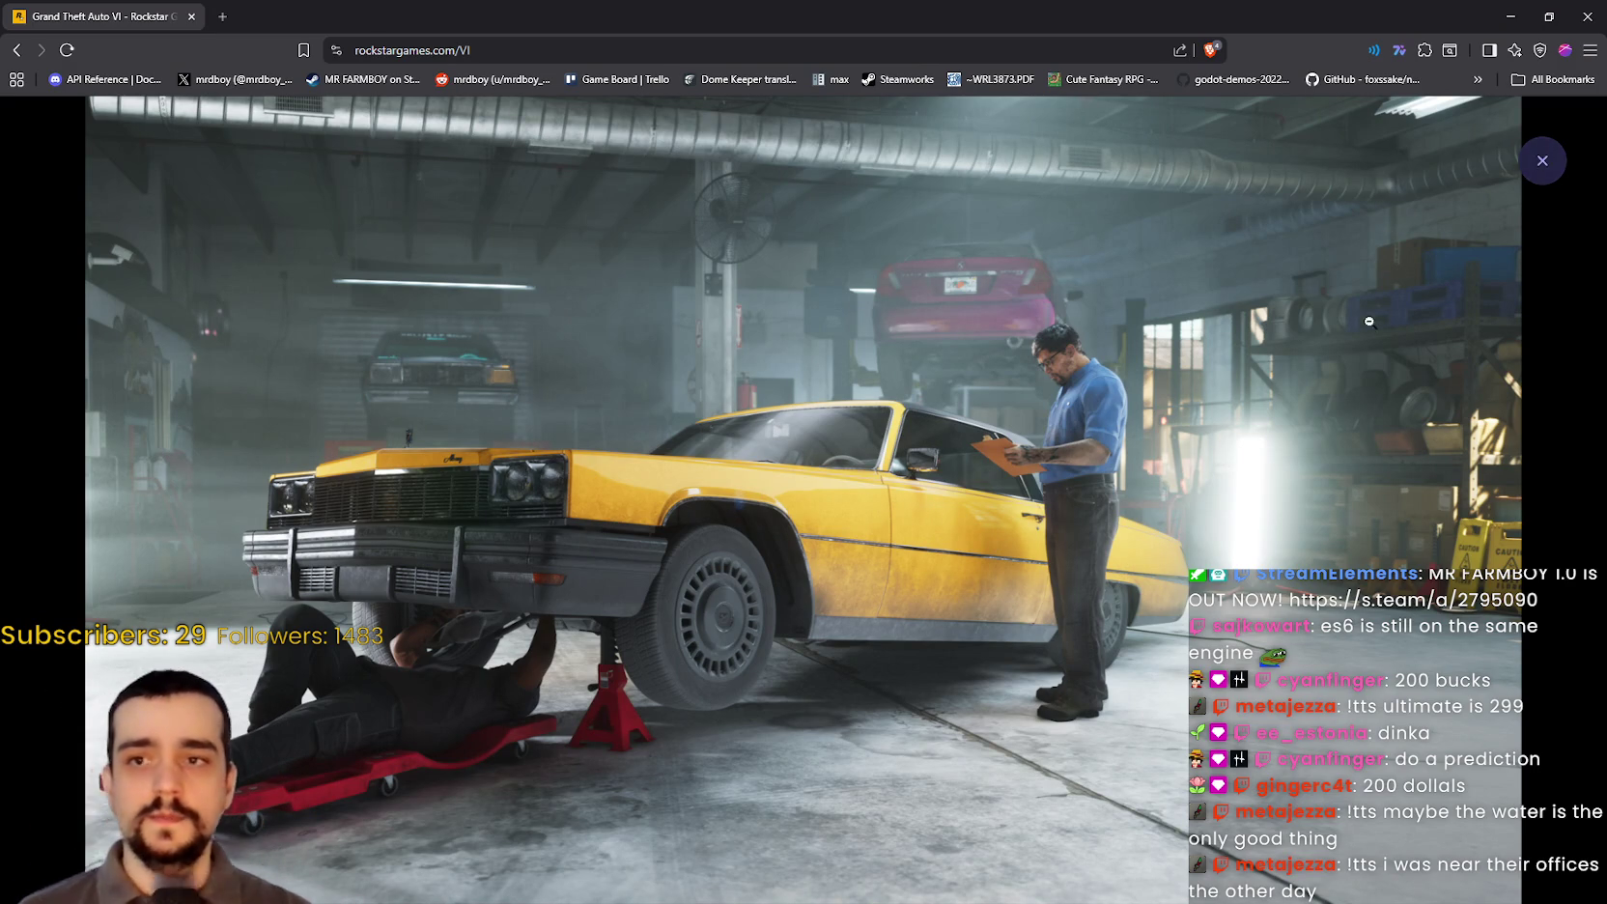
Step: Scroll to Sara's Unisex Salon and enlarge the Jason and Lucia salon photos
scroll(1075, 494, "down", 3)
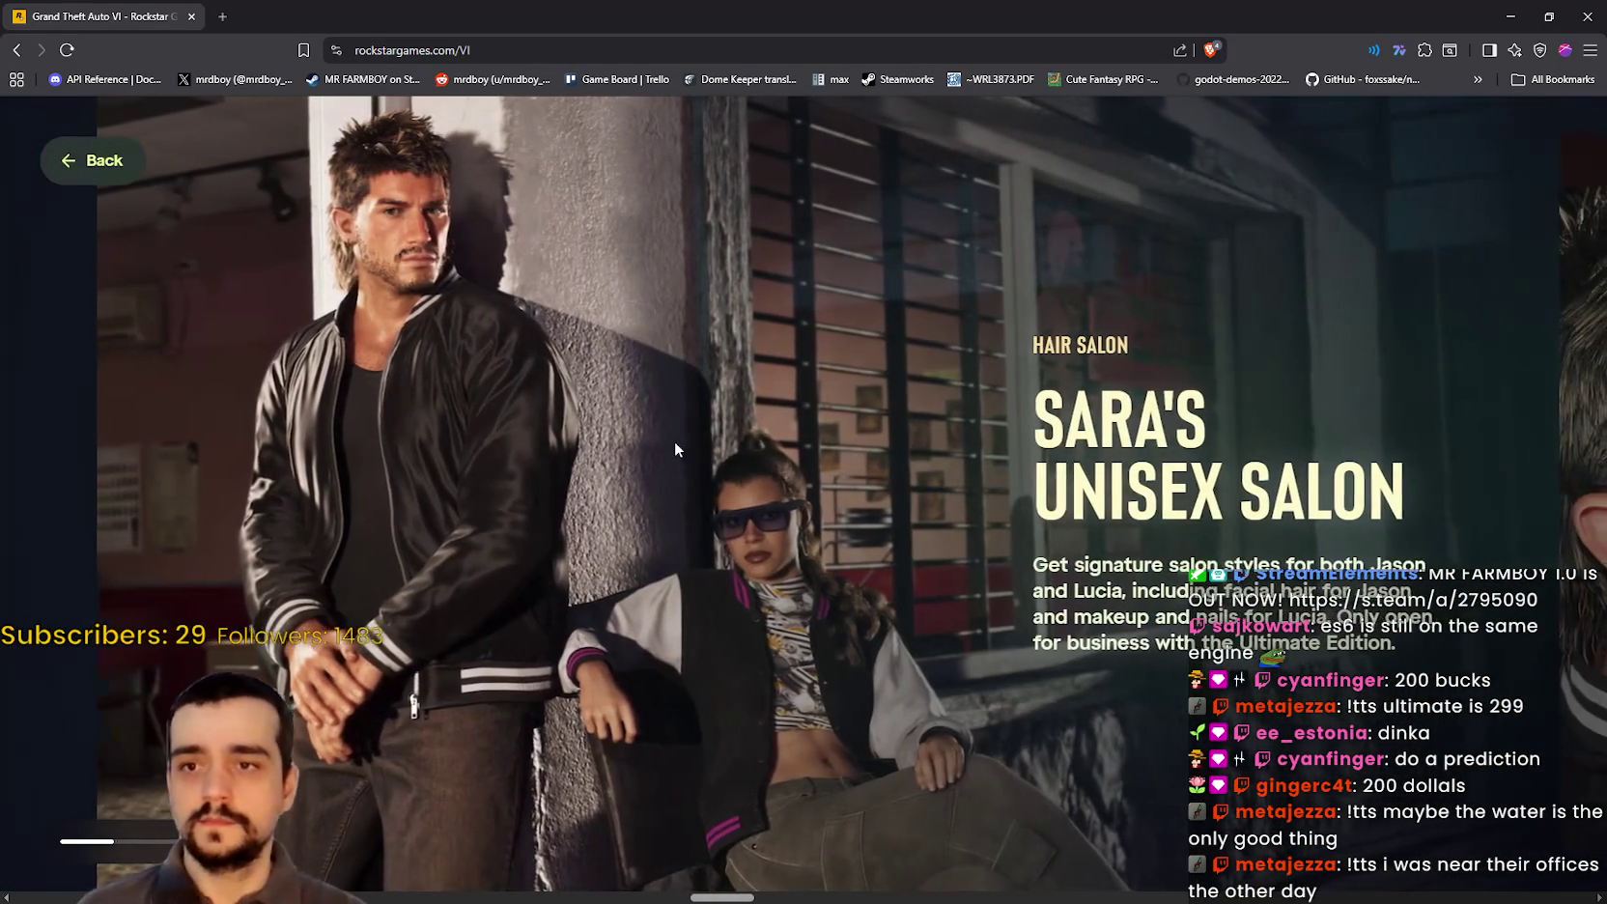
scroll(702, 440, "down", 2)
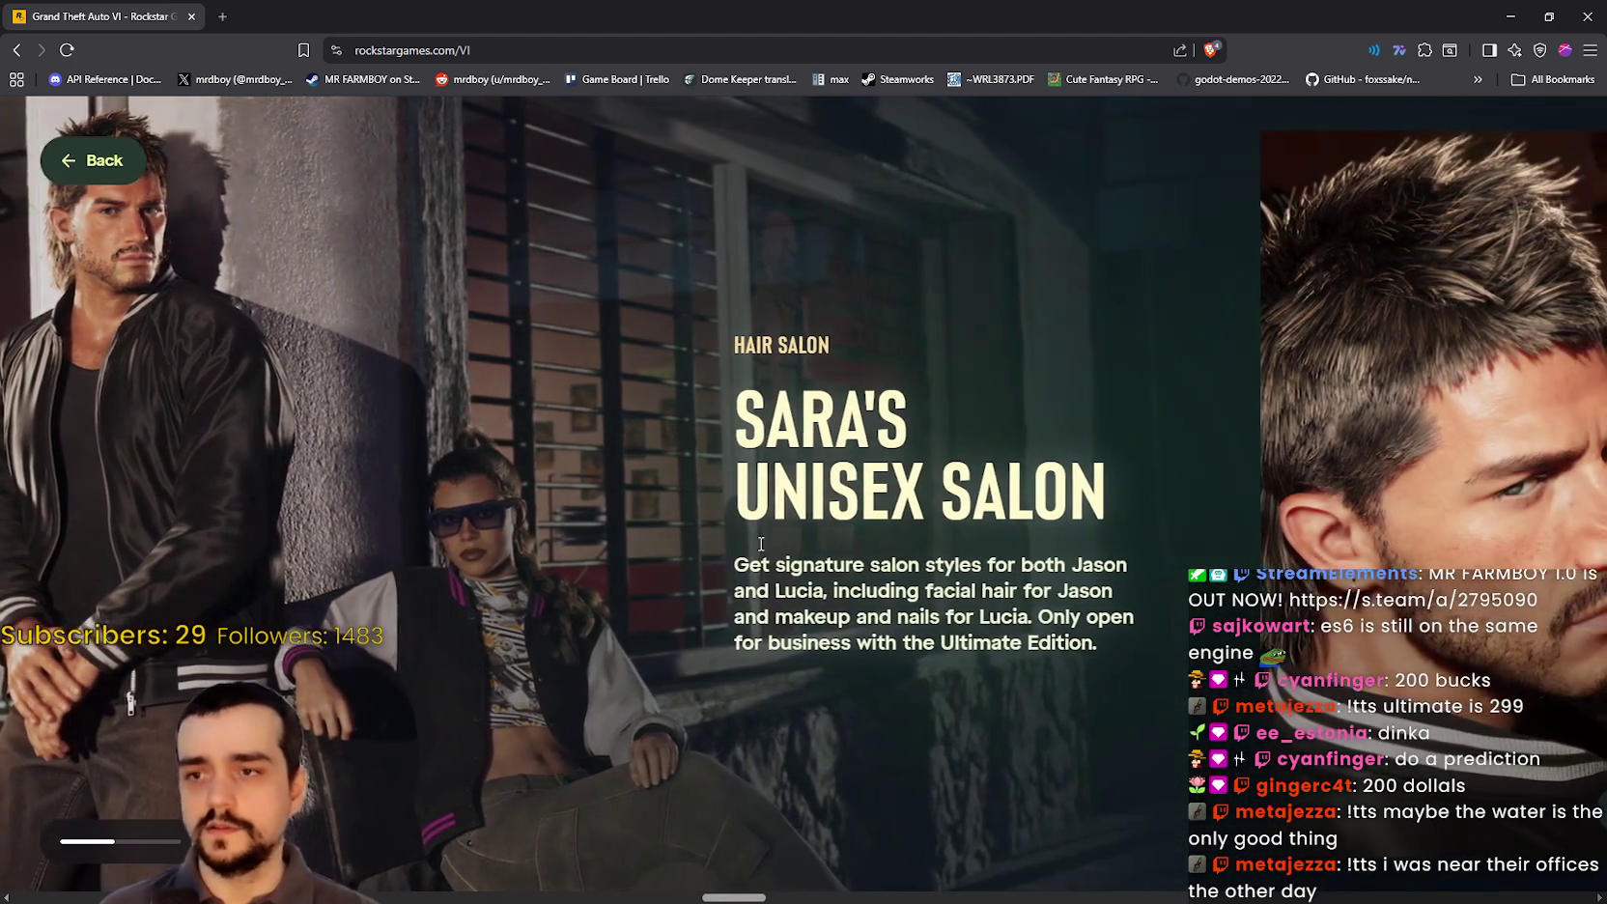
scroll(906, 612, "down", 3)
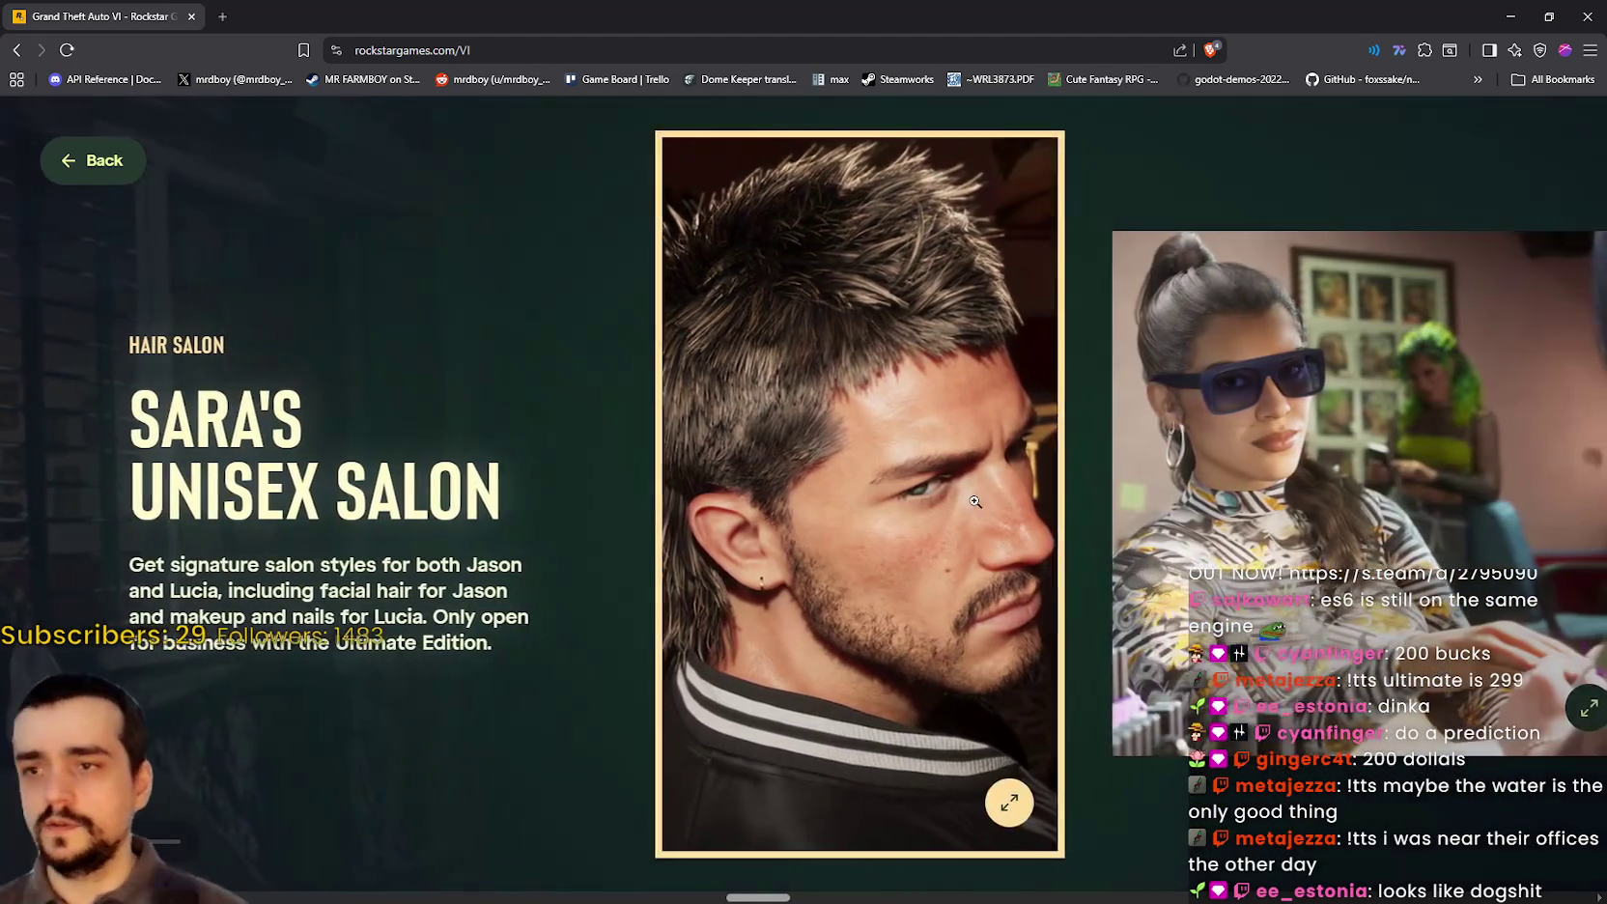
left_click(1003, 499)
left_click(1308, 370)
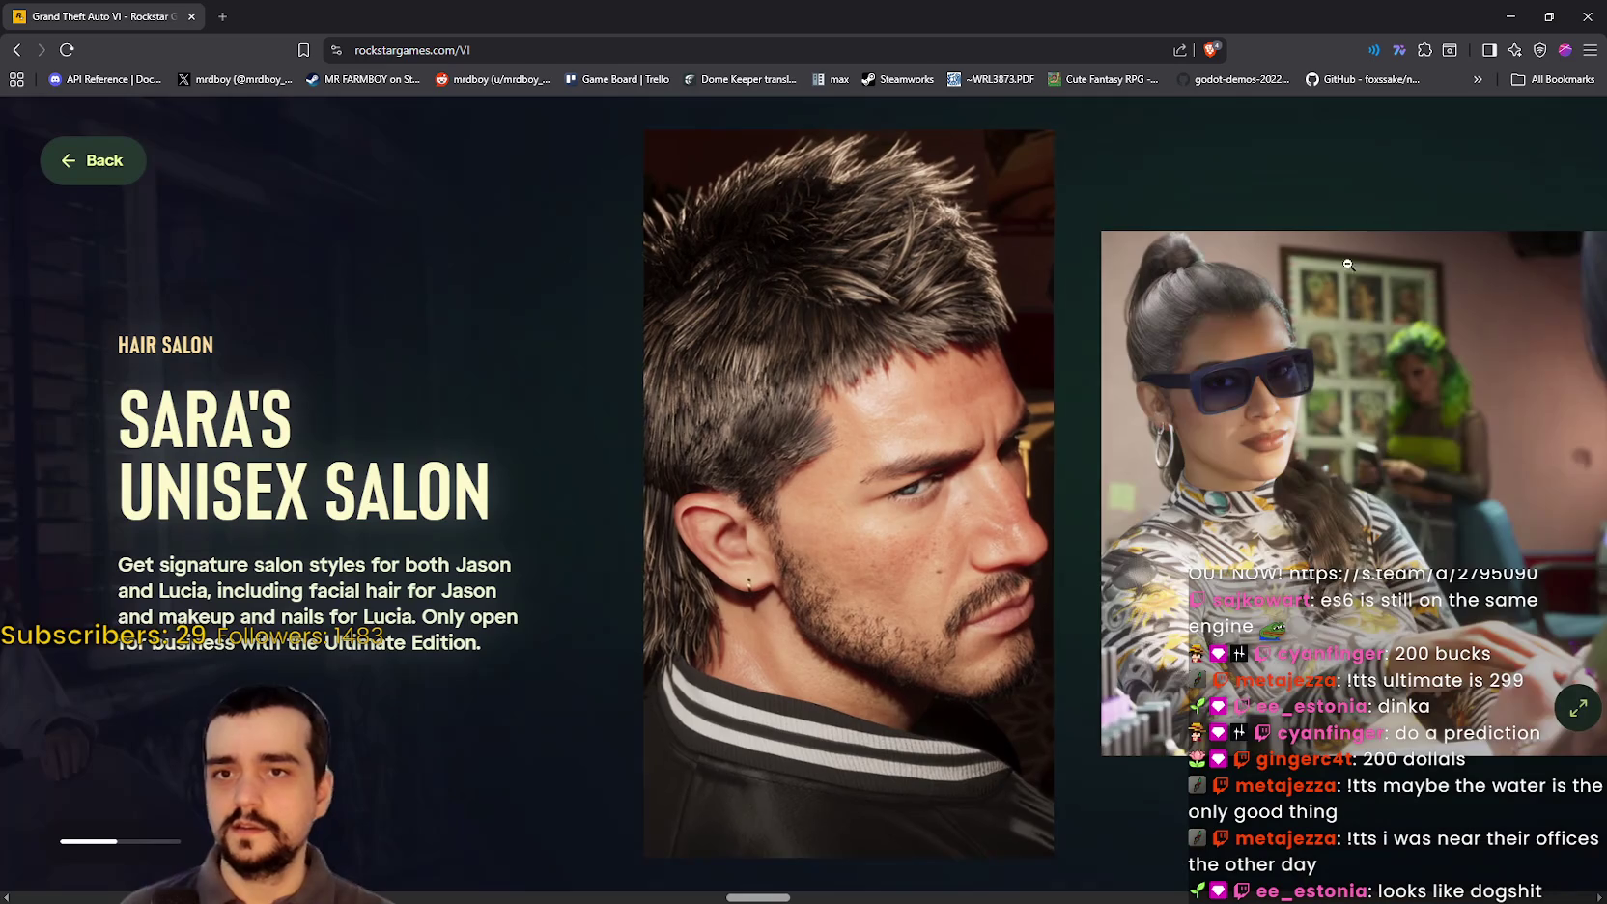
left_click(1186, 446)
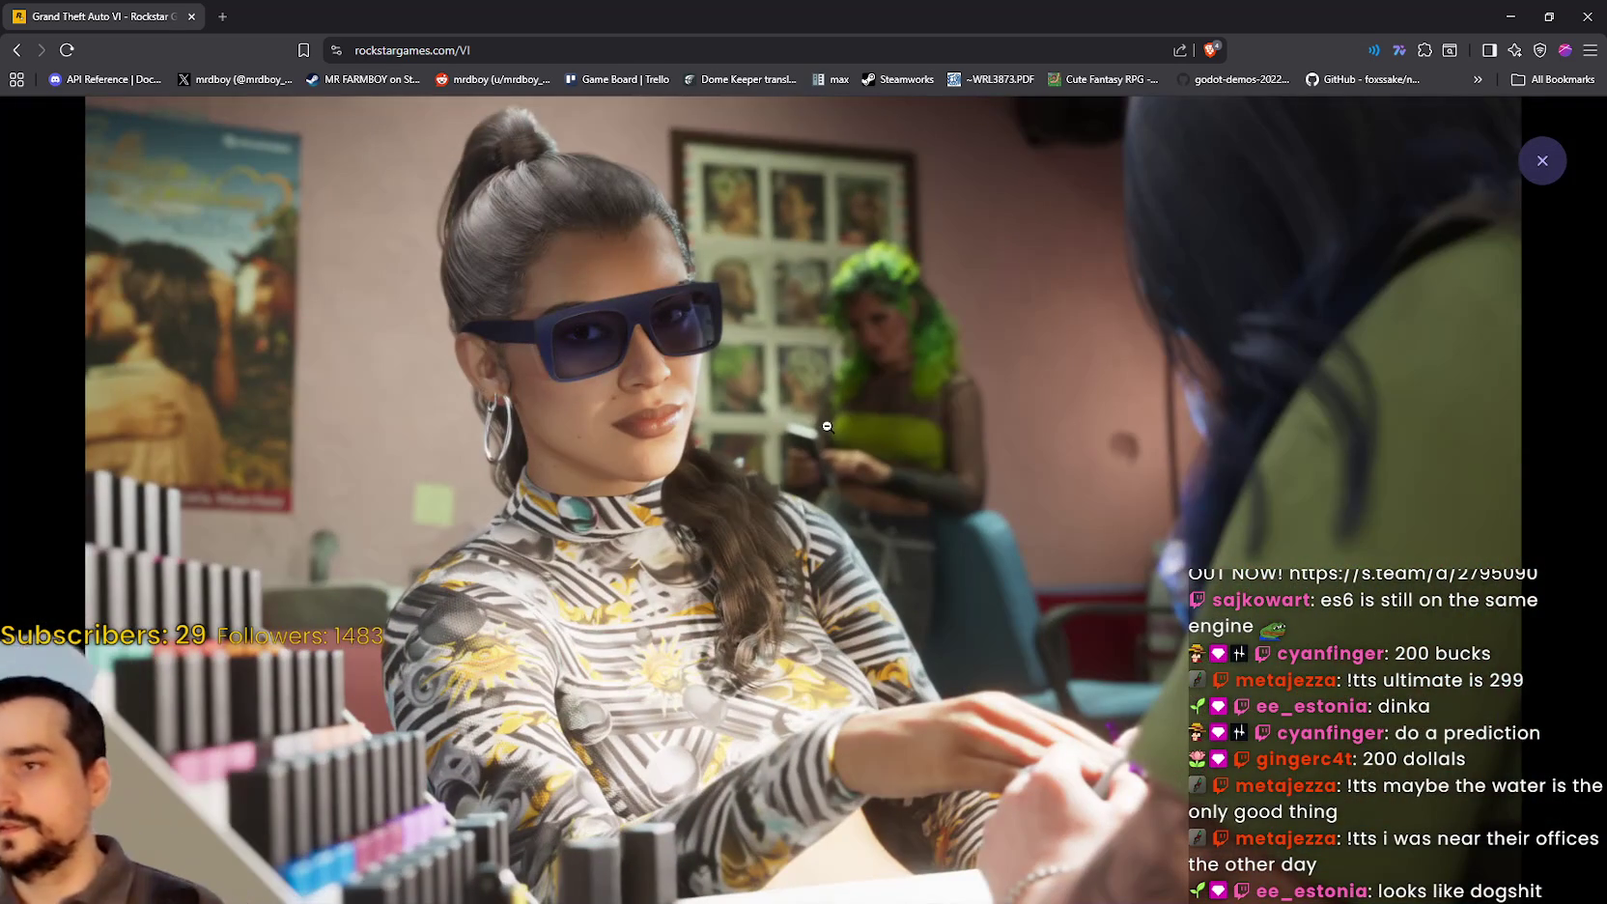
left_click(1377, 692)
Step: View the Squalo boat hull and couple-with-dolphin photos full-size
scroll(1281, 433, "down", 5)
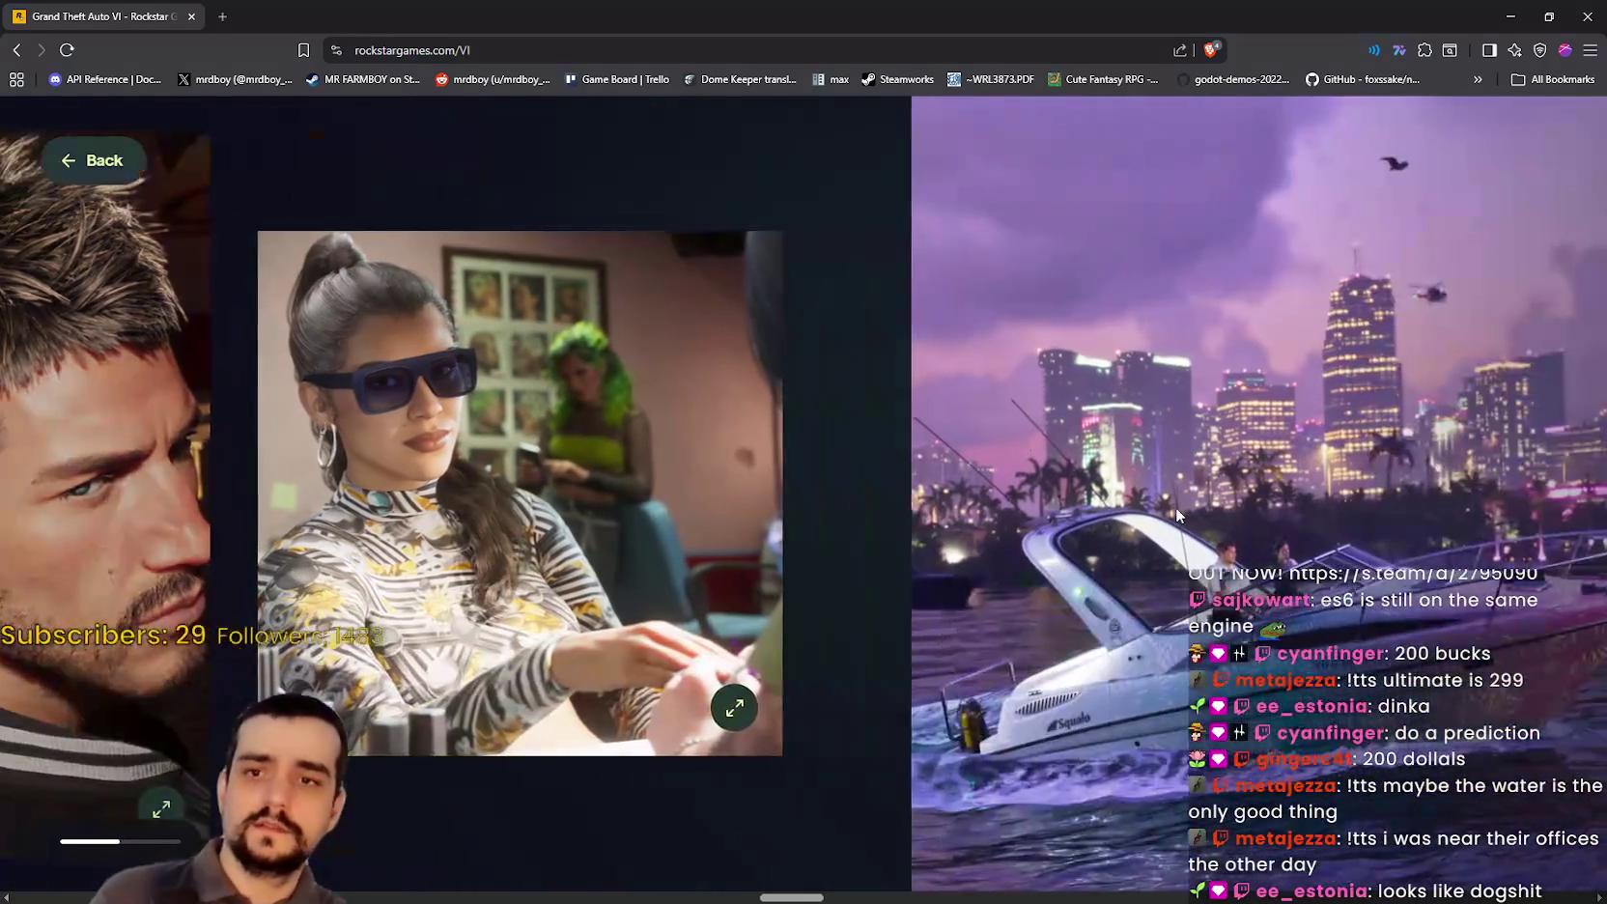
scroll(1175, 507, "down", 3)
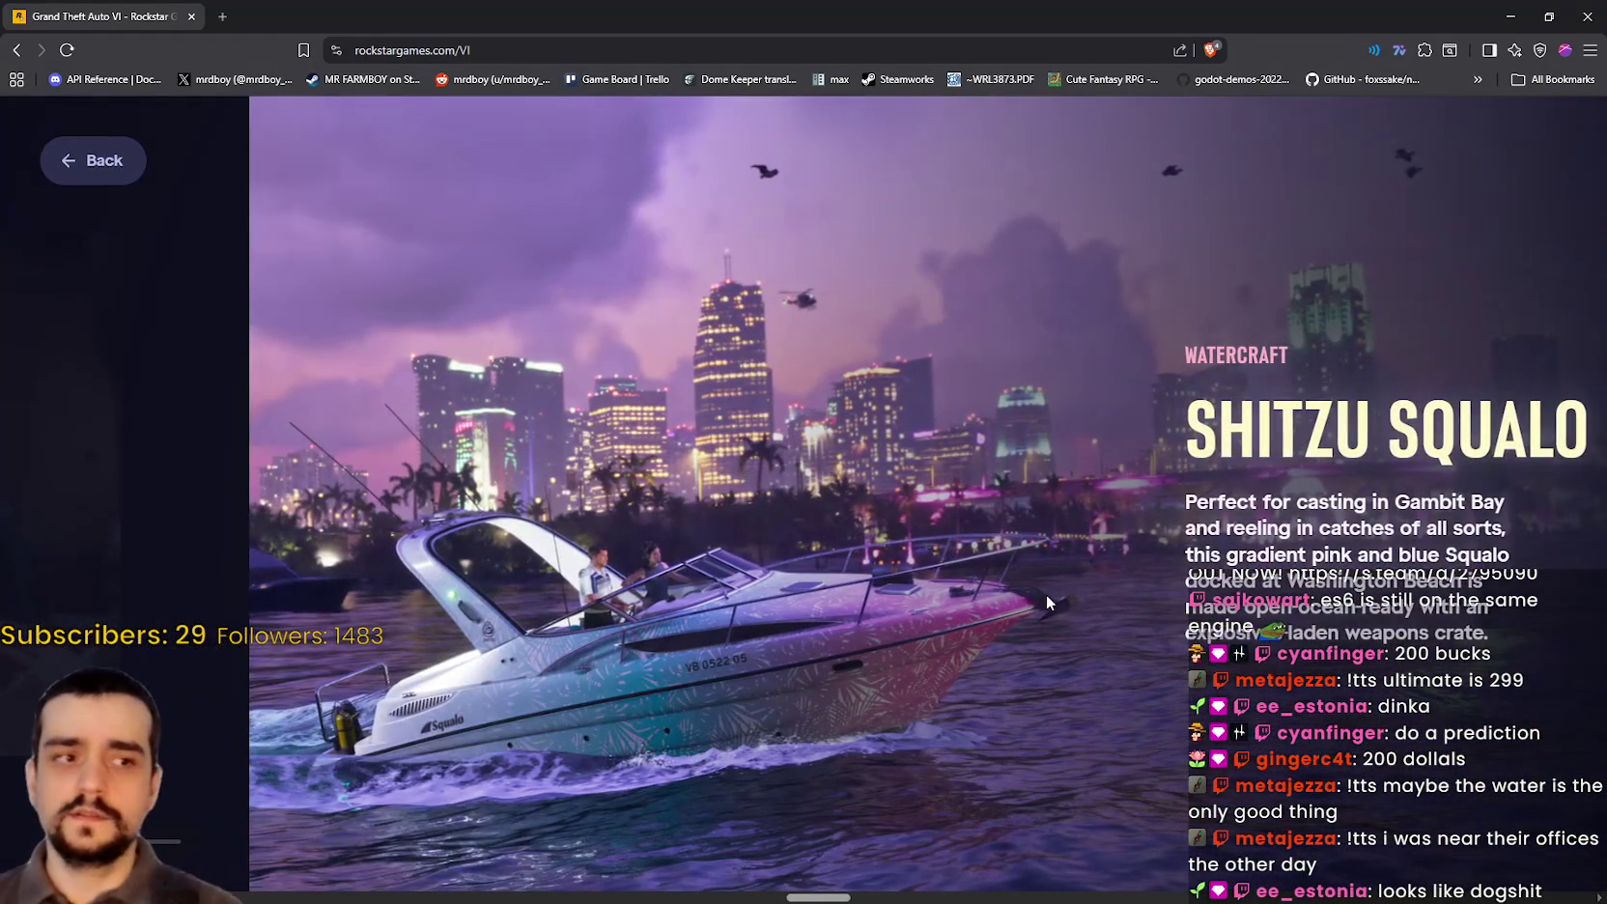
scroll(1046, 602, "down", 2)
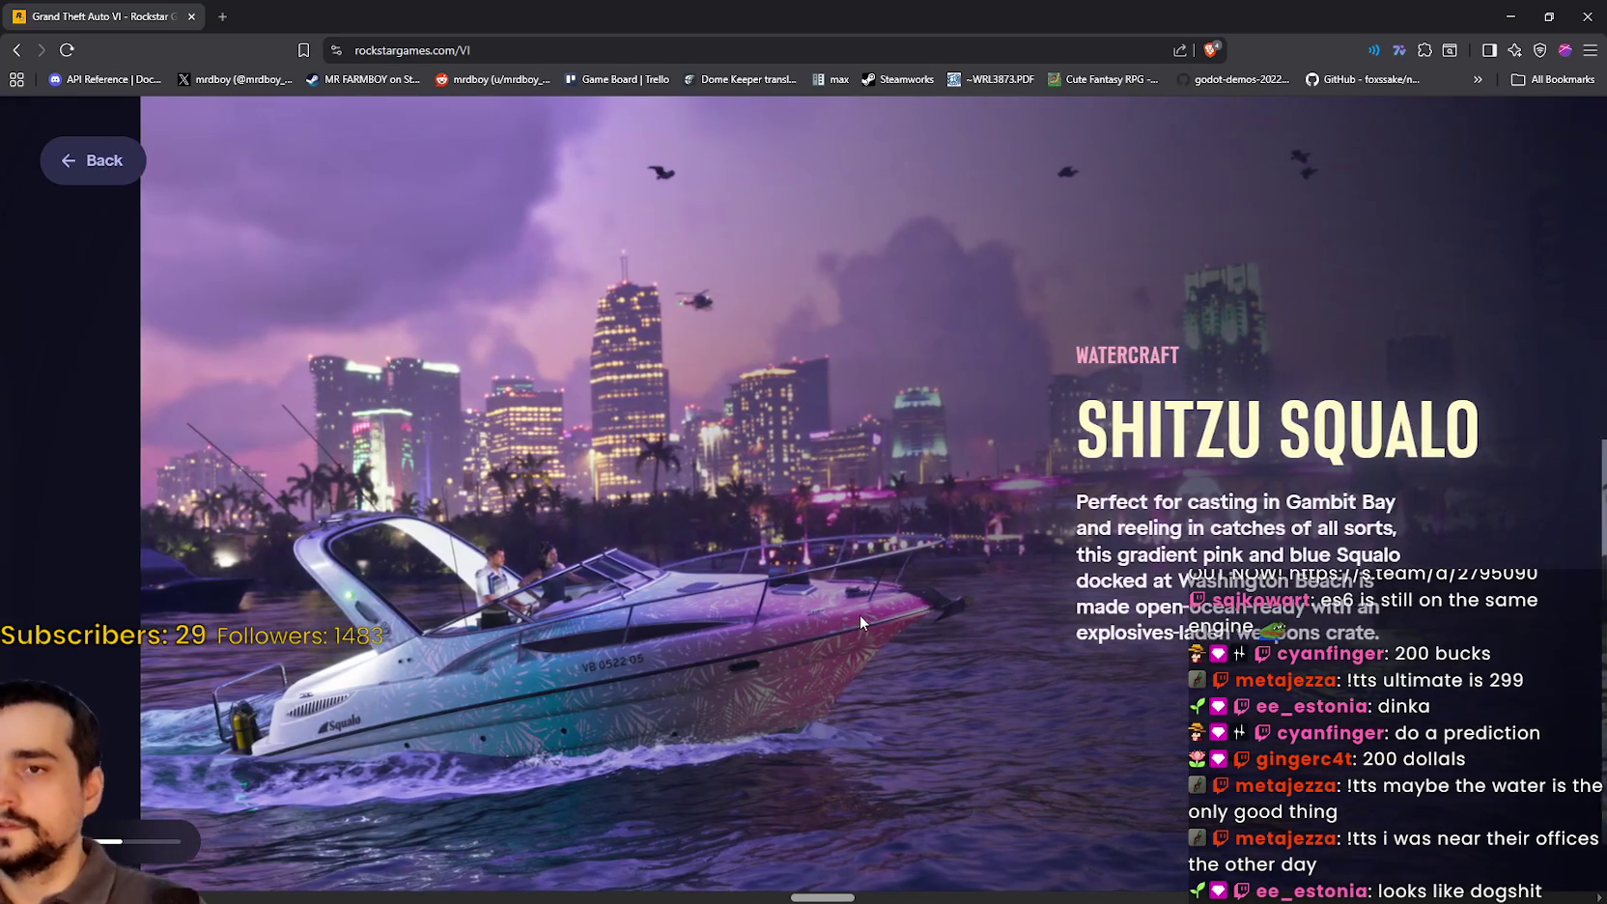
scroll(860, 615, "down", 5)
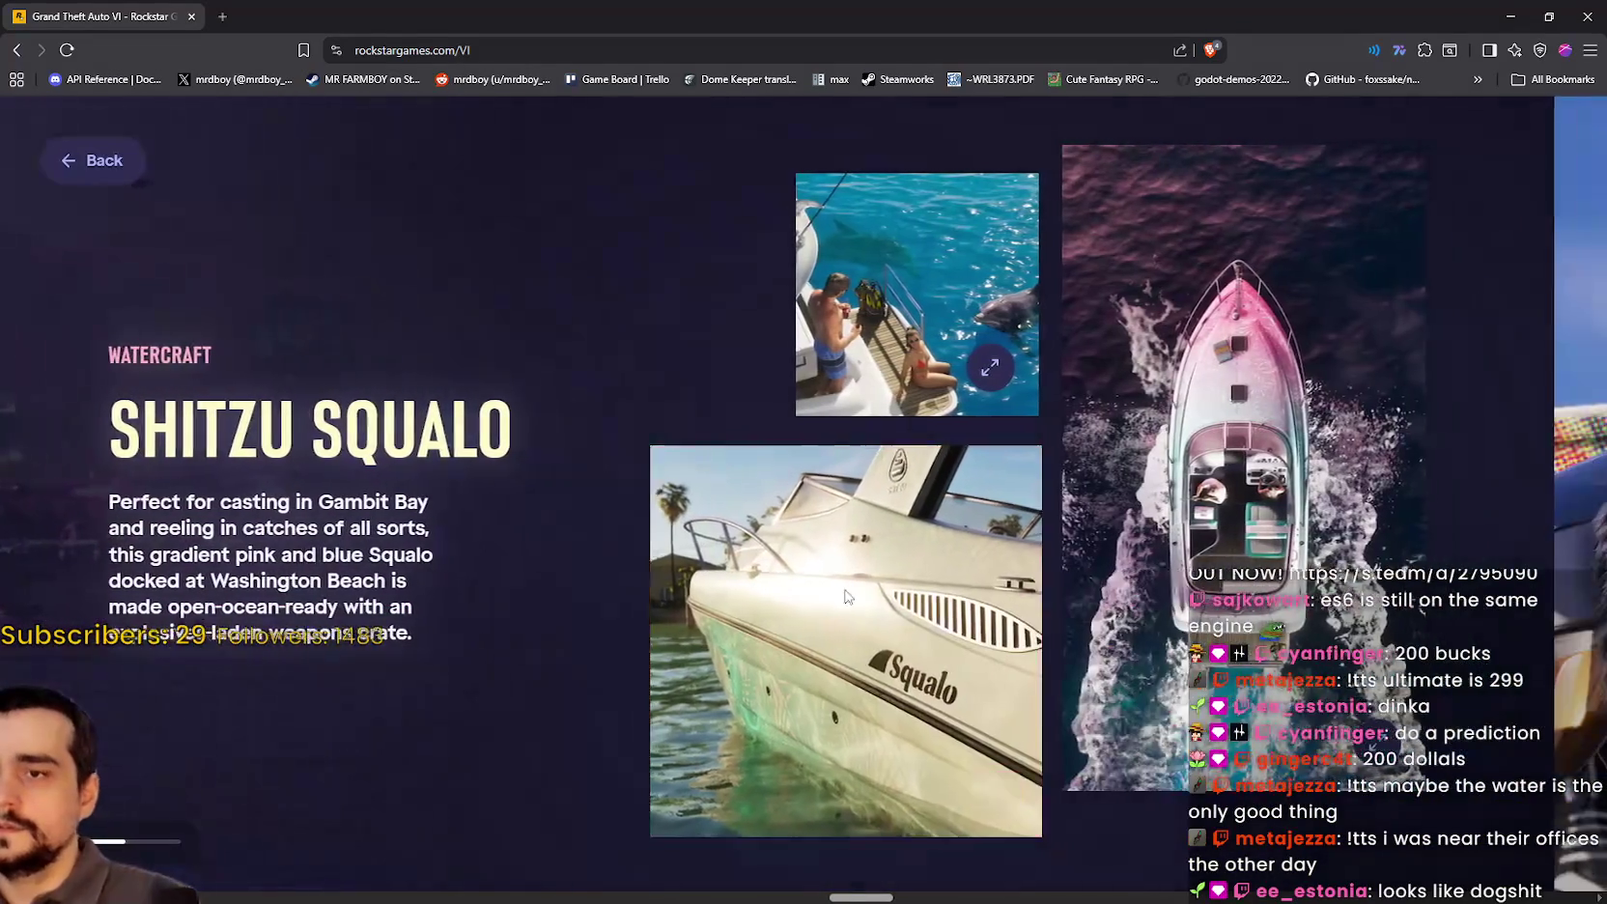
left_click(845, 596)
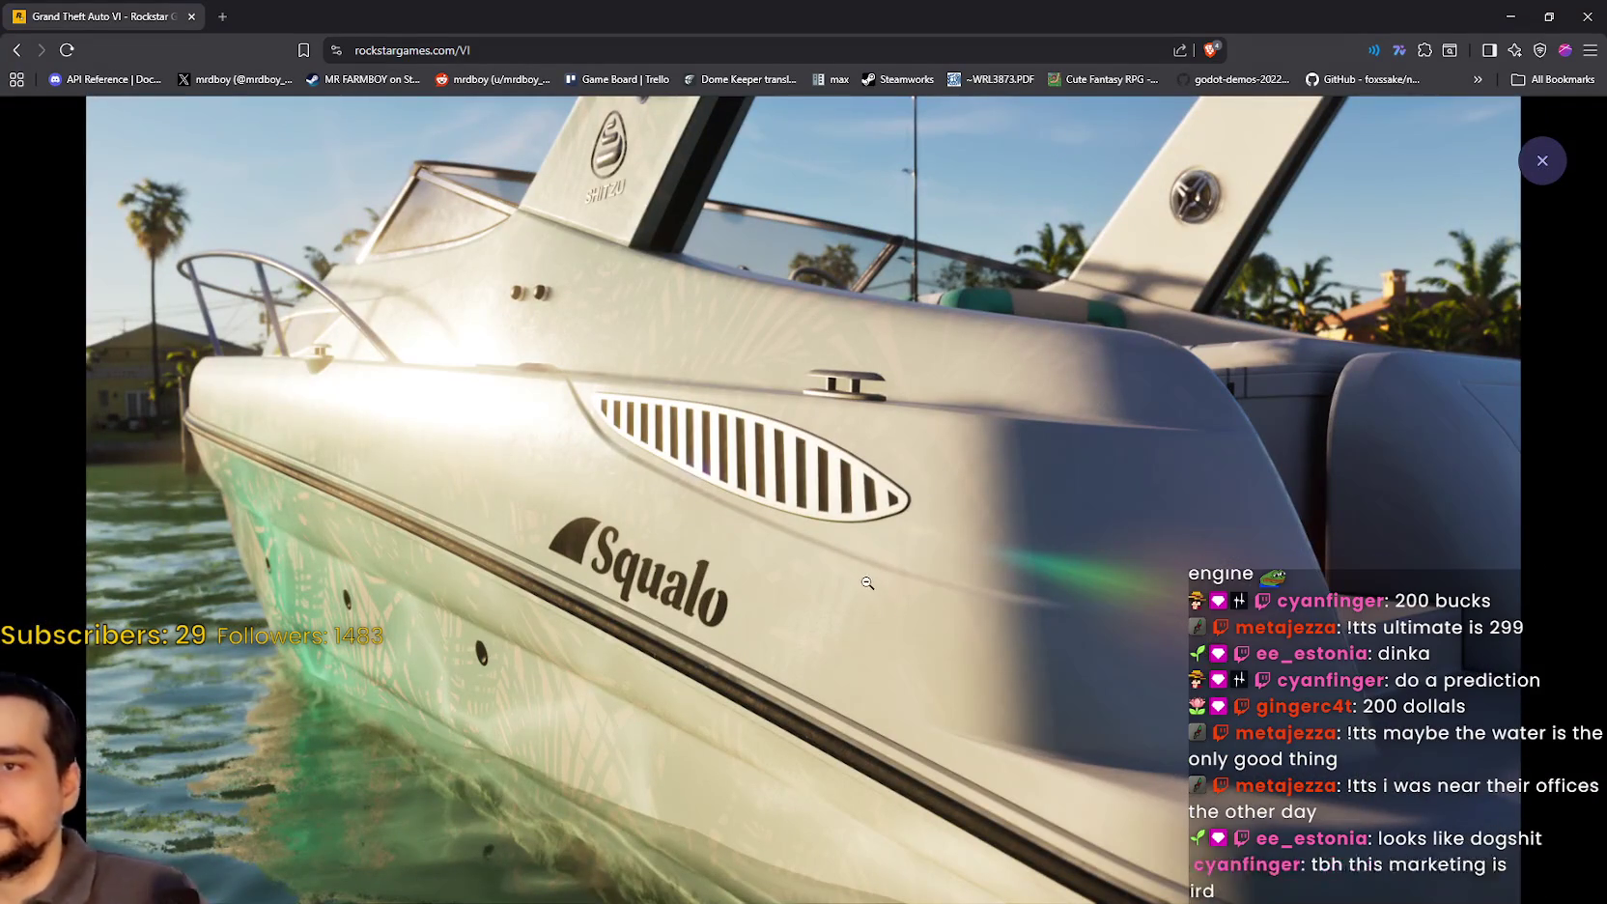
left_click(876, 492)
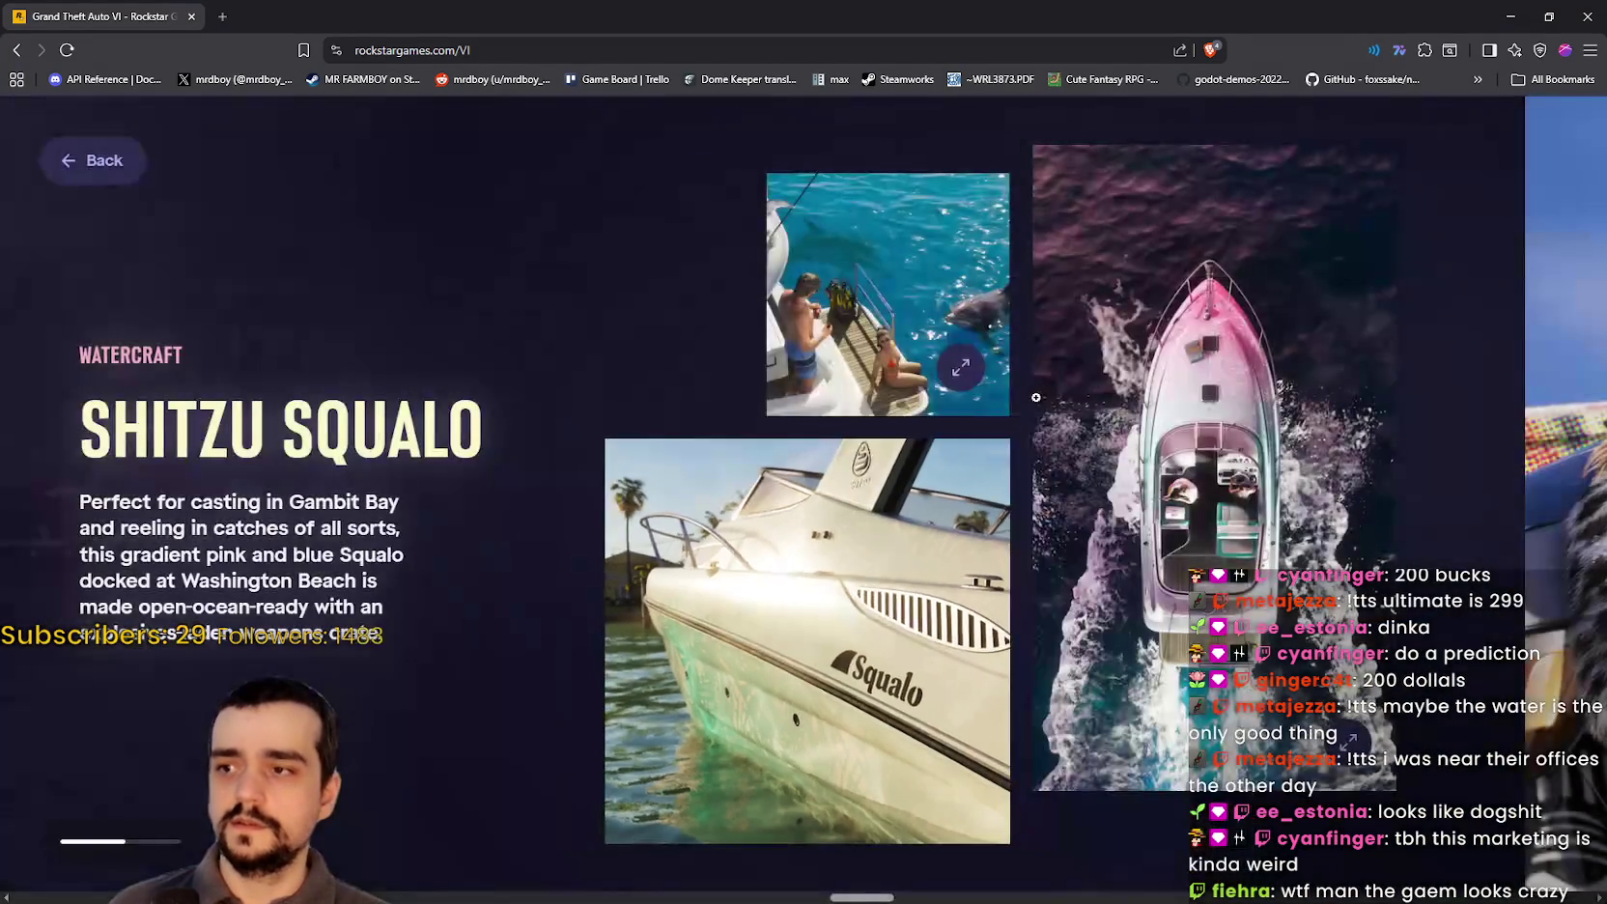
left_click(917, 336)
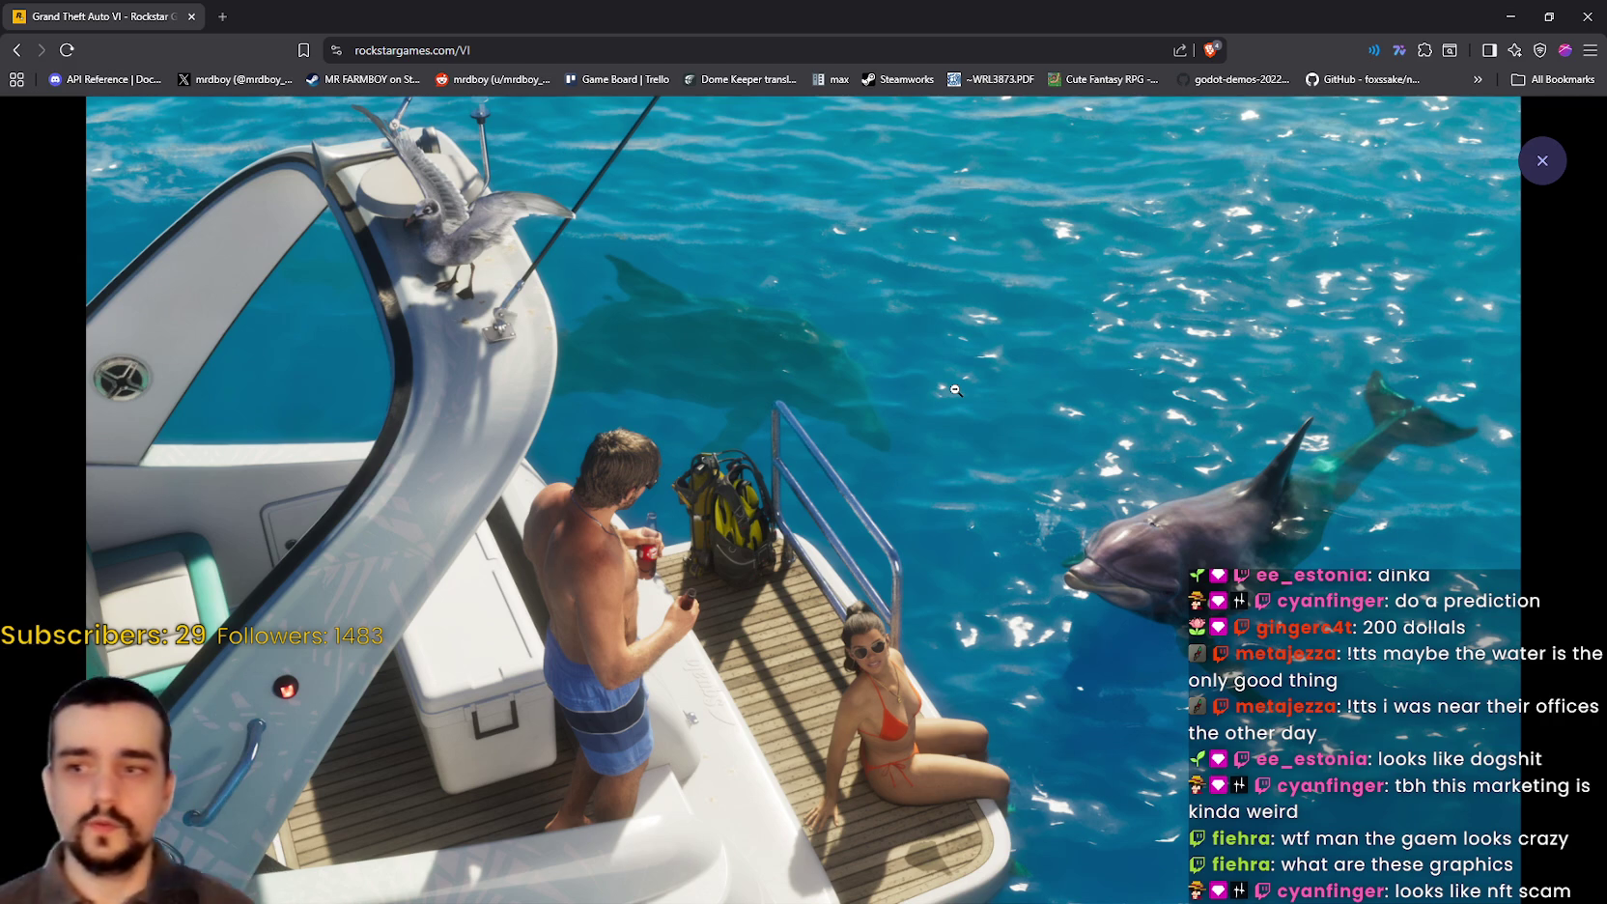
left_click(701, 548)
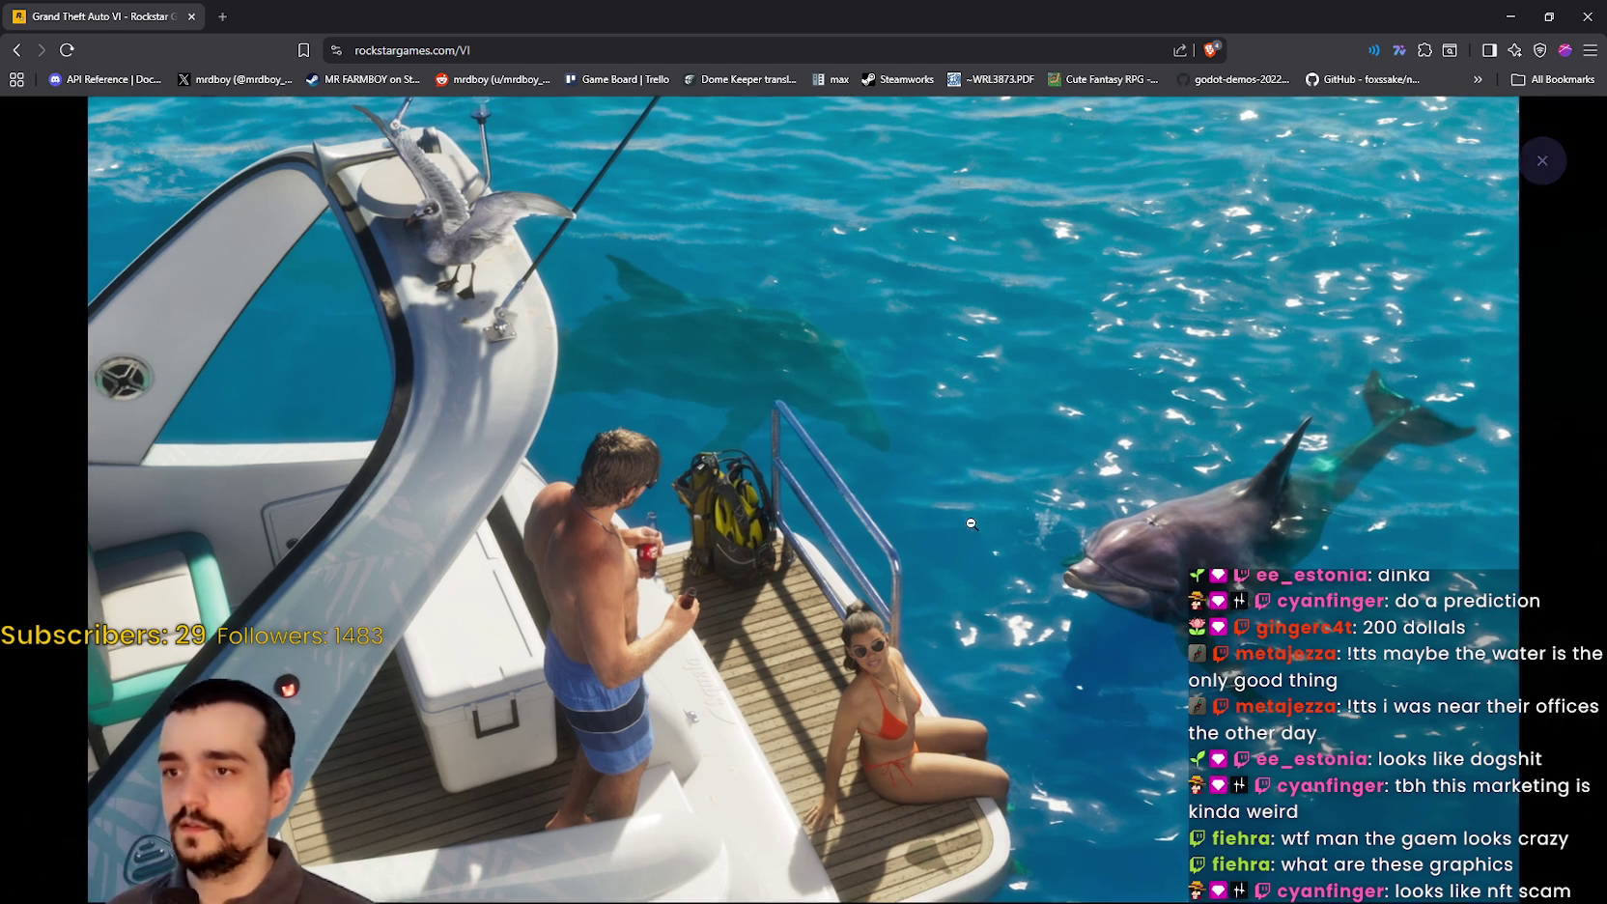
Step: Enlarge and close the top-down pink boat photo, then scroll on
left_click(1052, 447)
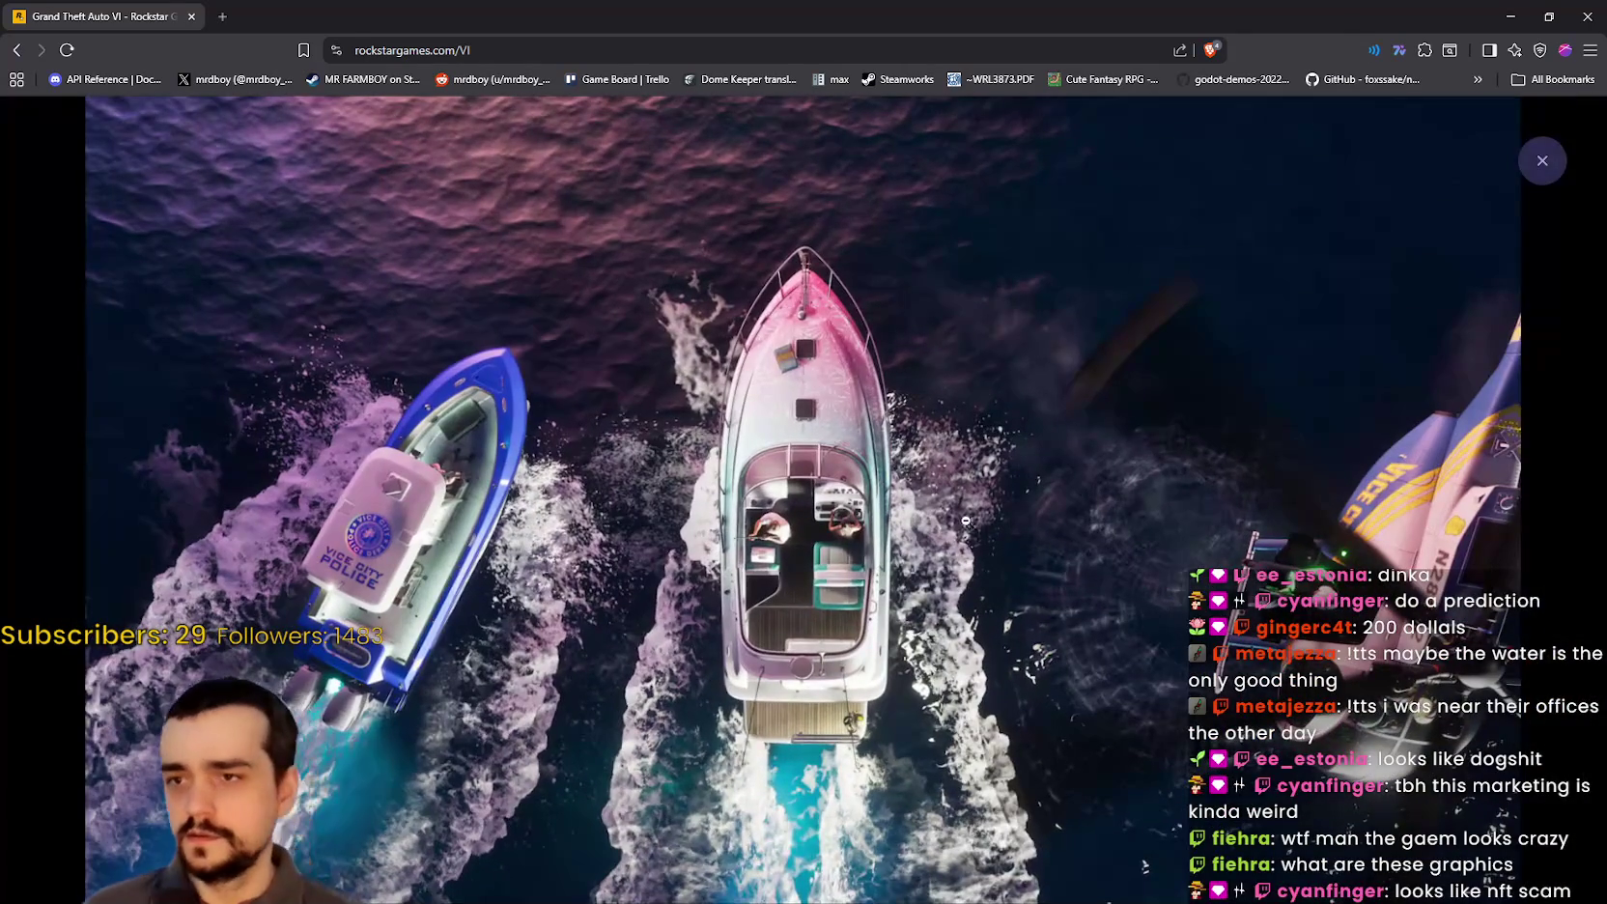
left_click(1049, 464)
scroll(1043, 517, "down", 2)
scroll(1043, 517, "down", 5)
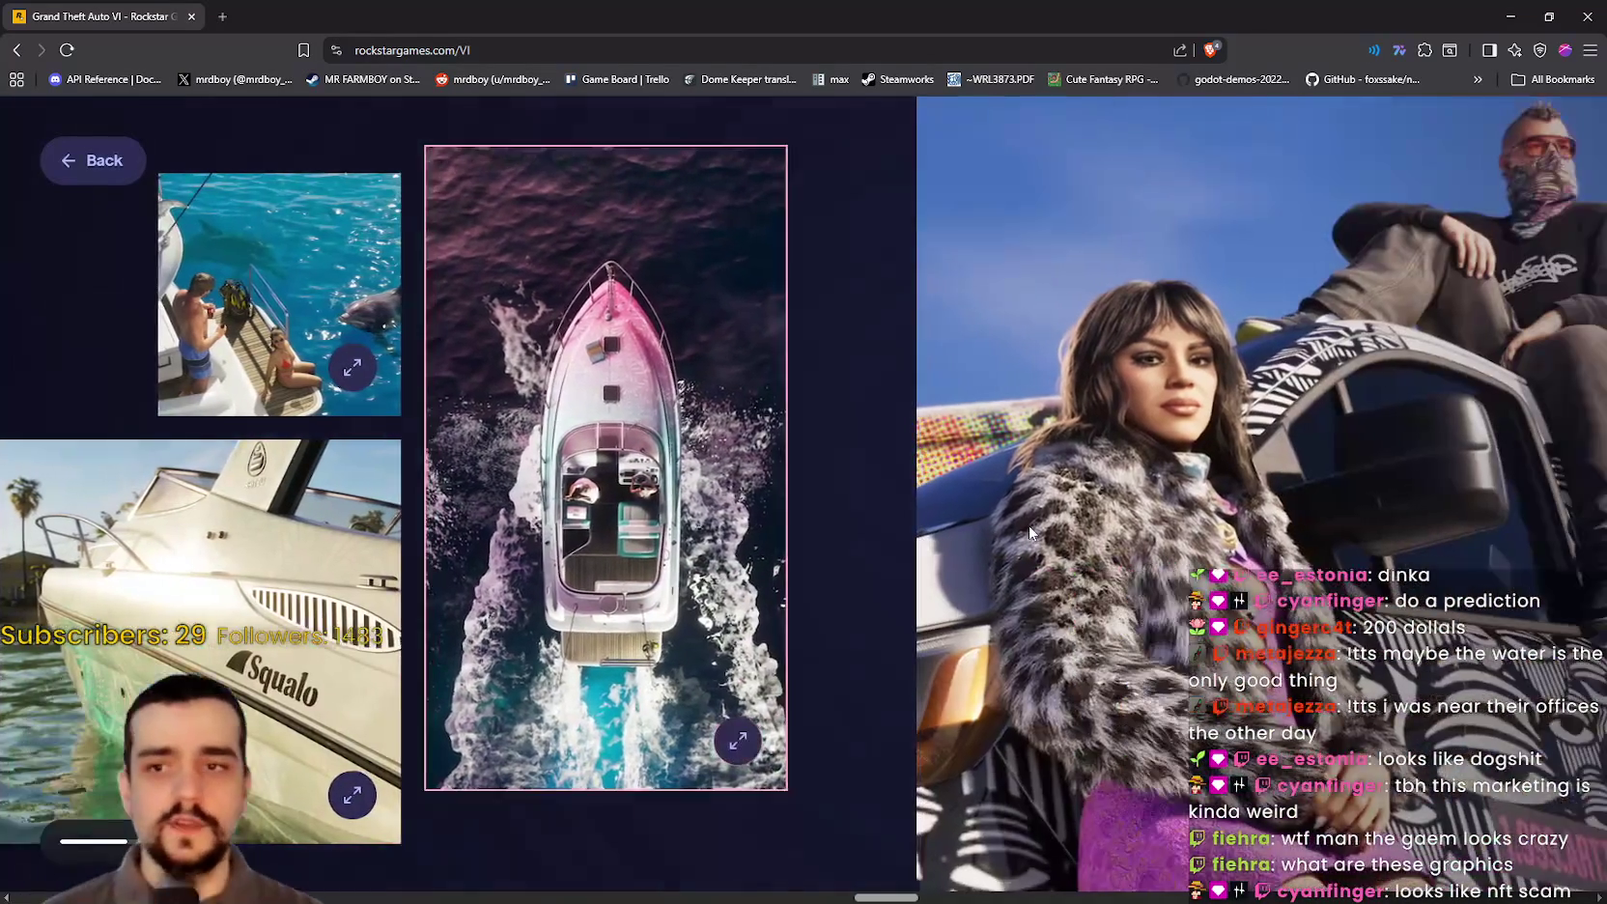
Step: View the Stock 305 Jason and Lucia portraits full-size
scroll(1117, 505, "down", 4)
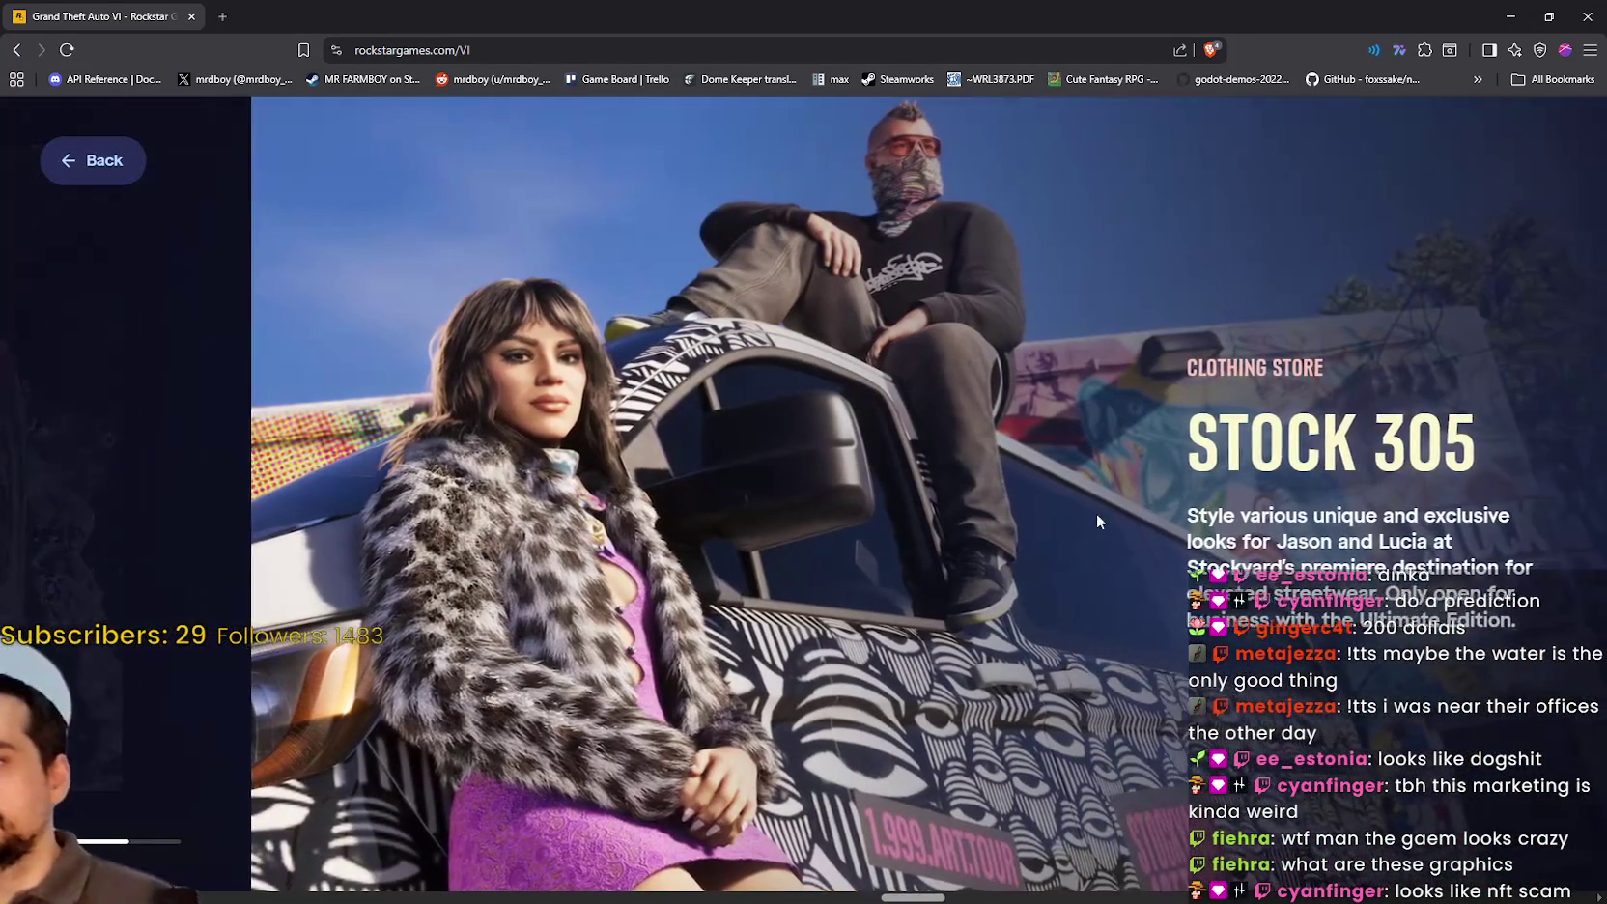
scroll(866, 519, "down", 4)
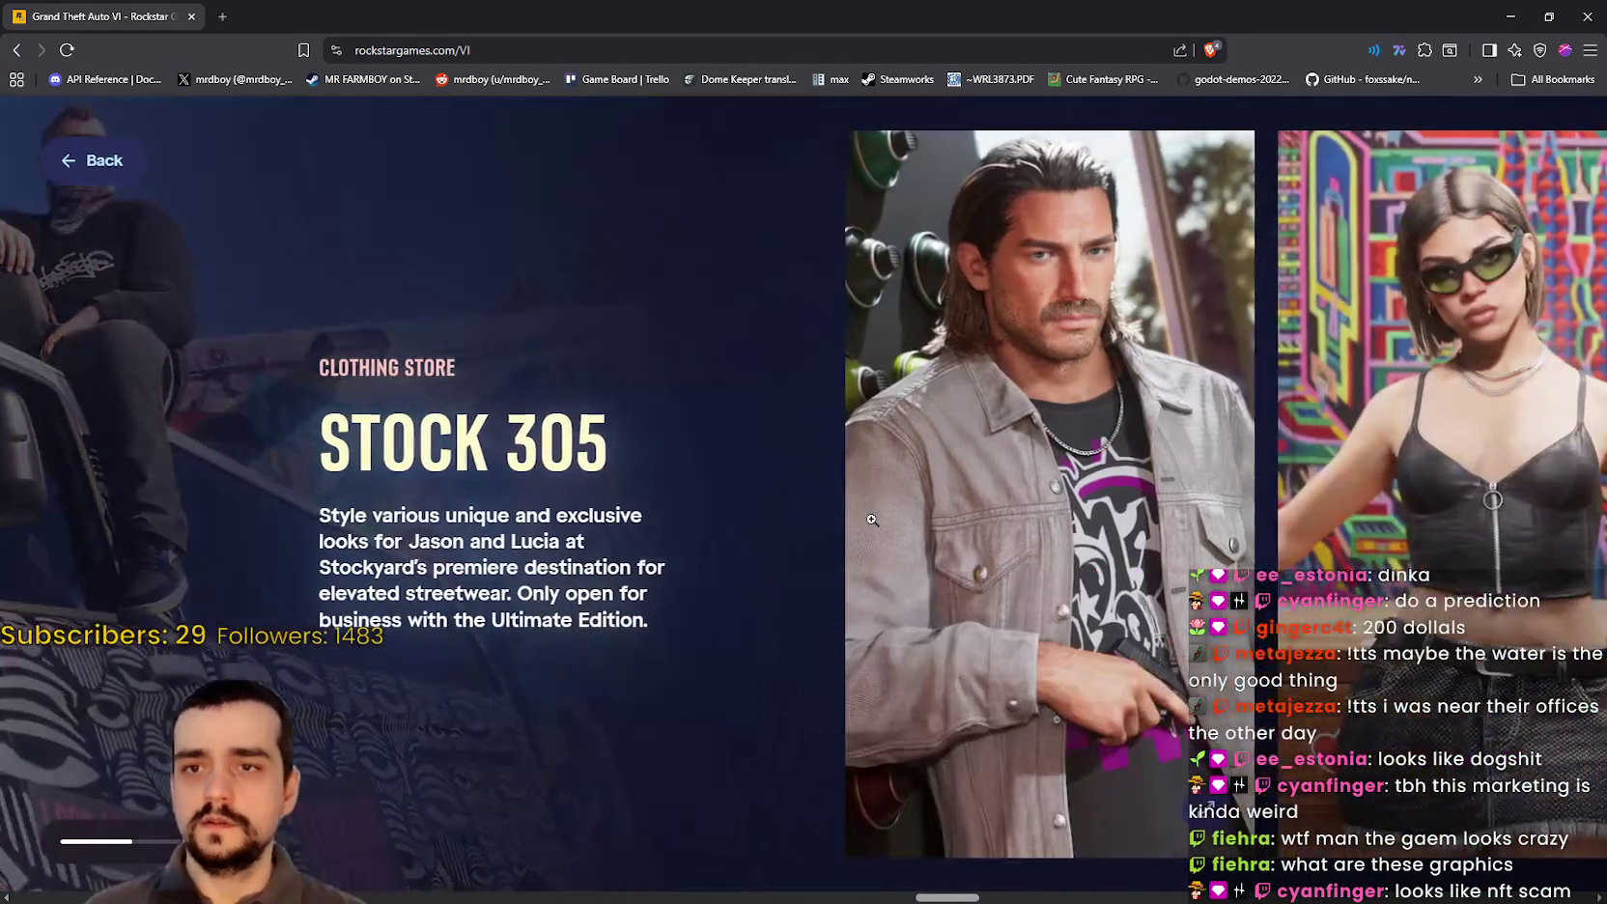
left_click(1099, 480)
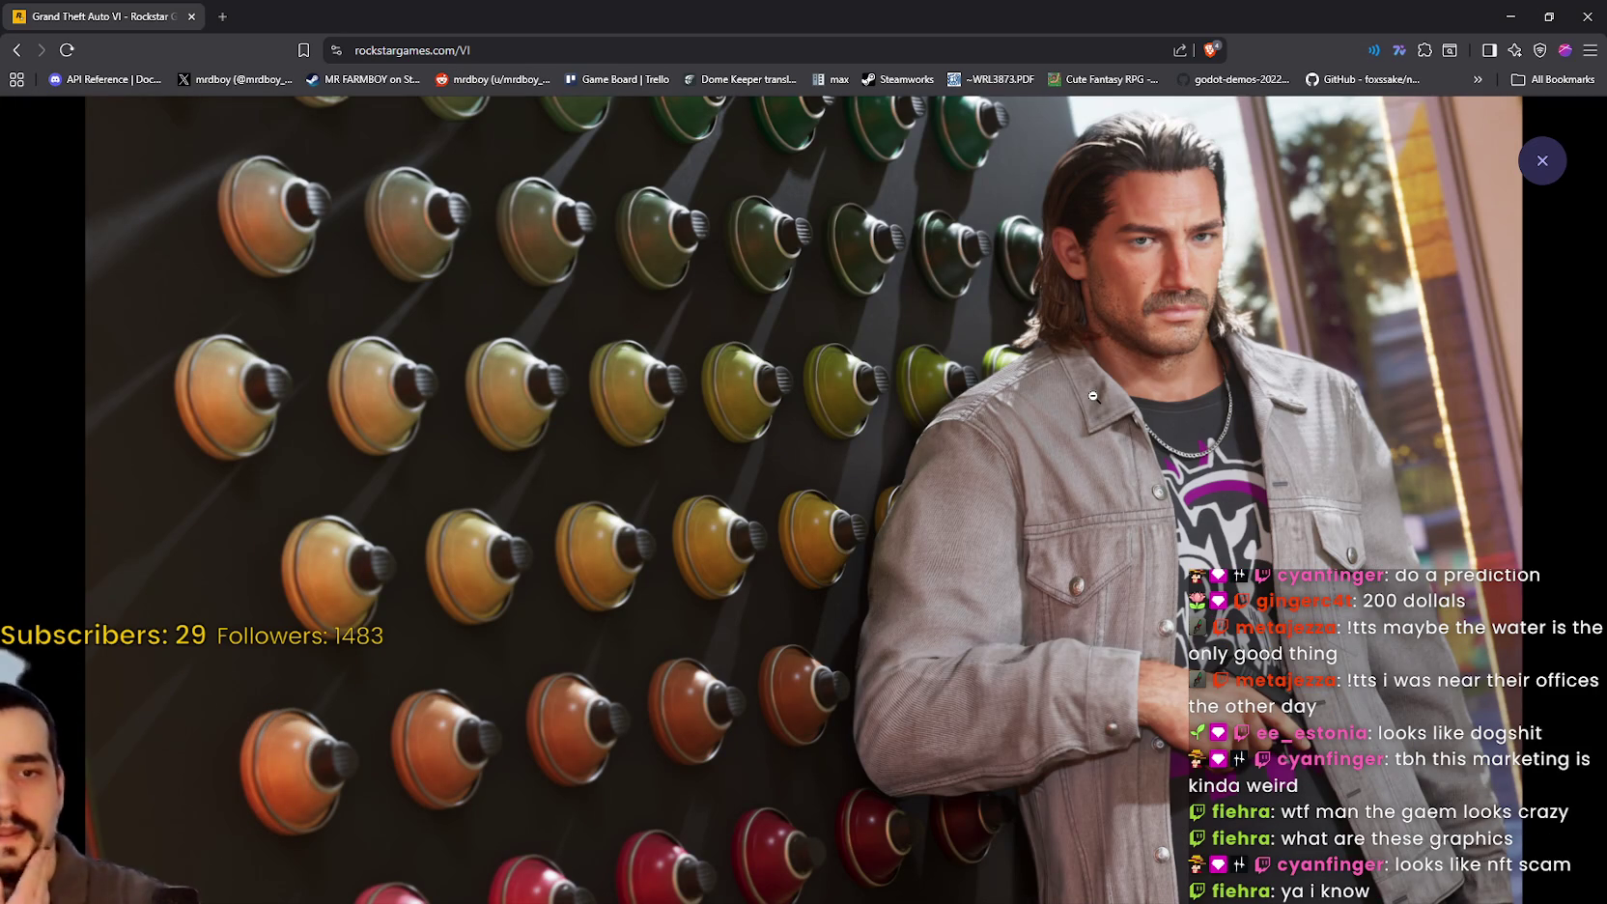
left_click(1234, 268)
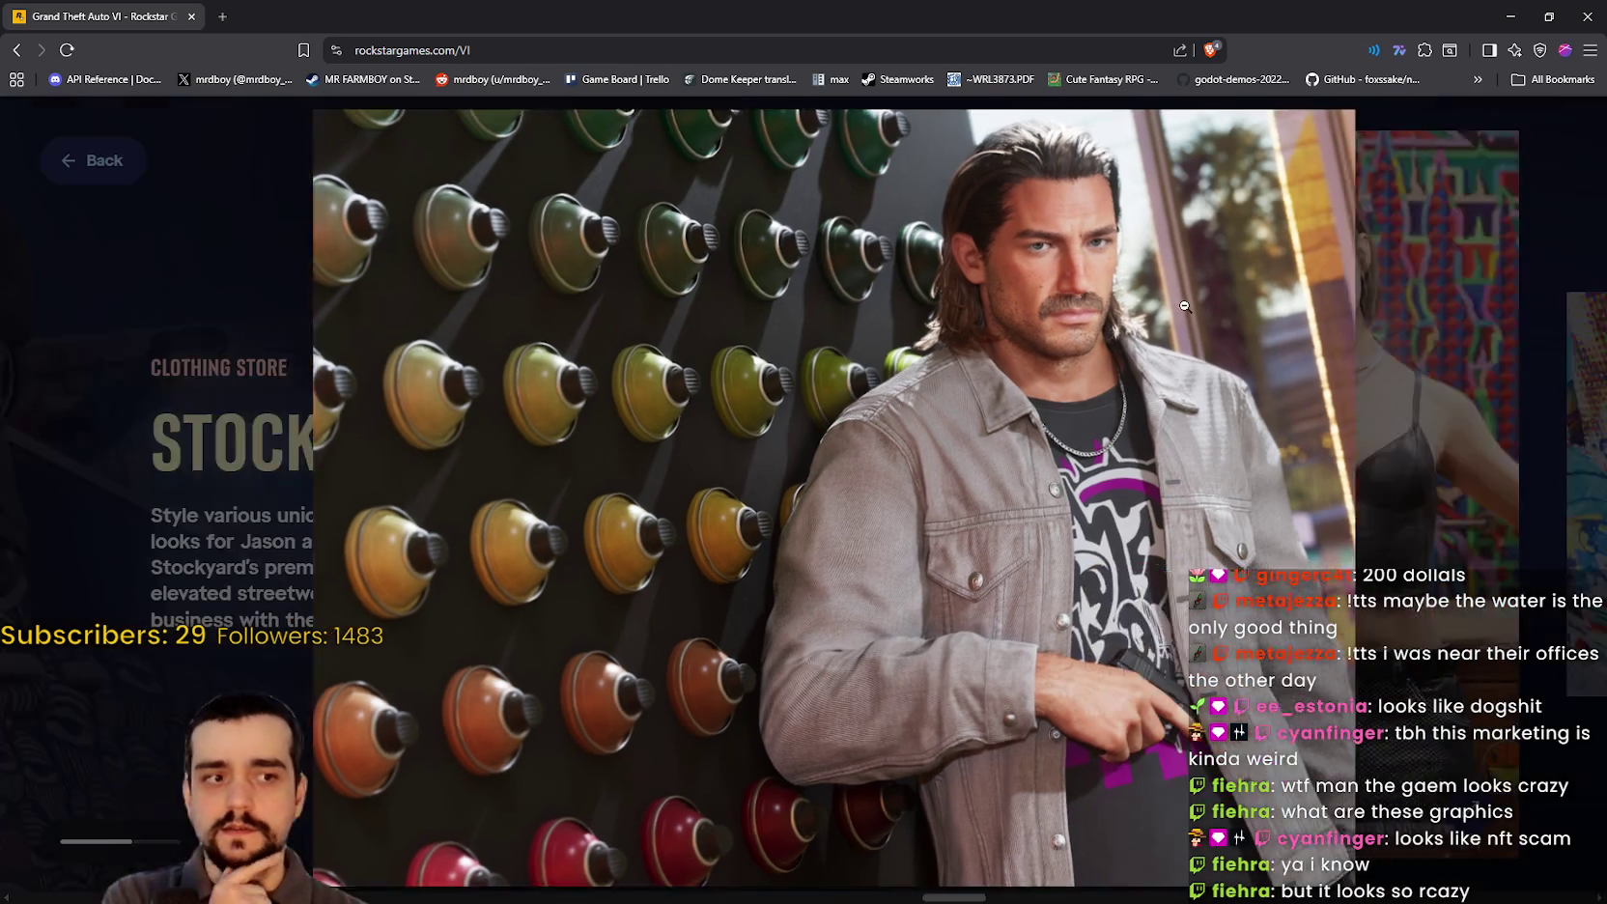
scroll(1001, 506, "down", 3)
left_click(1001, 506)
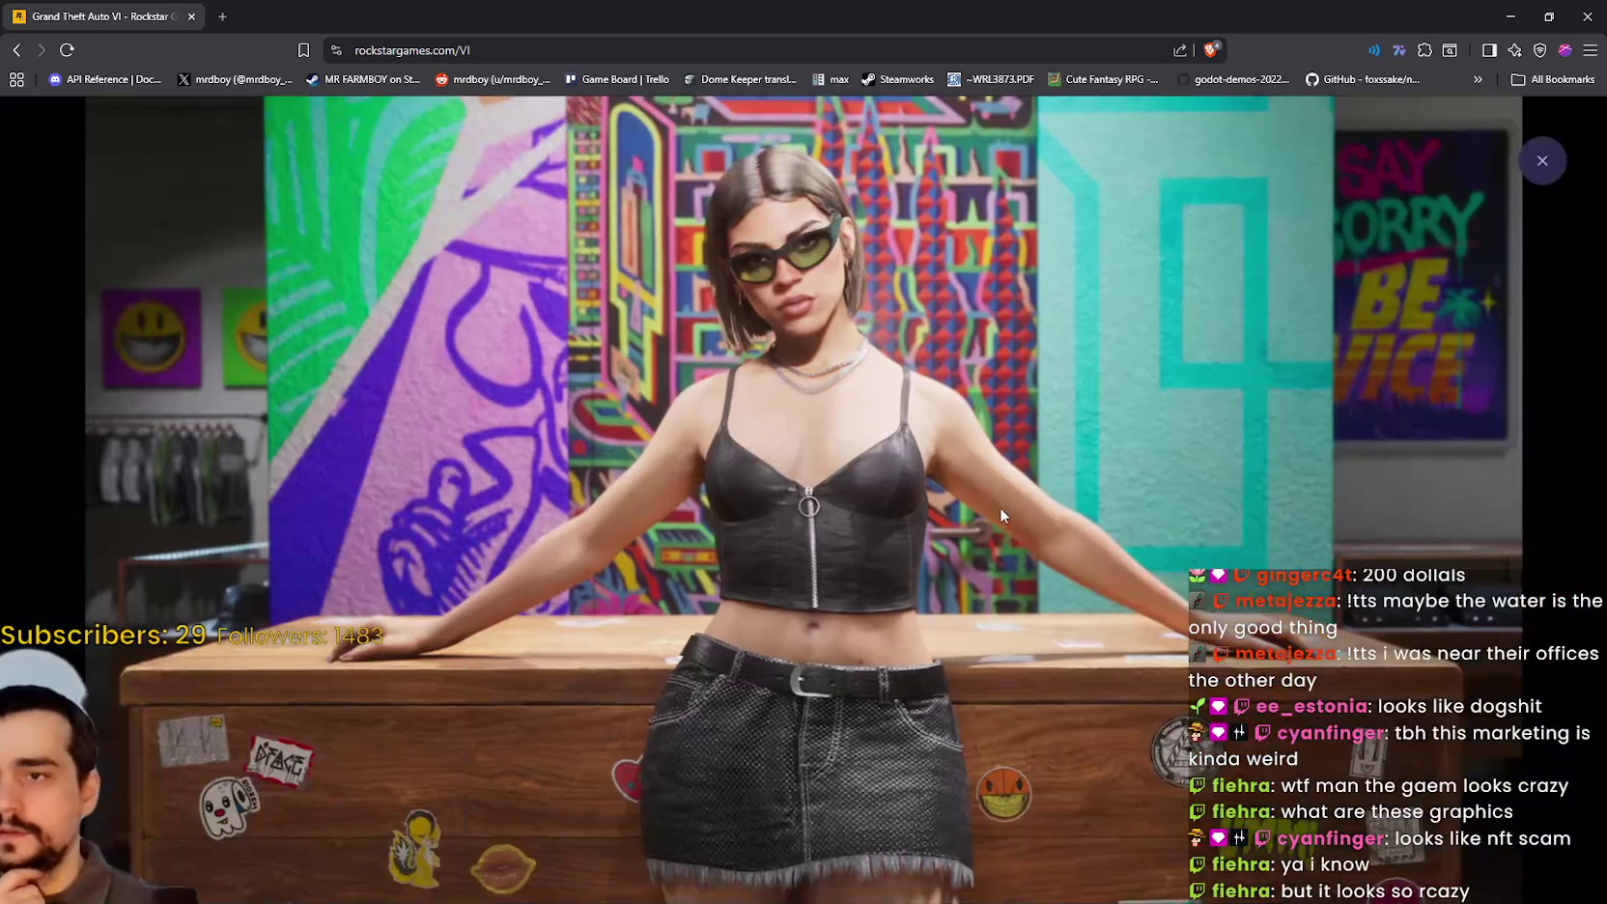
left_click(865, 570)
Step: Enlarge the Stock 305 sign photo, then scroll on to the Dominator Buggy
scroll(855, 561, "down", 5)
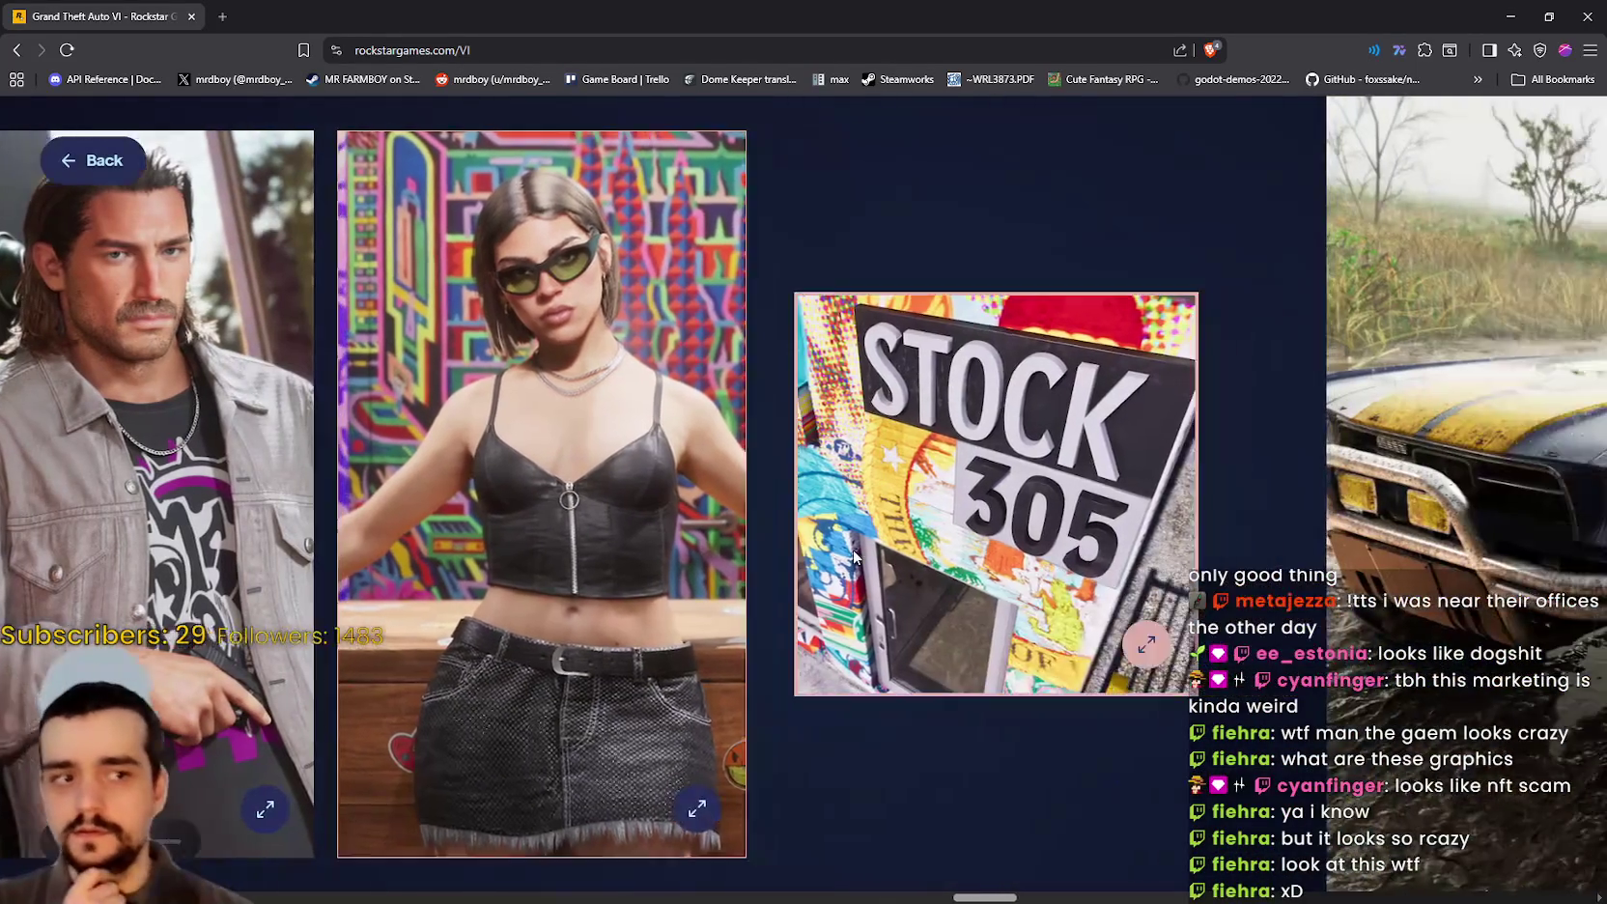
left_click(853, 555)
left_click(854, 551)
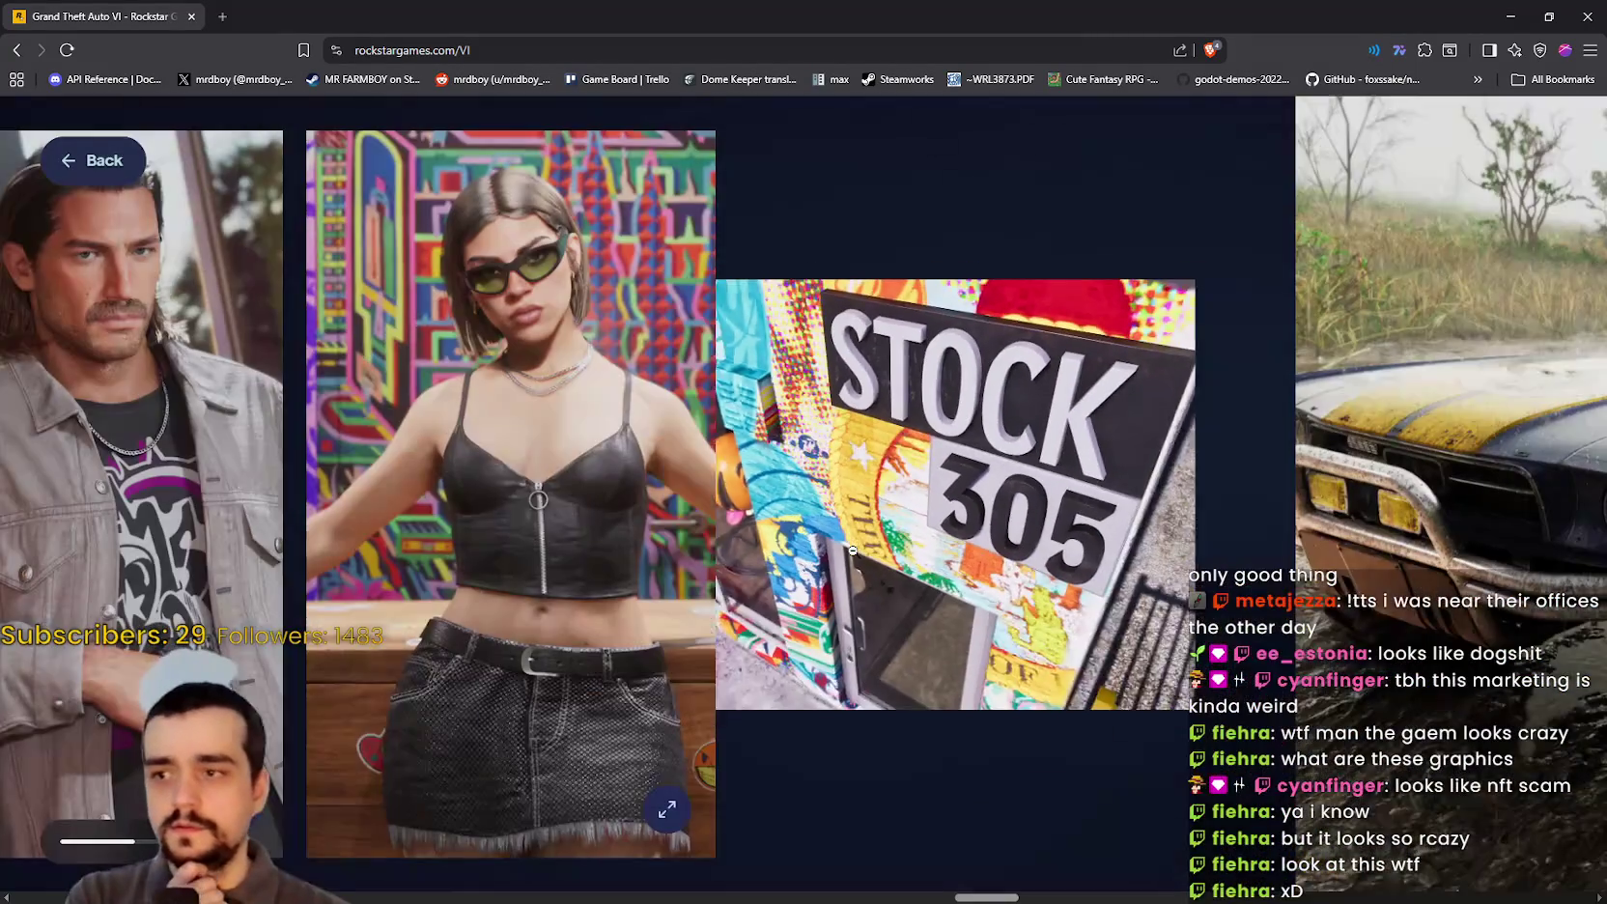
scroll(859, 541, "down", 5)
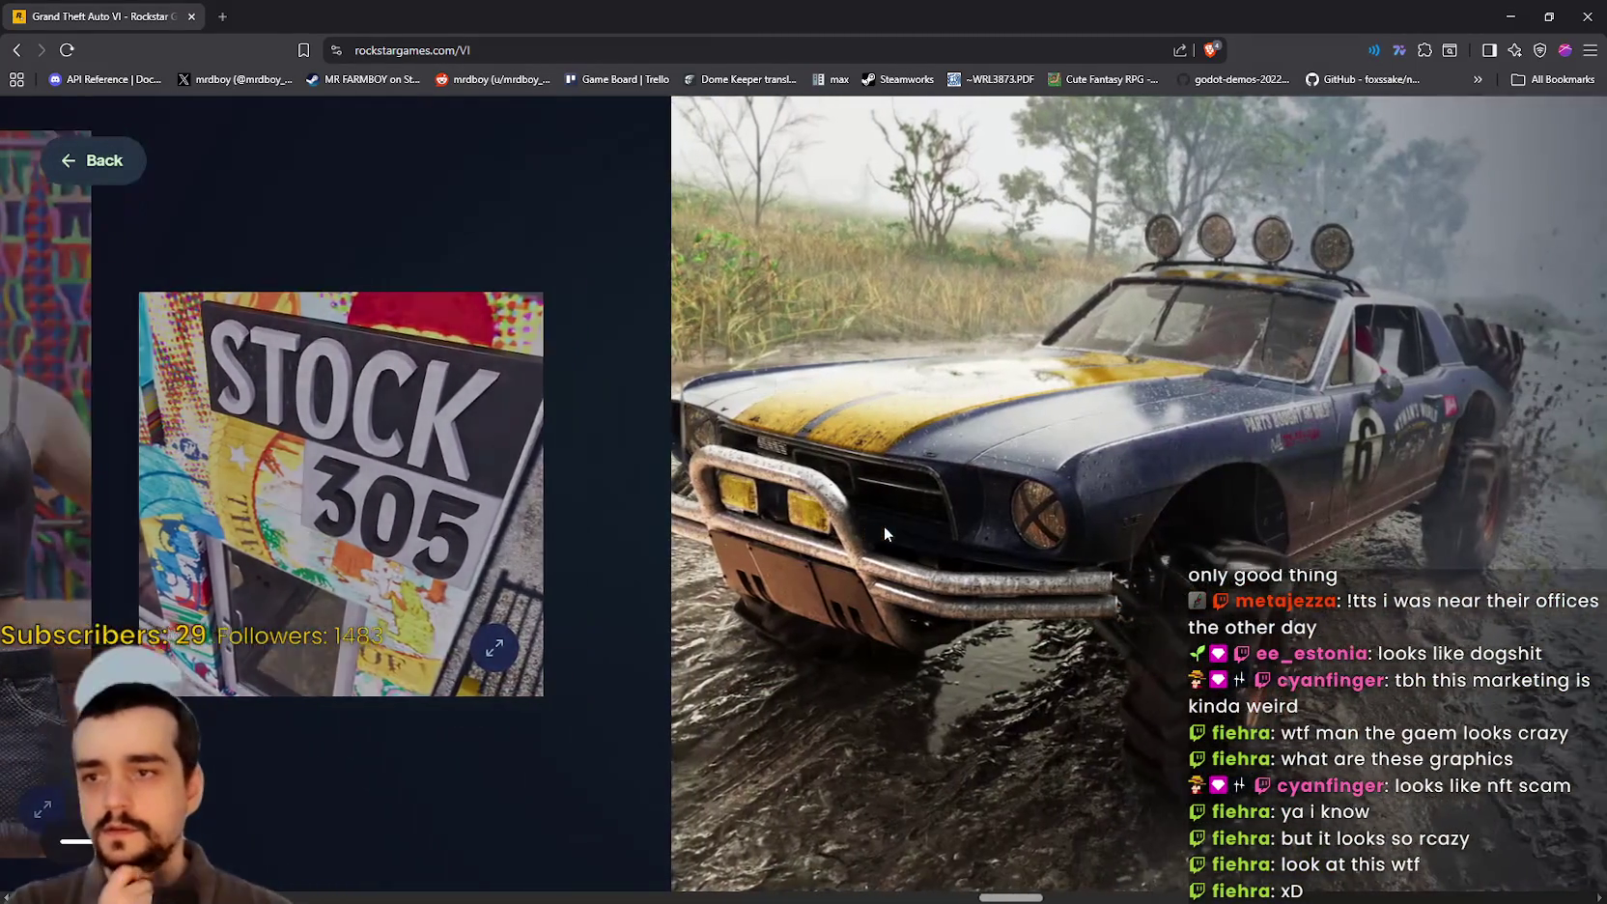
scroll(879, 527, "down", 5)
scroll(860, 523, "down", 3)
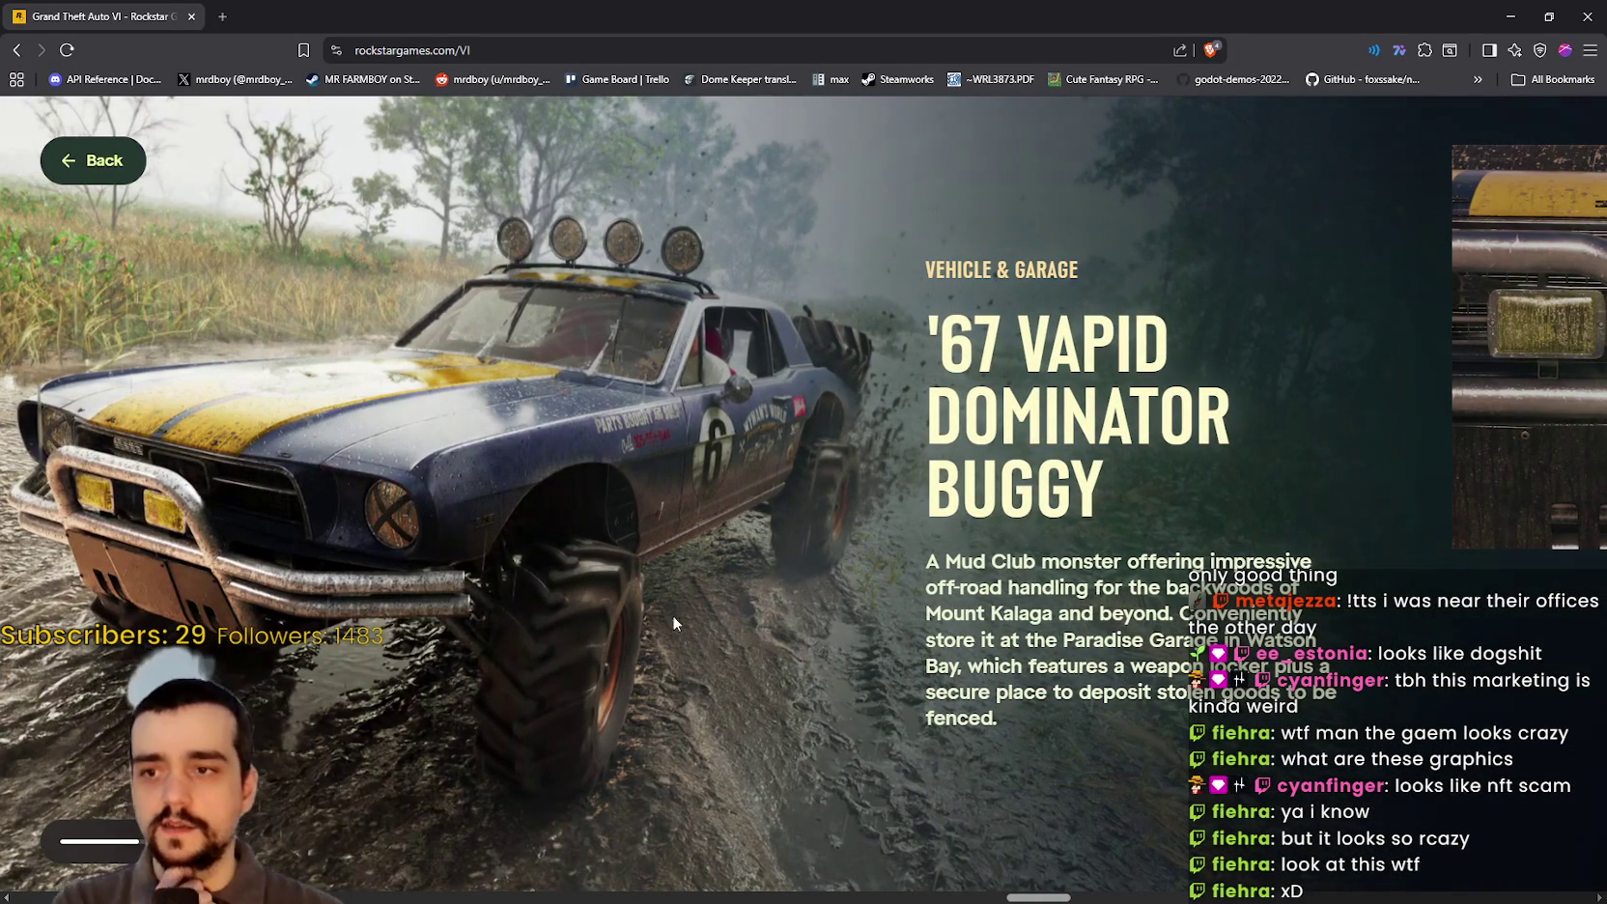
Step: View the Dominator Buggy bumper close-up and steering-wheel photos full-size
scroll(458, 546, "down", 5)
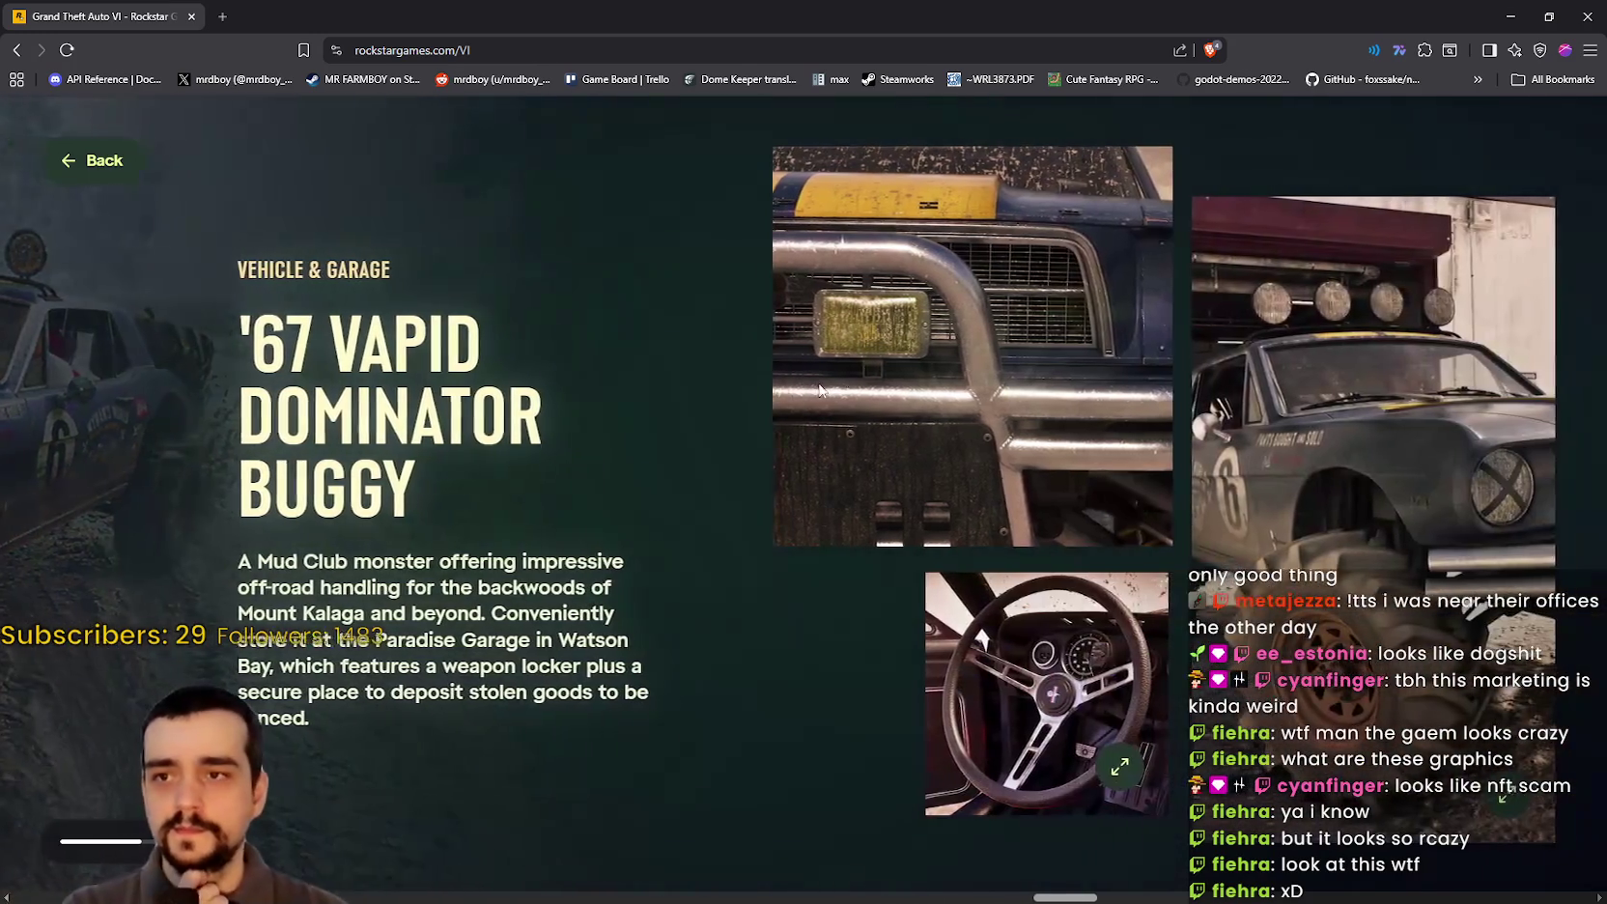
left_click(821, 388)
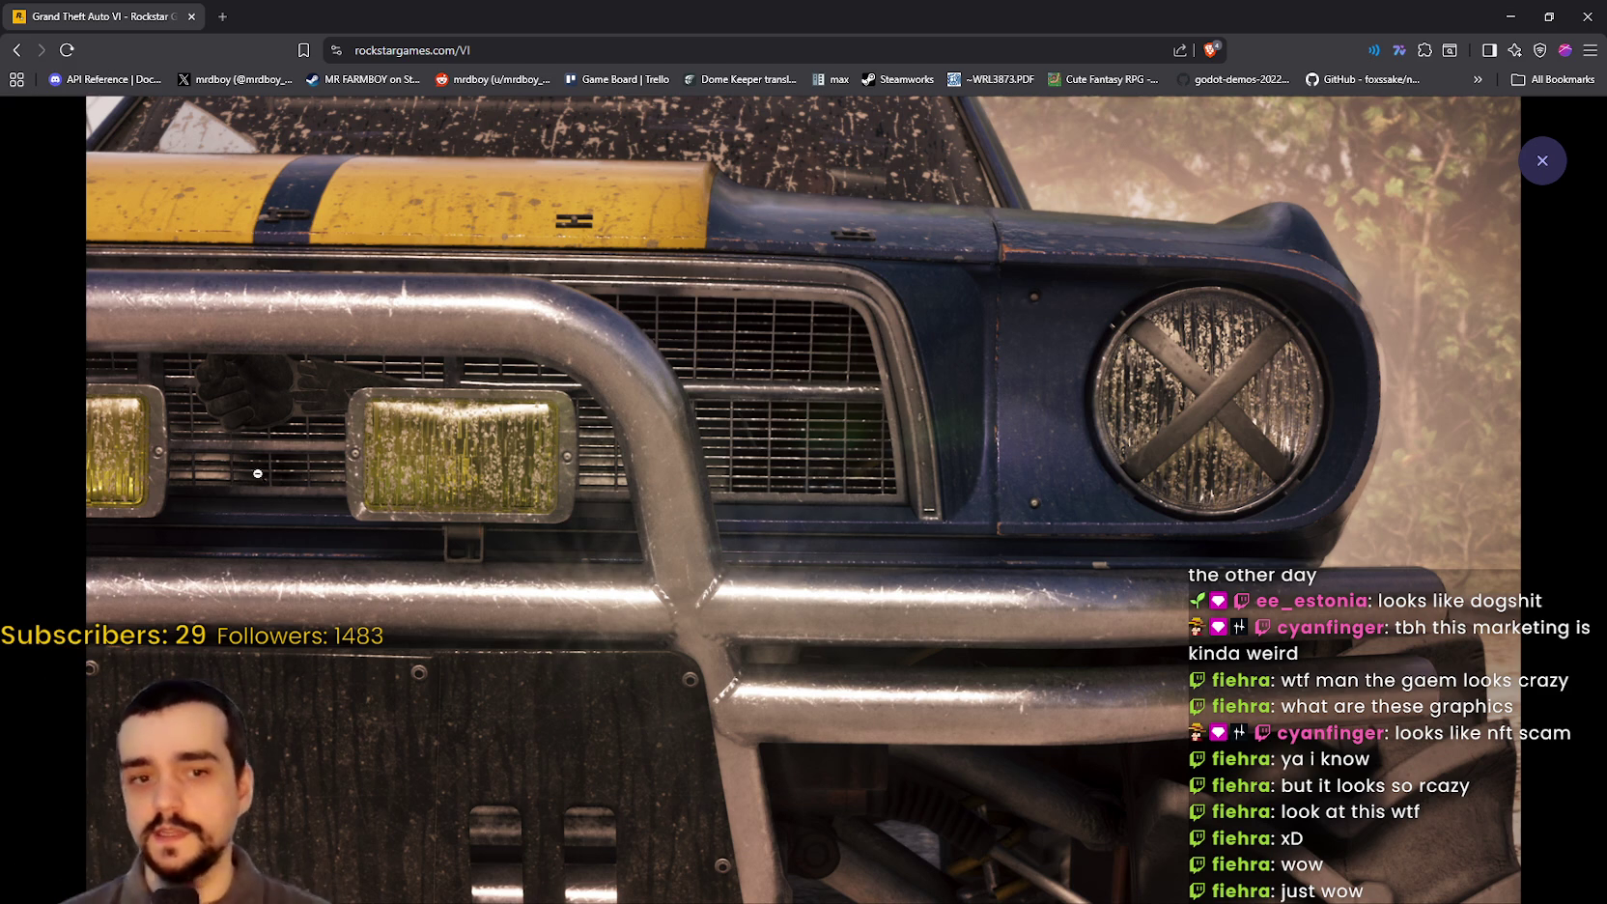
left_click(1535, 166)
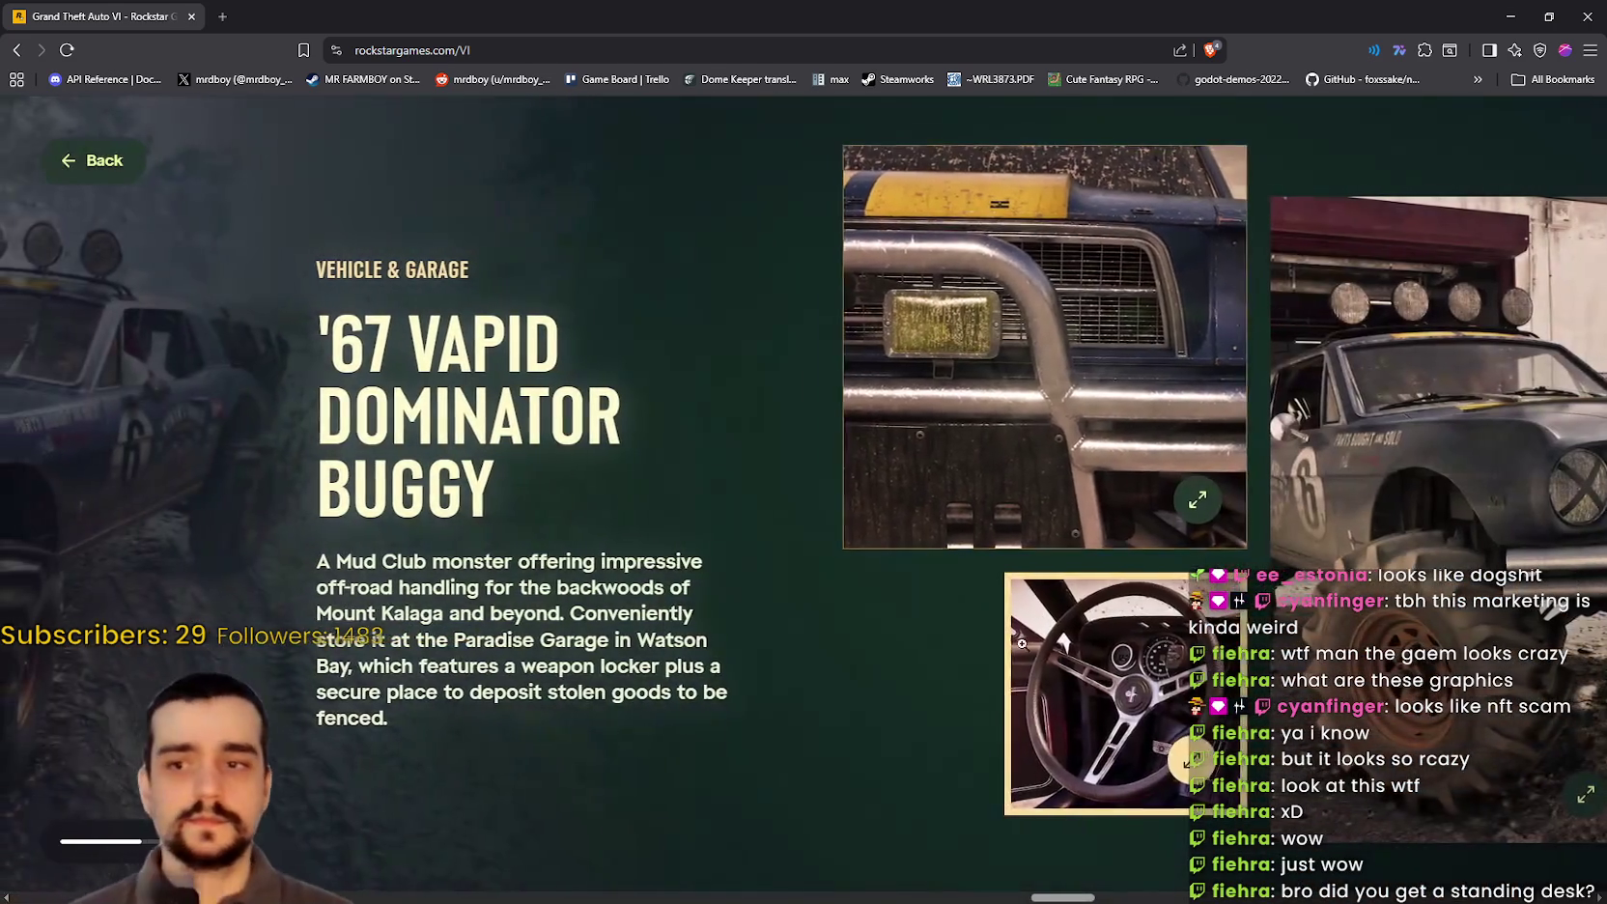
left_click(1022, 643)
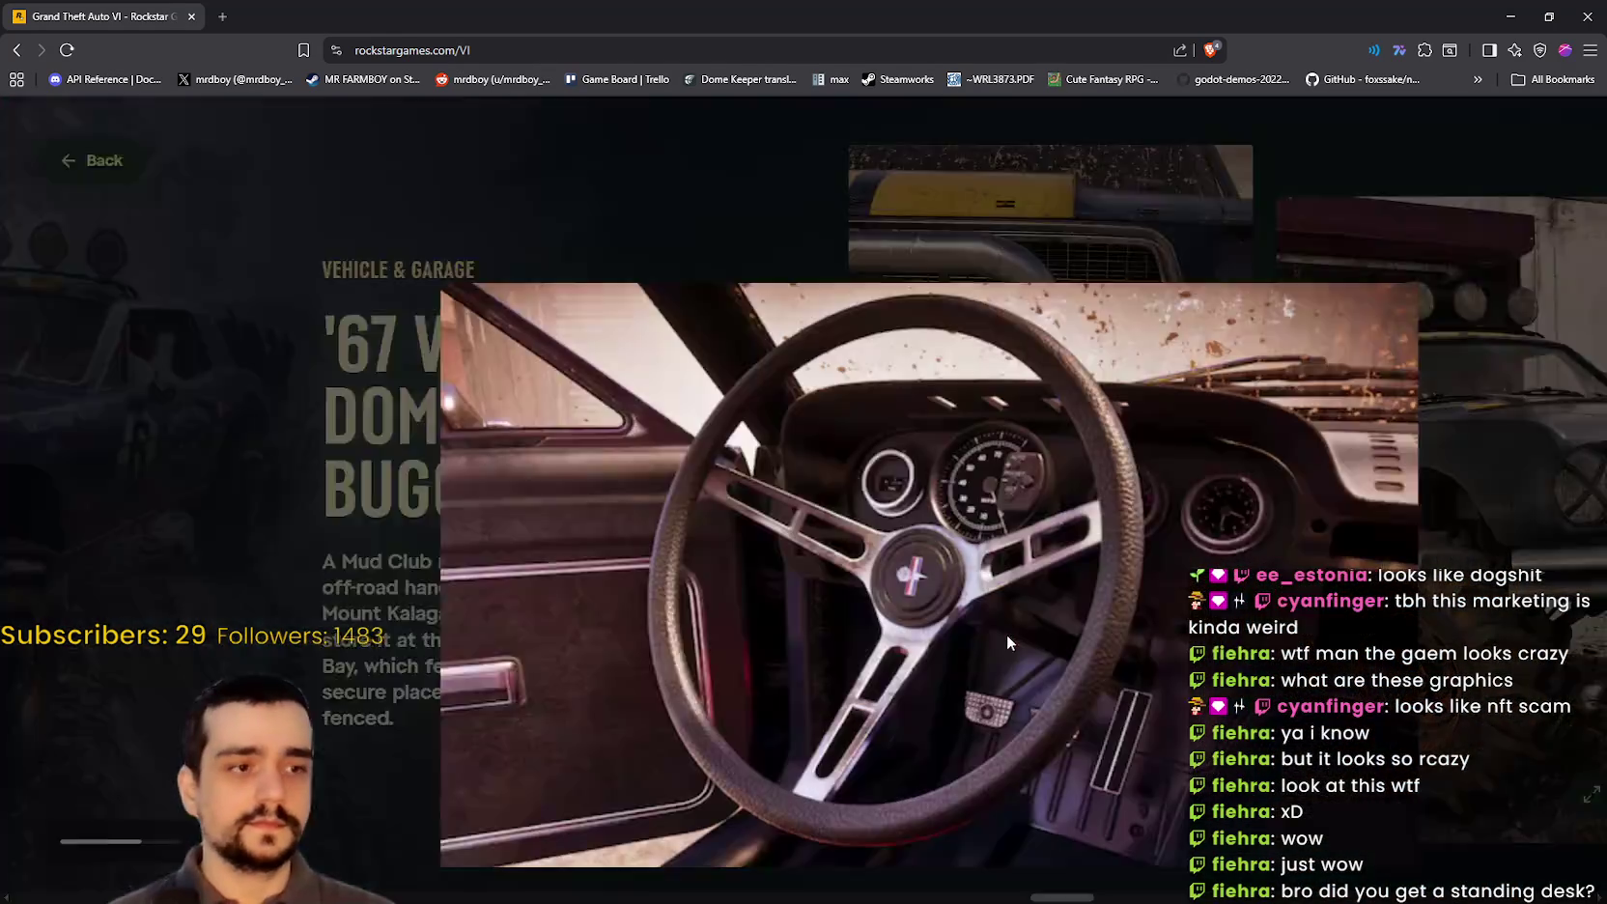
left_click(955, 536)
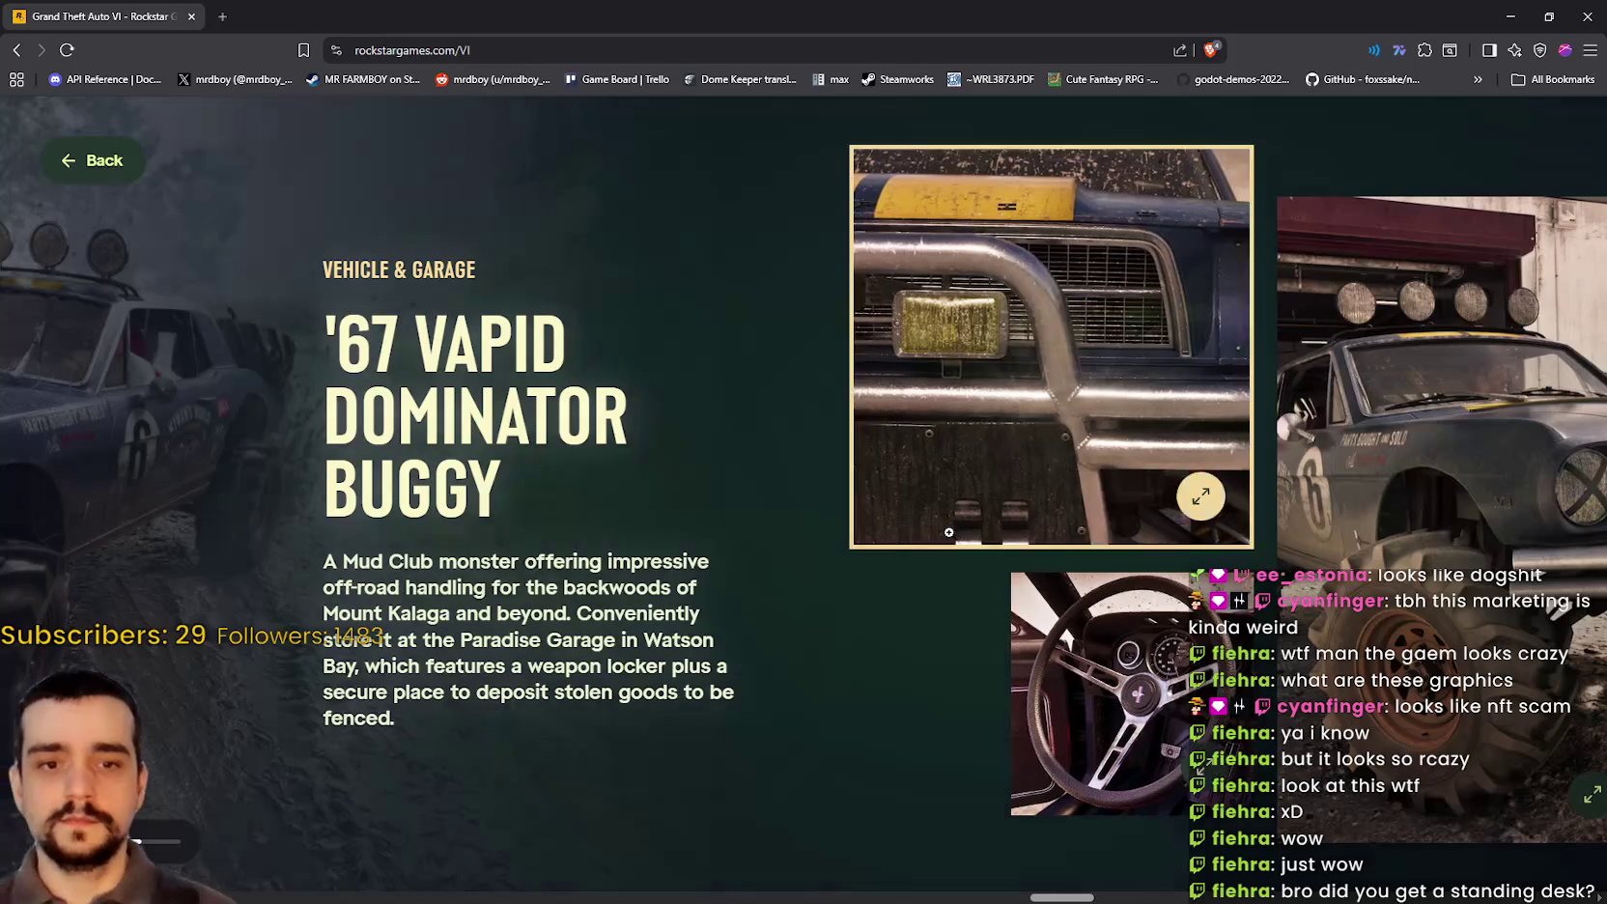
left_click(1065, 710)
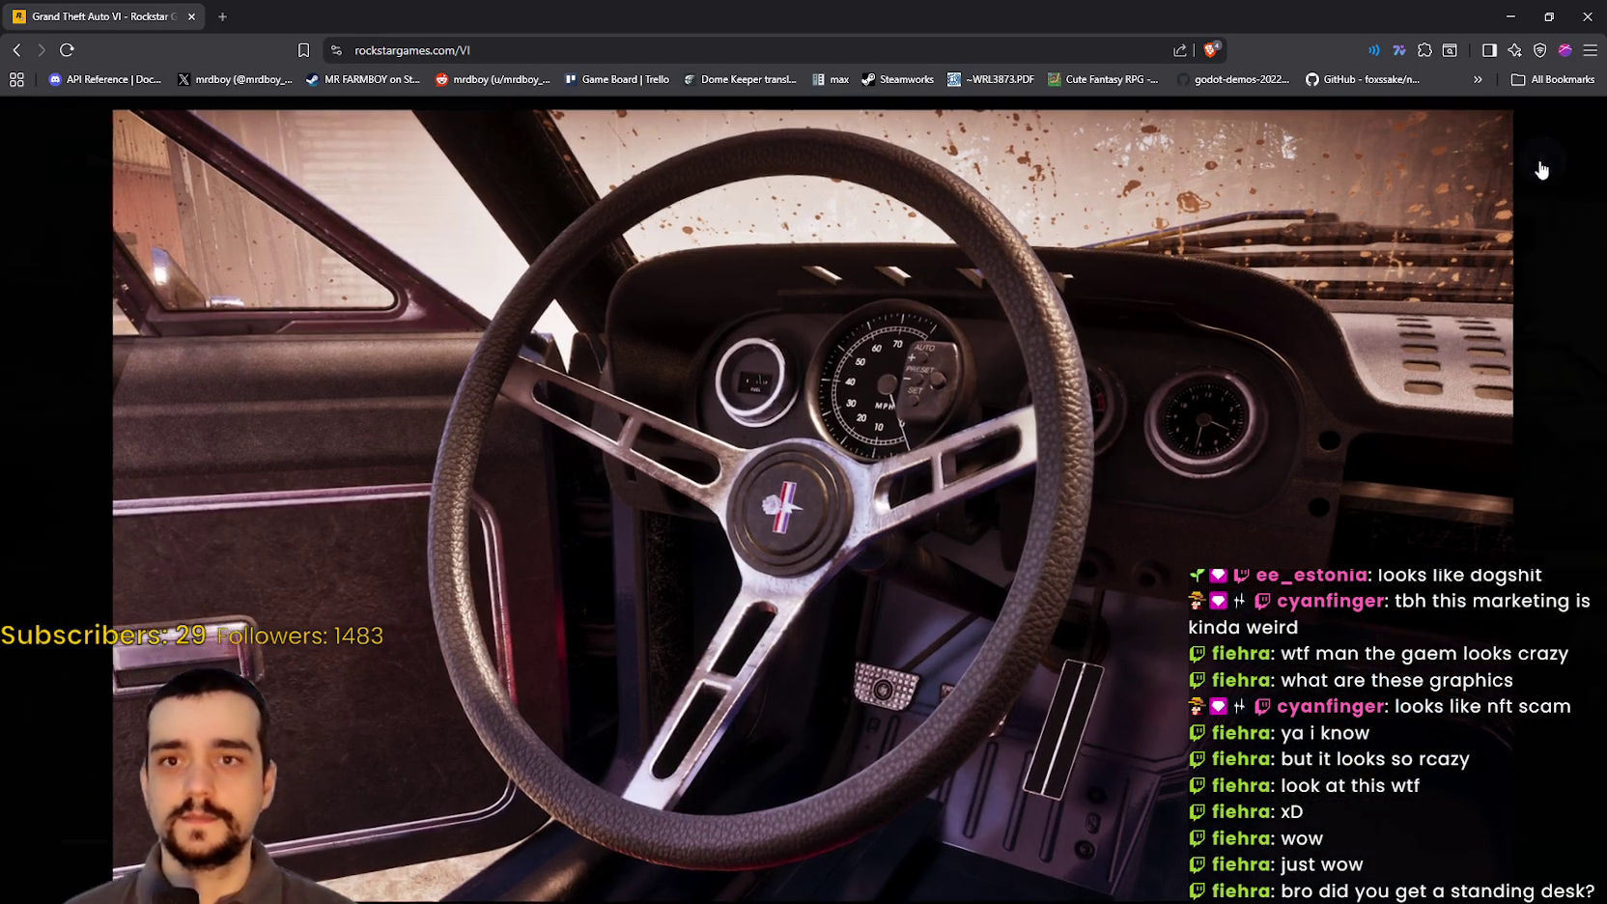
left_click(1554, 183)
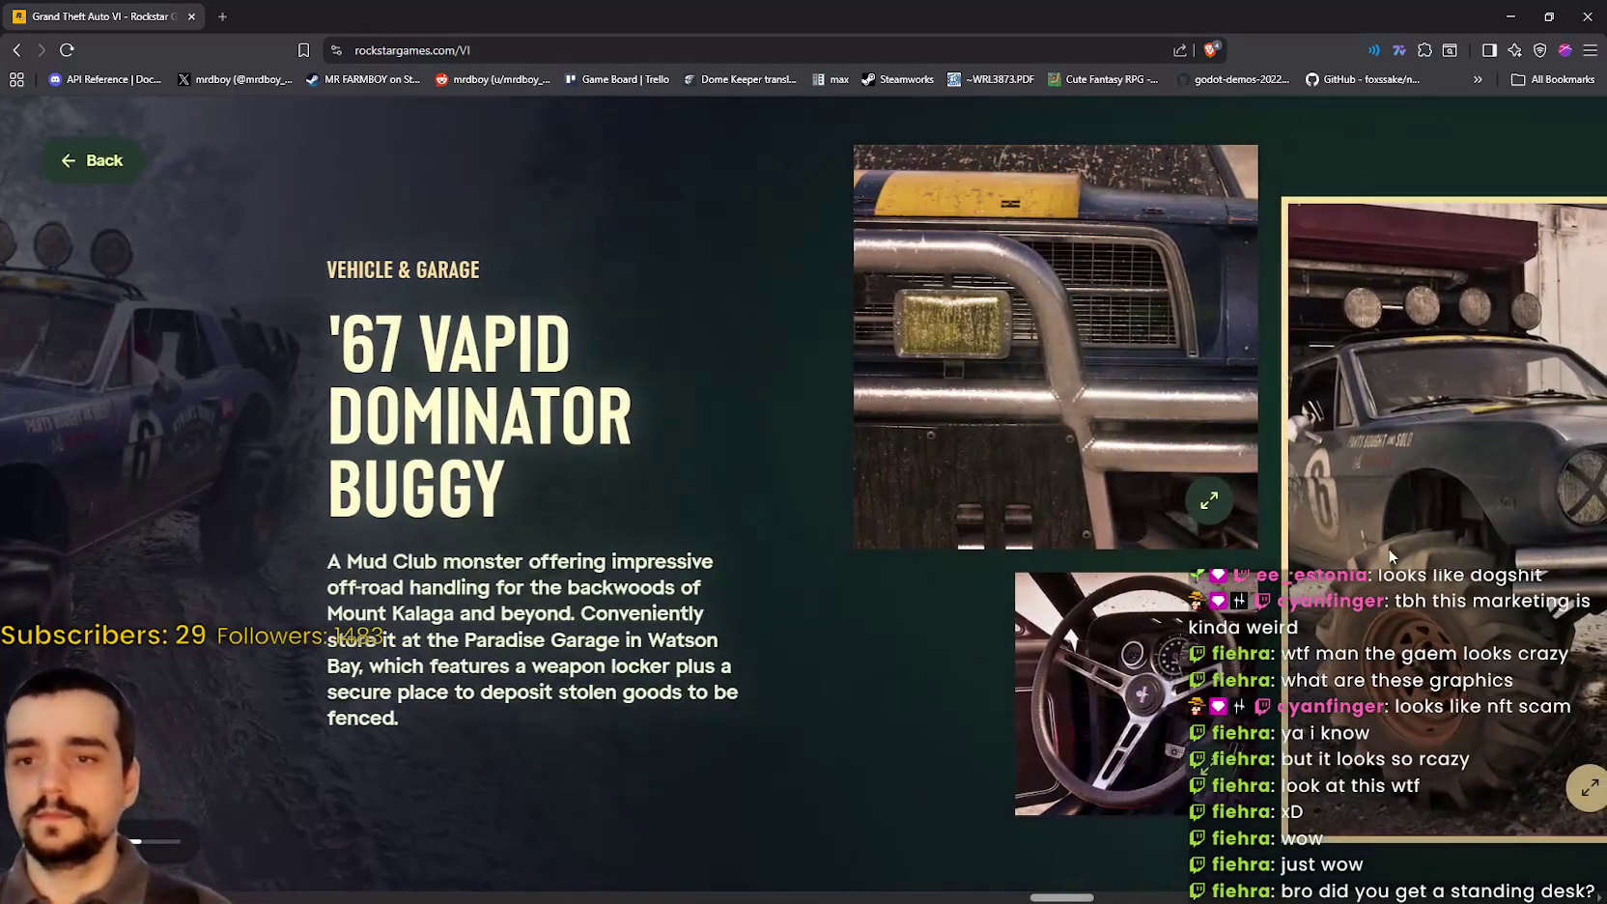
Step: Enlarge the buggy-outside-the-garage photo, then scroll on to Electric Fang Tattoo
left_click(1387, 548)
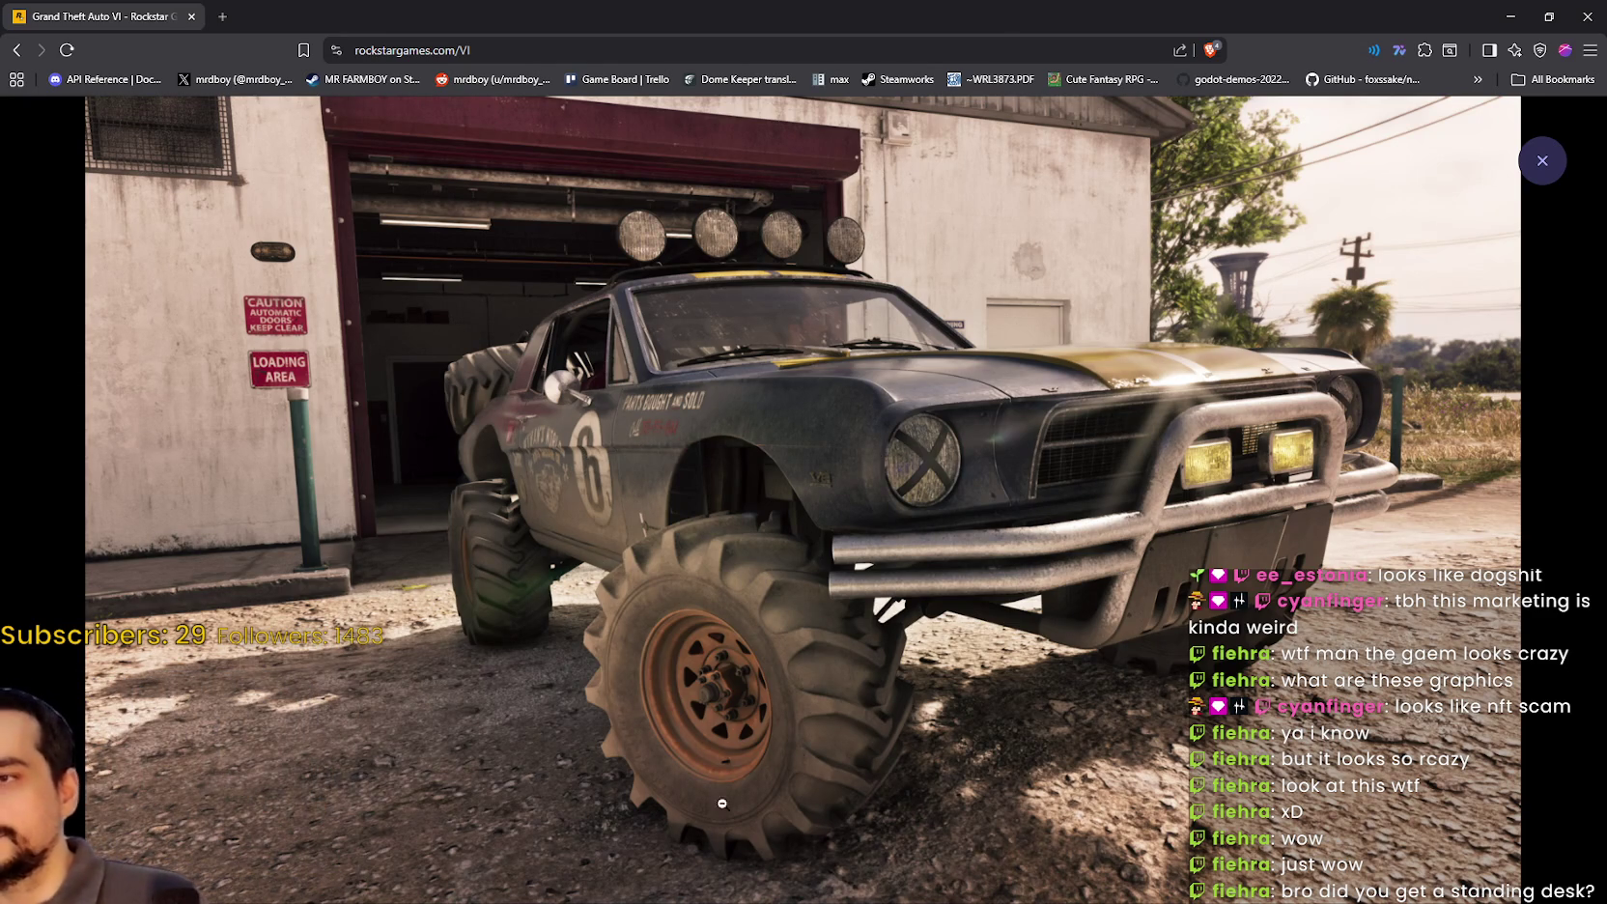
left_click(1542, 165)
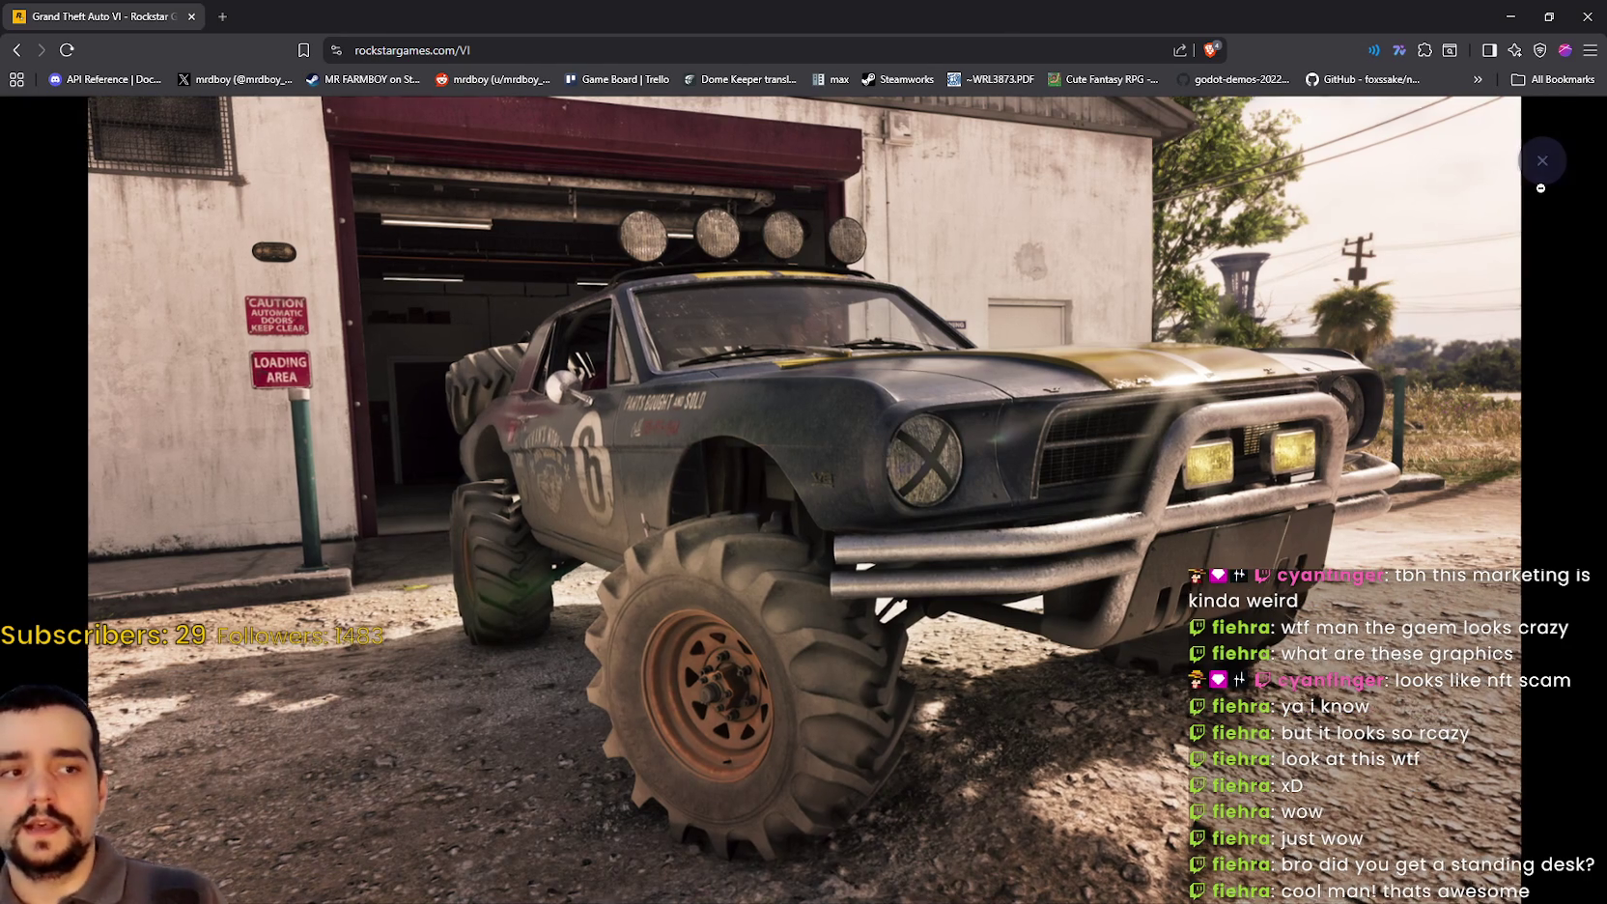
scroll(1113, 602, "down", 3)
scroll(1114, 602, "down", 5)
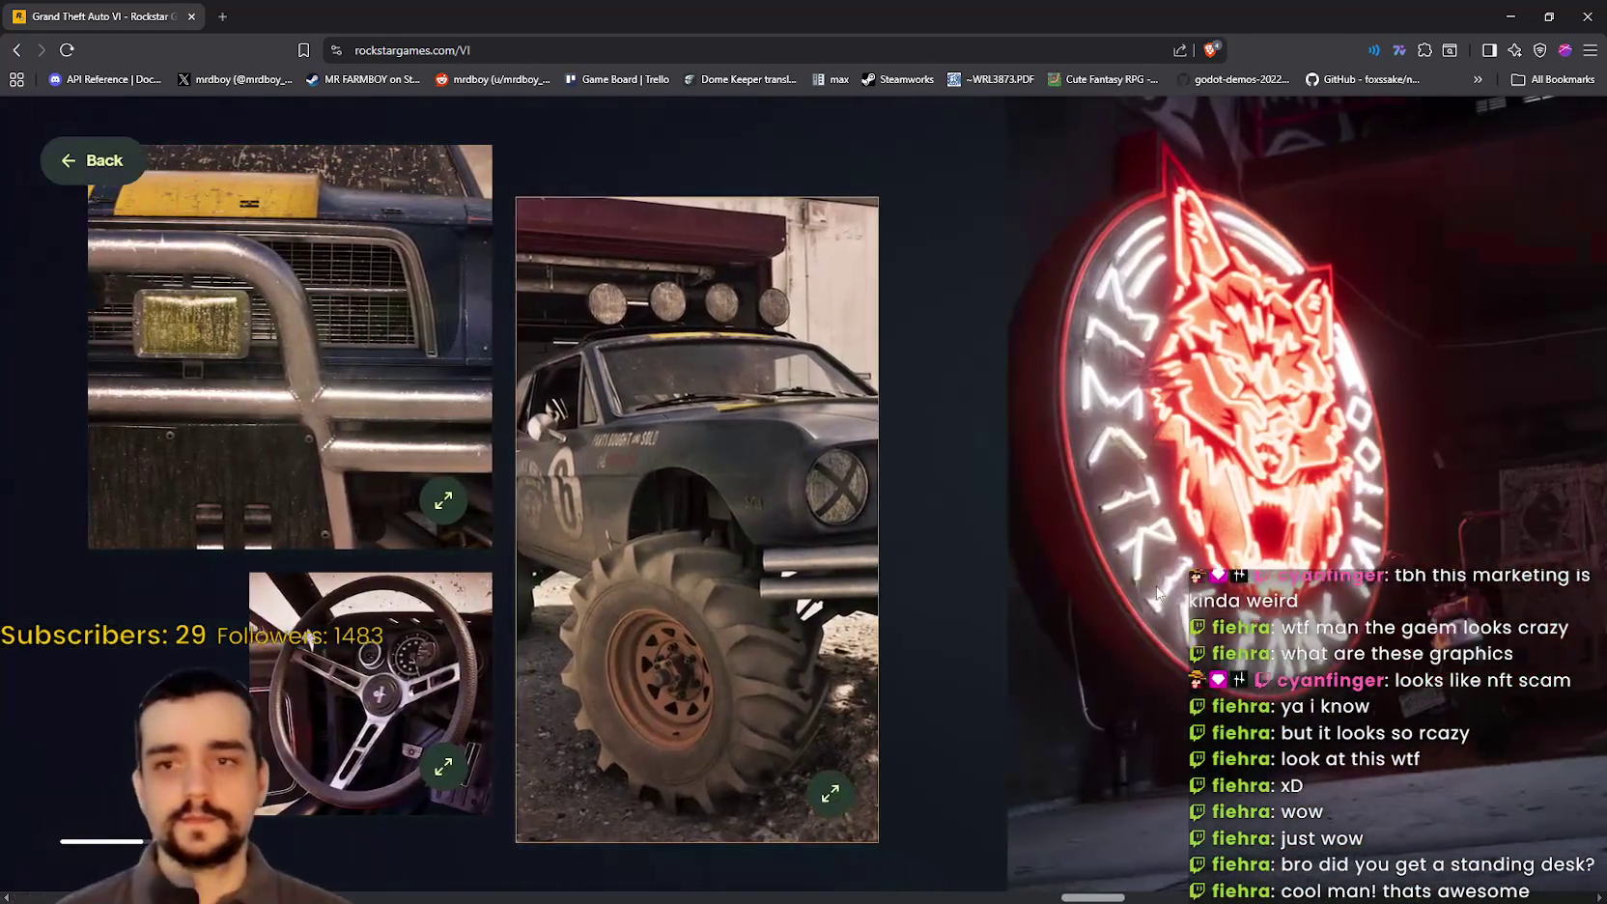
scroll(1162, 575, "down", 3)
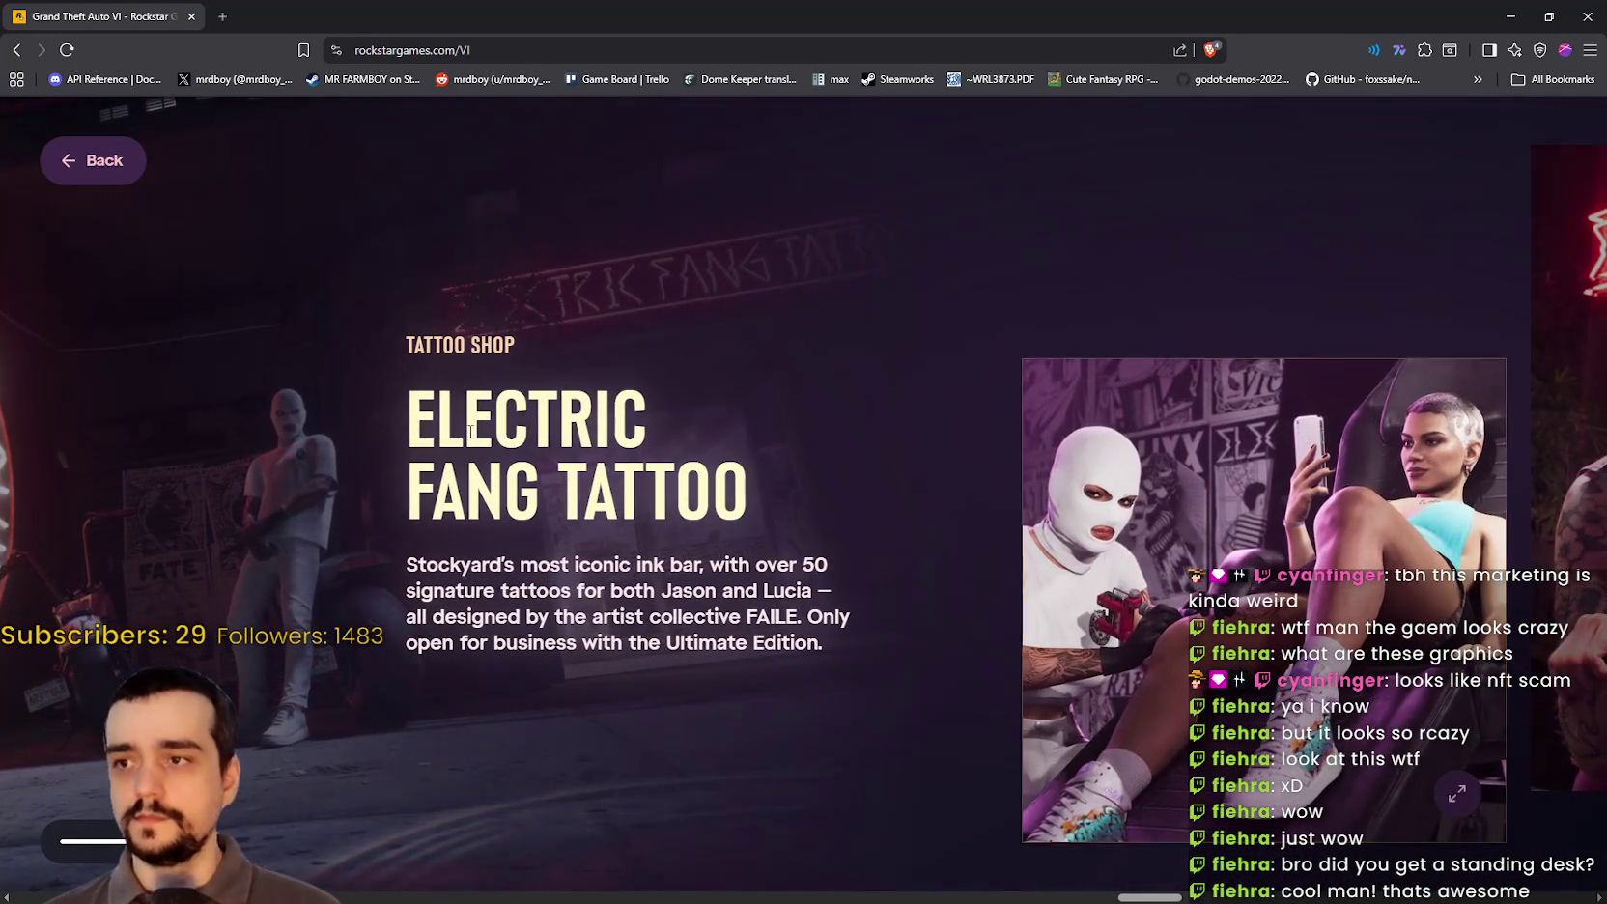
Step: View the Electric Fang tattoo chair photo full-size several times
scroll(755, 512, "down", 2)
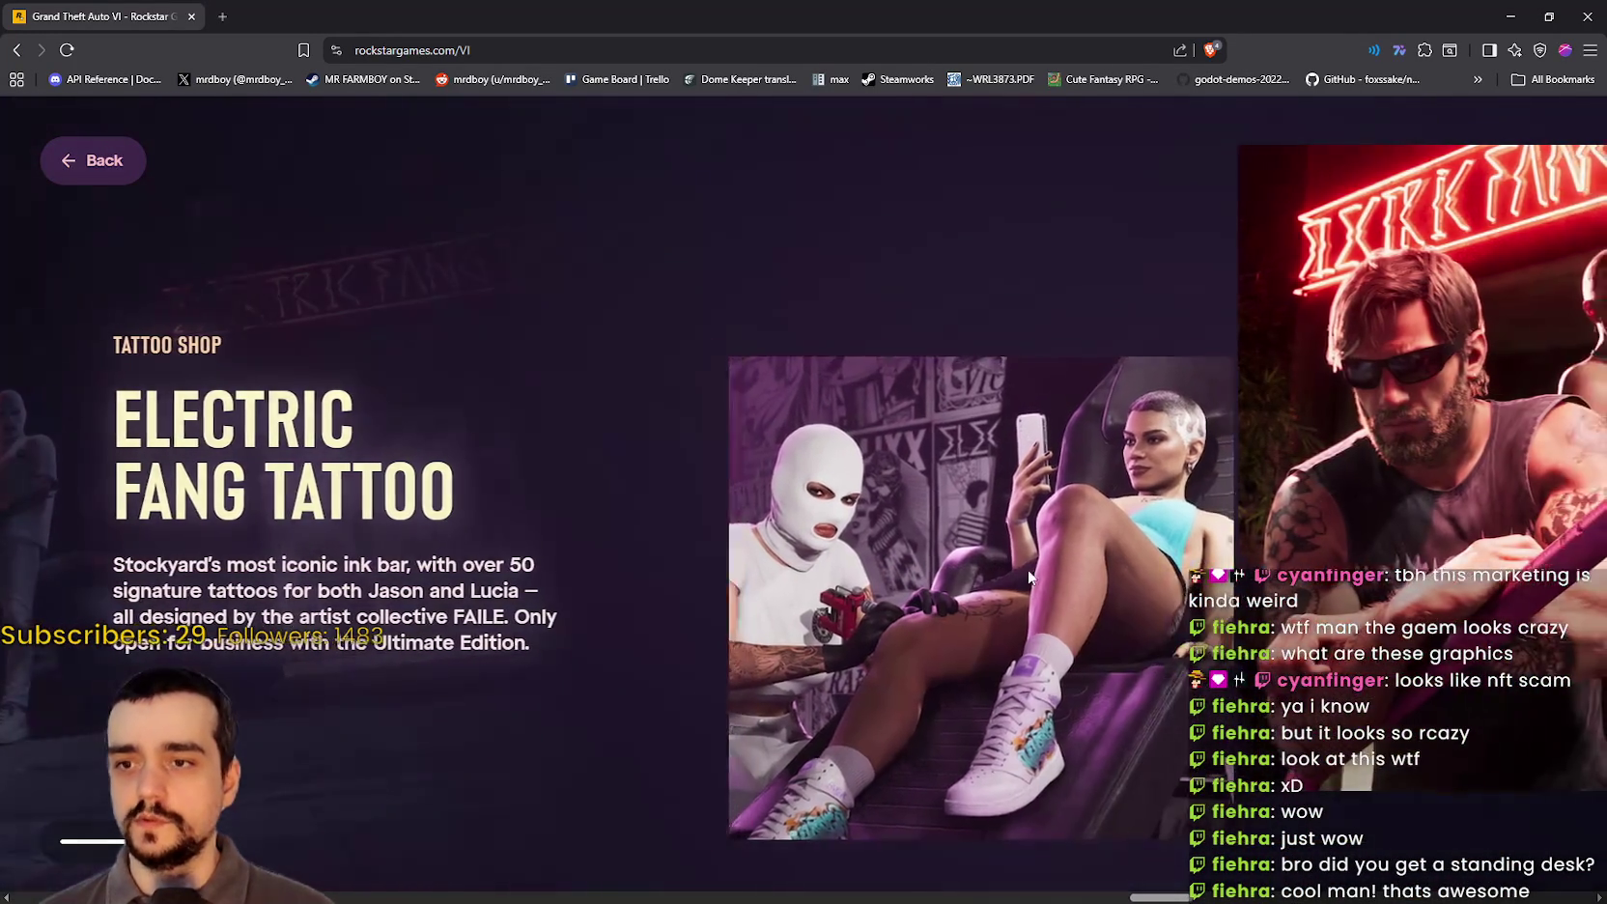
left_click(1032, 573)
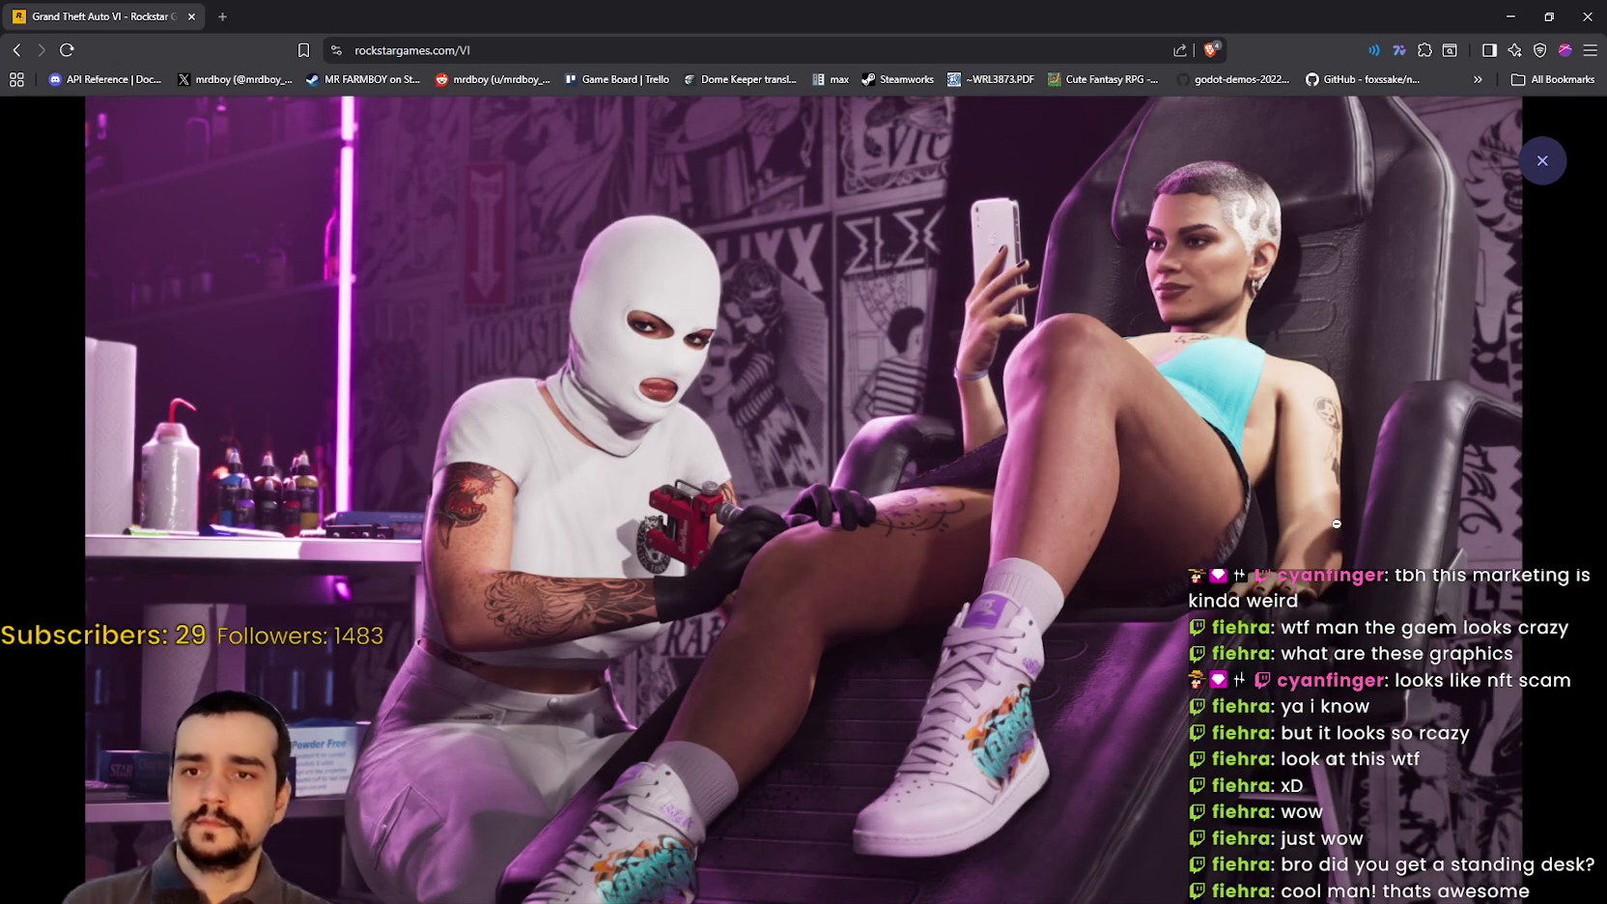
left_click(1385, 484)
scroll(920, 469, "down", 5)
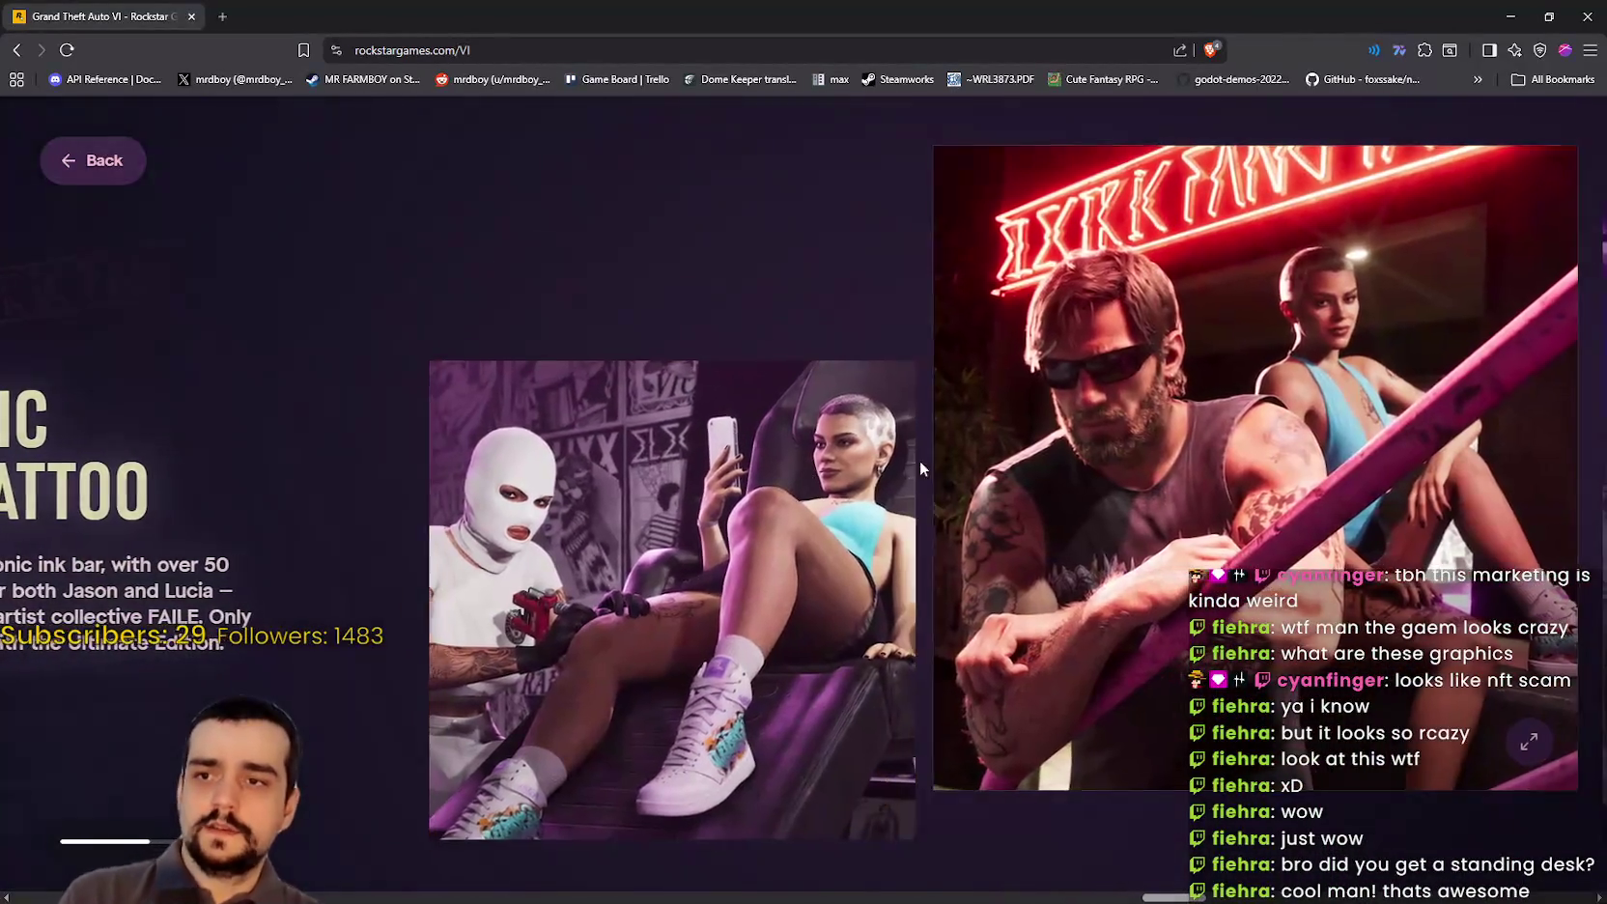
left_click(914, 468)
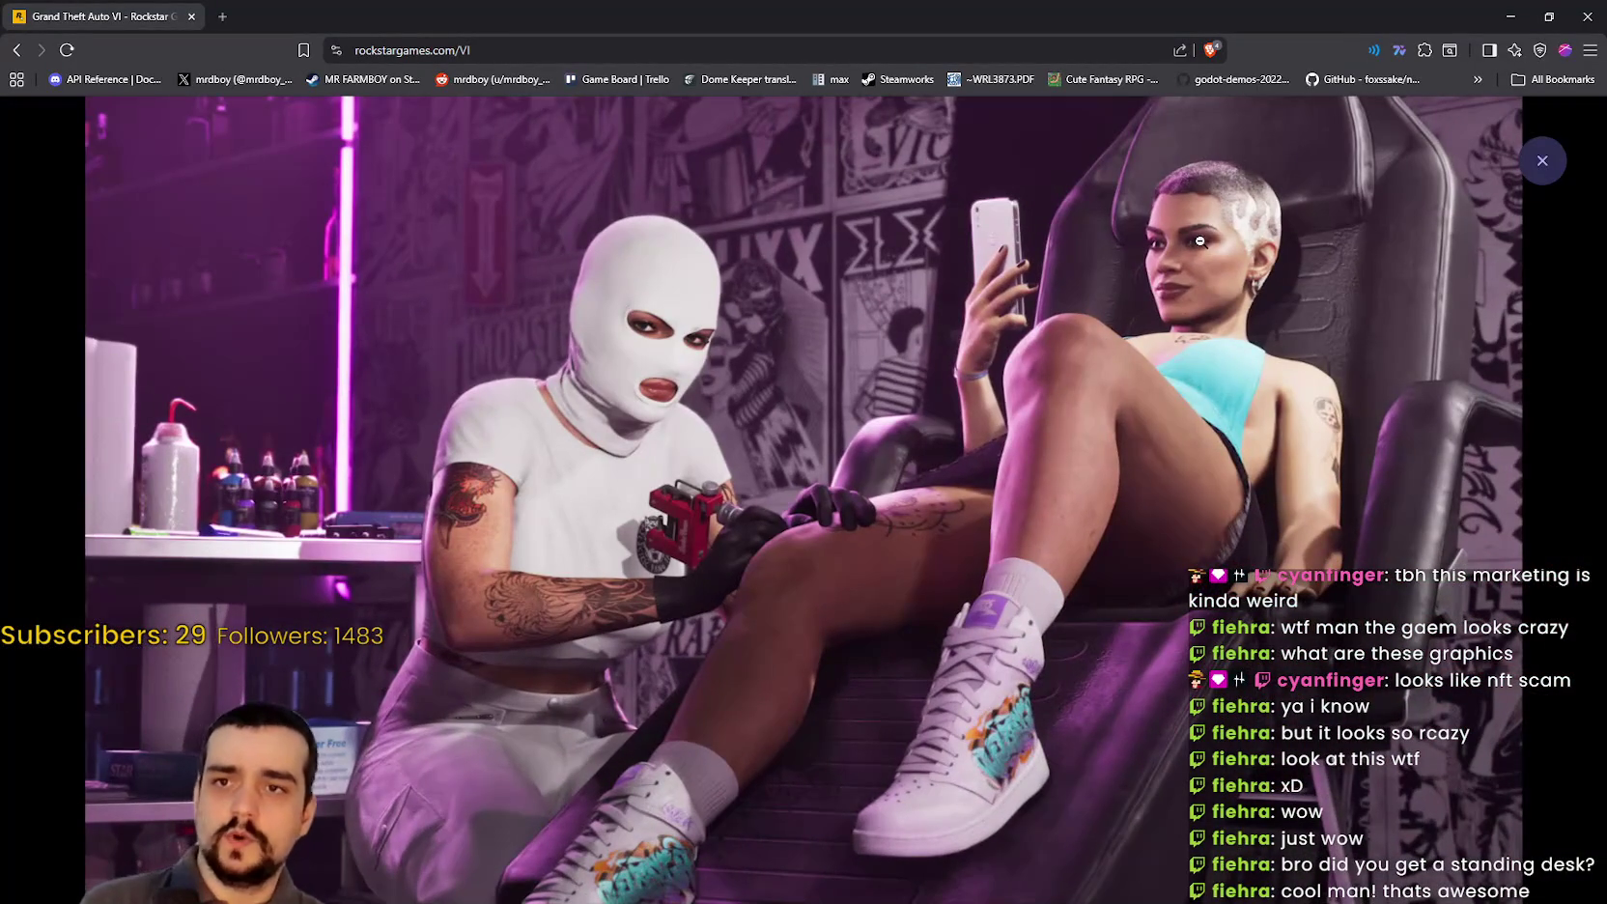
left_click(1257, 459)
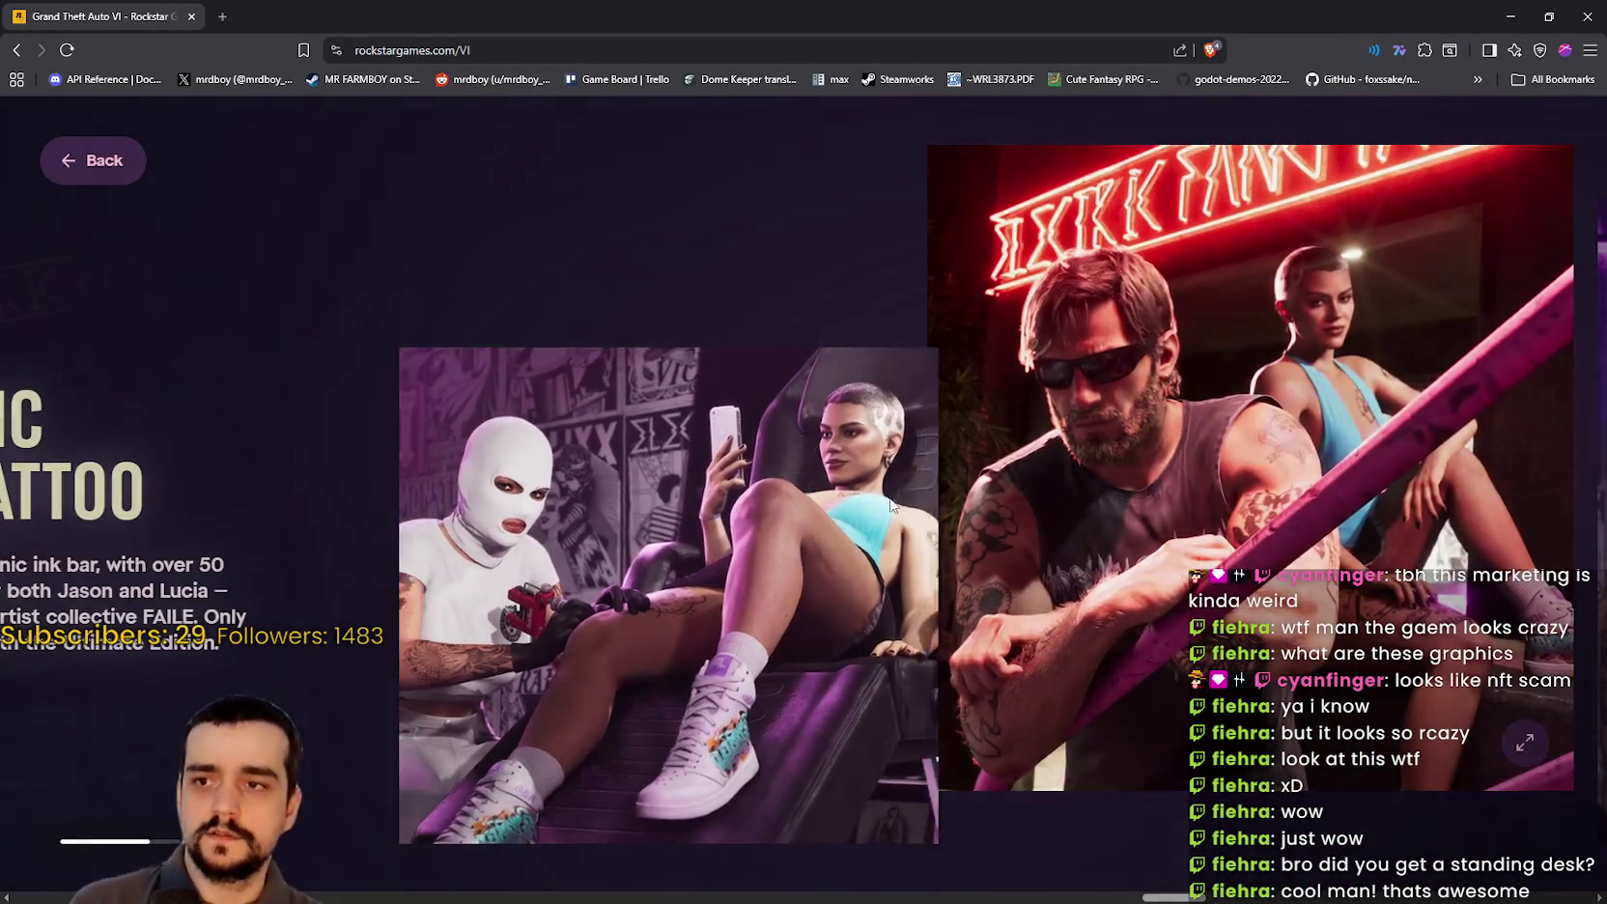
left_click(1105, 335)
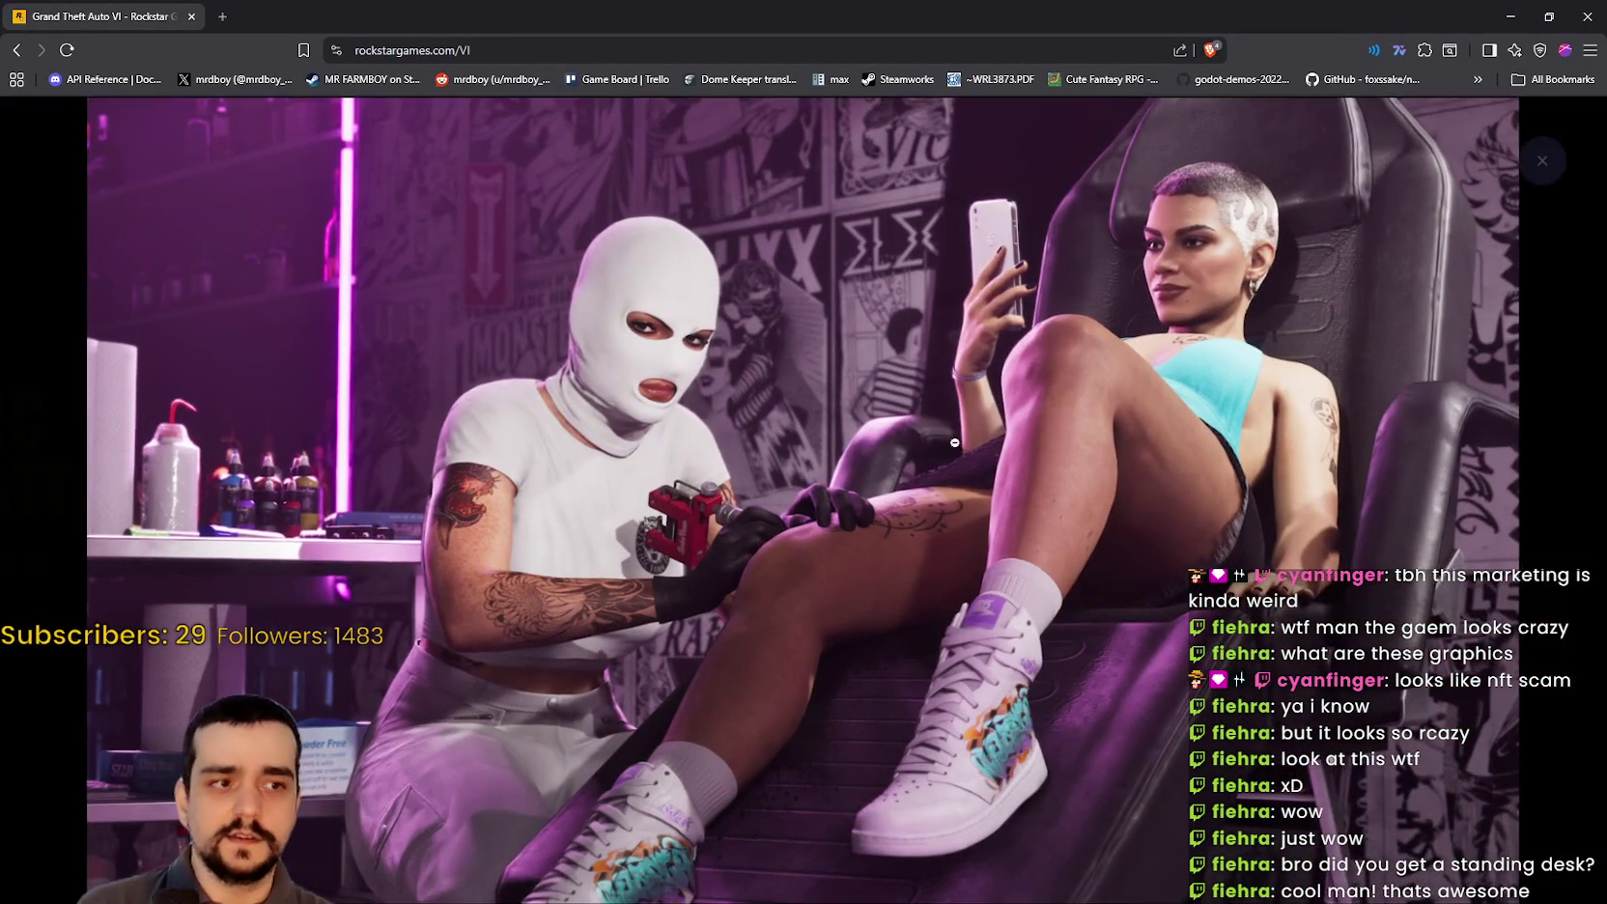
left_click(1008, 404)
Step: Enlarge the man-in-sunglasses picture, then the back-tattoo picture full screen
scroll(1003, 517, "down", 2)
left_click(1003, 518)
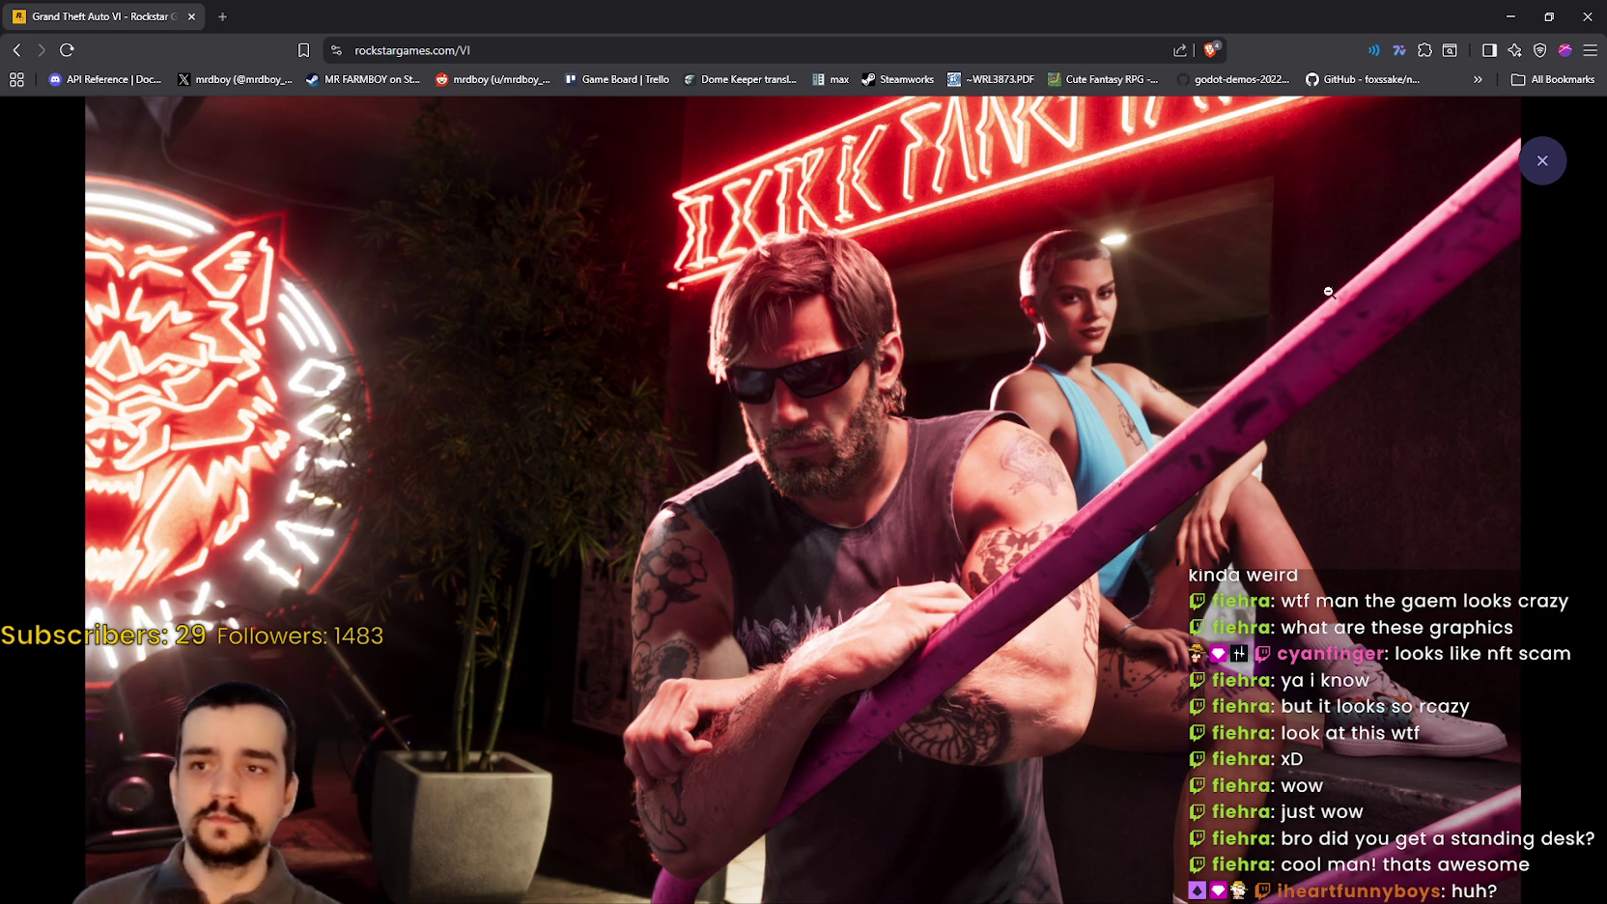
left_click(955, 446)
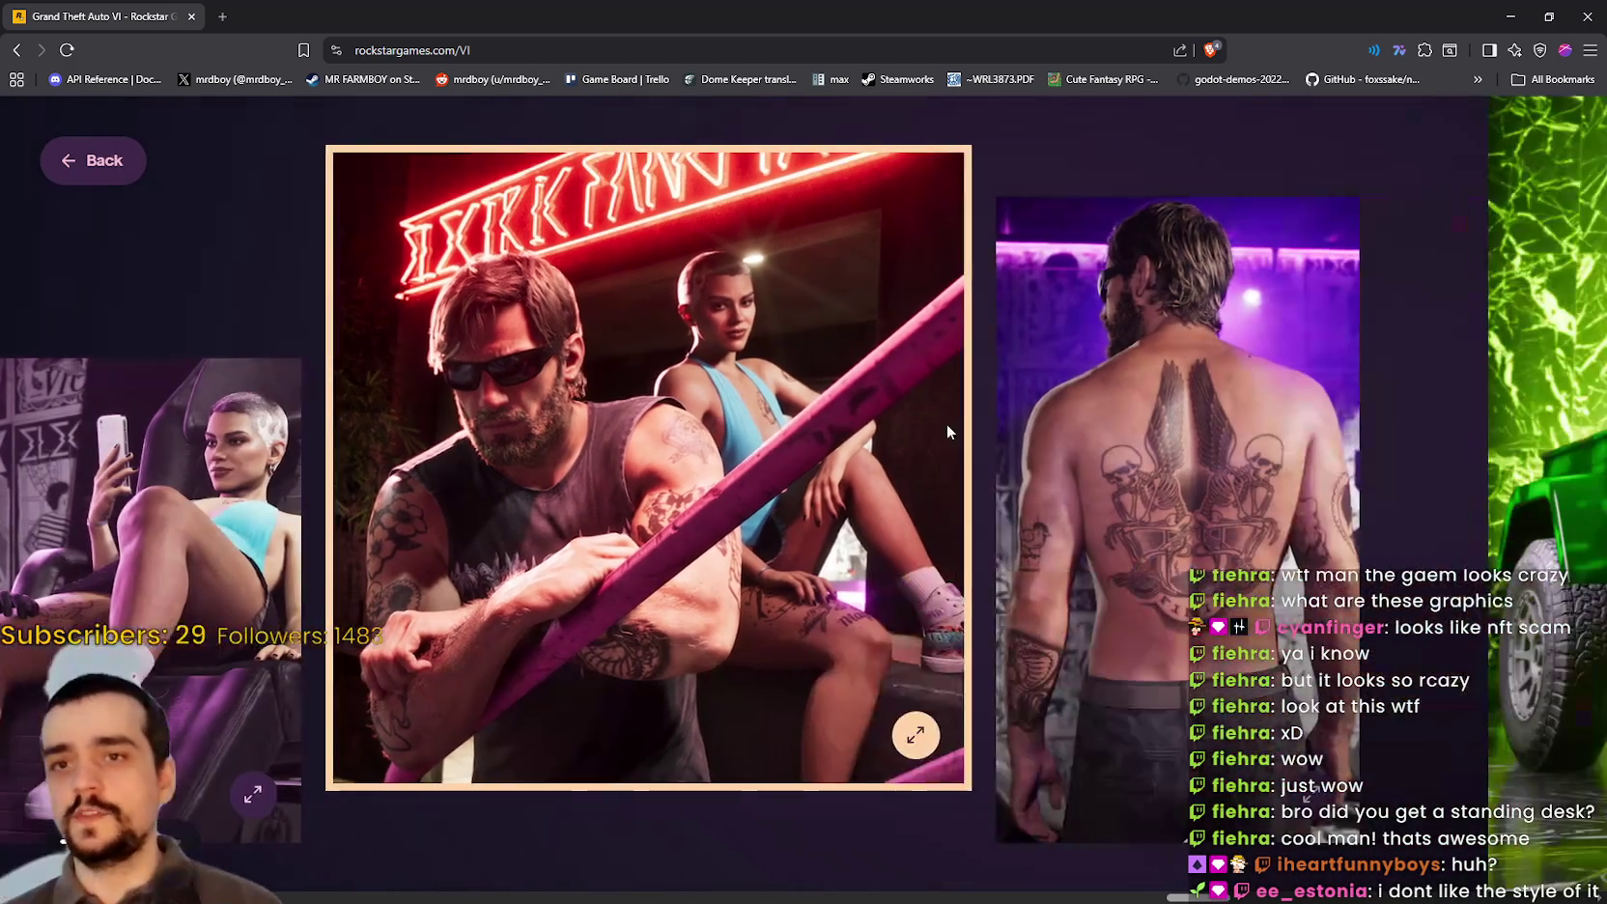
scroll(947, 432, "right", 3)
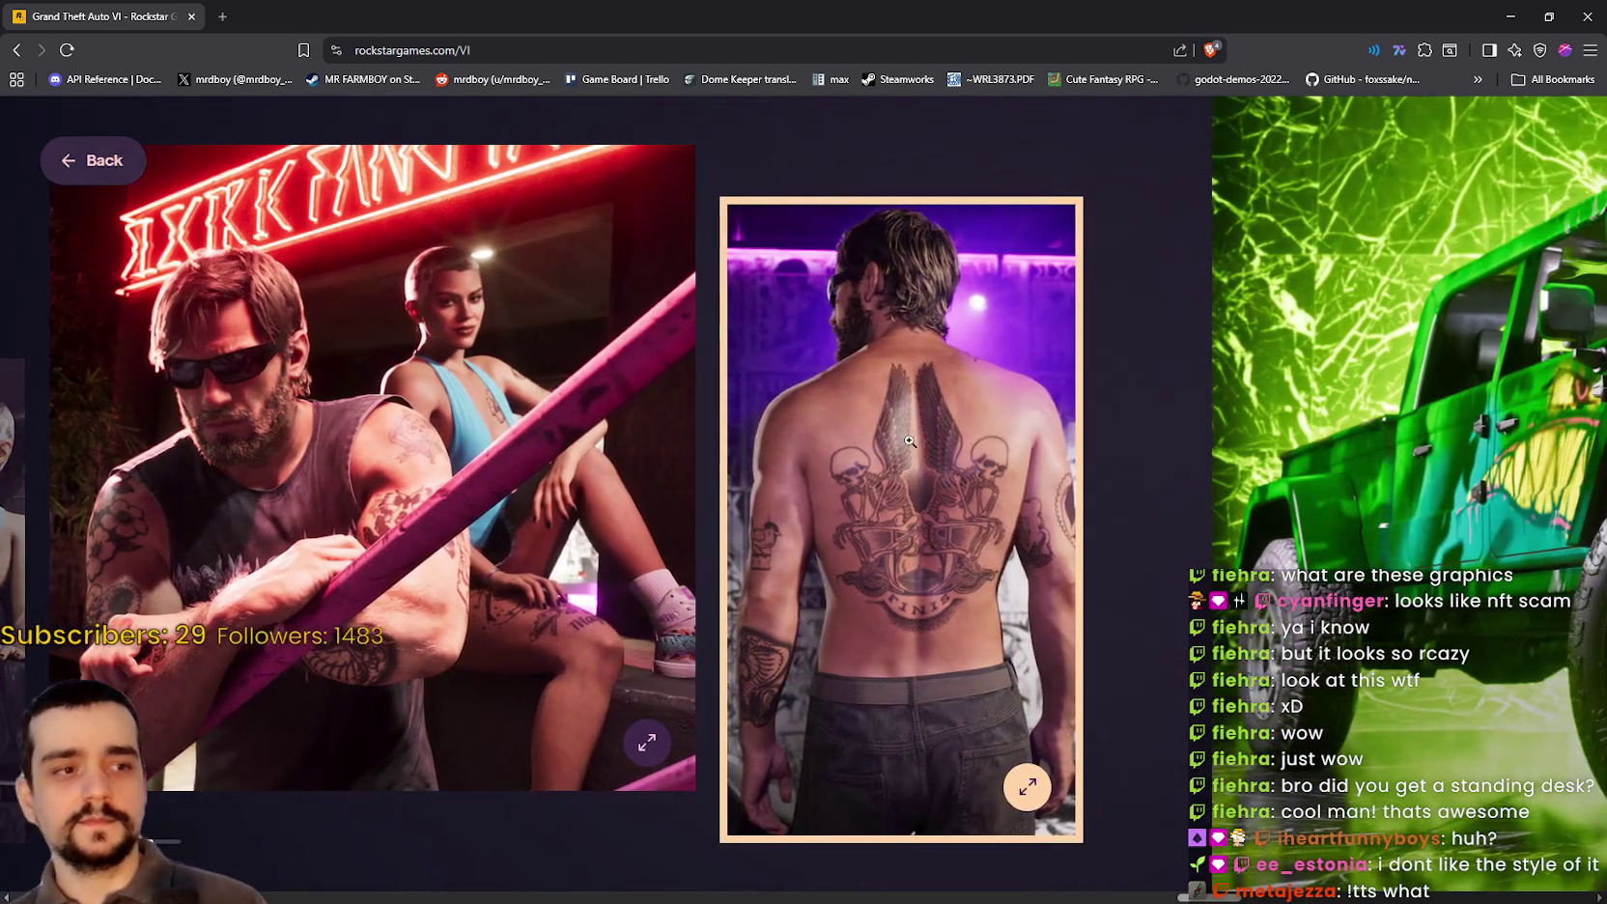
scroll(869, 483, "right", 2)
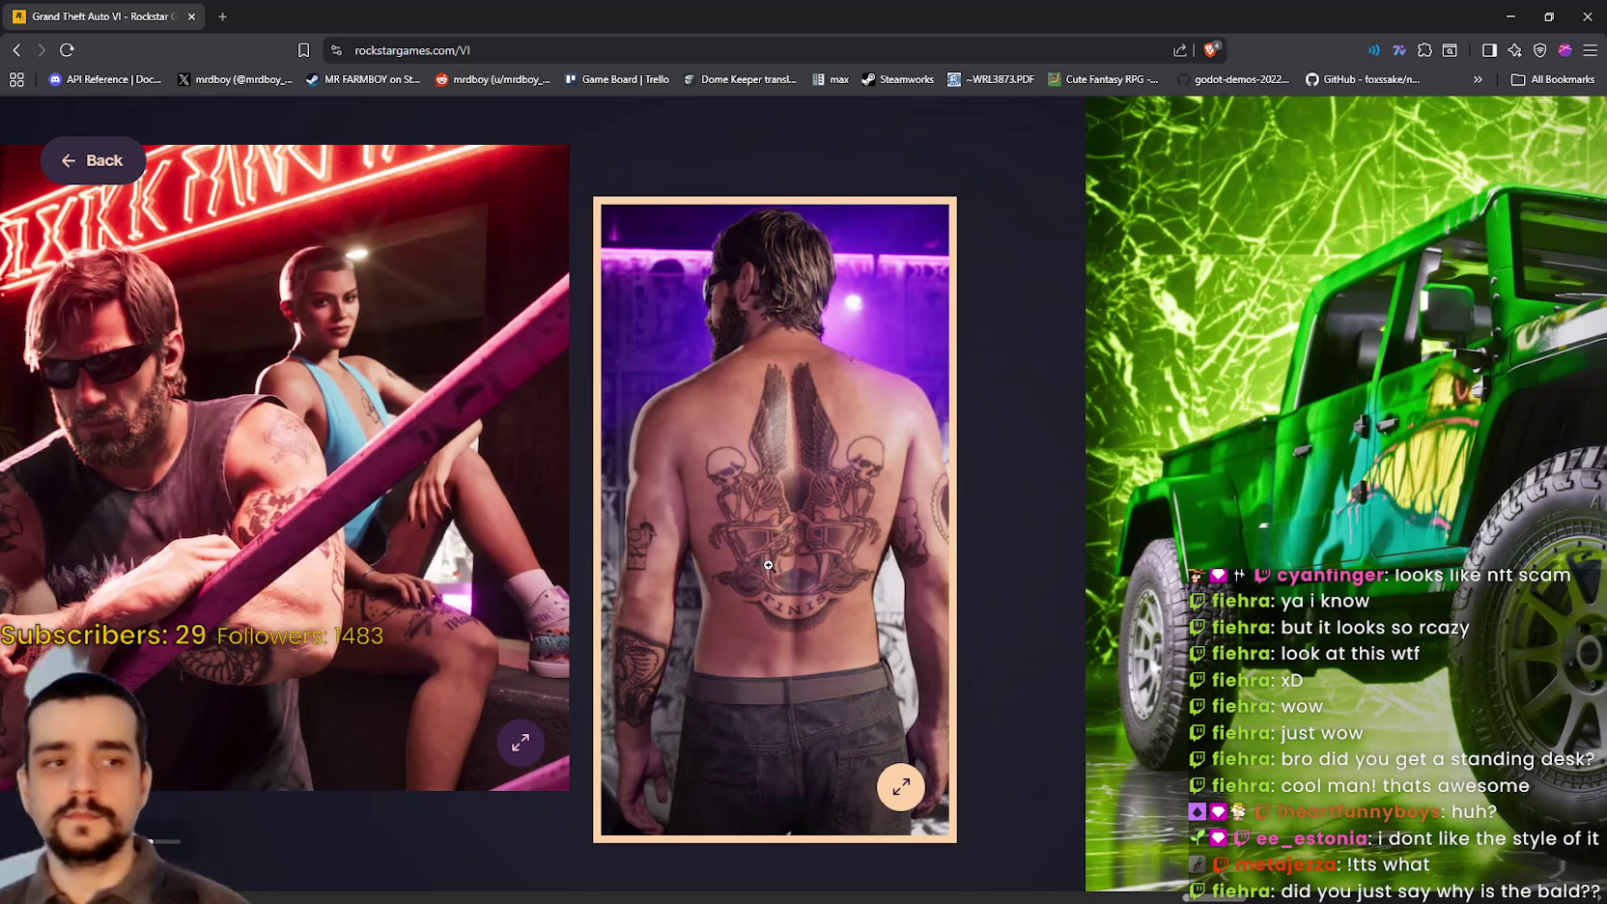
scroll(768, 565, "right", 2)
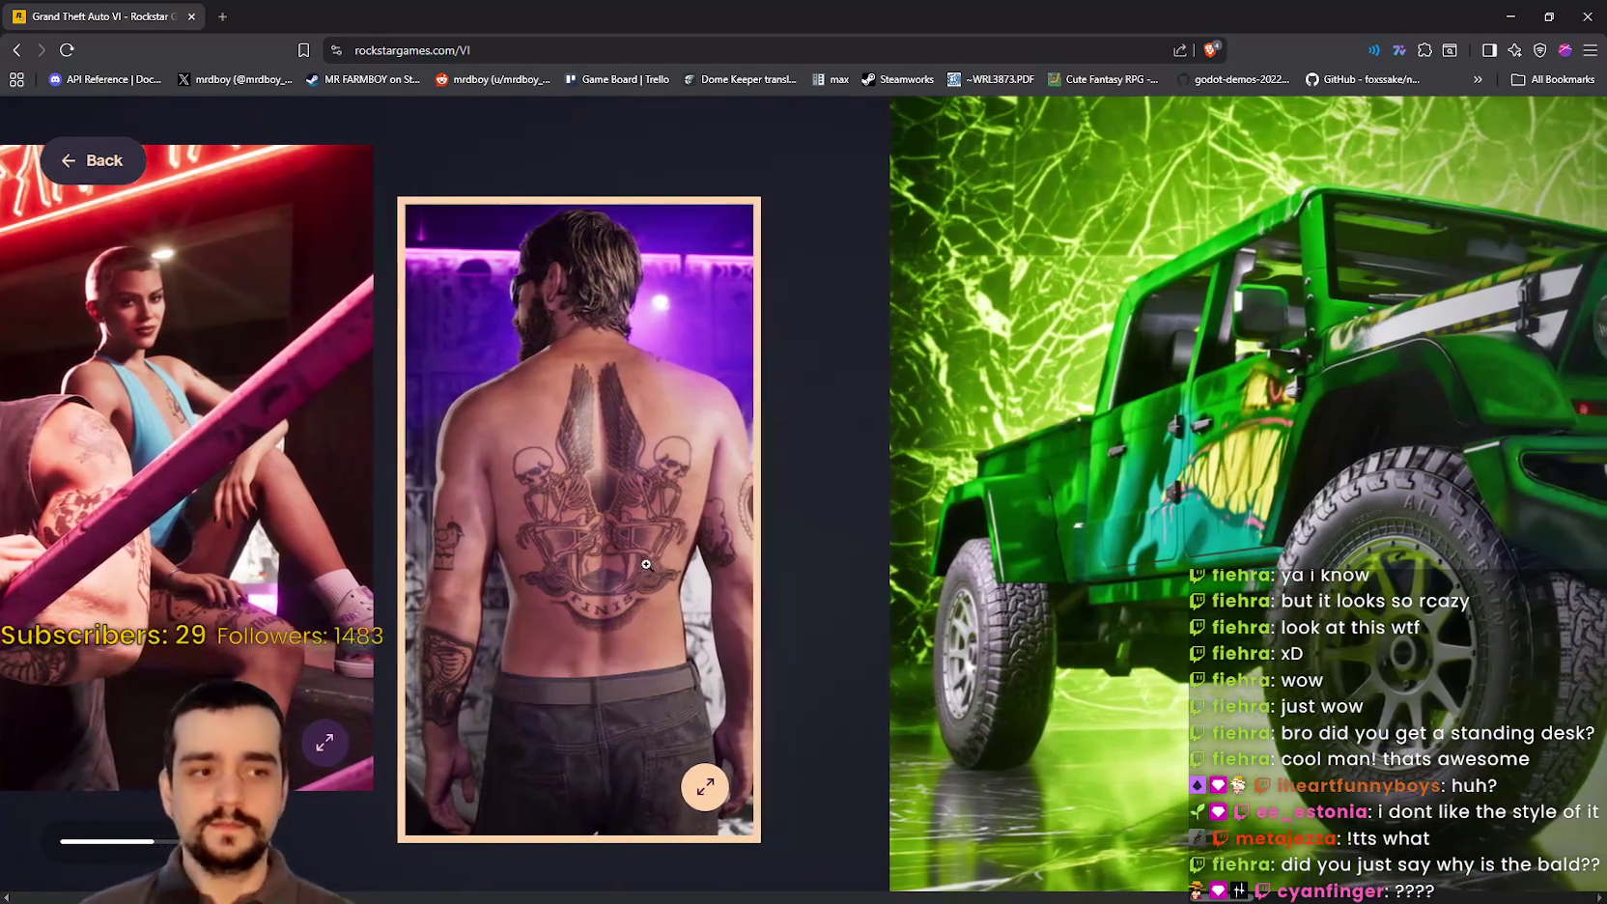
left_click(646, 564)
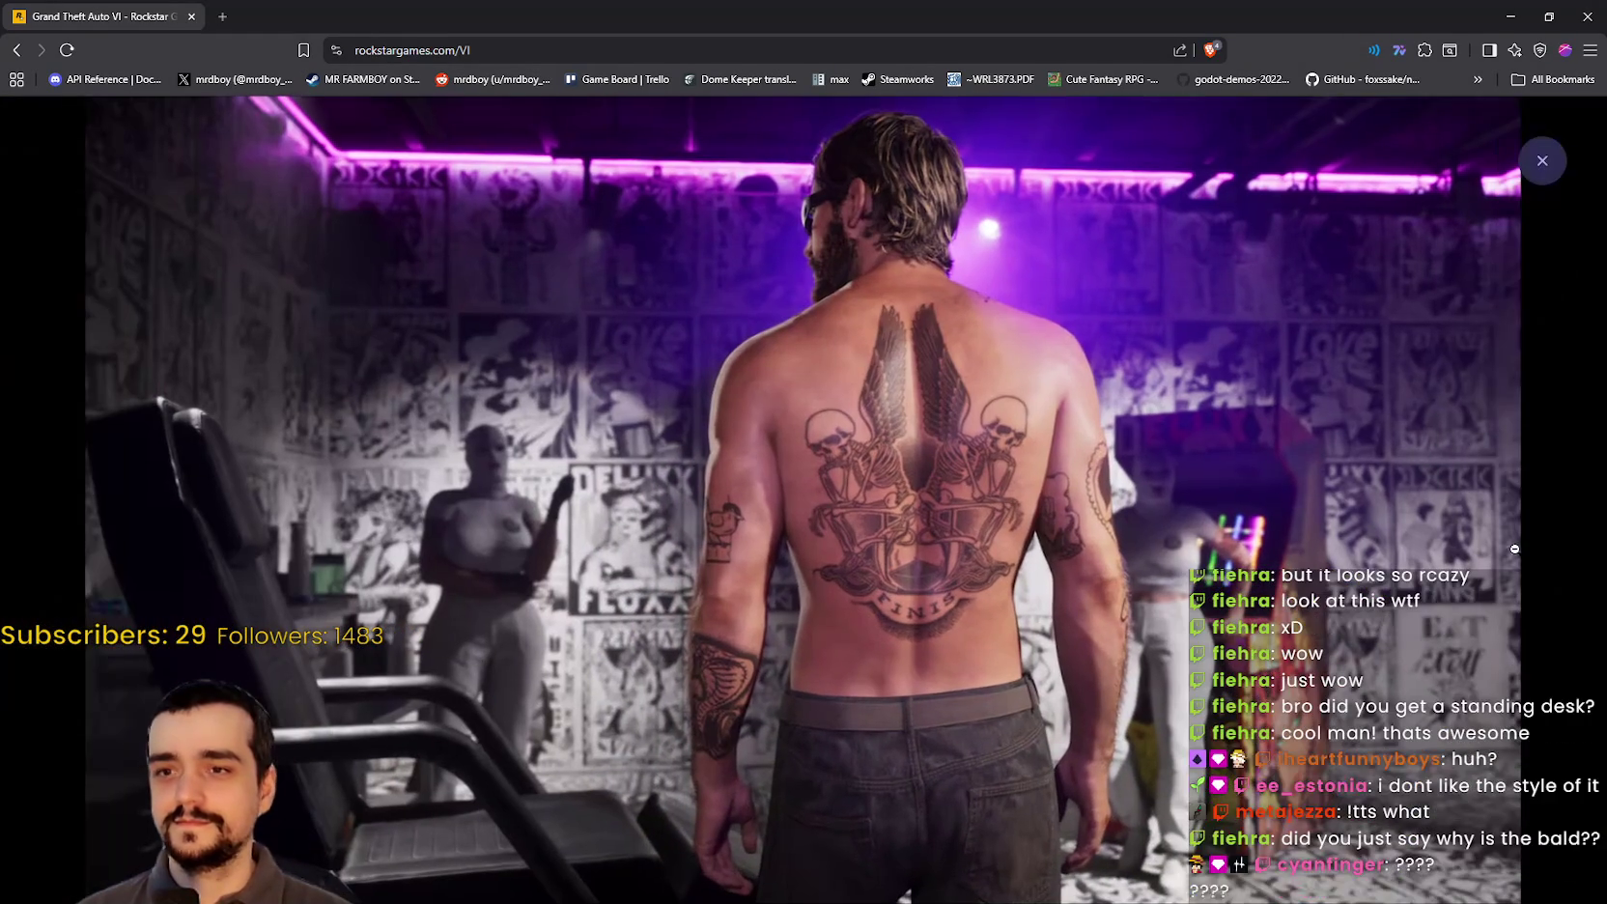
left_click(1508, 522)
Step: View One-Eyed Willie's green truck close-up and garage pictures full-size, then scroll on
scroll(687, 527, "right", 3)
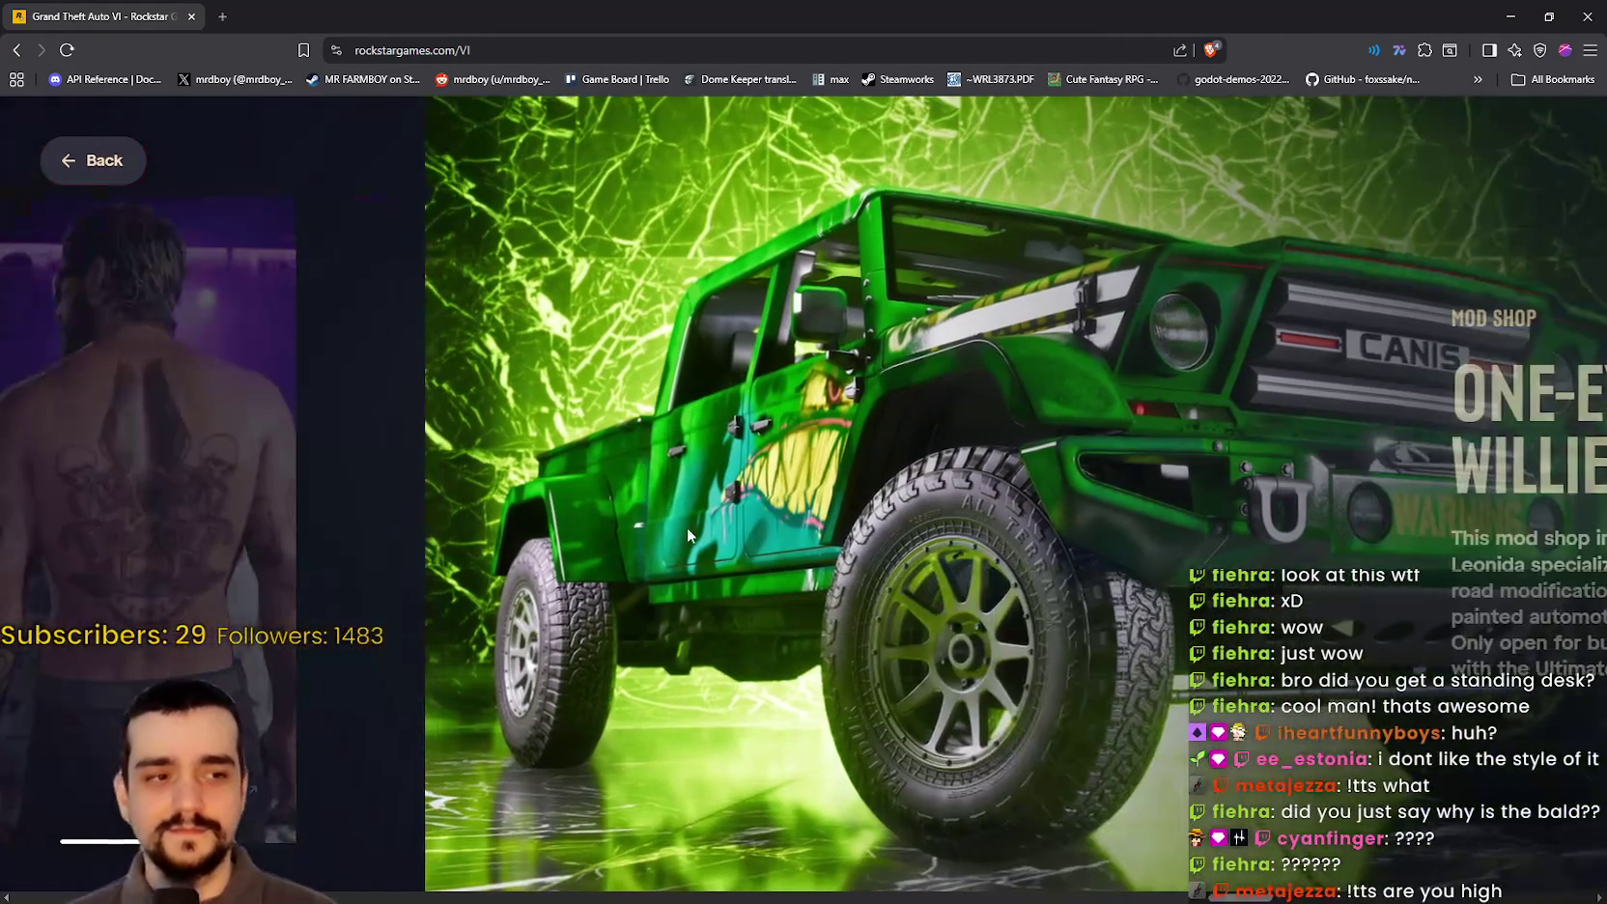
scroll(687, 527, "right", 3)
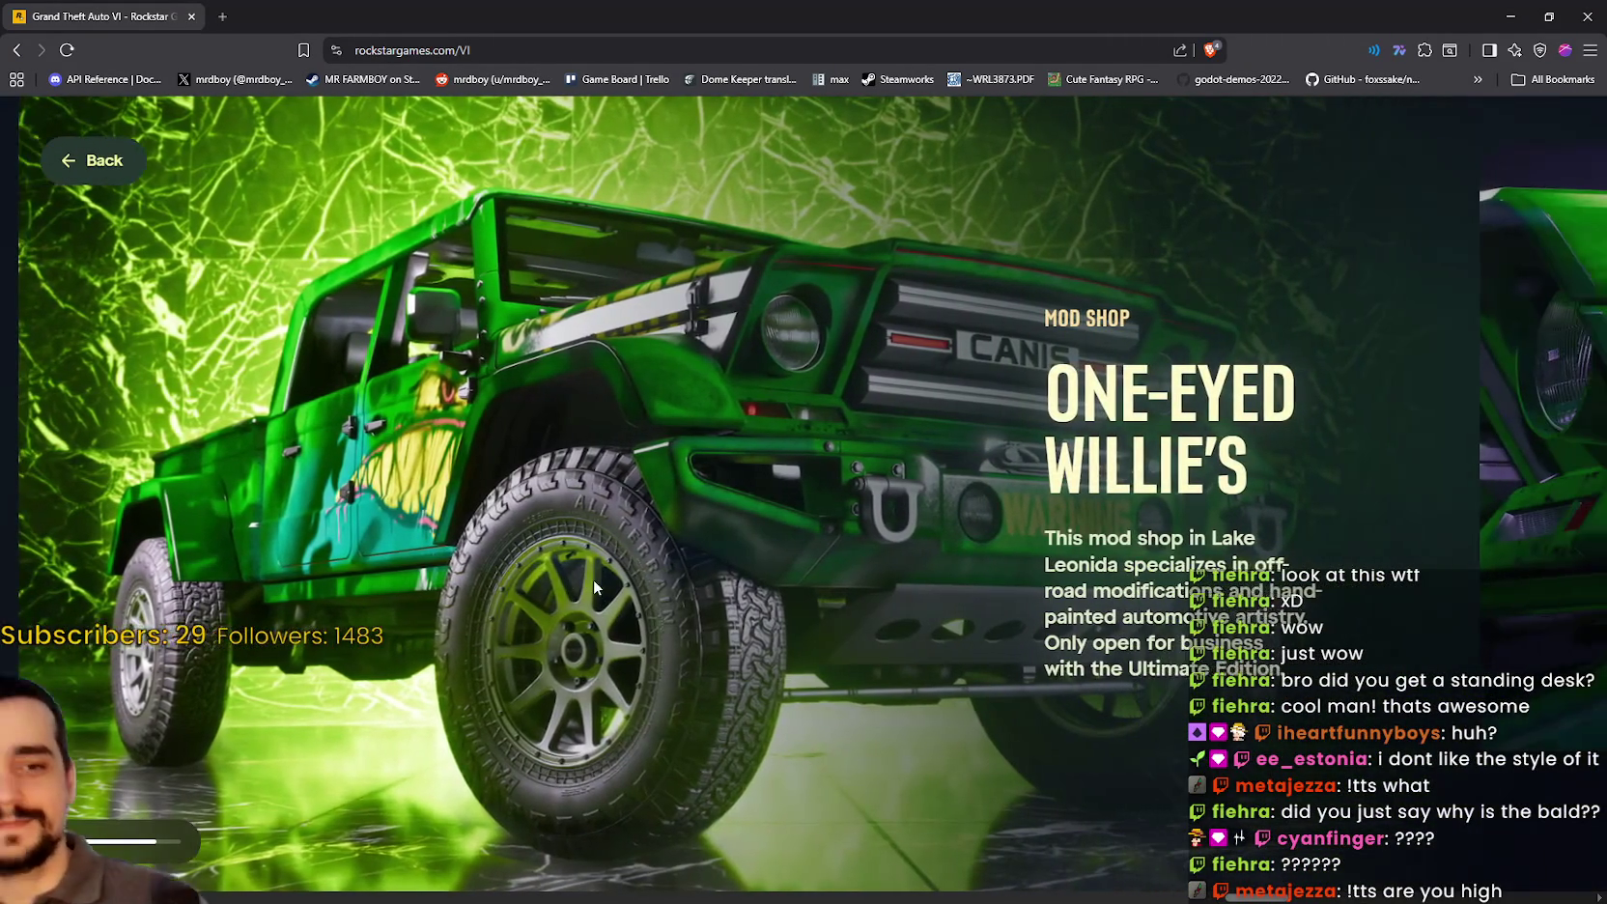
scroll(595, 586, "right", 3)
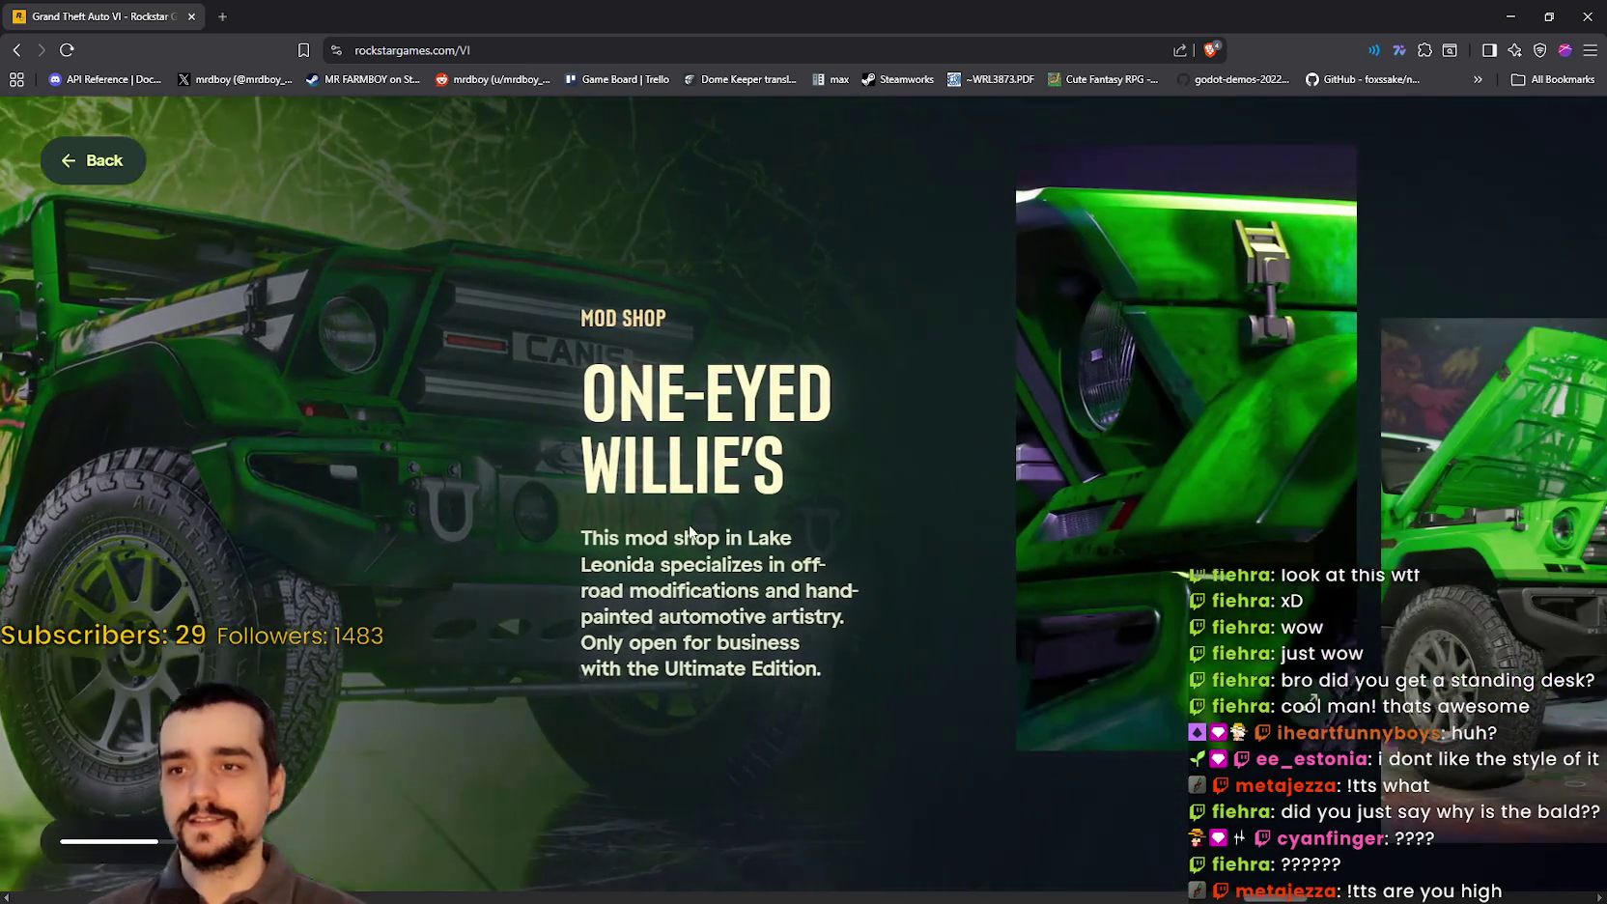
left_click(1060, 524)
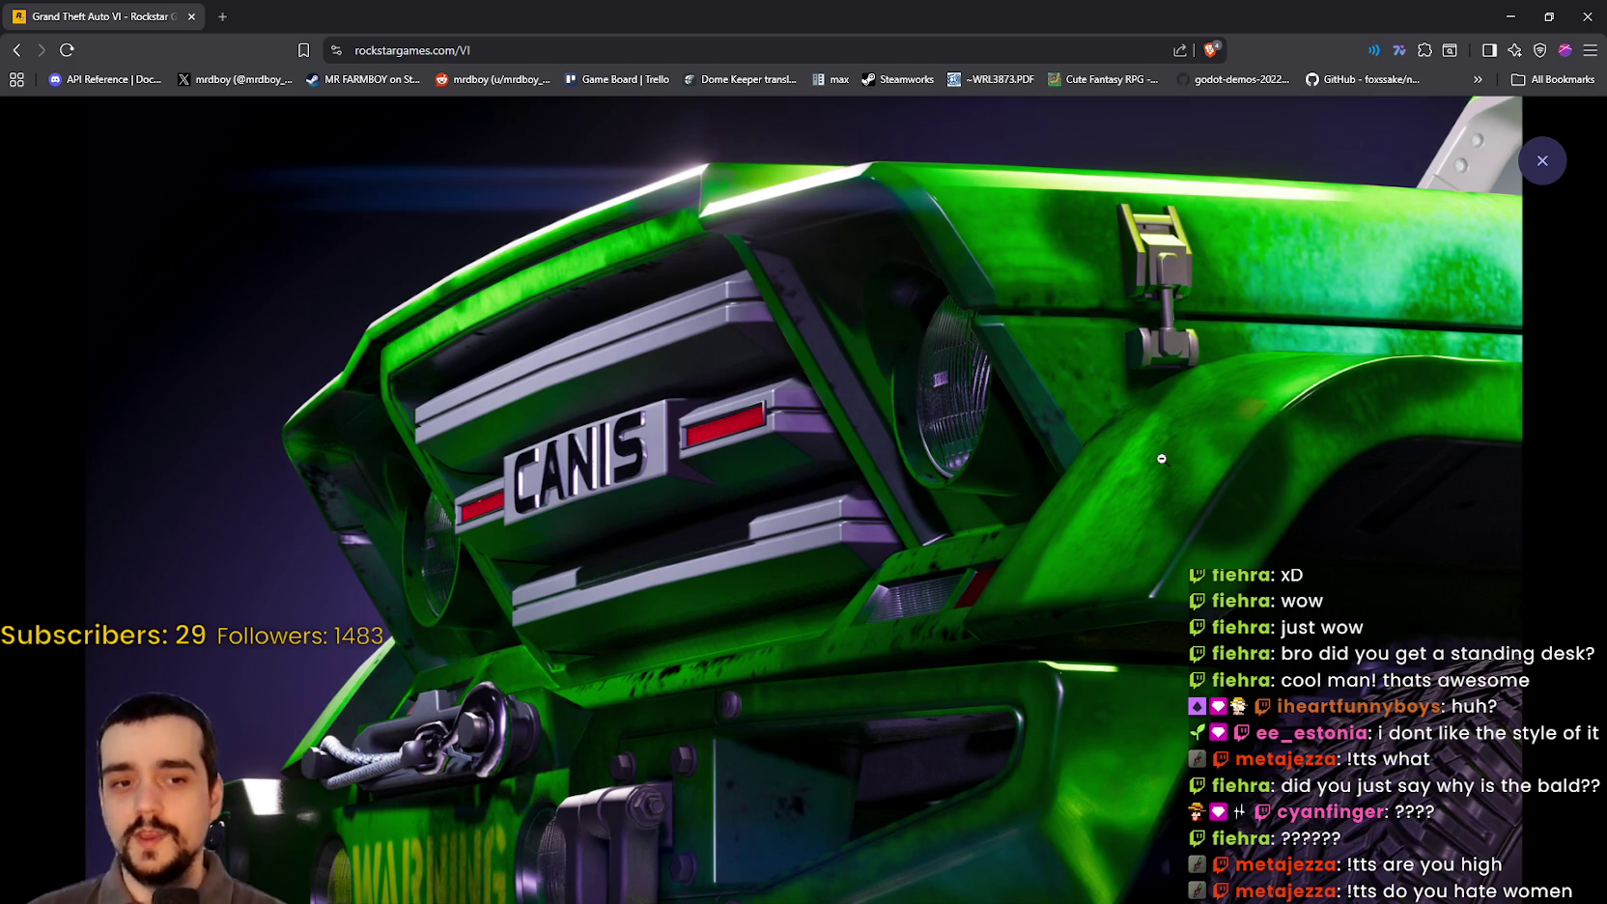
left_click(1258, 395)
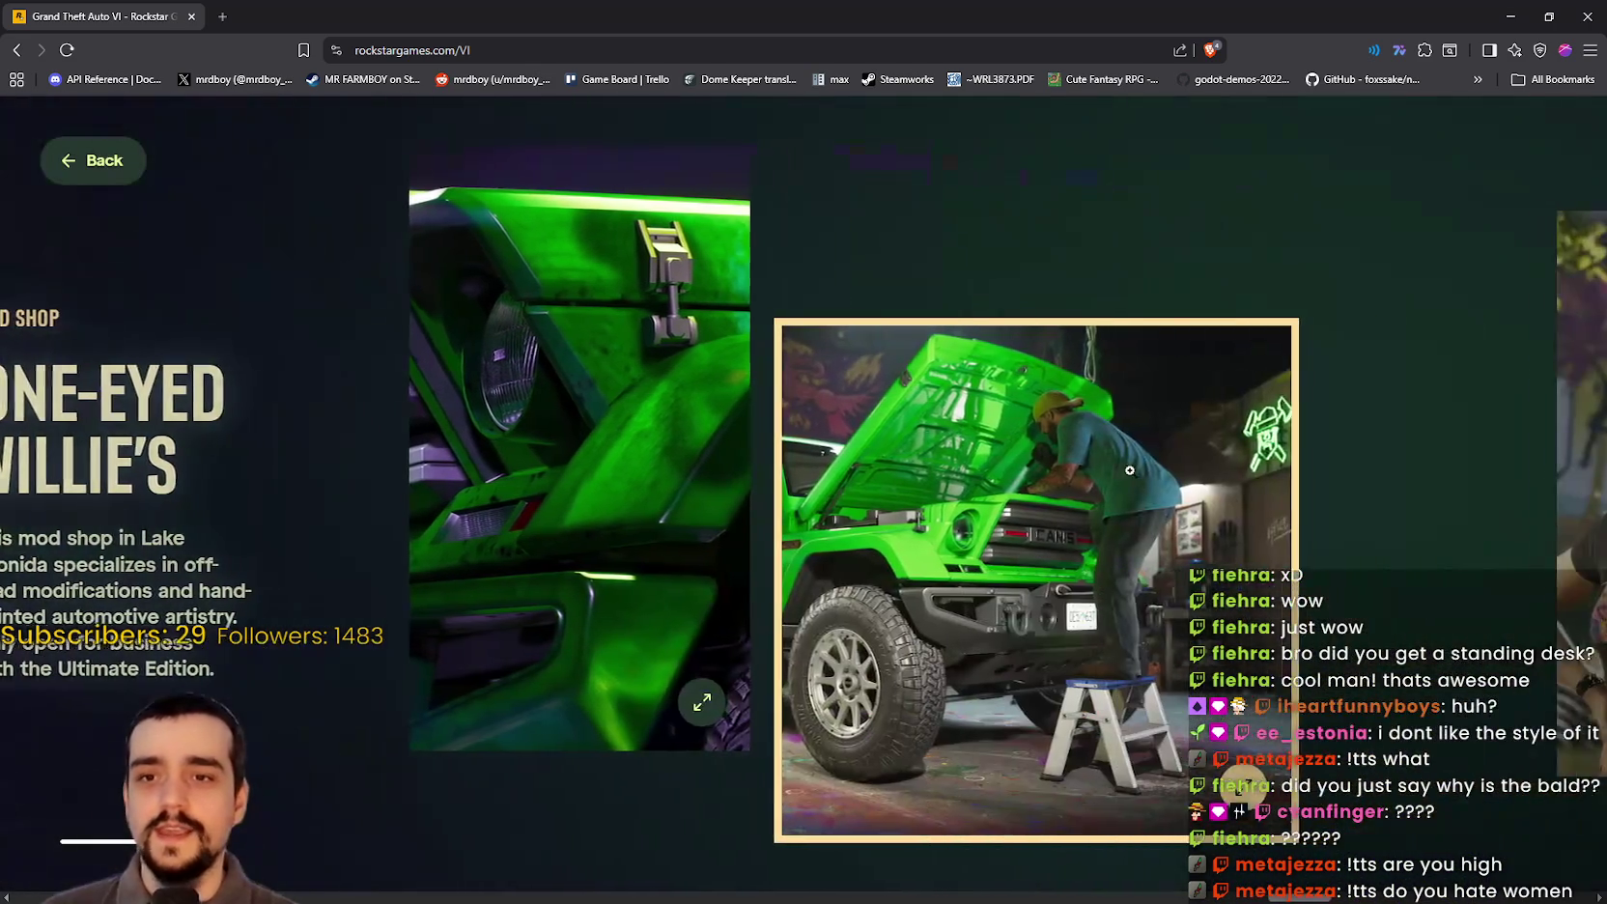
left_click(1129, 469)
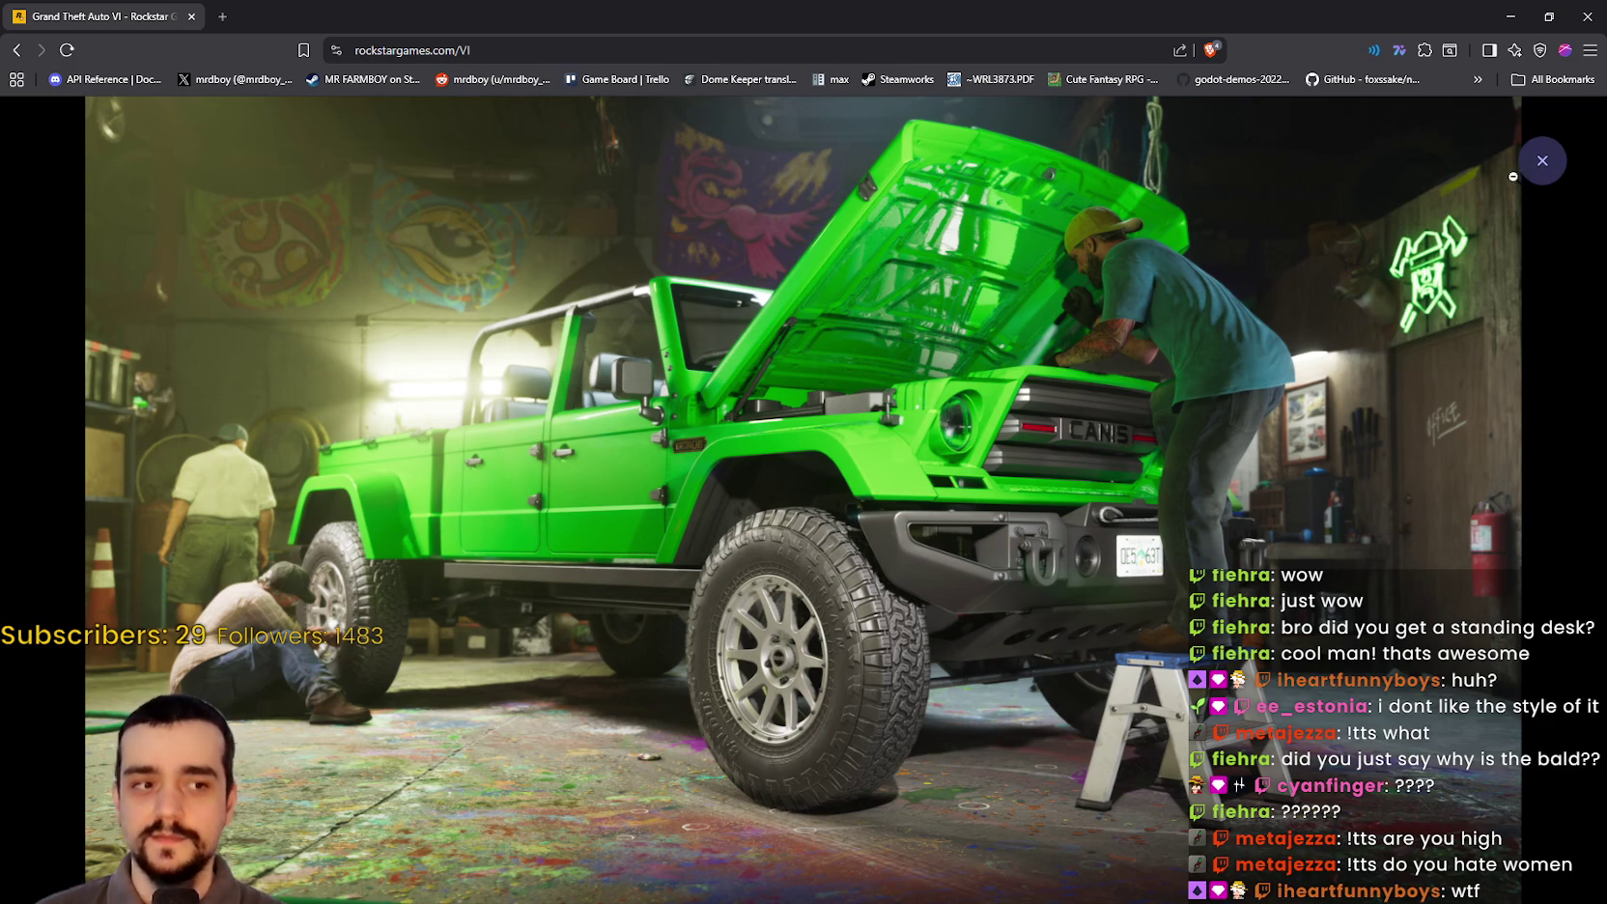
left_click(1541, 158)
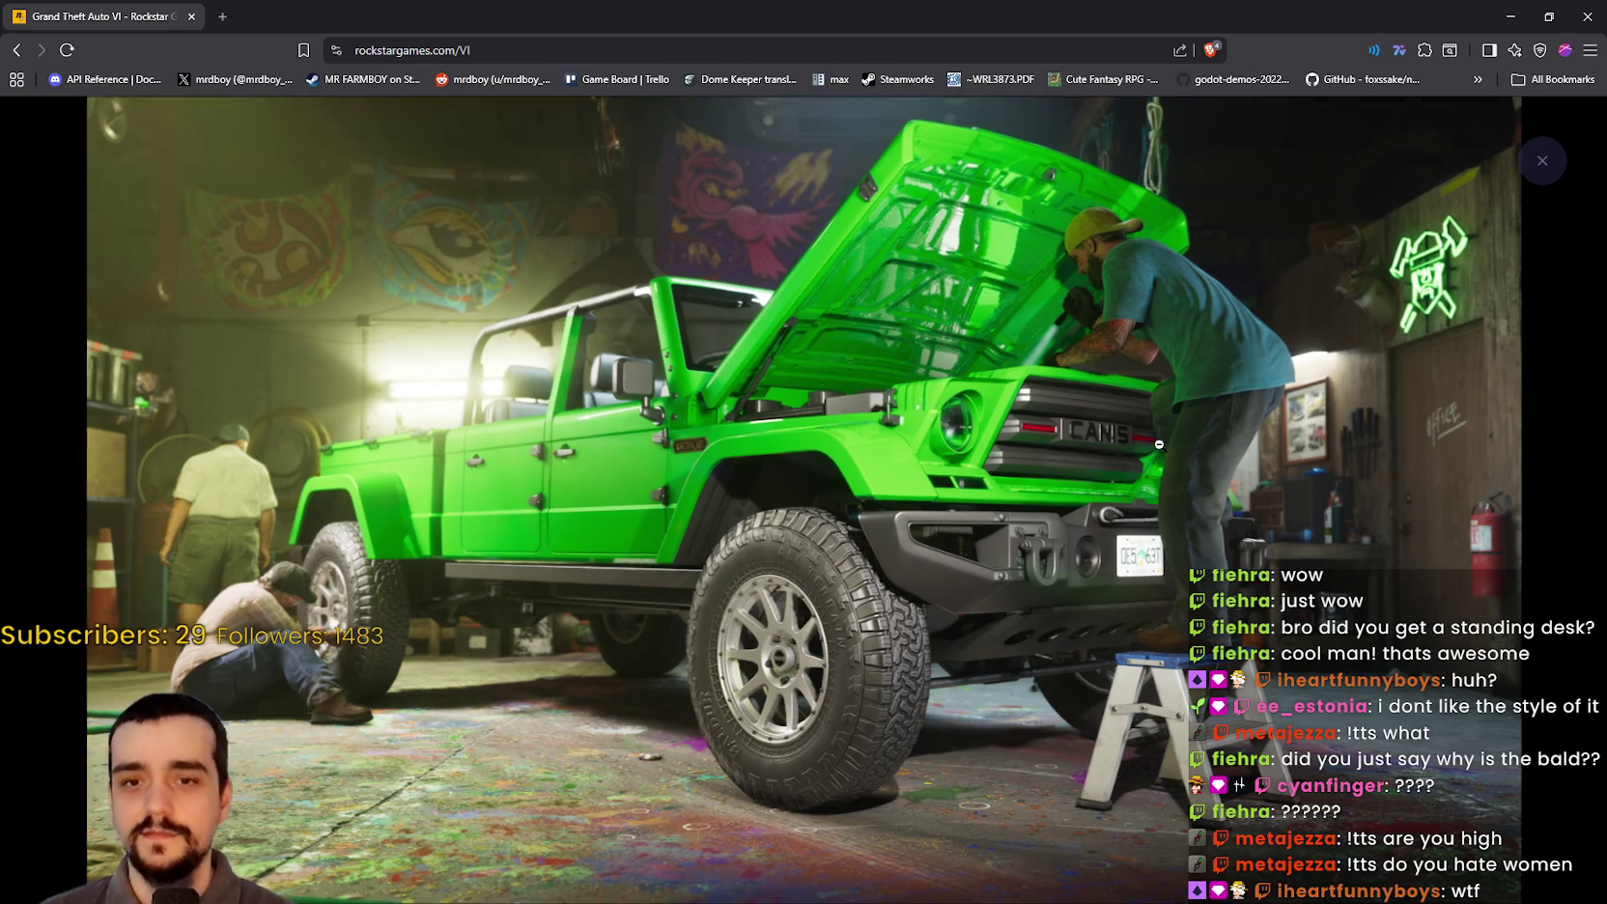
scroll(1183, 520, "down", 5)
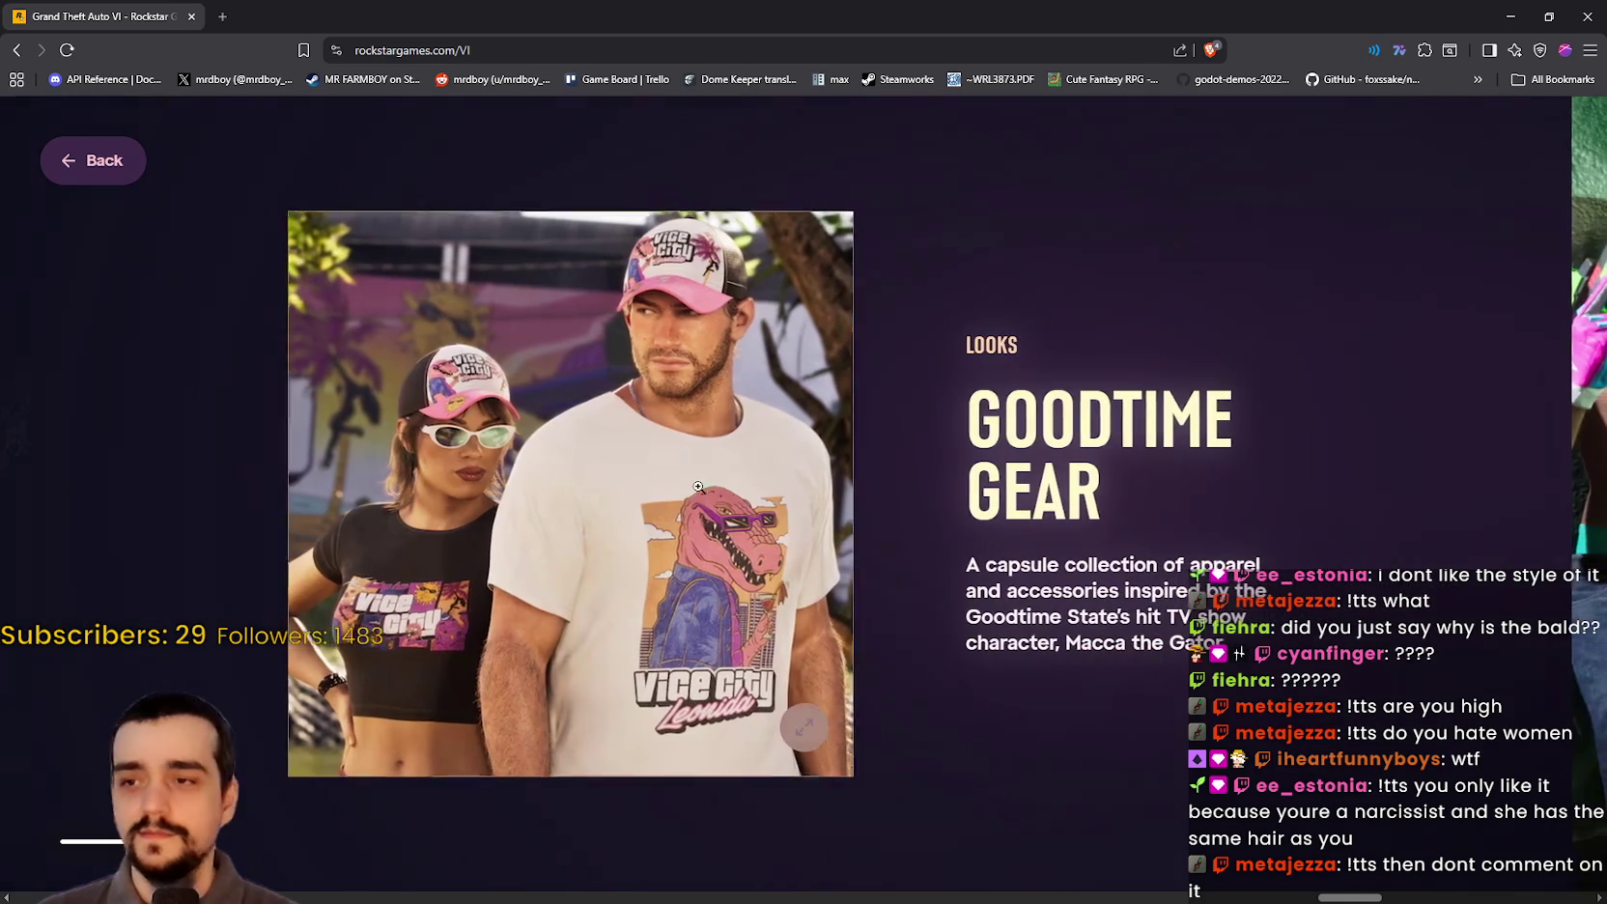
Step: Enlarge the Goodtime Gear picture twice, then scroll on to the Classic Car Collection
left_click(805, 499)
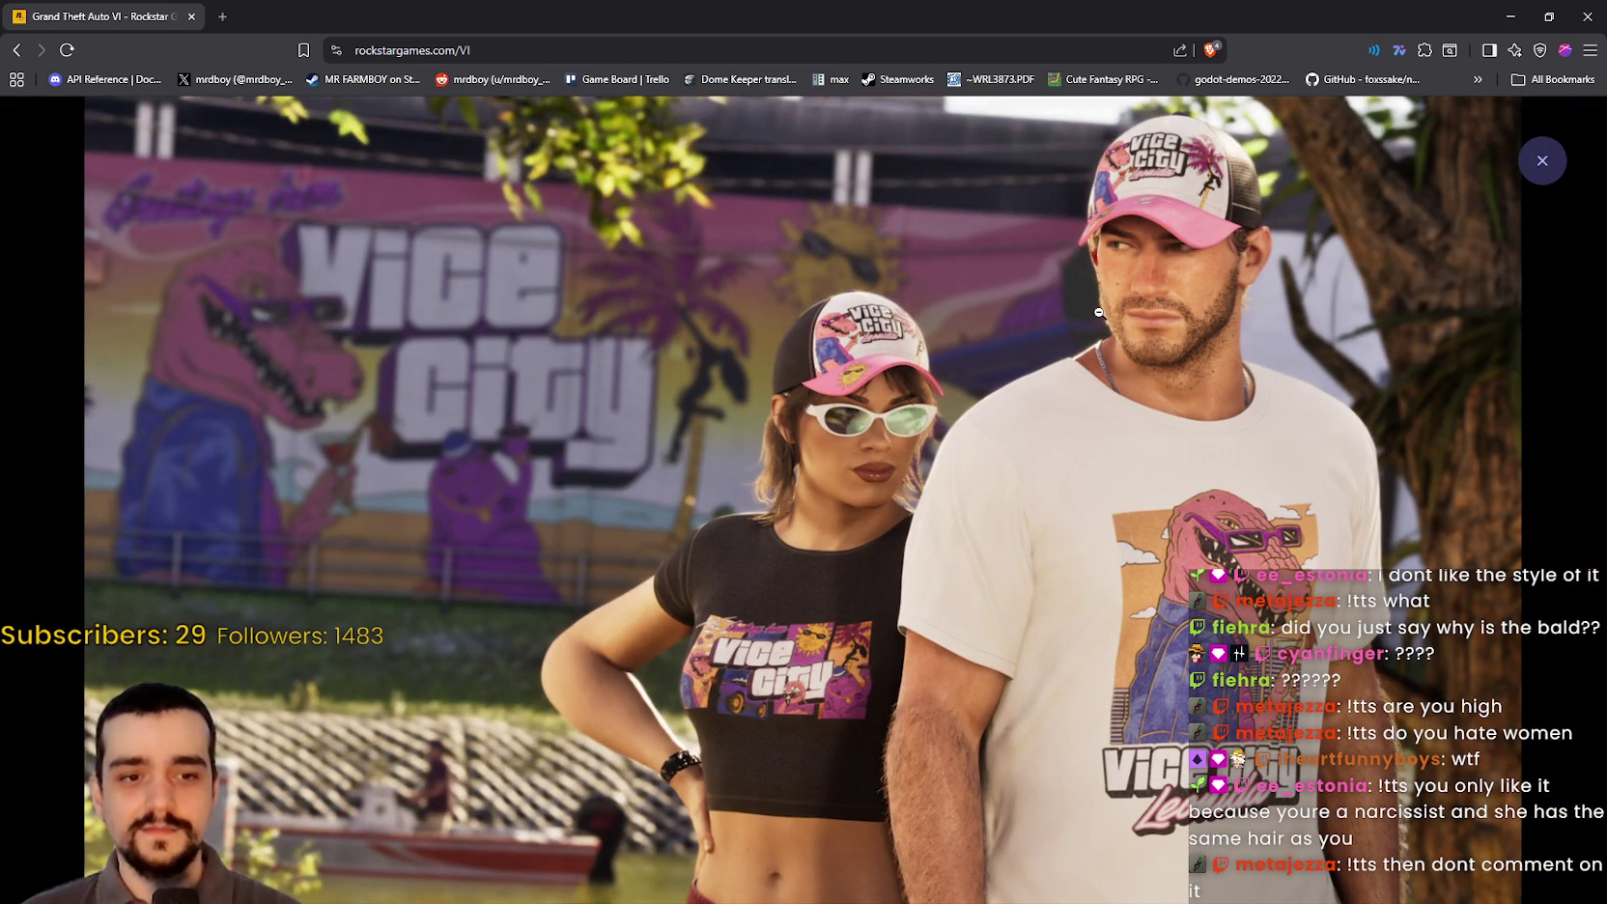
left_click(1278, 279)
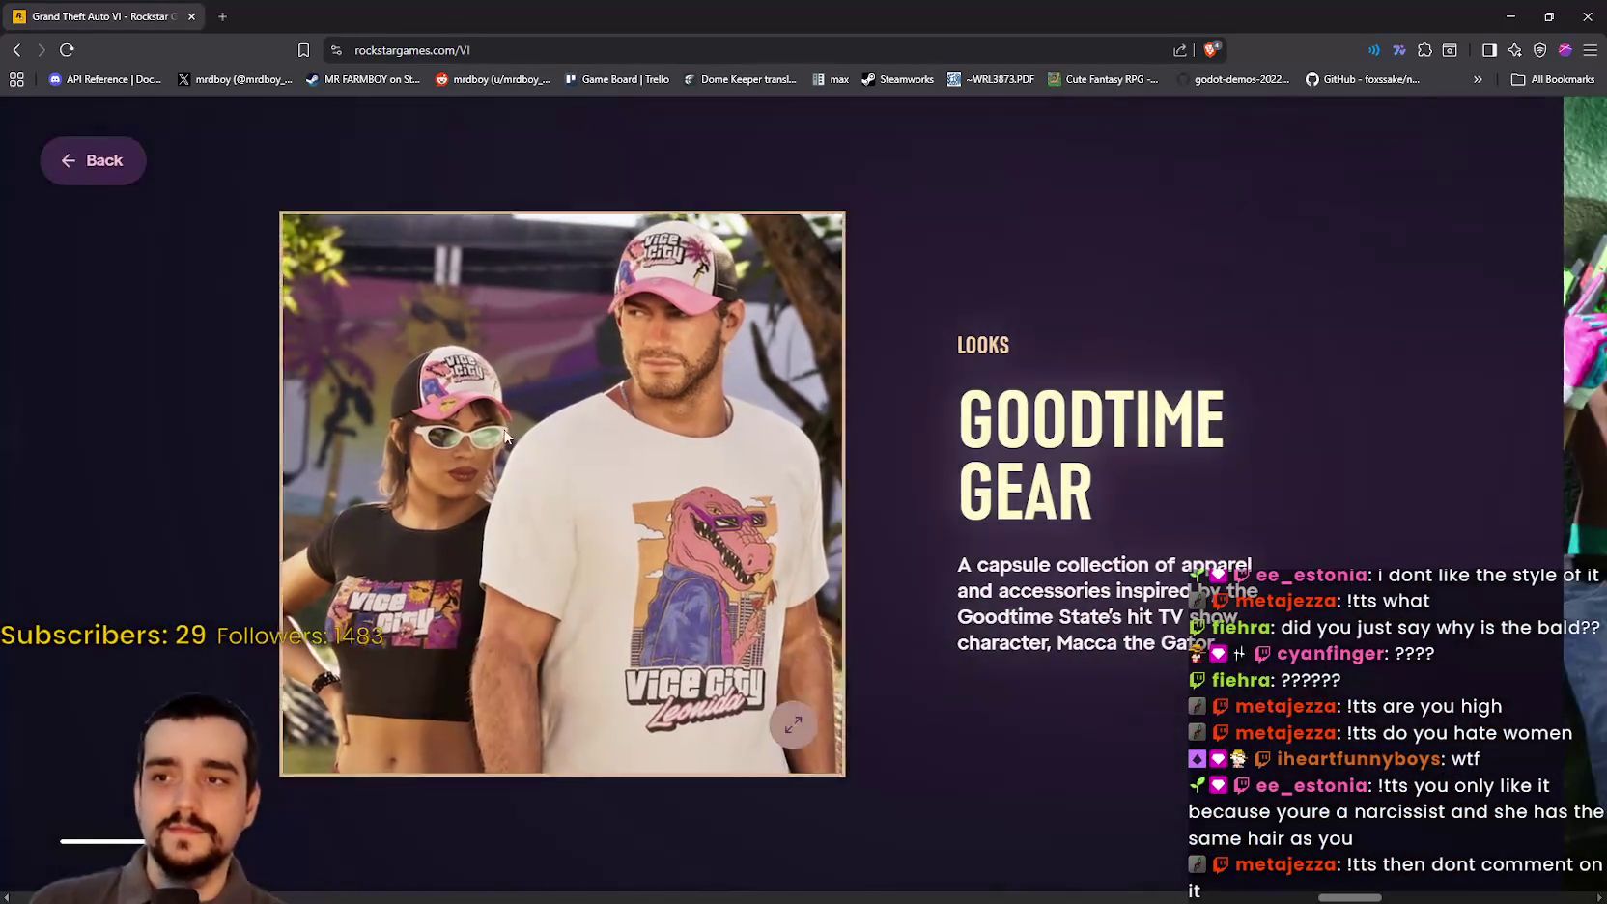
left_click(734, 770)
left_click(1543, 162)
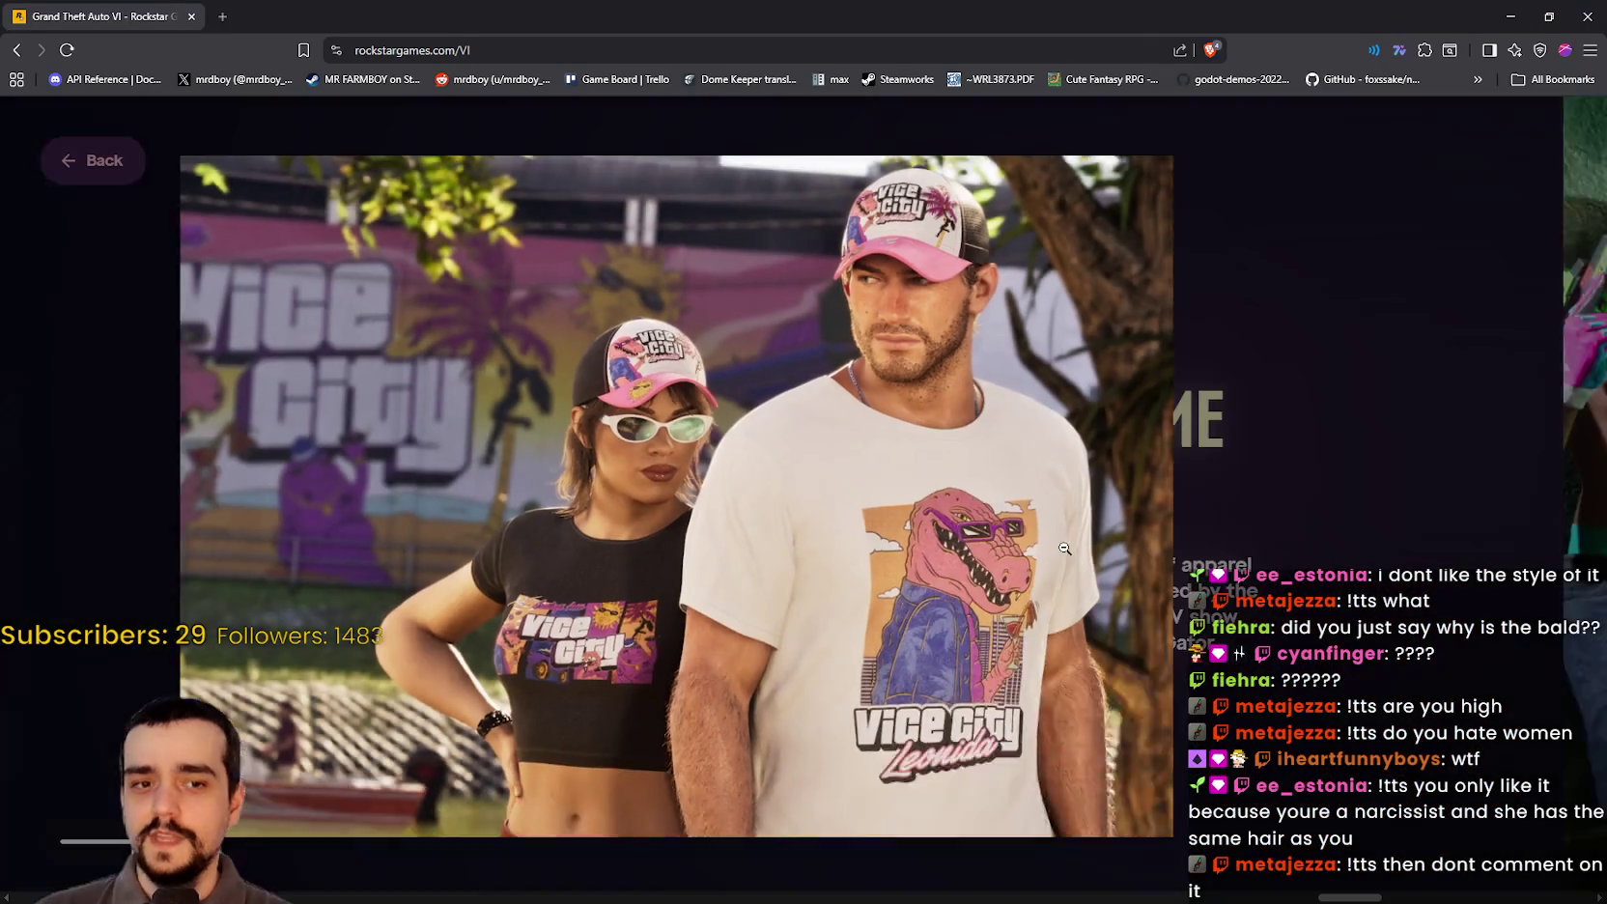
scroll(949, 521, "down", 3)
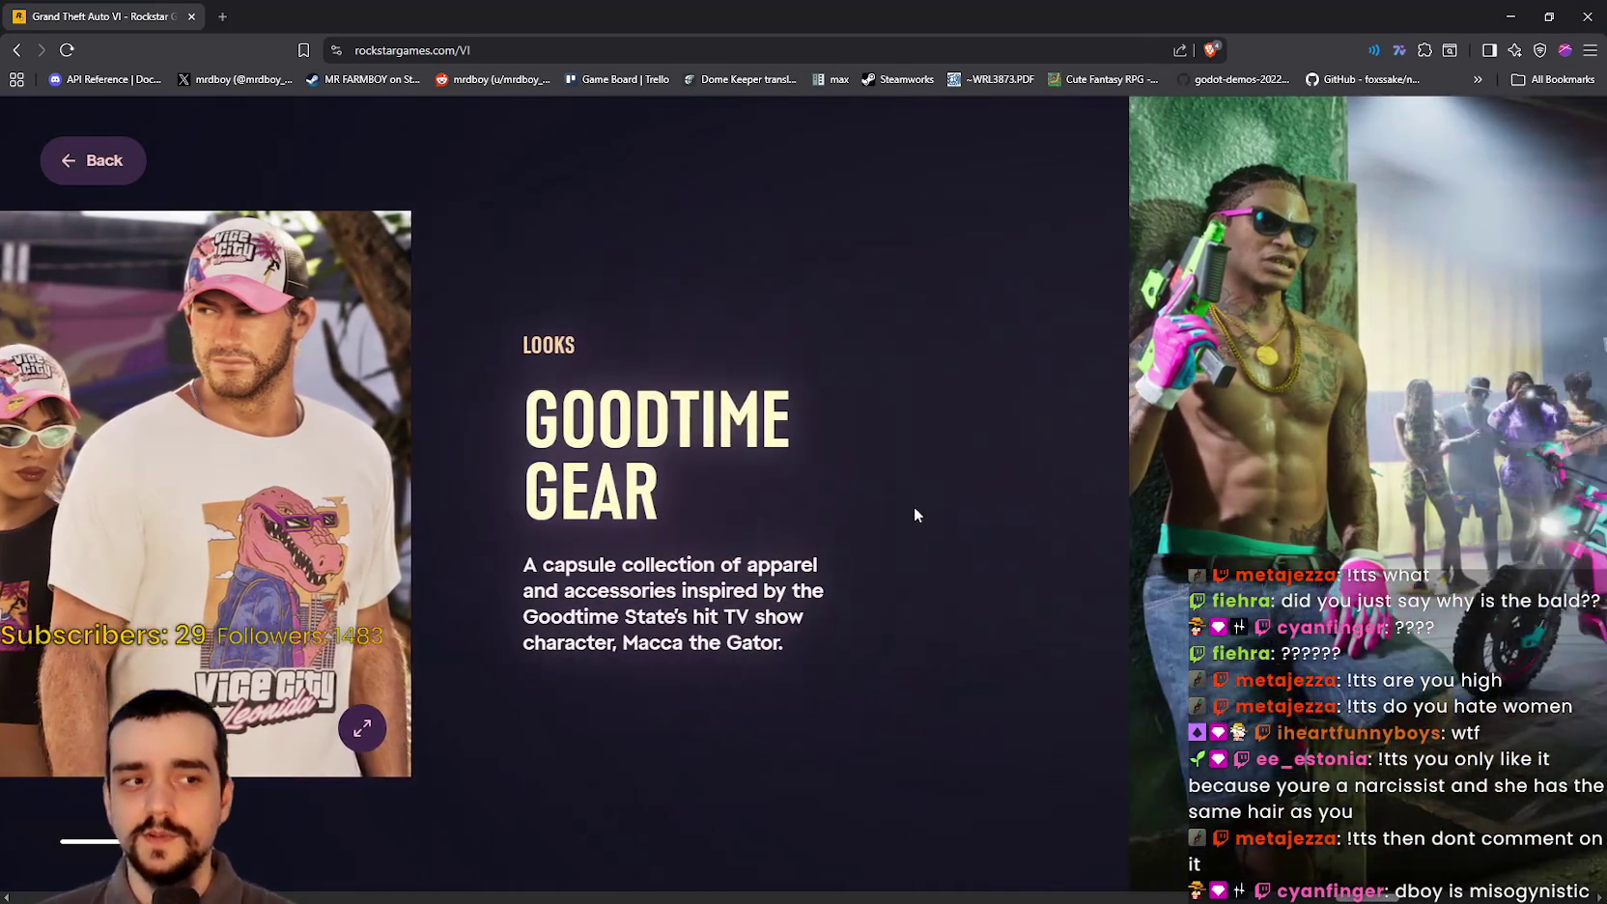
scroll(963, 489, "down", 5)
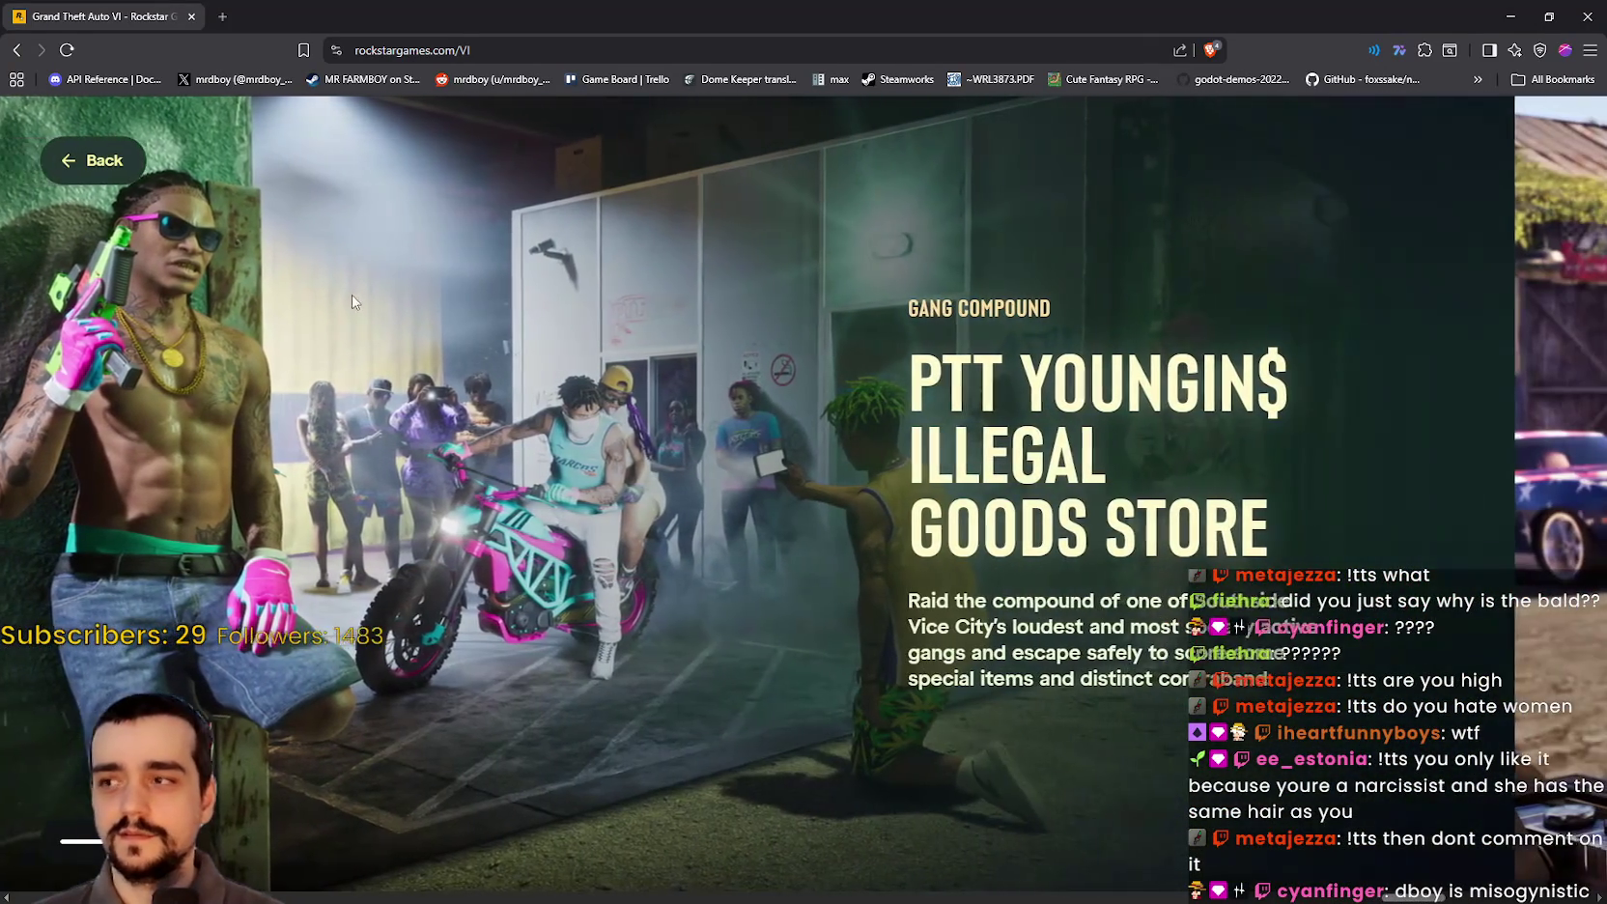
scroll(1152, 454, "down", 5)
scroll(1153, 454, "down", 5)
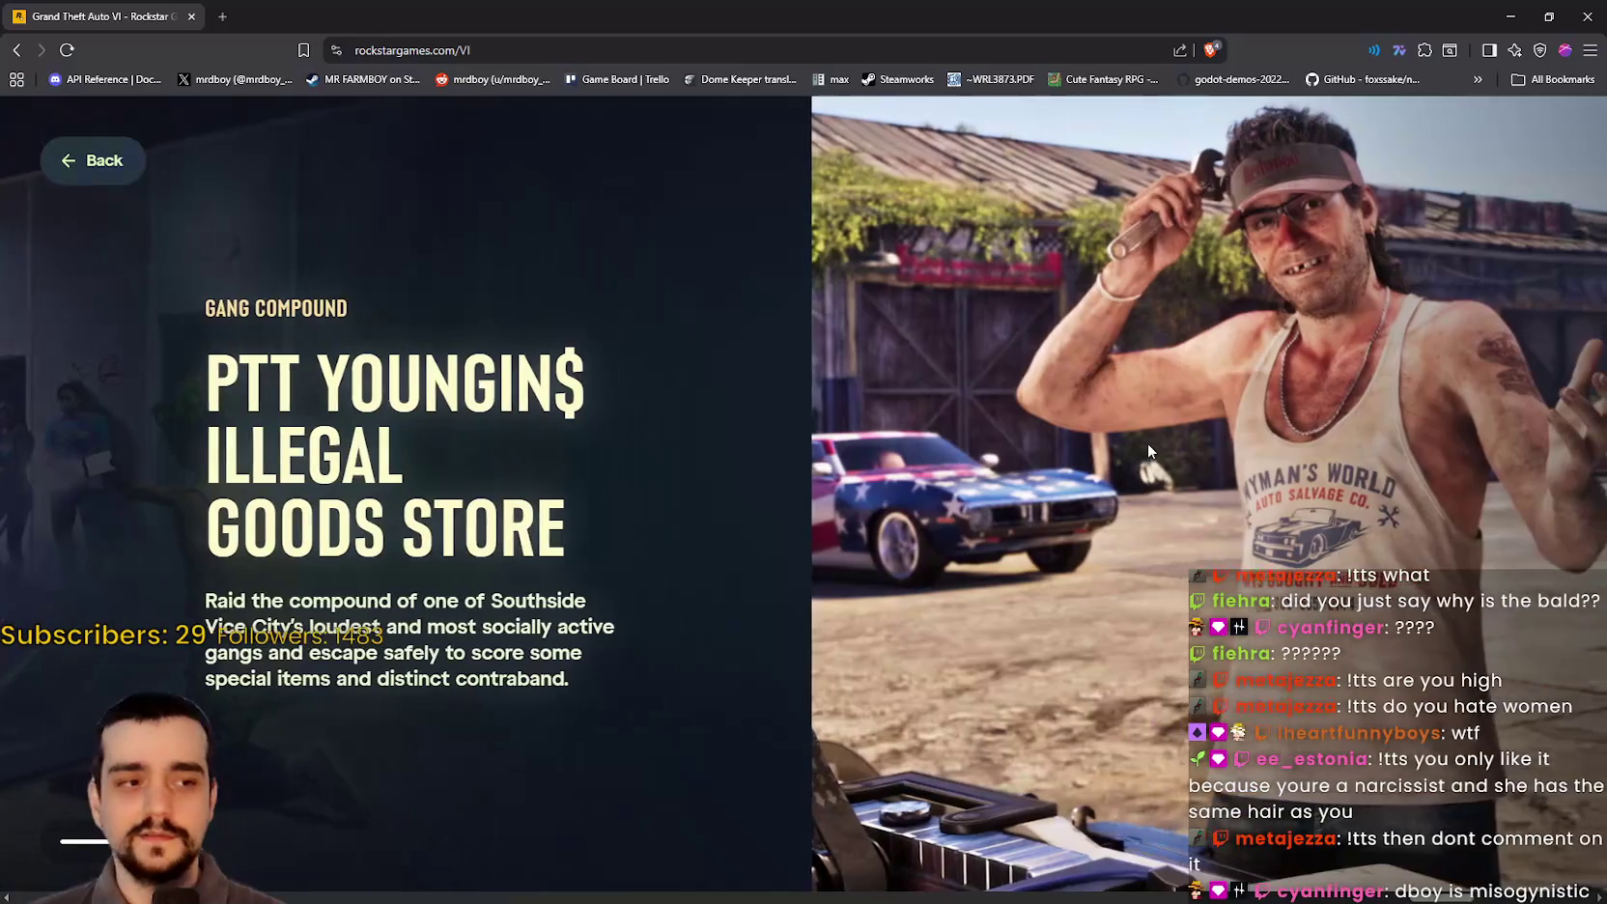
scroll(1101, 430, "down", 5)
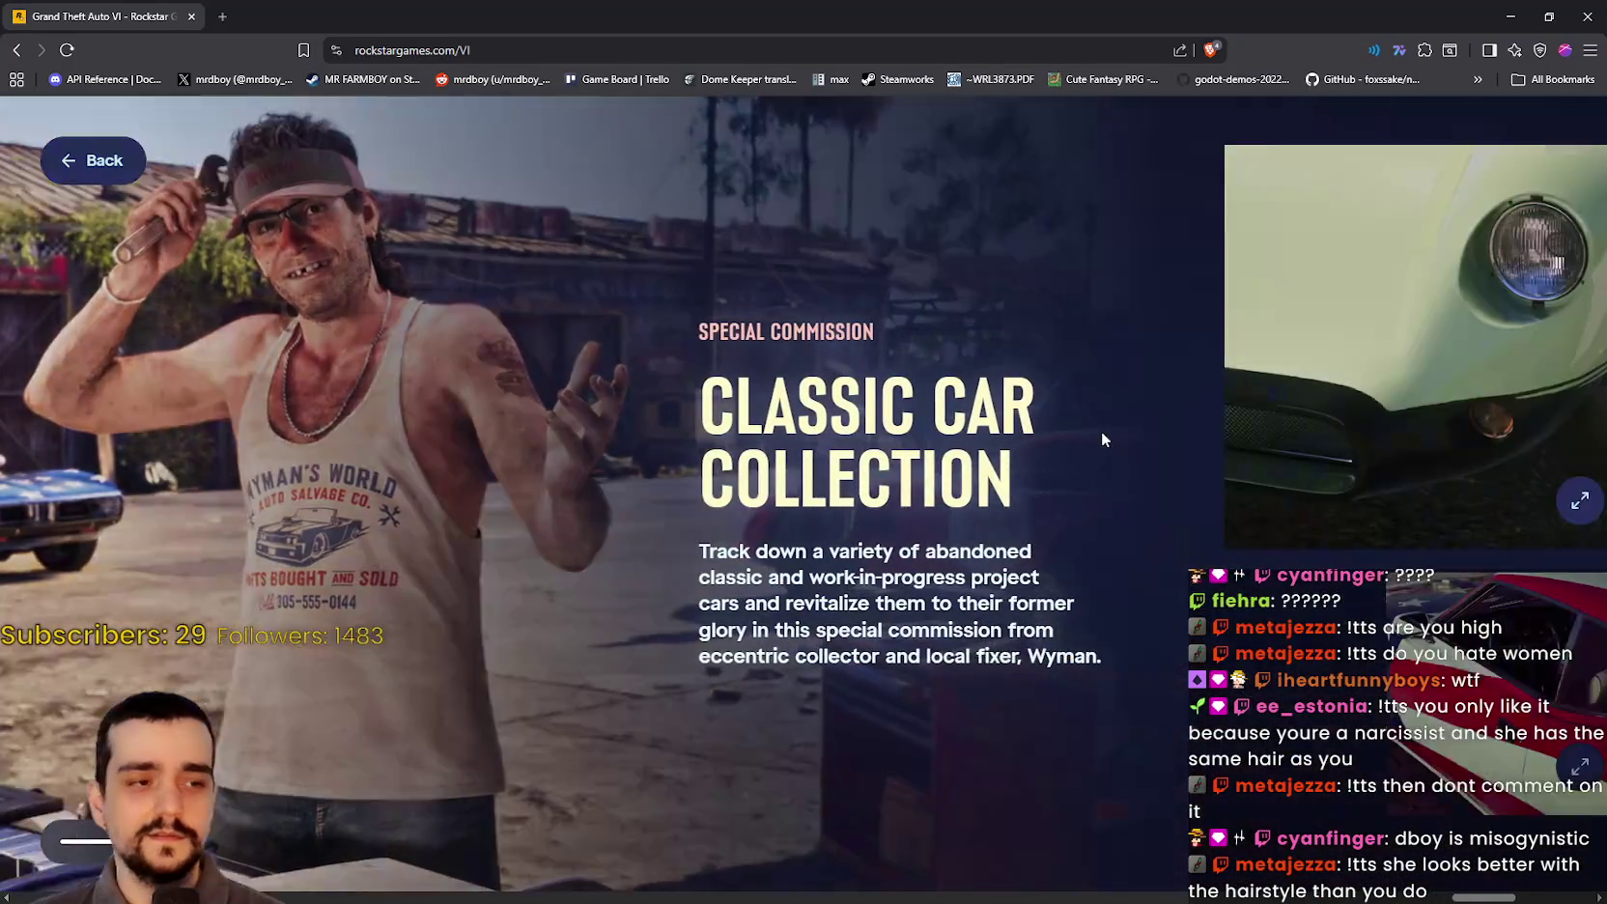
Step: View the number-36 car door and dusty truck pictures full-size
scroll(1059, 439, "down", 5)
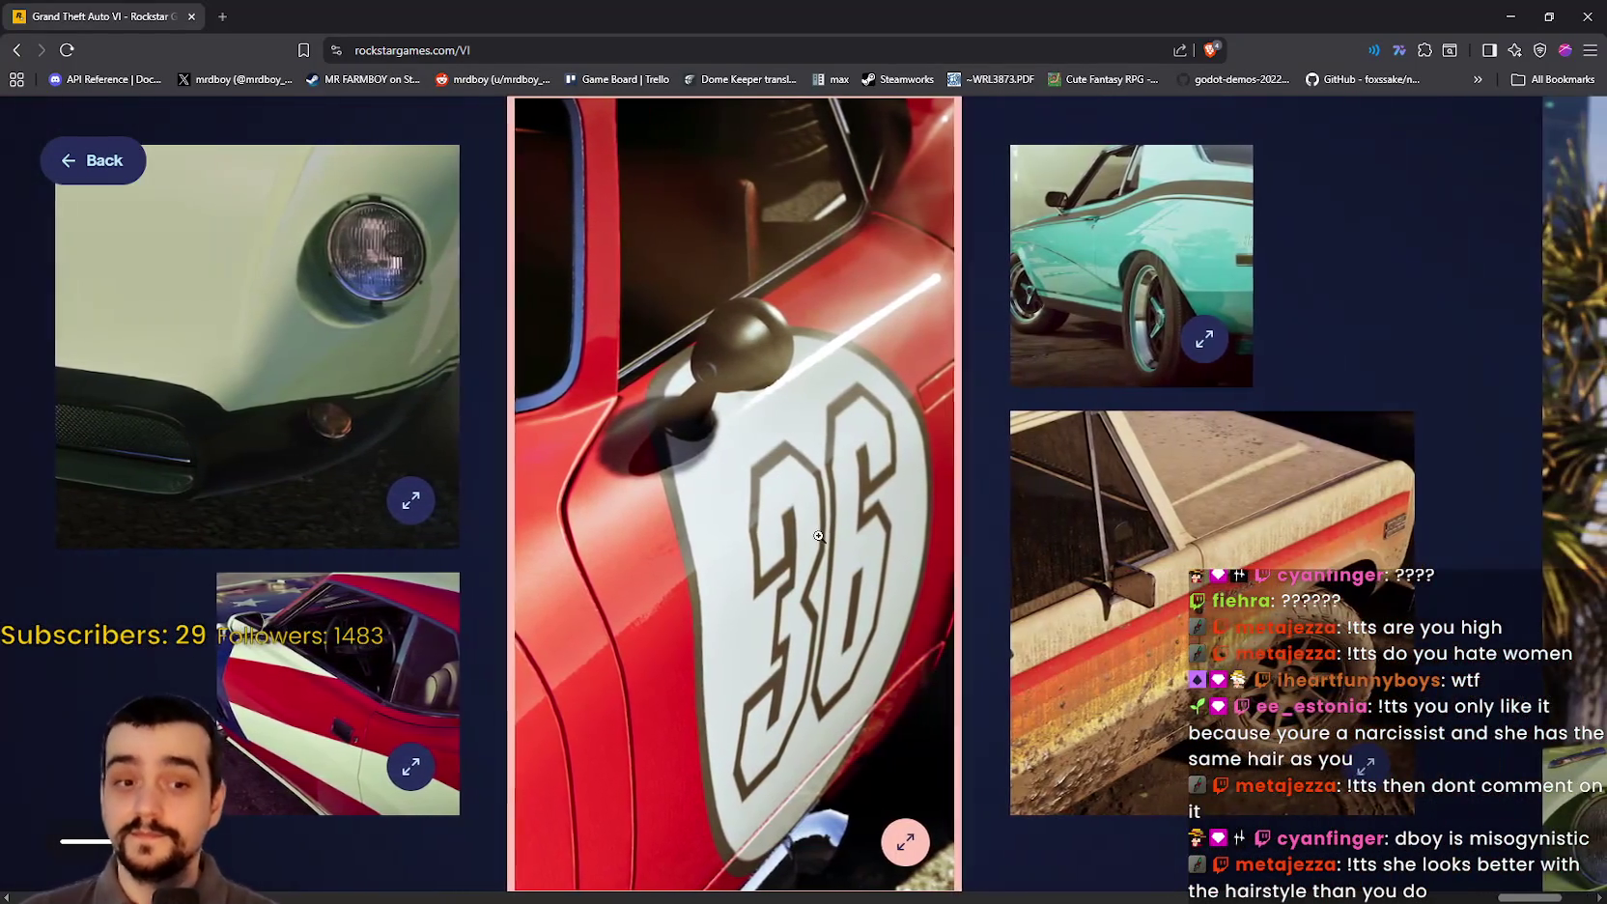
left_click(818, 535)
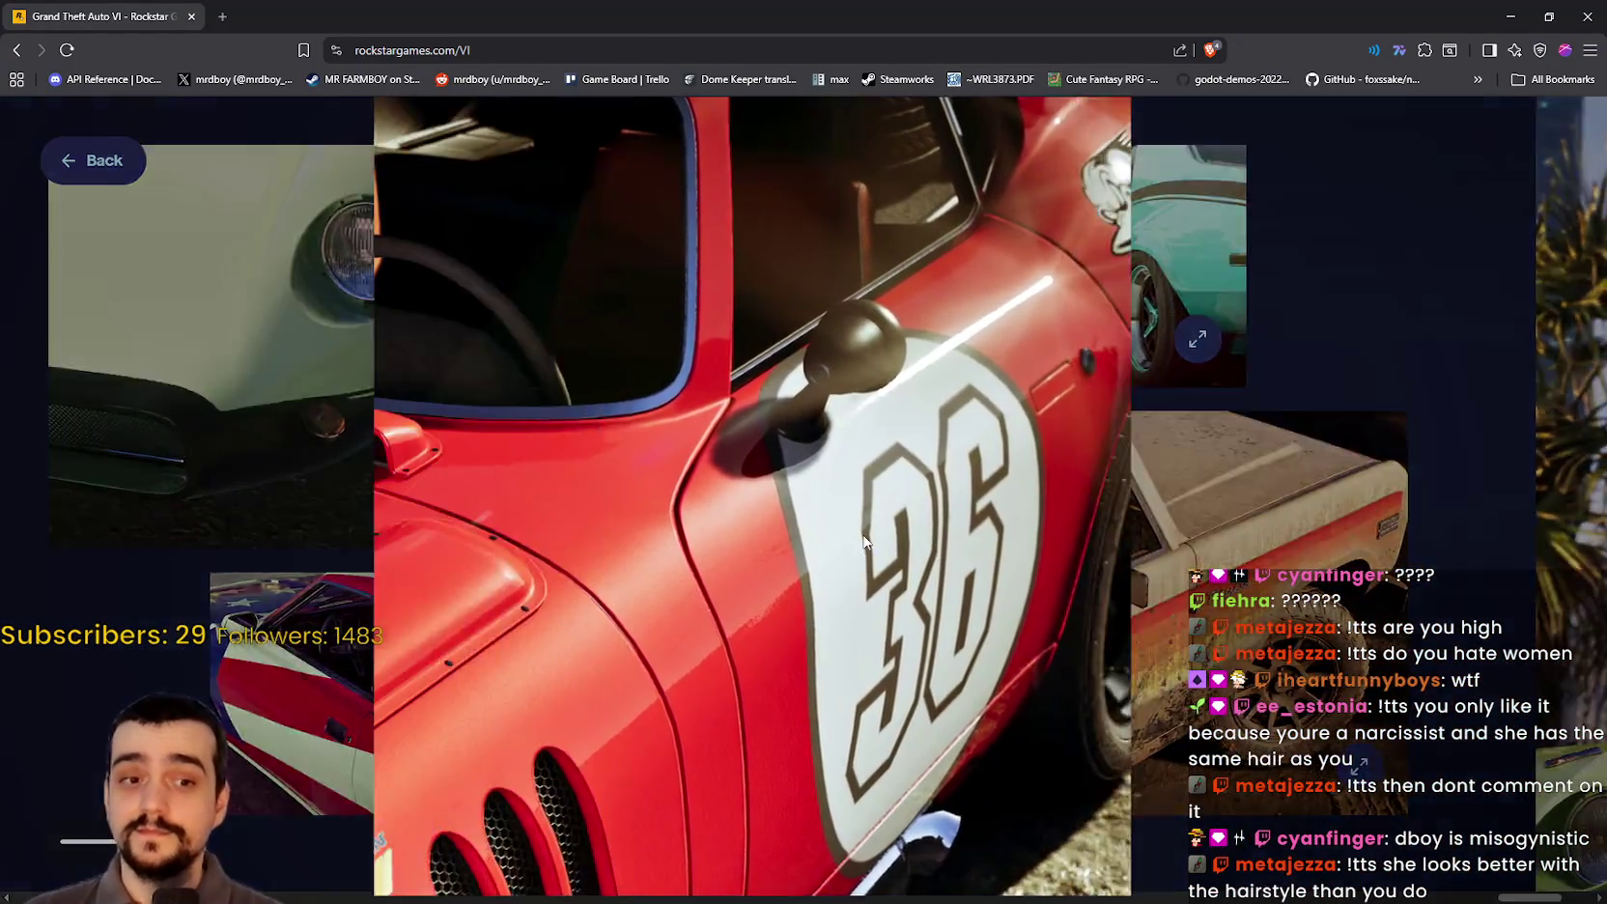
left_click(1541, 164)
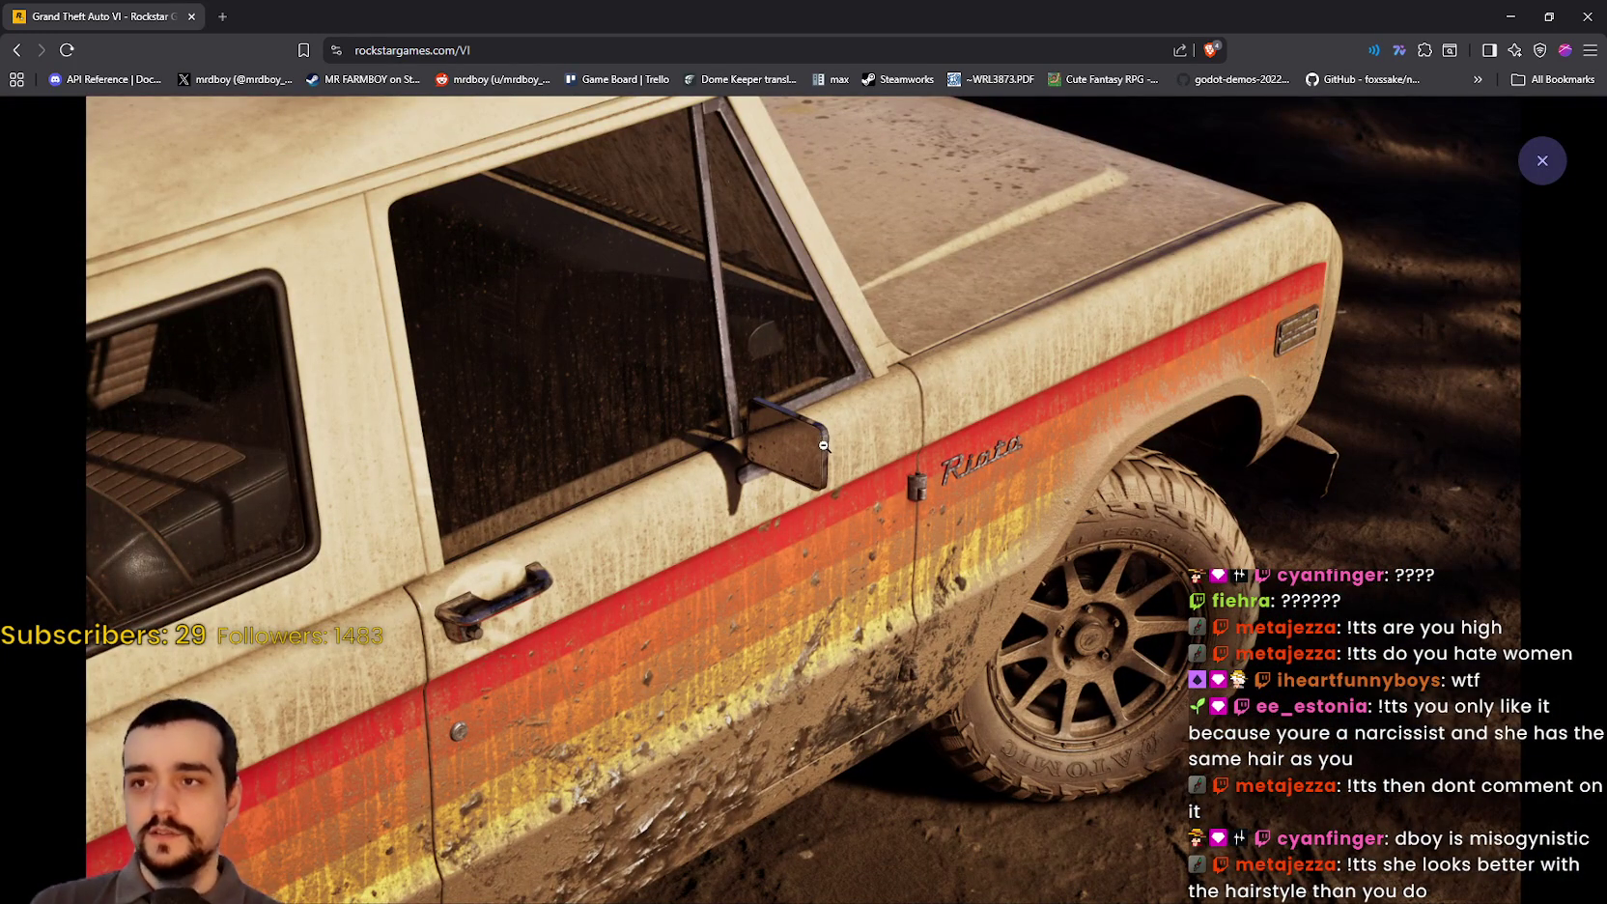
left_click(1023, 590)
Step: Enlarge the couple-by-the-green-car picture twice, then drag the panel onward
scroll(1110, 531, "down", 5)
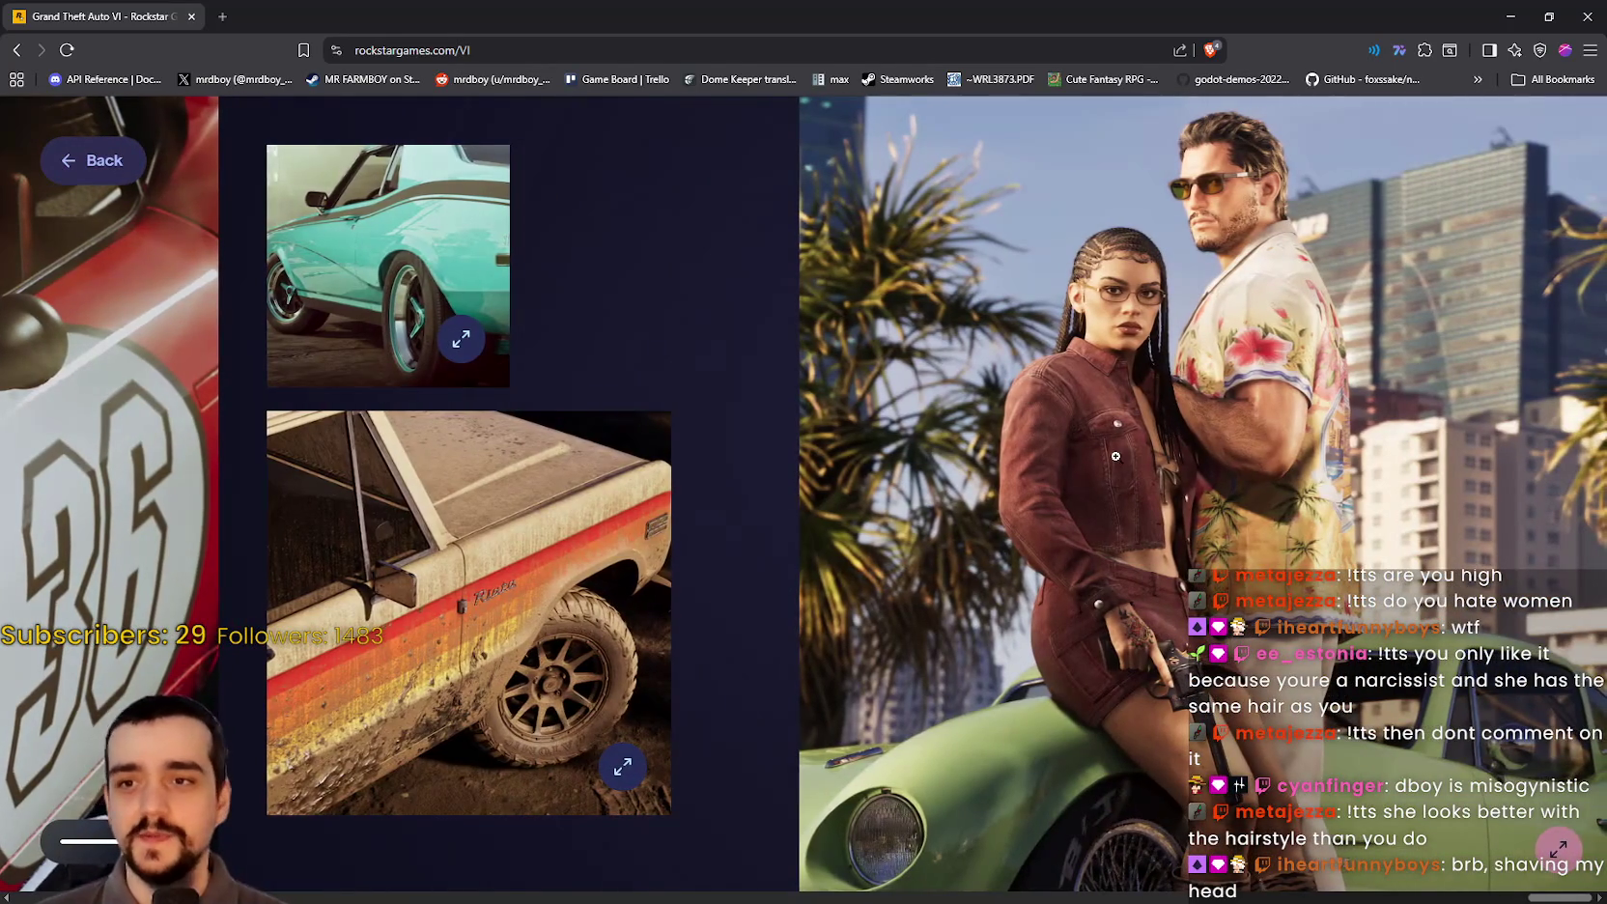
left_click(1061, 546)
left_click(1066, 576)
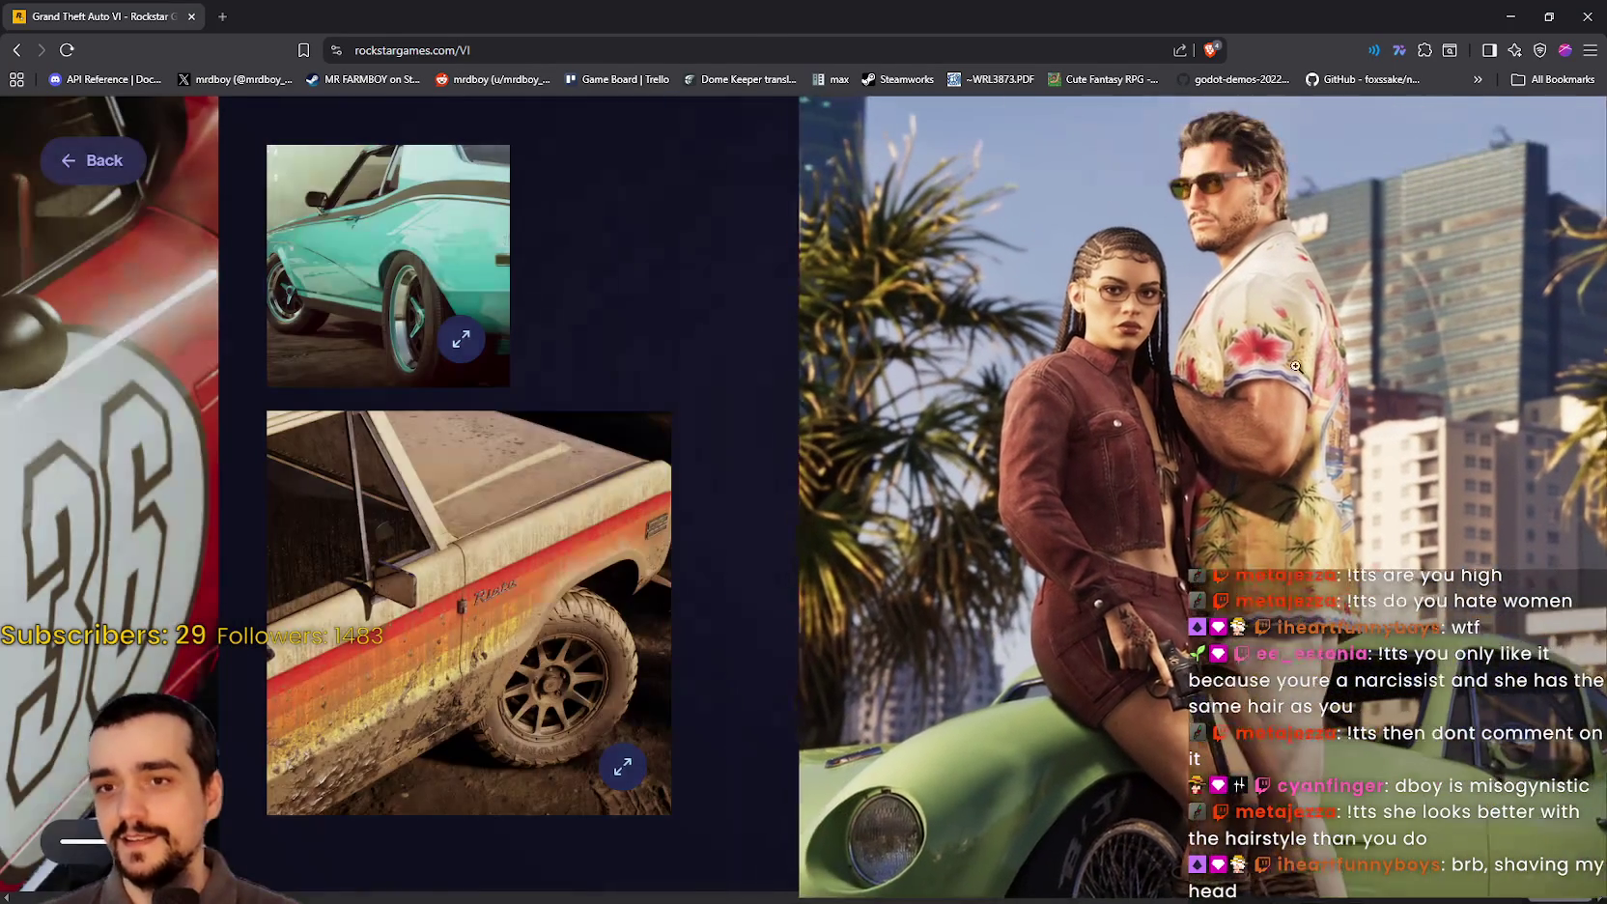
left_click(1441, 678)
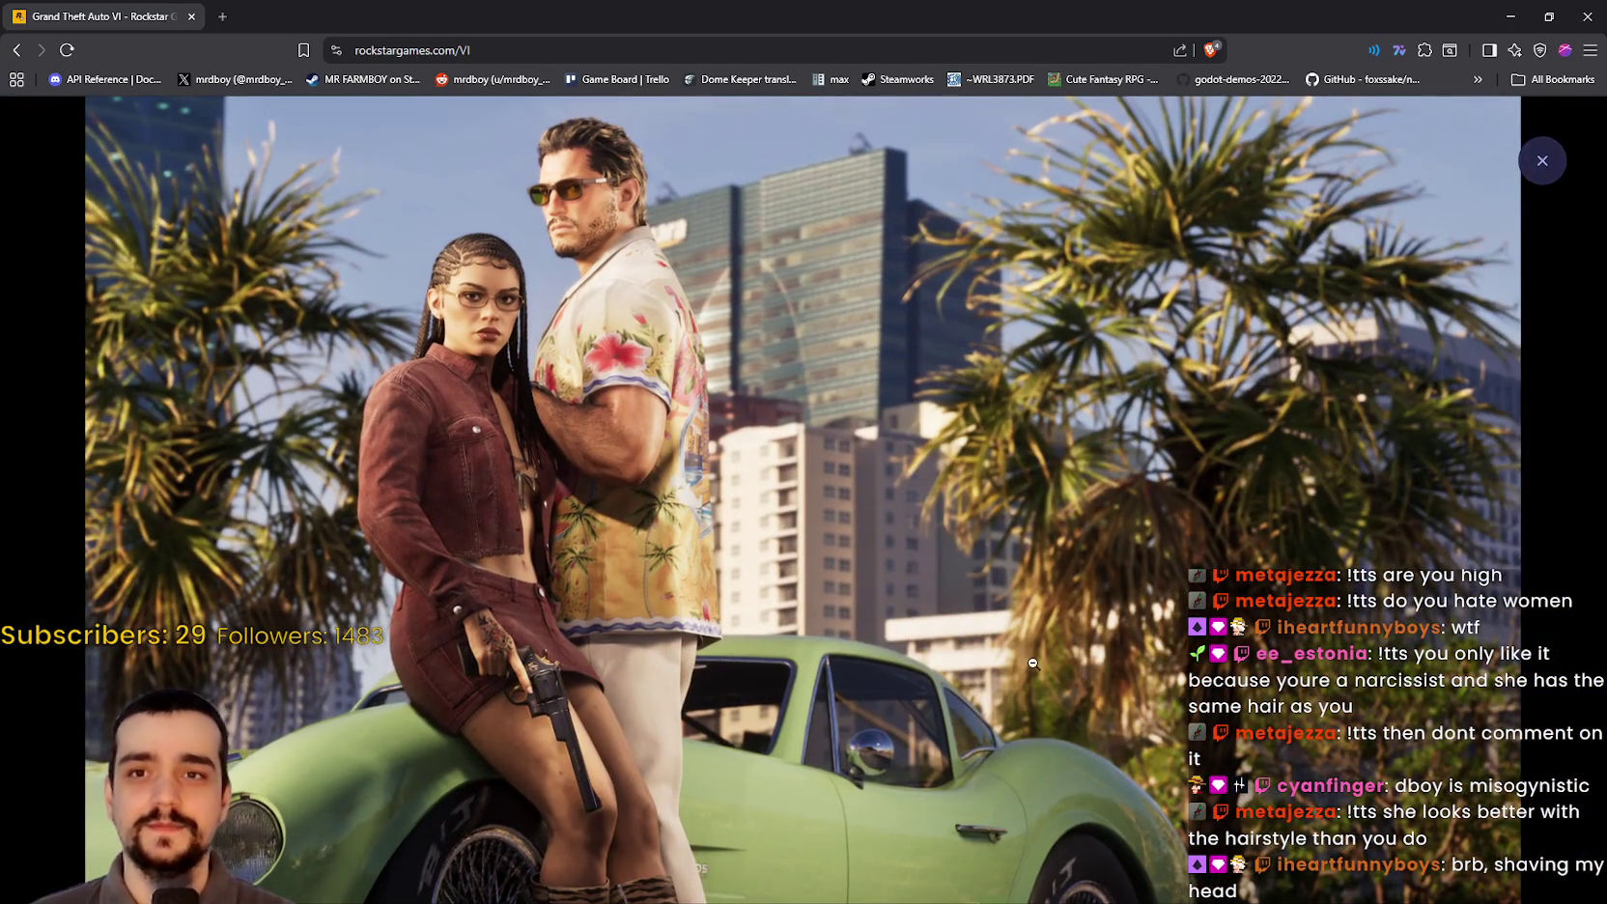
left_click(1543, 160)
left_click_drag(1548, 896, 290, 897)
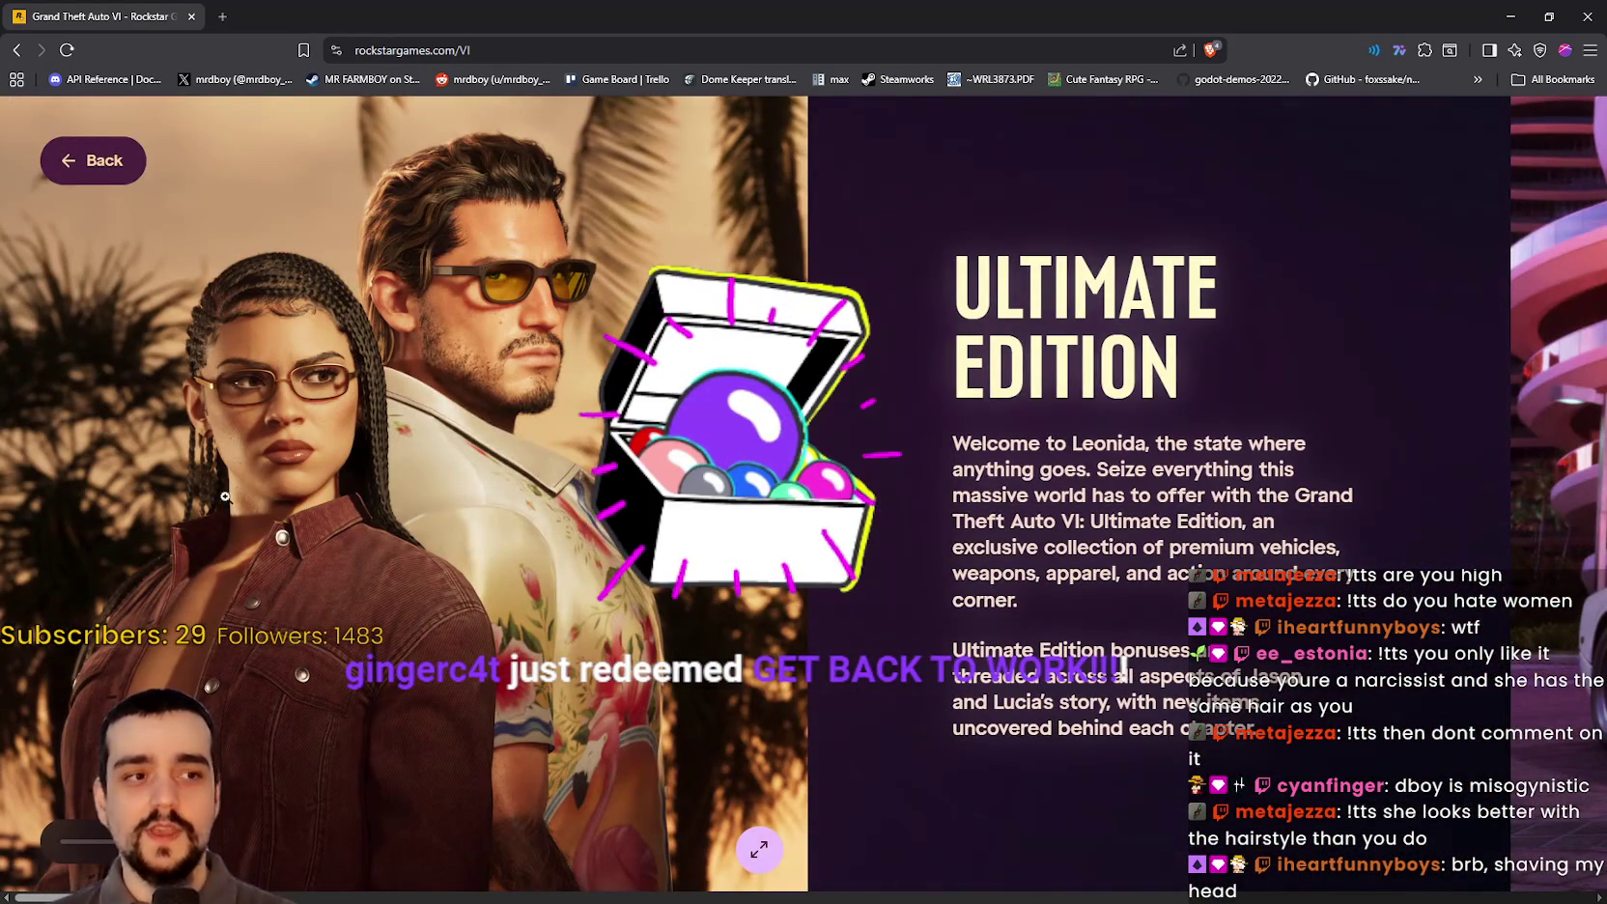
Step: Return to the main page and open the Vintage Vice City Pack 'Welcome Back to Vice City' details
left_click(88, 160)
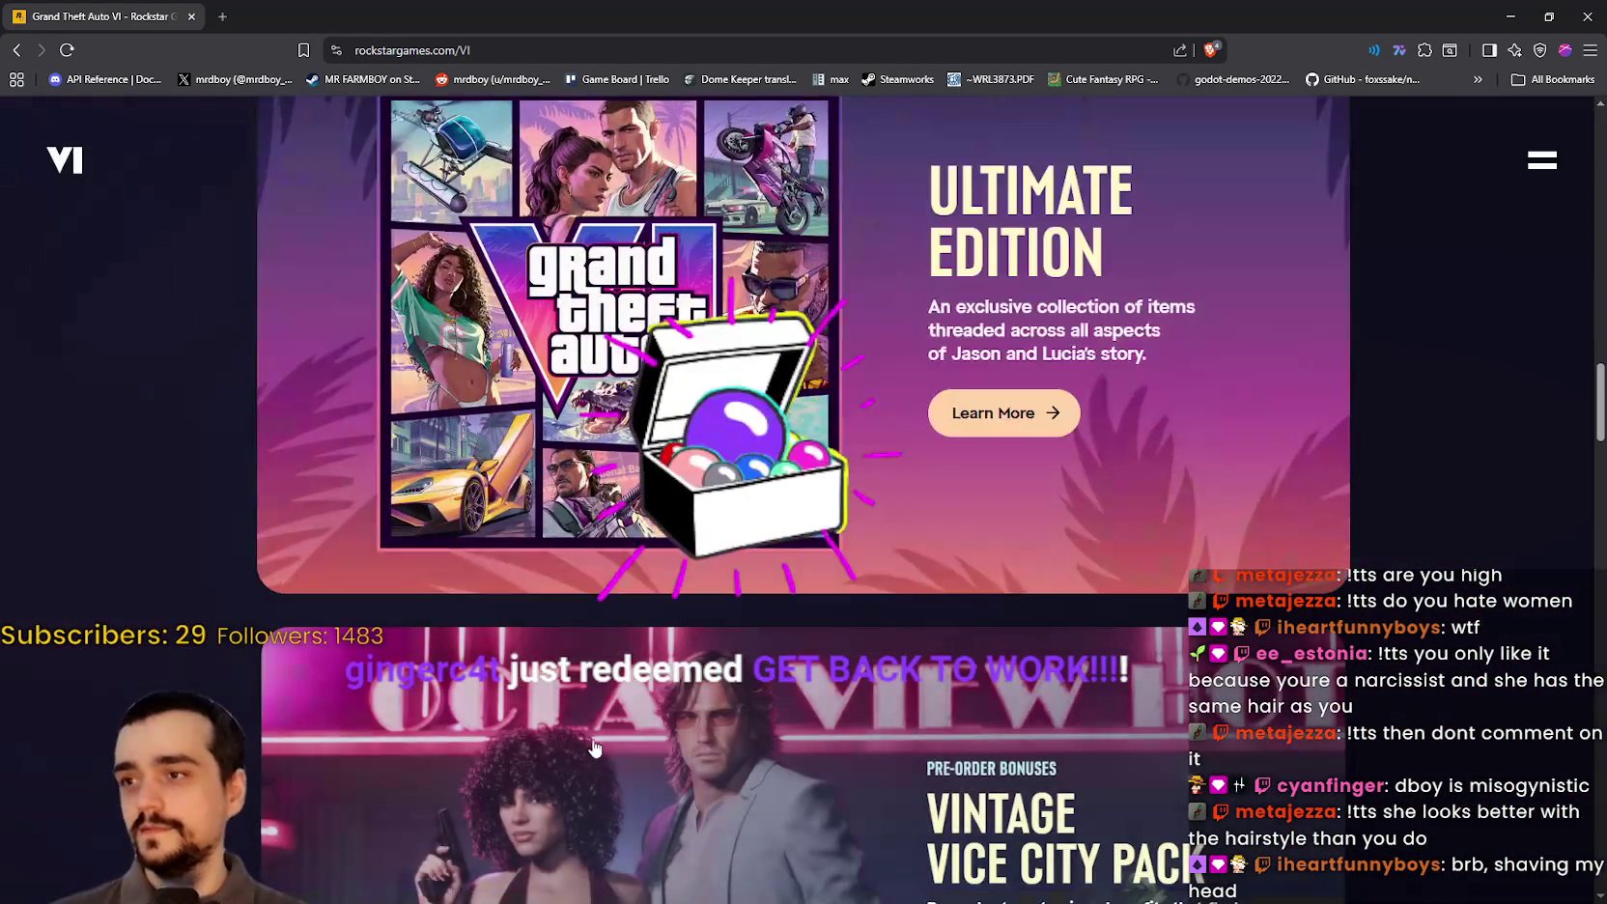
scroll(594, 749, "down", 4)
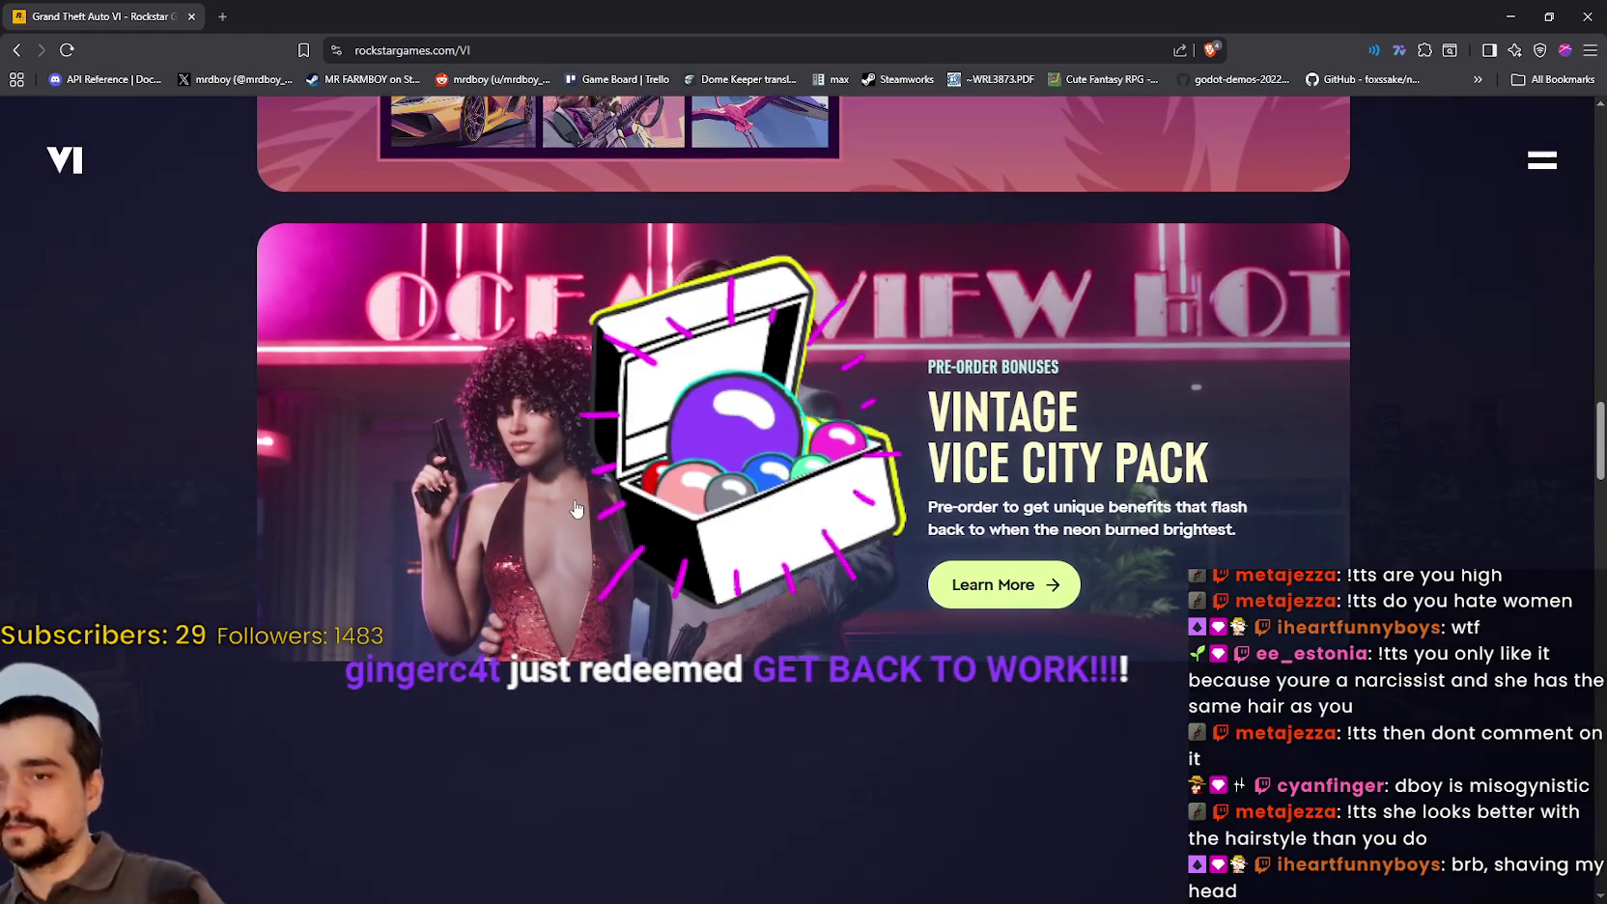
scroll(561, 521, "up", 4)
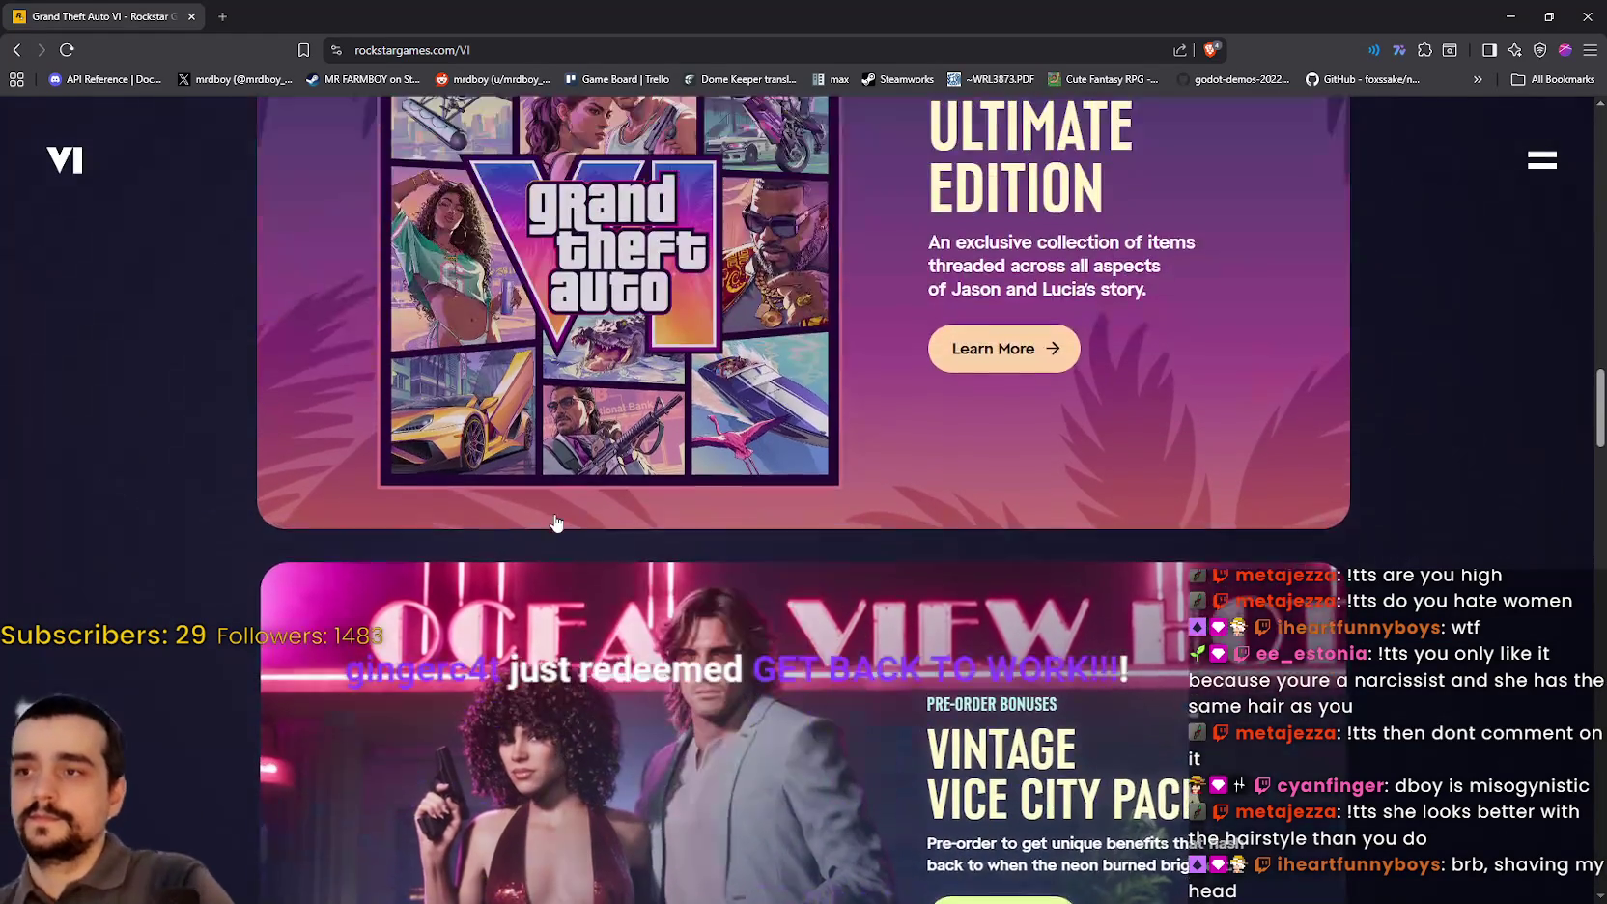
scroll(1000, 687, "down", 3)
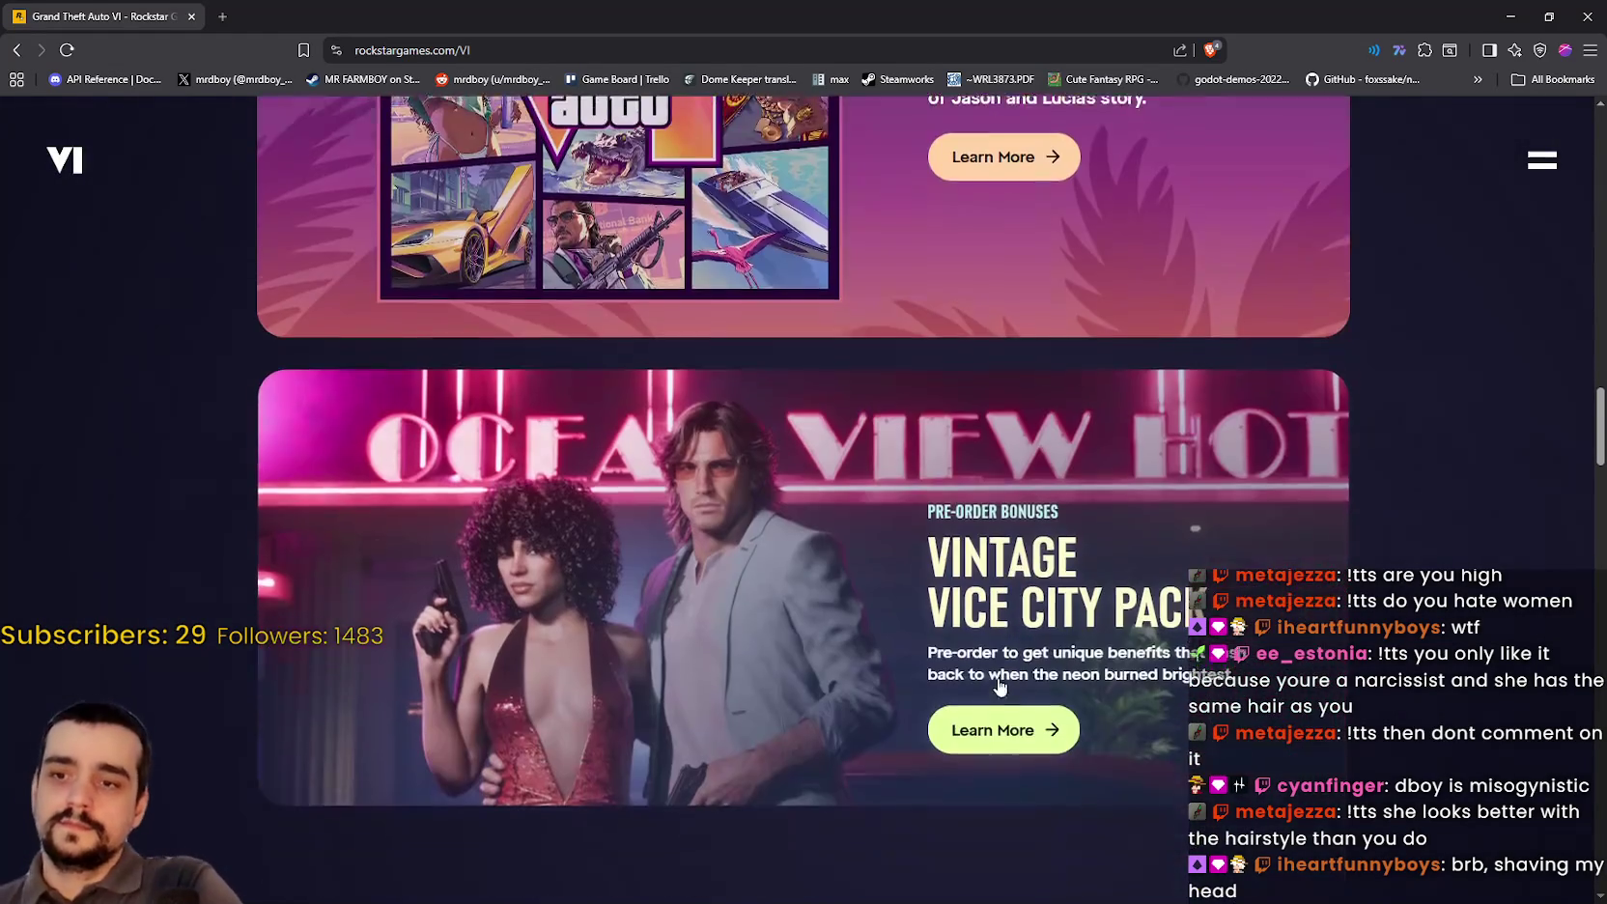
left_click(1028, 701)
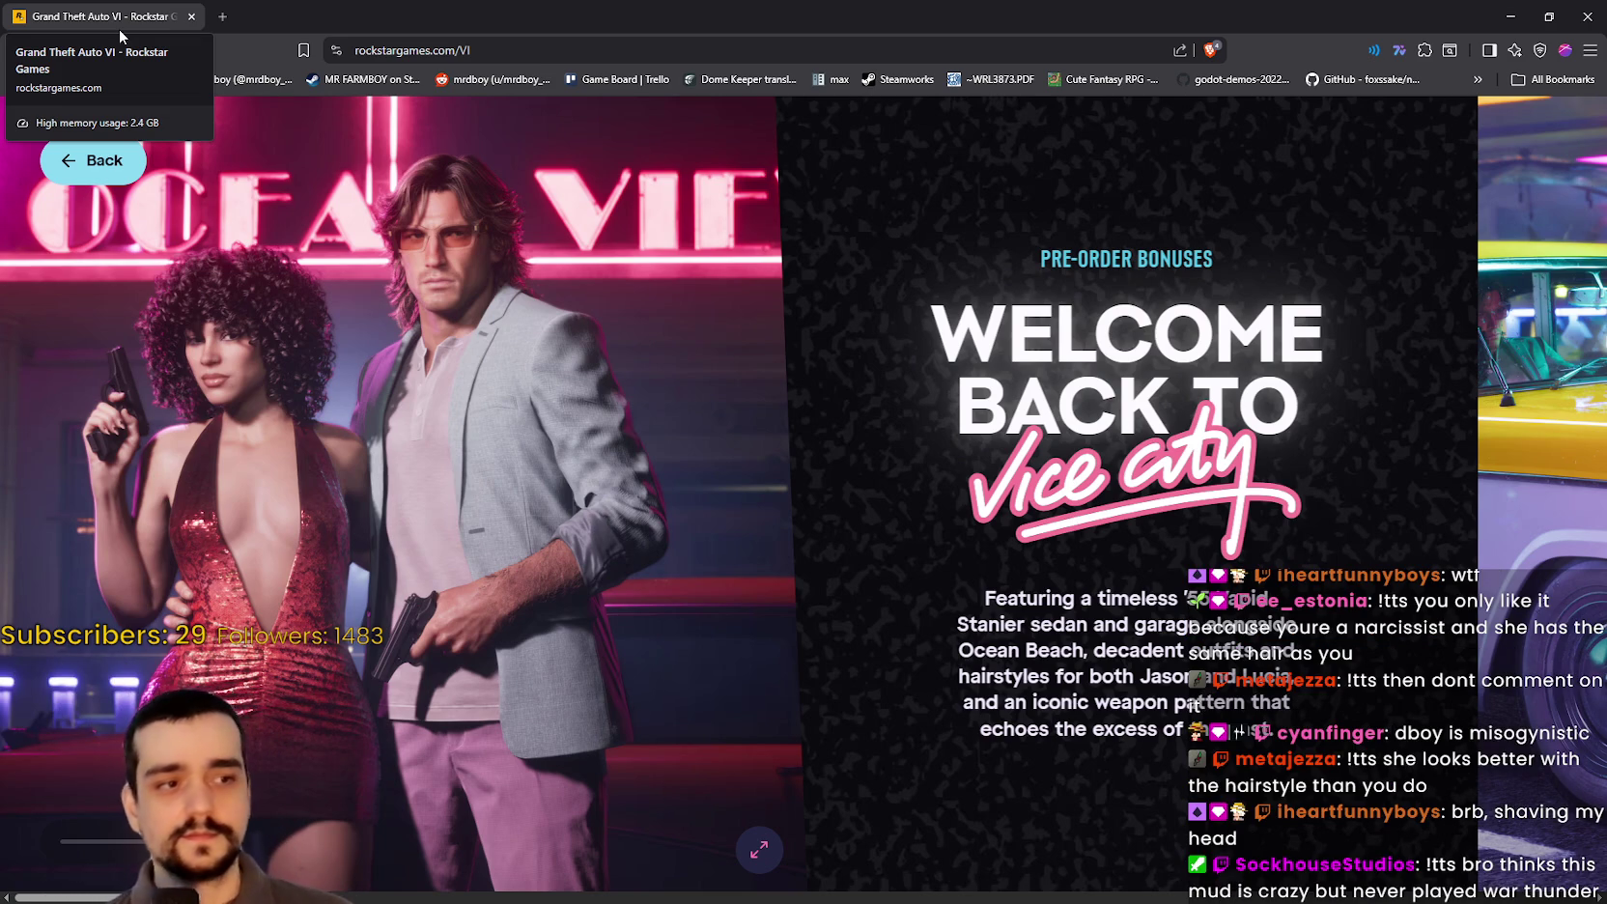
Step: View the Ocean View hotel, car and car-interior photos enlarged in the Vintage Vice City Pack gallery
right_click(499, 320)
left_click(854, 595)
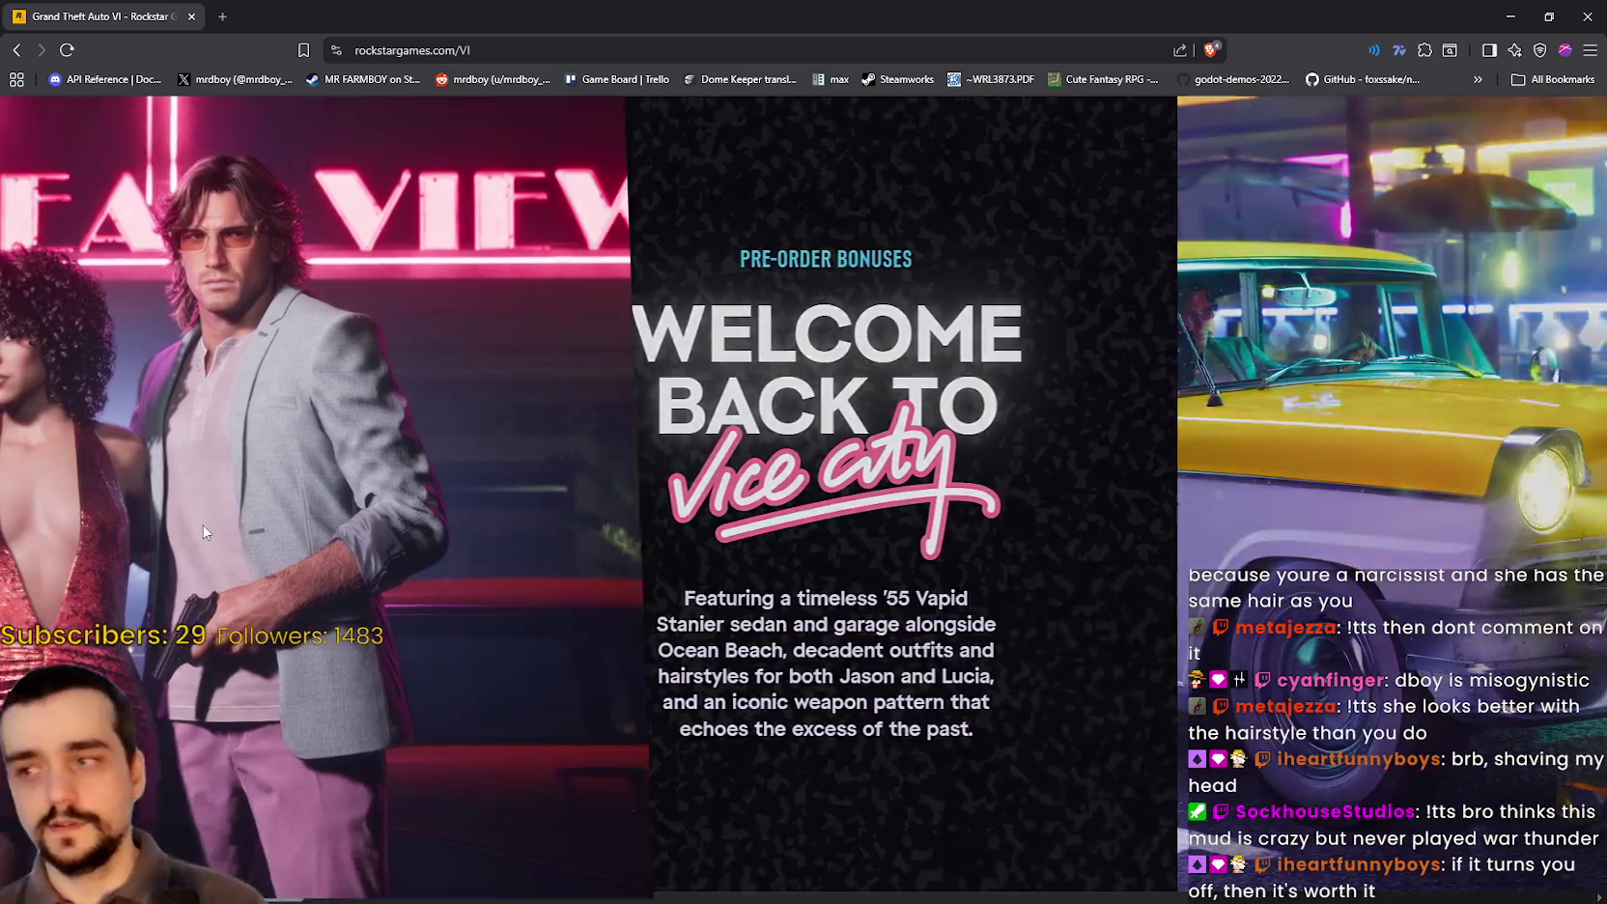
left_click(329, 520)
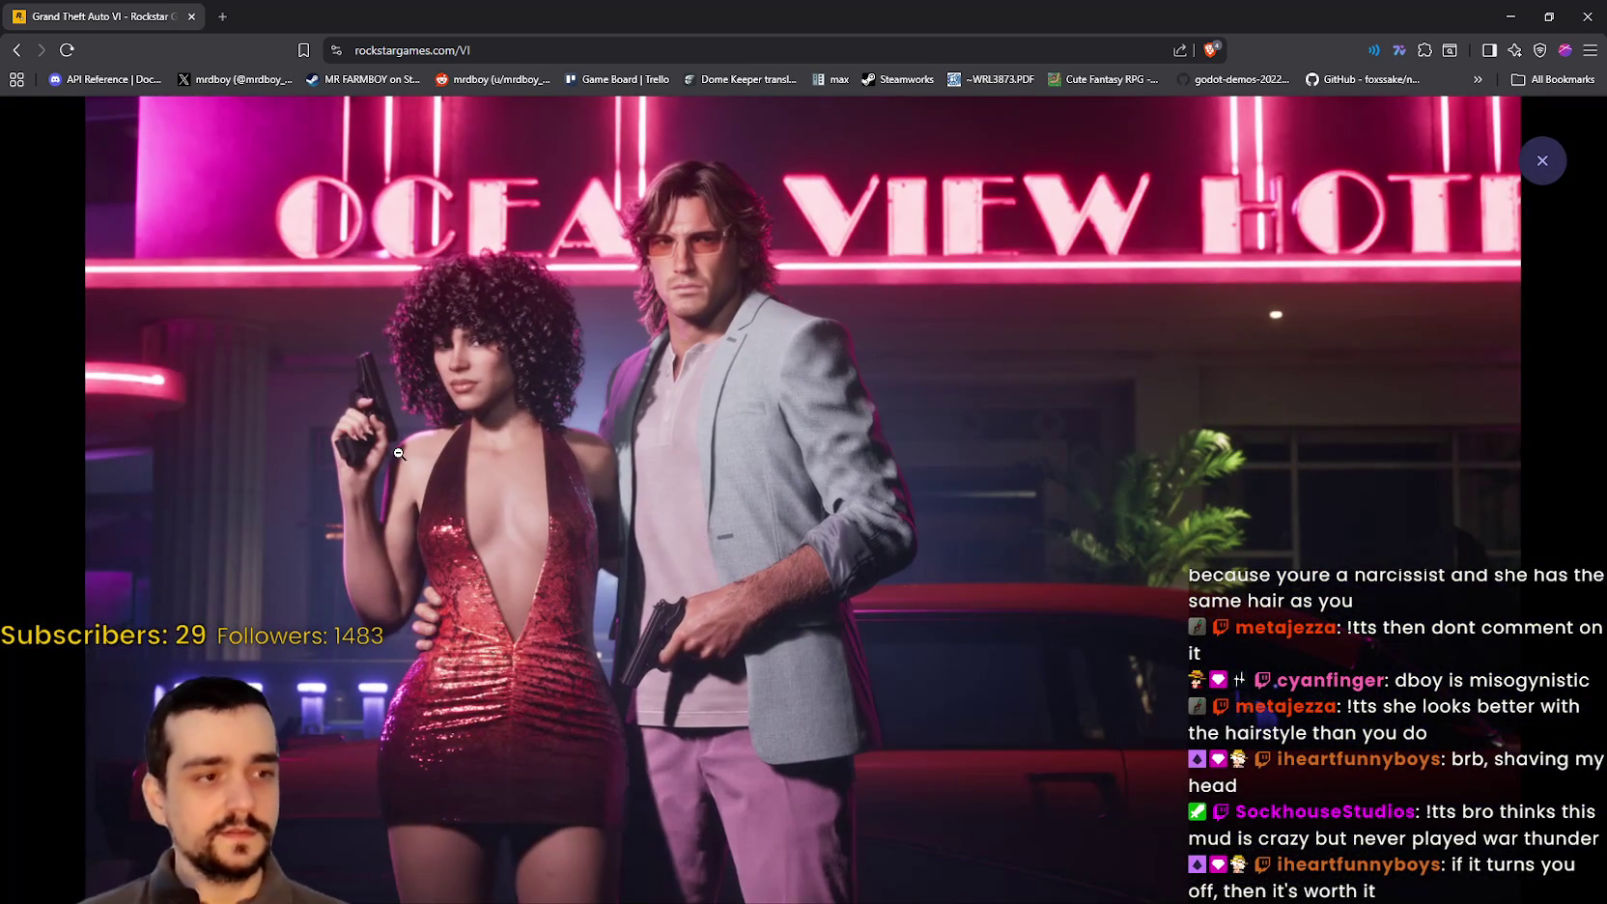
scroll(1120, 525, "down", 2)
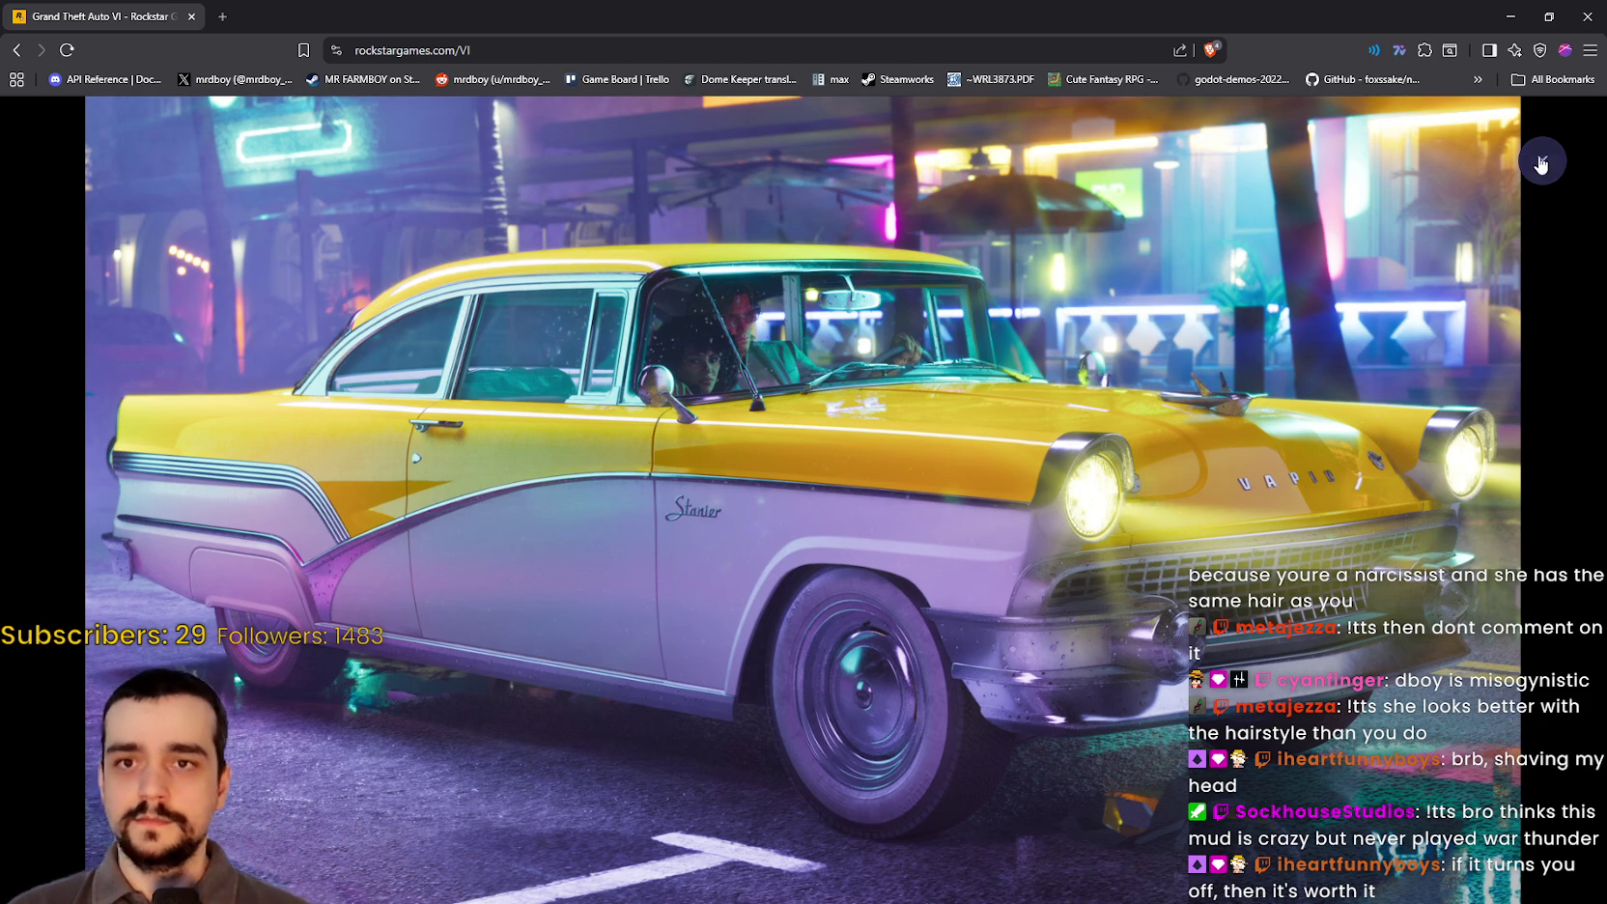
left_click(1251, 499)
scroll(1252, 499, "down", 5)
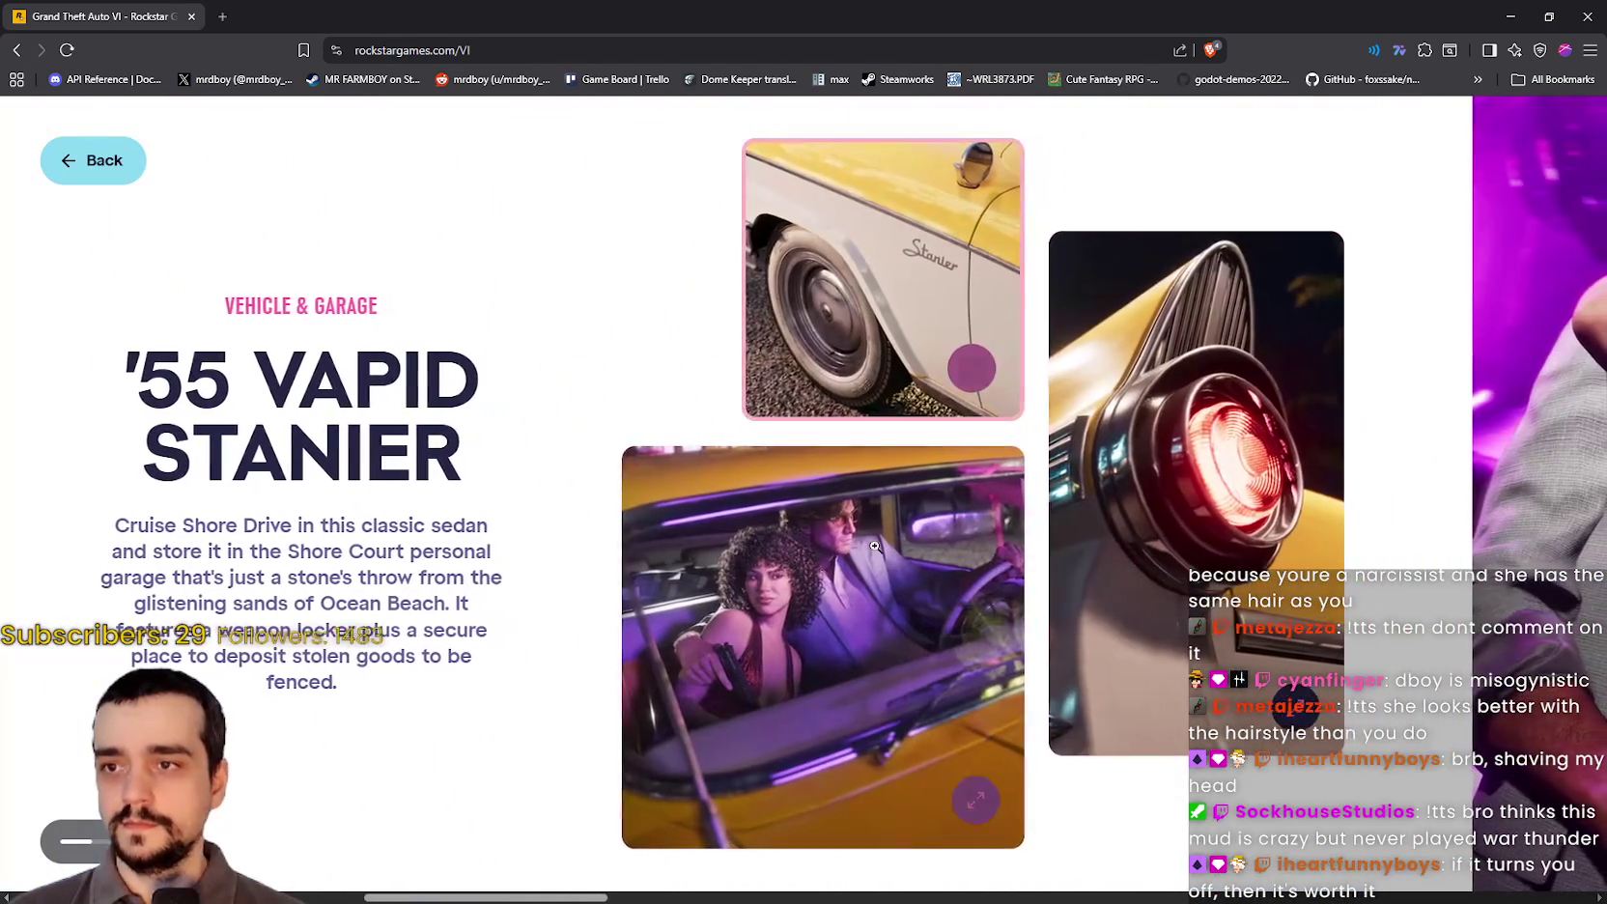
left_click(907, 551)
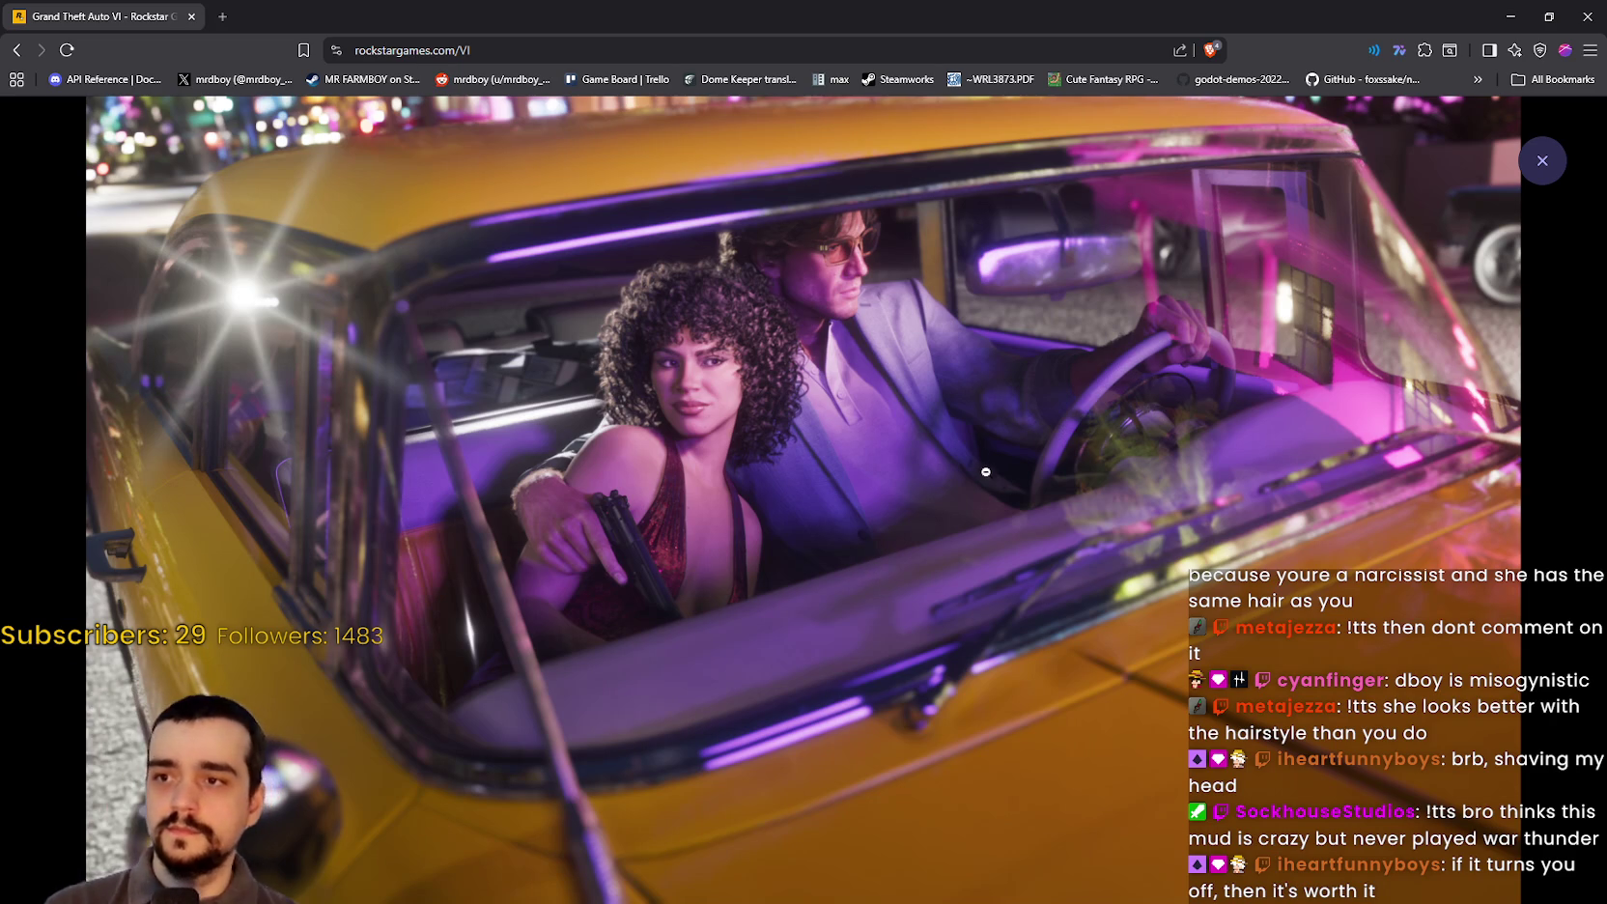
left_click(1542, 163)
Step: View the '55 Vapid Stanier wheel and tail-light photos full-size
left_click(929, 309)
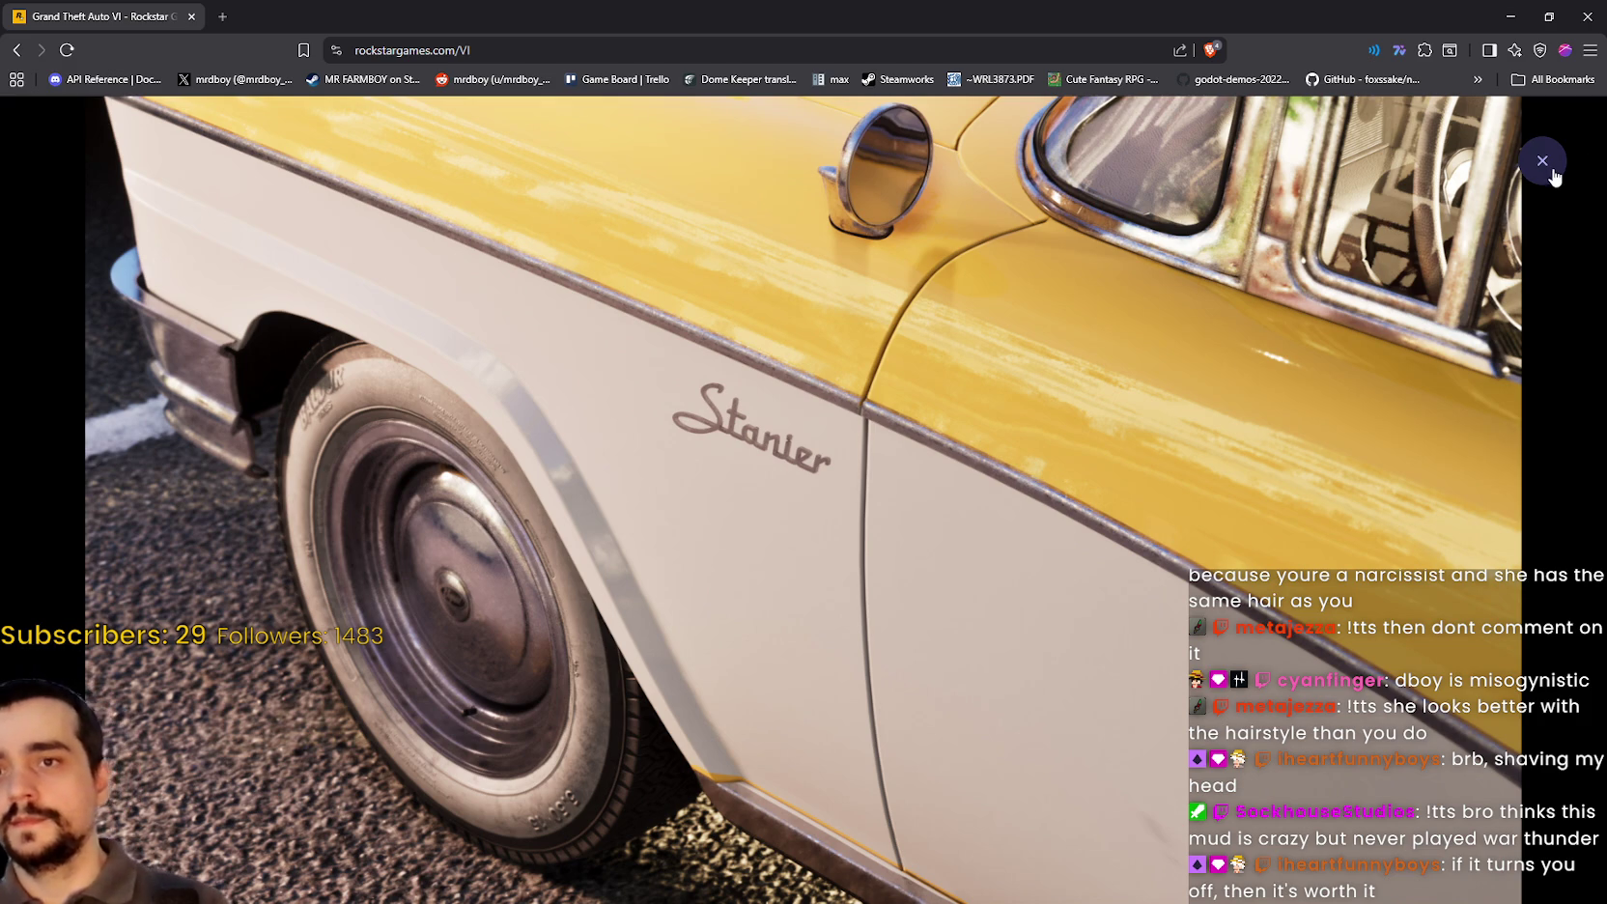
left_click(1343, 339)
left_click(1333, 367)
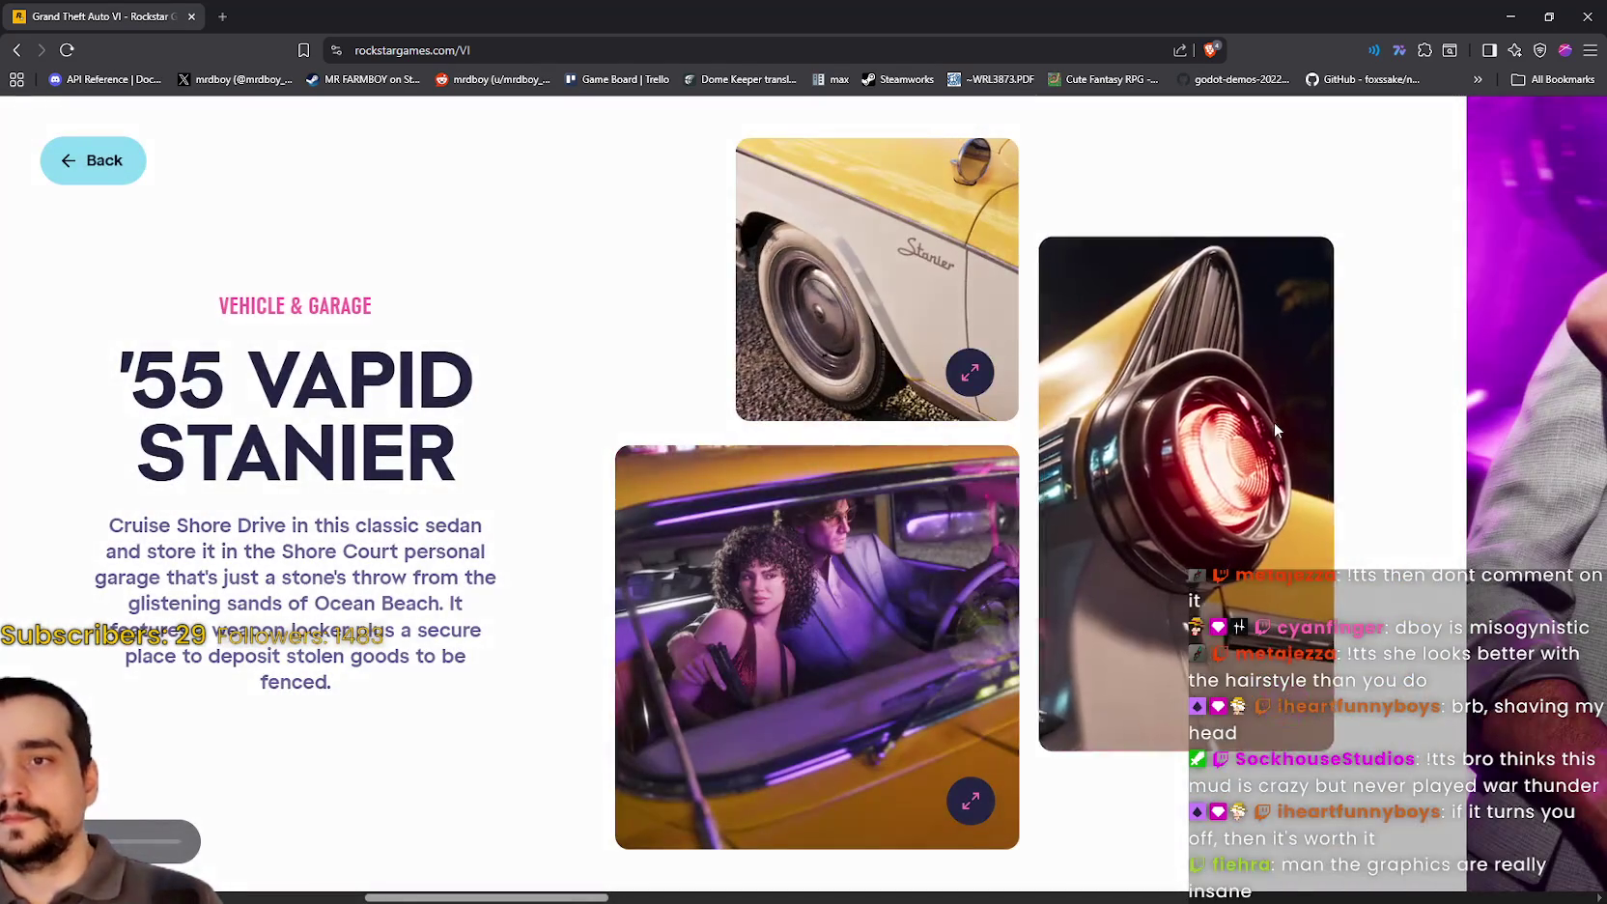
left_click(1275, 422)
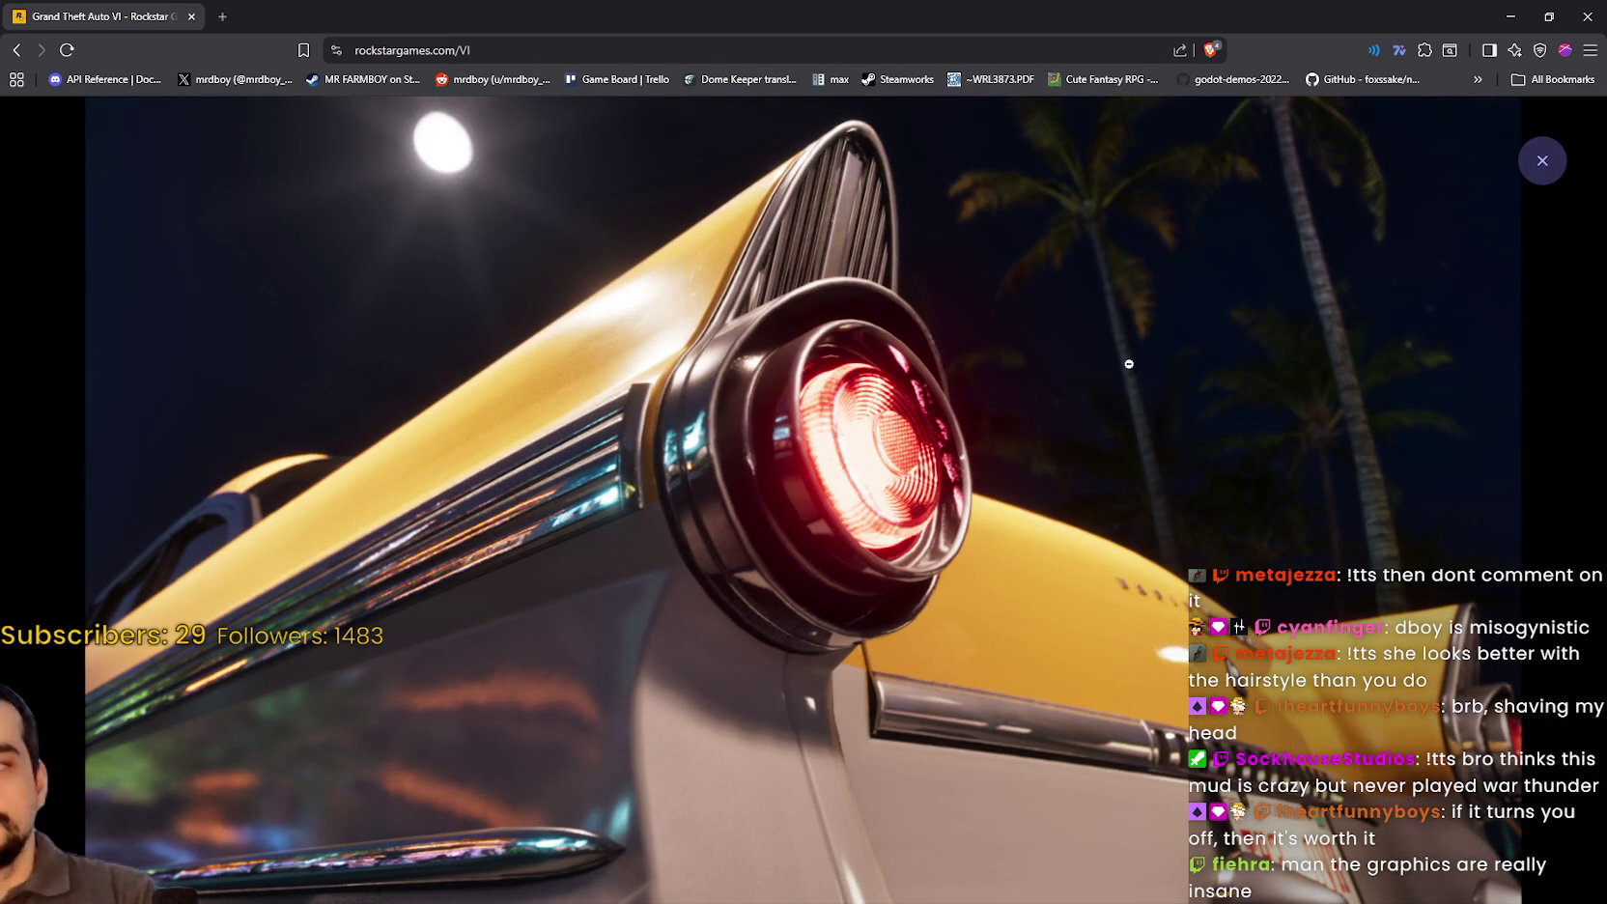
left_click(1542, 162)
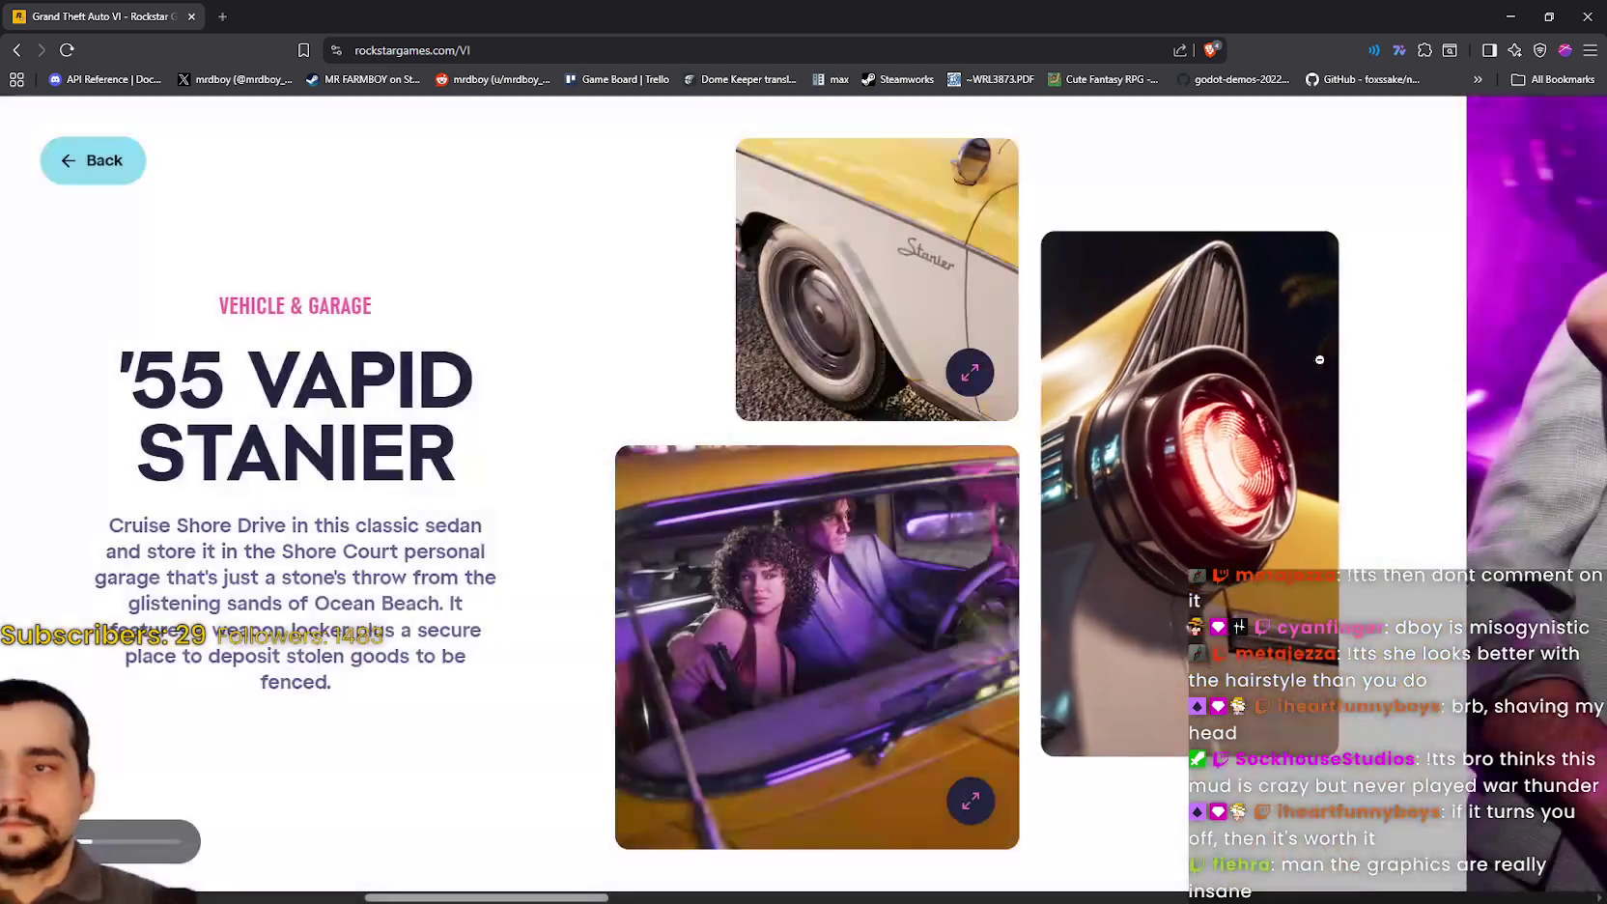
Step: View the Outfits & Hairstyles photo, the woman's close-up portrait and the gun portrait full-size
scroll(1109, 399, "down", 10)
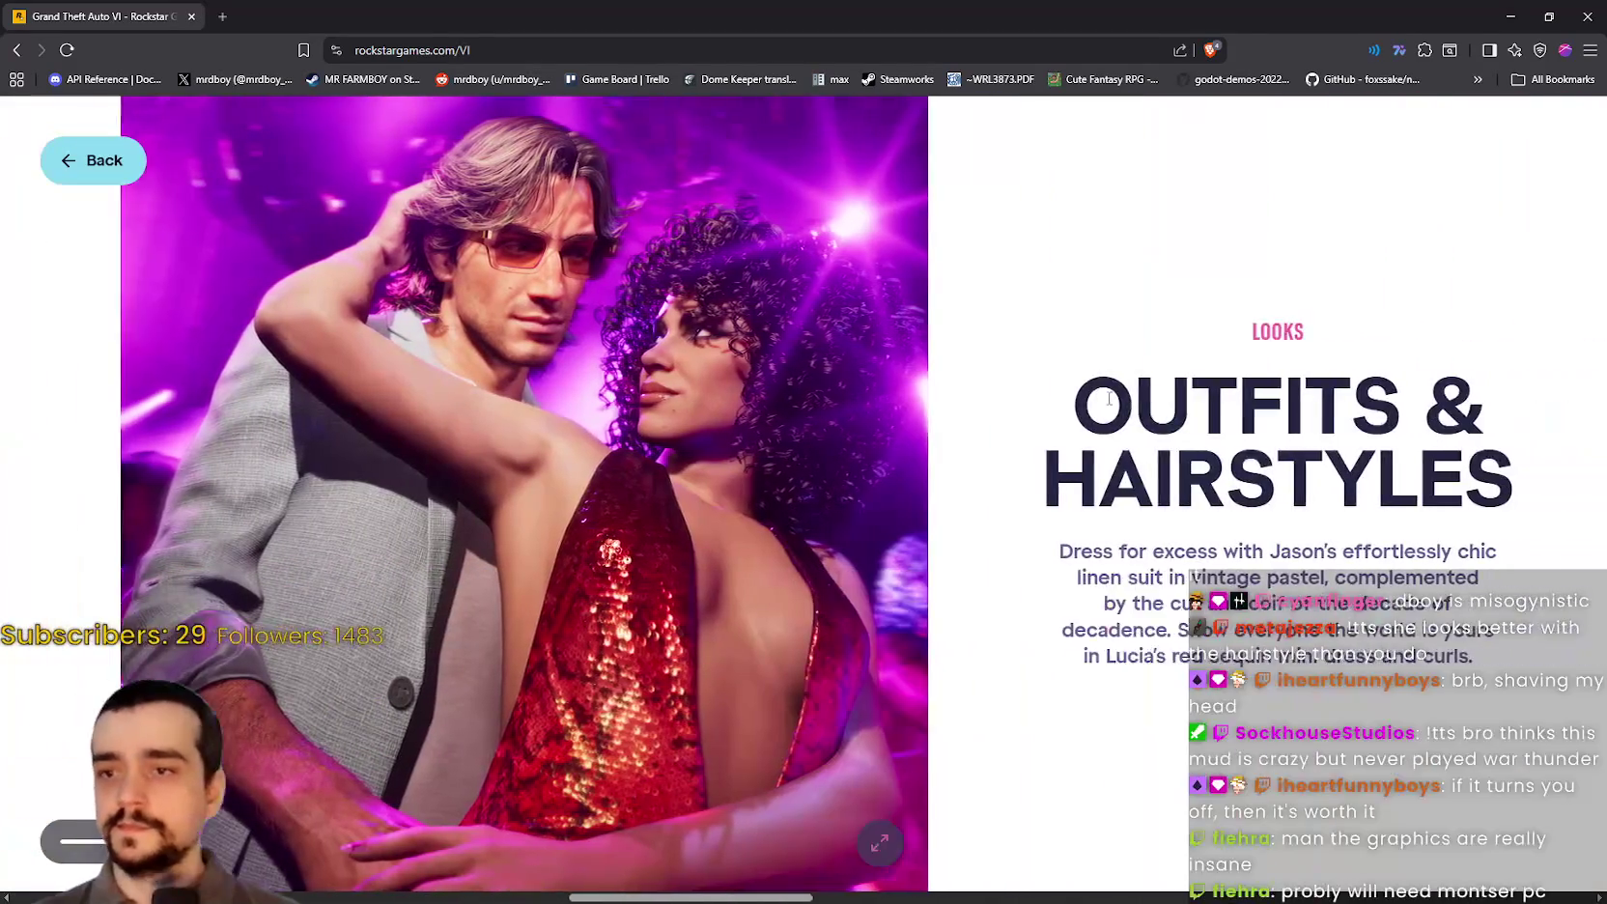
left_click(758, 511)
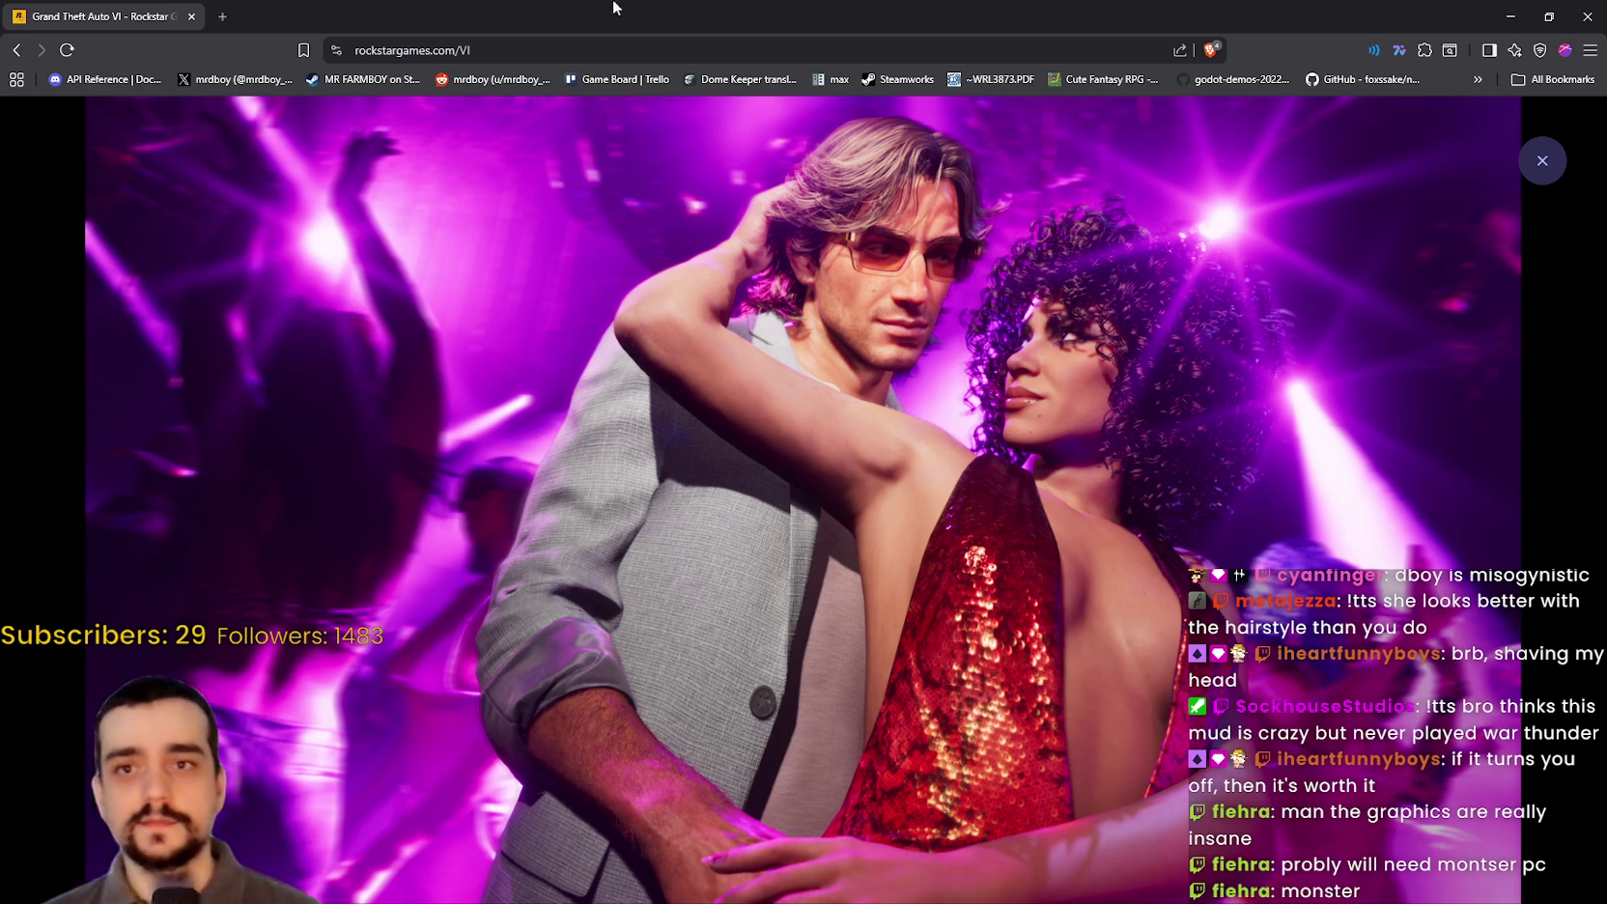
left_click(1542, 160)
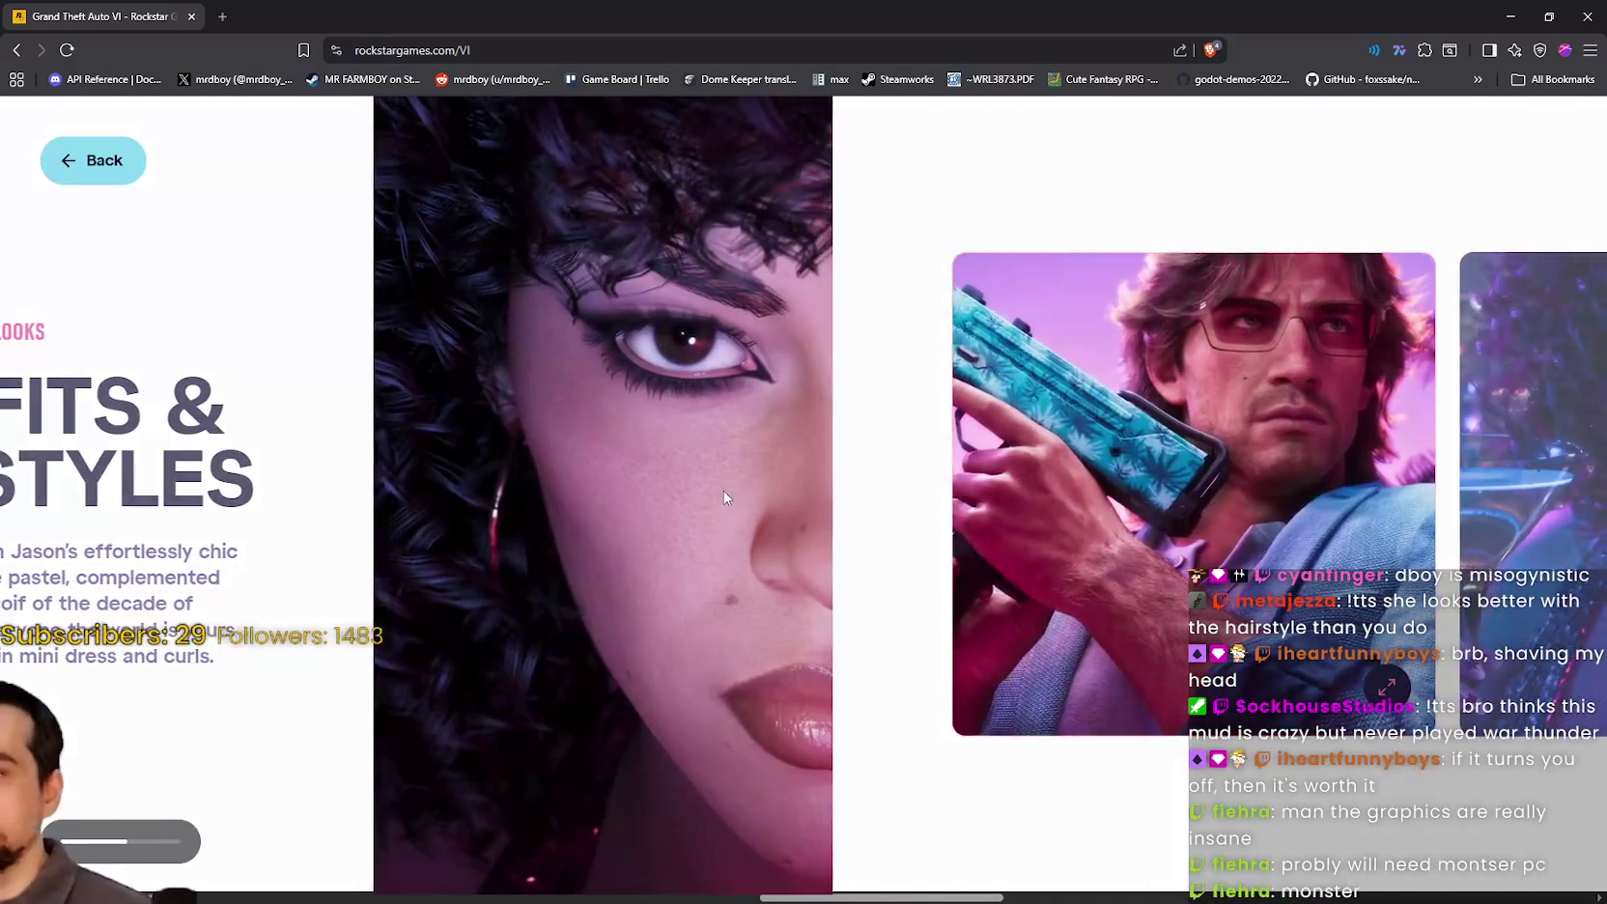
left_click(723, 491)
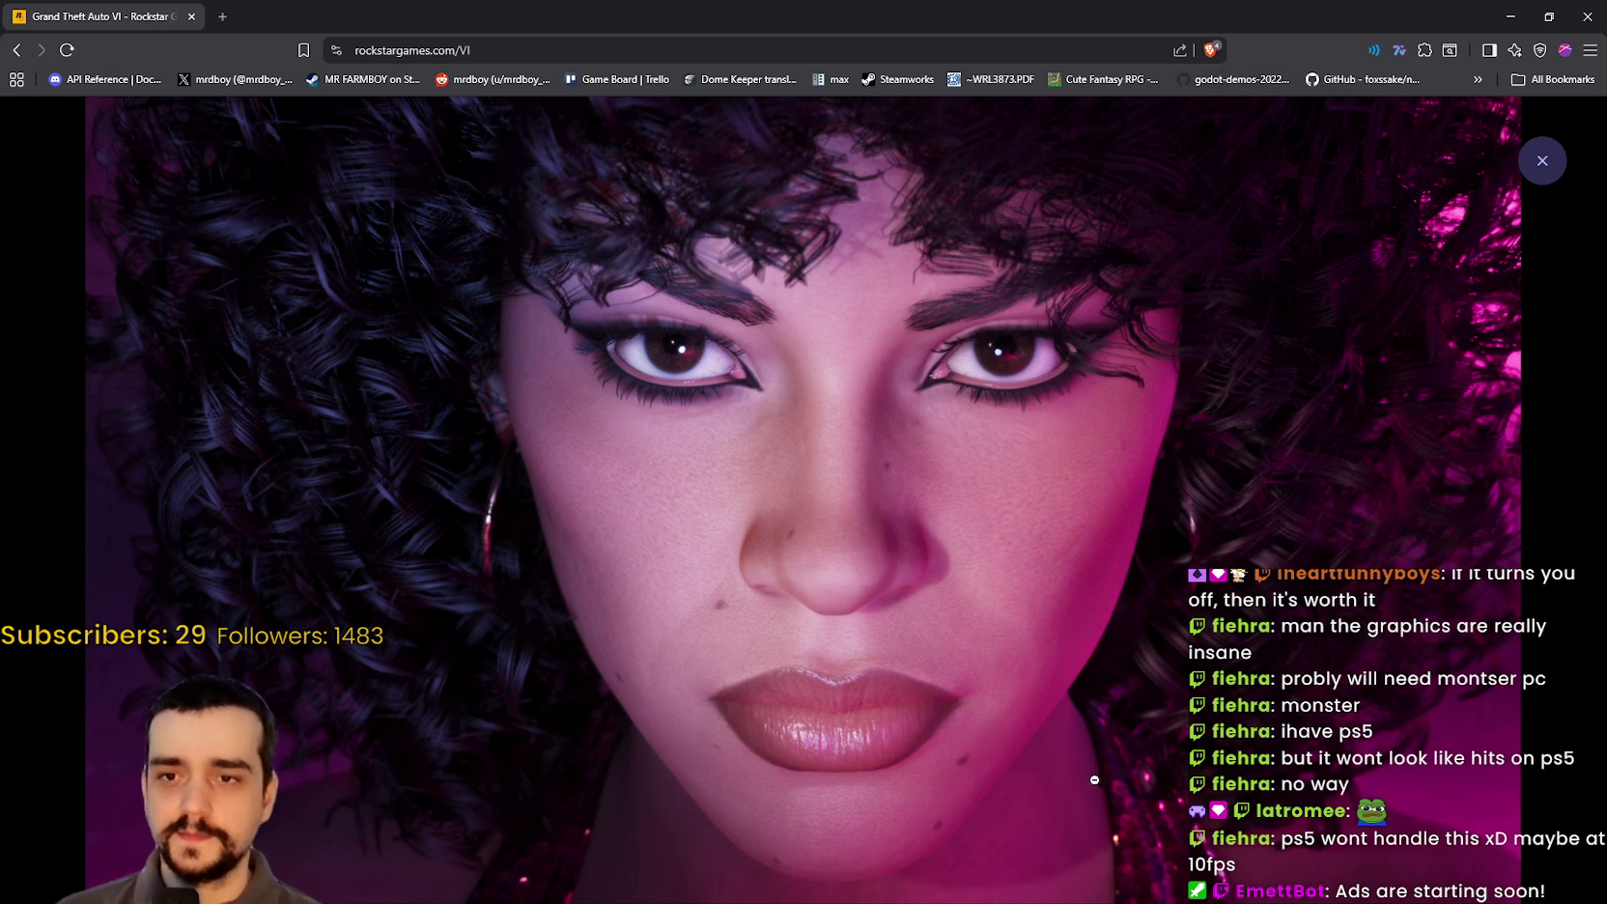
key("Right")
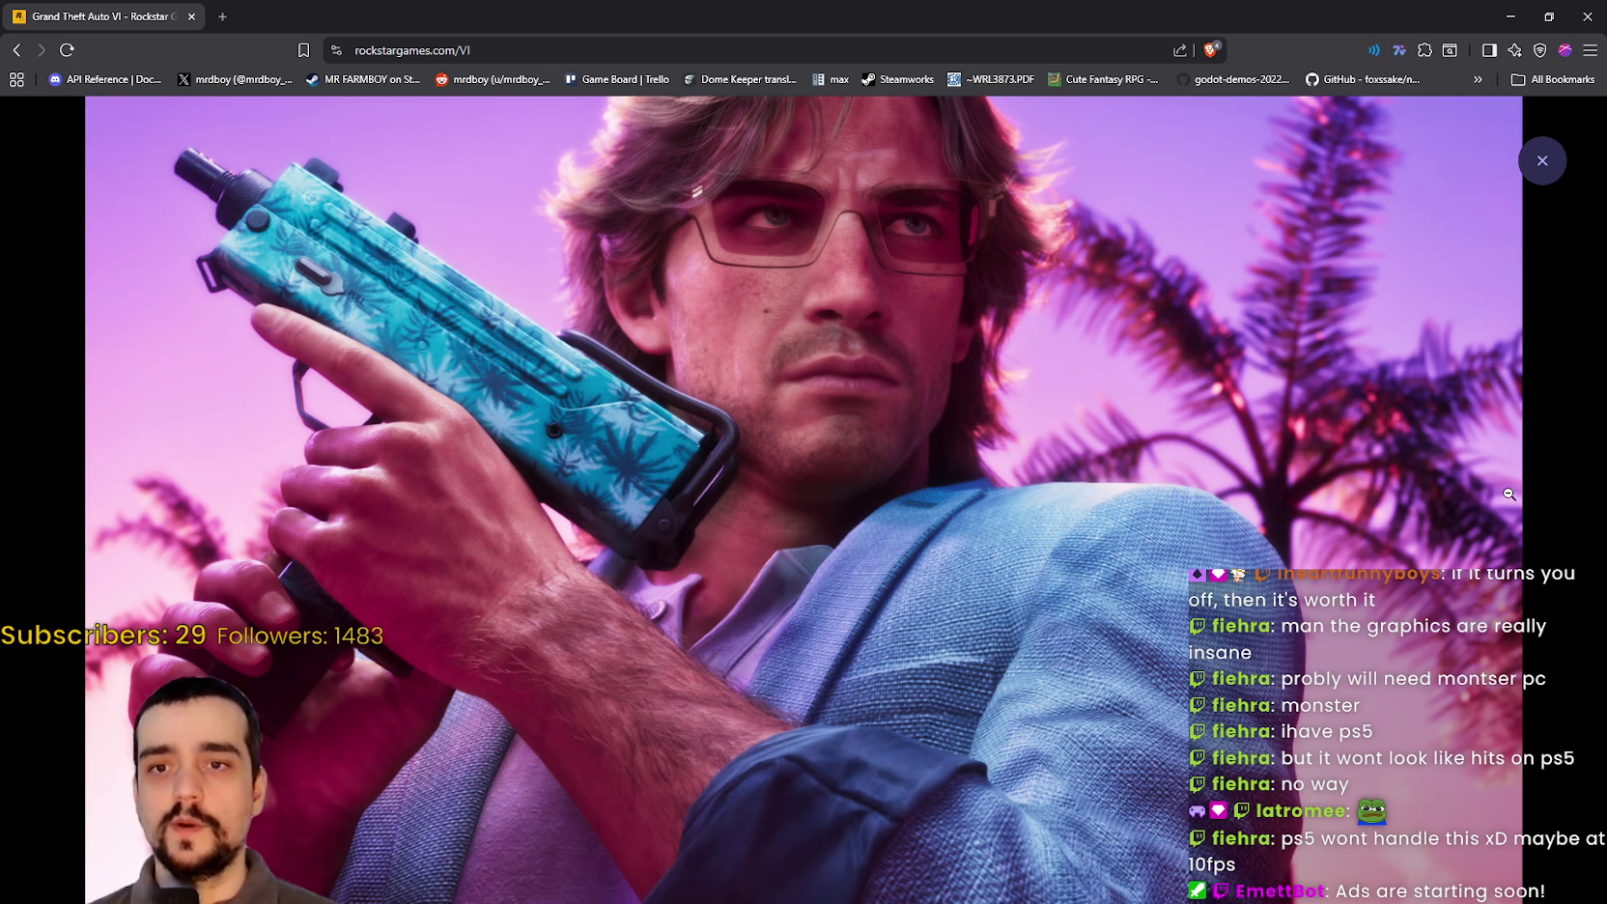
left_click(1508, 496)
left_click(975, 471)
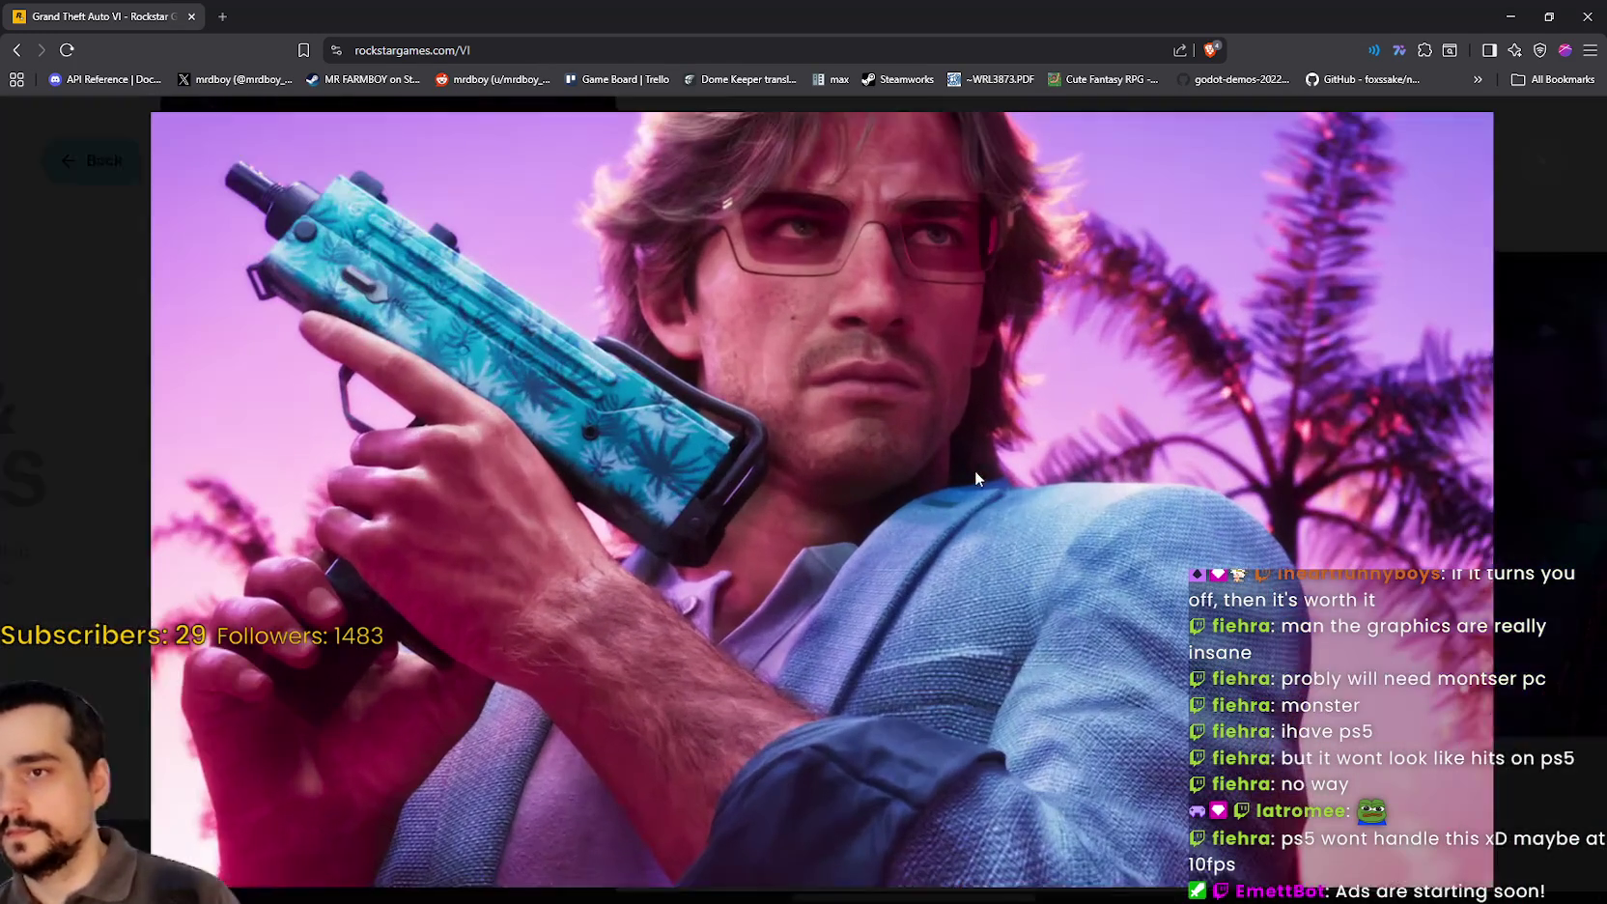
left_click(1568, 596)
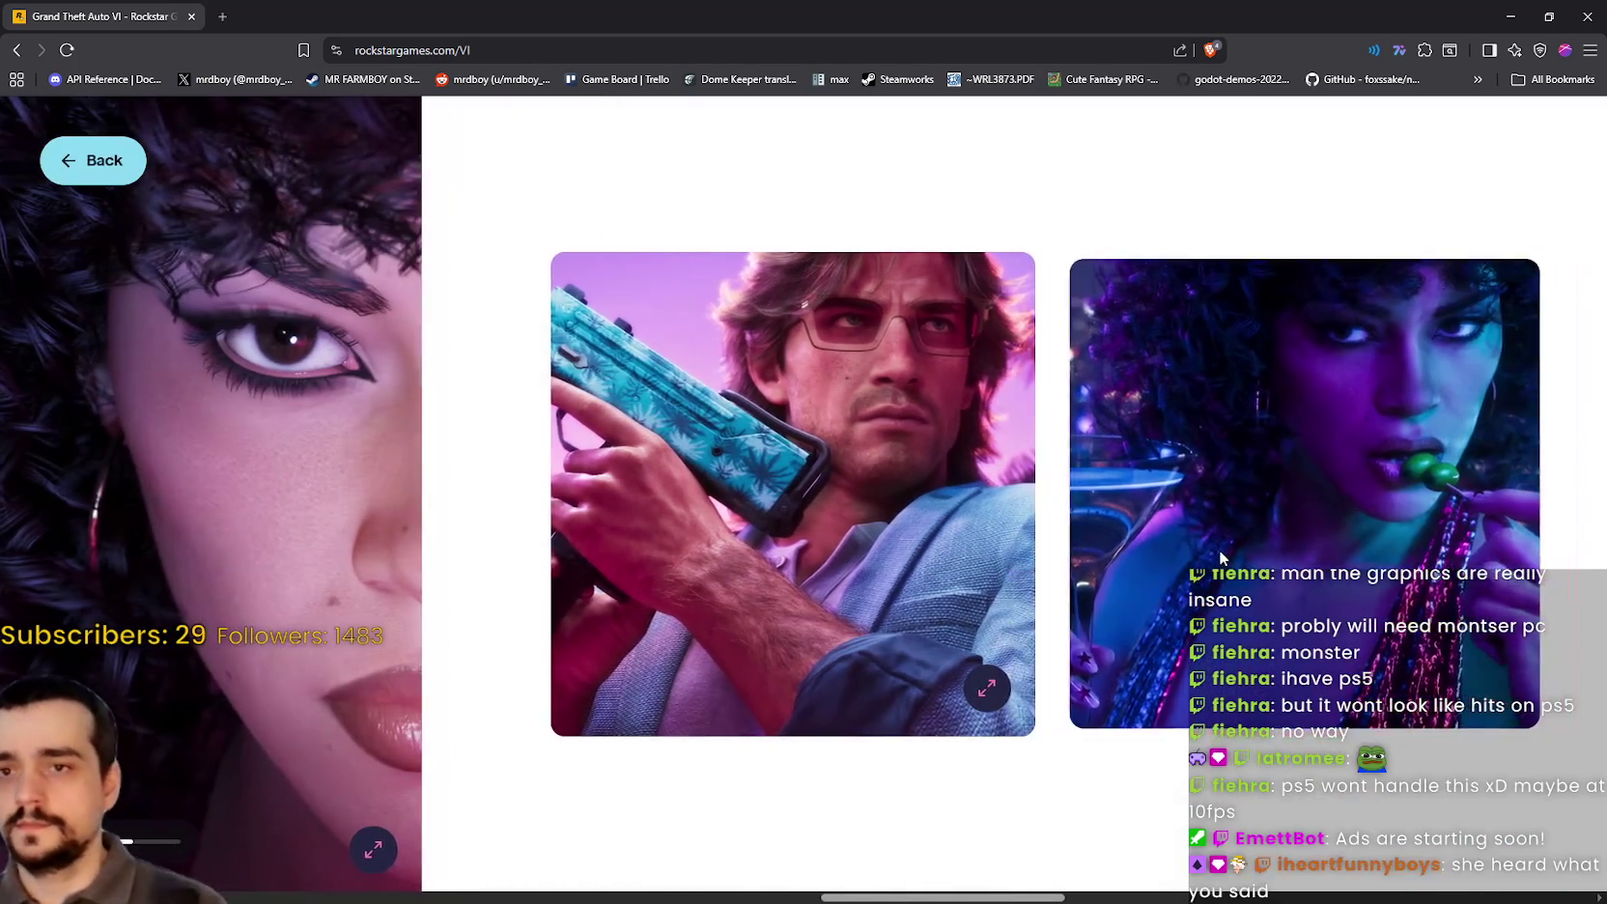
Step: View the martini-woman image, then move the carousel right to the Weapon Pattern section
left_click(1220, 555)
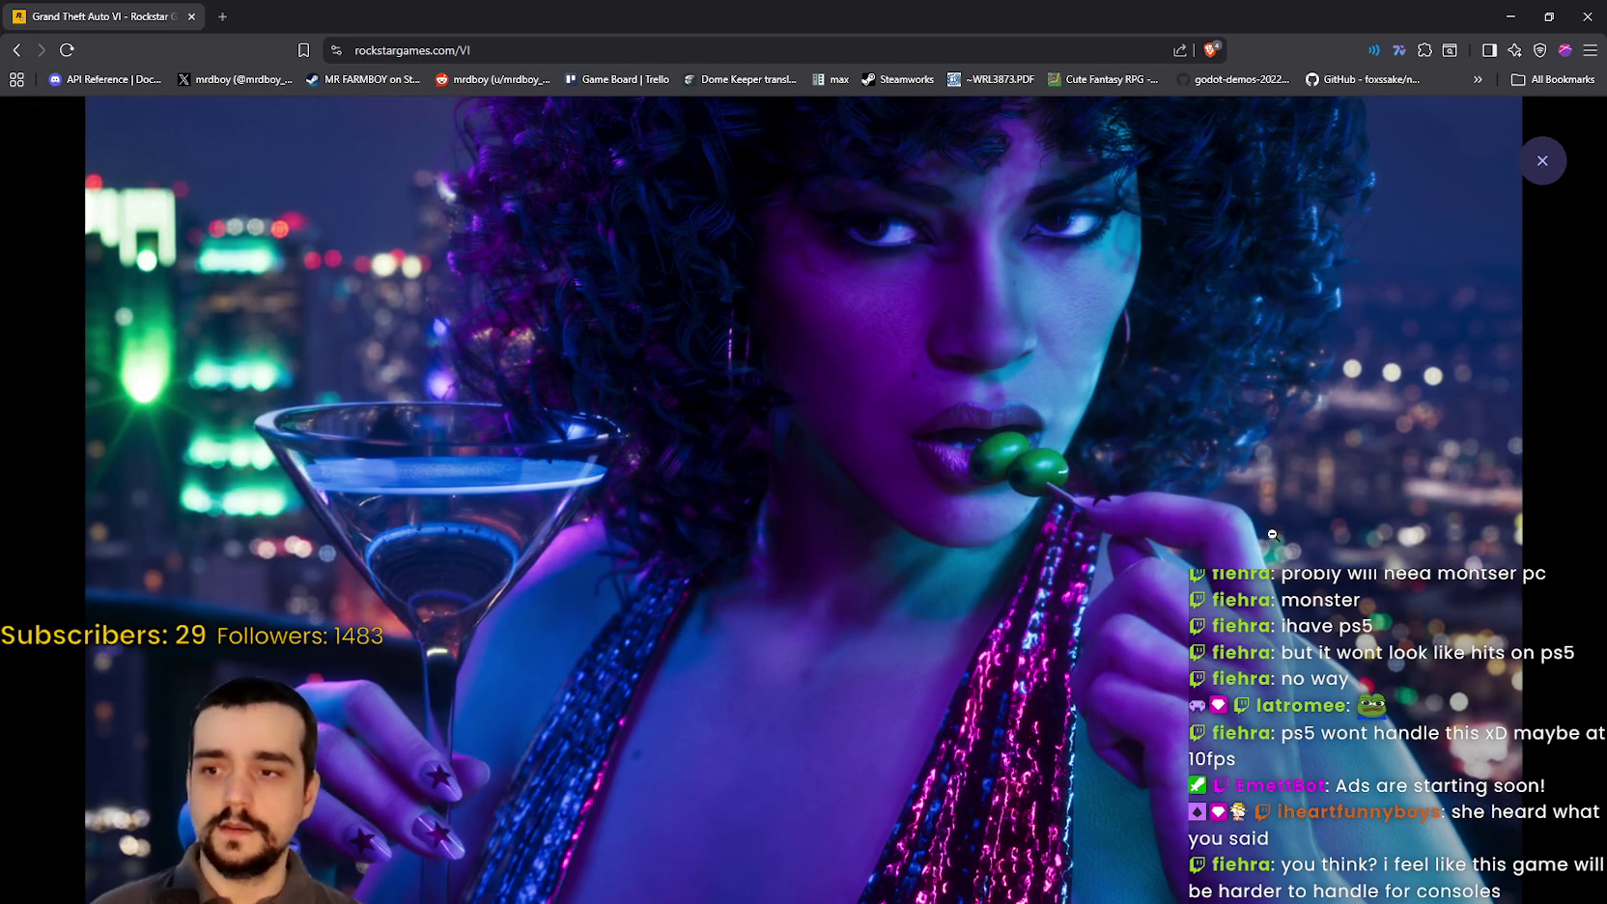
left_click(1542, 160)
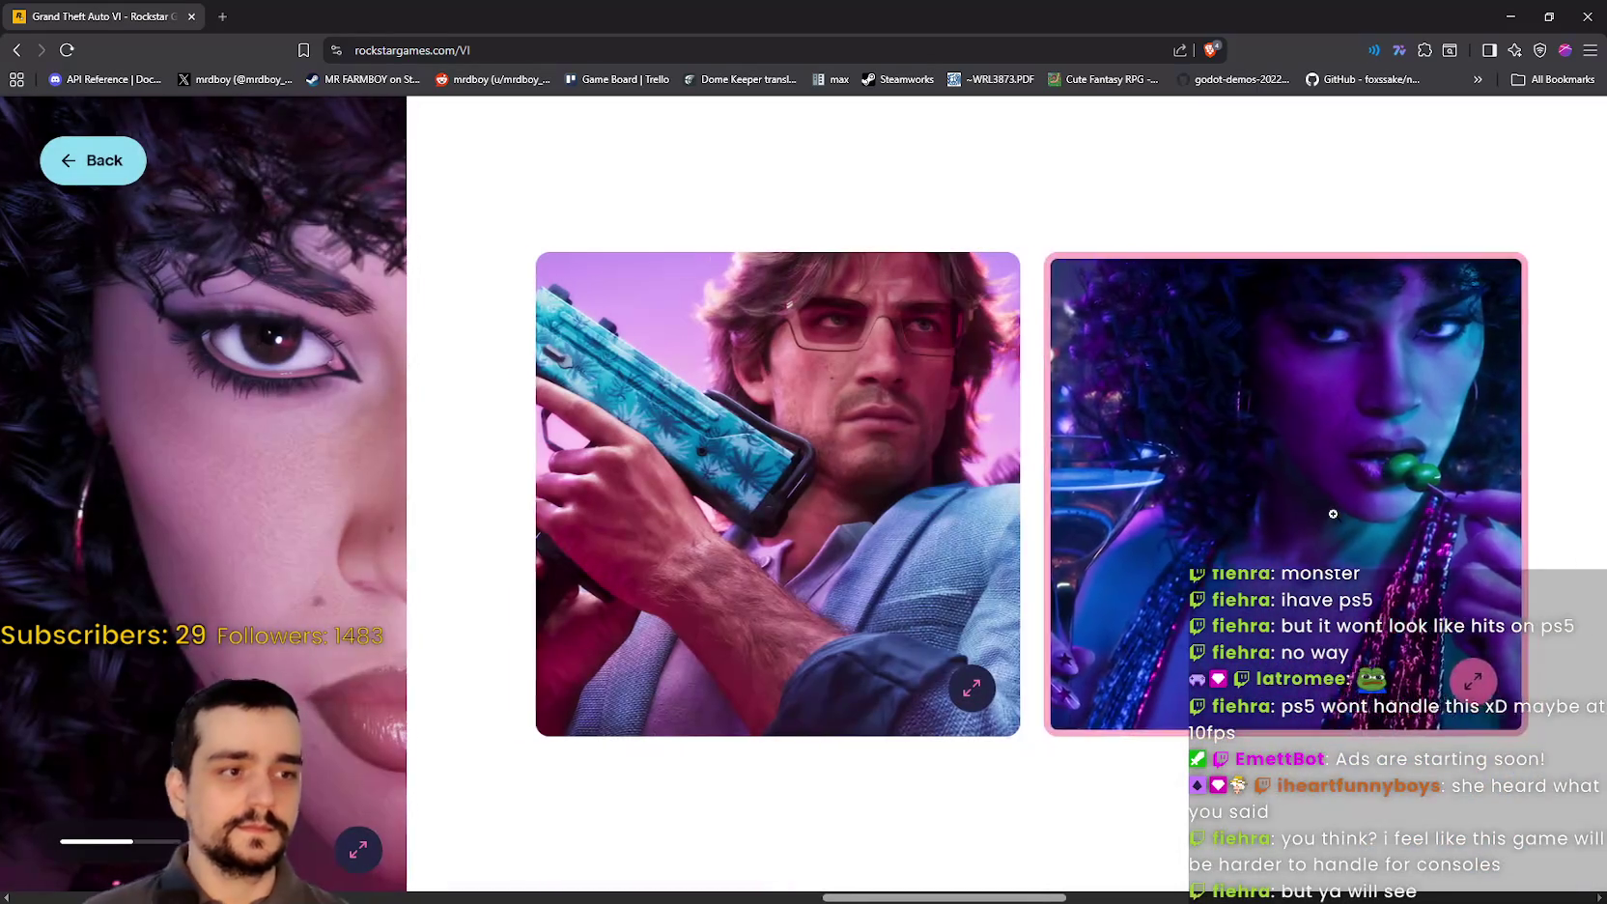
scroll(1251, 591, "right", 5)
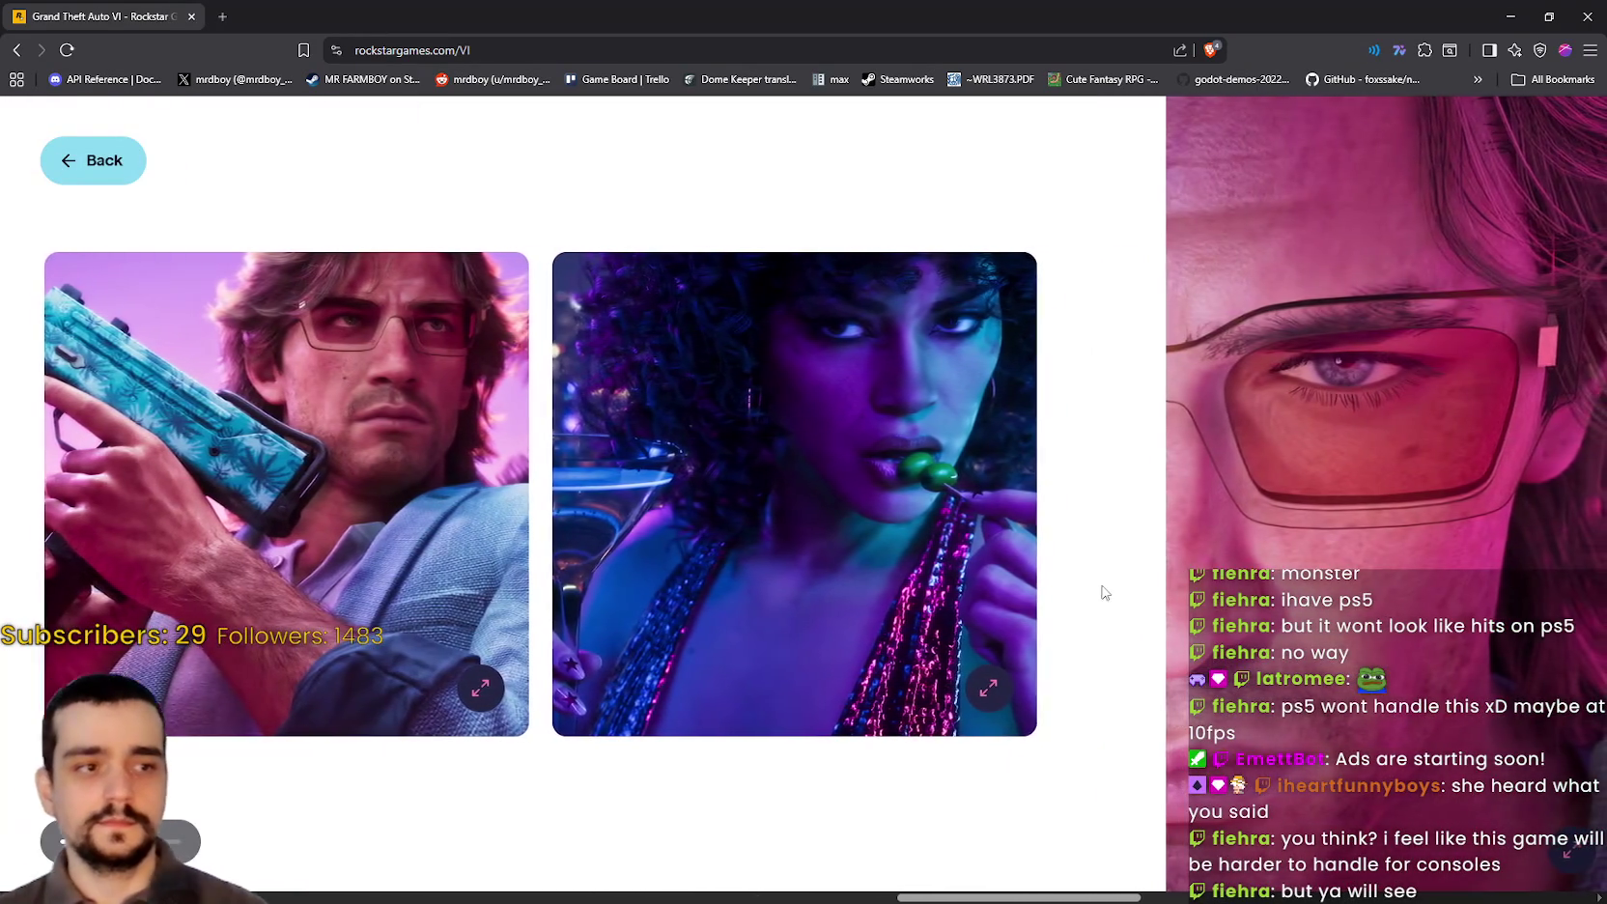
scroll(1071, 573, "right", 5)
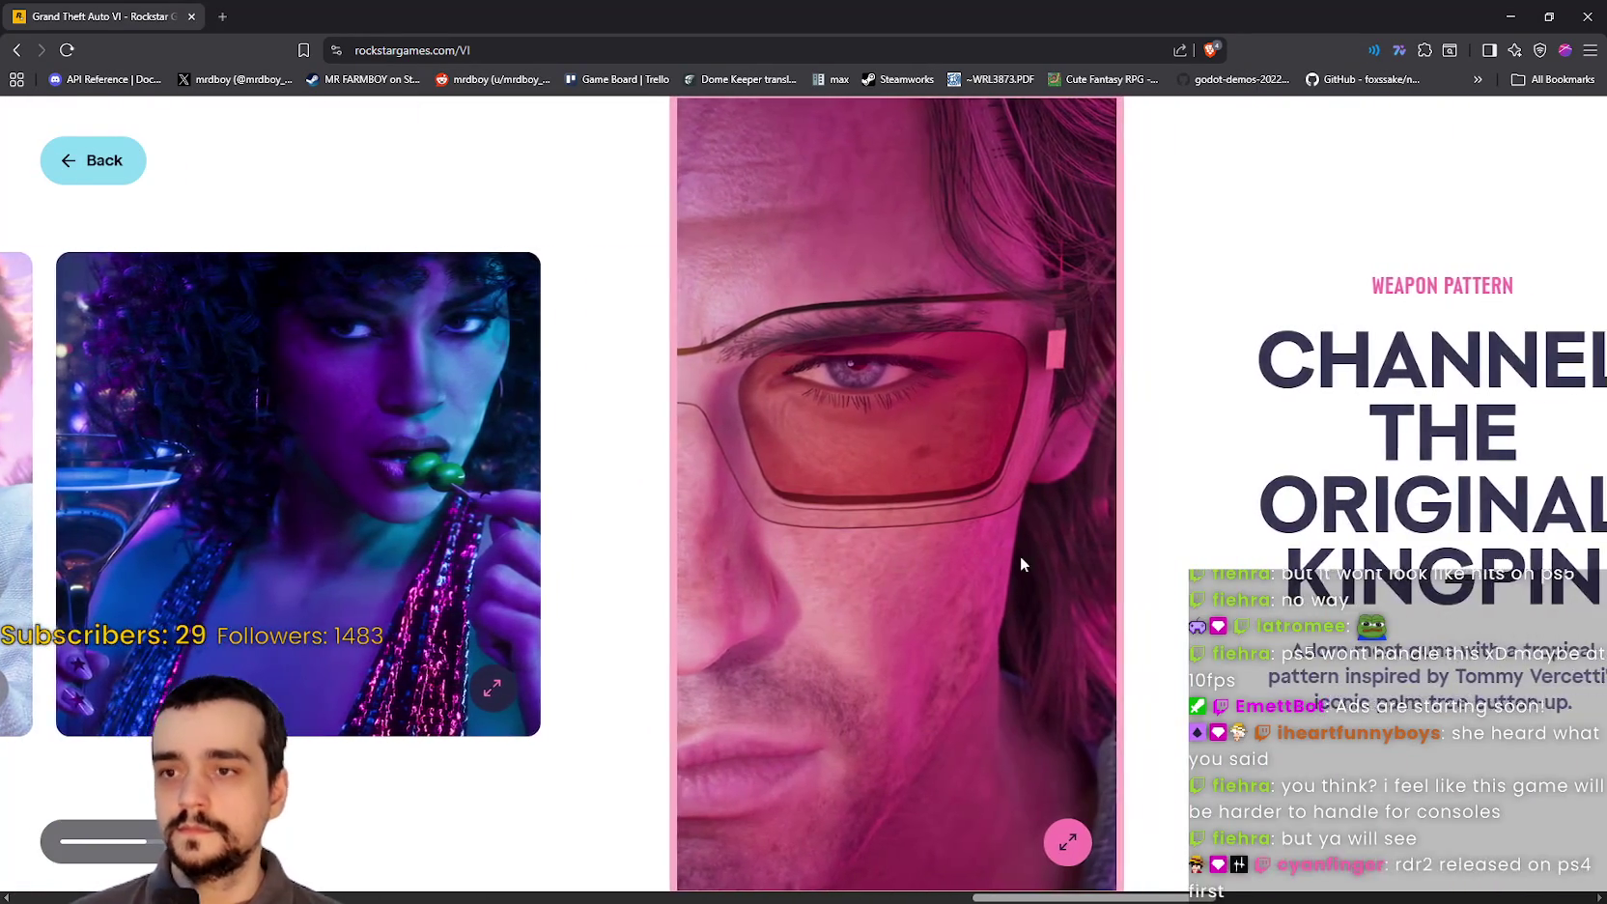
Step: View the Kingpin portrait and the weapon pattern photo full-size
left_click(1020, 555)
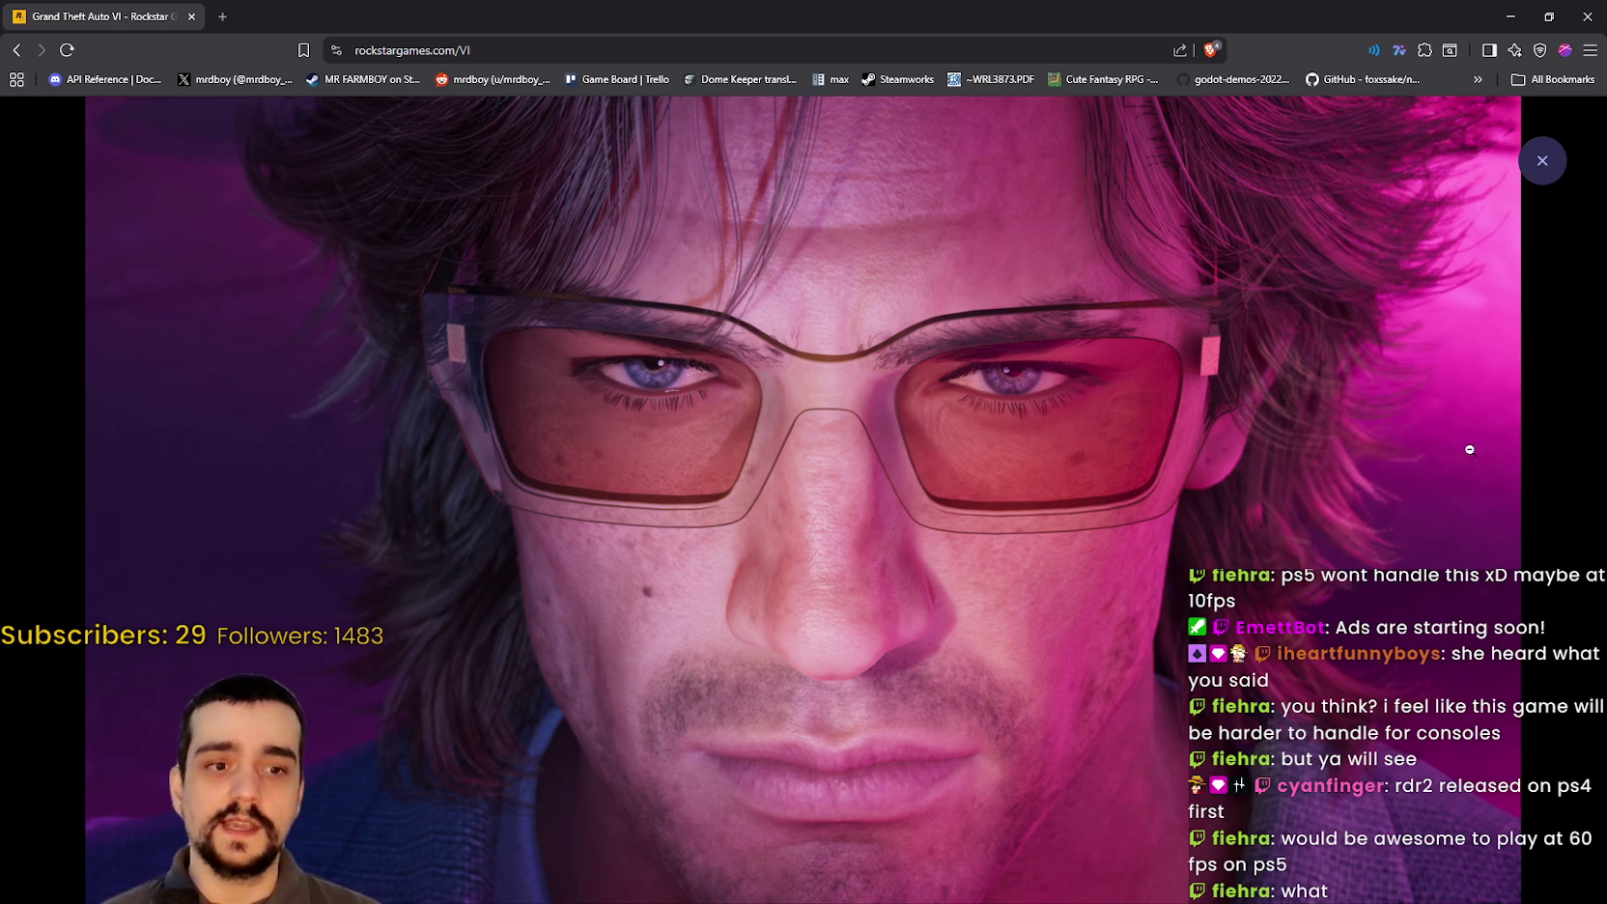
left_click(1108, 468)
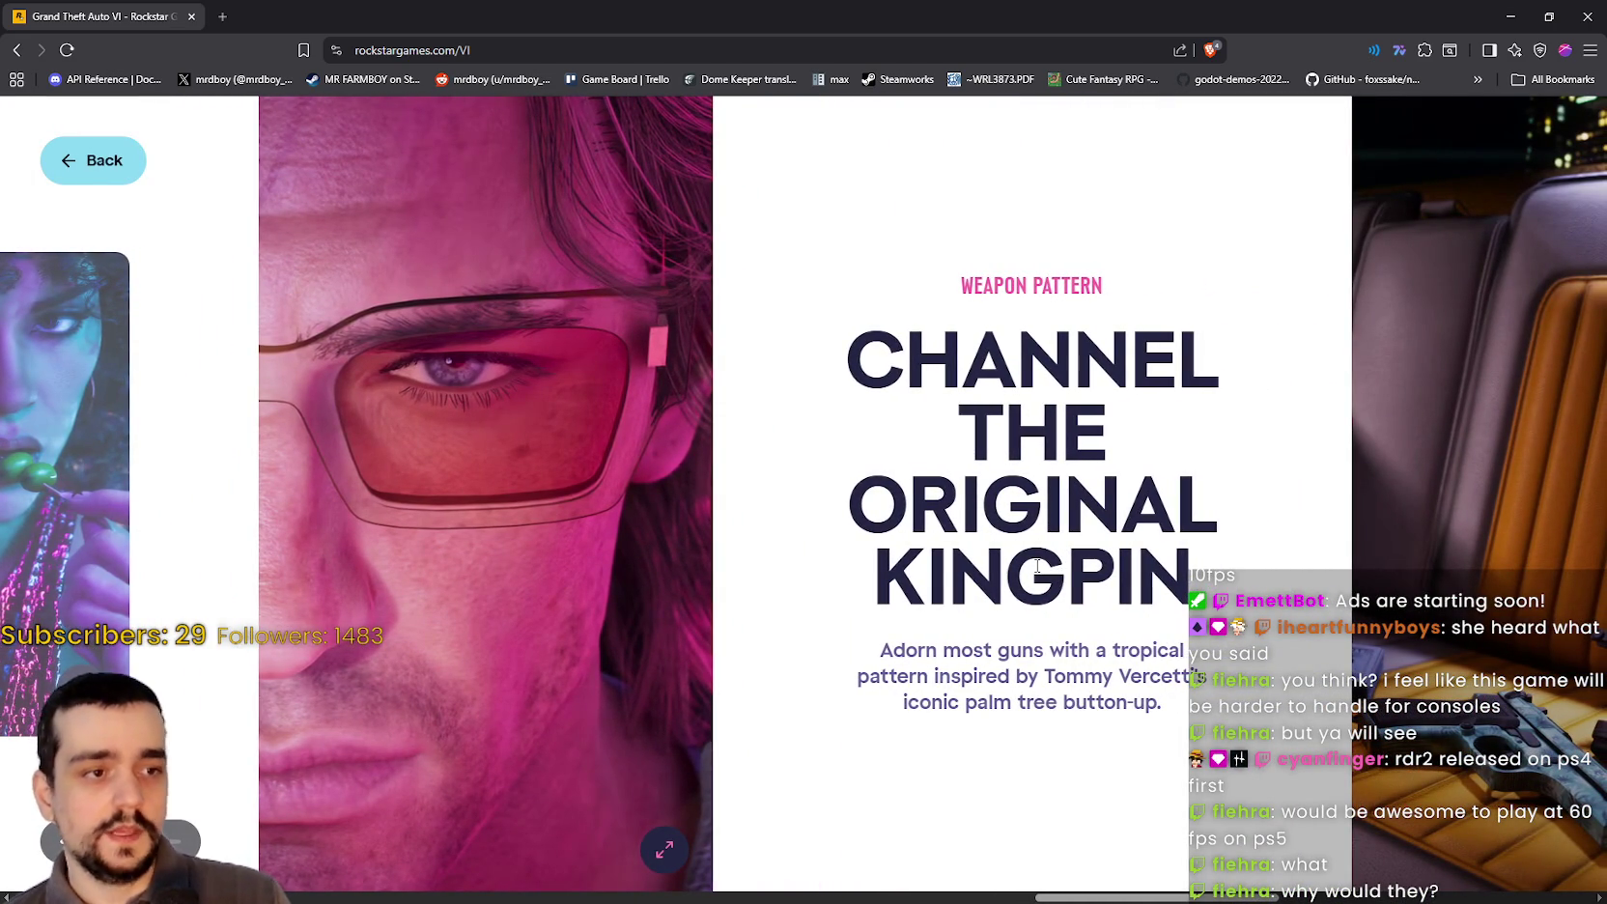
scroll(1037, 566, "down", 3)
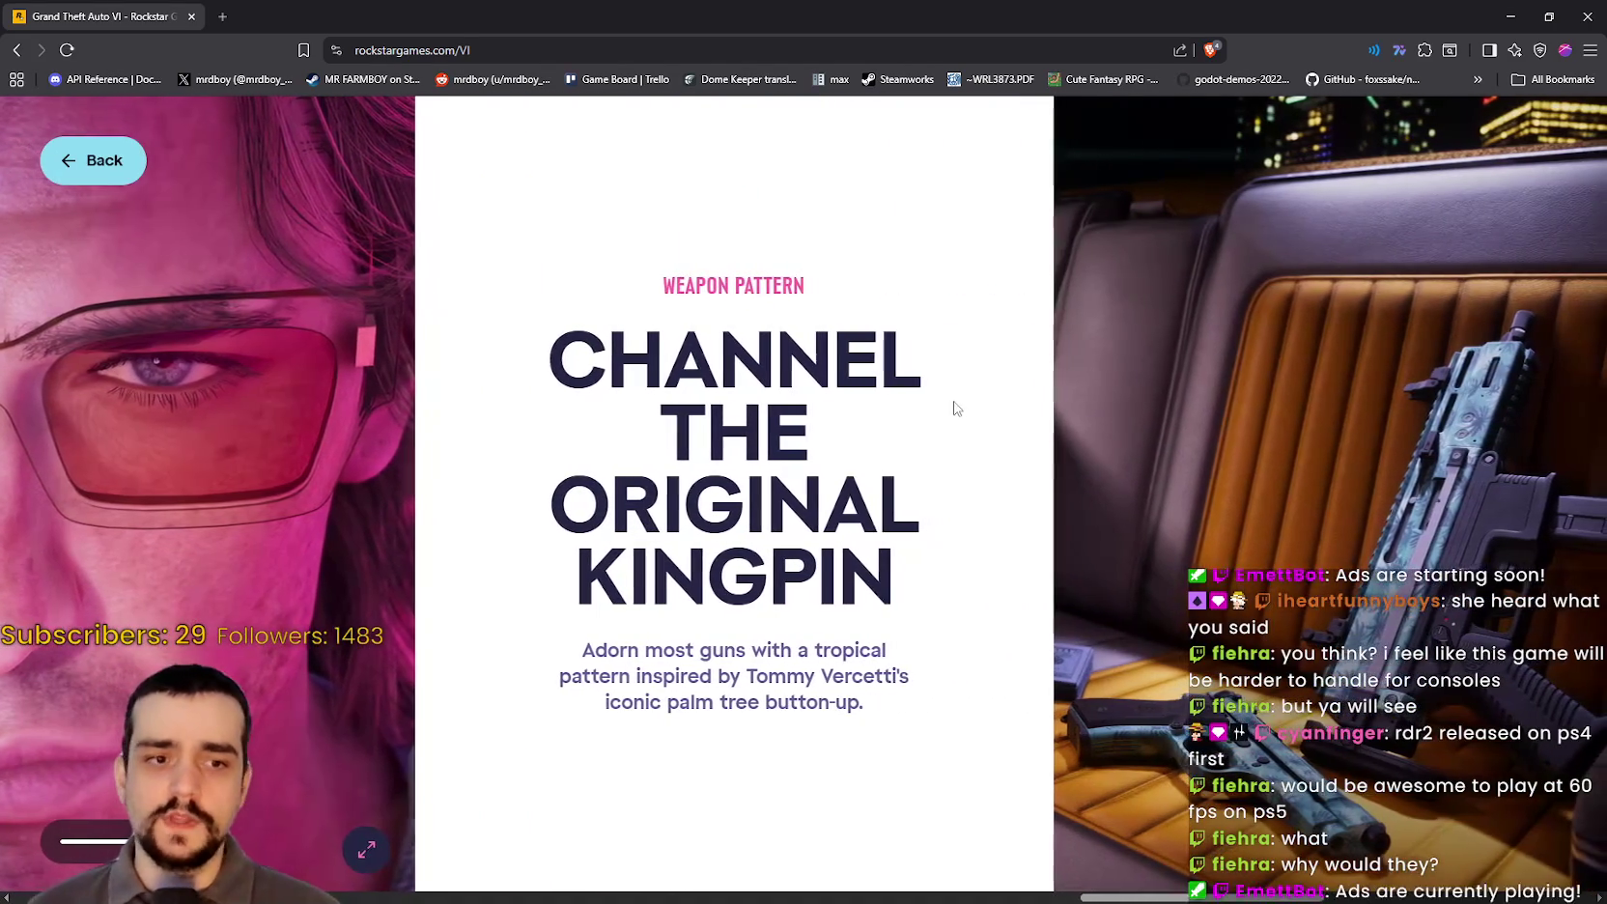
scroll(961, 390, "down", 5)
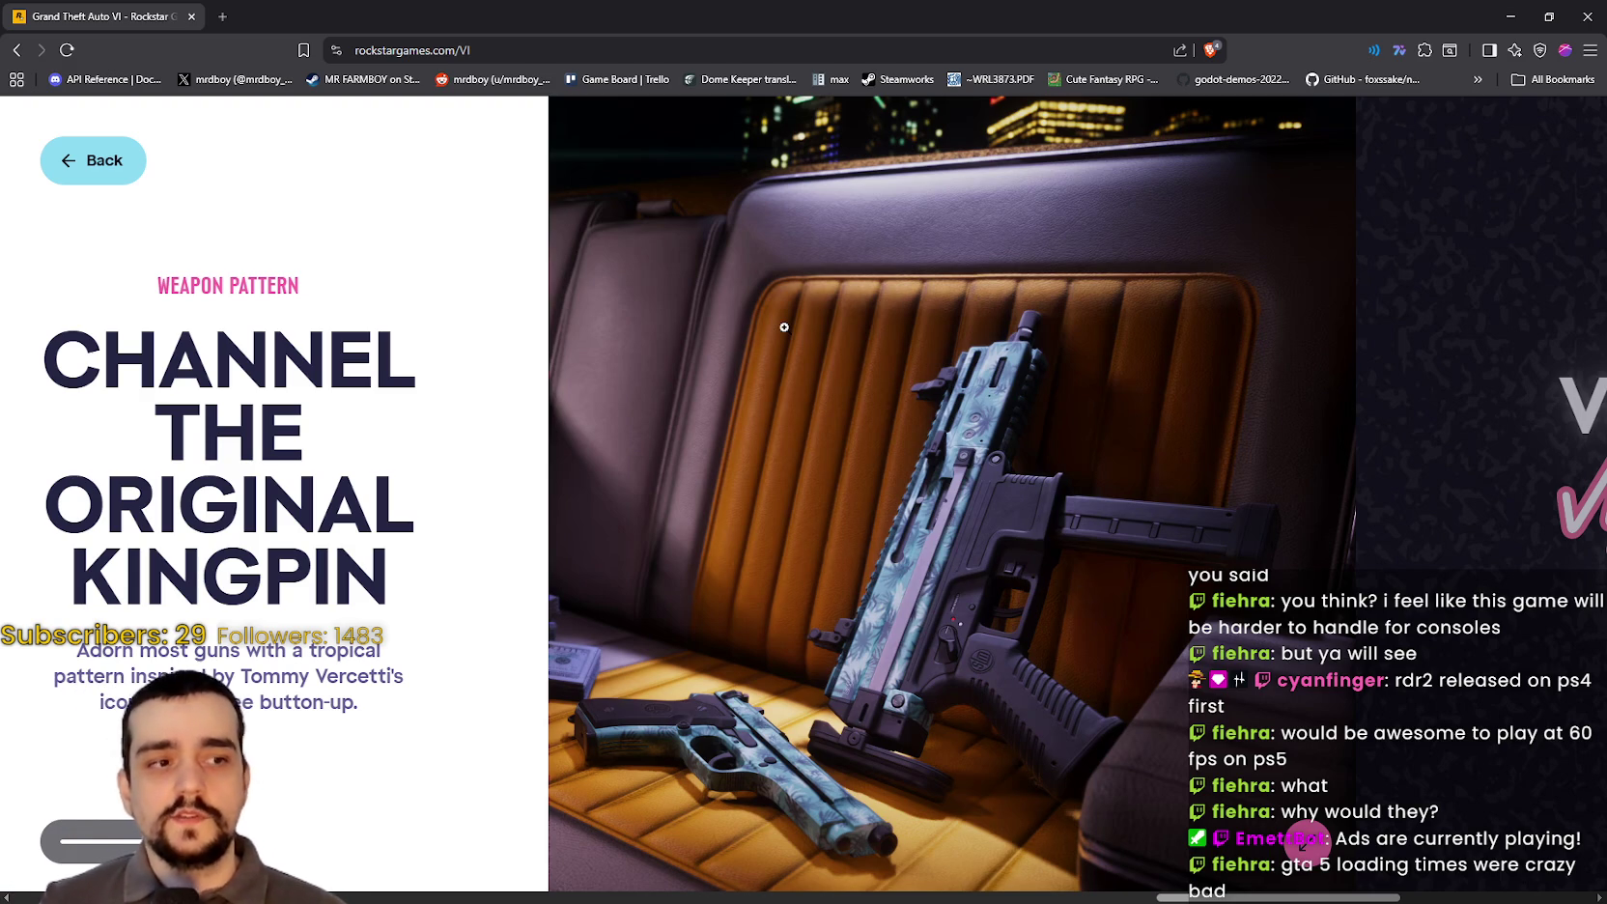
left_click(799, 282)
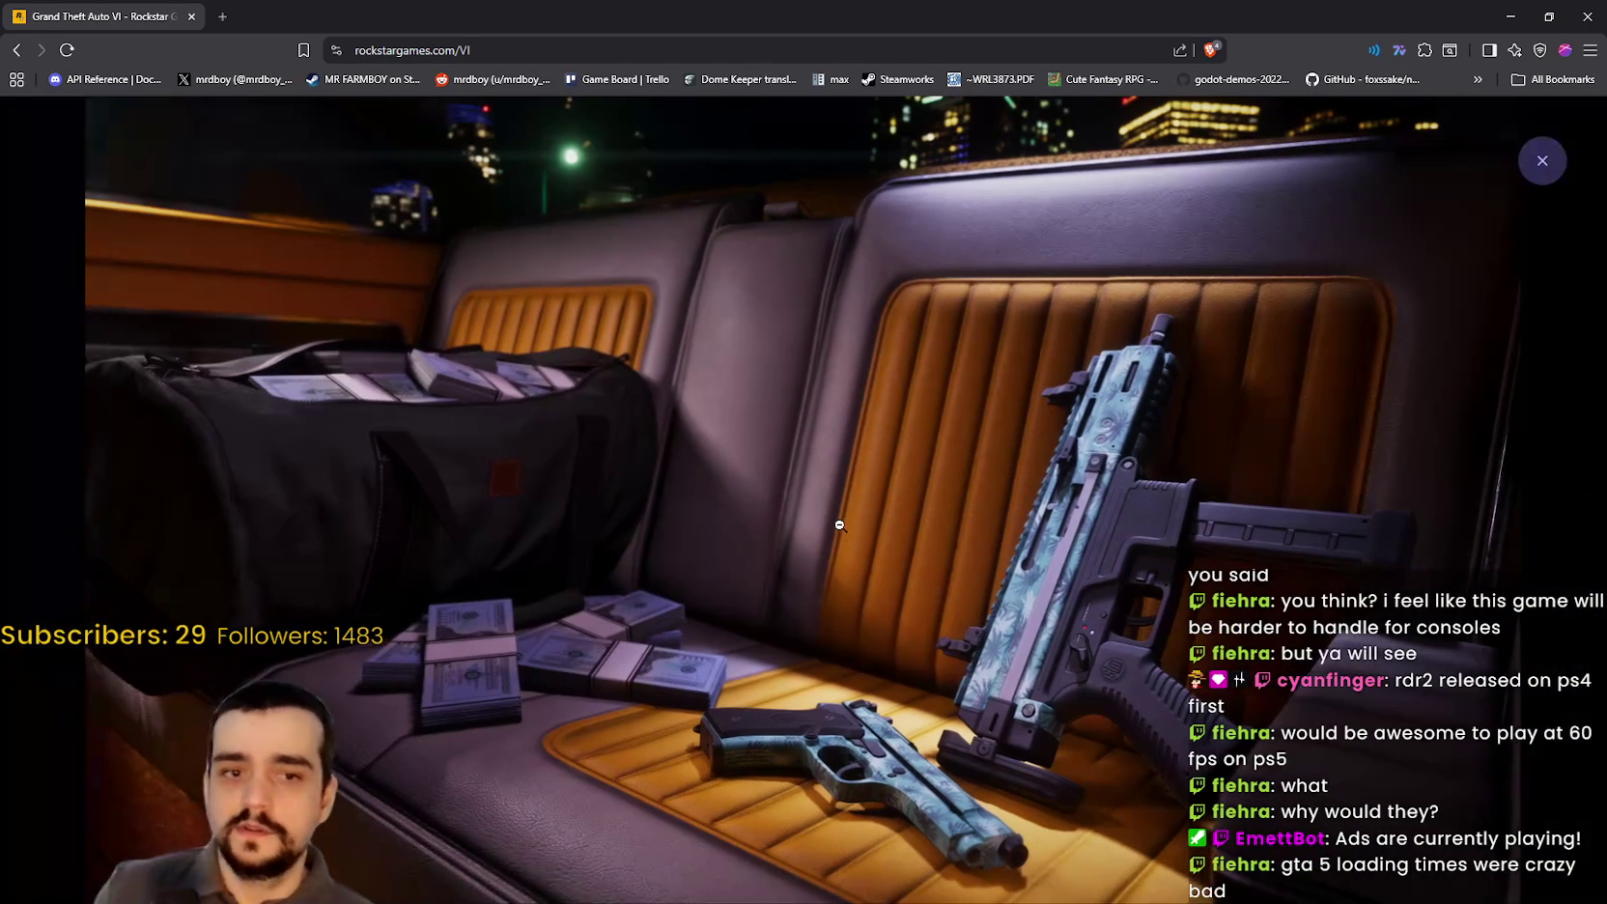
left_click(888, 462)
Step: Enlarge the weapon and character artwork, then go Back to the main GTA VI page
scroll(995, 521, "down", 5)
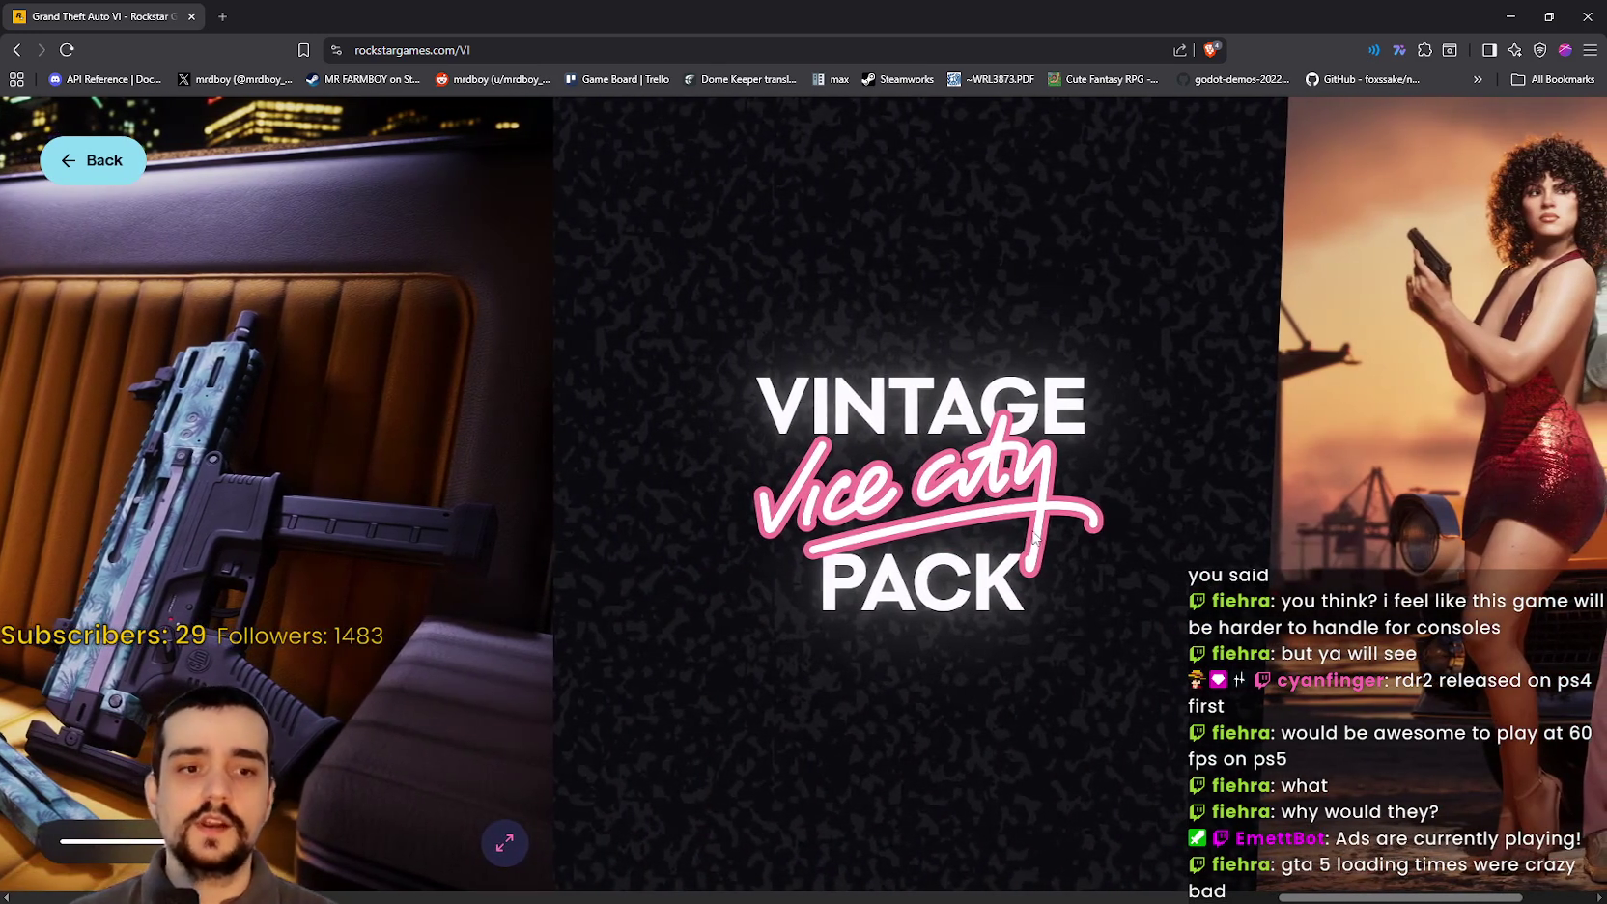
scroll(988, 497, "down", 3)
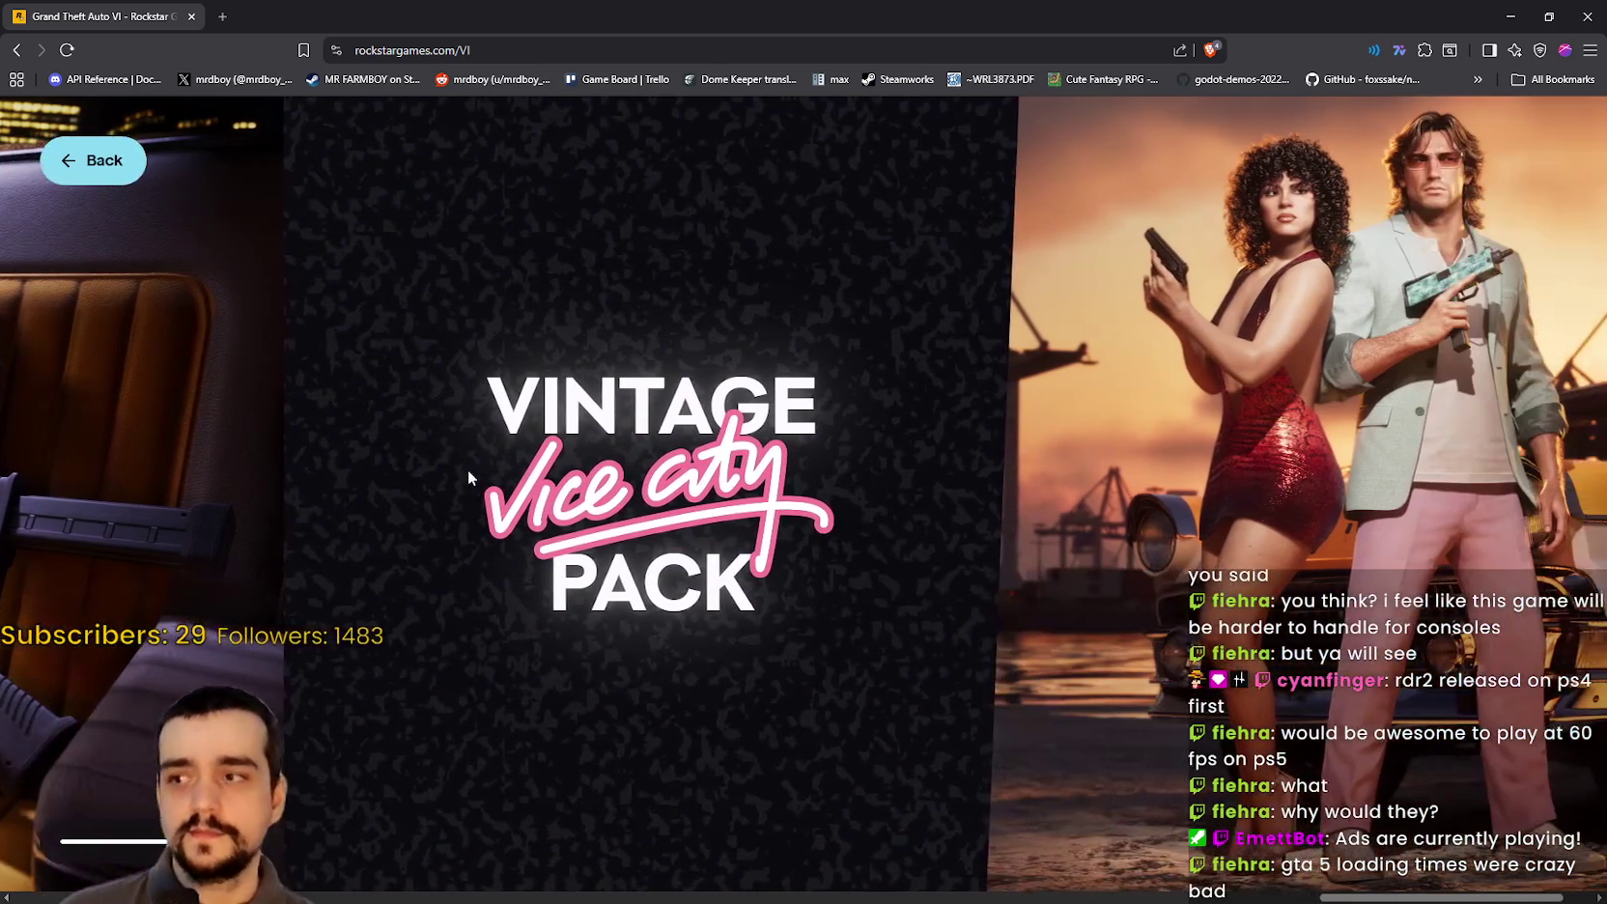
scroll(468, 470, "up", 3)
left_click(414, 503)
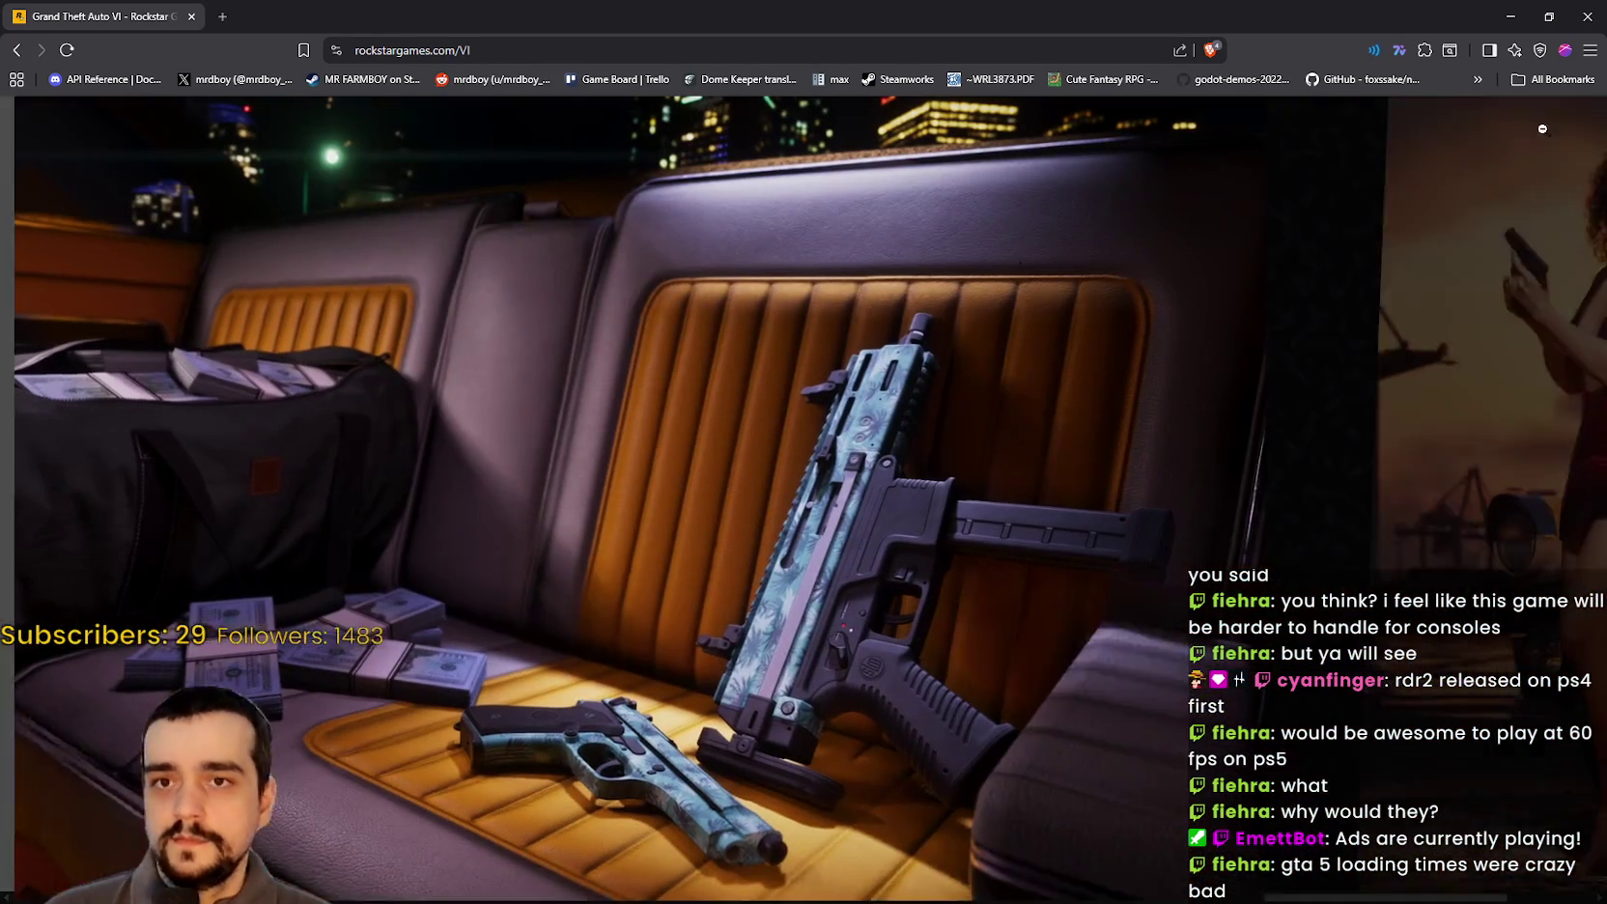
left_click(1542, 128)
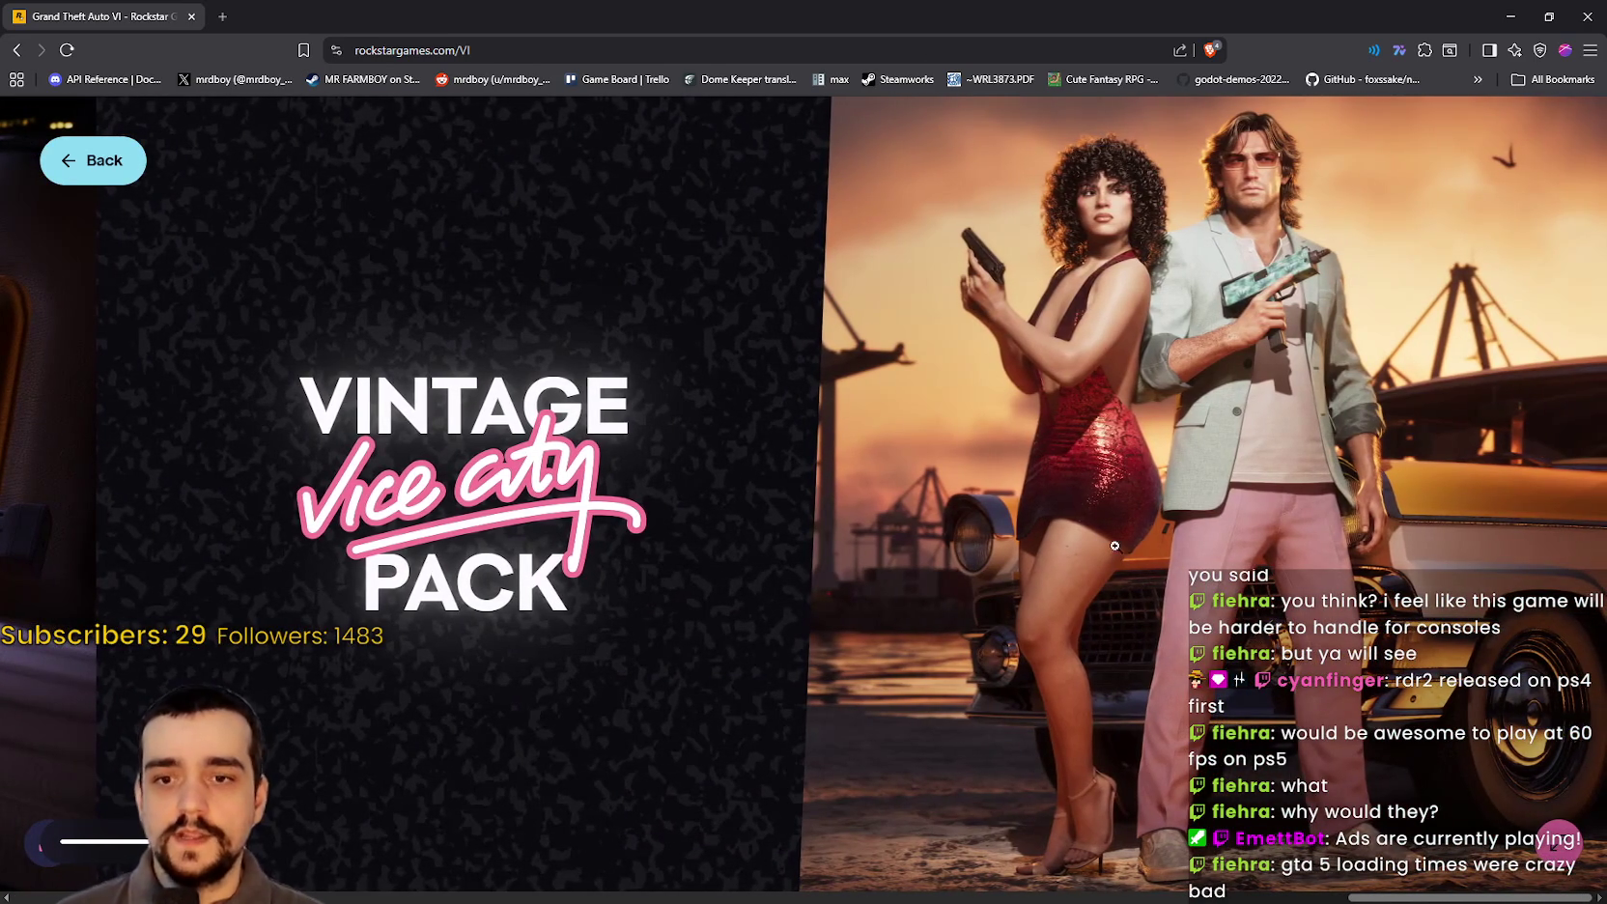
left_click(1117, 433)
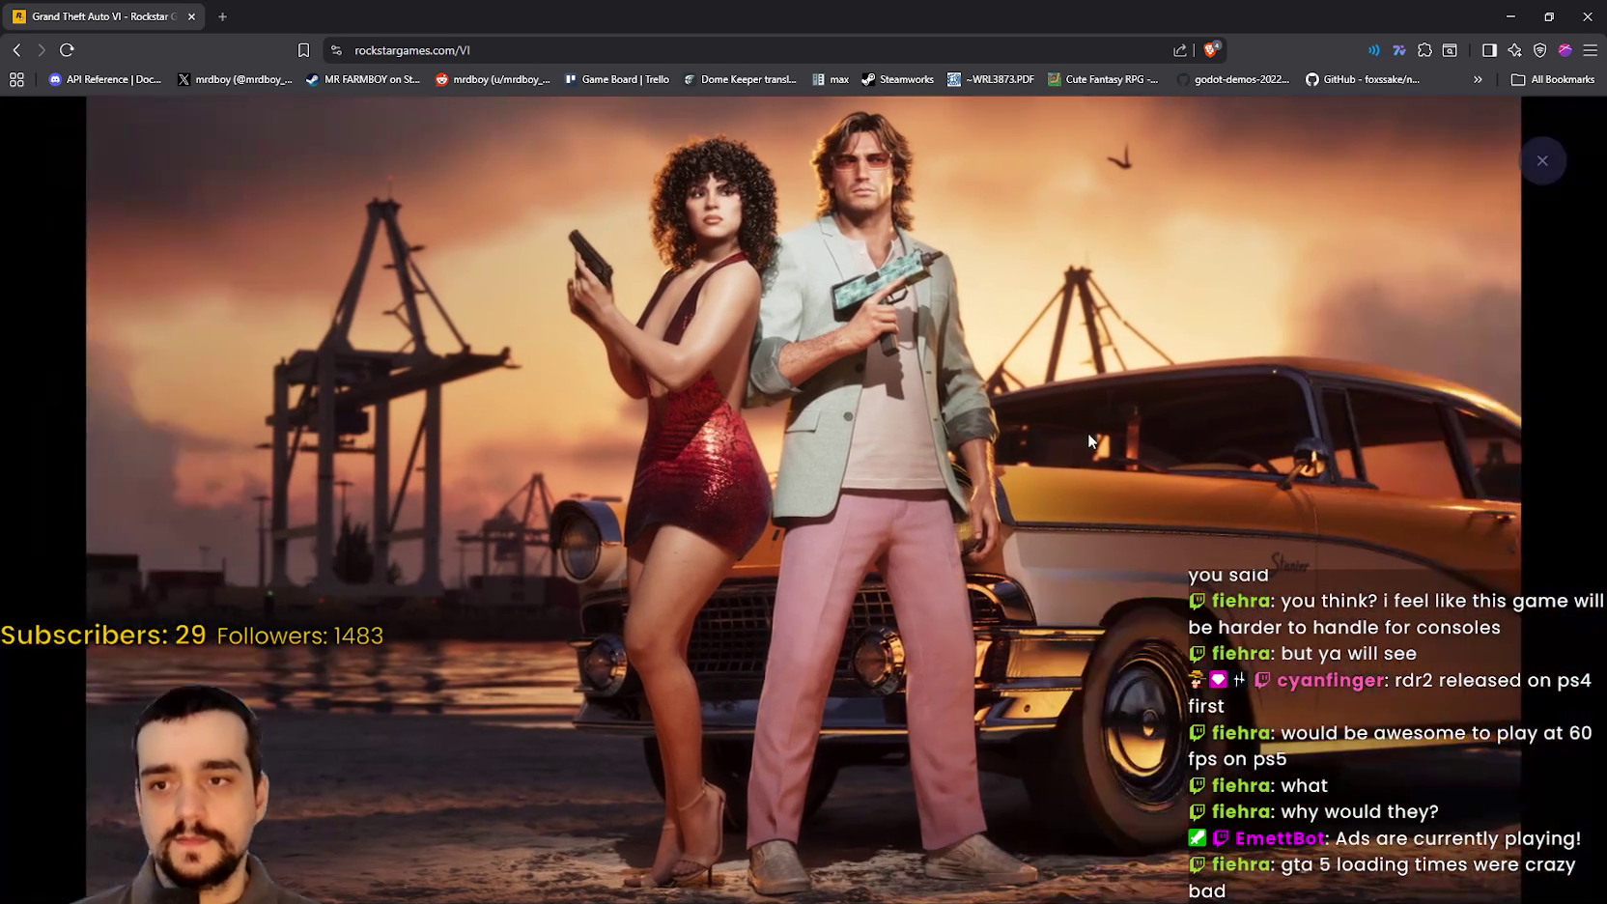
left_click(726, 257)
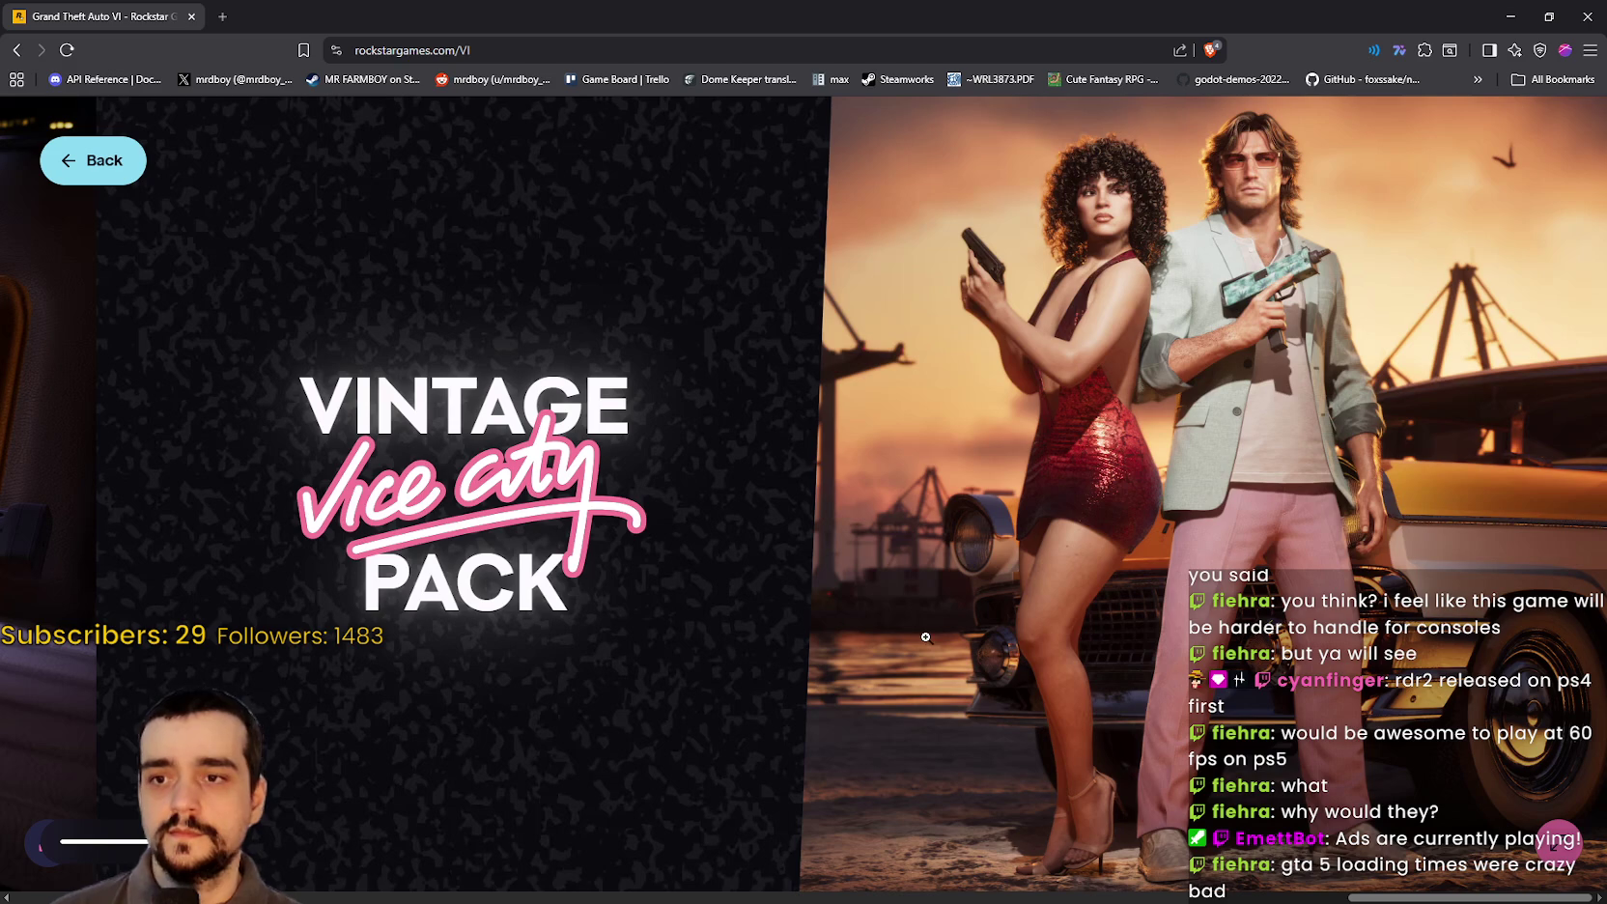
left_click(1071, 589)
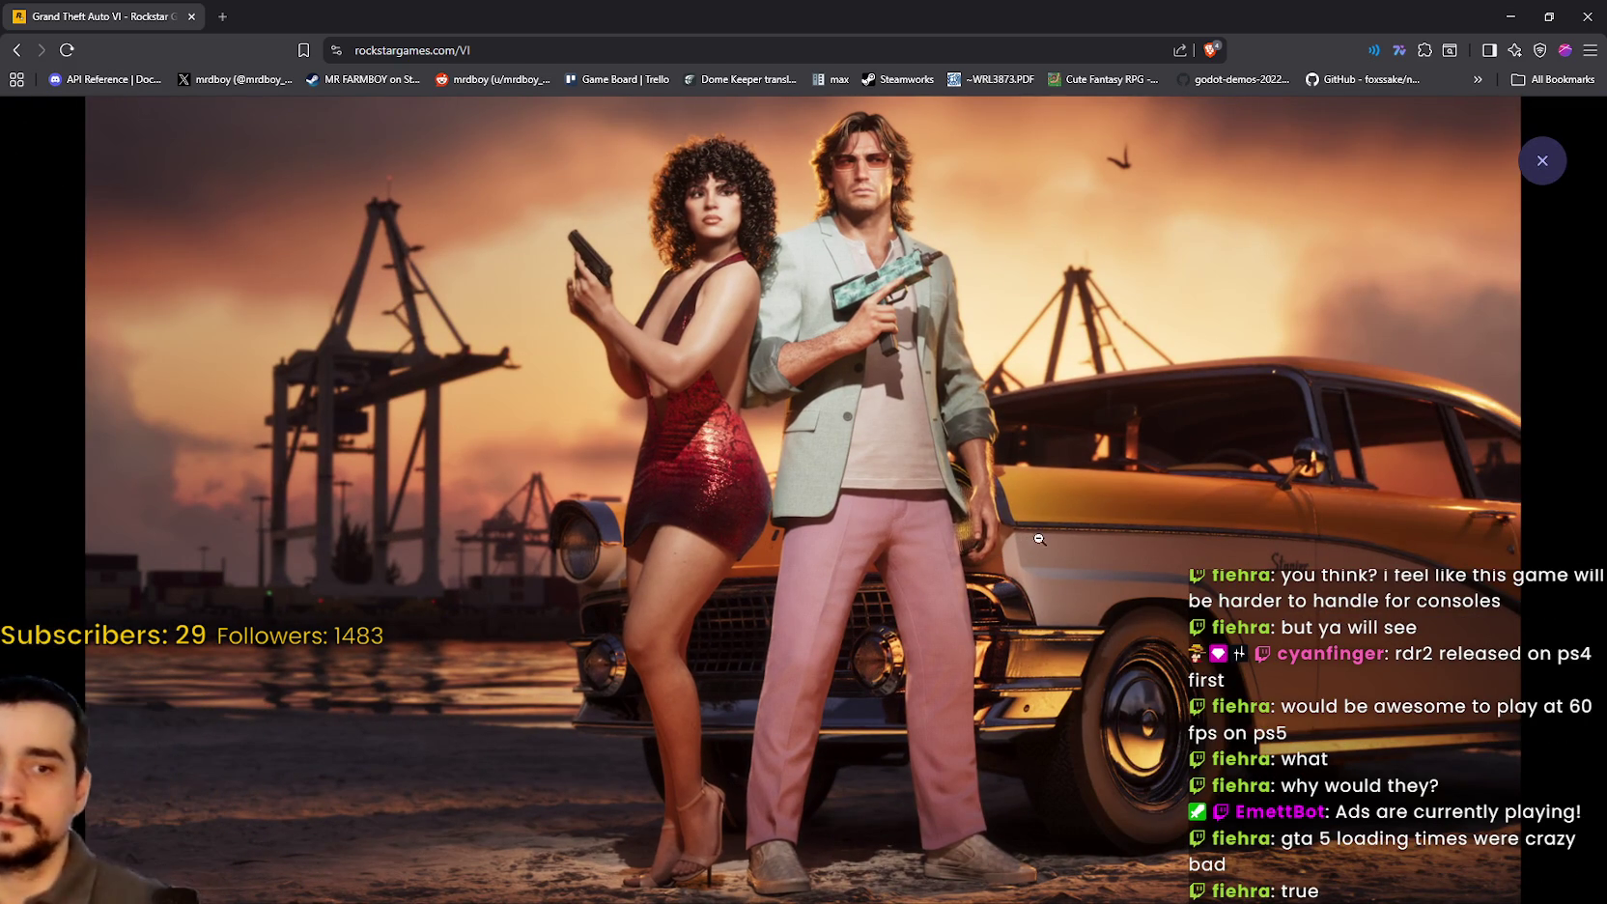
left_click(868, 607)
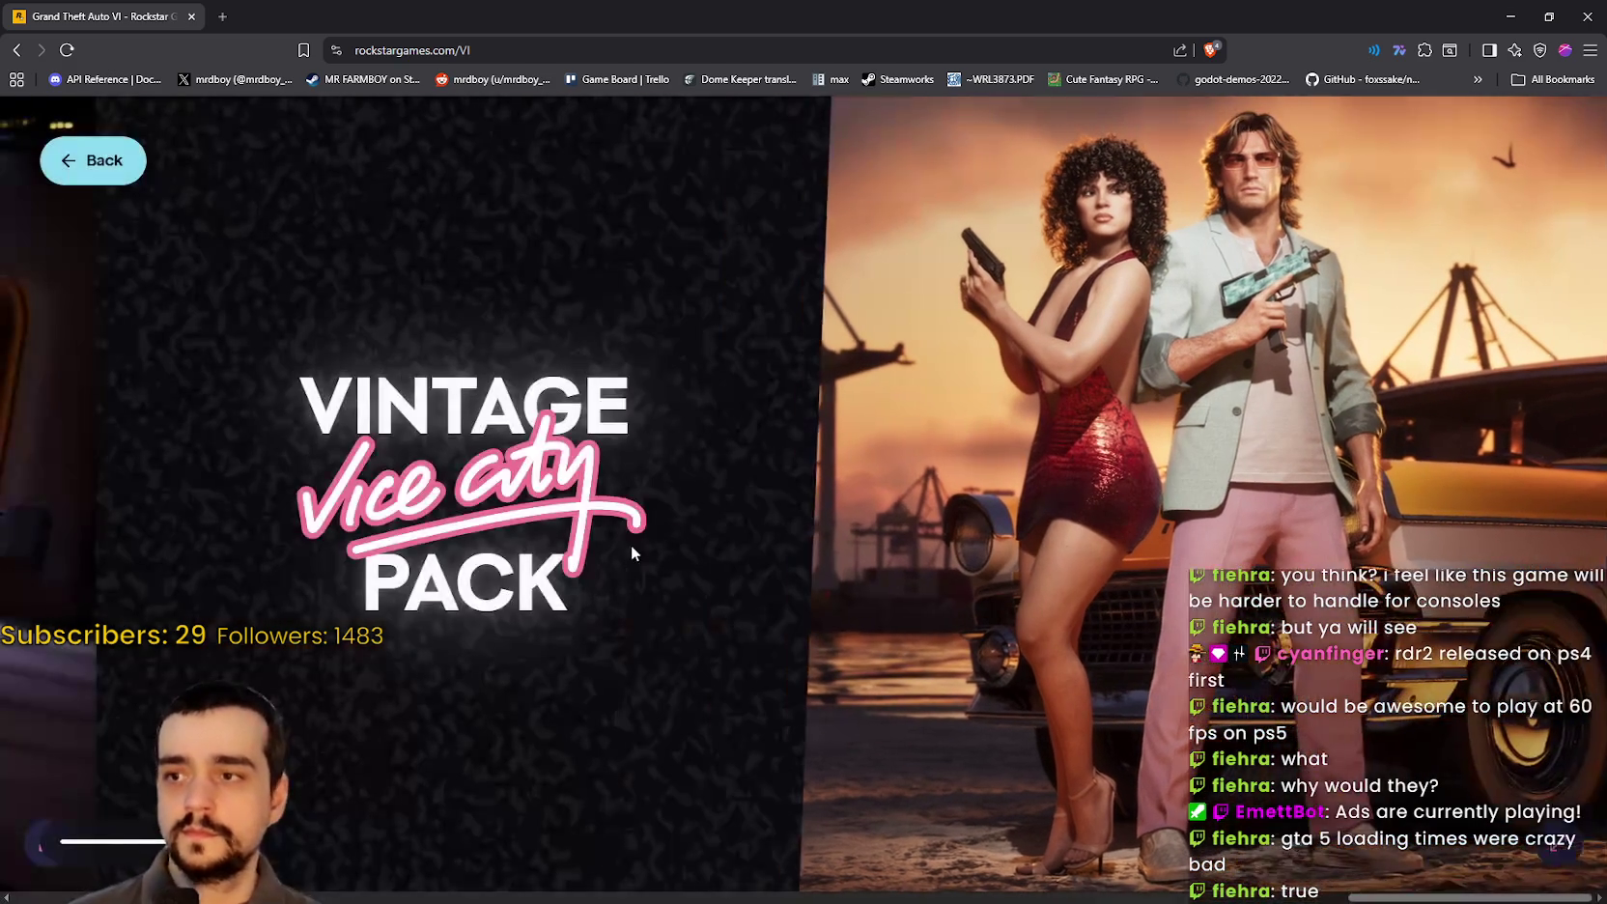
left_click(101, 166)
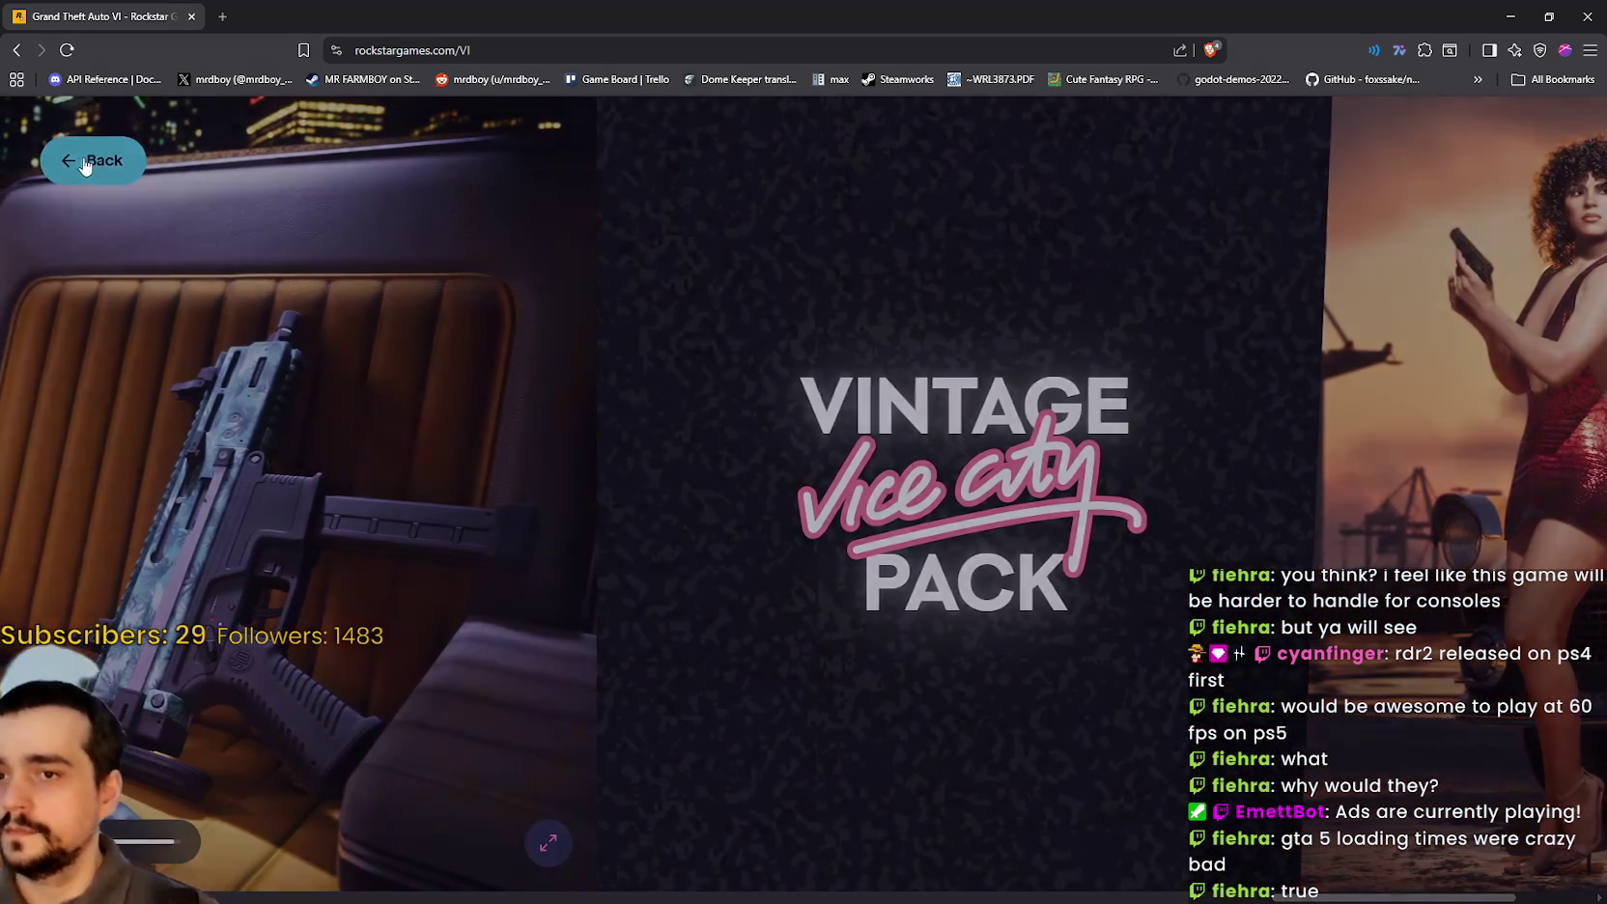
scroll(477, 538, "down", 5)
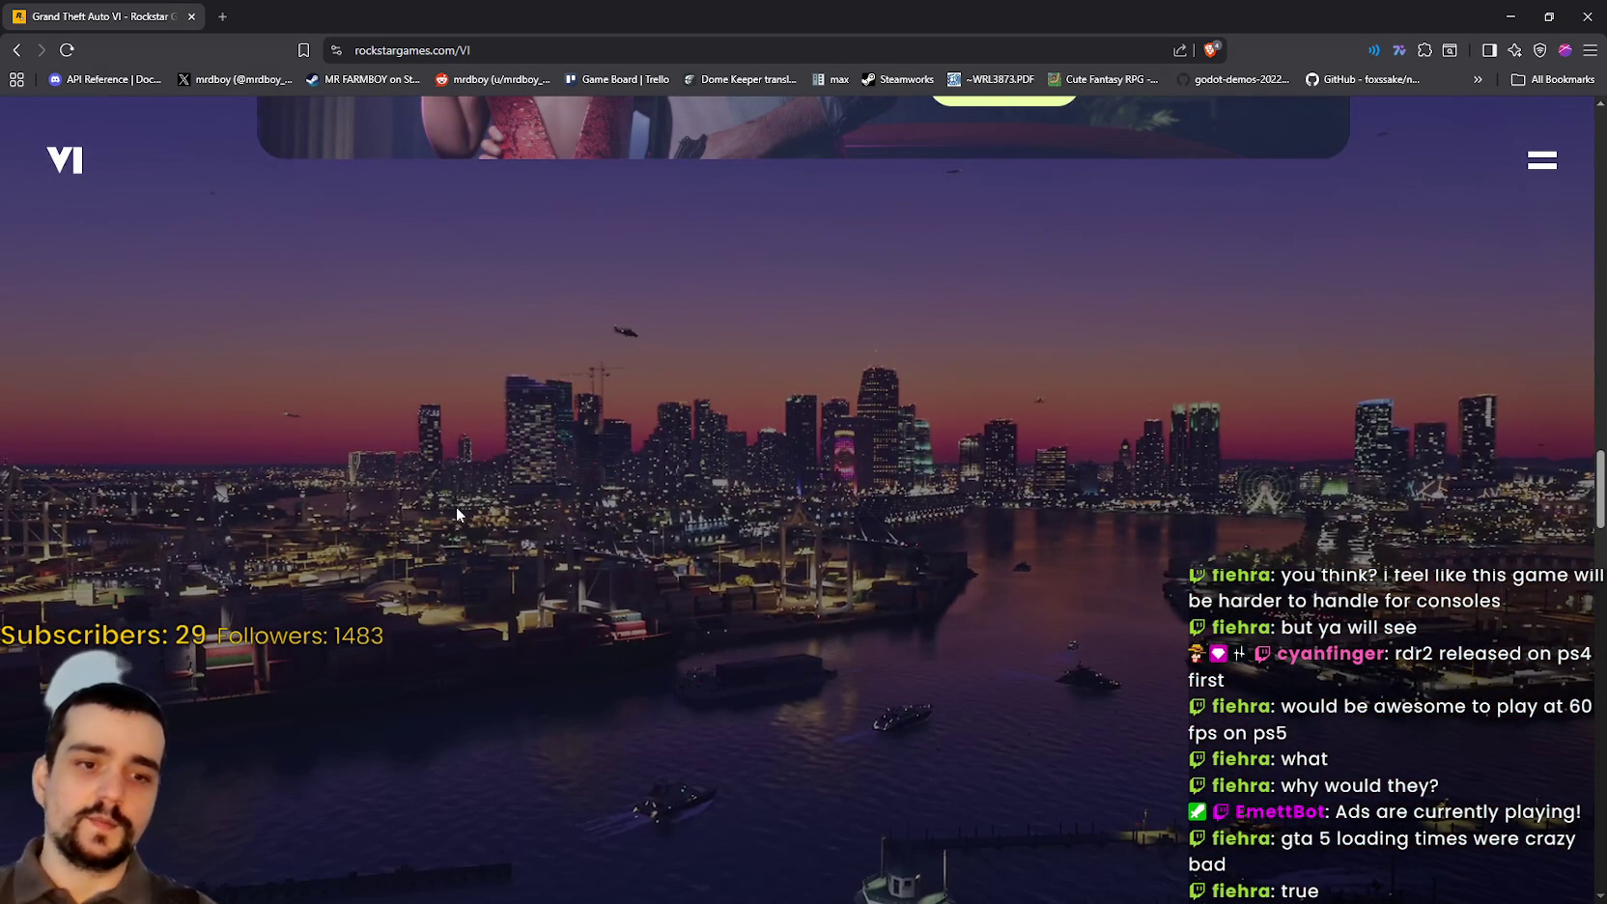
Step: Scroll down the GTA VI page to the Vice City skyline, then switch to the Steam window
scroll(451, 502, "down", 2)
scroll(451, 508, "up", 5)
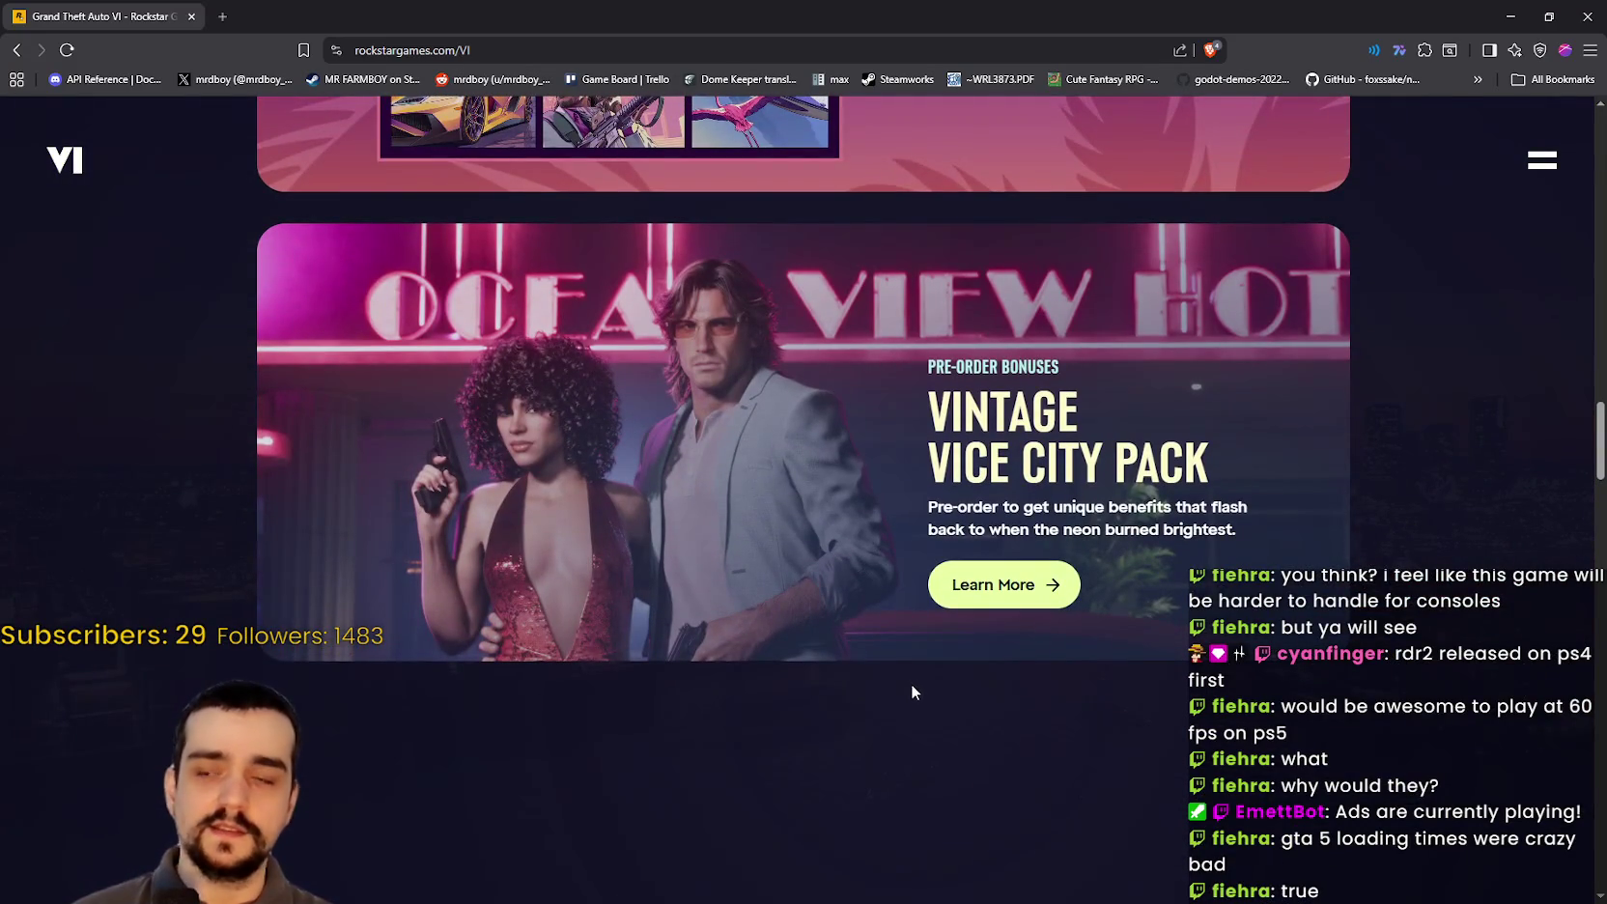
scroll(909, 683, "down", 4)
scroll(907, 672, "down", 2)
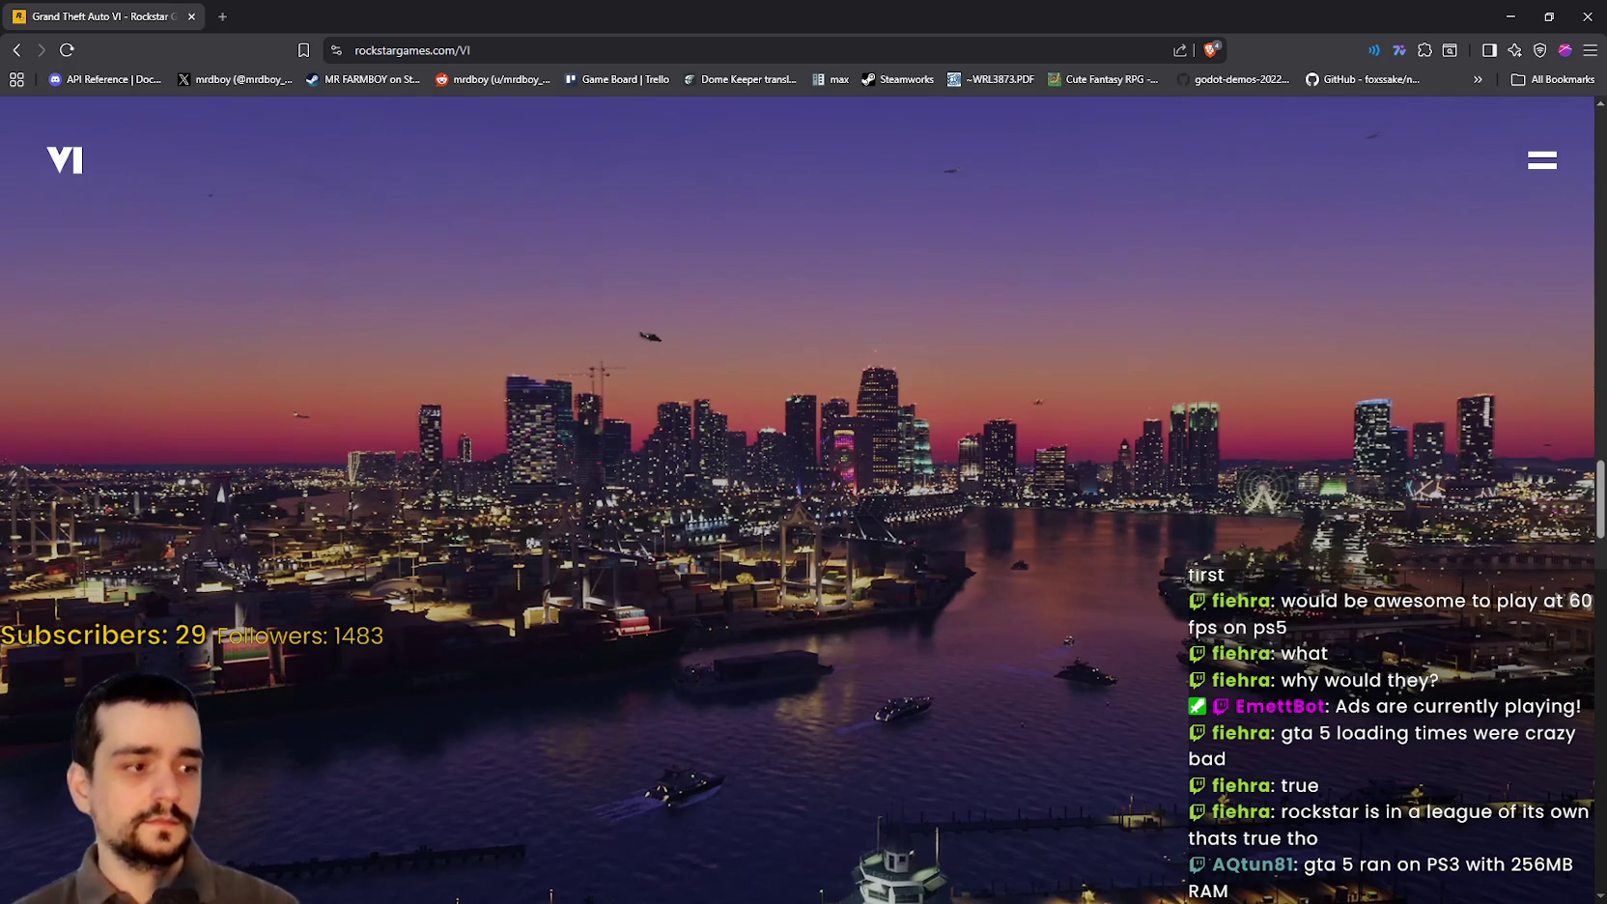
key("alt+Tab")
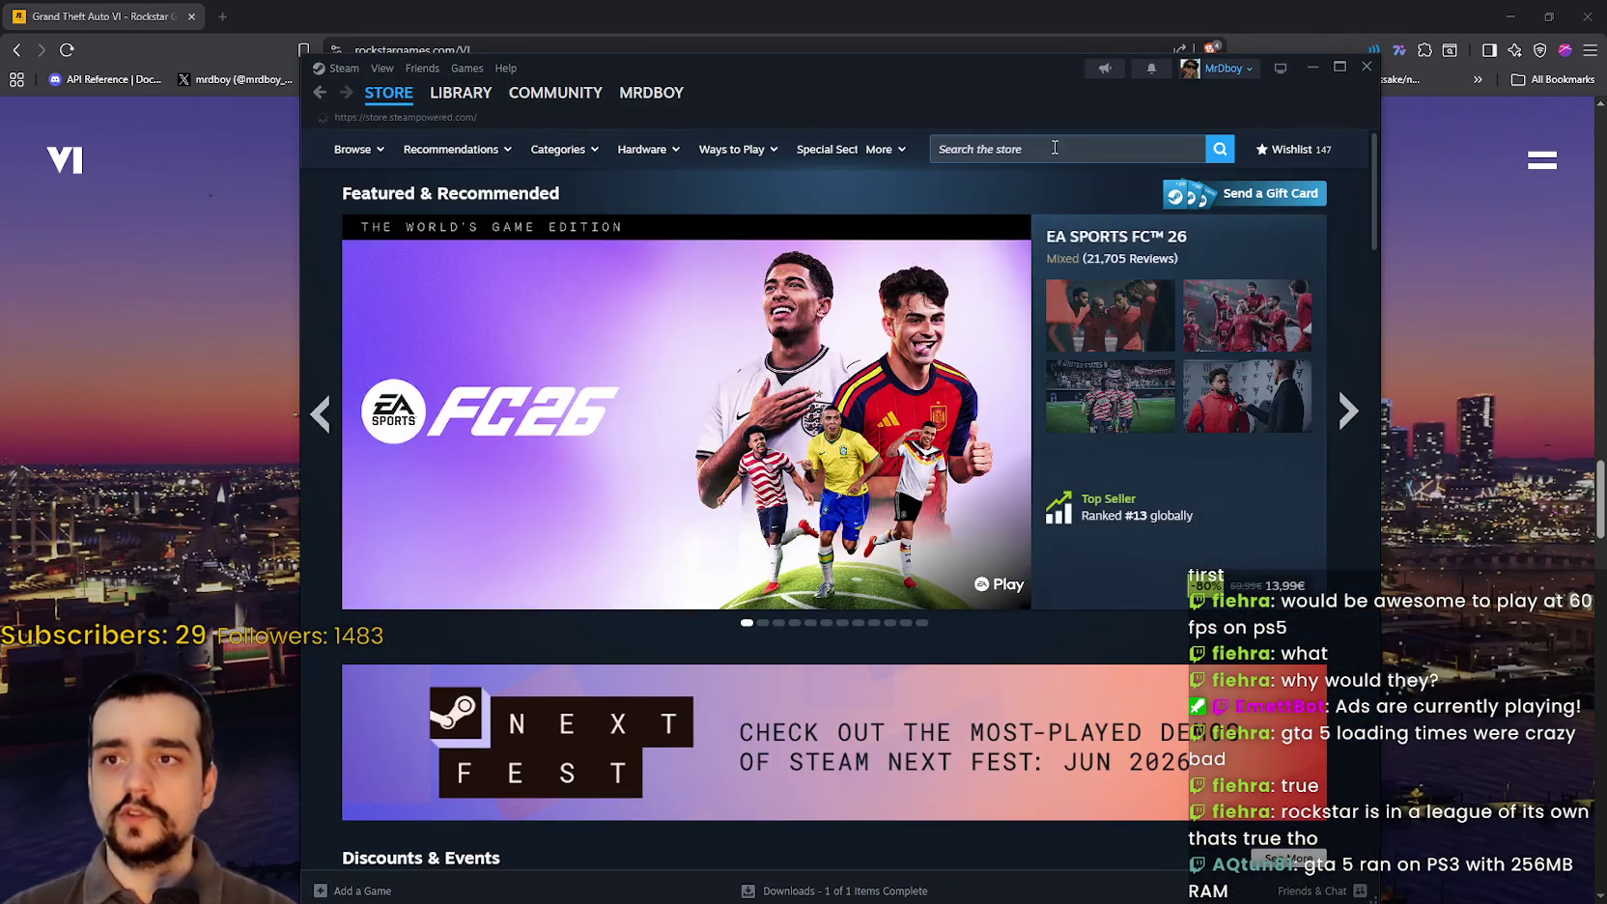
Step: Search Steam for 'Crimson', open Crimson Desert, and enlarge its screenshot at 6 of 15
left_click(1072, 149)
type("C")
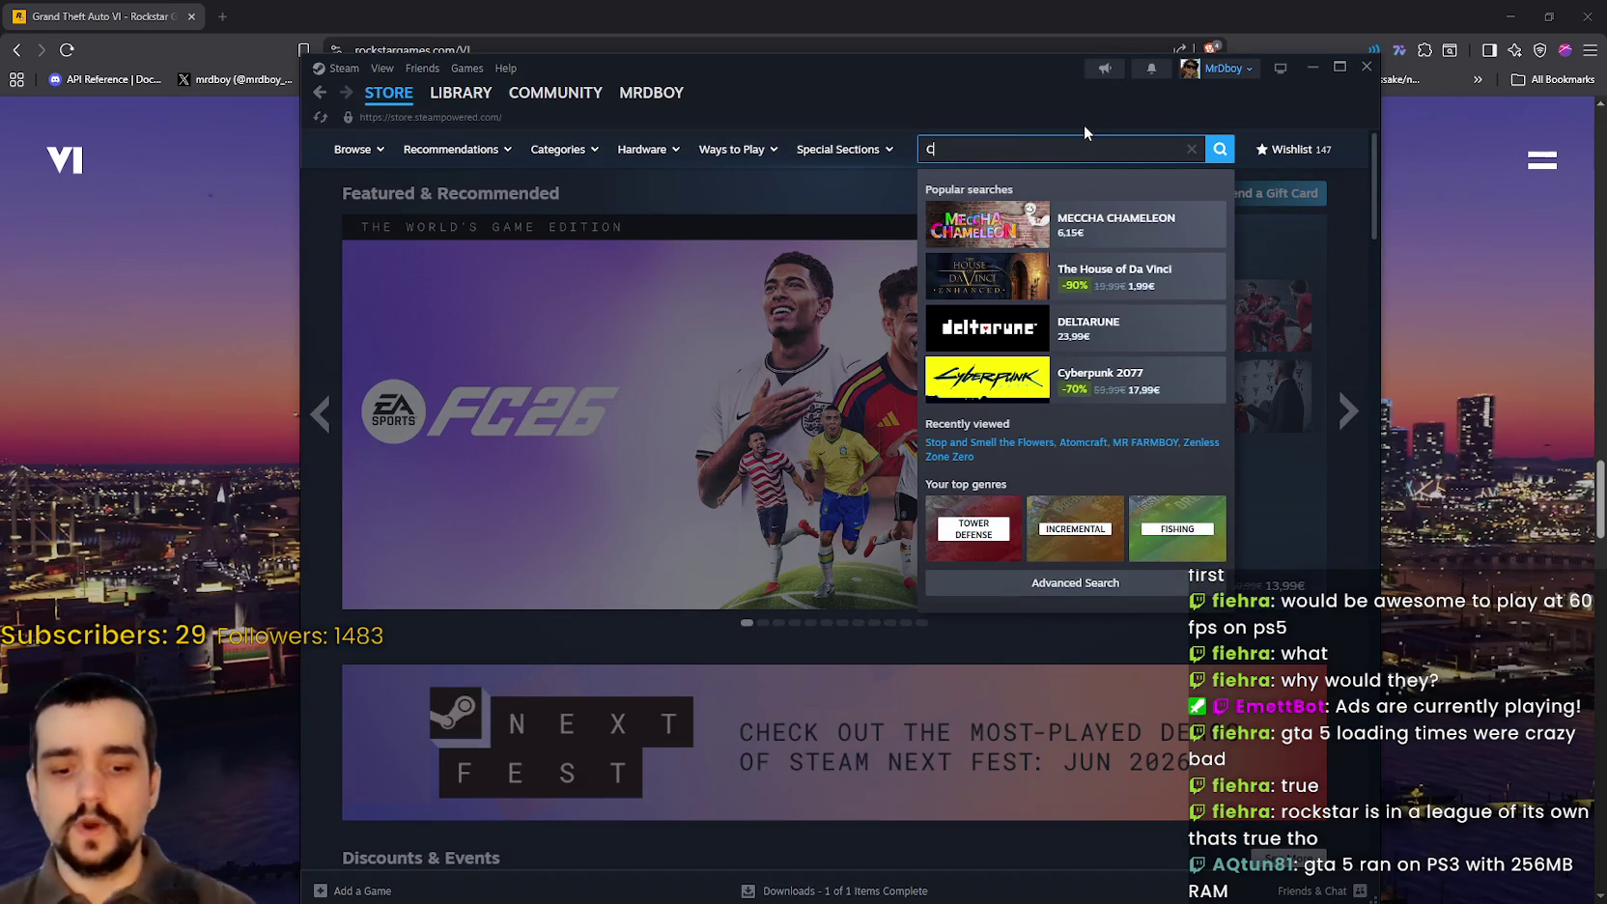
type("rimson")
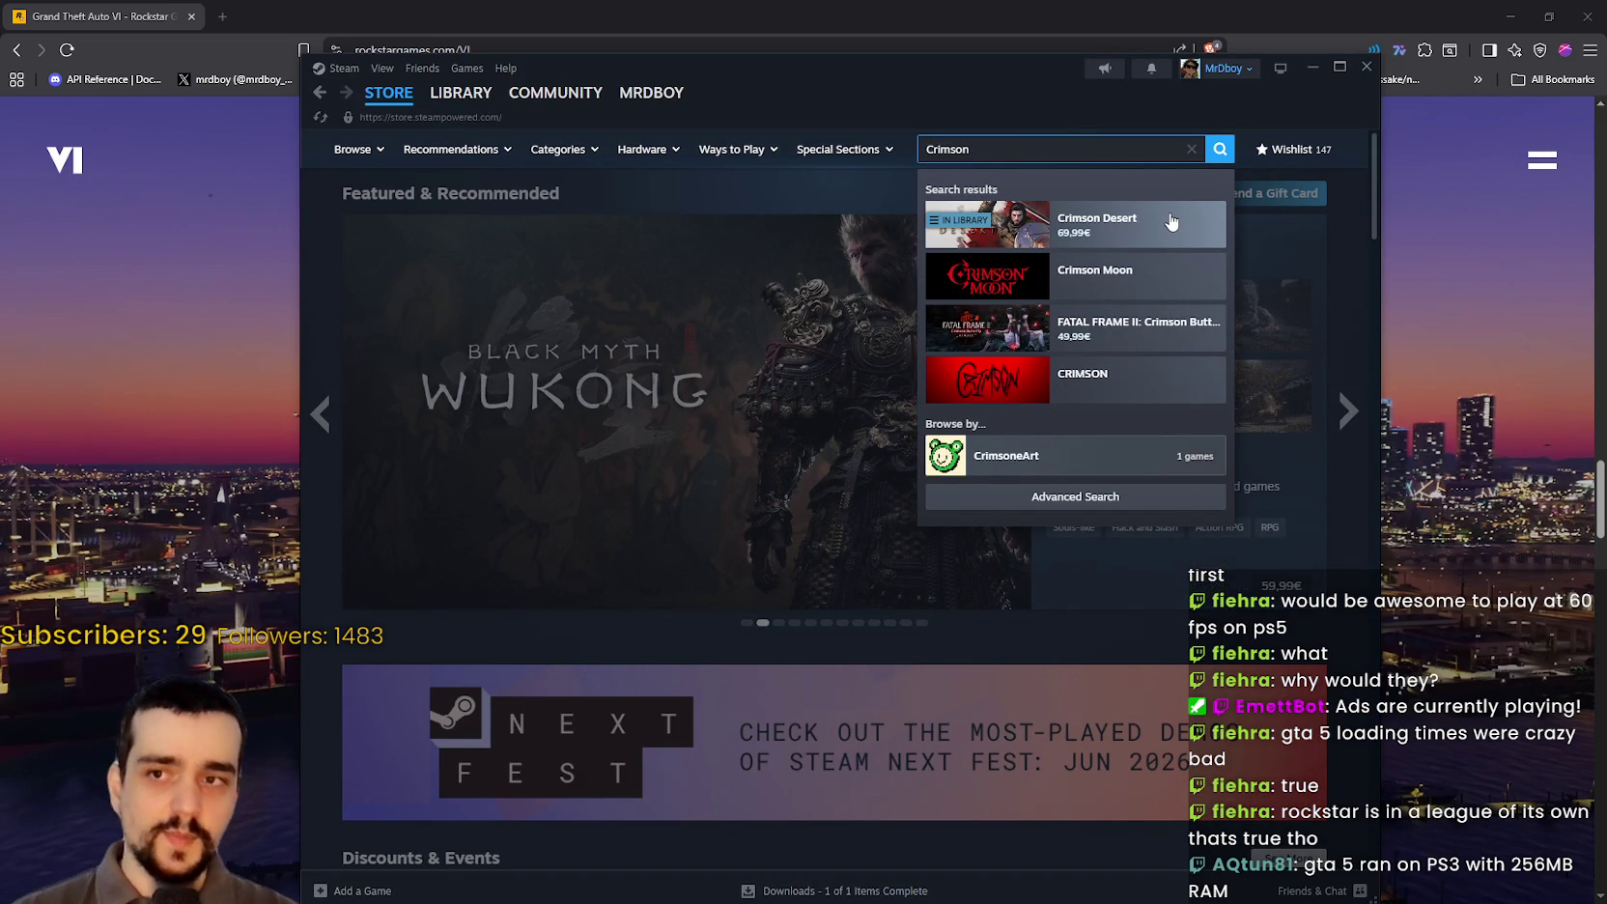
left_click(1165, 209)
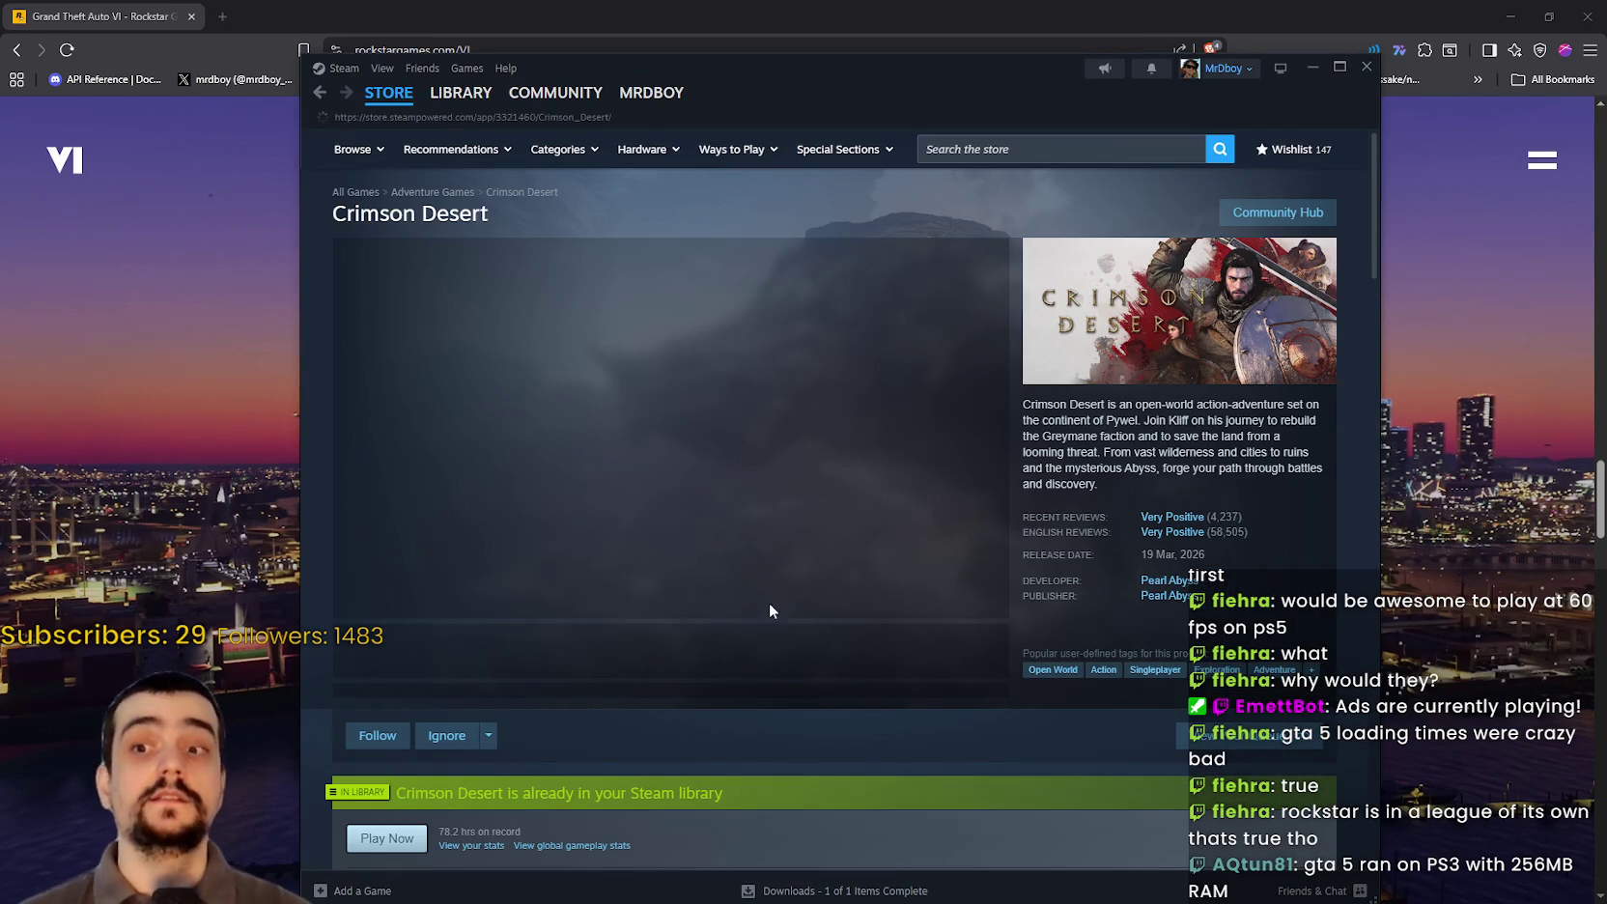
left_click(696, 654)
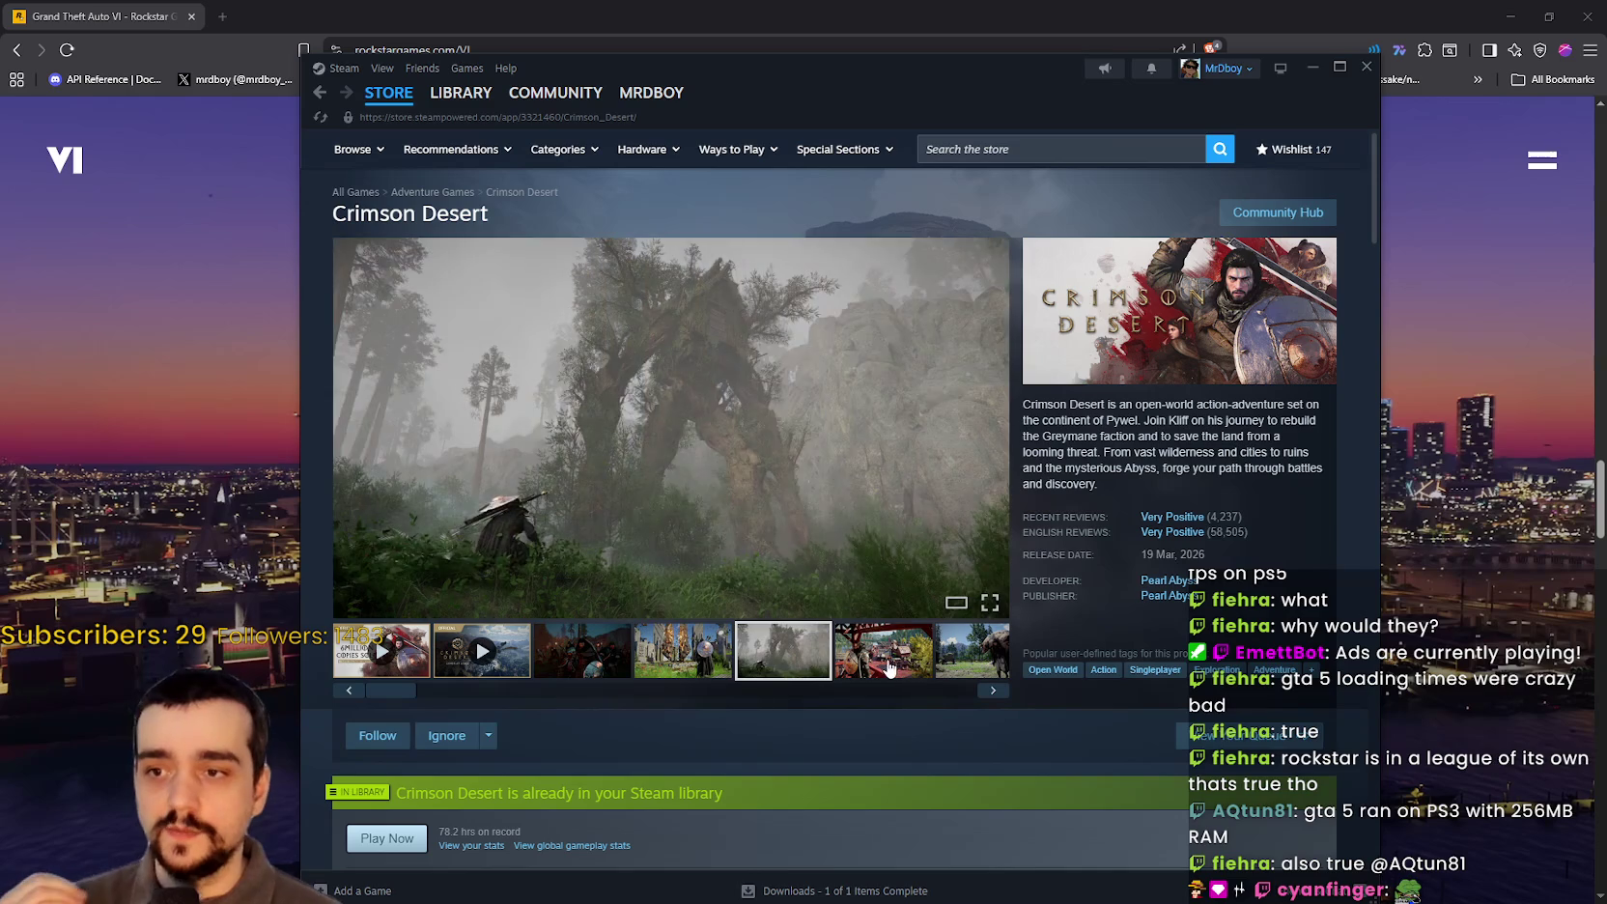
left_click(809, 471)
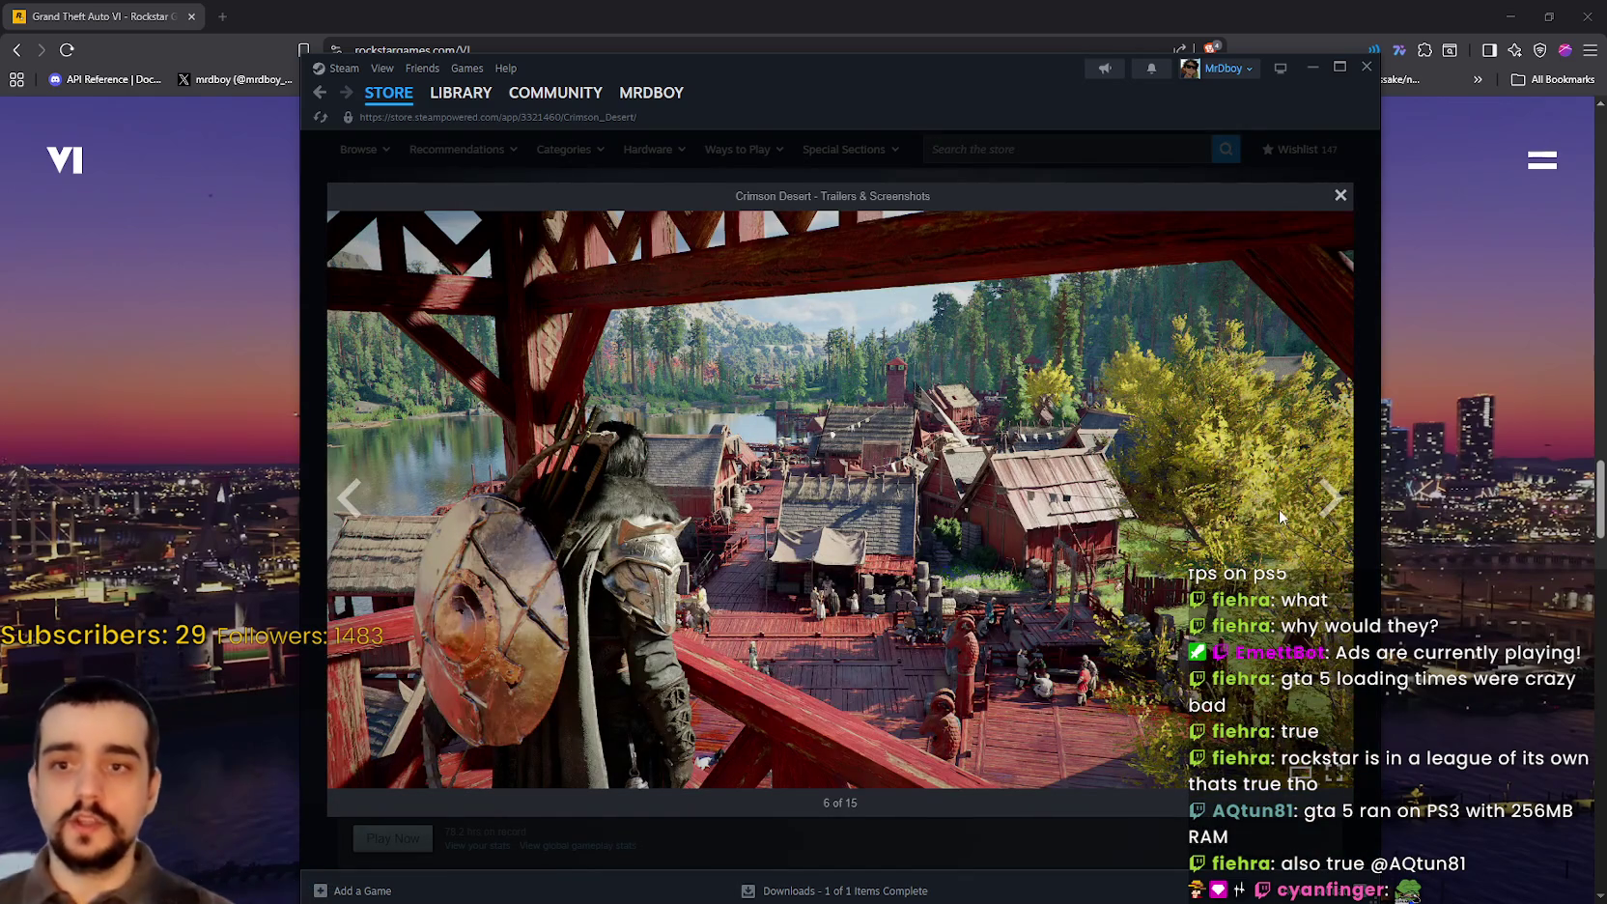
Step: Advance through the remaining Crimson Desert screenshots until the viewer wraps to the trailer, 1 of 15
left_click(1331, 499)
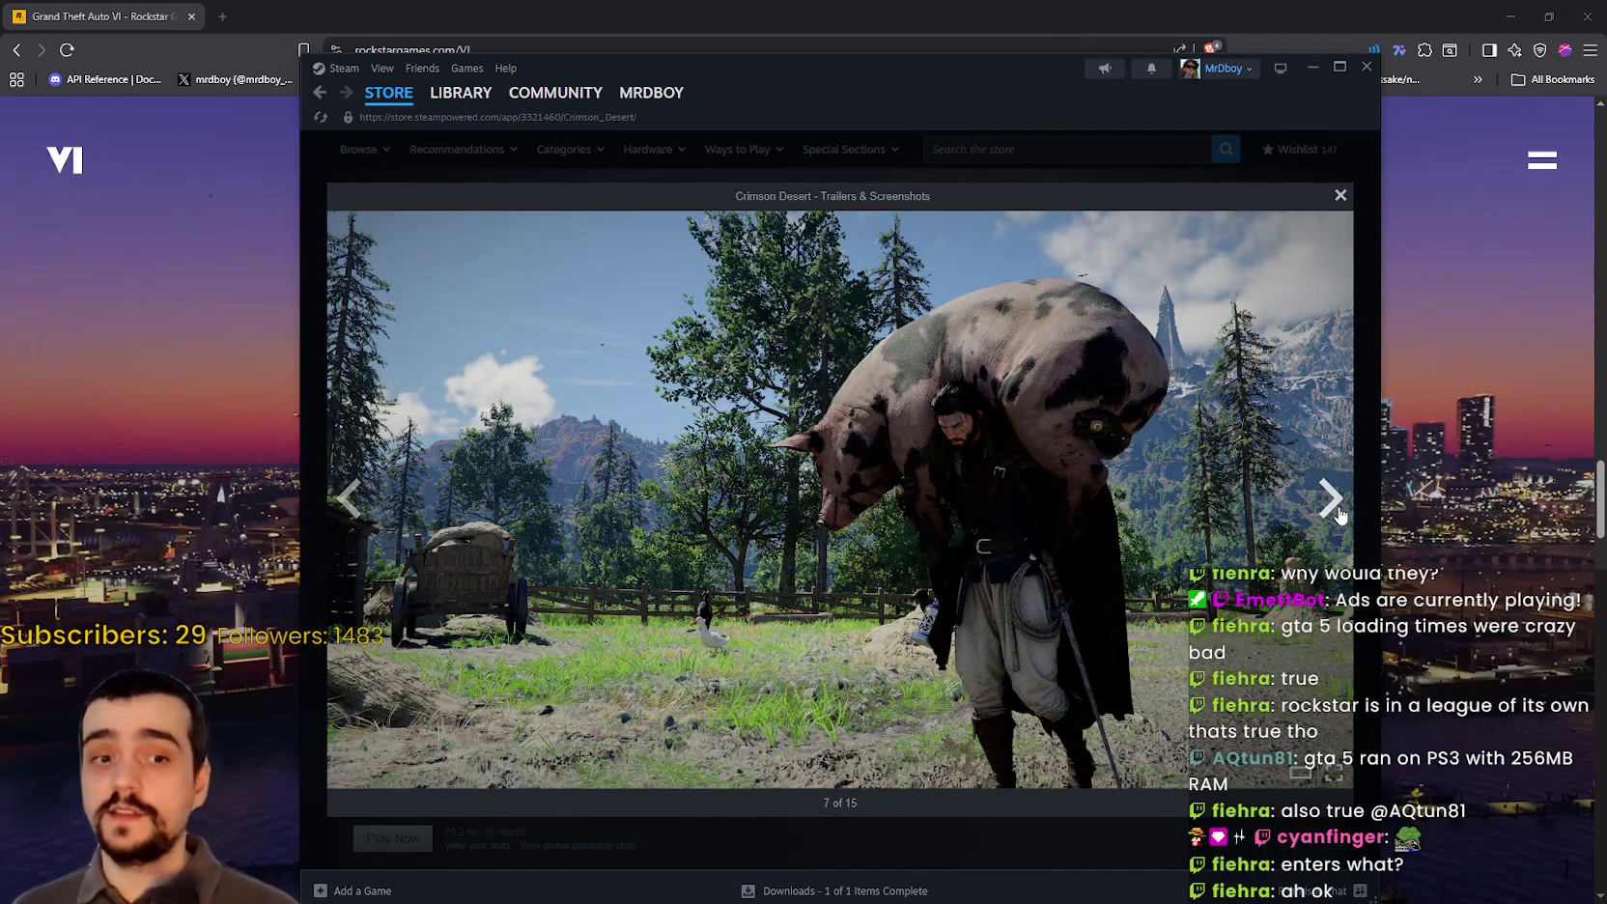
left_click(1336, 510)
left_click(1336, 510)
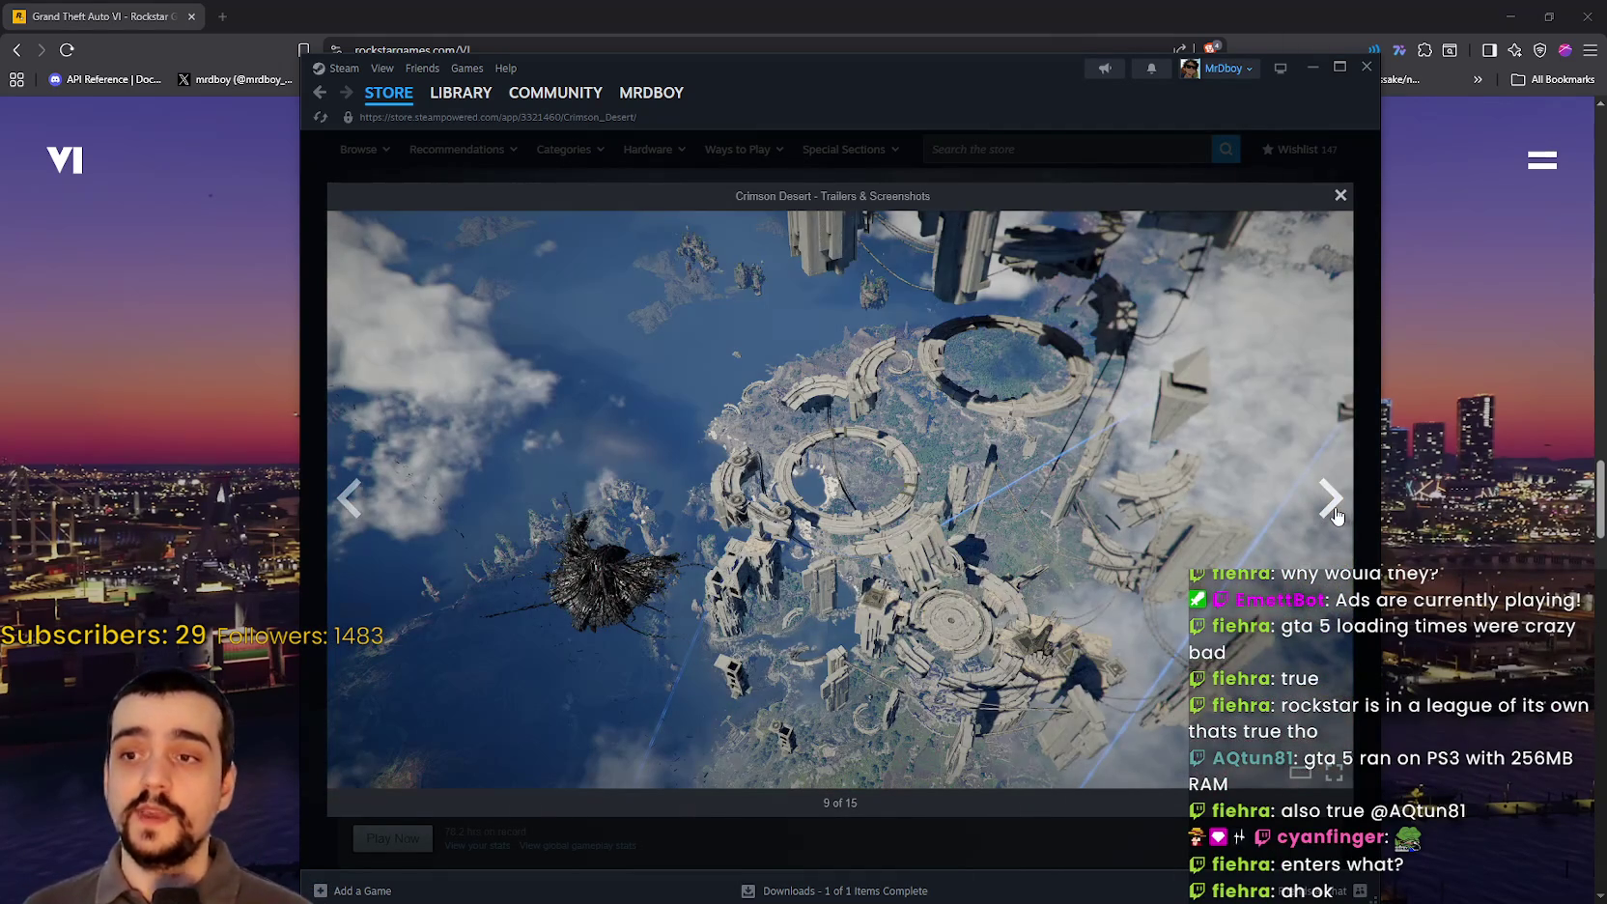
left_click(1334, 513)
left_click(1332, 515)
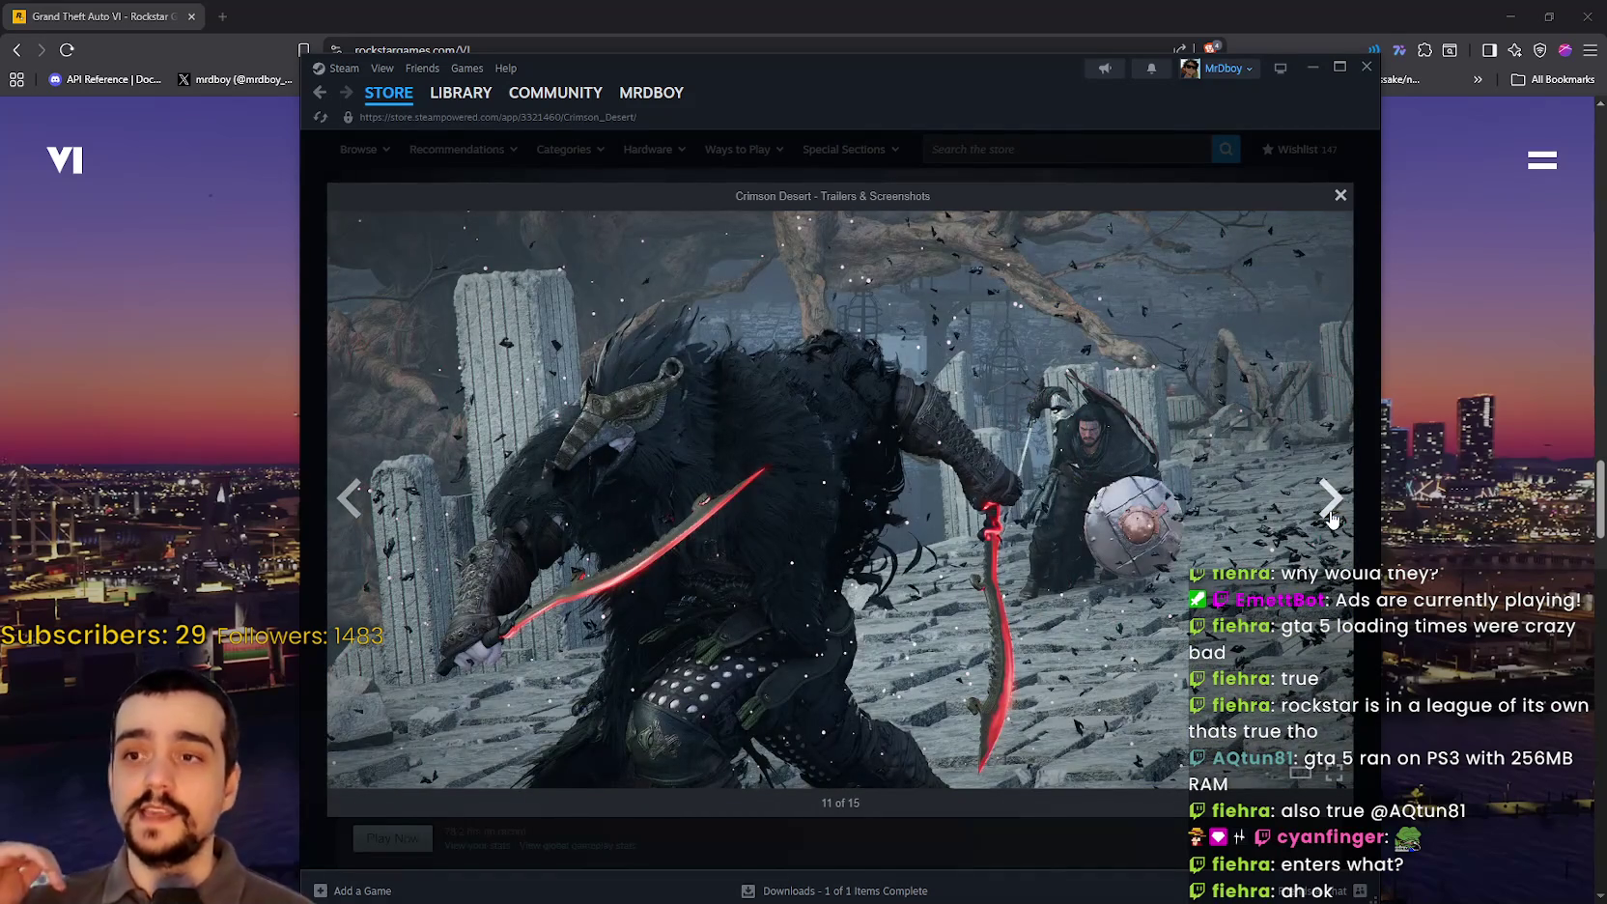
left_click(1333, 519)
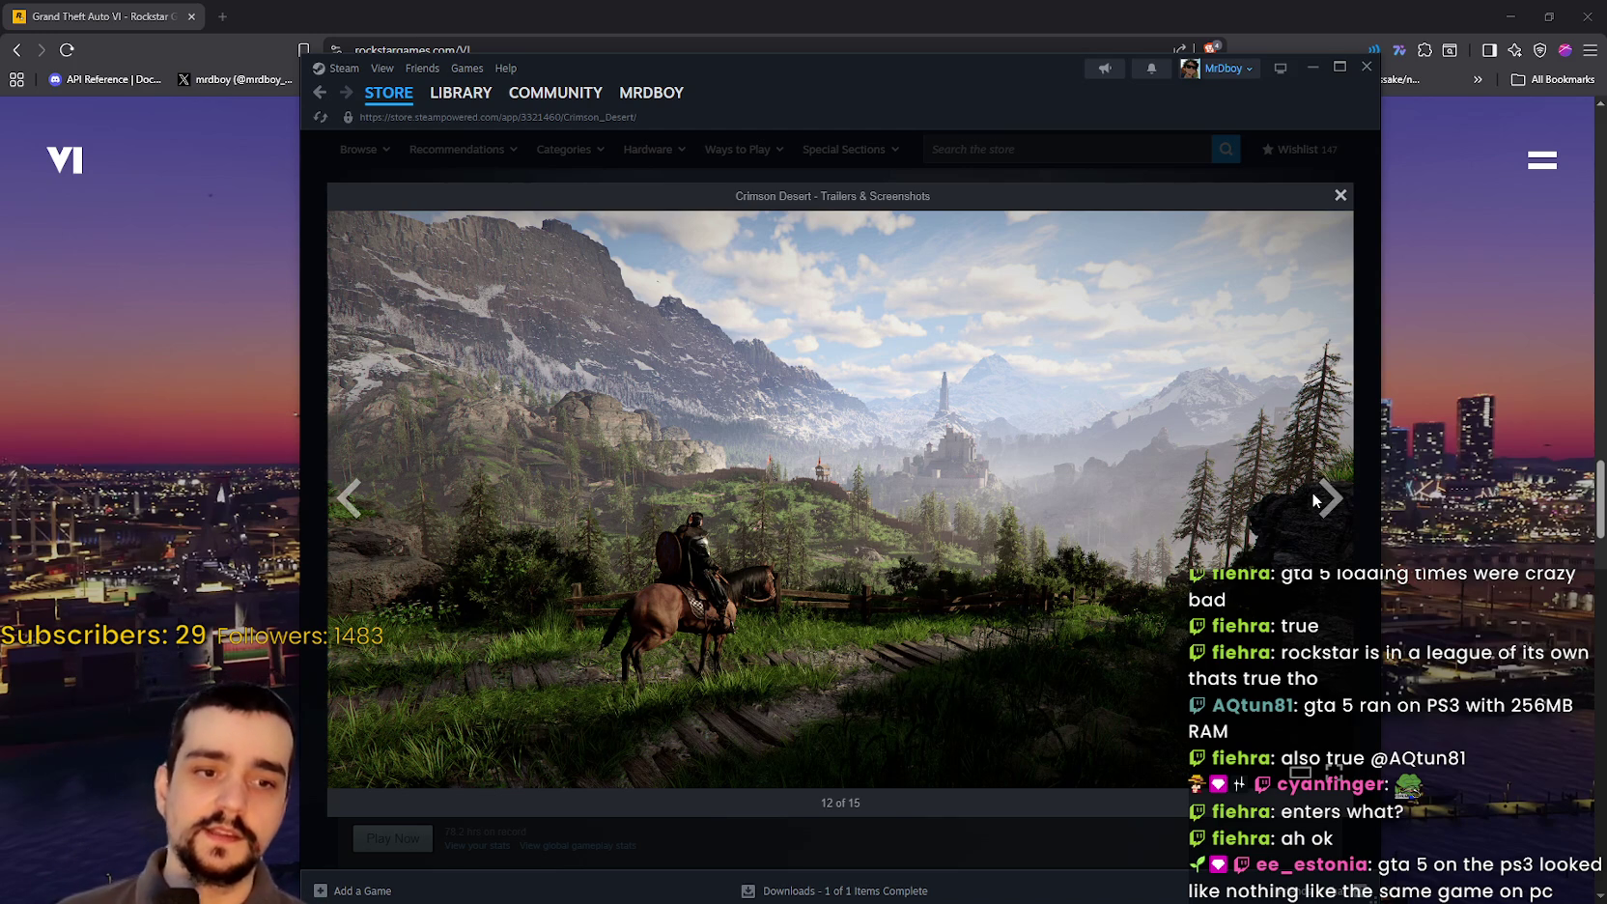
left_click(1325, 498)
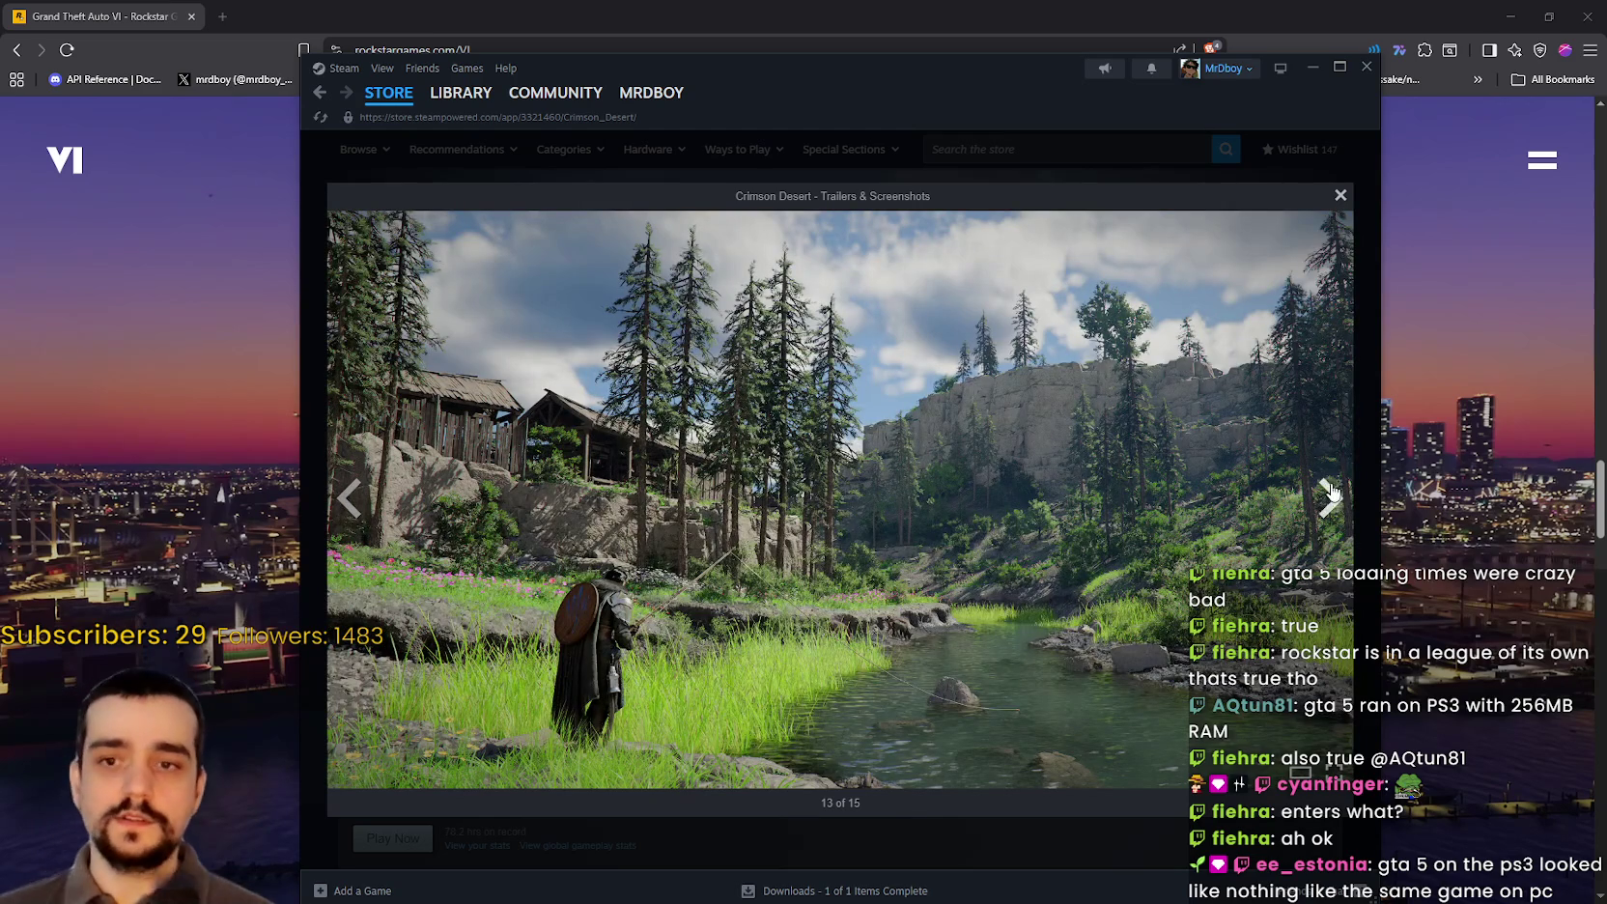
left_click(1336, 512)
left_click(1328, 500)
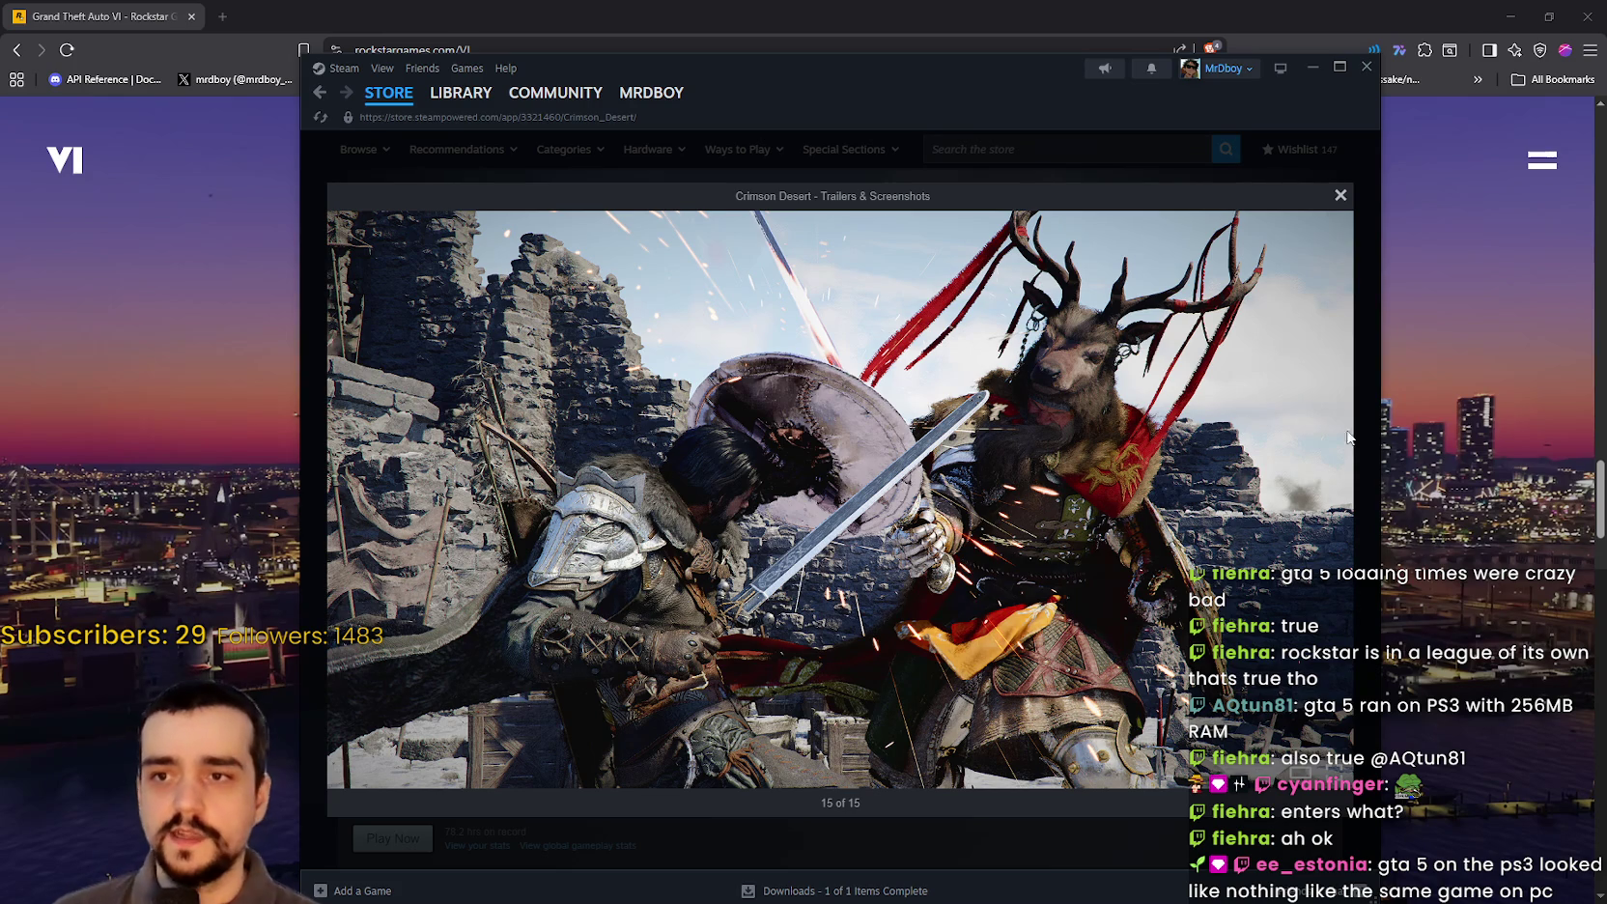
left_click(1330, 499)
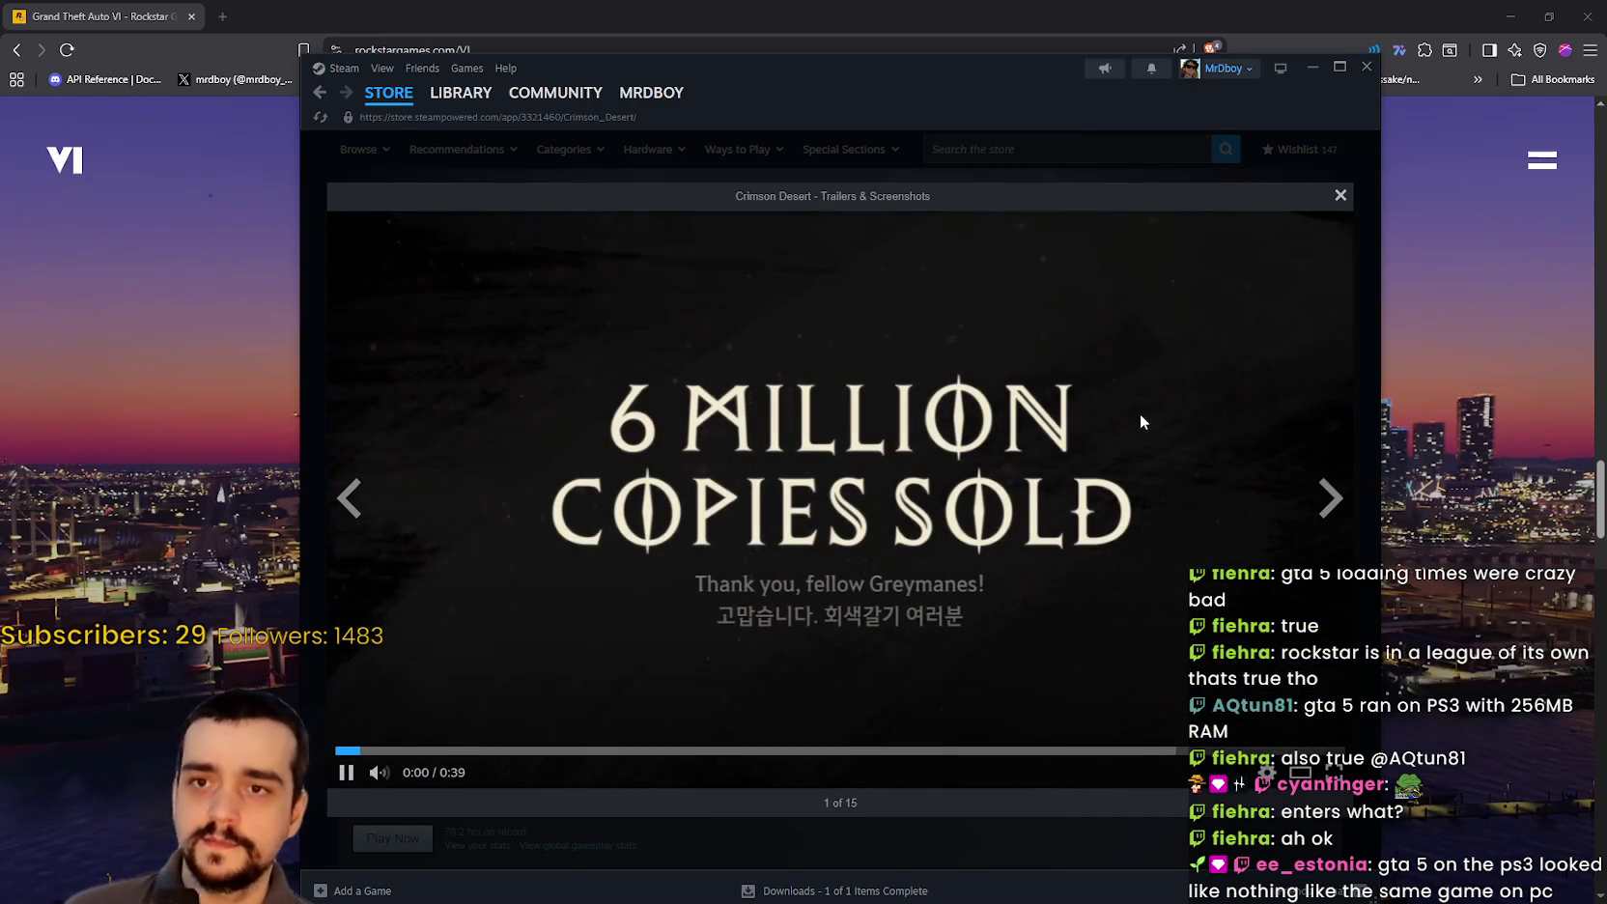
Step: Skip ahead to 0:20 in the Crimson Desert trailer, then pause it at 0:34 of 0:39
left_click(512, 749)
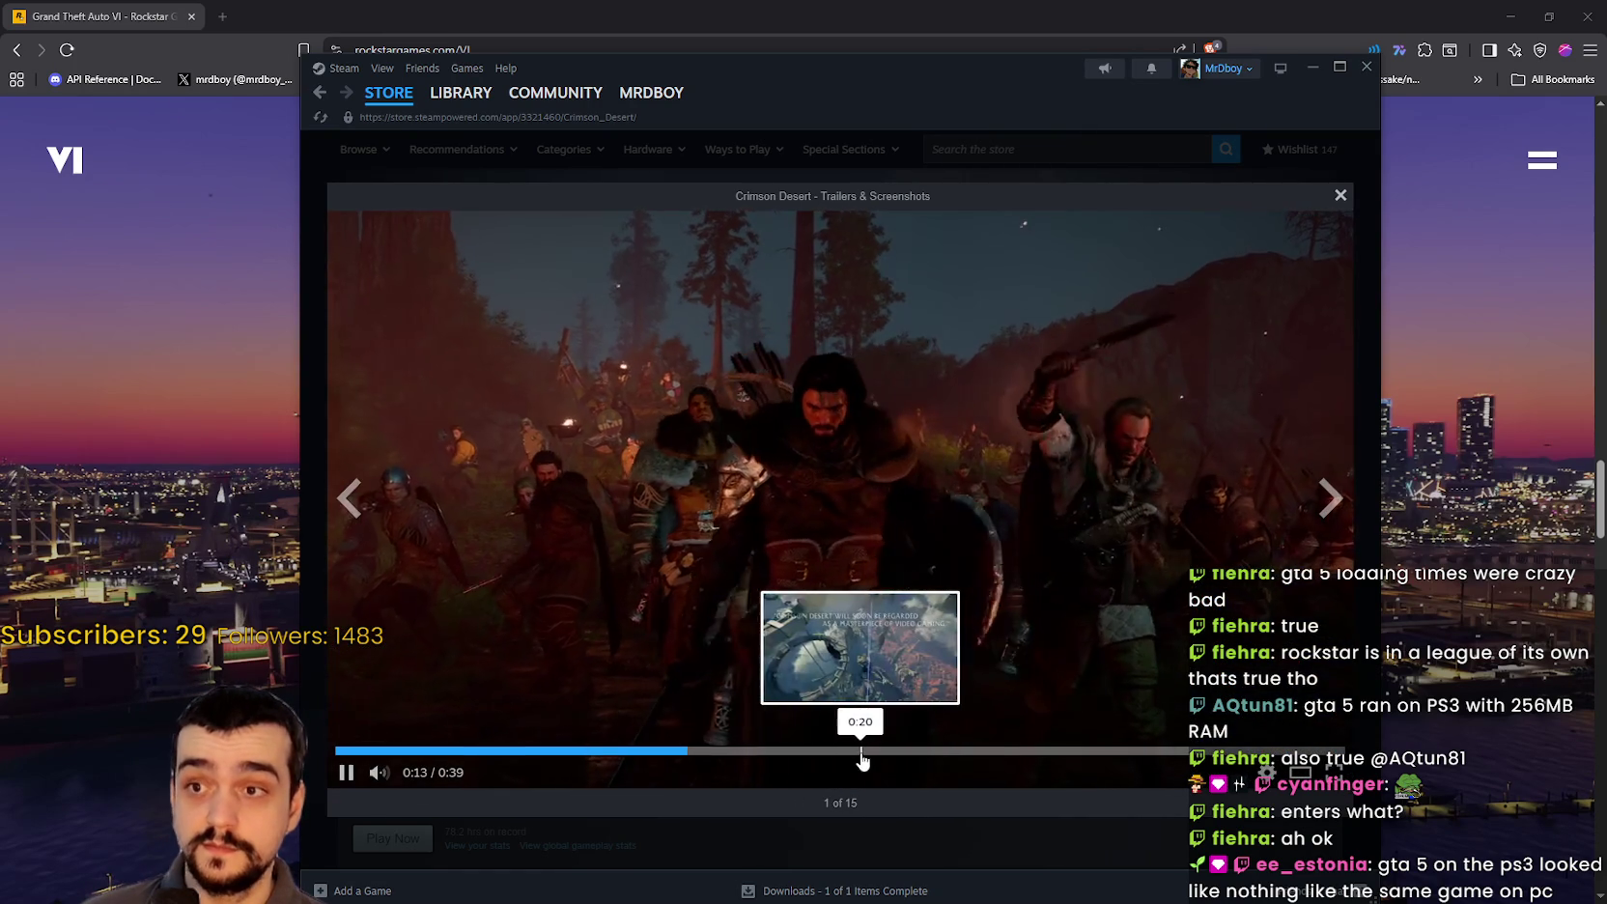
left_click(858, 750)
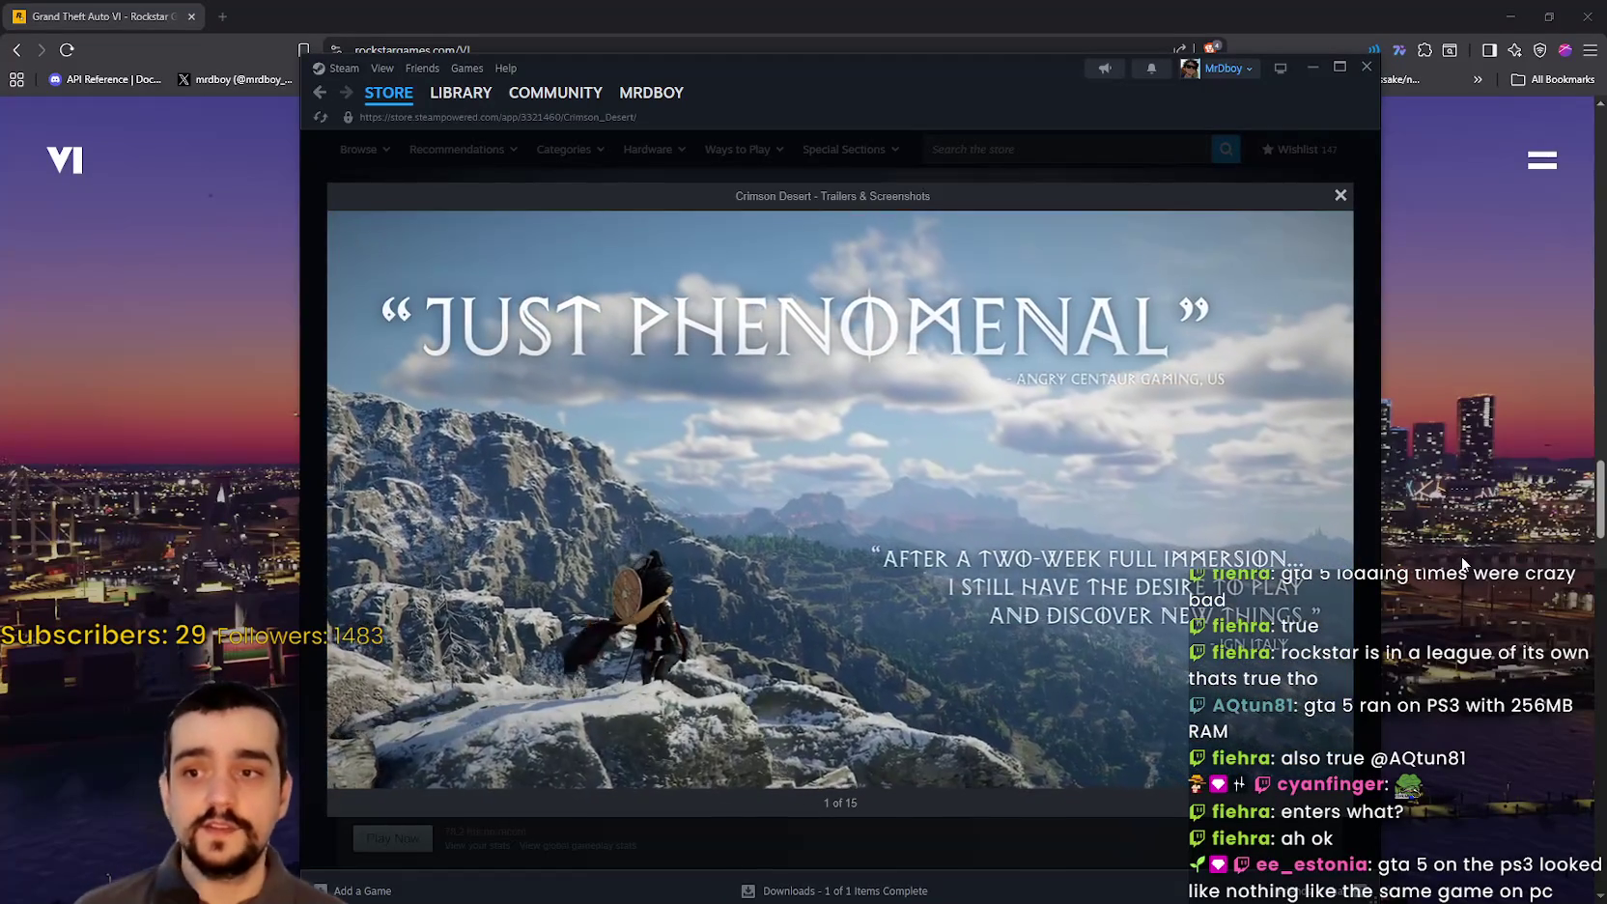
key("space")
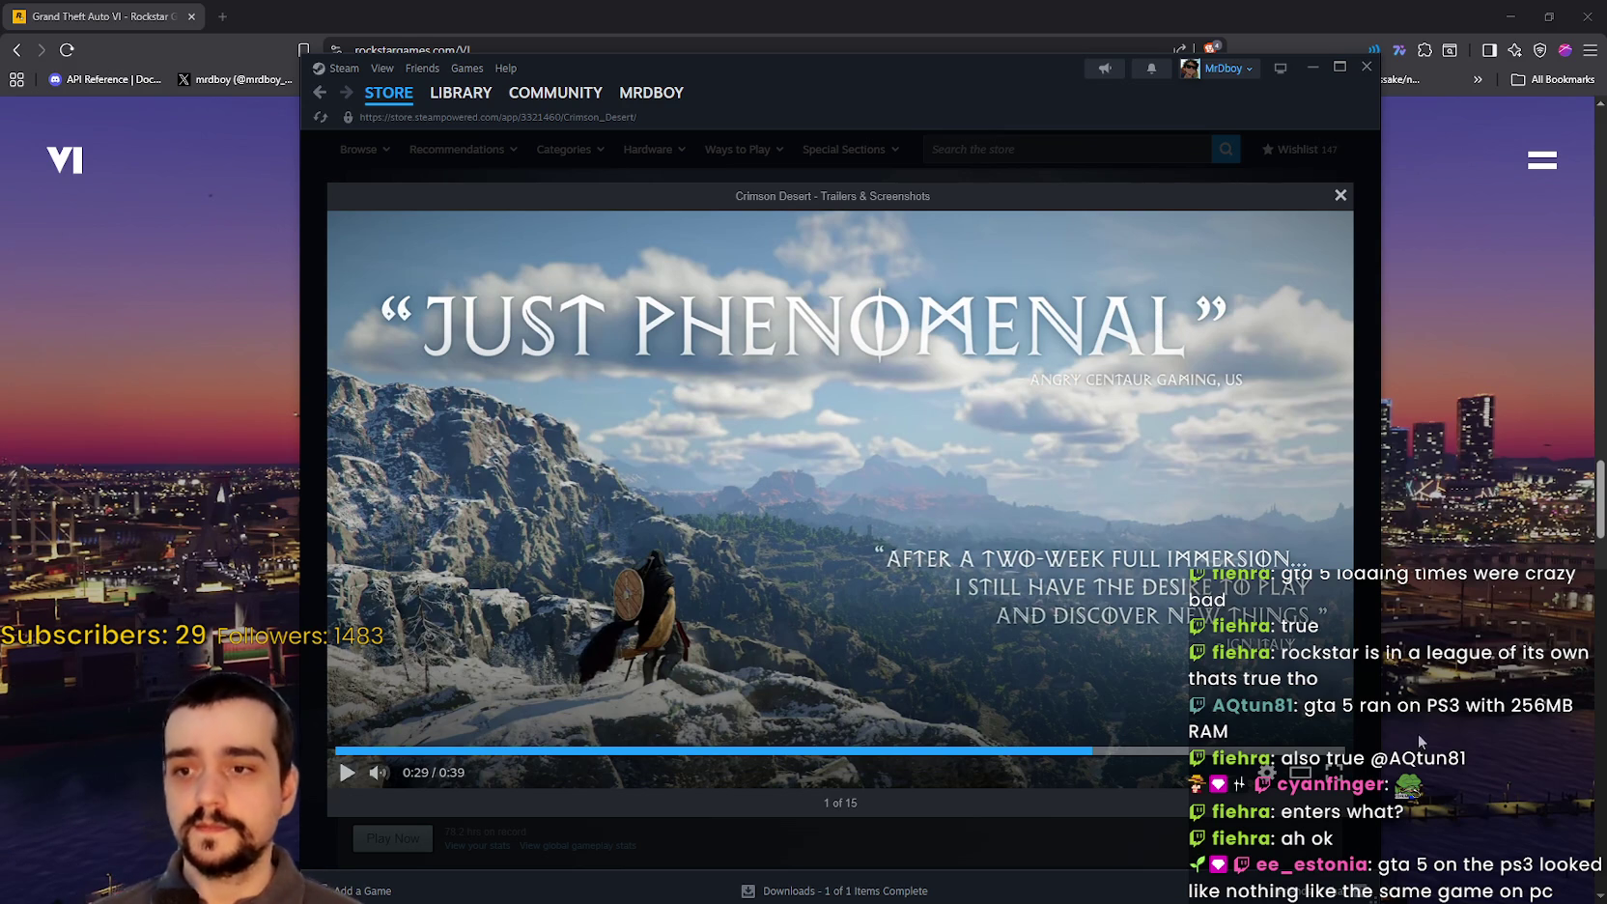
left_click(694, 490)
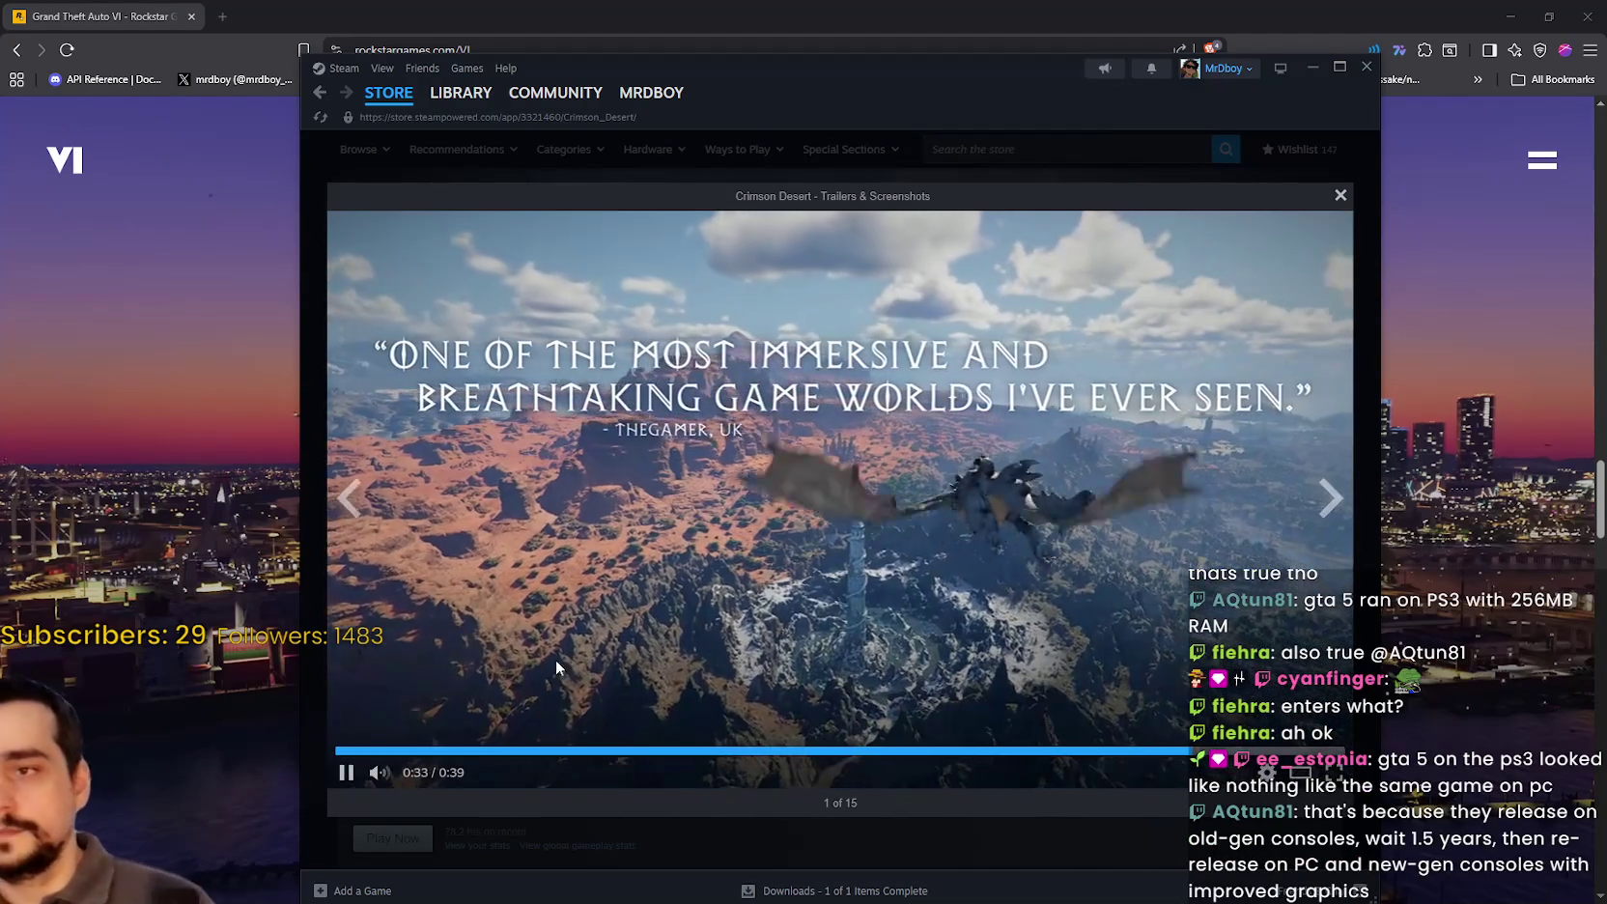
left_click(474, 686)
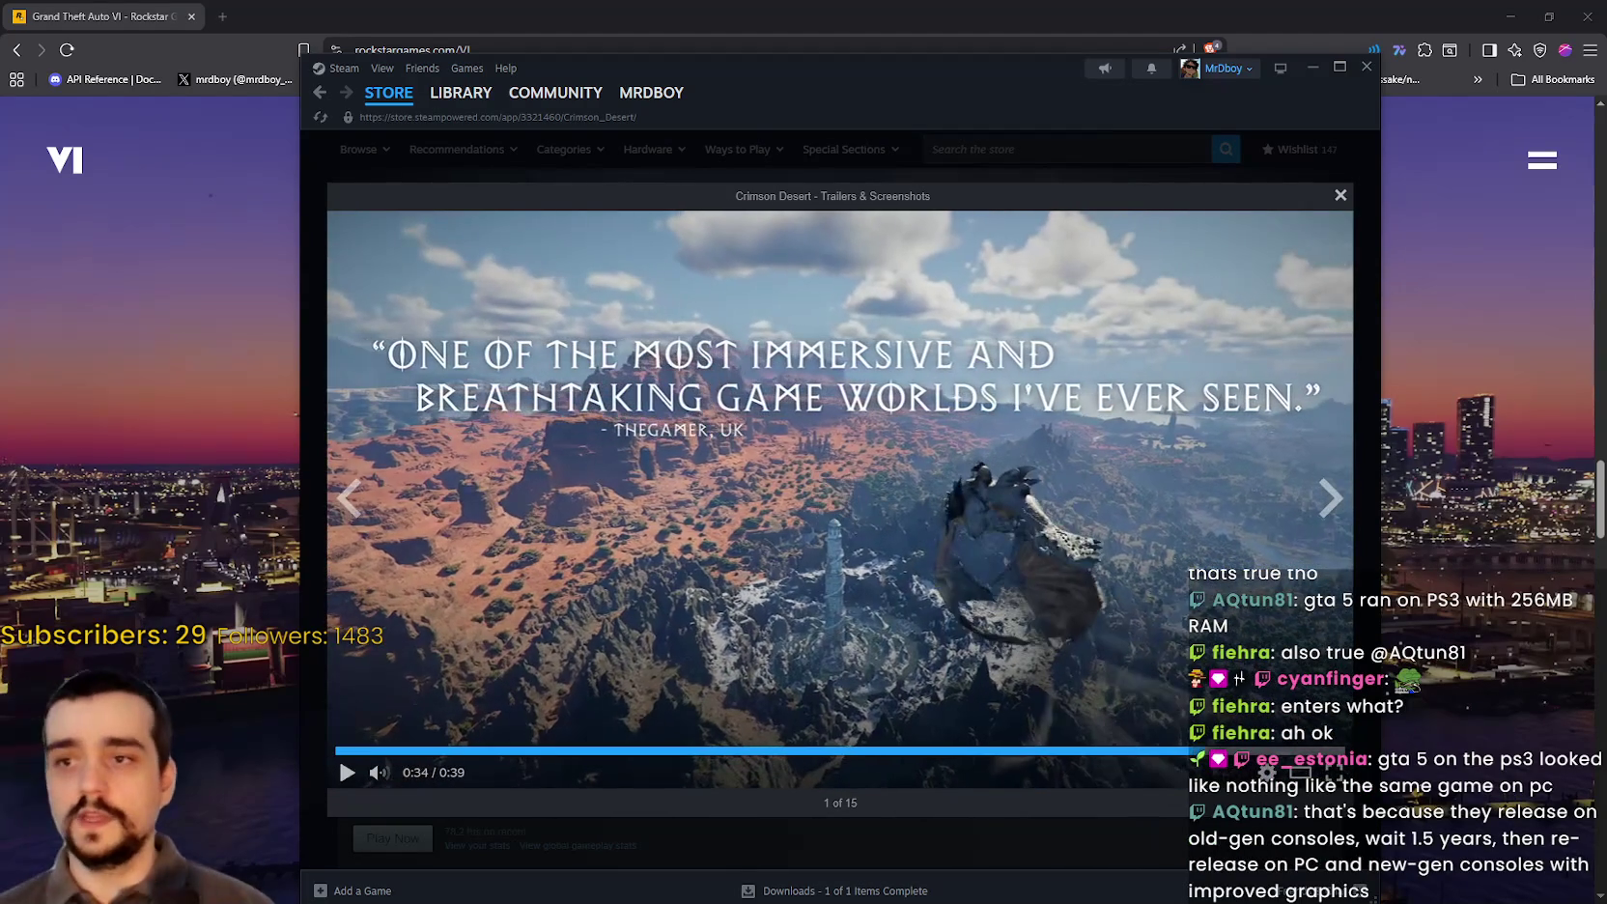
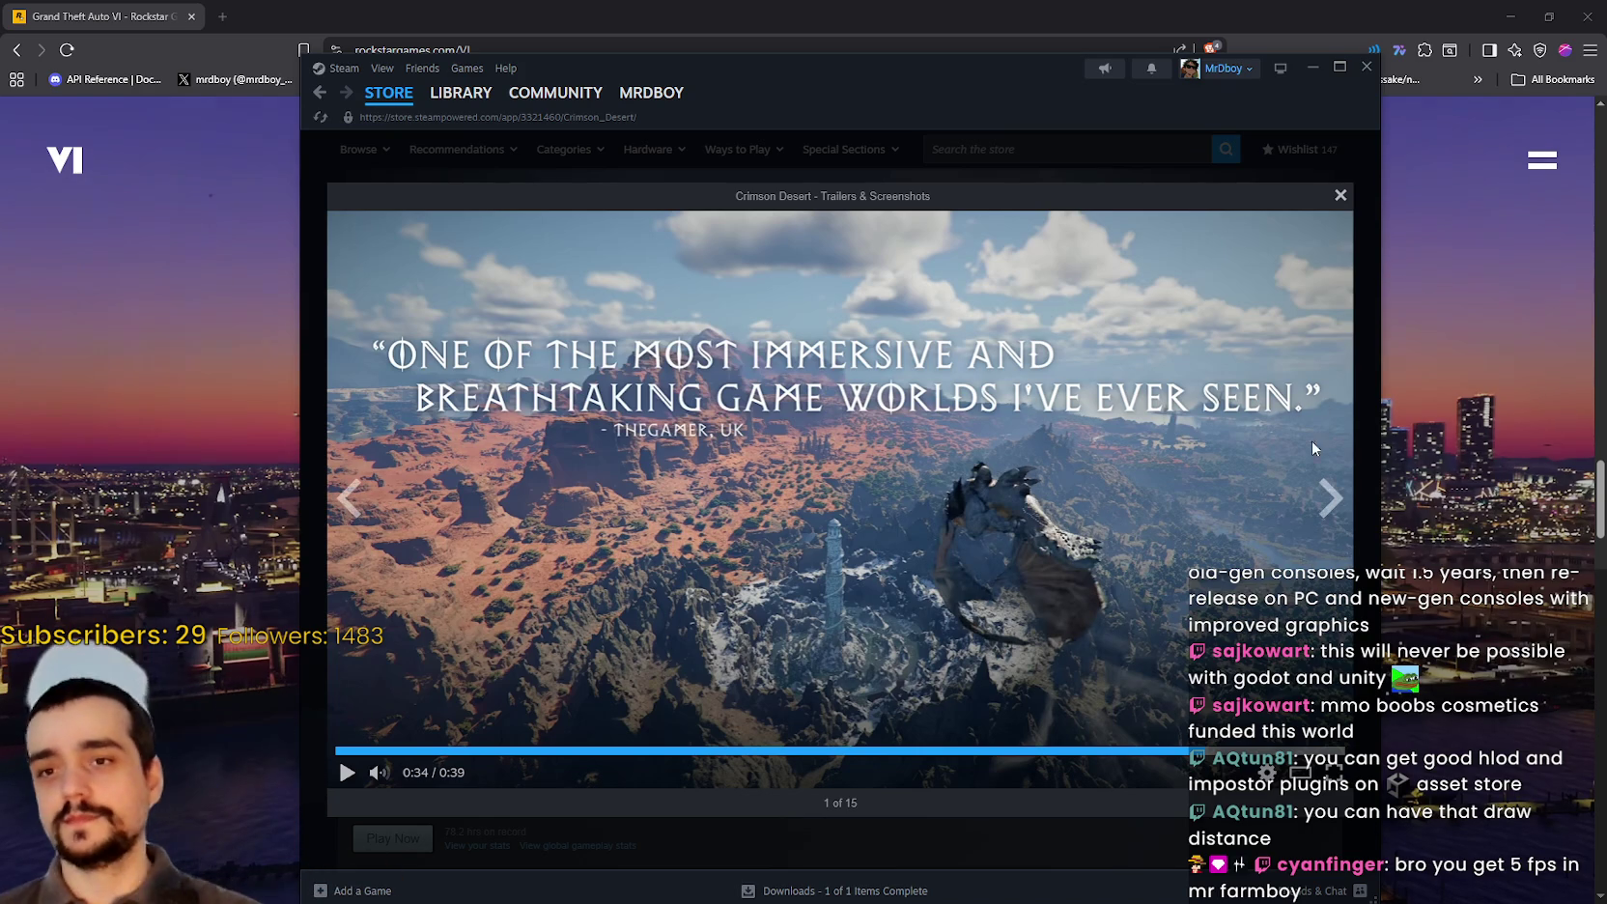
Step: Close the Crimson Desert media viewer, go to the Steam store front, and hide Steam to reveal Godot
left_click(1329, 498)
left_click(1341, 195)
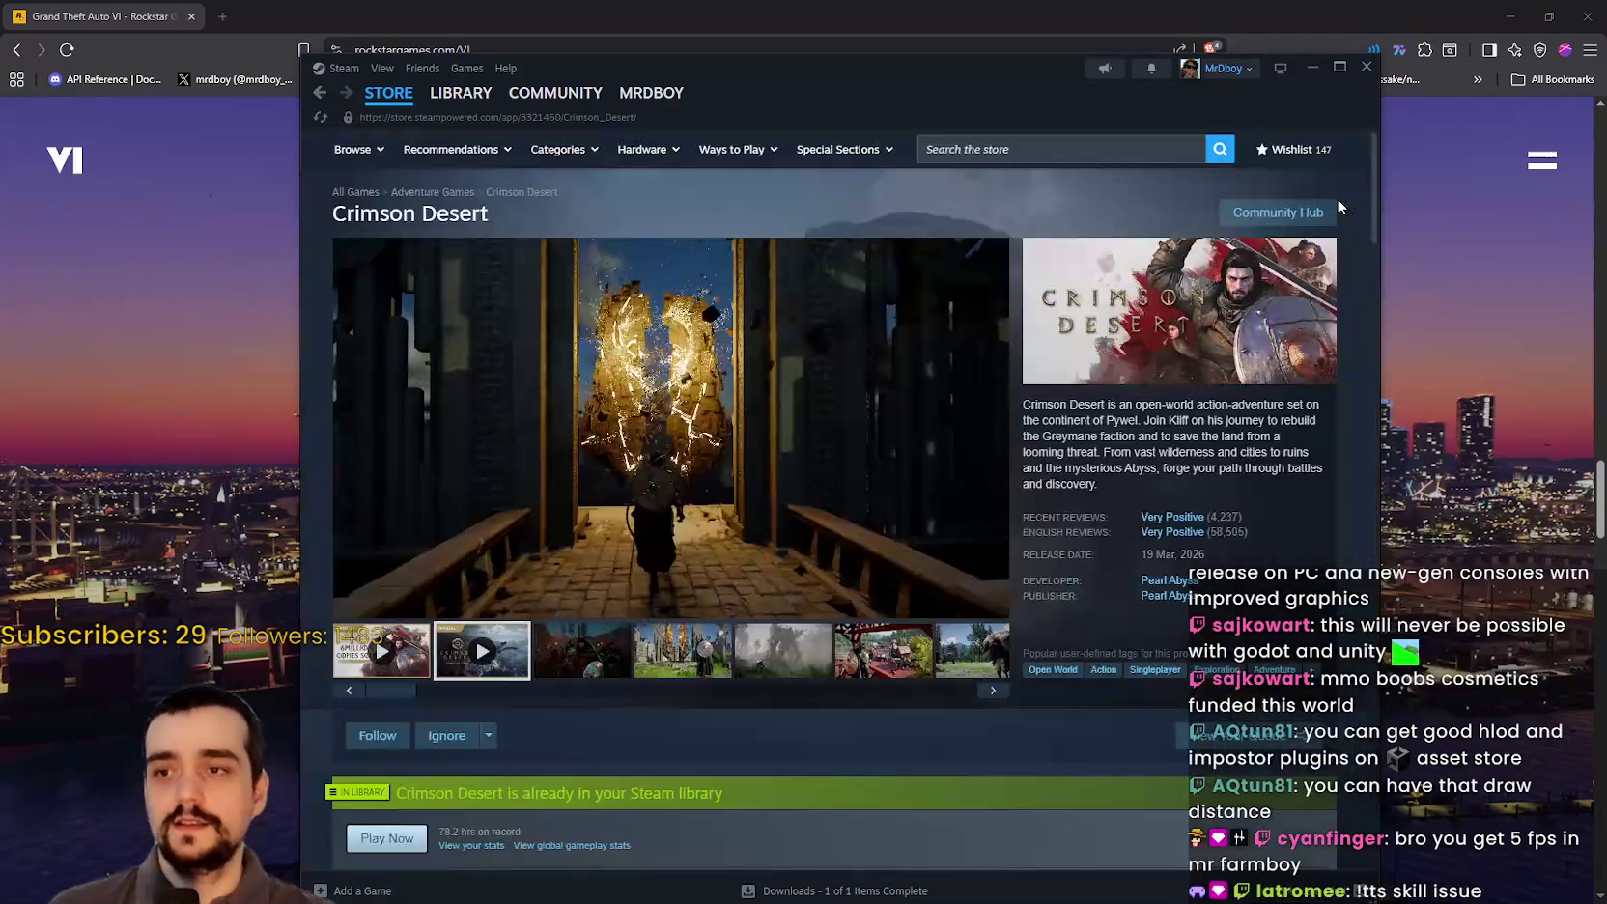
left_click(394, 101)
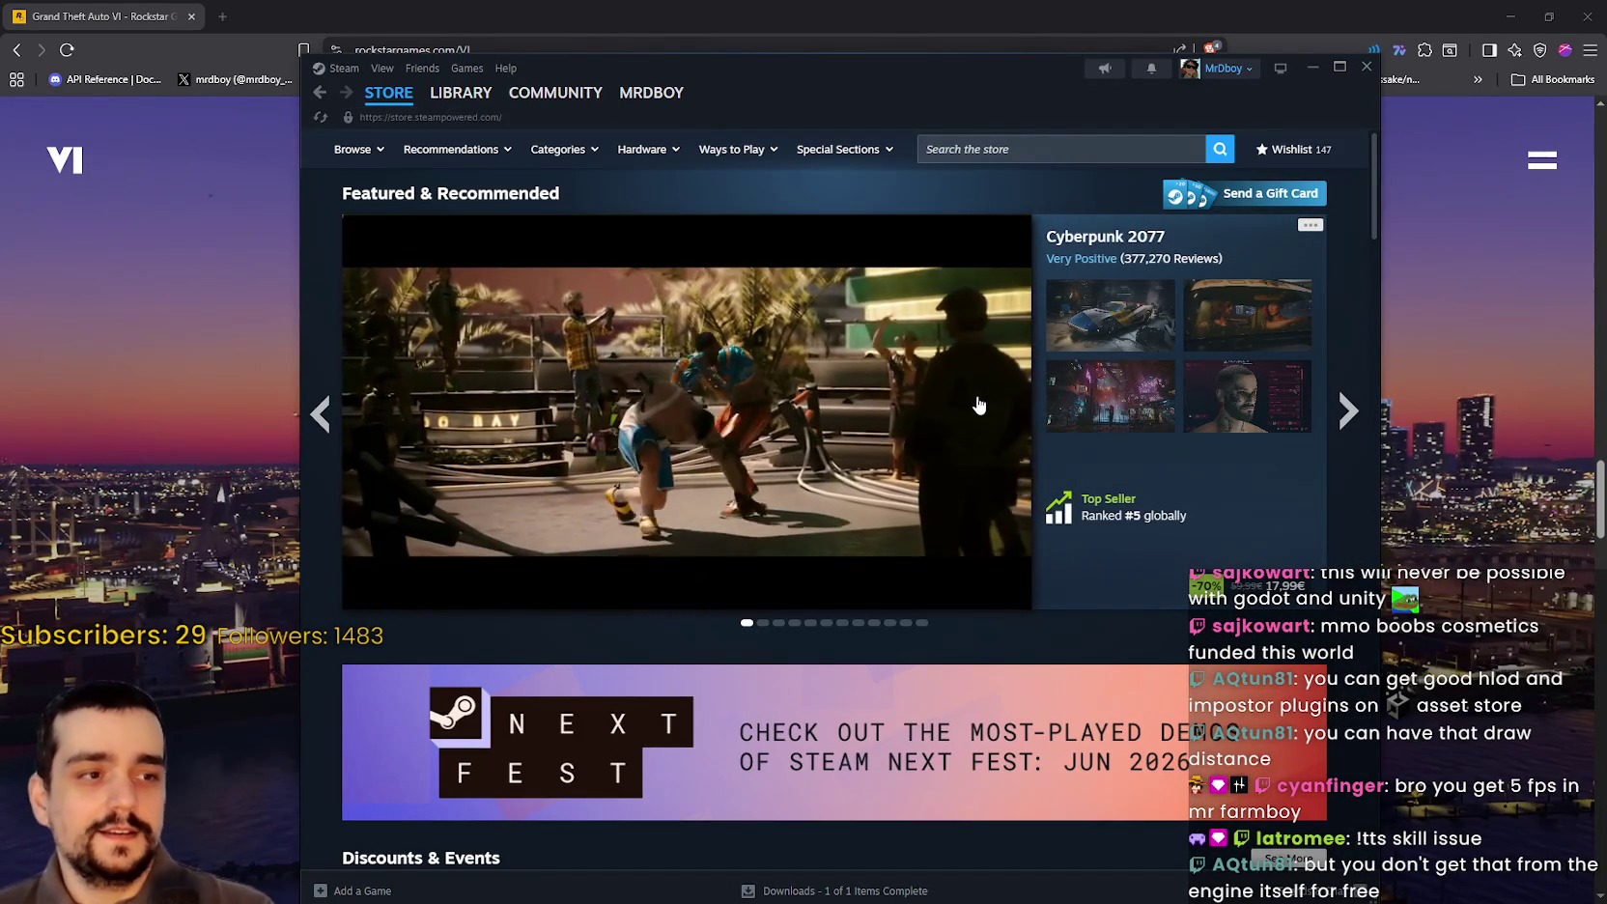
left_click(1575, 21)
left_click(1063, 26)
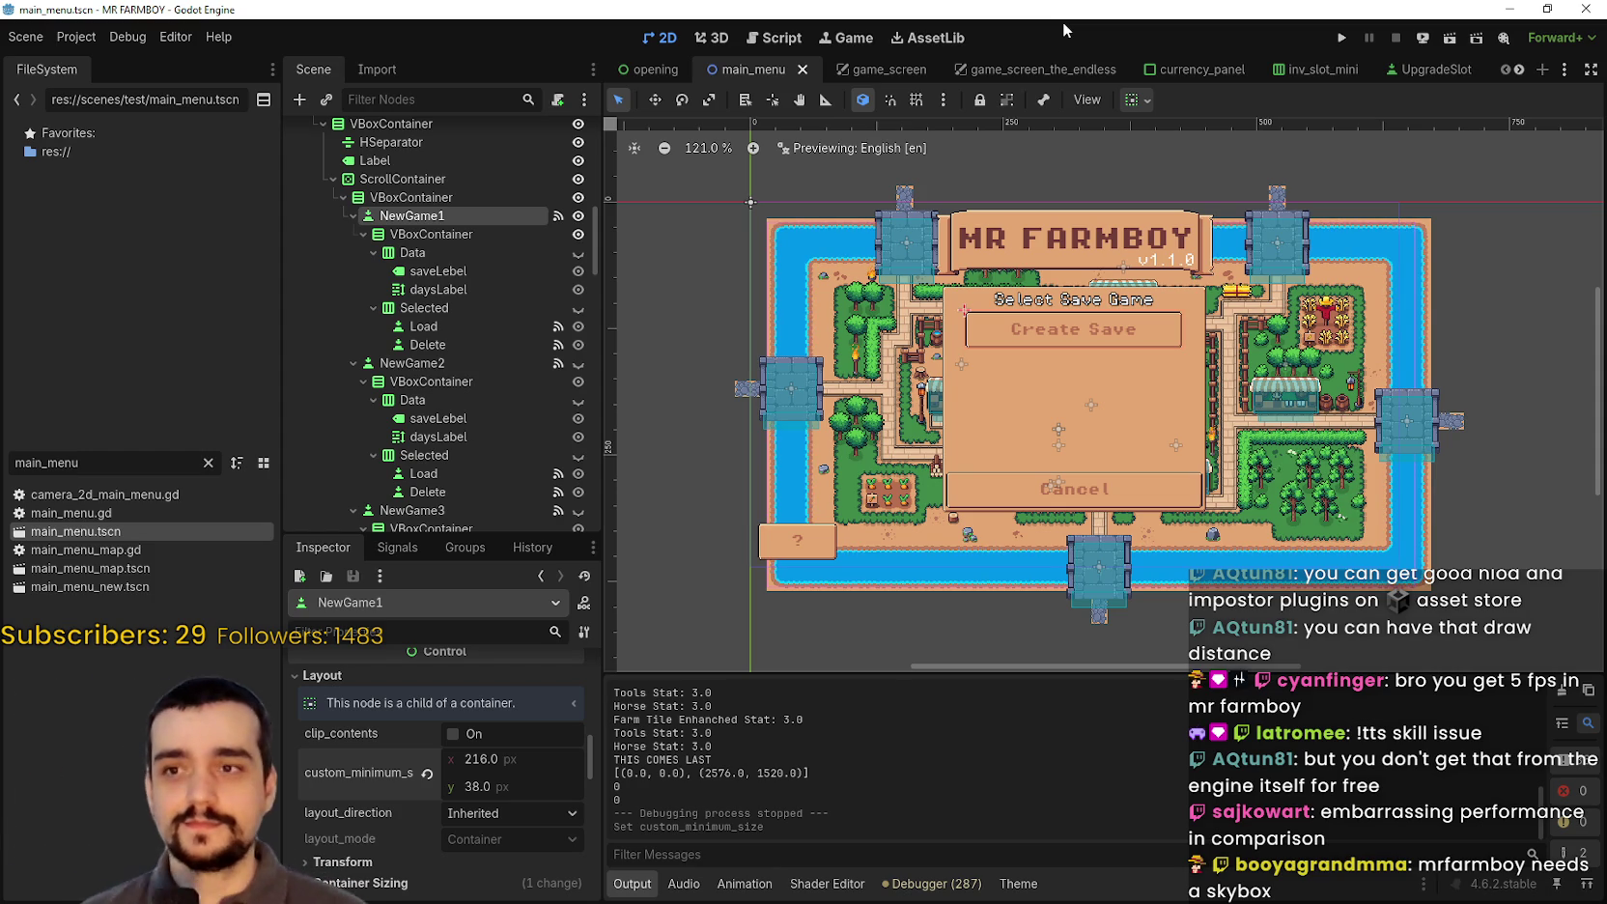
scroll(974, 415, "left", 2)
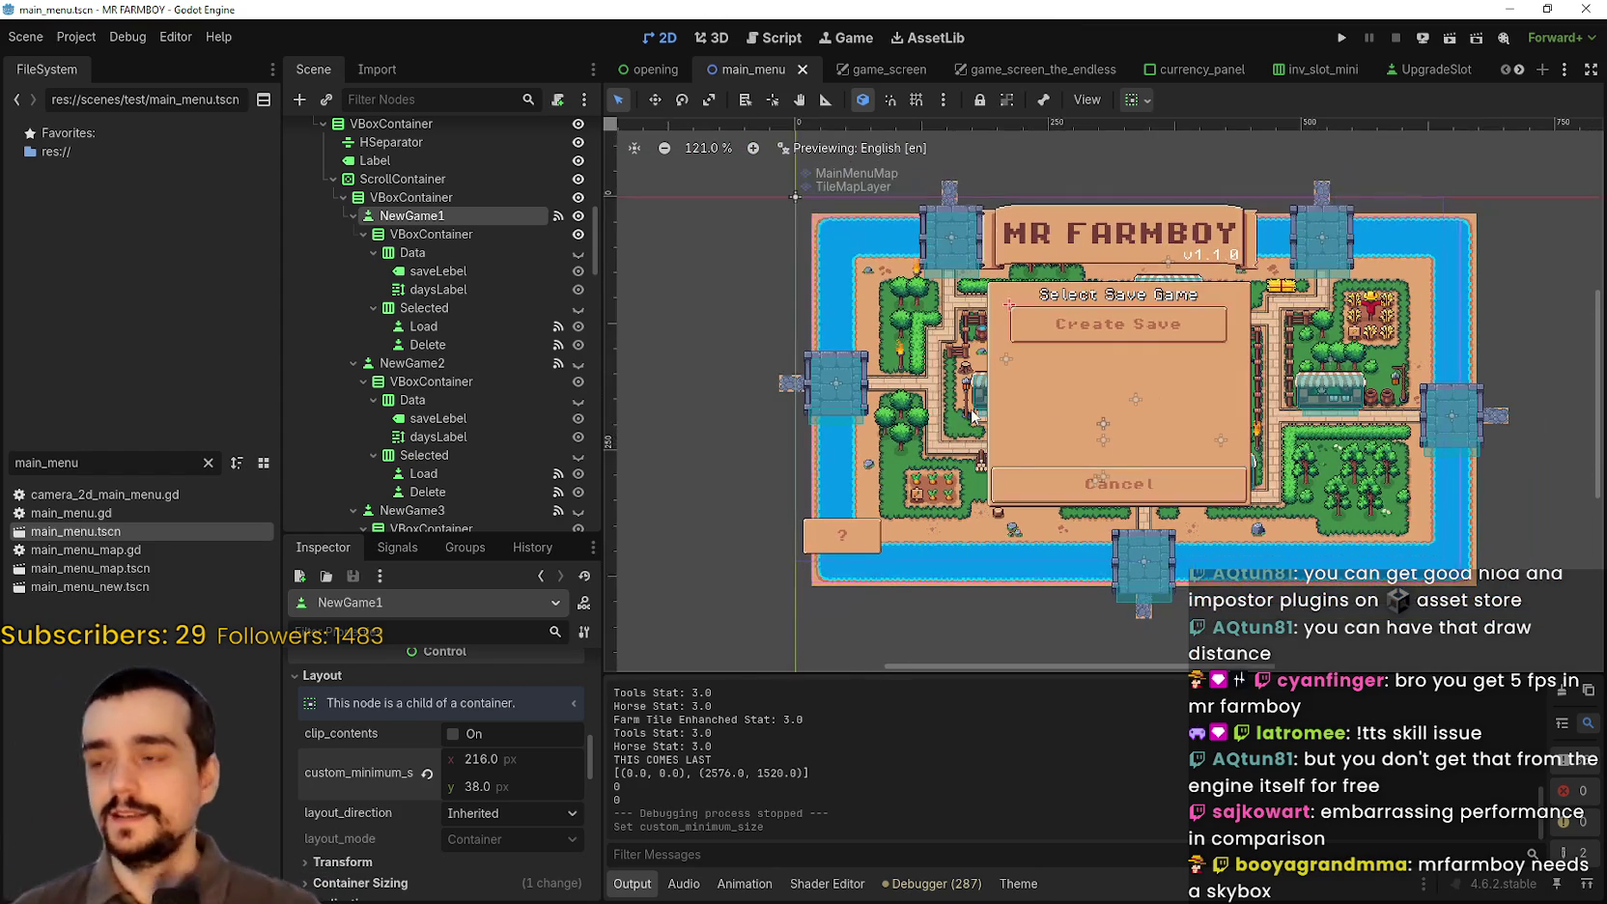
scroll(1140, 430, "left", 1)
scroll(1139, 430, "up", 1)
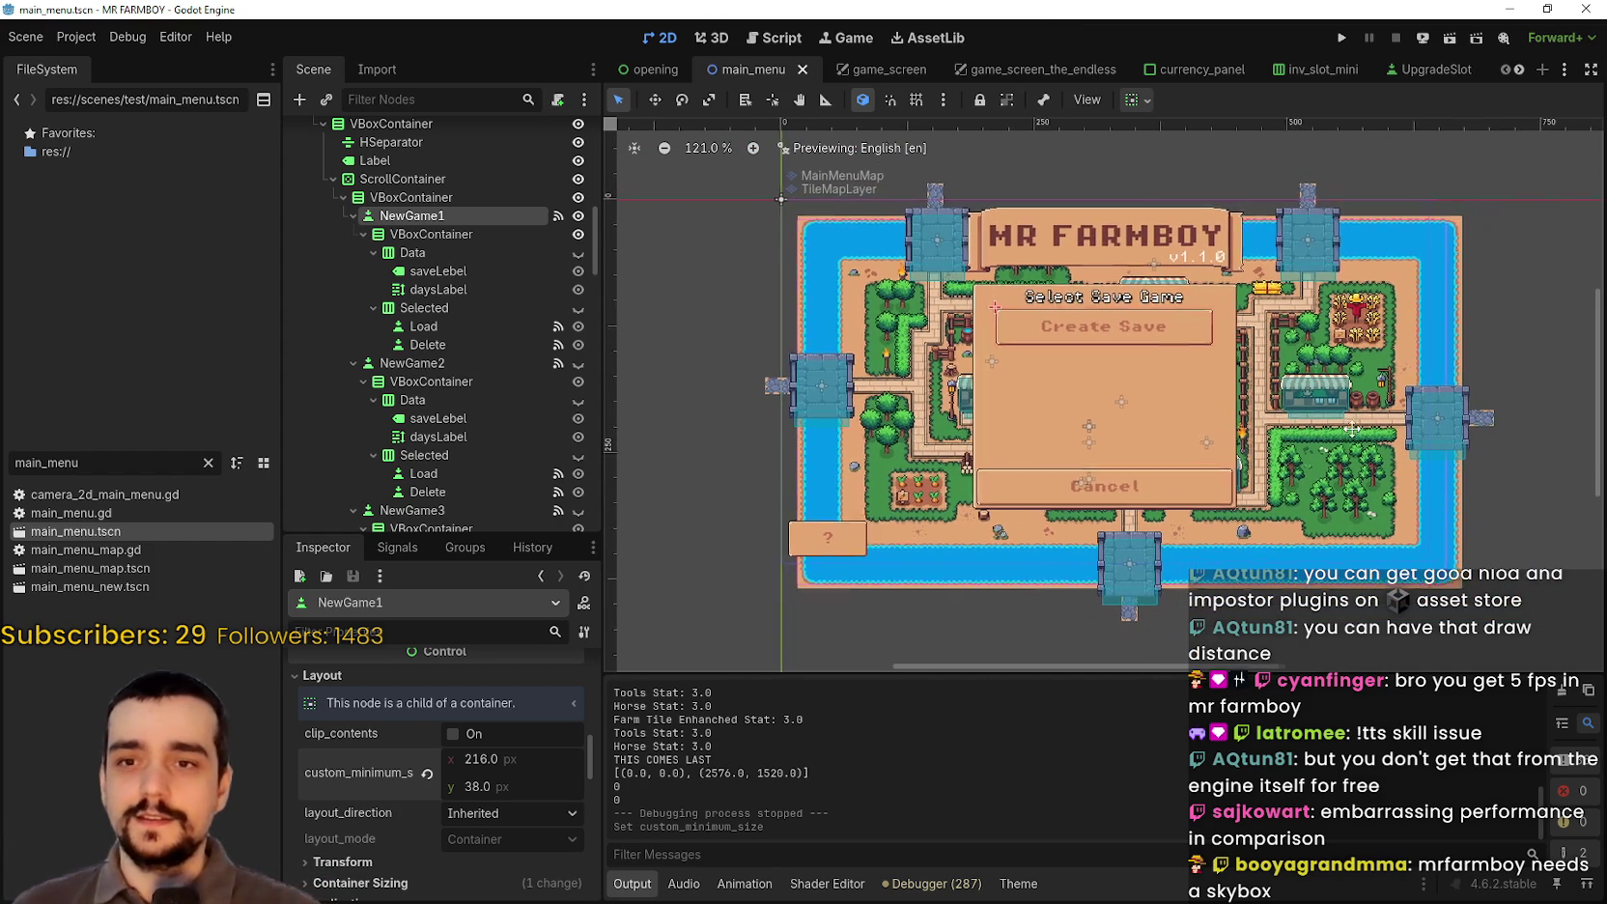
scroll(1302, 442, "down", 2)
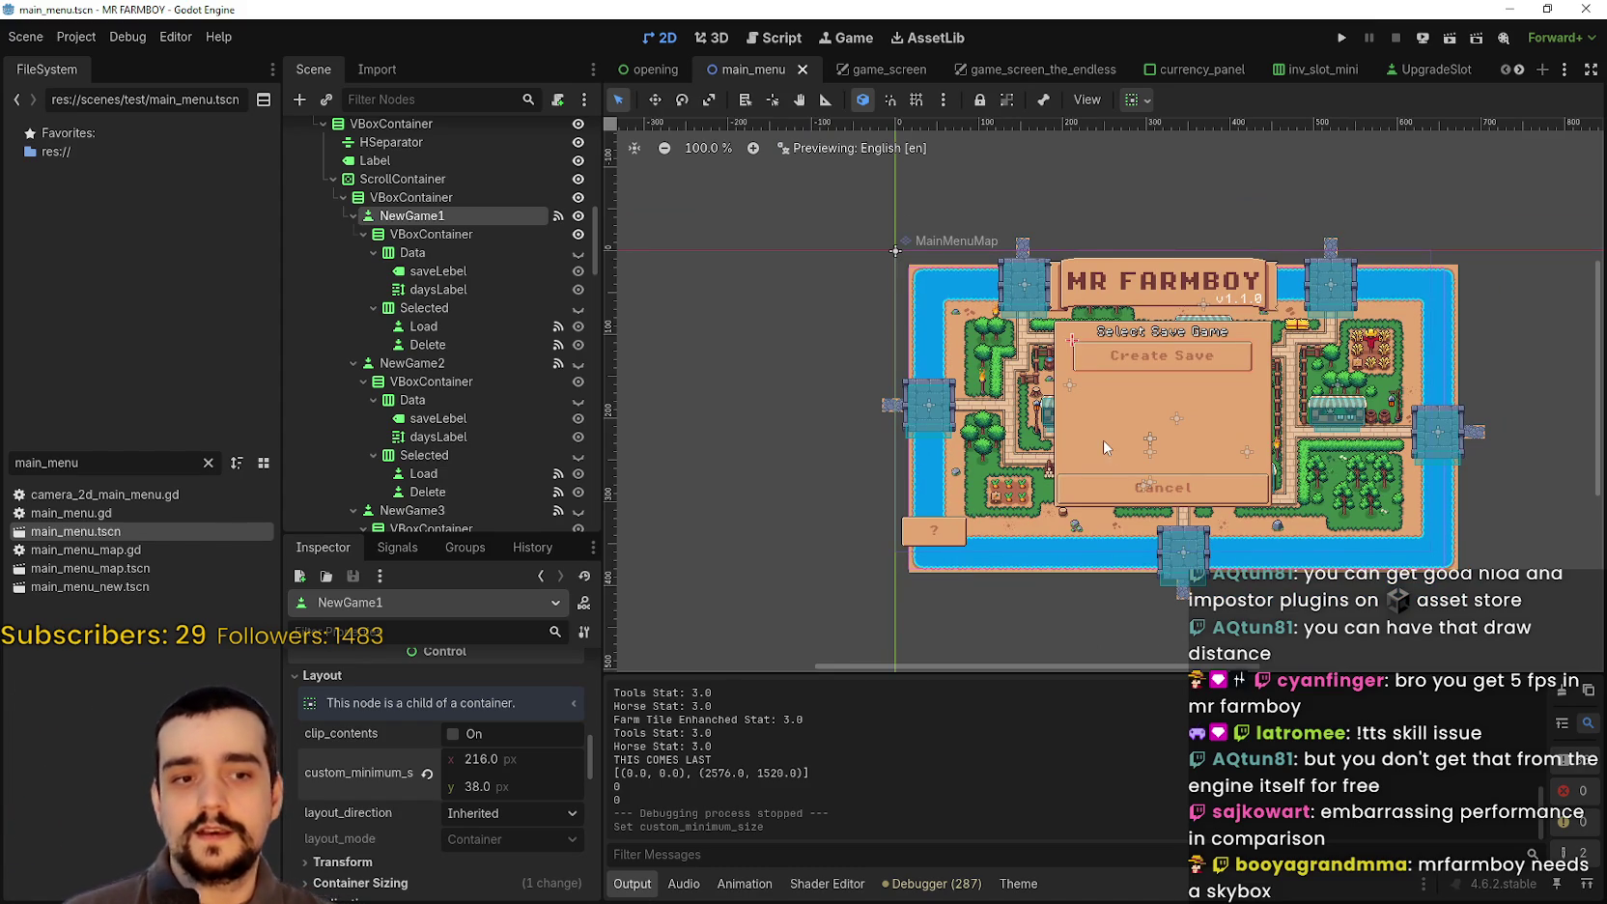
scroll(1102, 440, "up", 1)
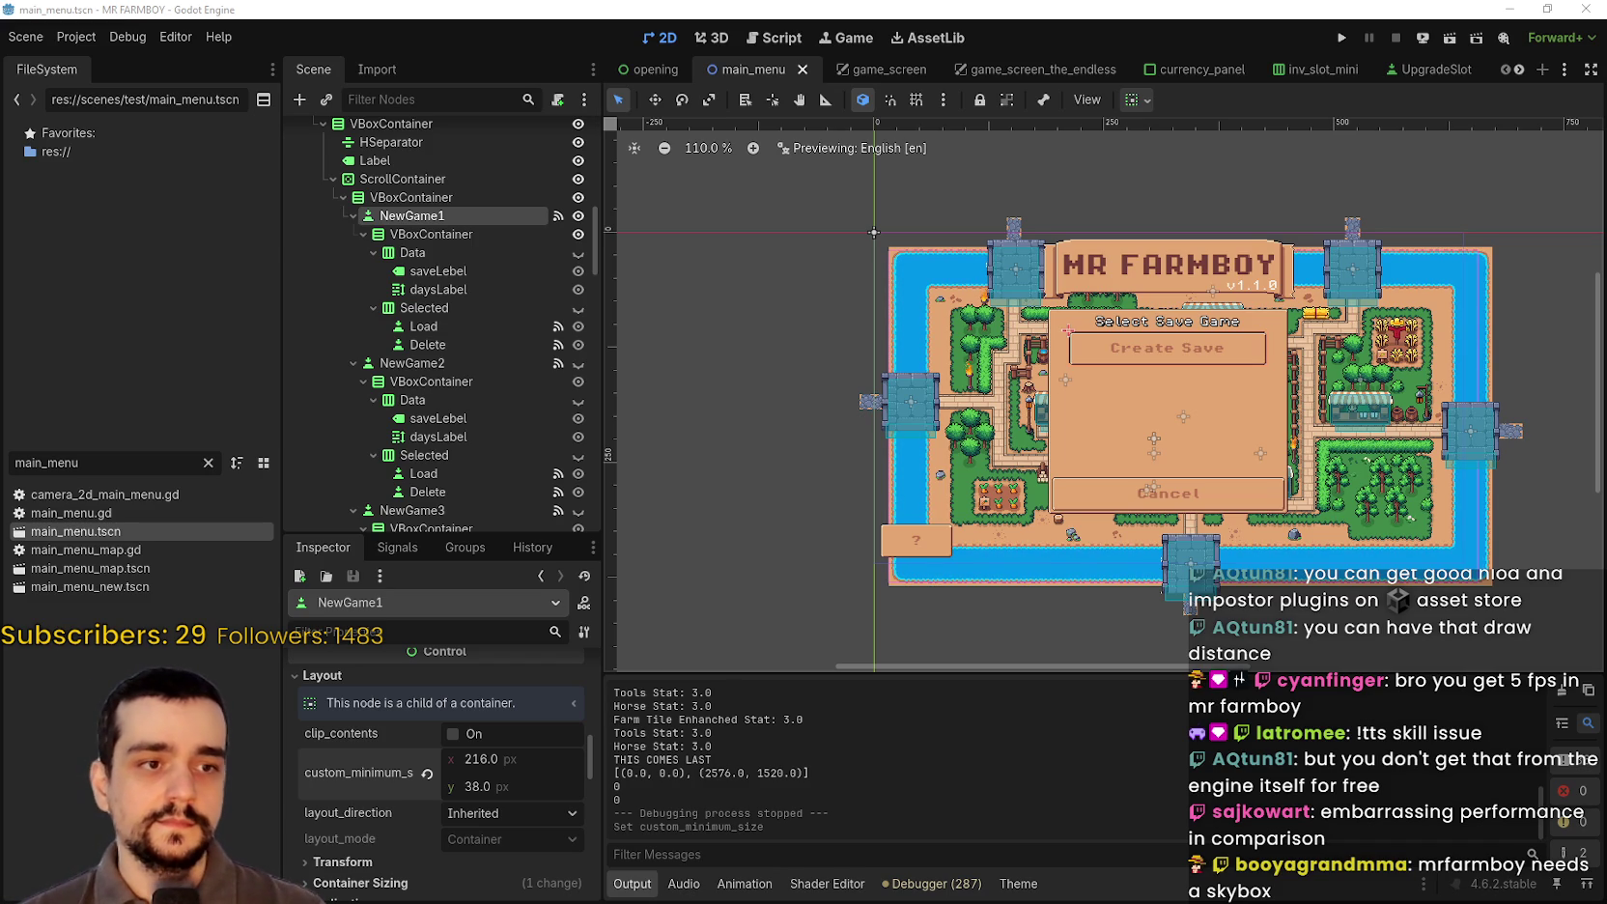
key("alt+Tab")
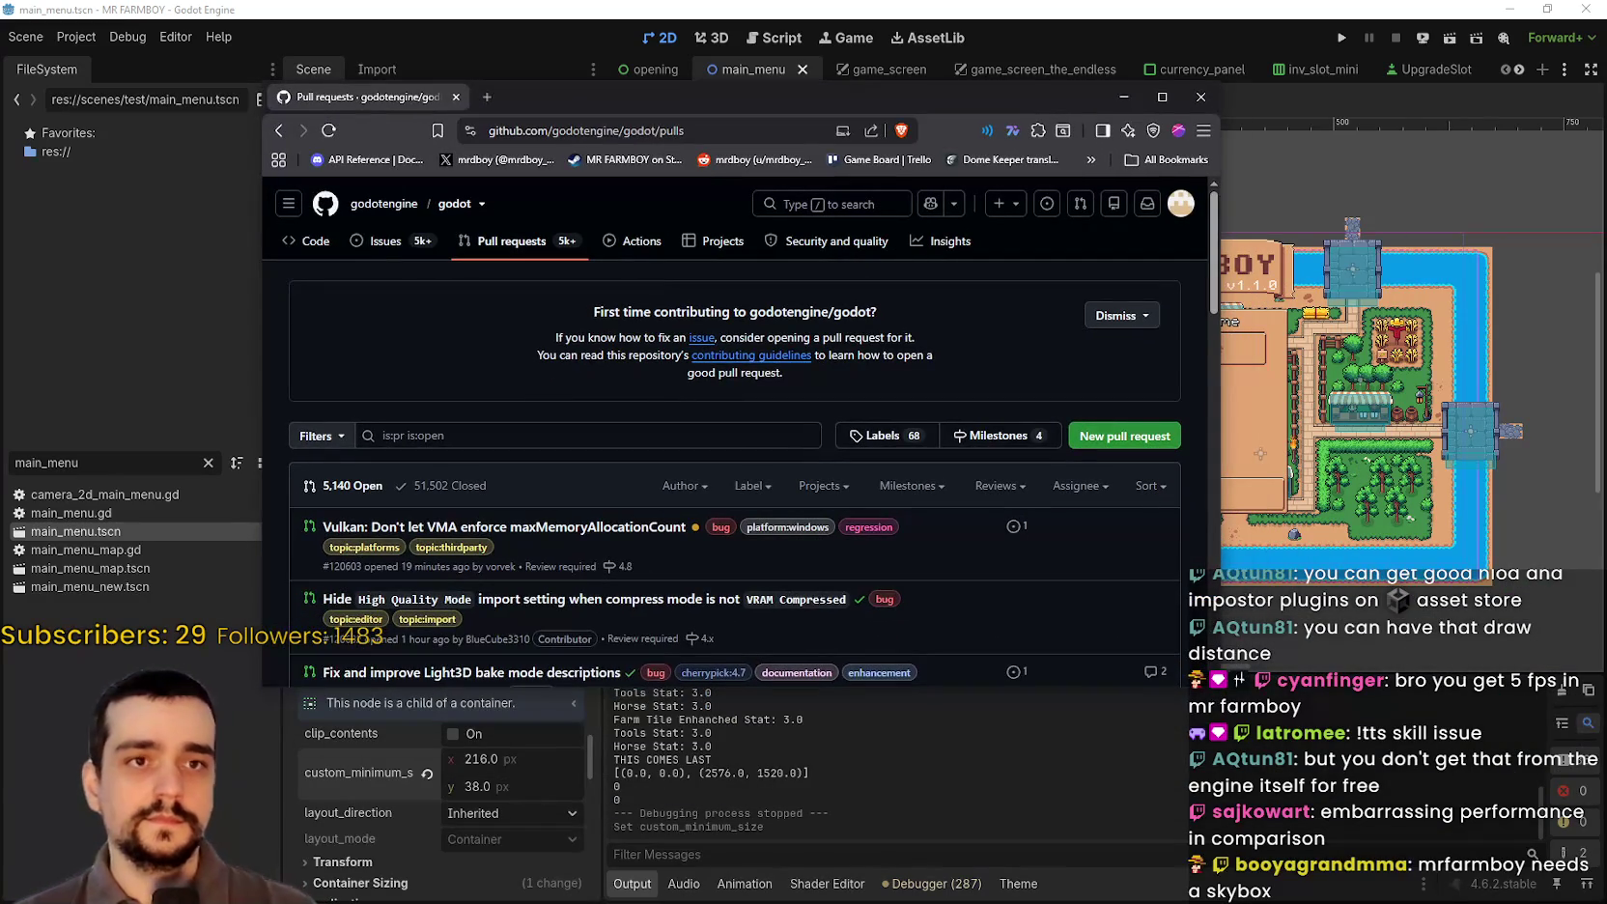
Step: Enlarge the browser window to show more of Godot's pull request list
scroll(473, 522, "down", 4)
scroll(473, 521, "up", 3)
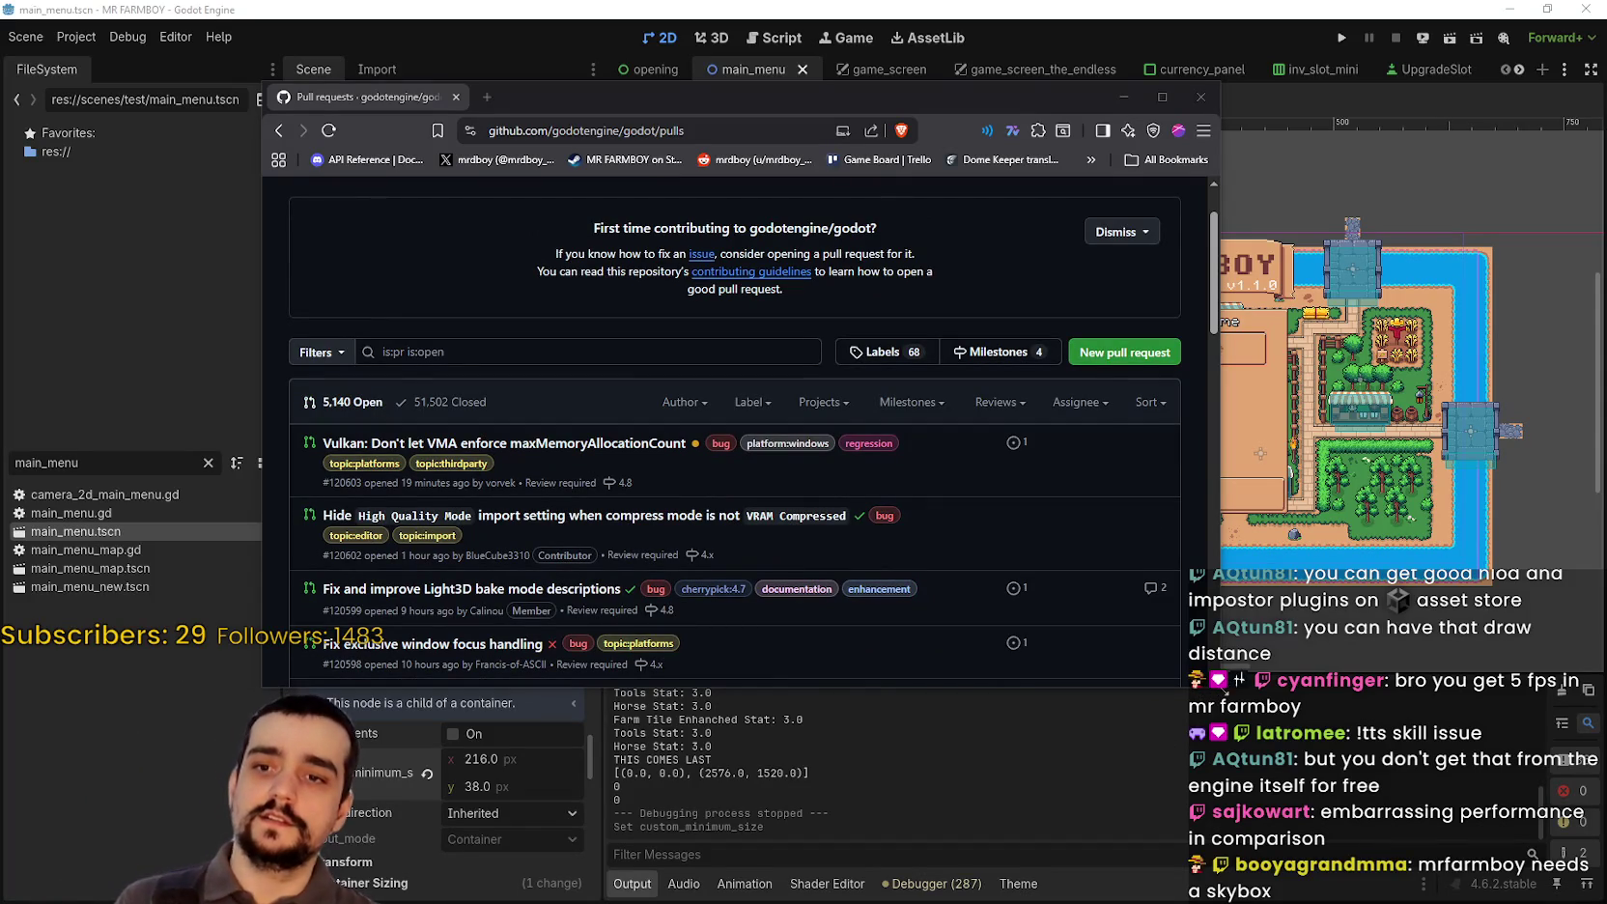
mouse_move(1221, 690)
left_mouse_down()
mouse_move(1276, 715)
mouse_move(1275, 805)
left_mouse_up()
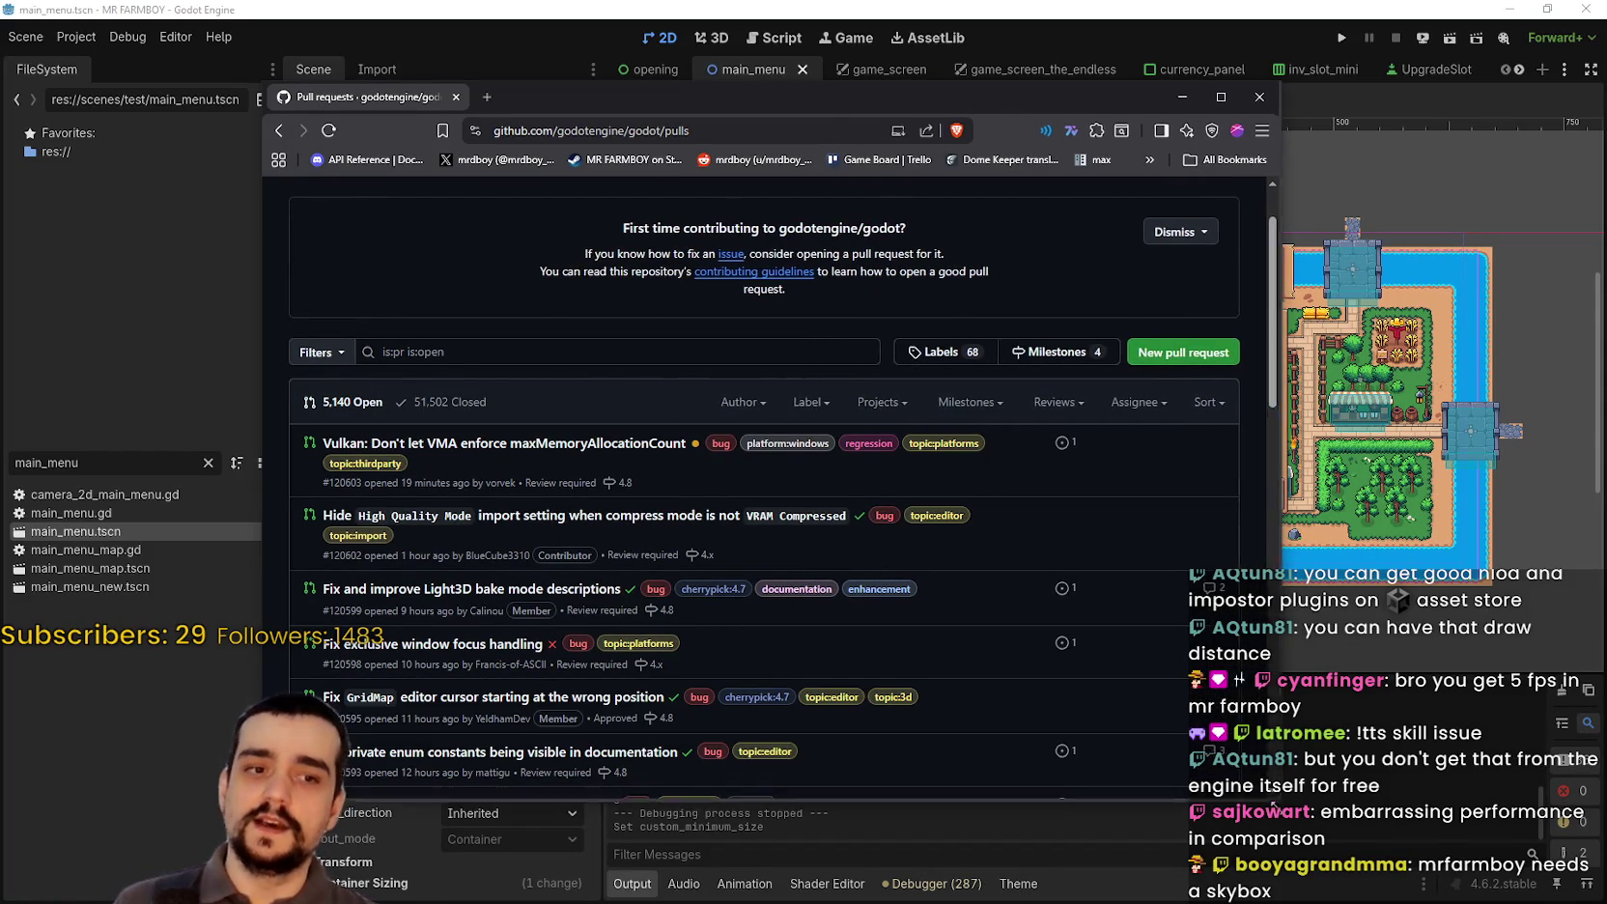
scroll(935, 558, "down", 10)
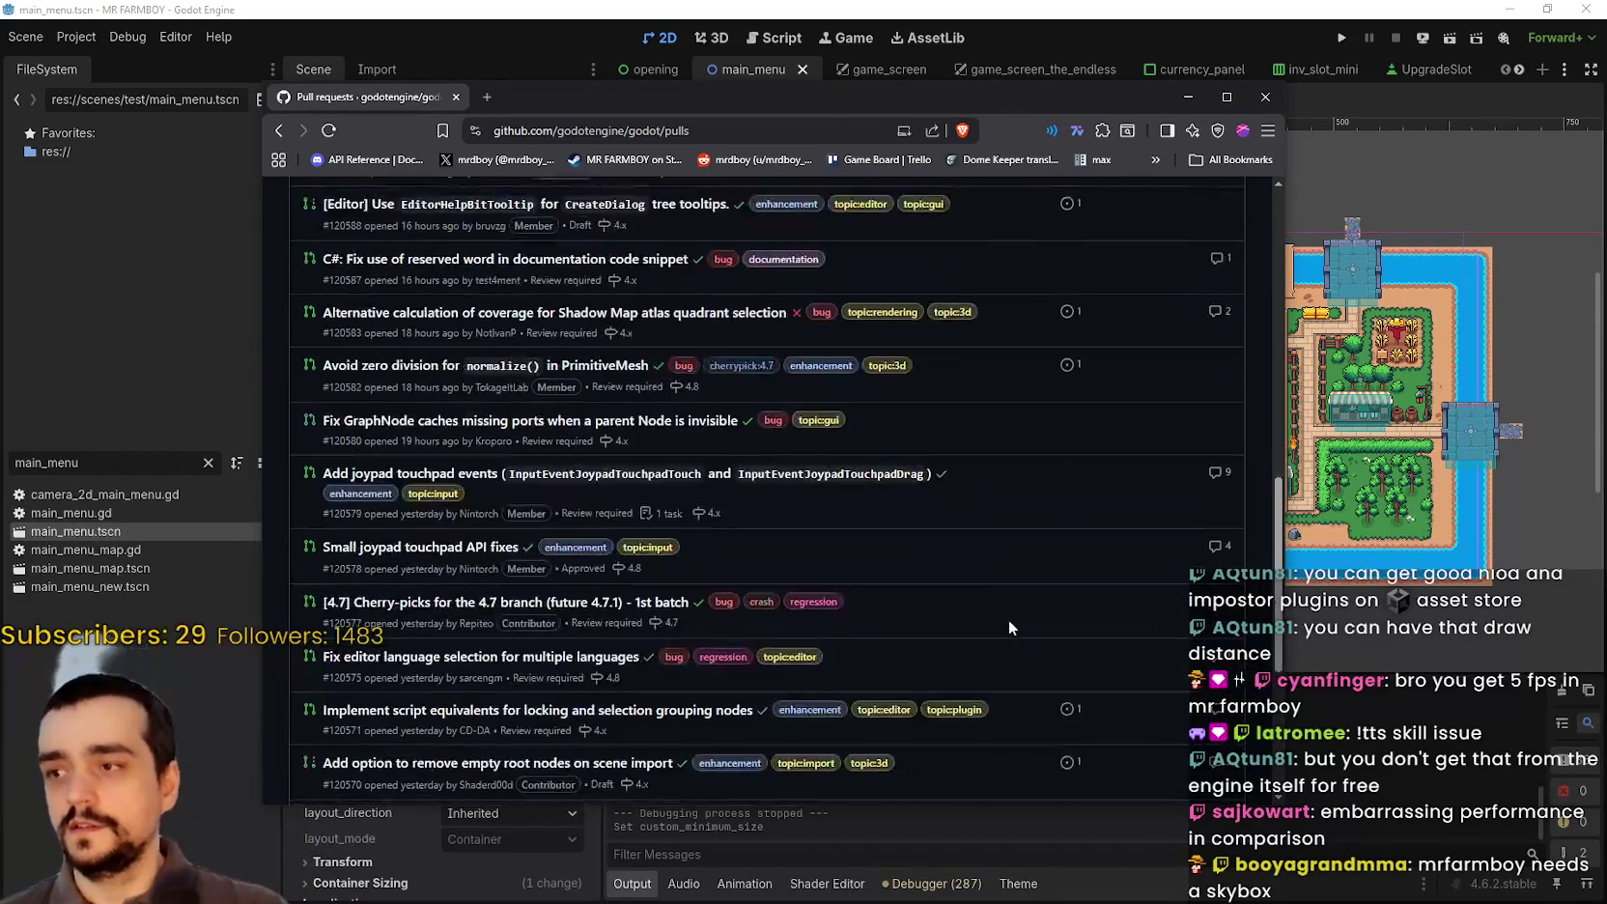
scroll(787, 631, "up", 10)
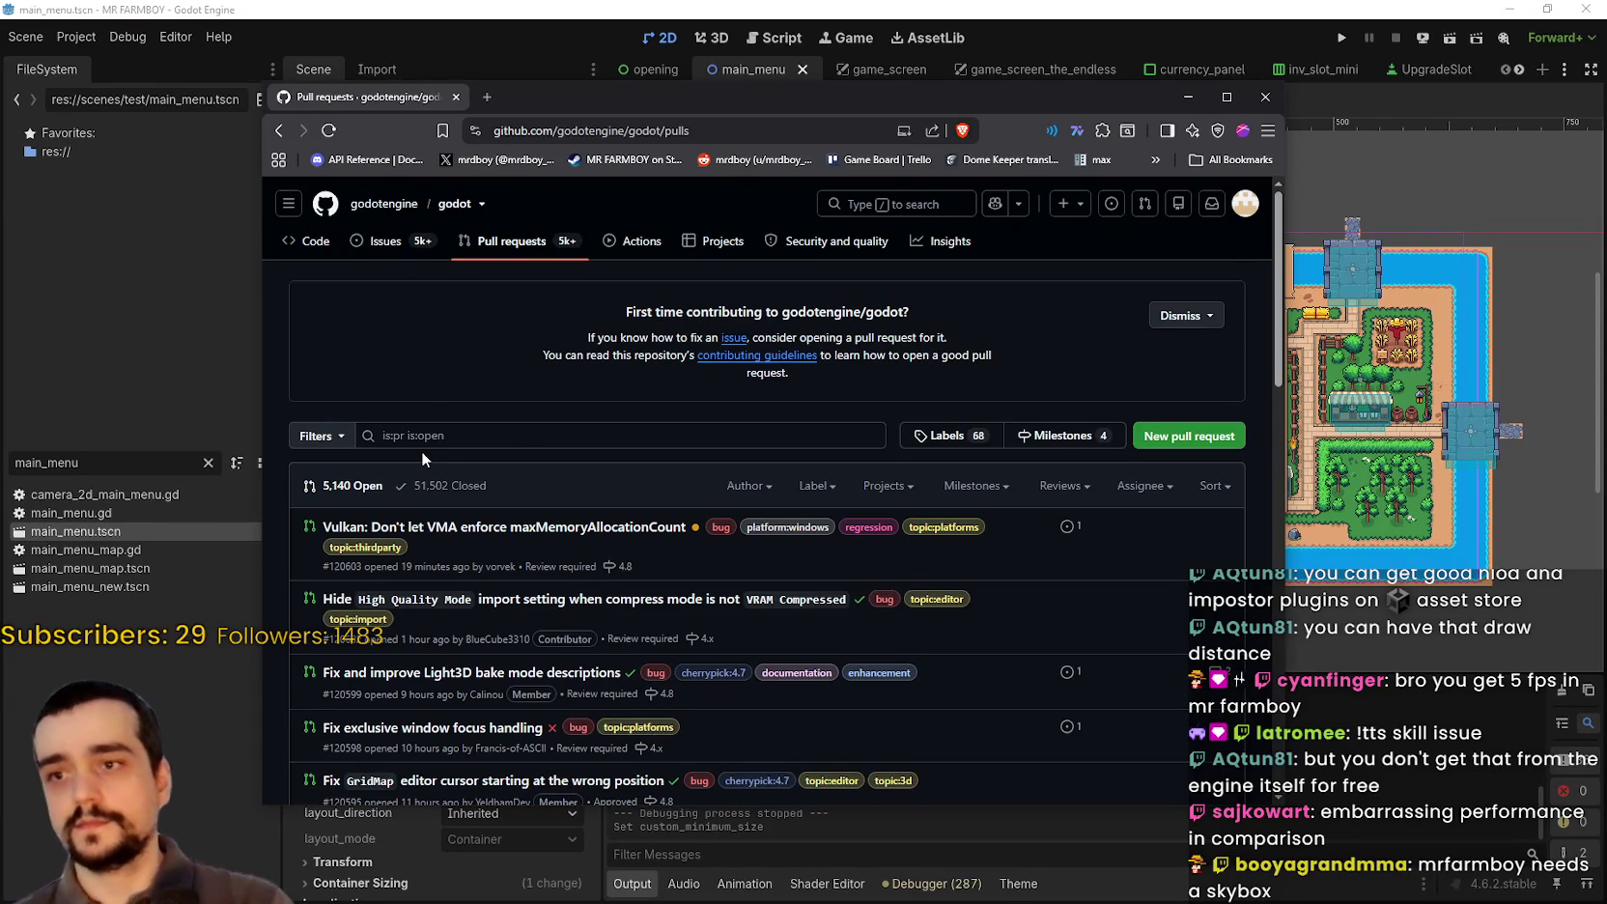
Step: Filter the pull requests by milestone, first 4.x and then 4.8
left_click(978, 486)
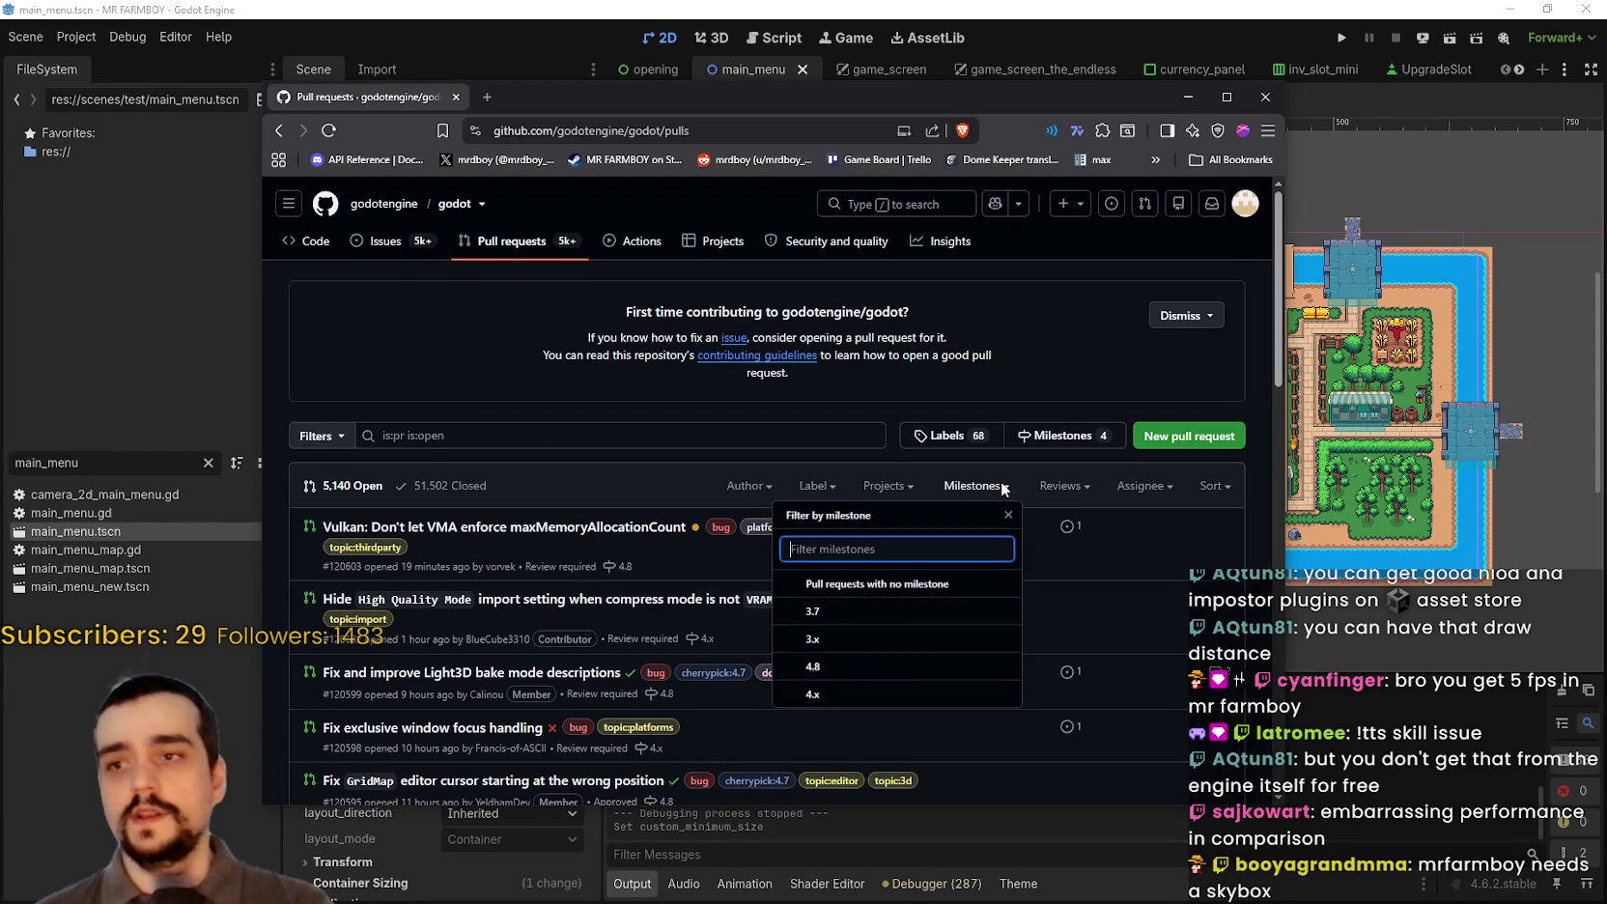
scroll(884, 648, "down", 2)
left_click(830, 526)
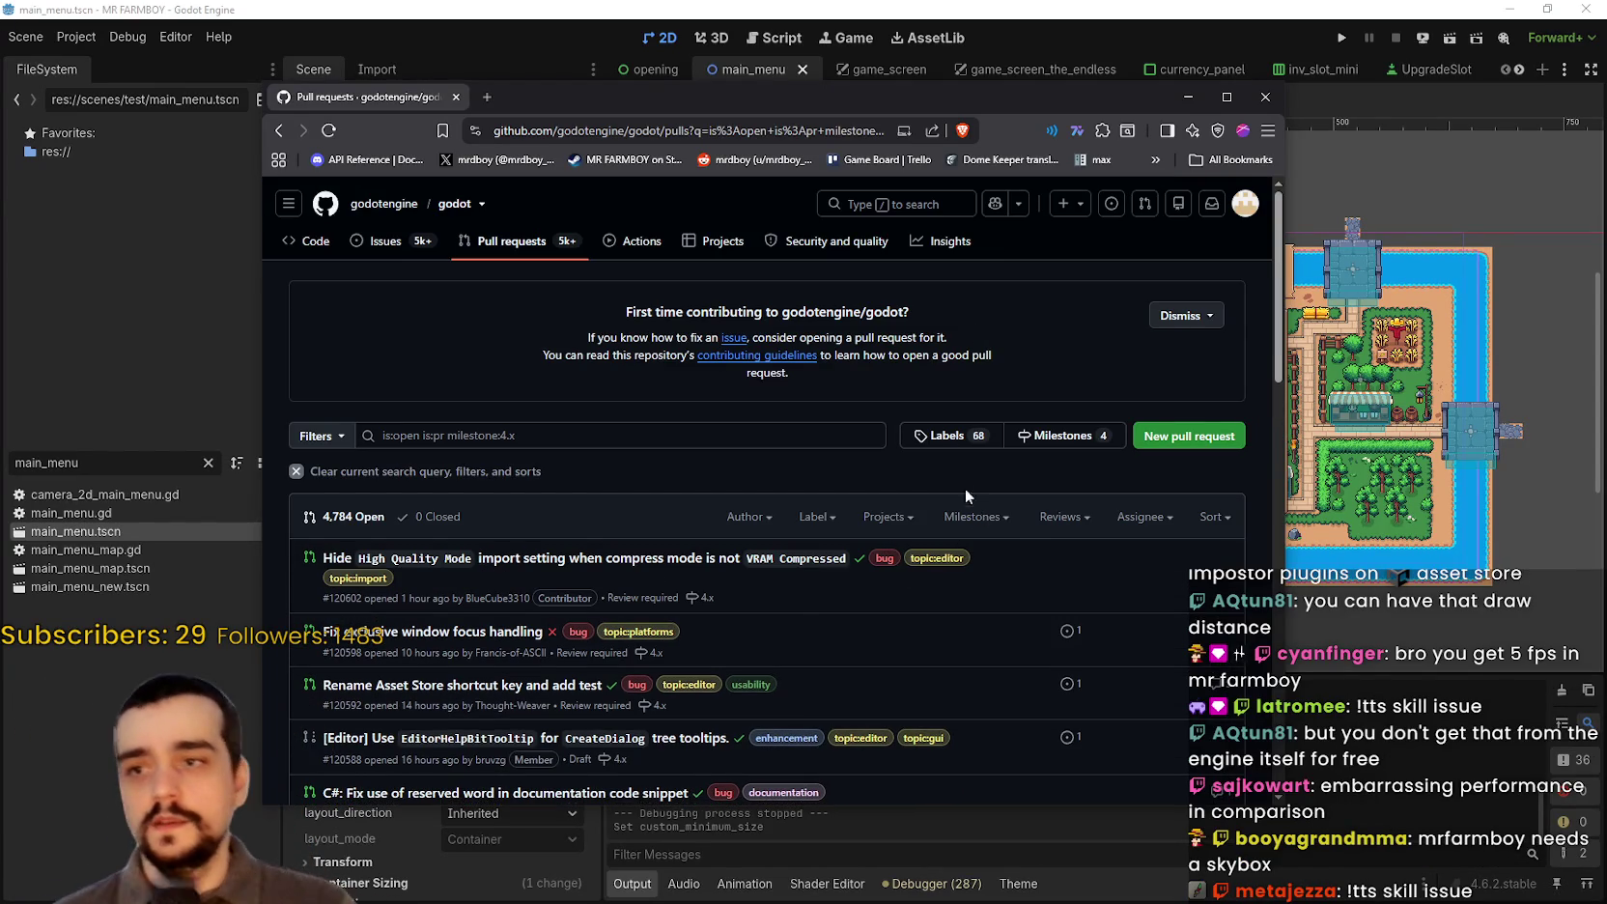
left_click(975, 517)
left_click(816, 724)
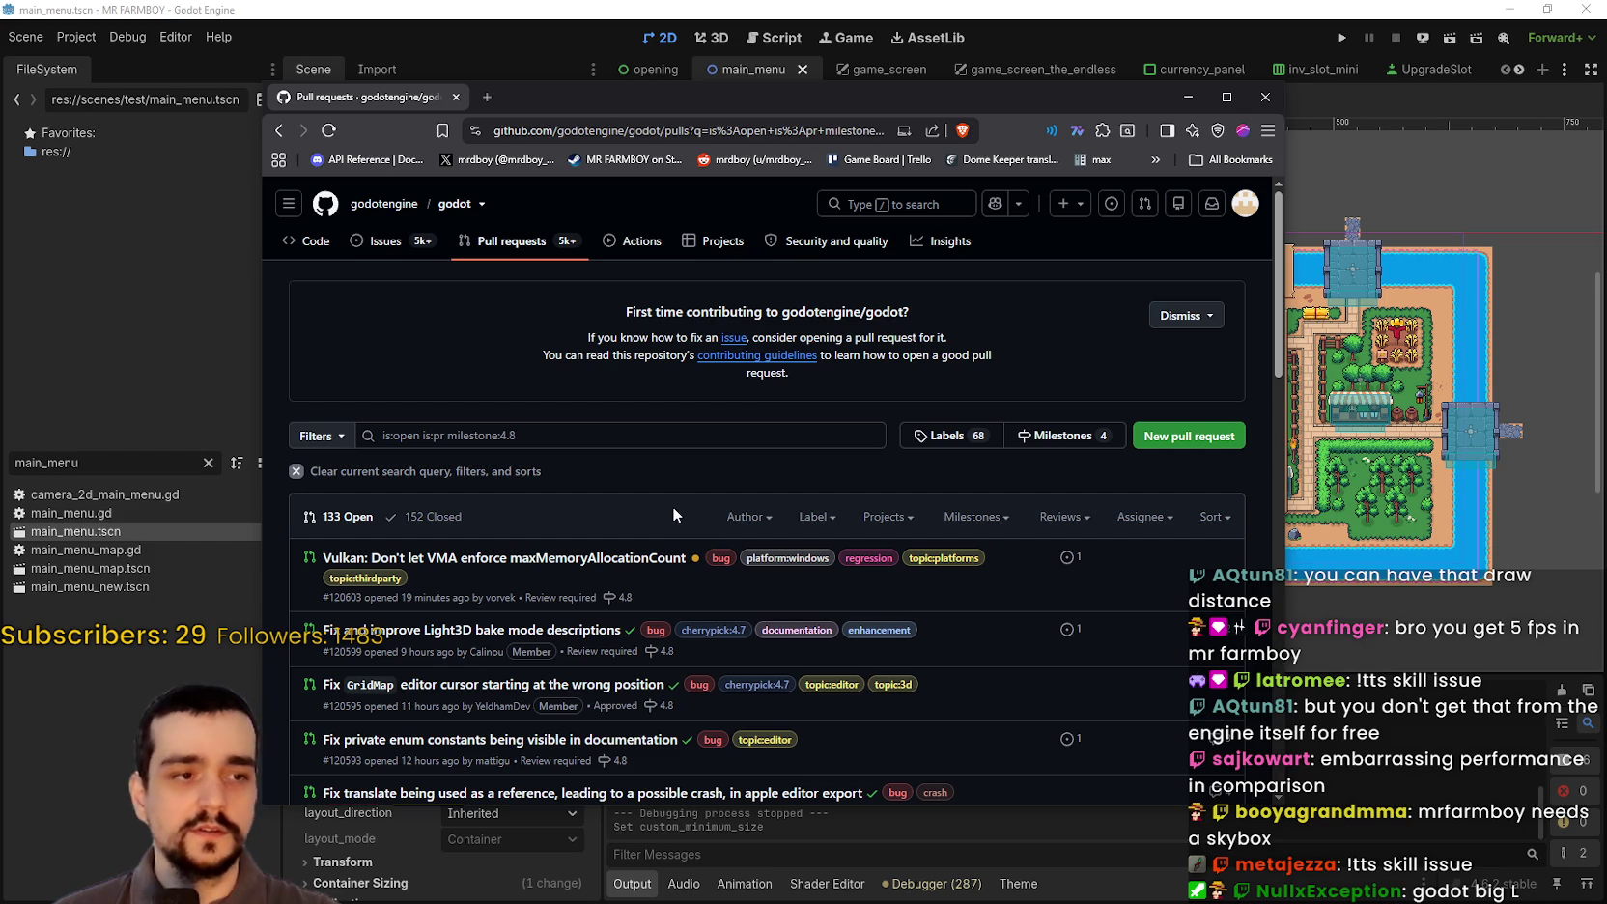
Step: Scroll through the 133 open 4.8-milestone pull requests, topped by the Vulkan VMA fix
scroll(672, 473, "down", 3)
scroll(882, 683, "down", 5)
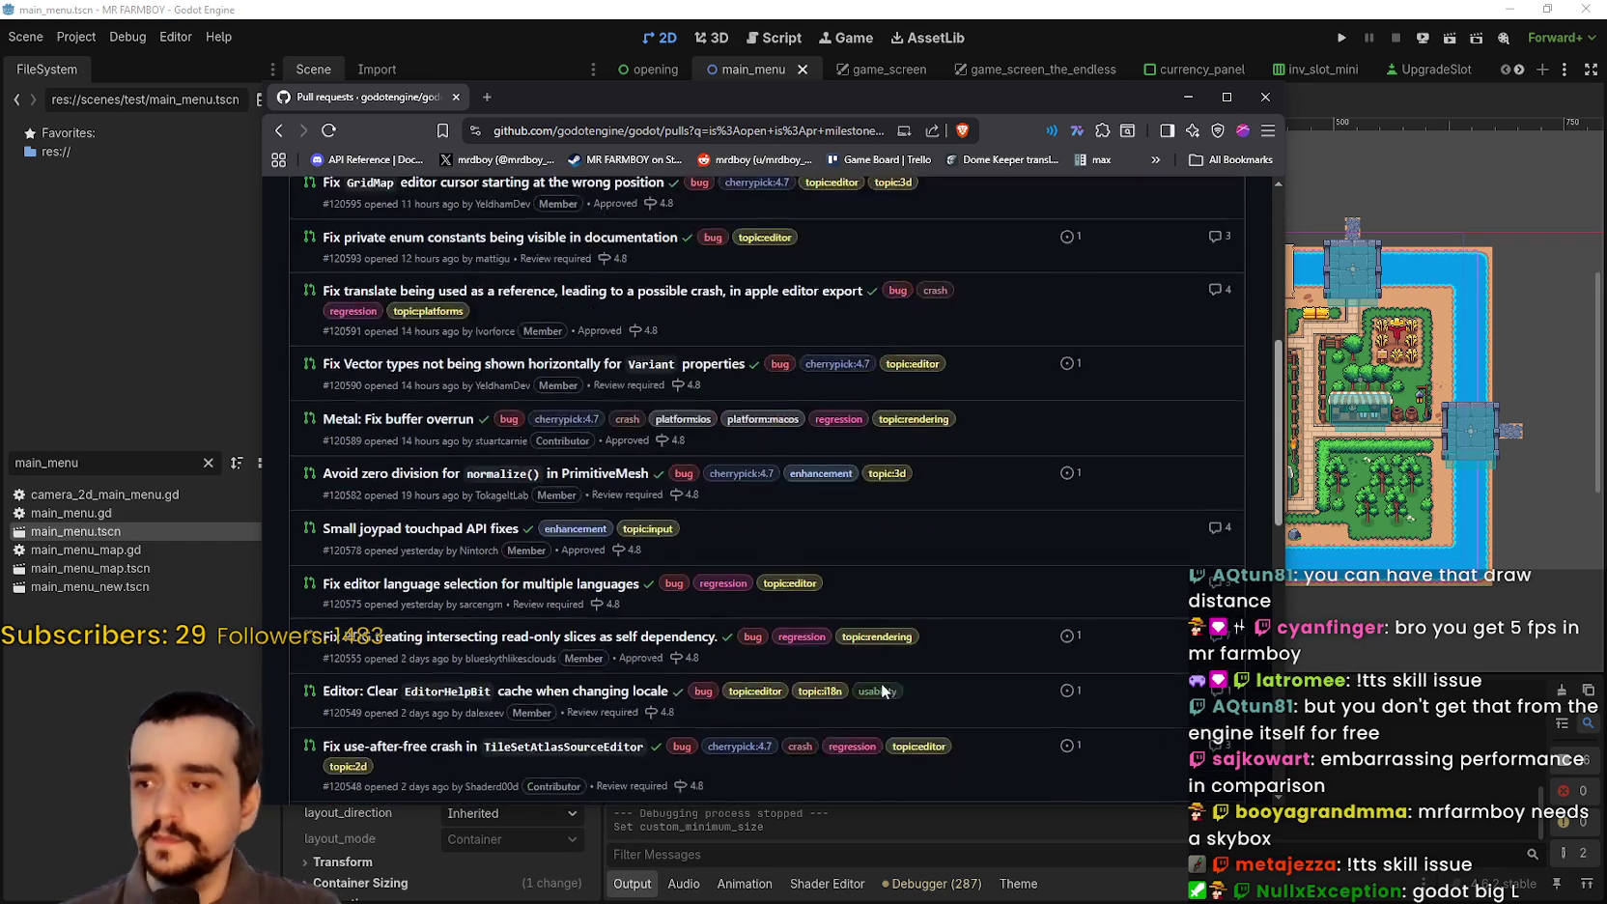
scroll(889, 691, "down", 5)
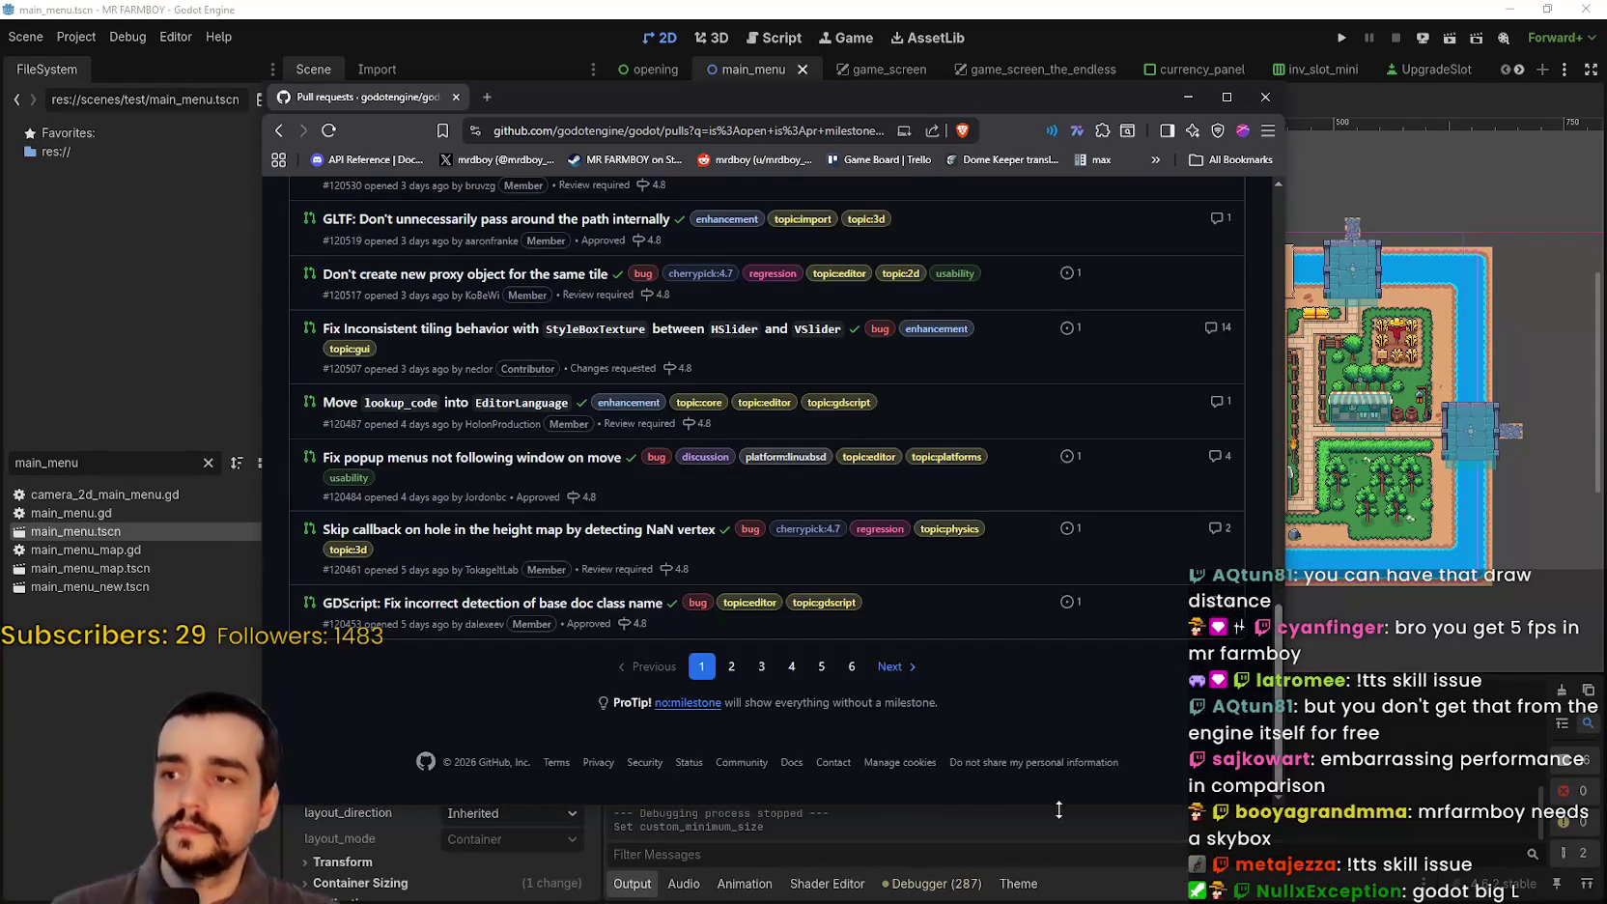
scroll(1152, 795, "up", 8)
scroll(1147, 769, "up", 5)
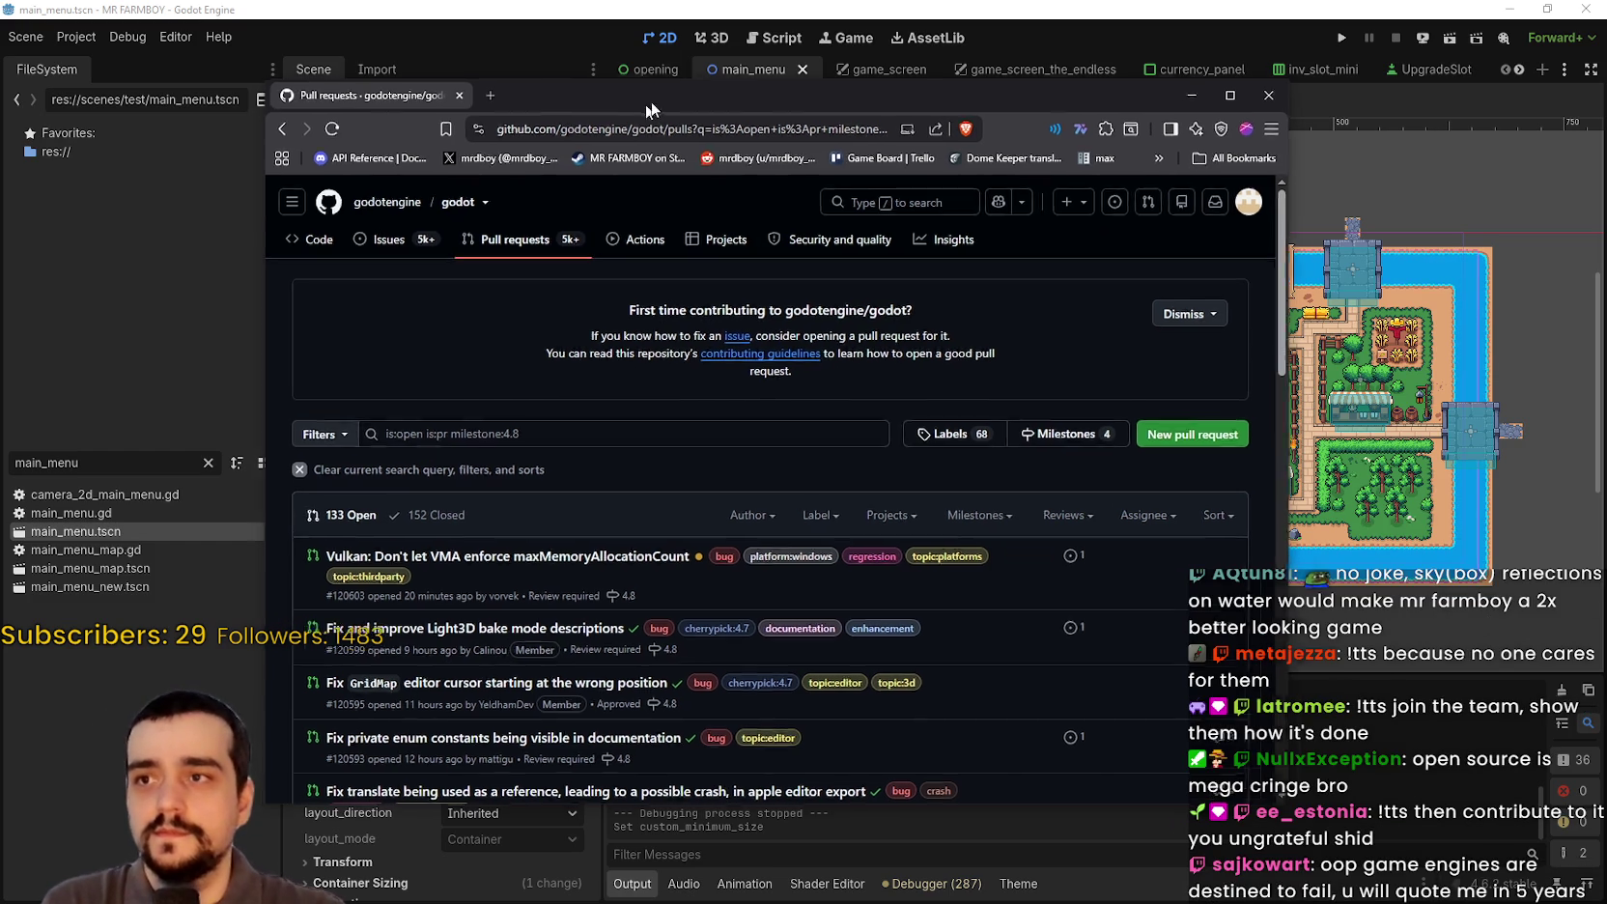
left_click_drag(649, 99, 831, 57)
scroll(914, 540, "down", 2)
scroll(935, 522, "up", 1)
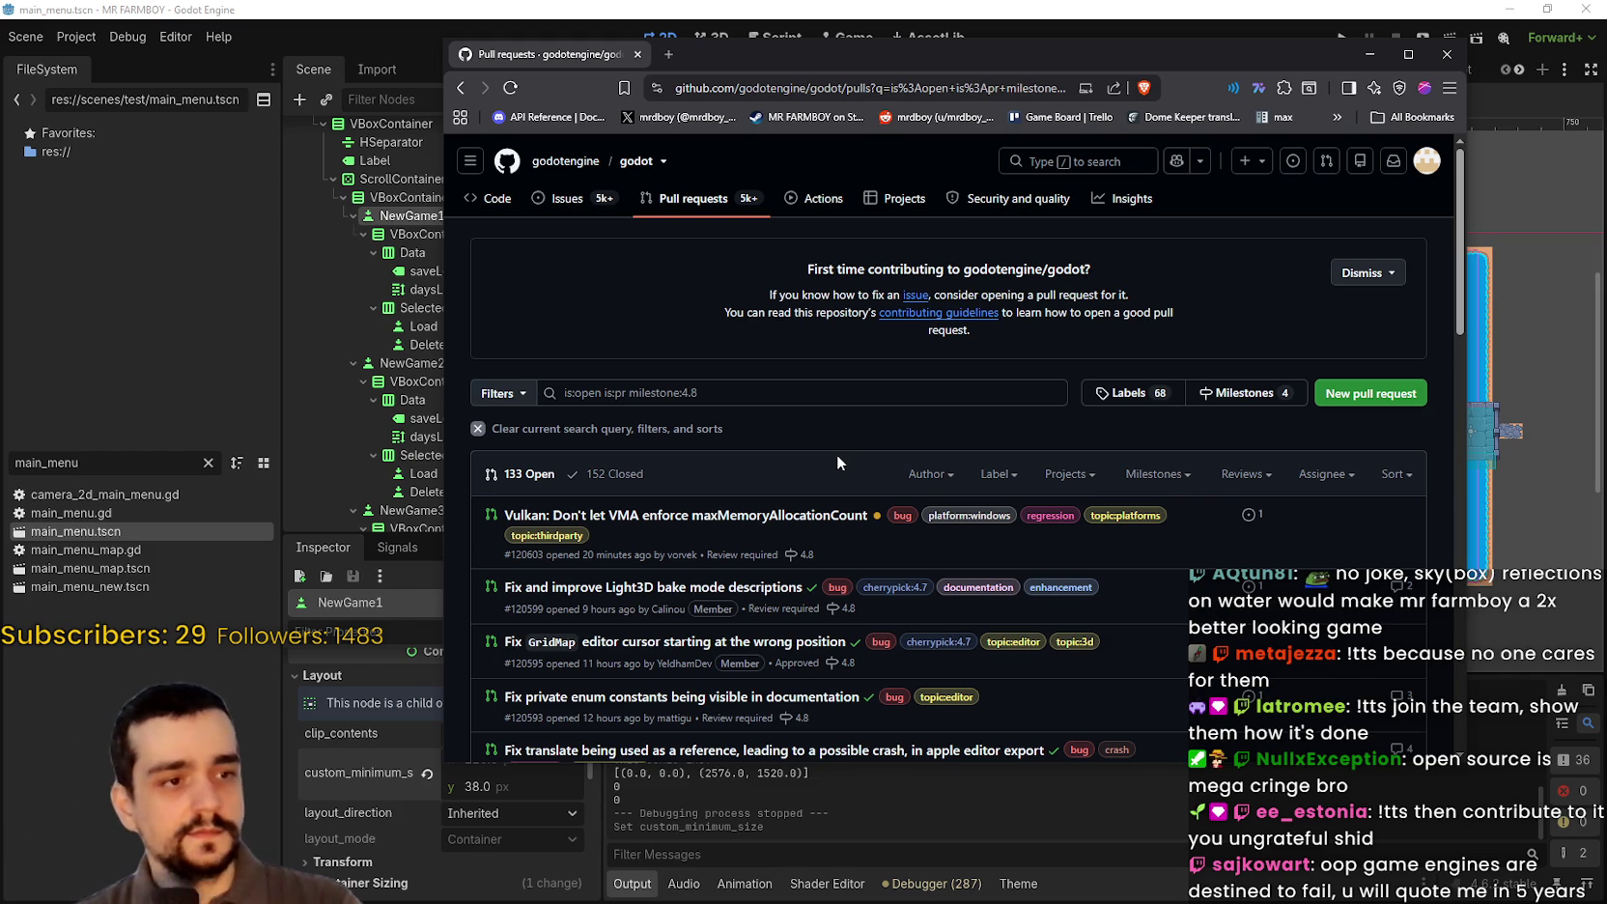
scroll(865, 489, "down", 1)
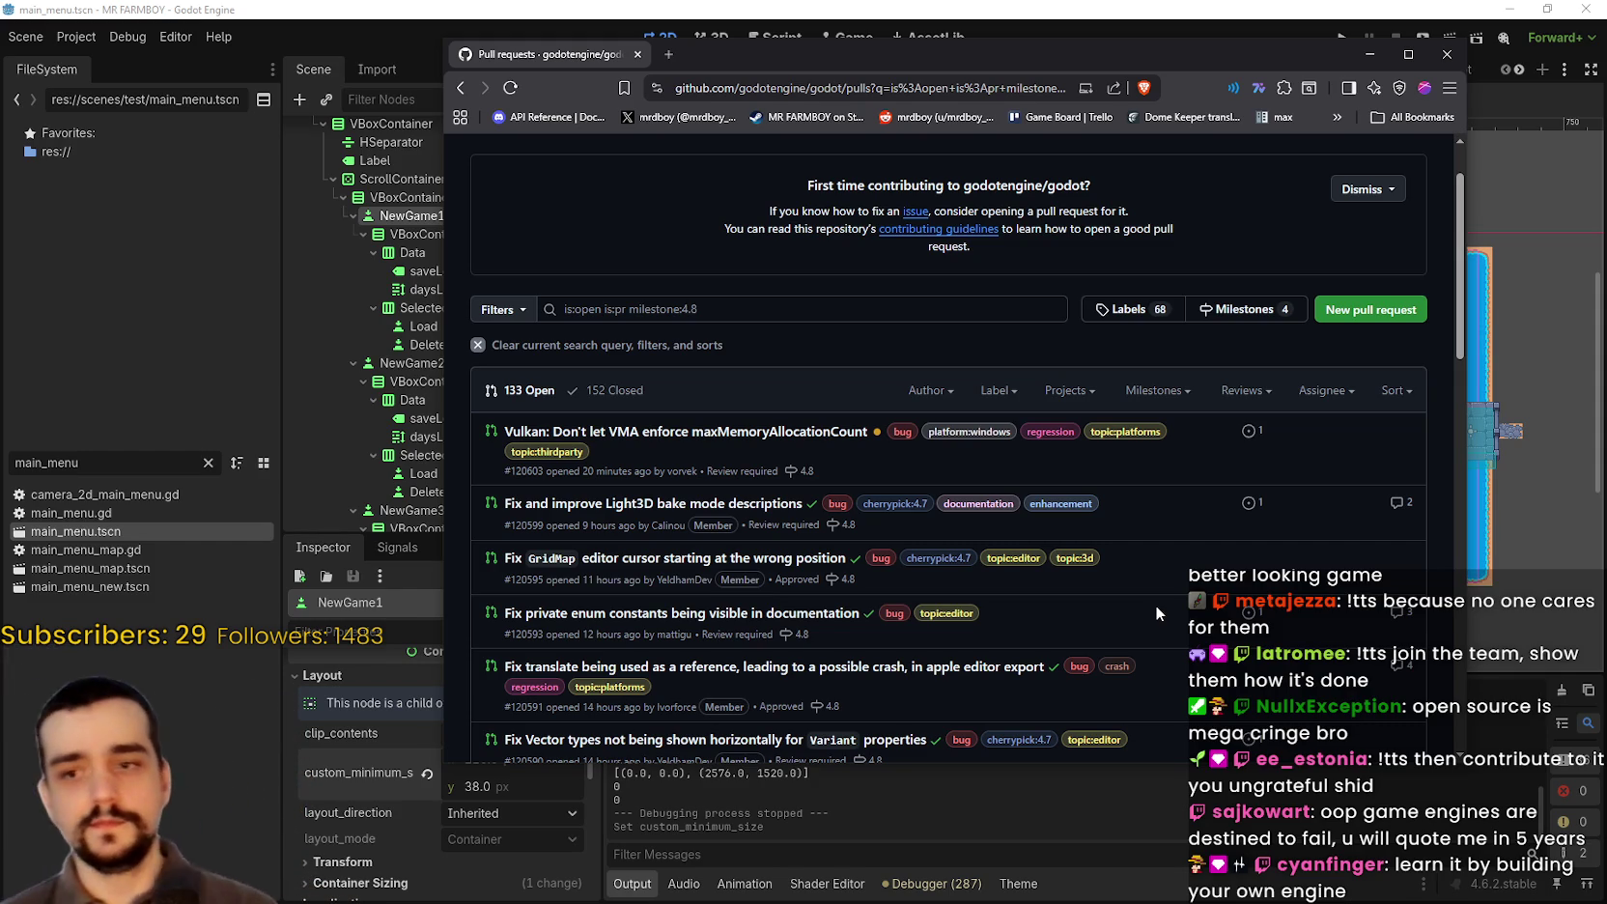
scroll(1237, 679, "down", 3)
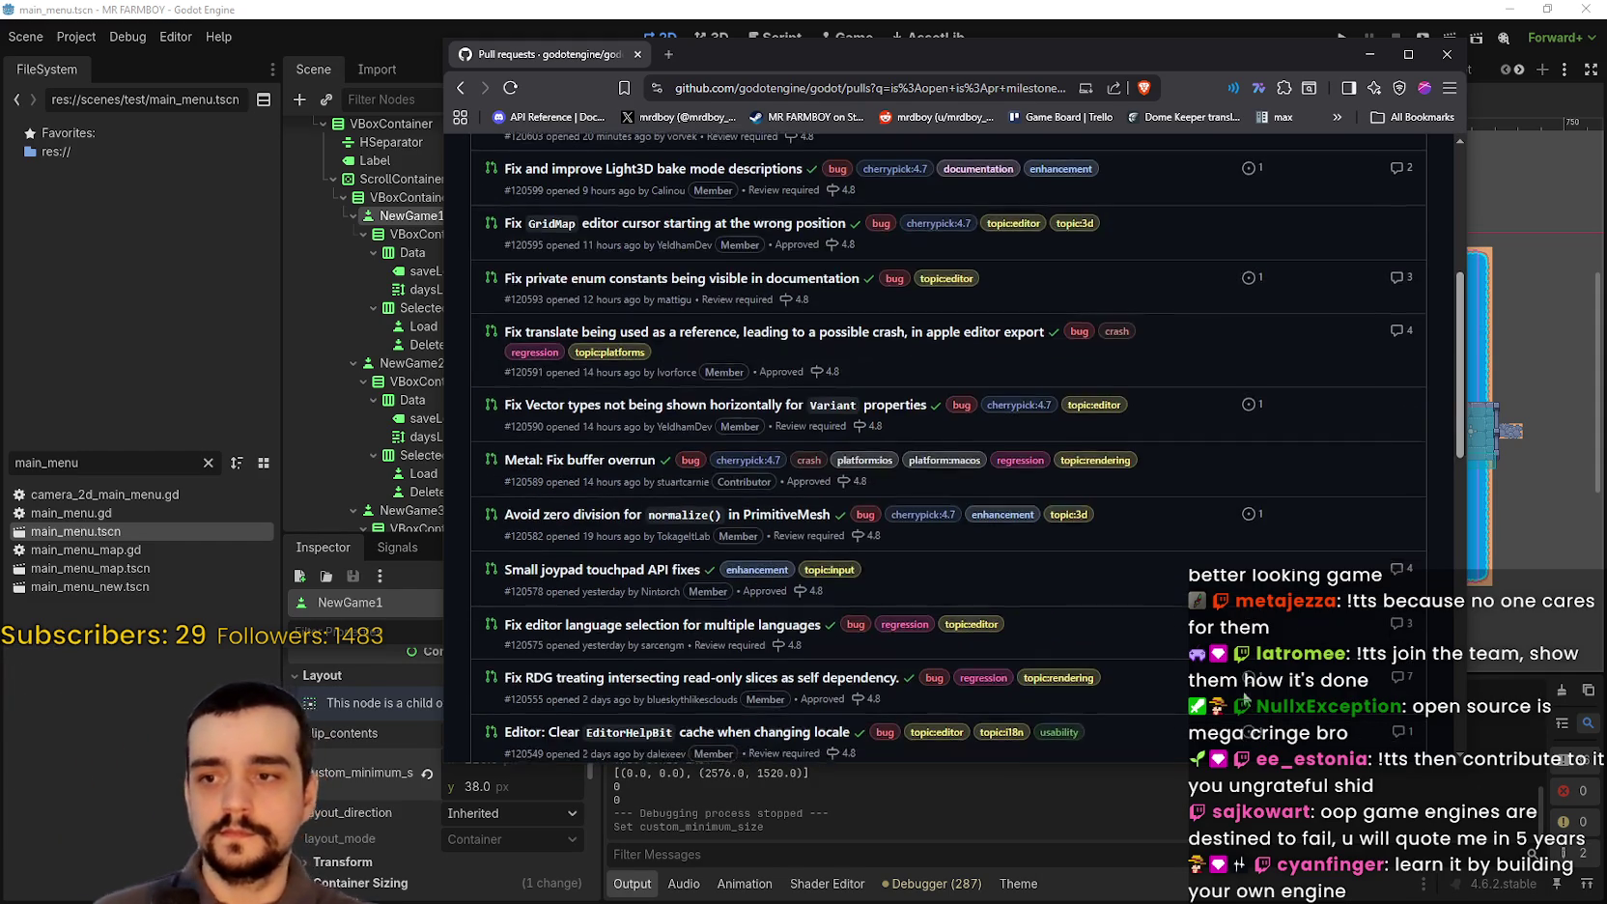
scroll(1237, 679, "up", 5)
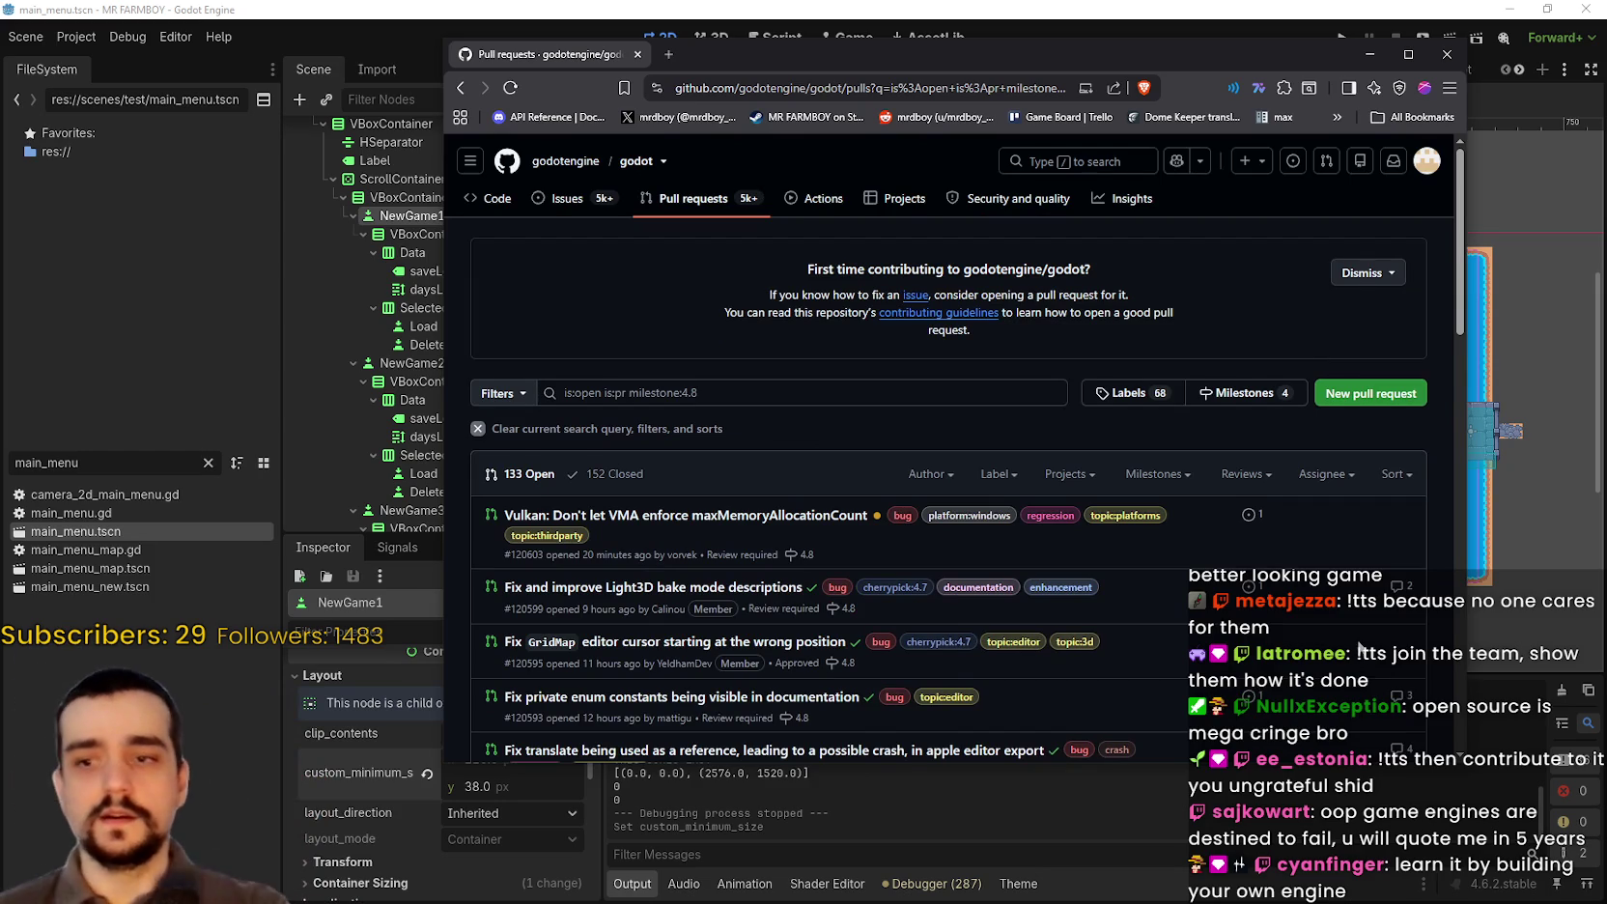
scroll(1345, 686, "down", 5)
scroll(1203, 500, "down", 5)
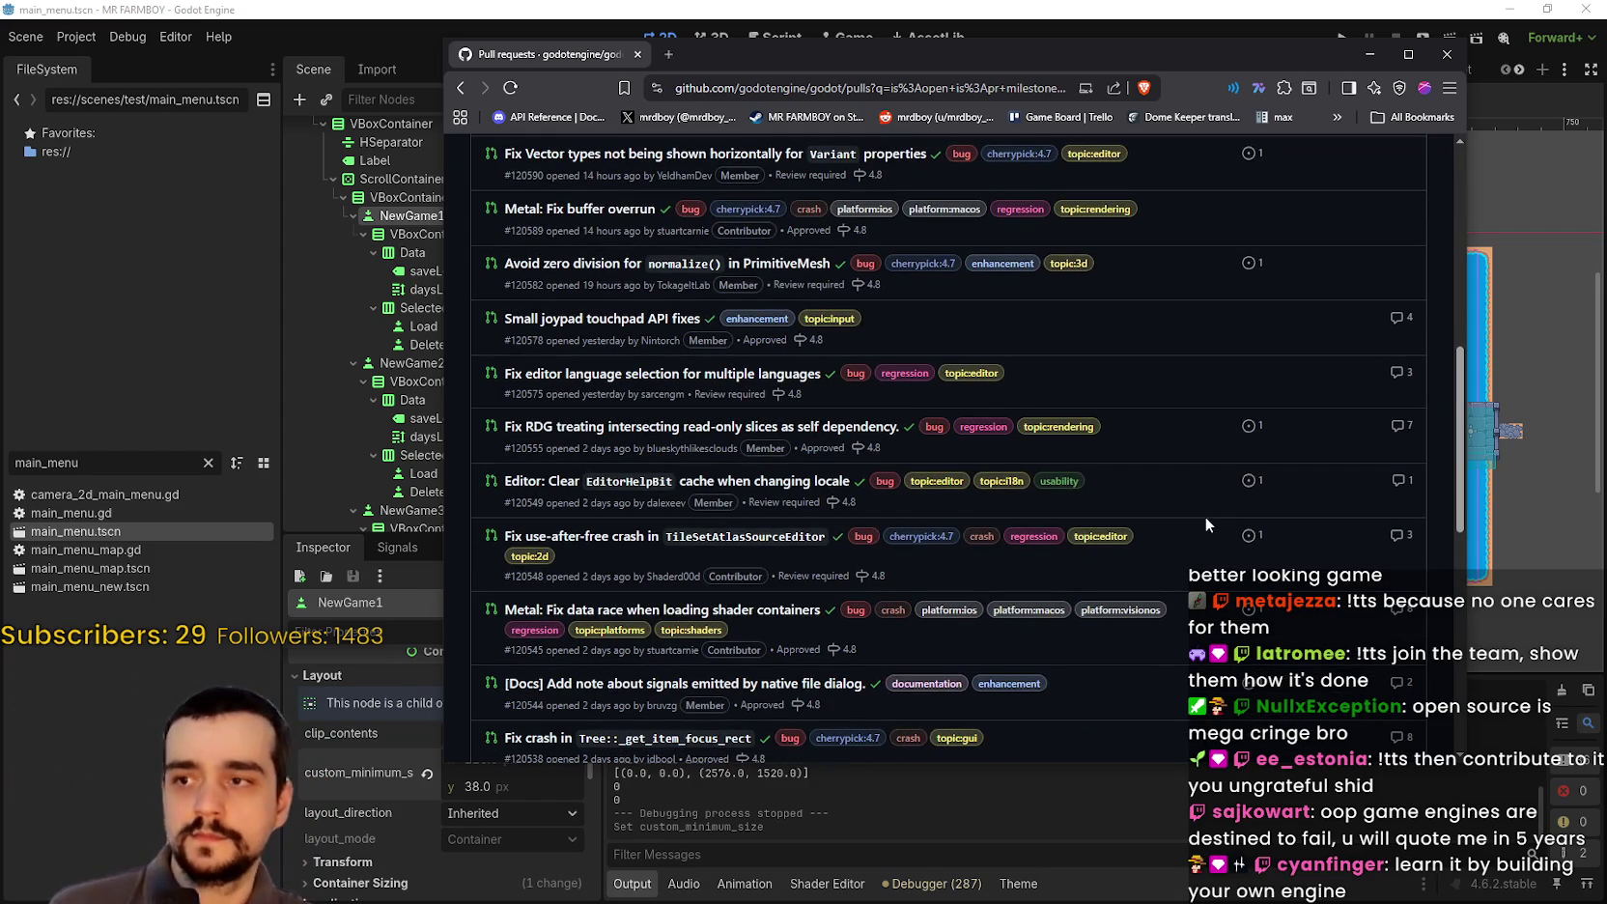
scroll(1207, 531, "down", 4)
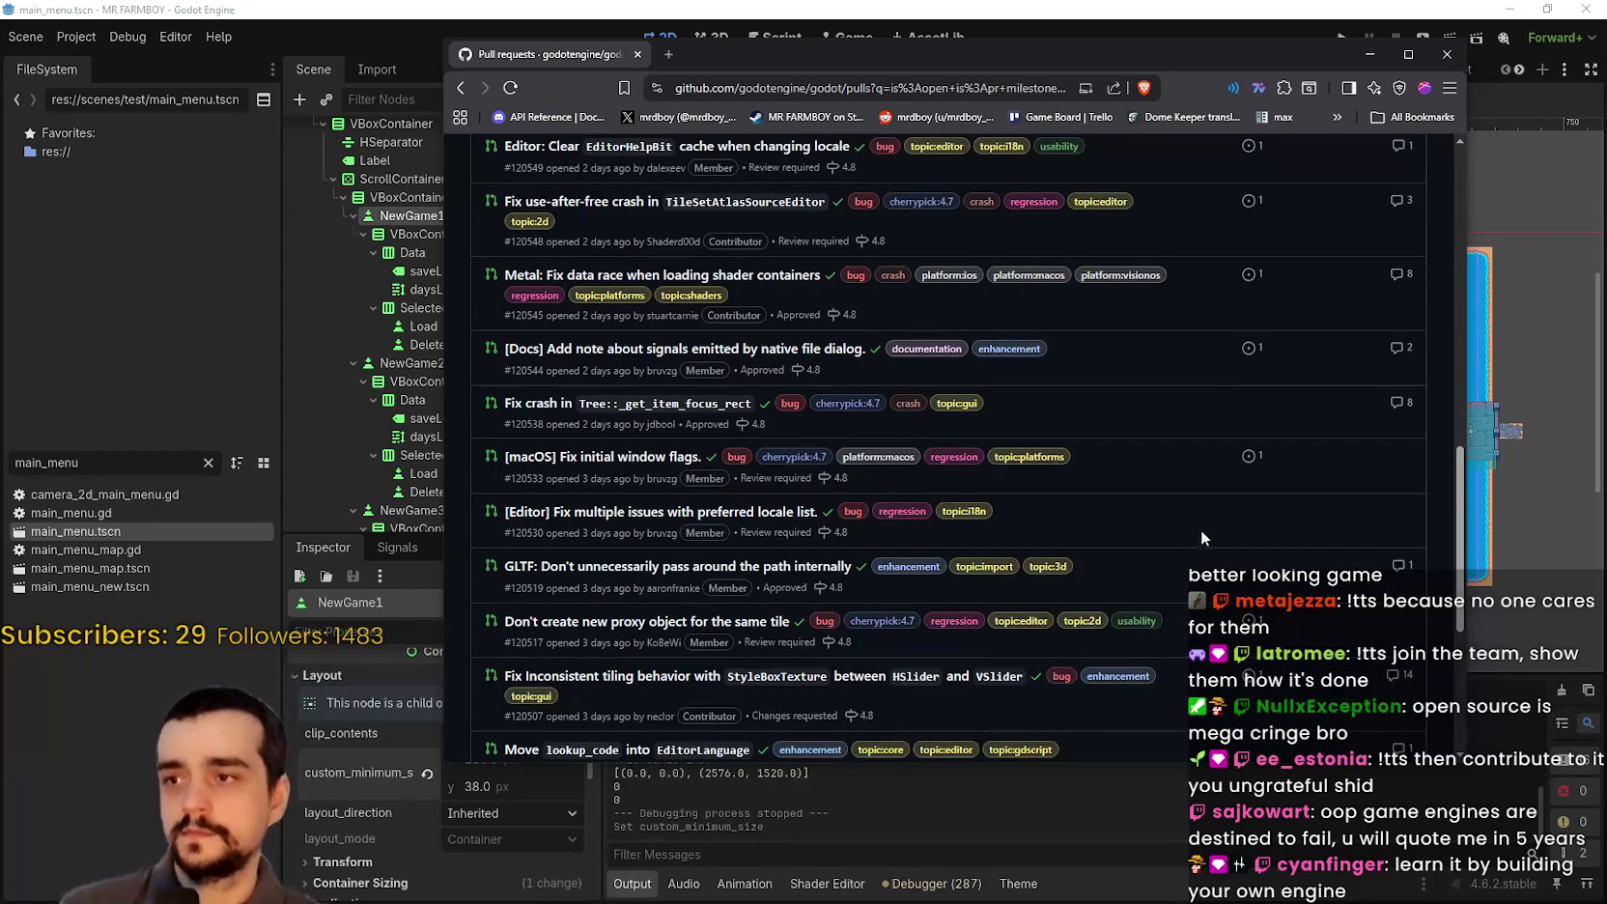
scroll(1200, 533, "down", 2)
scroll(1200, 537, "down", 2)
scroll(1226, 620, "up", 7)
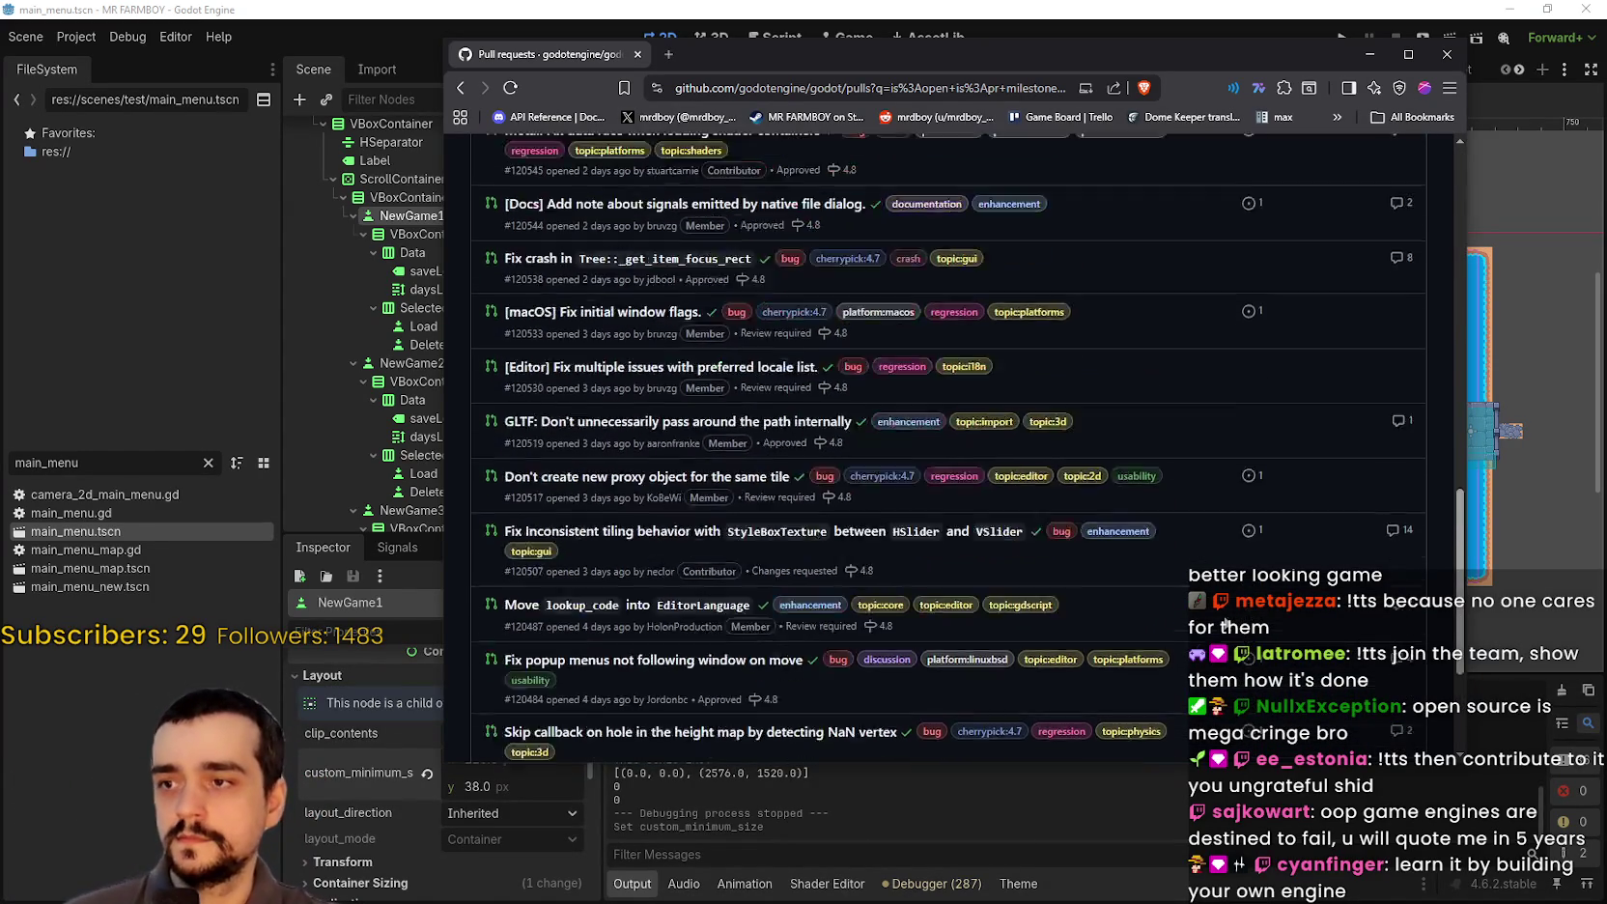
scroll(1226, 620, "up", 7)
scroll(1226, 621, "down", 3)
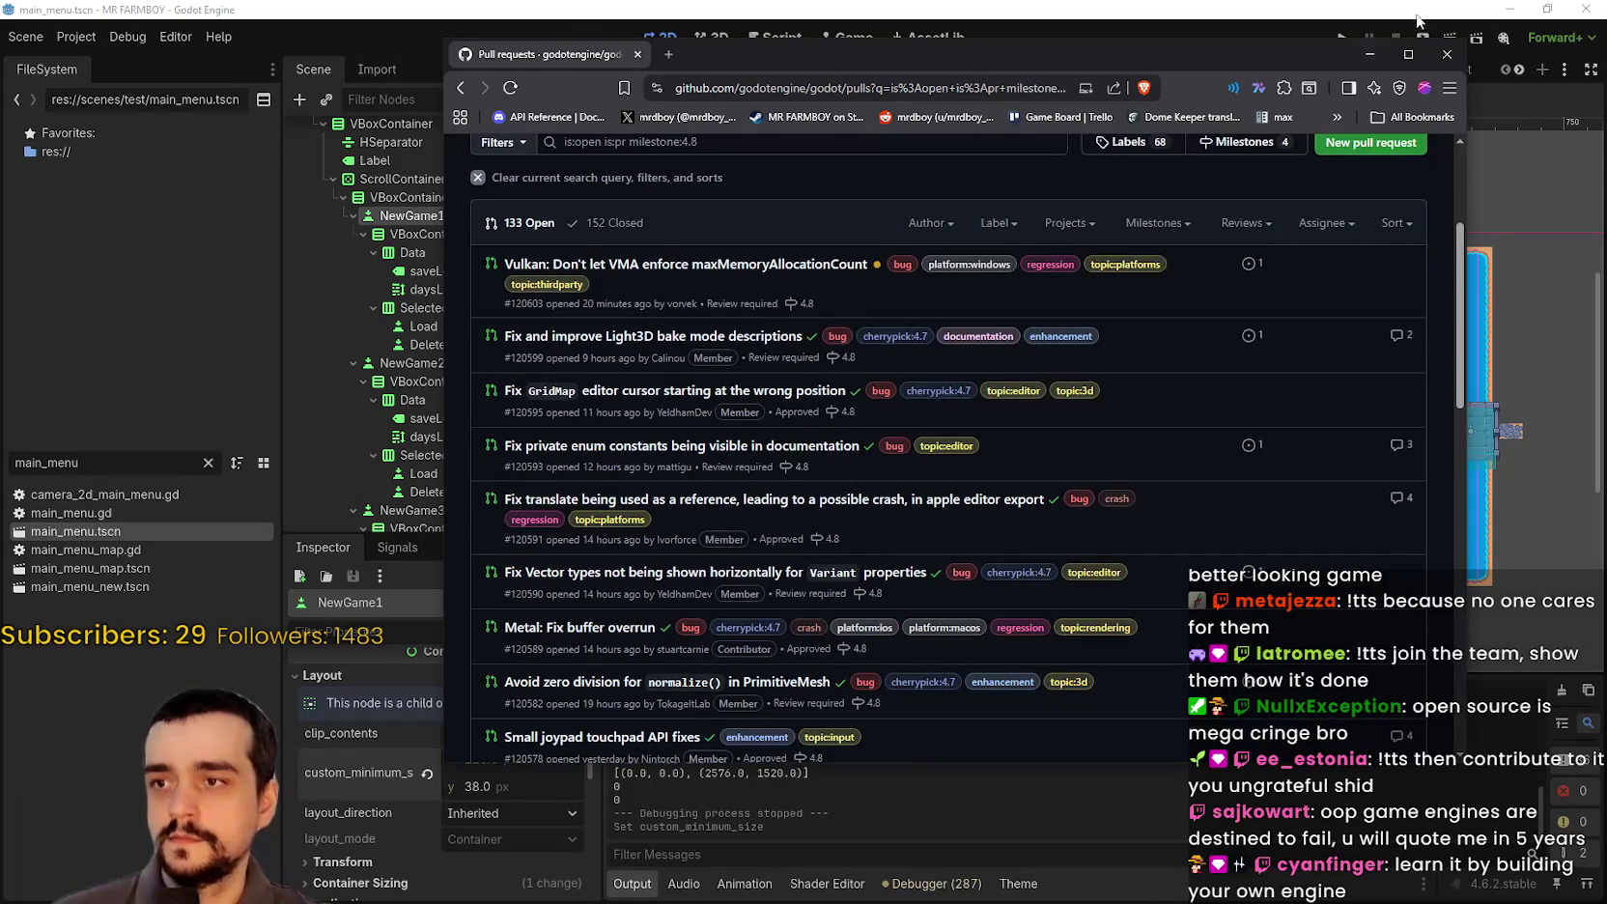
left_click_drag(1325, 54, 1273, 65)
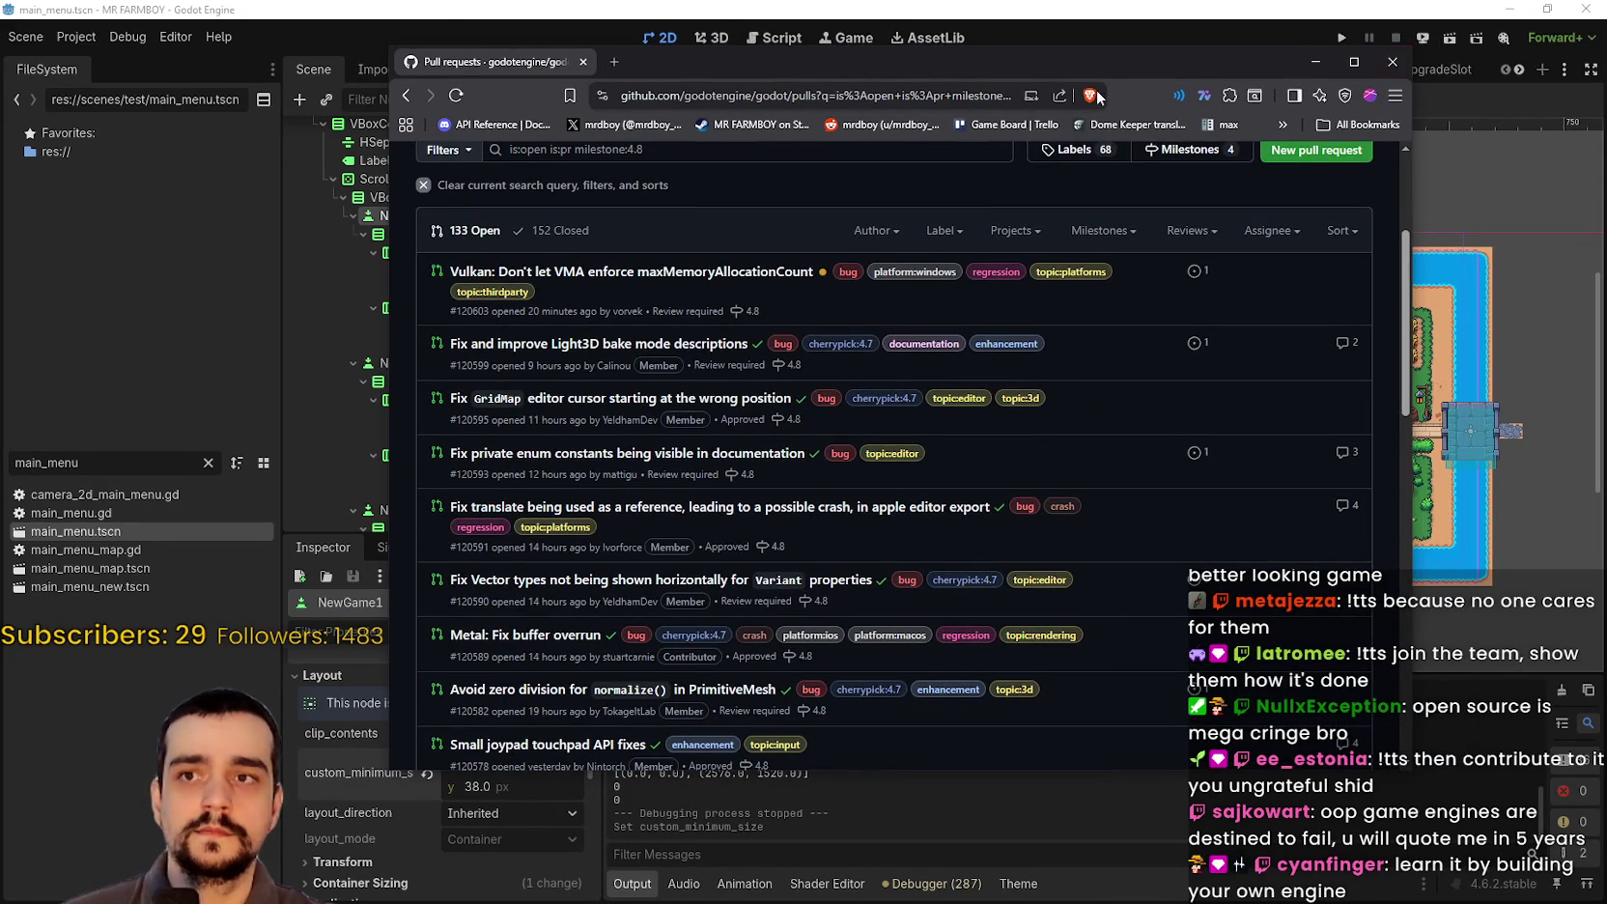
left_click_drag(1119, 78, 1156, 77)
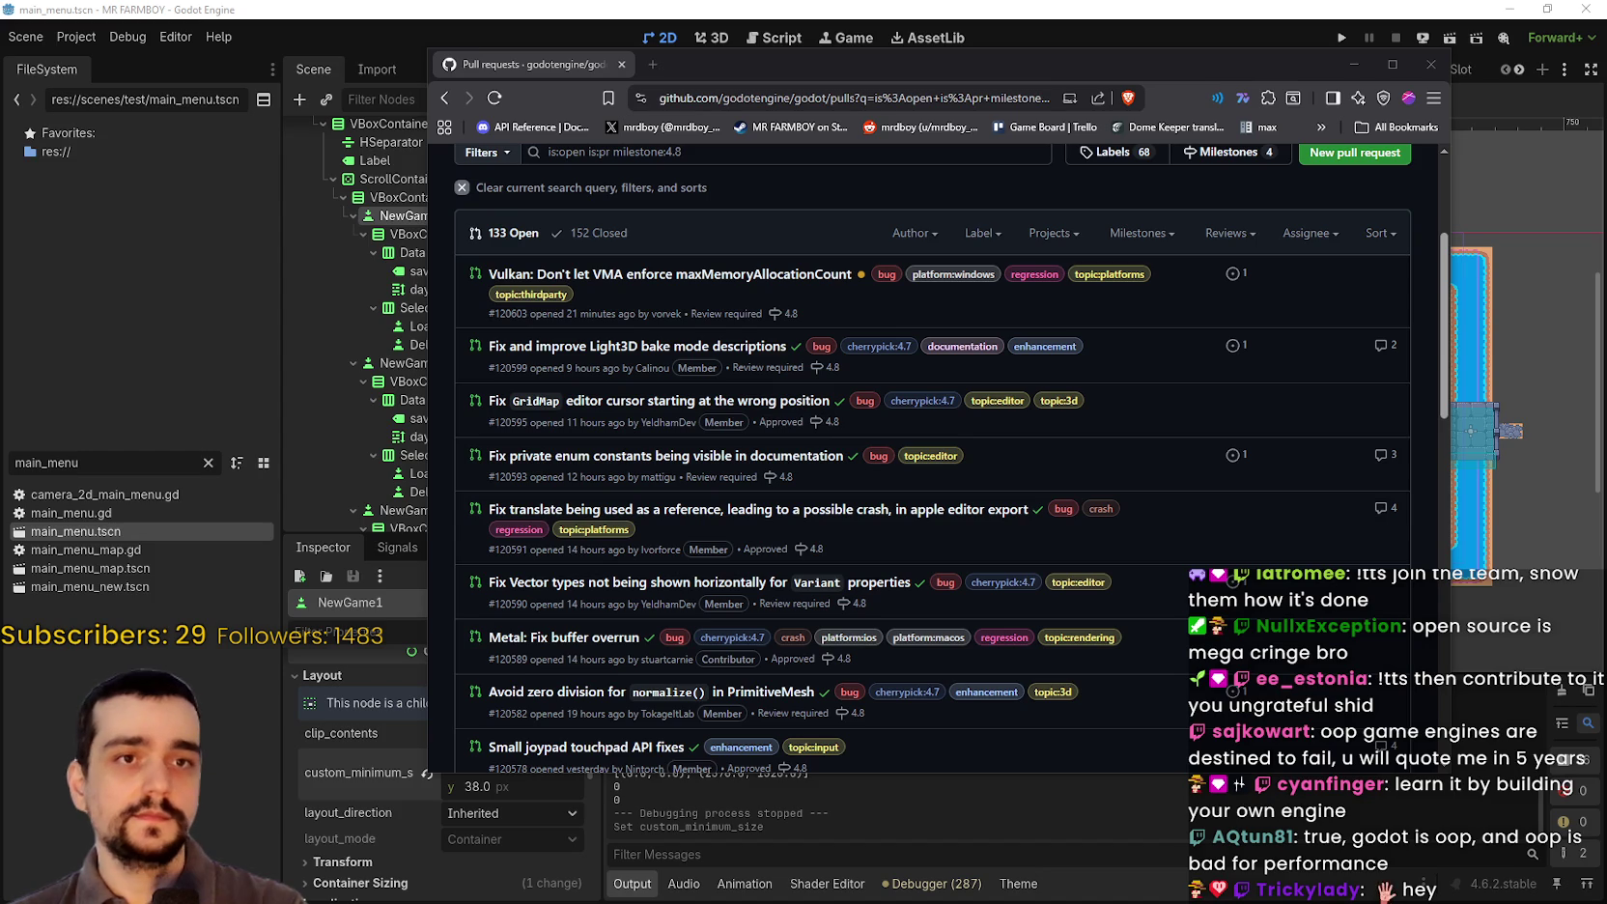
key("ctrl+shift+t")
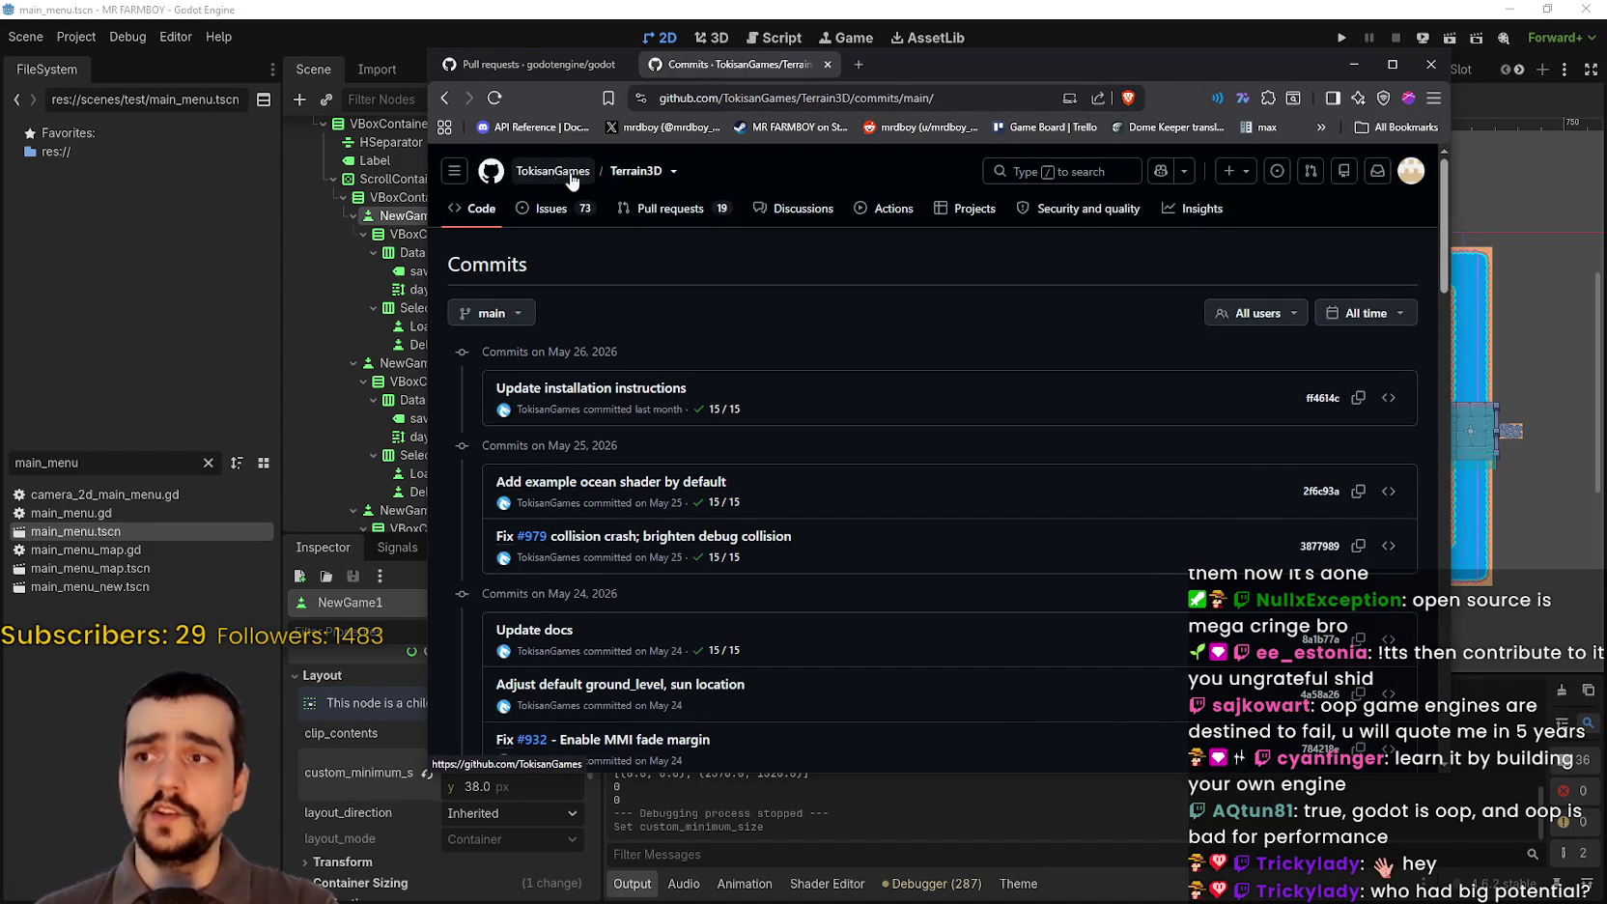
scroll(712, 406, "down", 2)
scroll(712, 407, "down", 2)
scroll(628, 289, "up", 5)
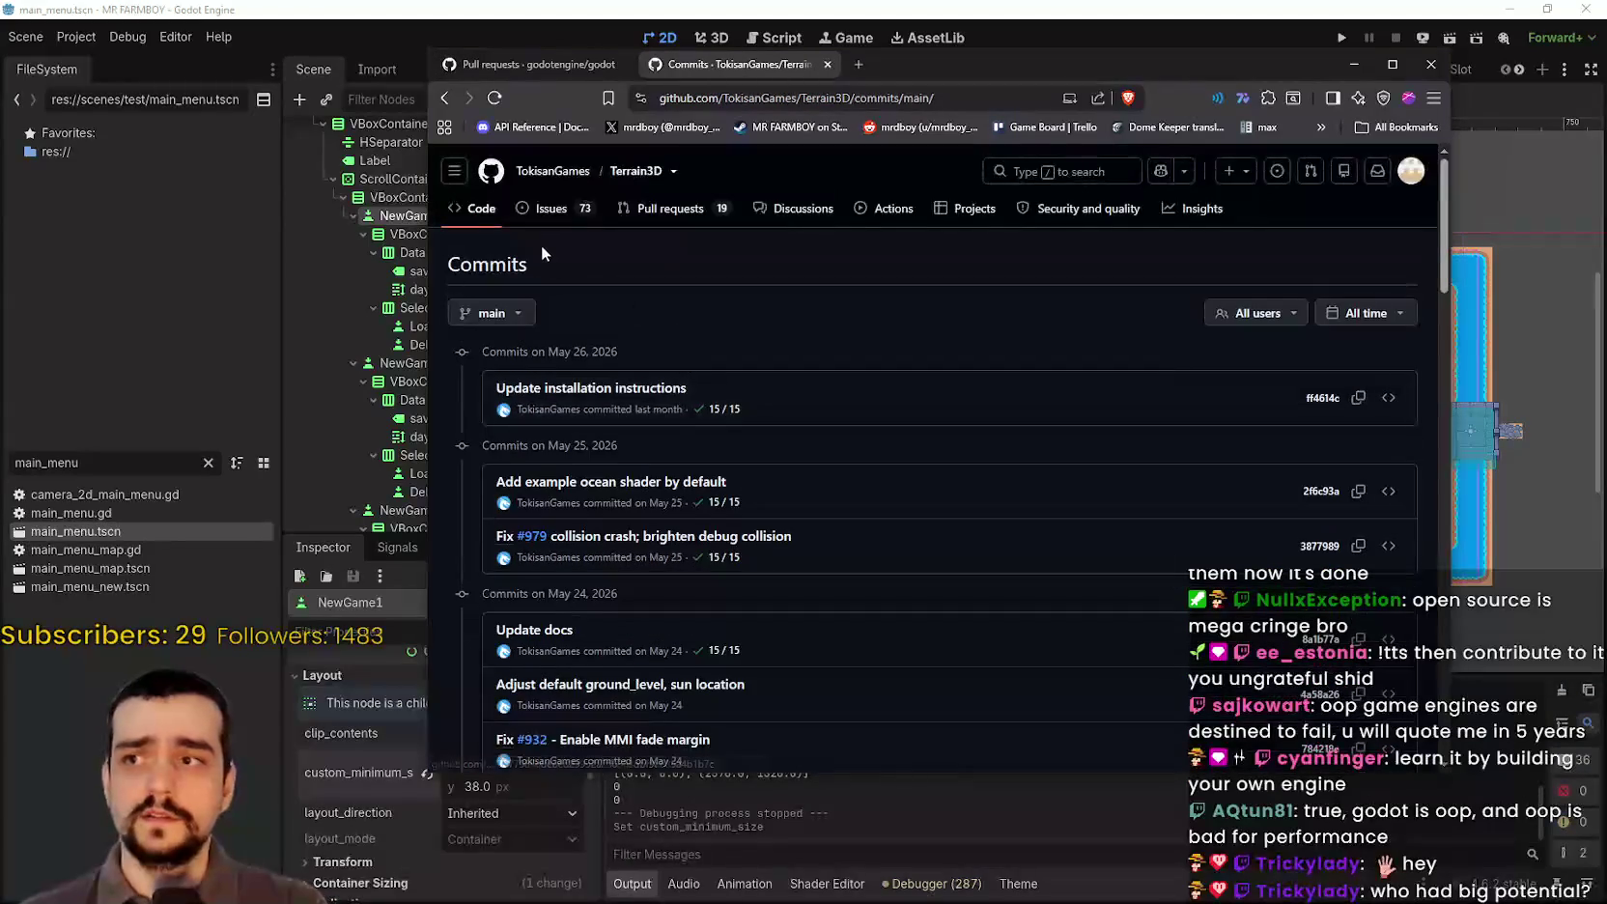
left_click(553, 171)
scroll(771, 515, "down", 5)
scroll(737, 496, "up", 5)
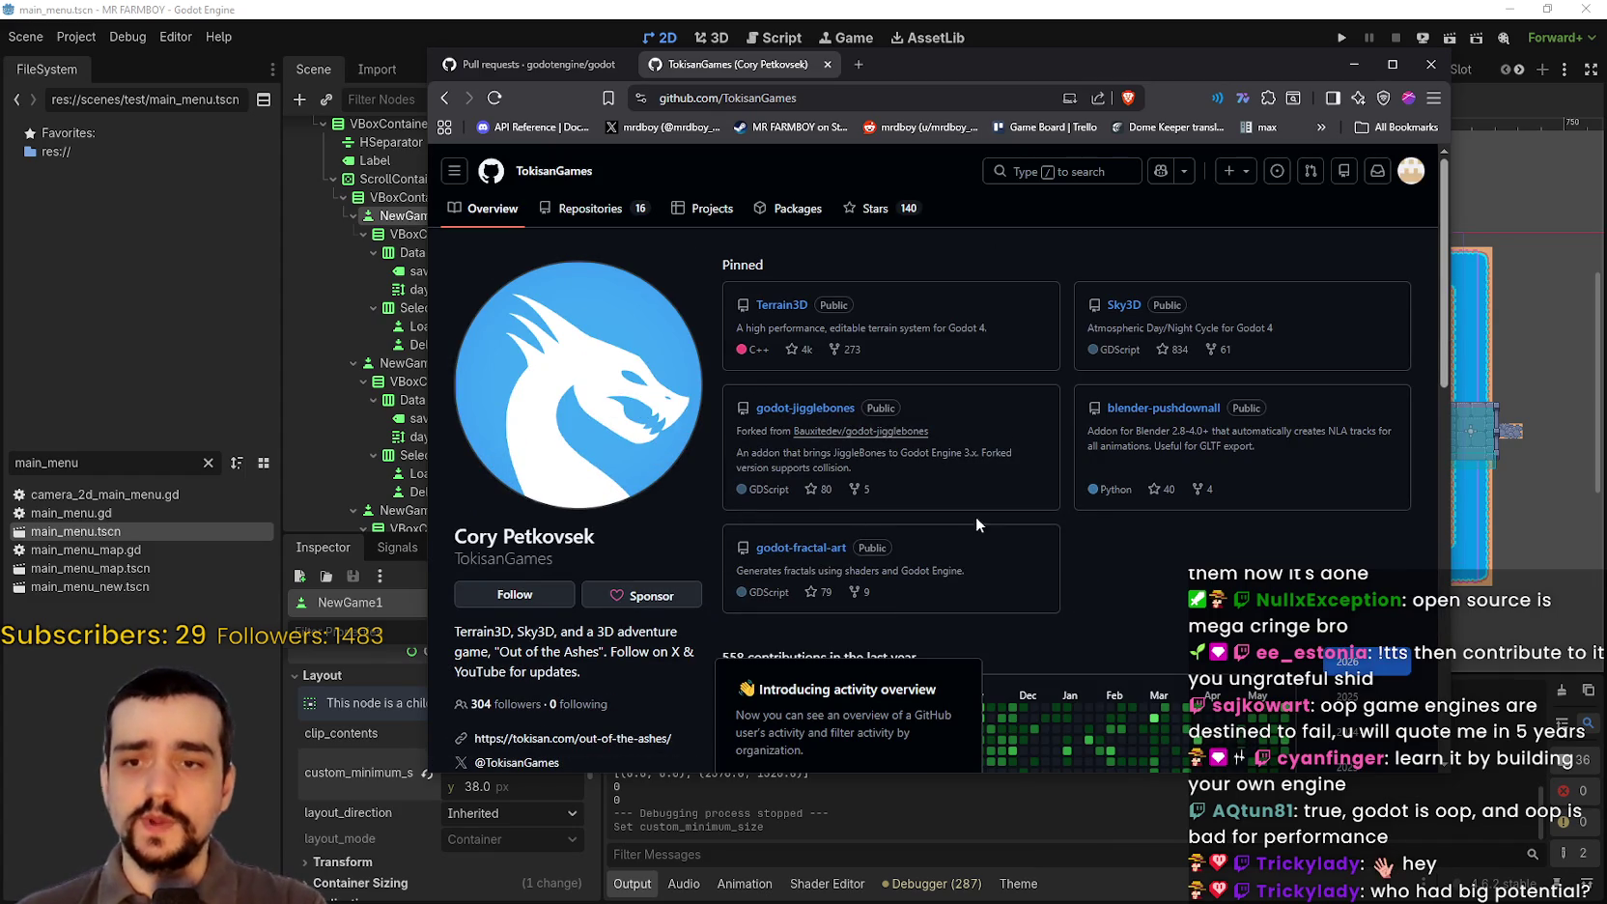
left_click(778, 307)
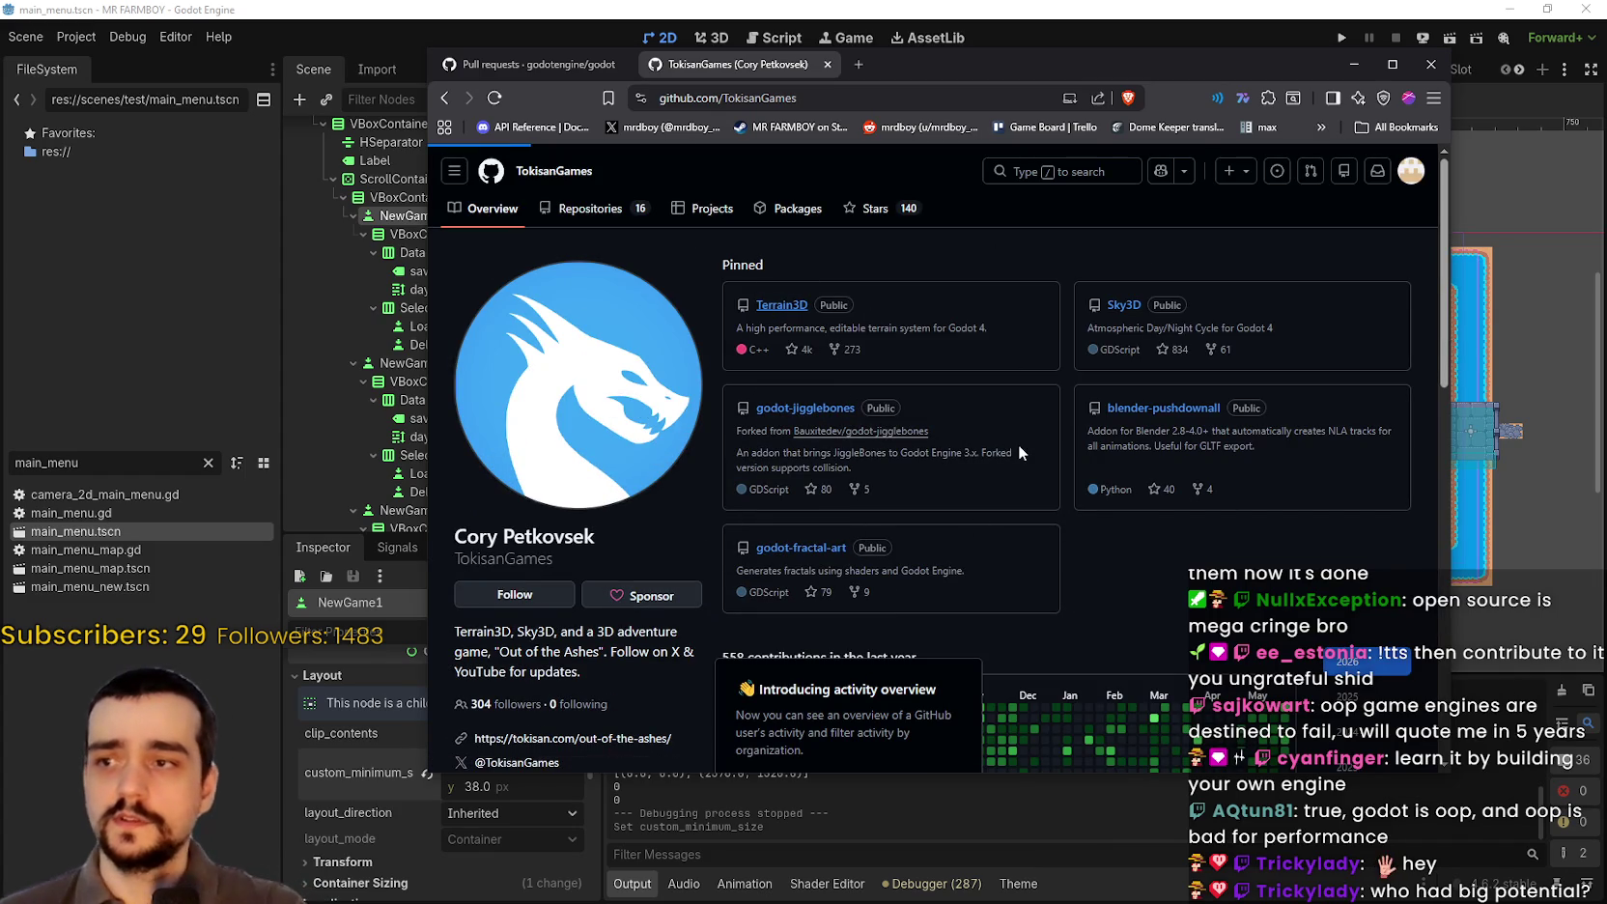
scroll(945, 432, "down", 10)
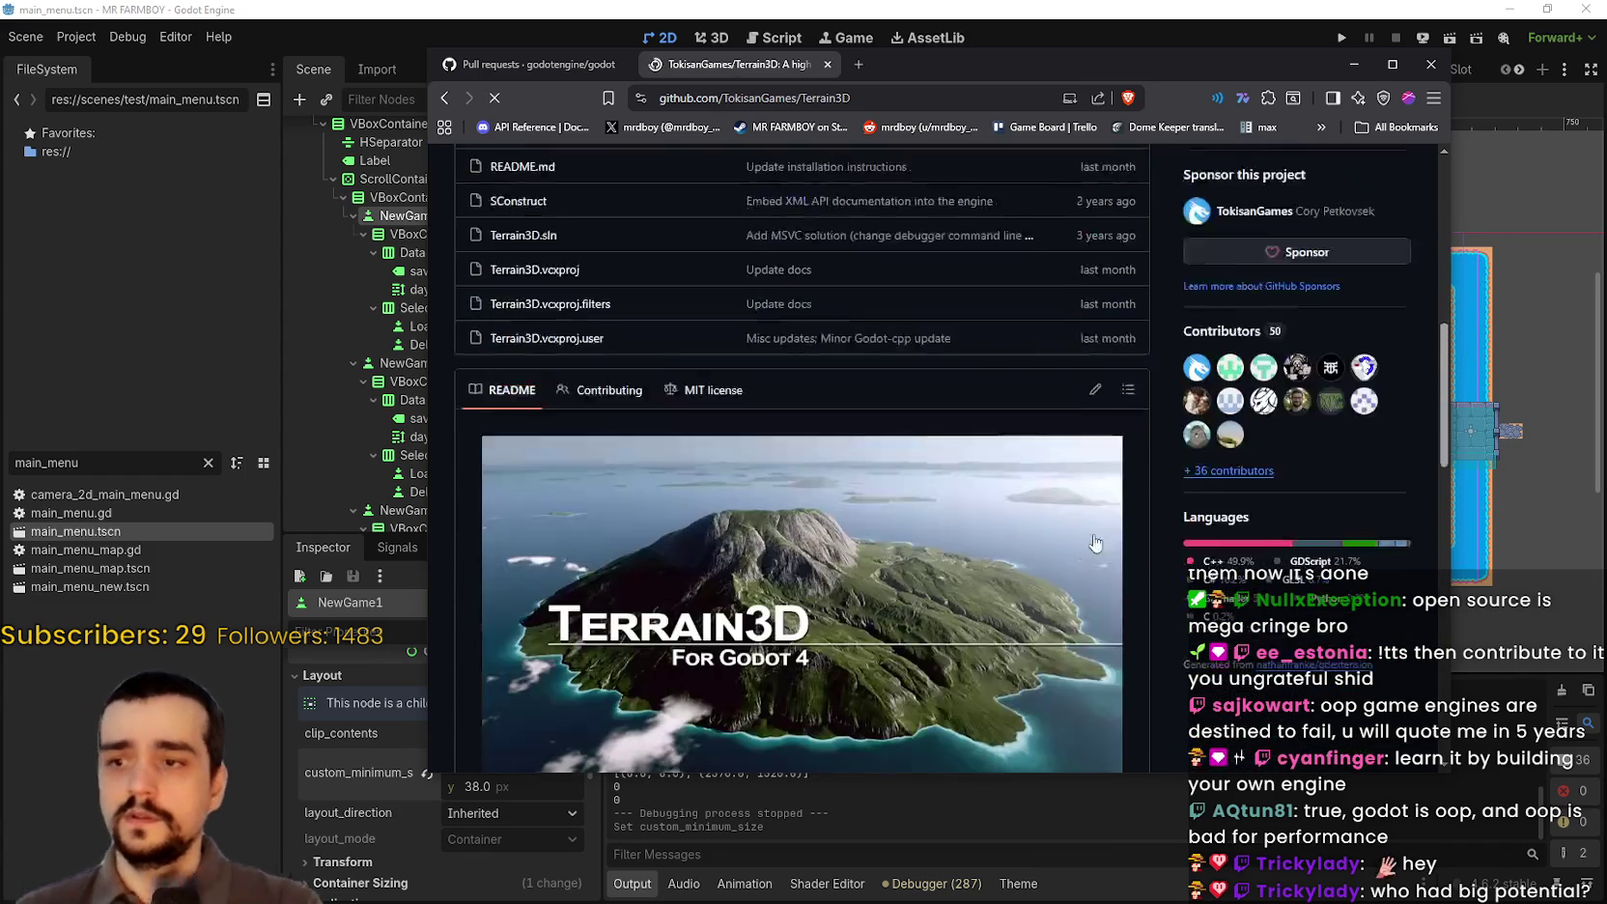
scroll(1135, 518, "down", 3)
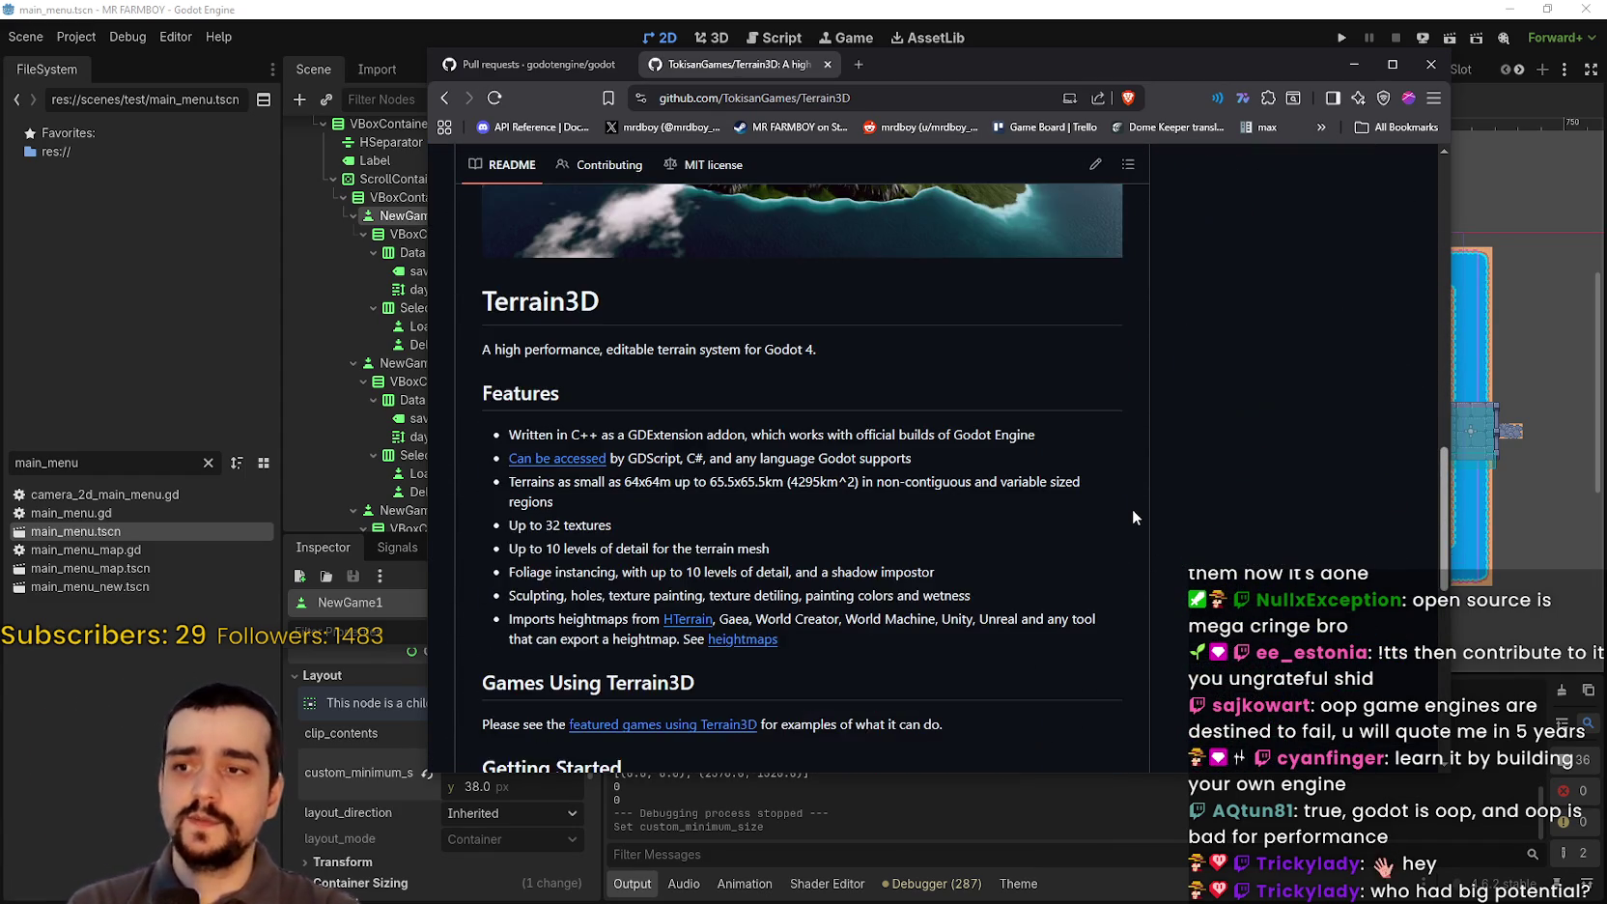
scroll(1134, 517, "up", 4)
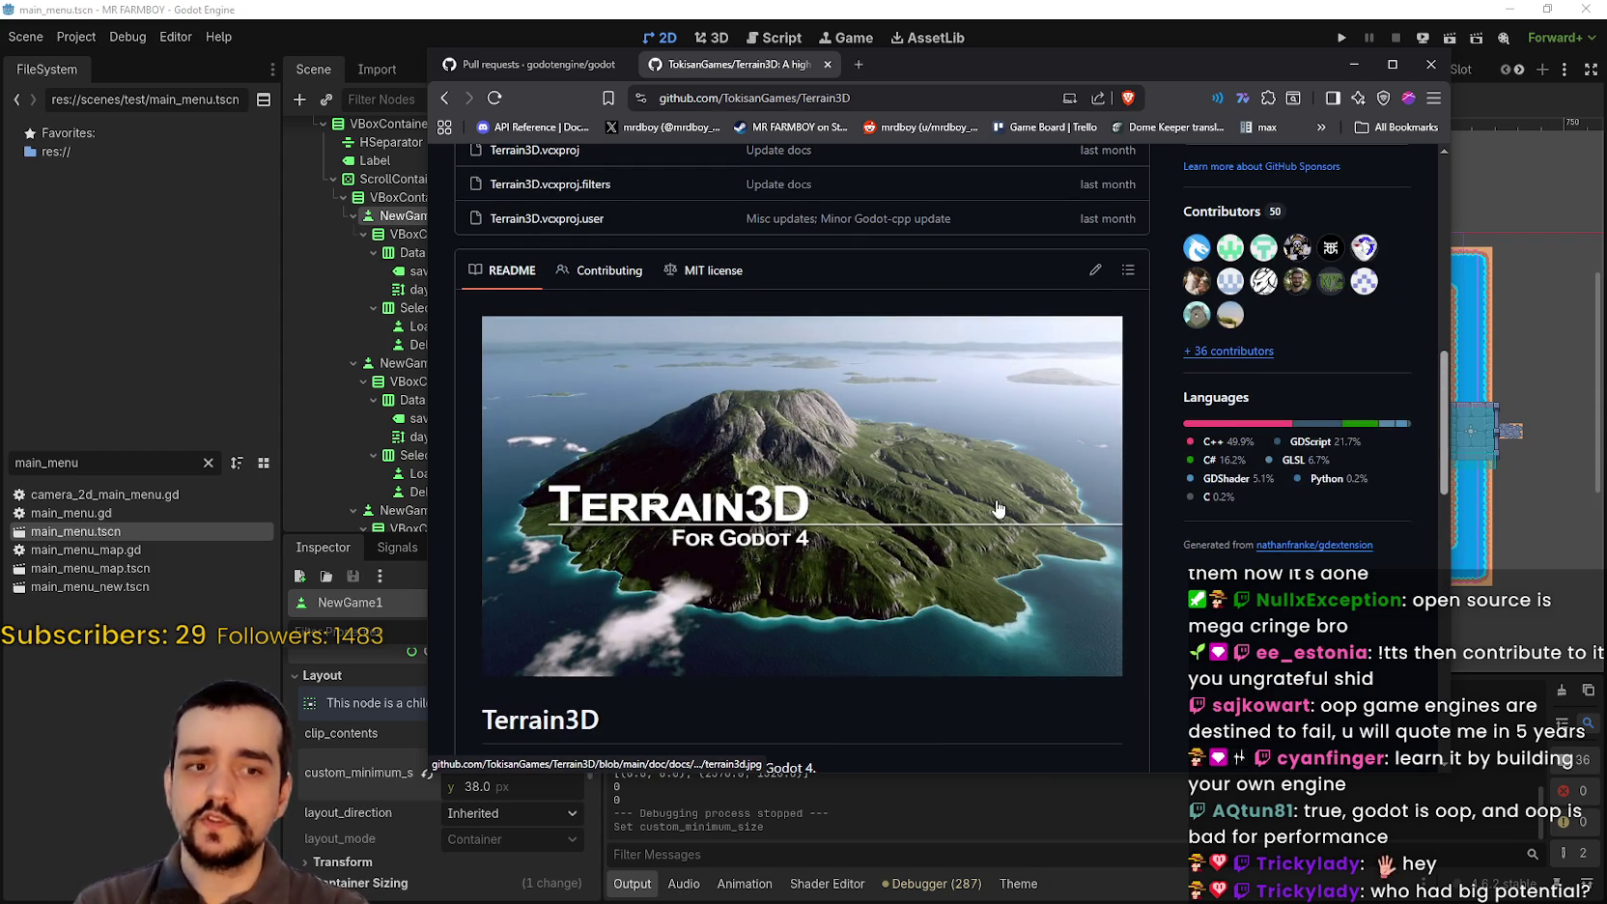
scroll(996, 498, "down", 3)
scroll(995, 499, "up", 1)
scroll(996, 504, "down", 3)
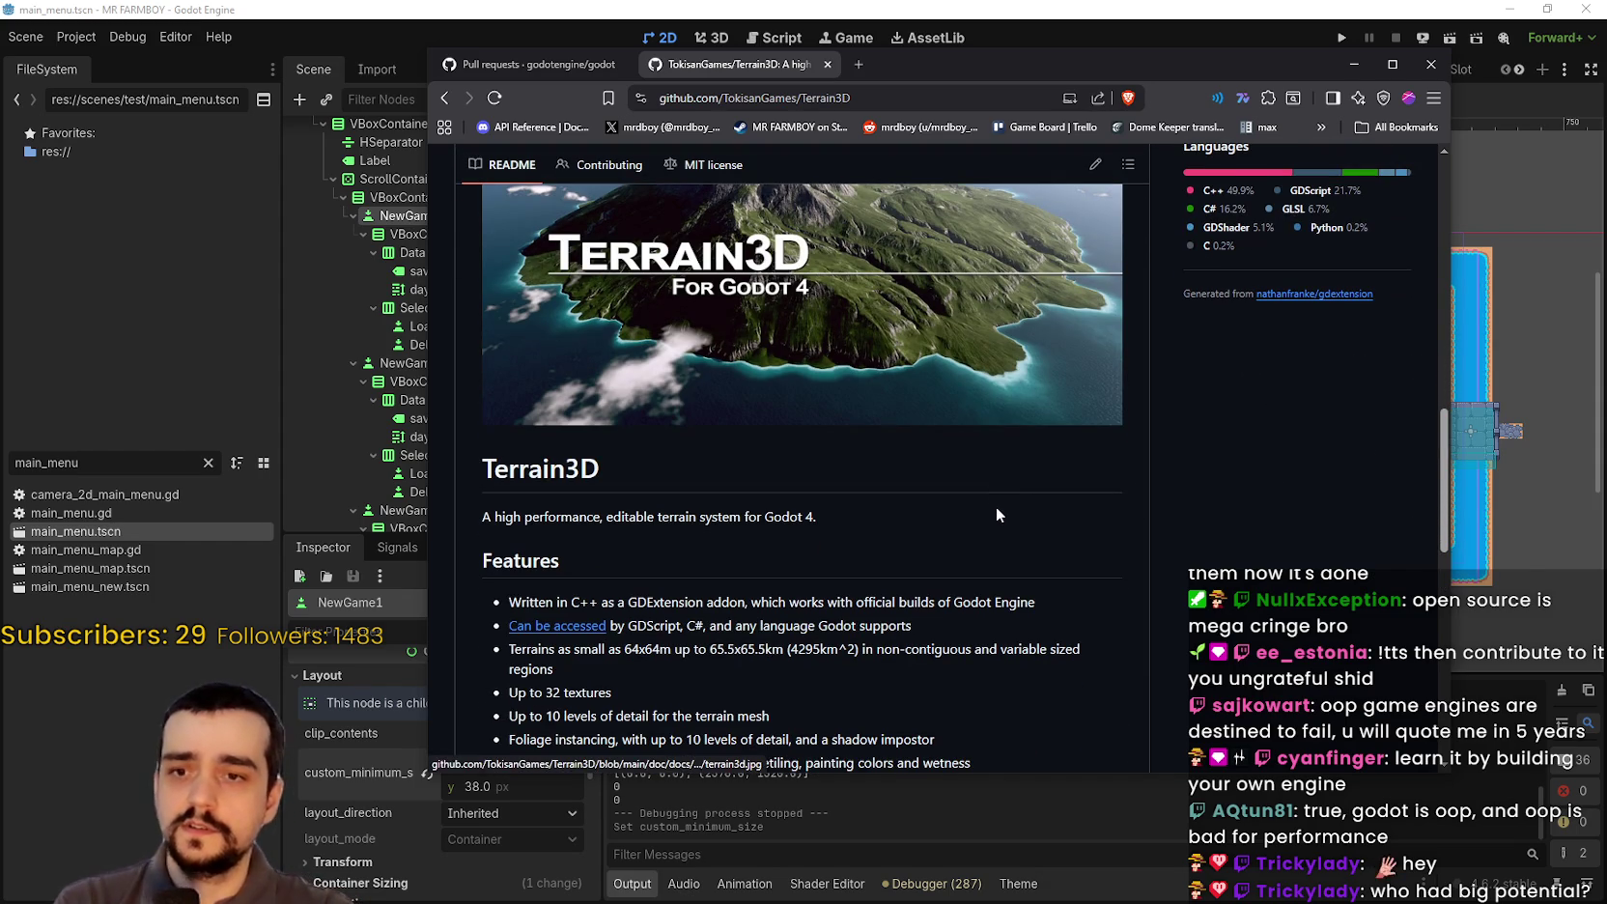
scroll(1110, 553, "down", 4)
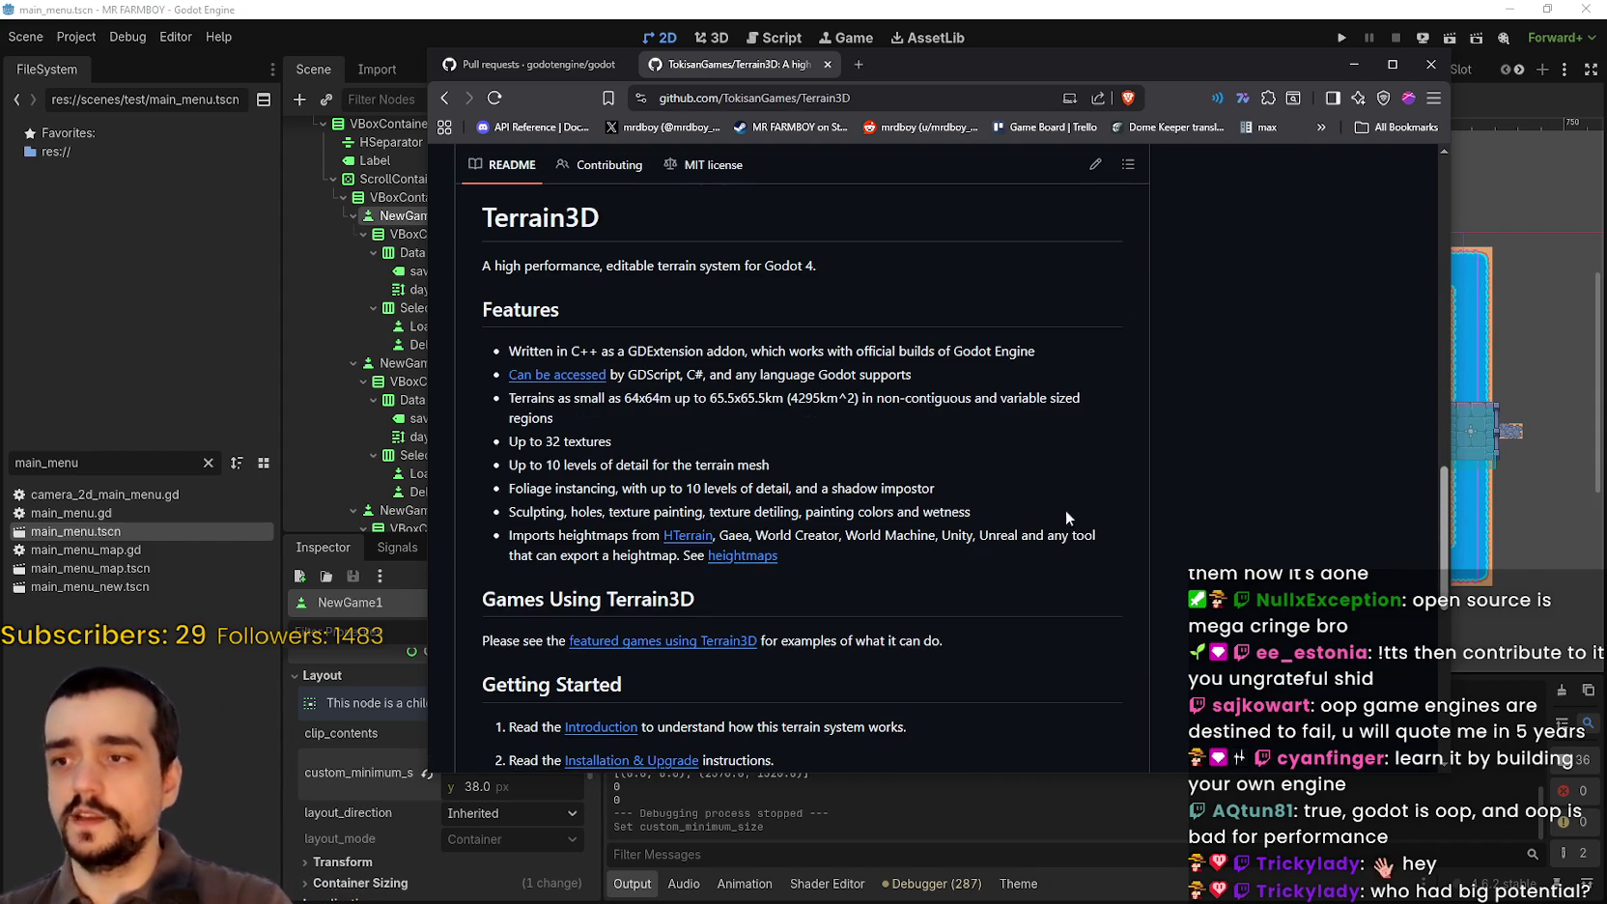
scroll(652, 614, "up", 10)
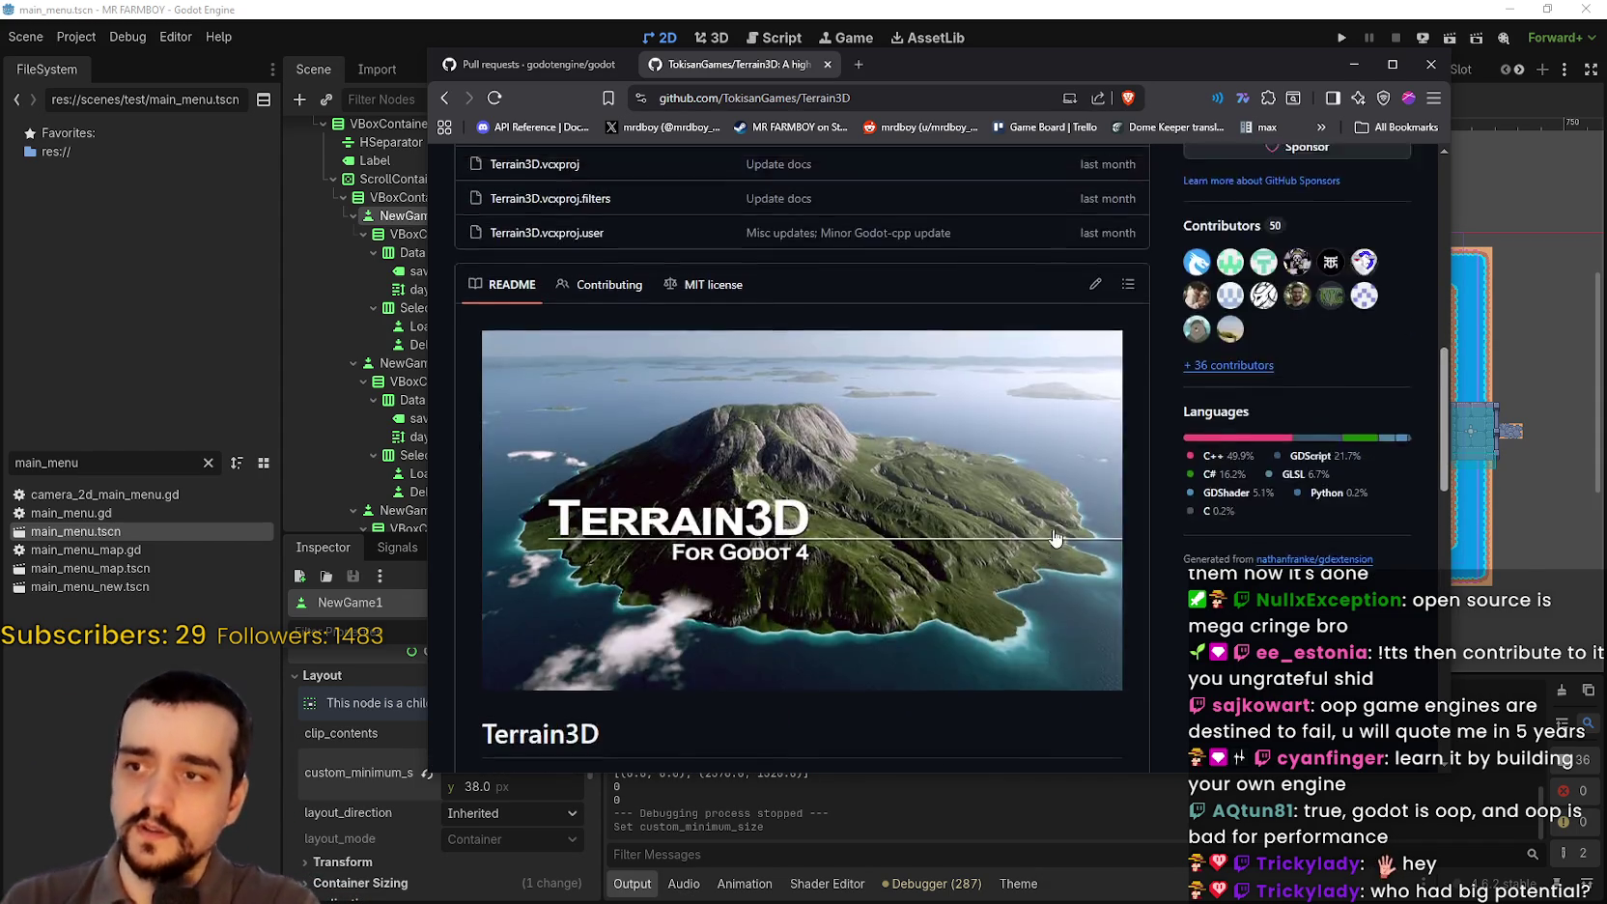
scroll(652, 614, "down", 2)
scroll(960, 548, "up", 5)
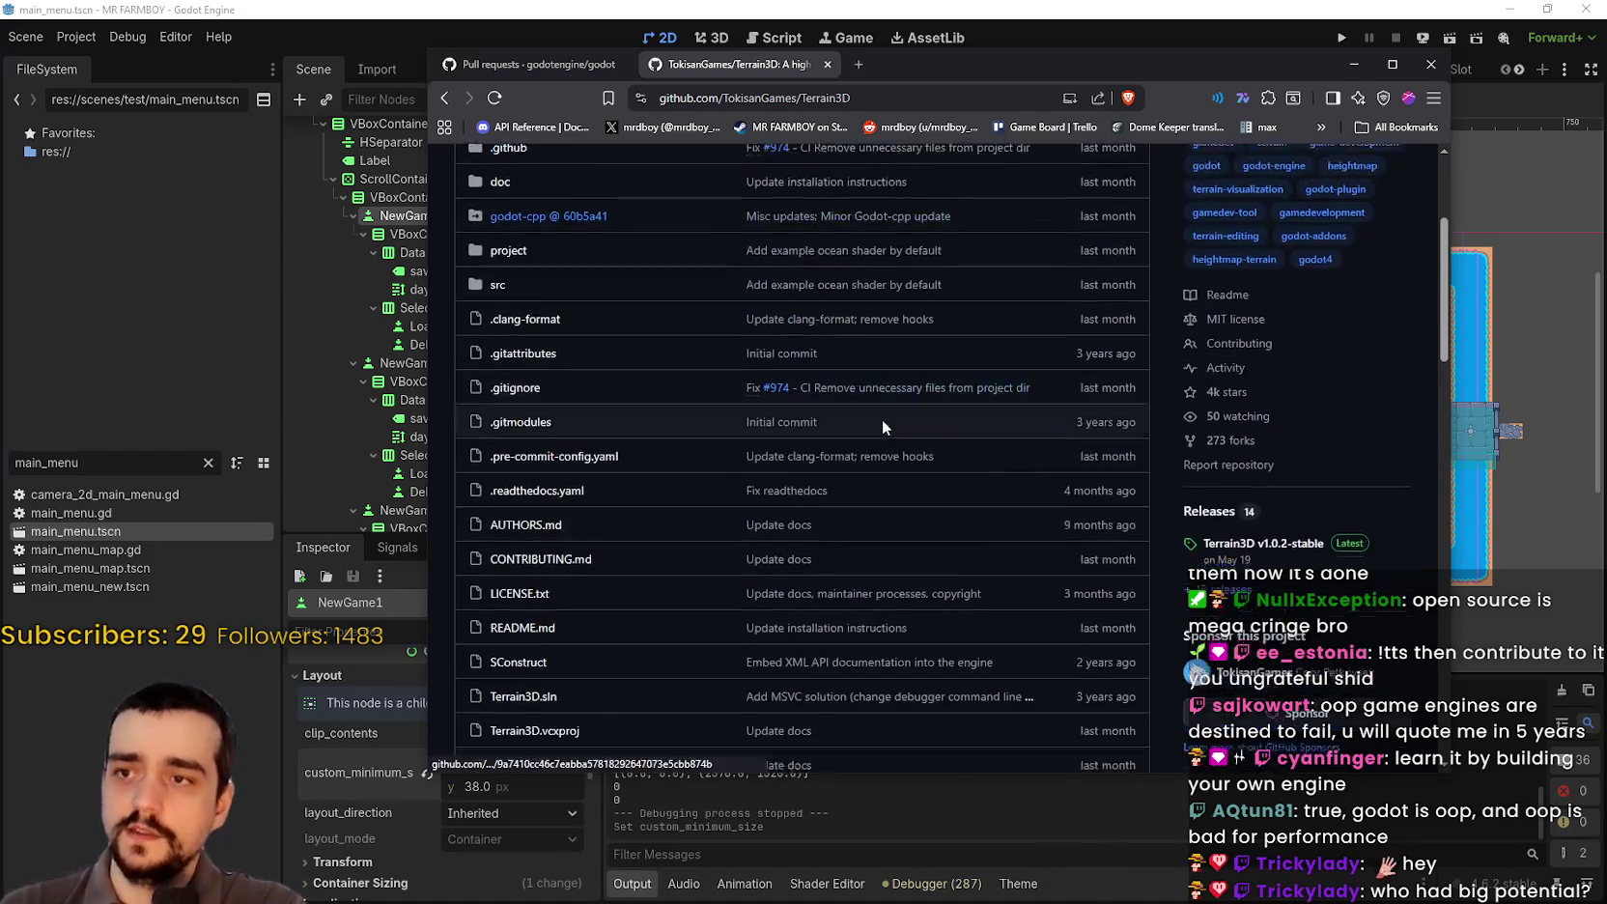
scroll(855, 403, "up", 2)
scroll(1035, 474, "down", 10)
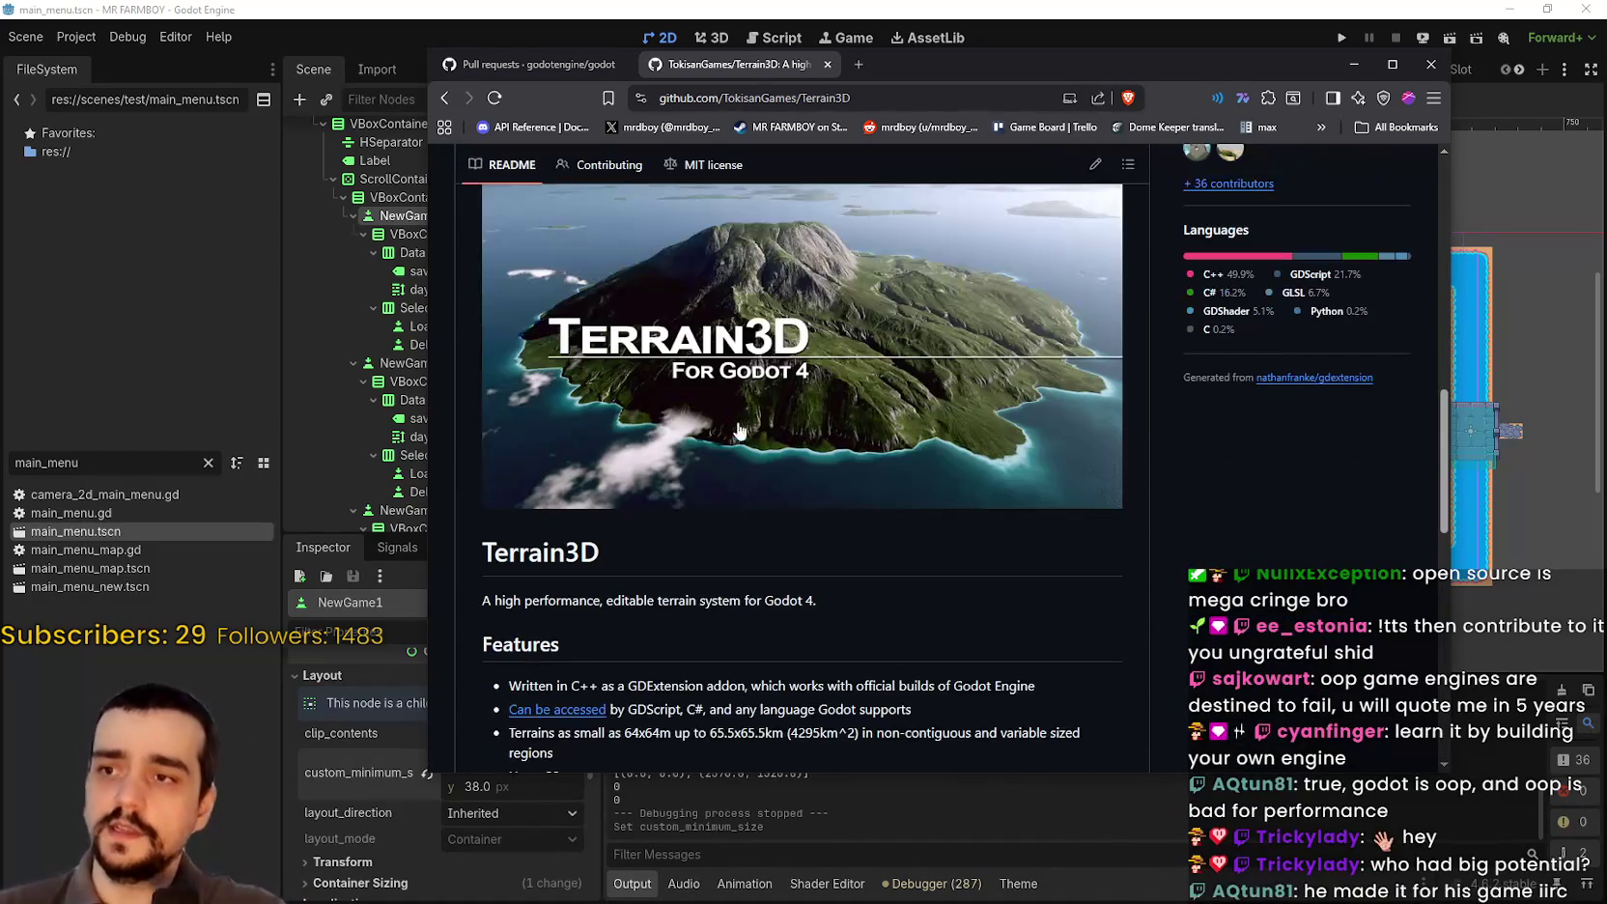
scroll(749, 450, "up", 1)
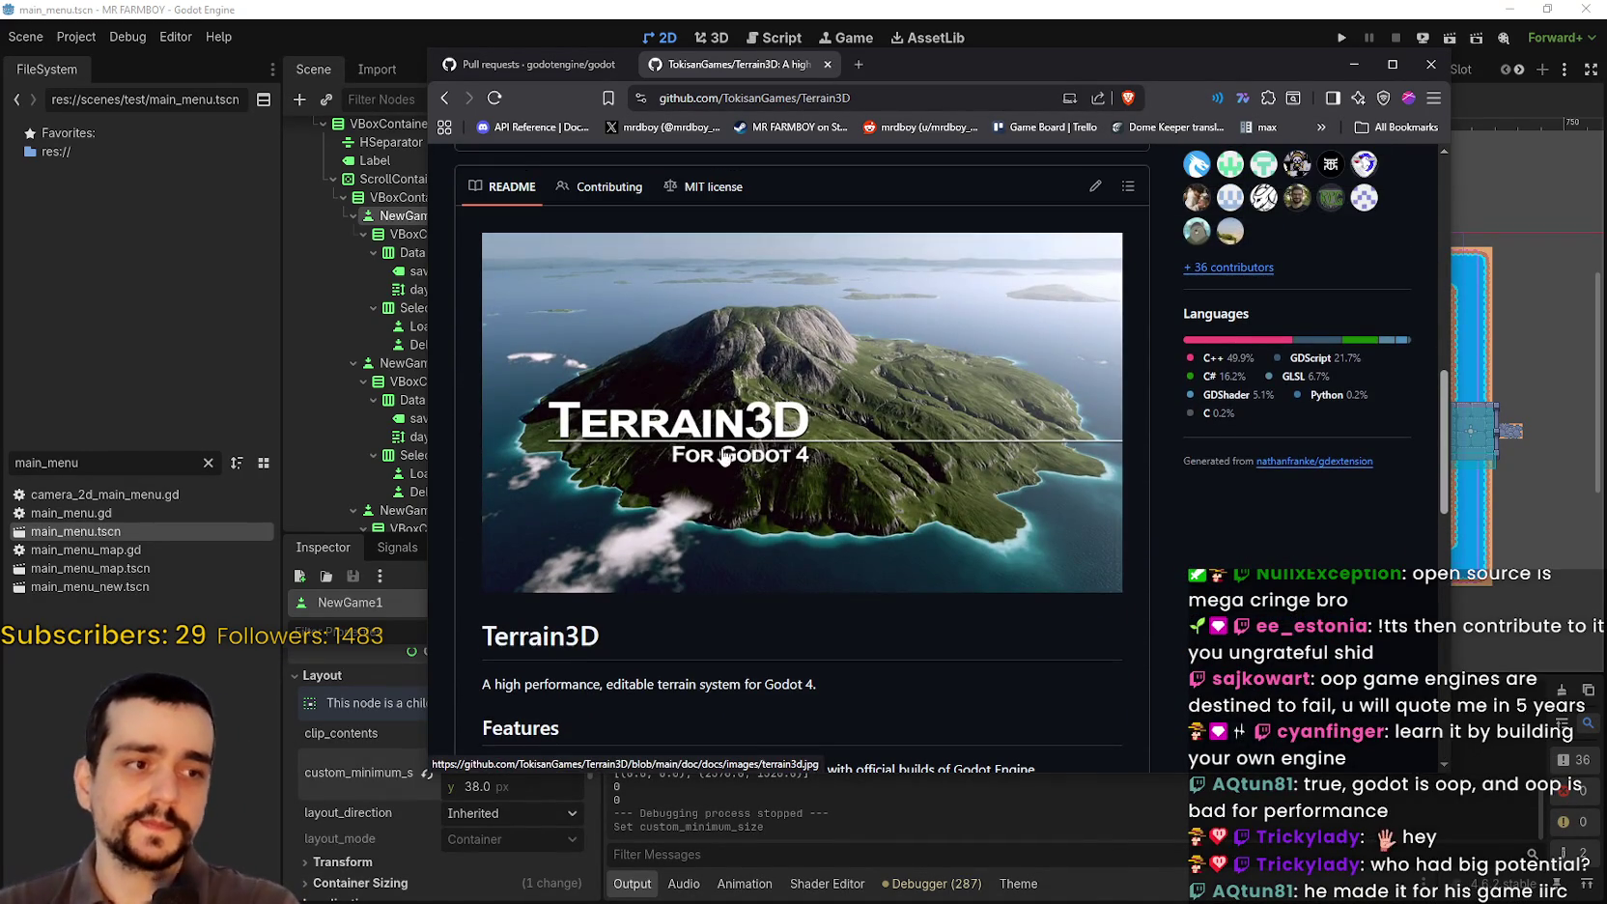
scroll(725, 458, "up", 2)
key("alt+Left")
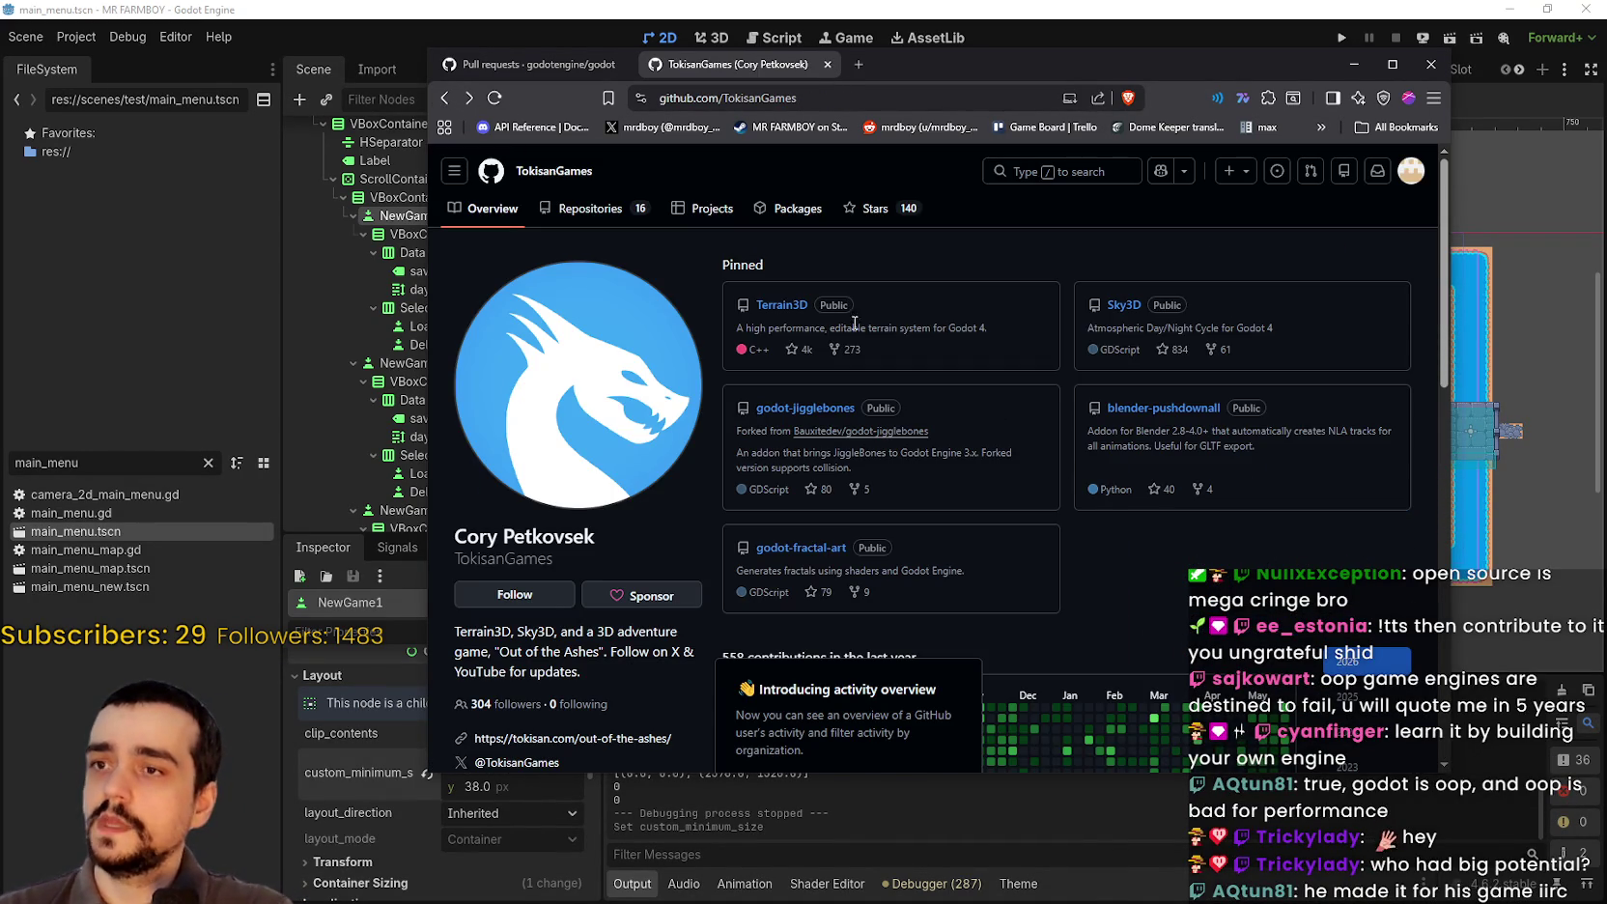
left_click(1123, 305)
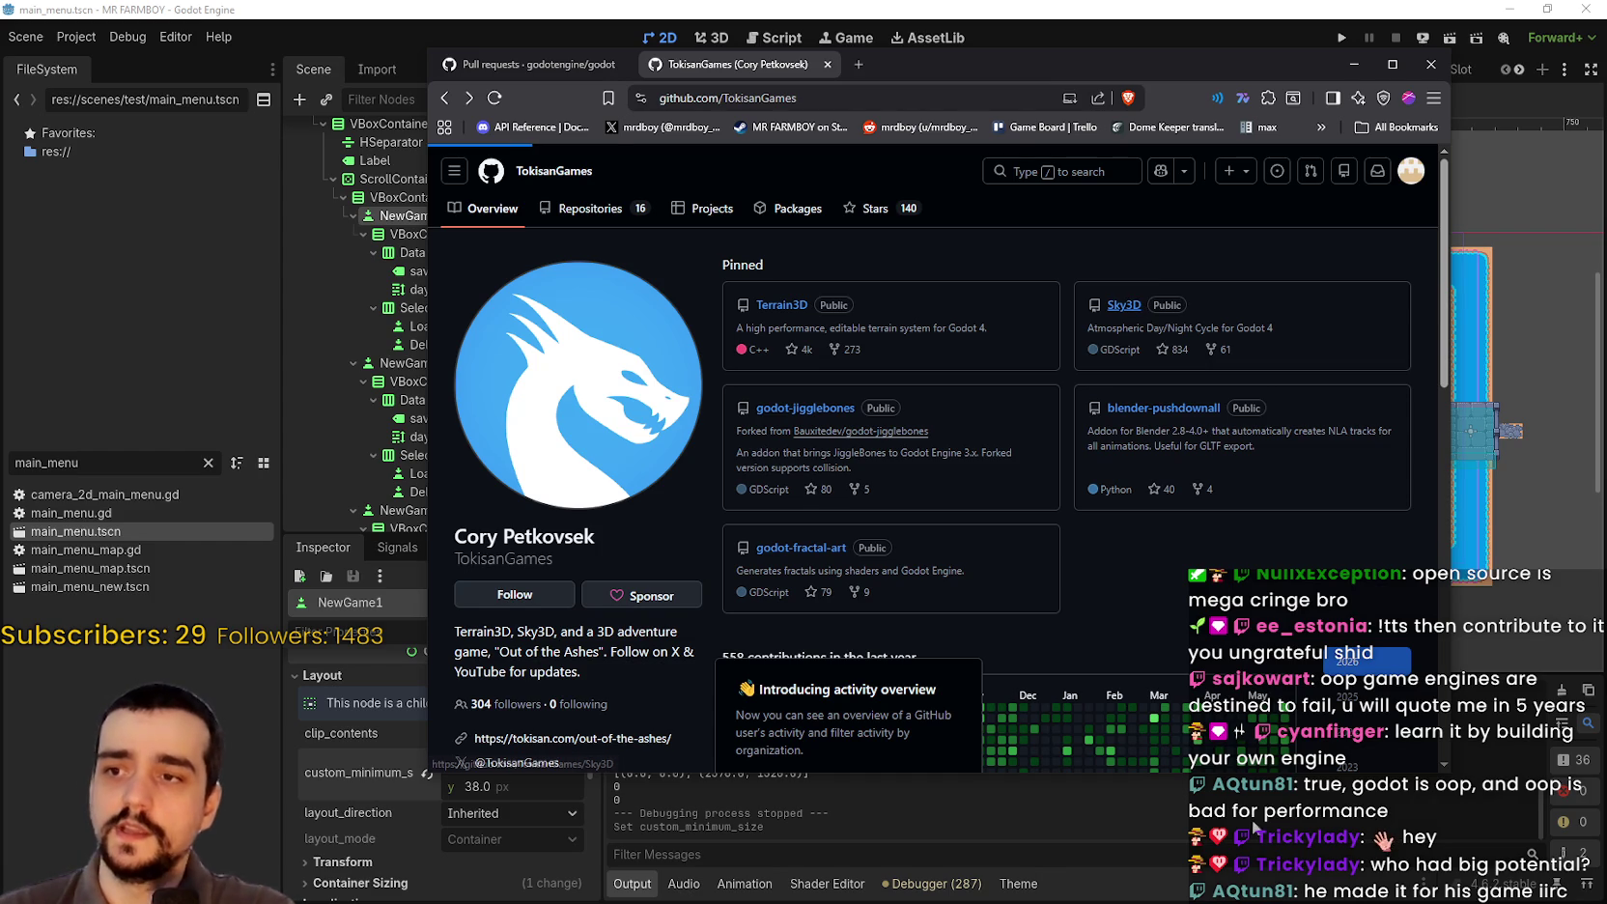
scroll(899, 470, "down", 10)
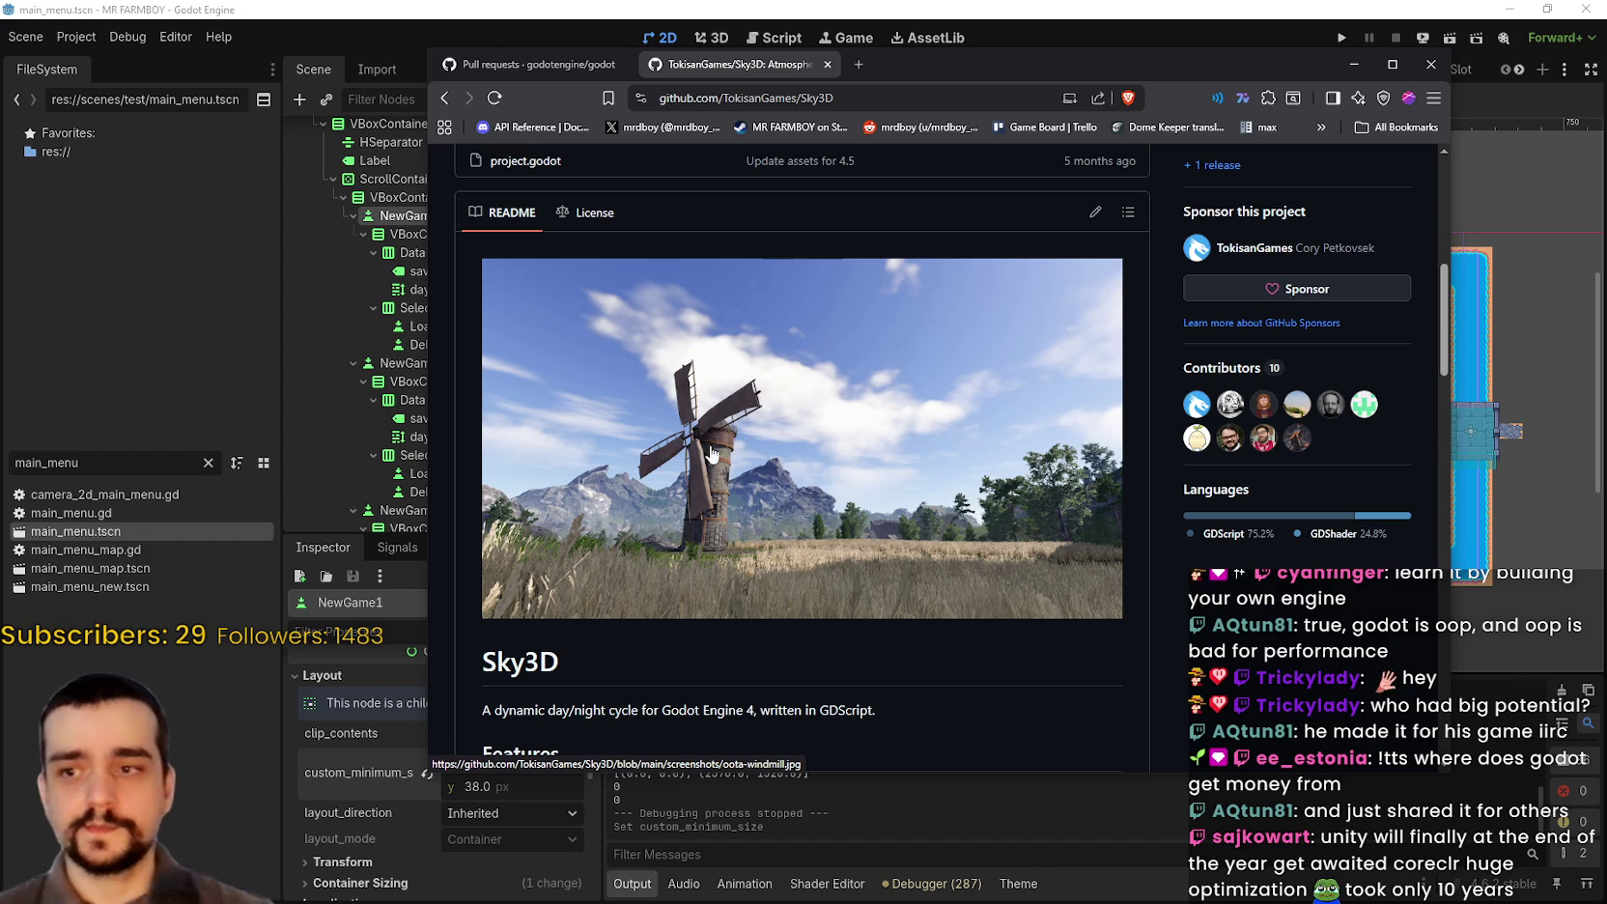
scroll(814, 577, "down", 1)
scroll(815, 577, "down", 7)
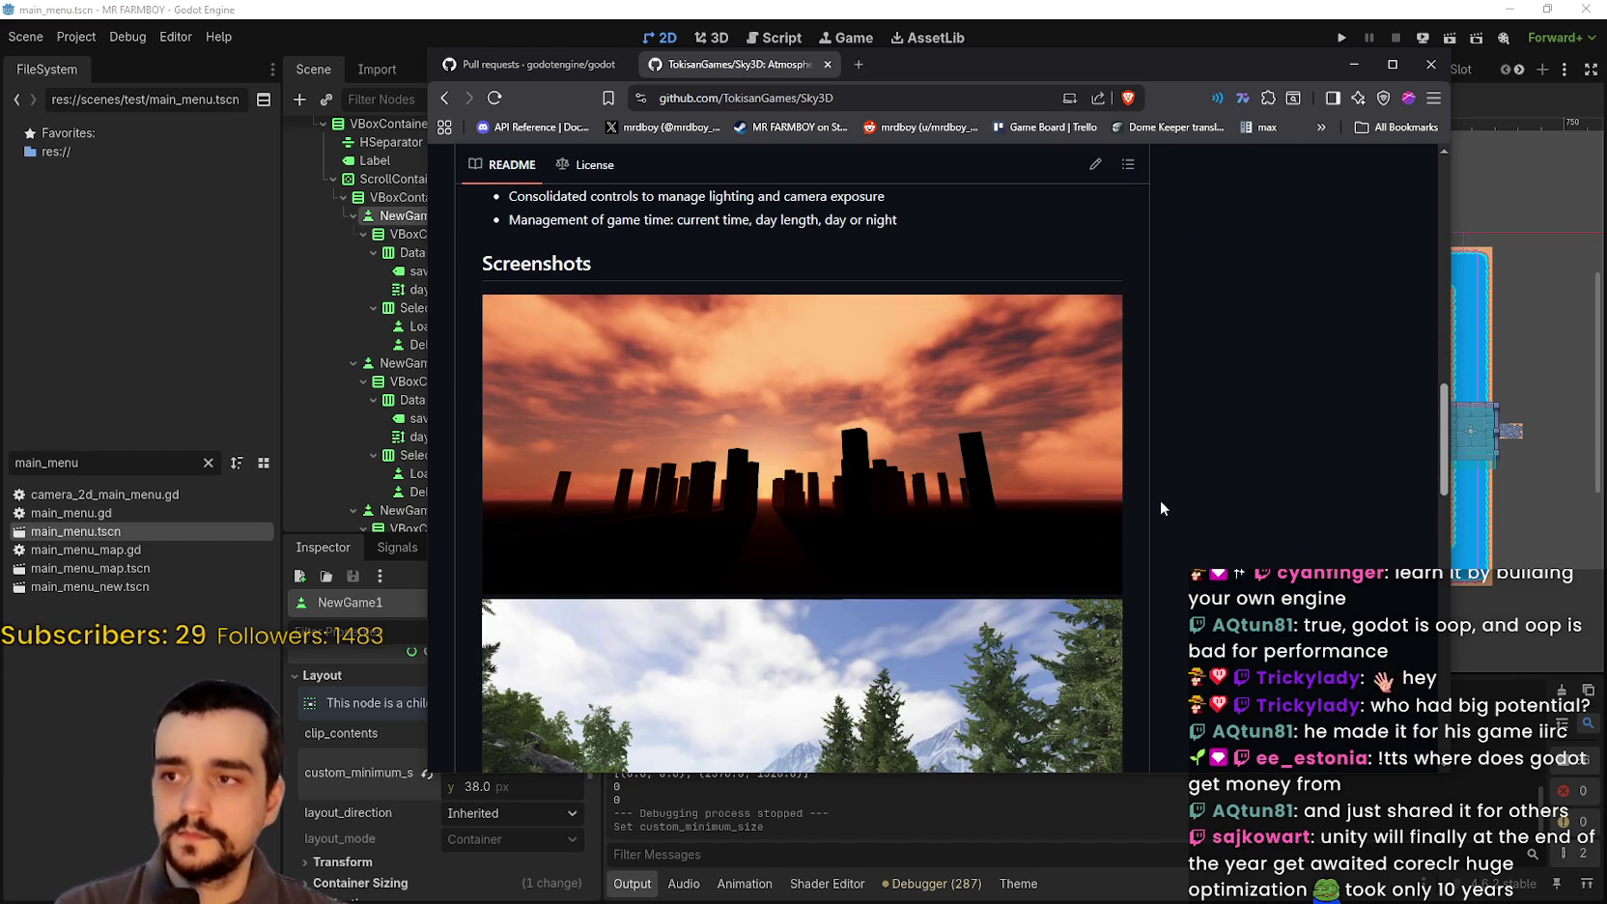
scroll(1161, 500, "down", 9)
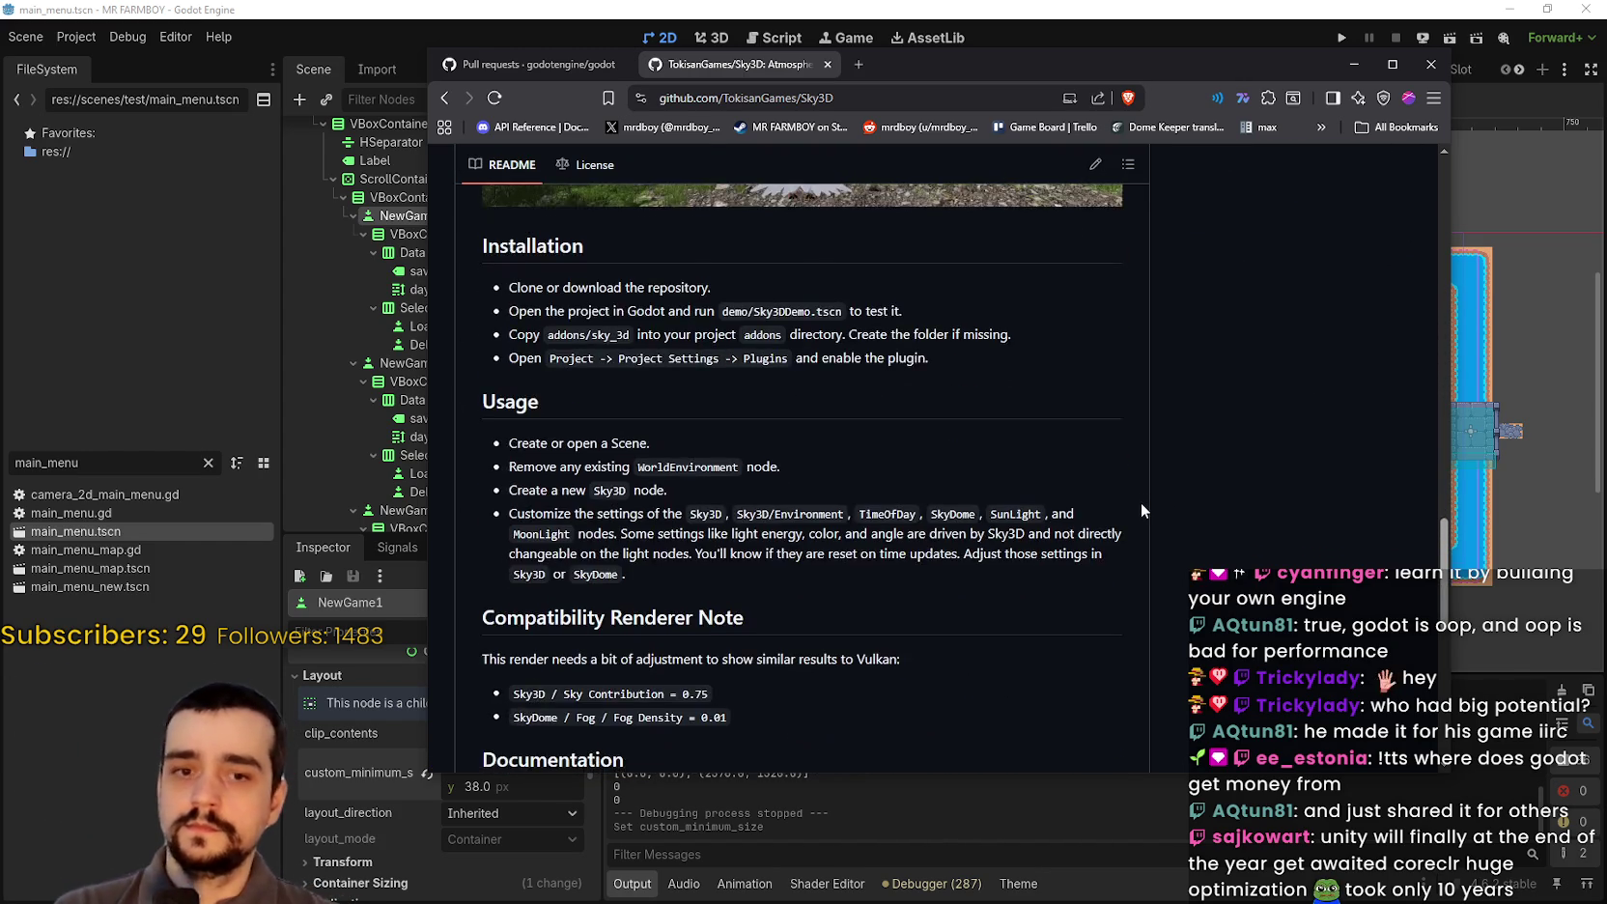
scroll(1140, 503, "up", 15)
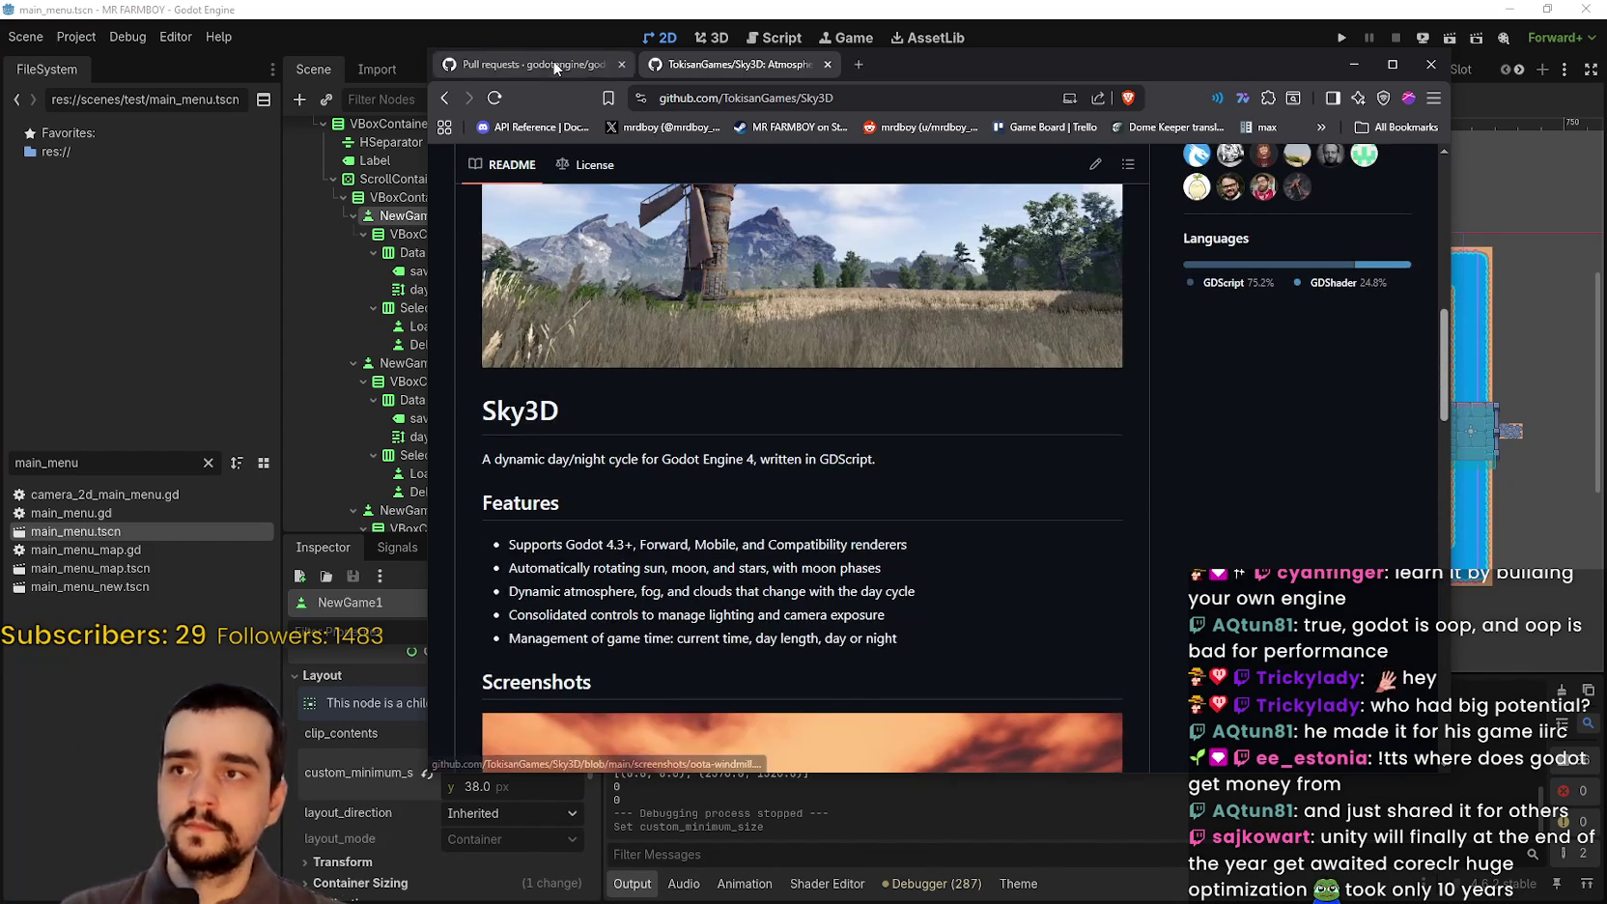
left_click(555, 65)
scroll(710, 379, "up", 3)
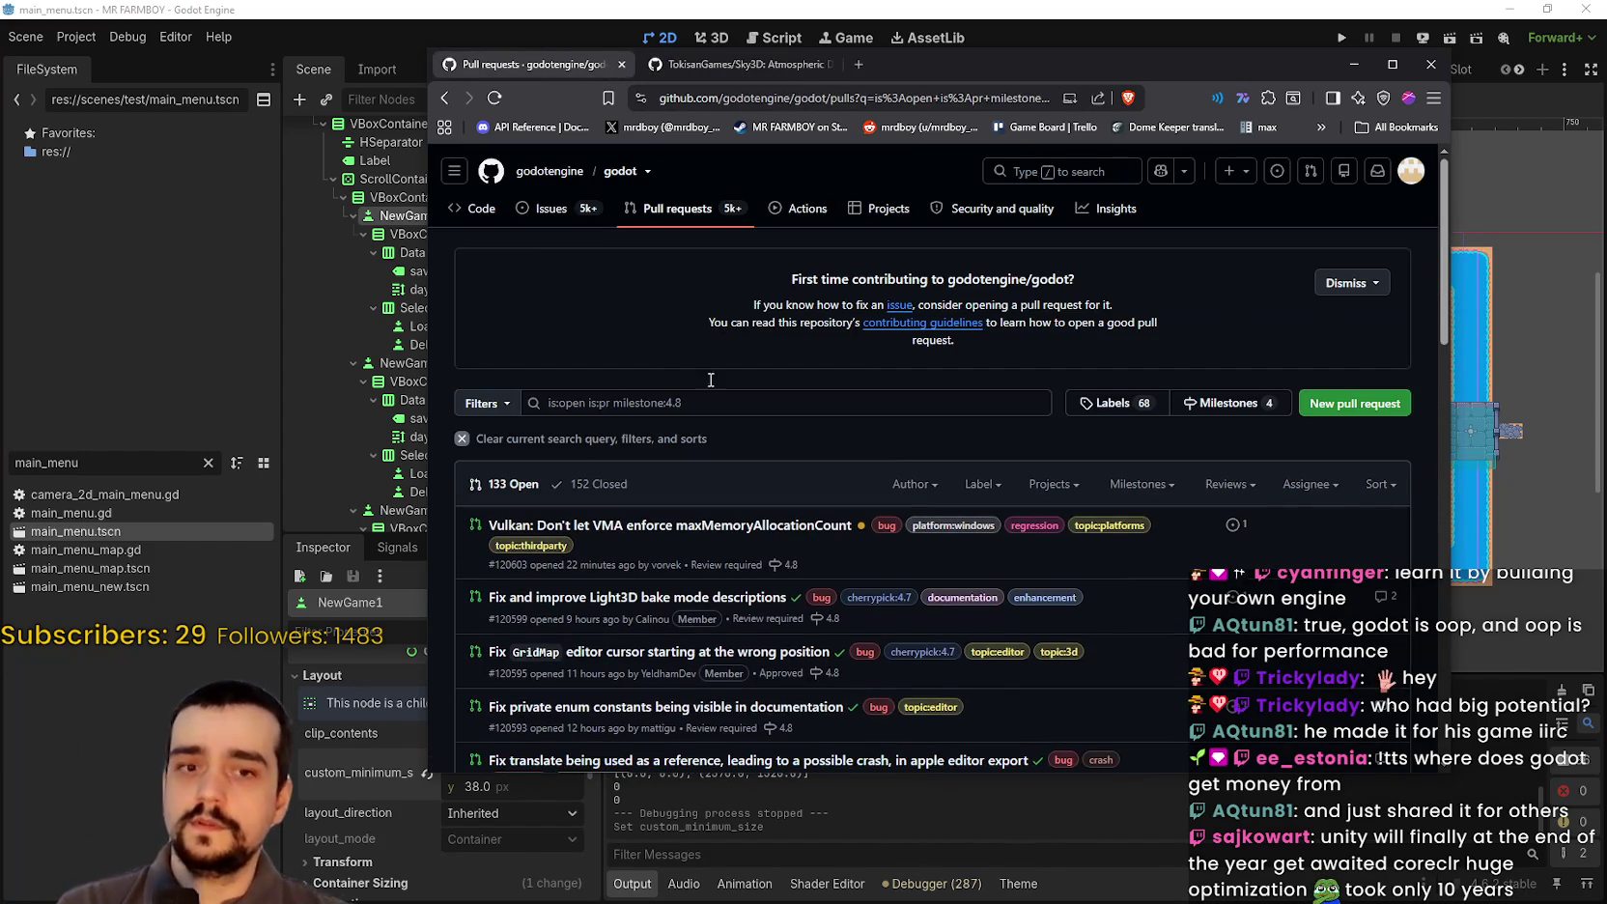
left_click(446, 98)
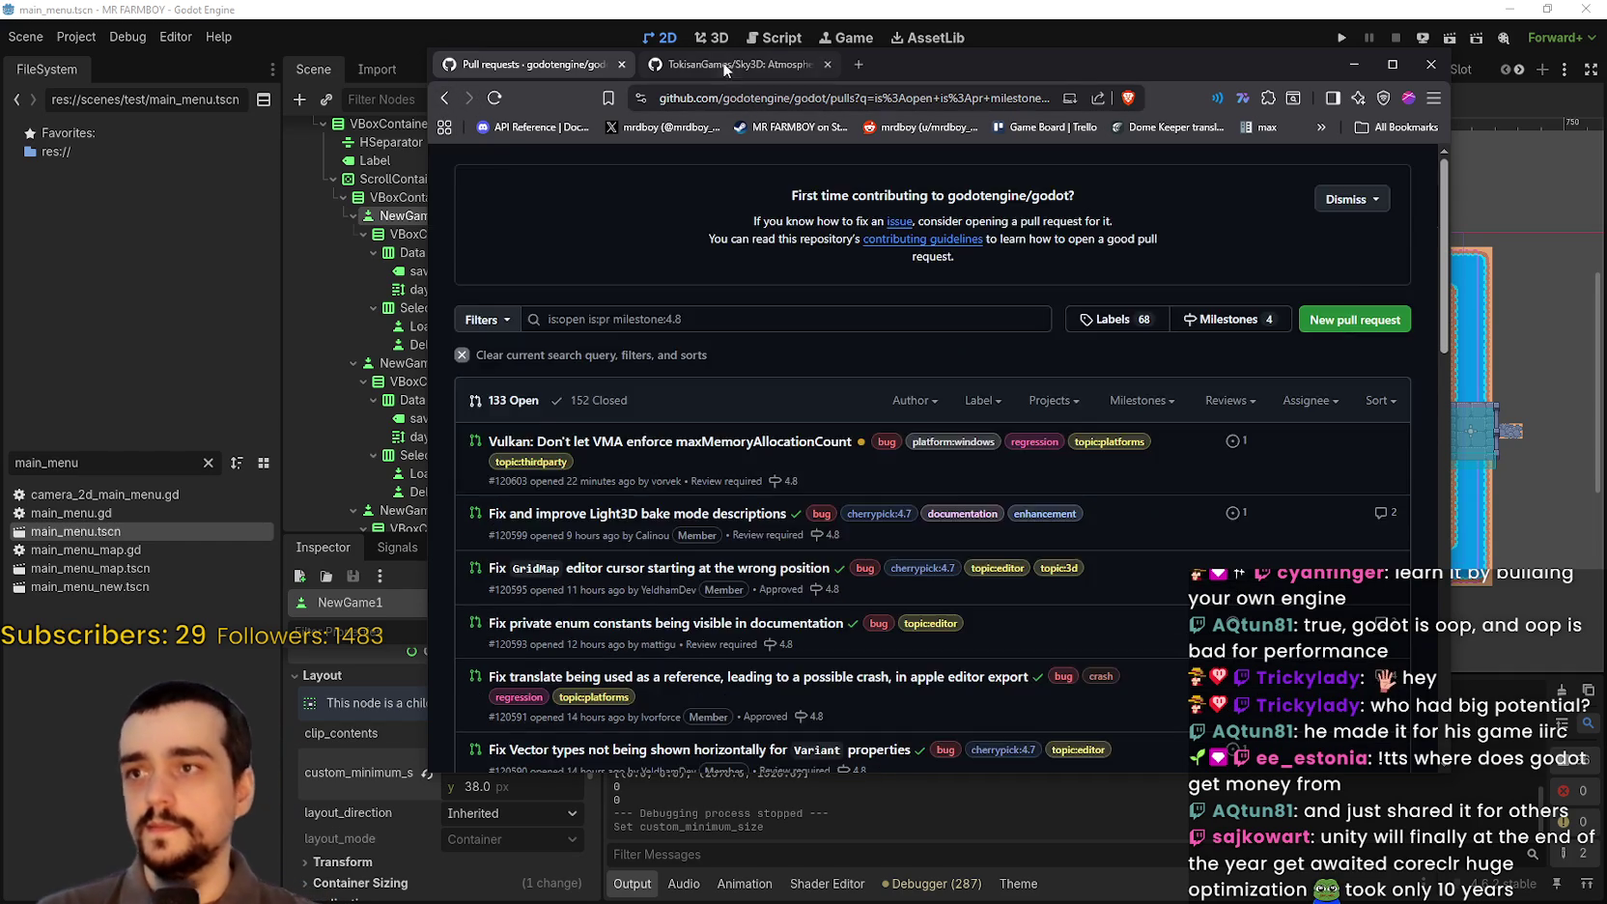
left_click(723, 64)
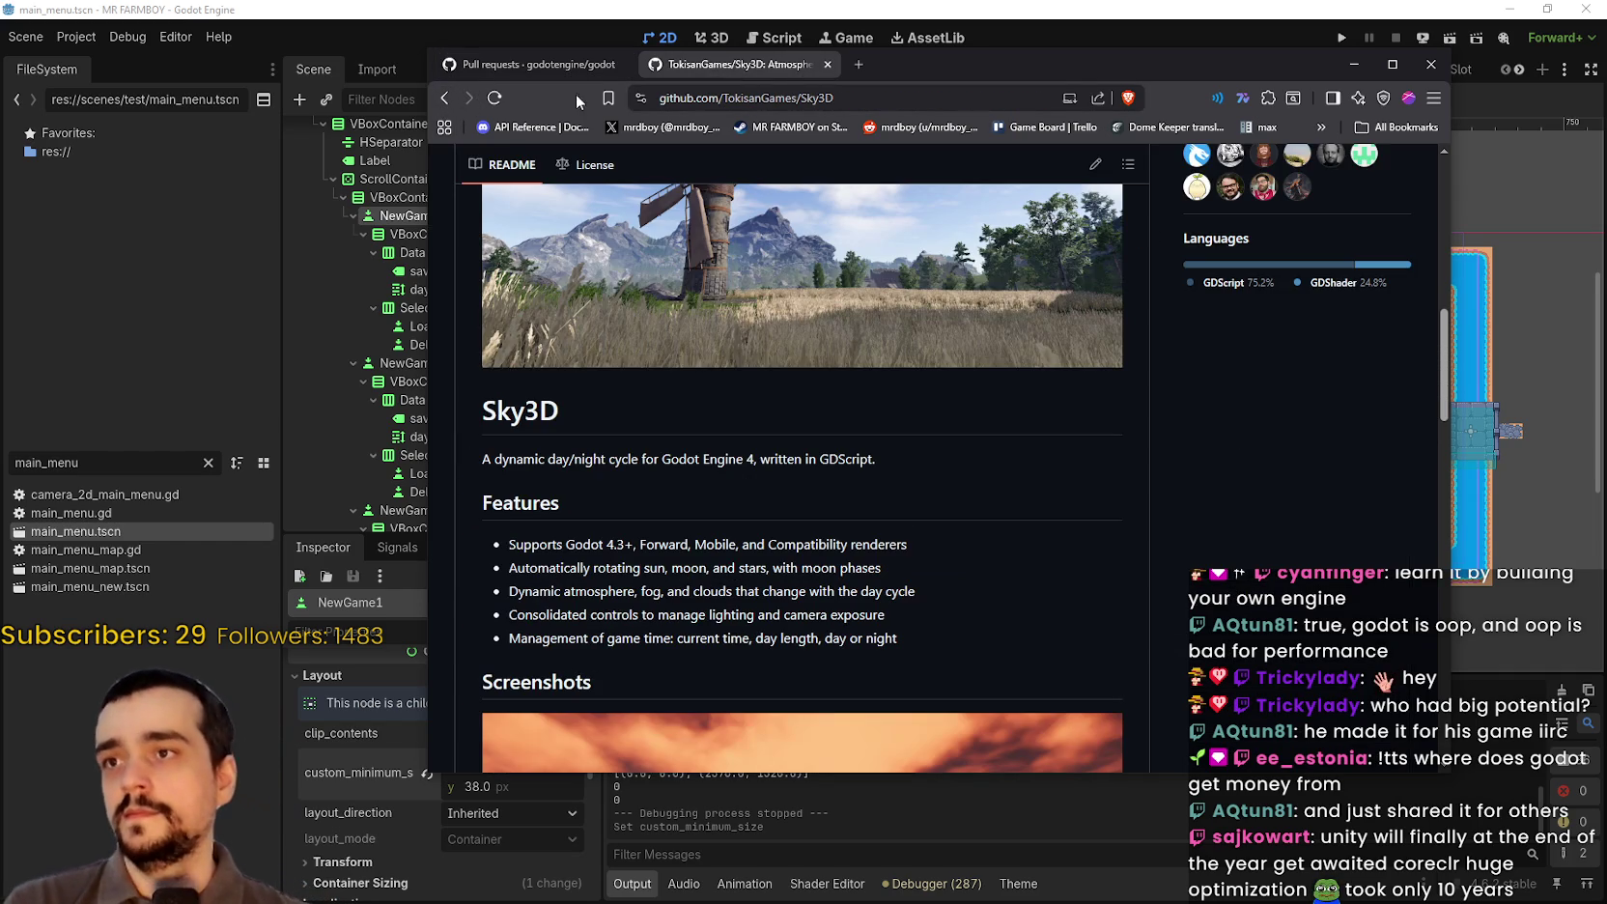
left_click(444, 99)
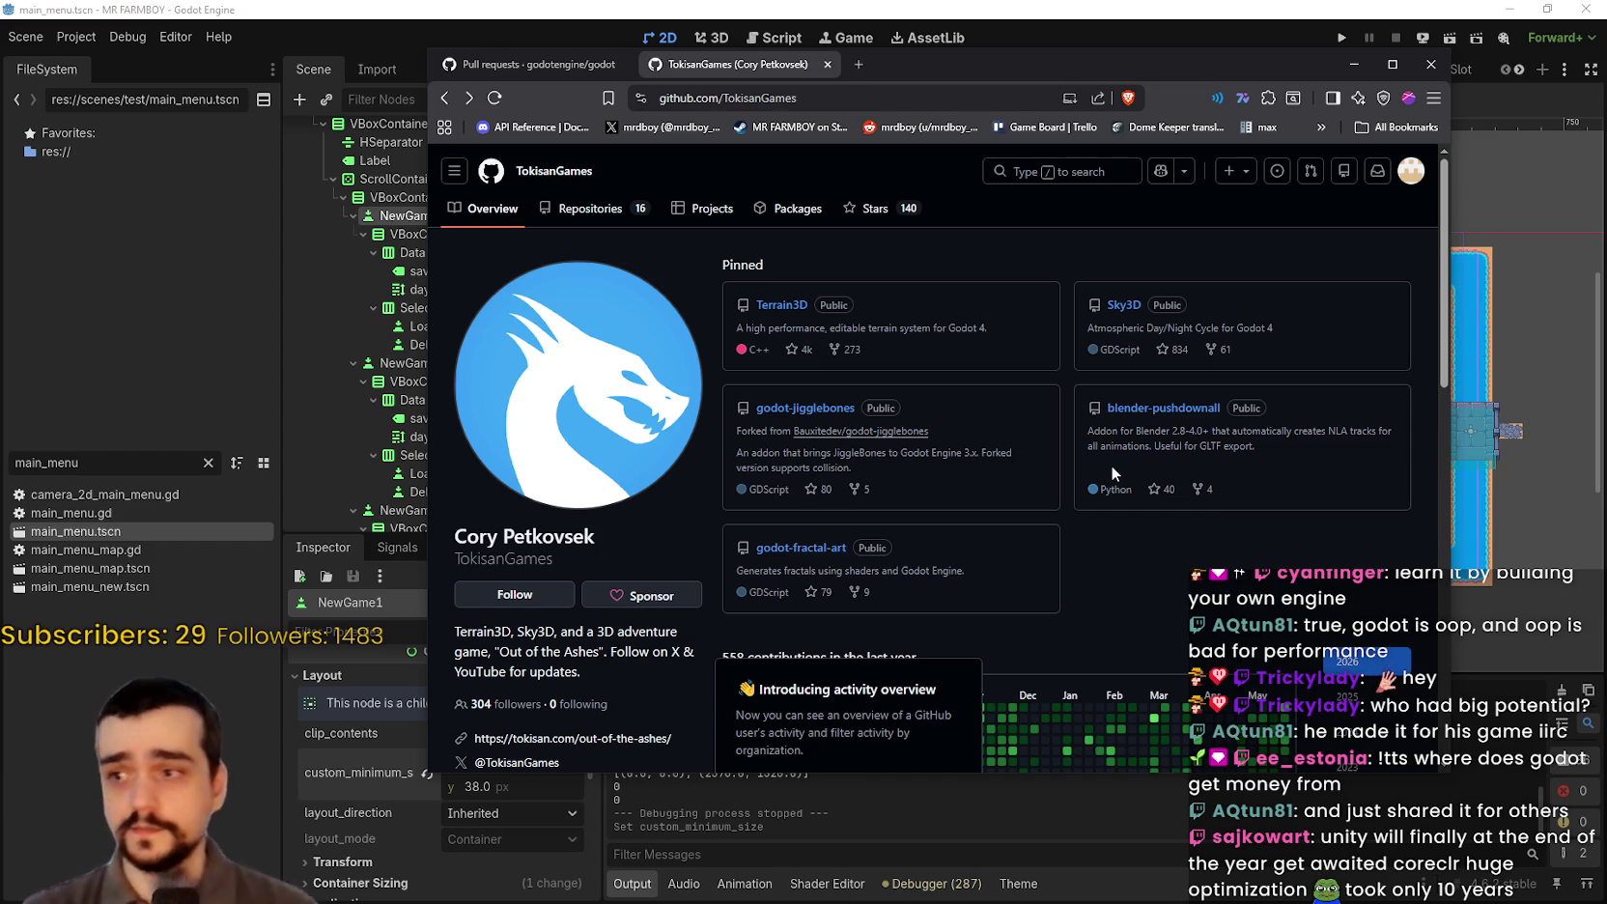
scroll(881, 452, "down", 1)
Step: Return to merged pull #120298, the Jolt Physics default area parameter propagation fix
scroll(988, 333, "up", 2)
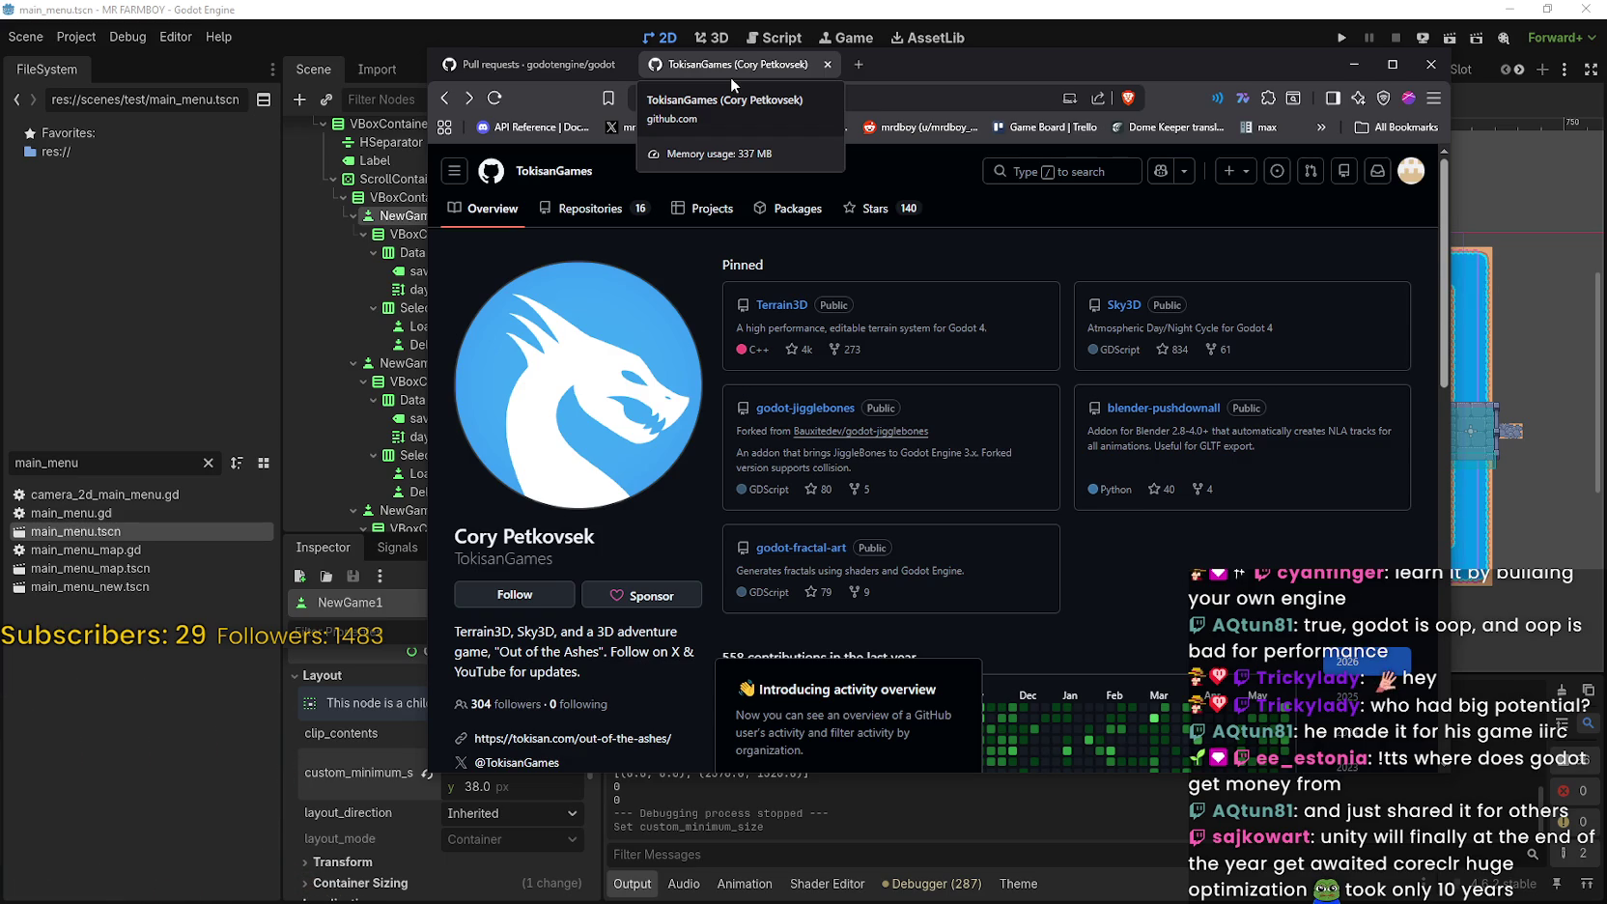
left_click(464, 66)
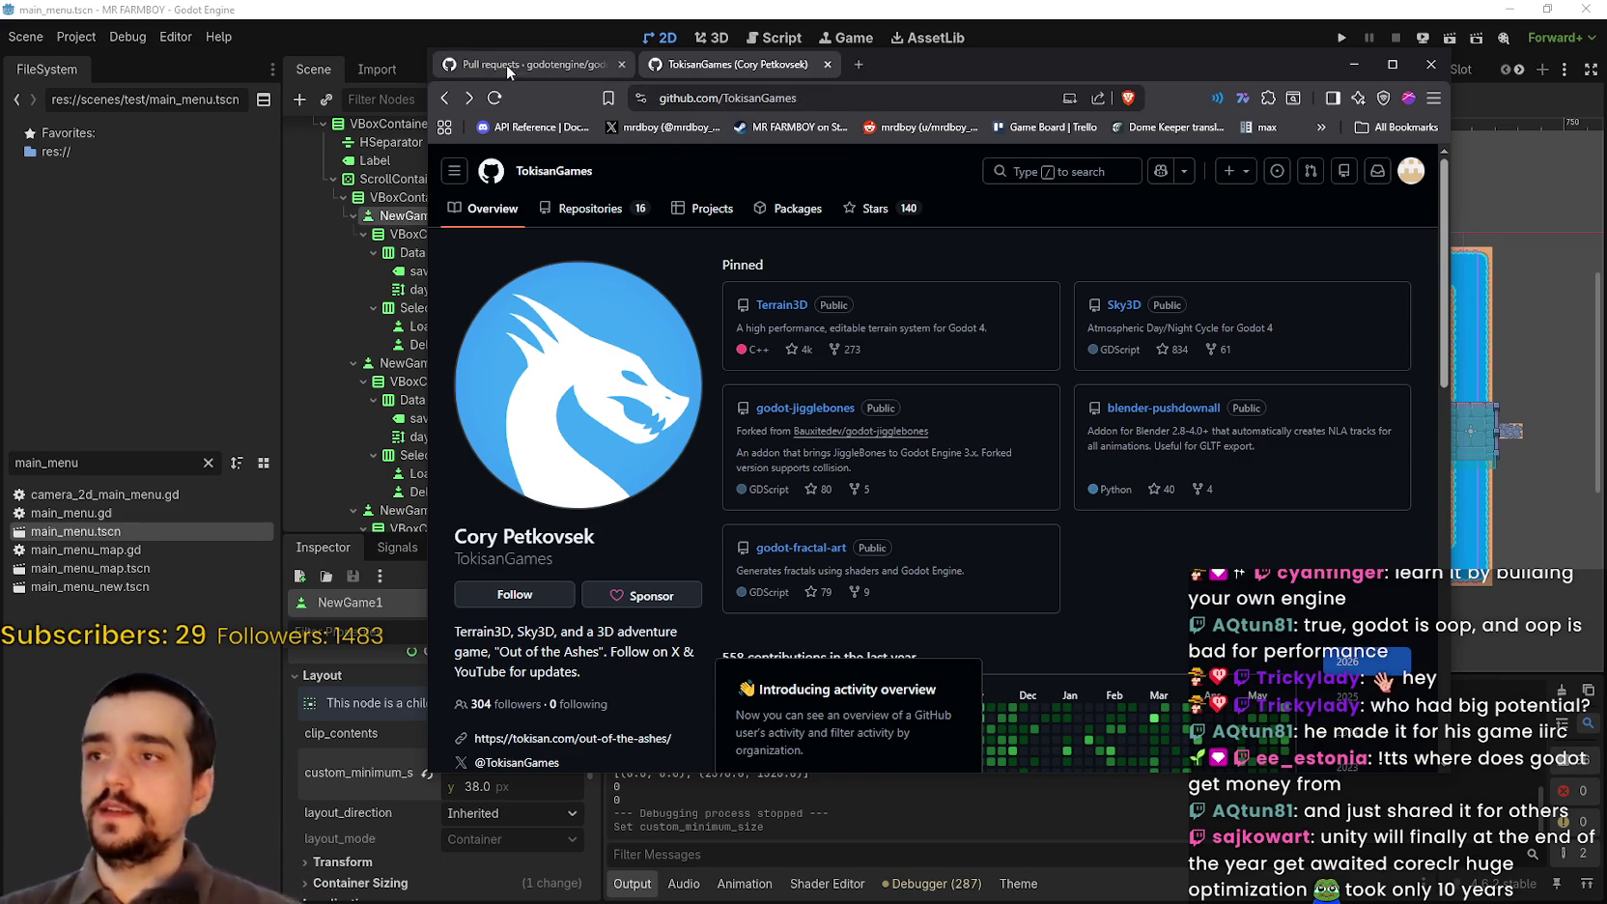
left_click(446, 99)
left_click(439, 97)
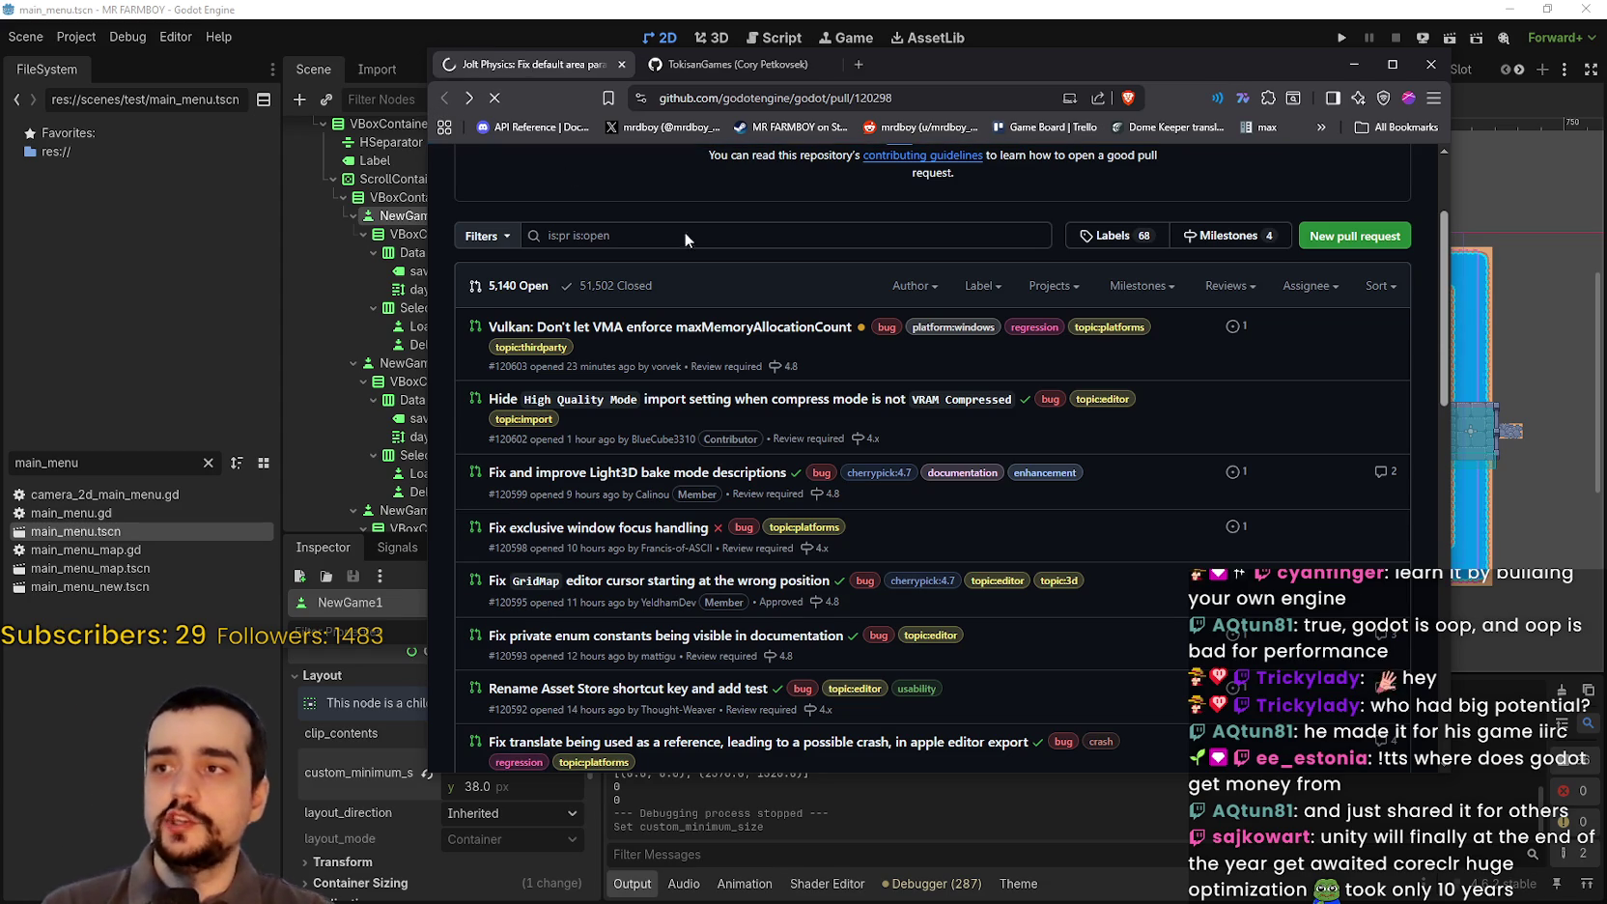
scroll(942, 530, "up", 2)
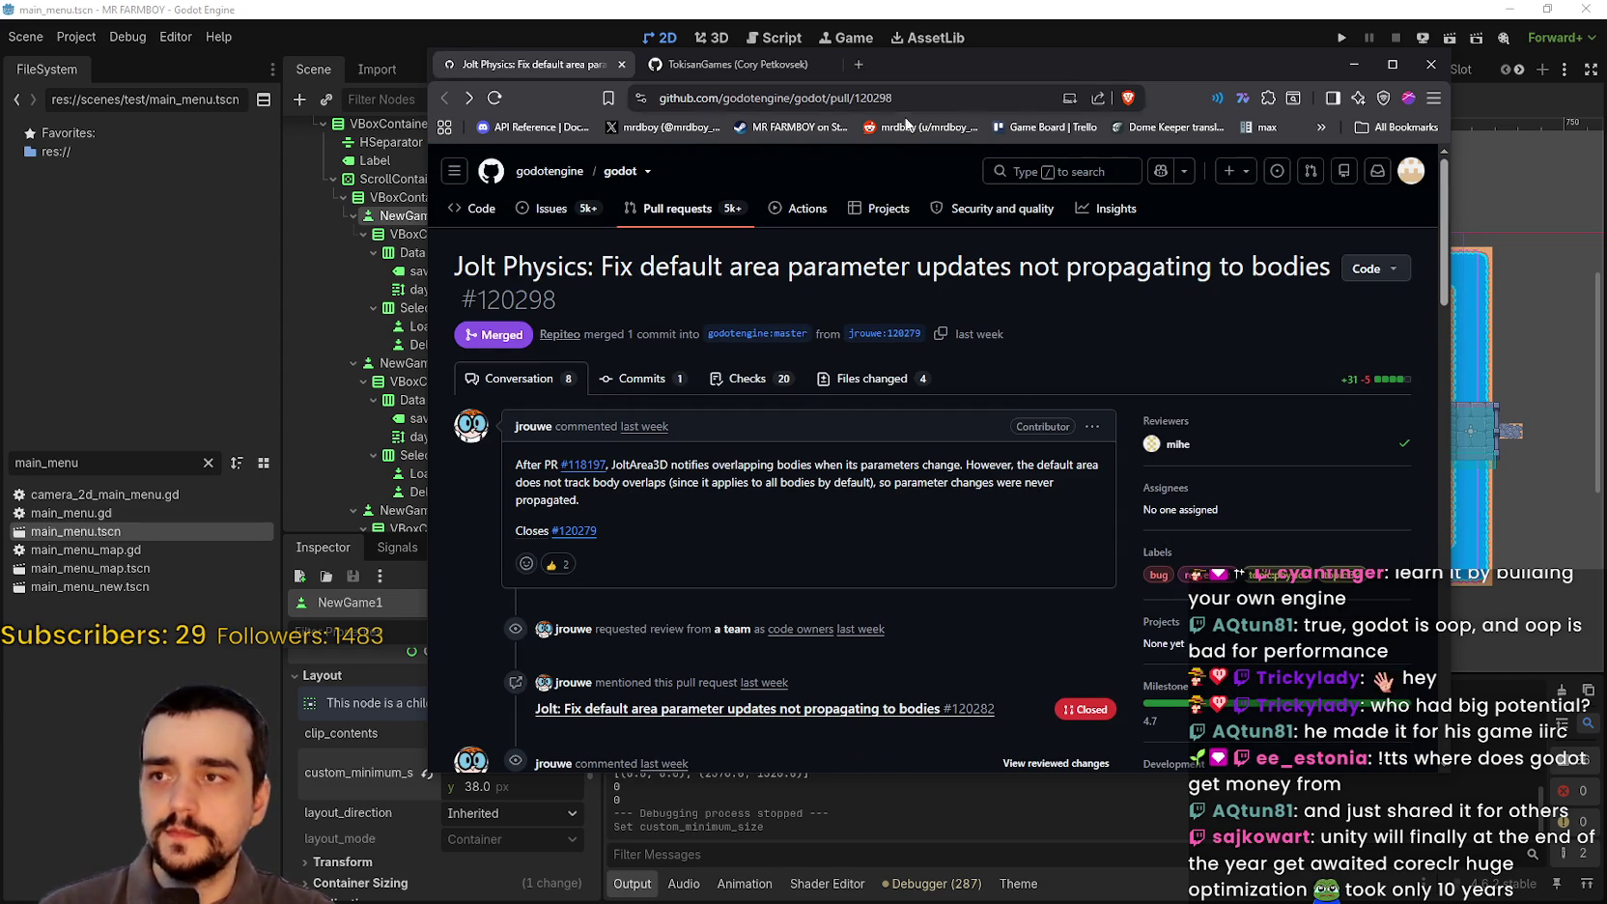
Step: Load the Godot download archive page in a new browser tab
left_click(860, 63)
type("godot")
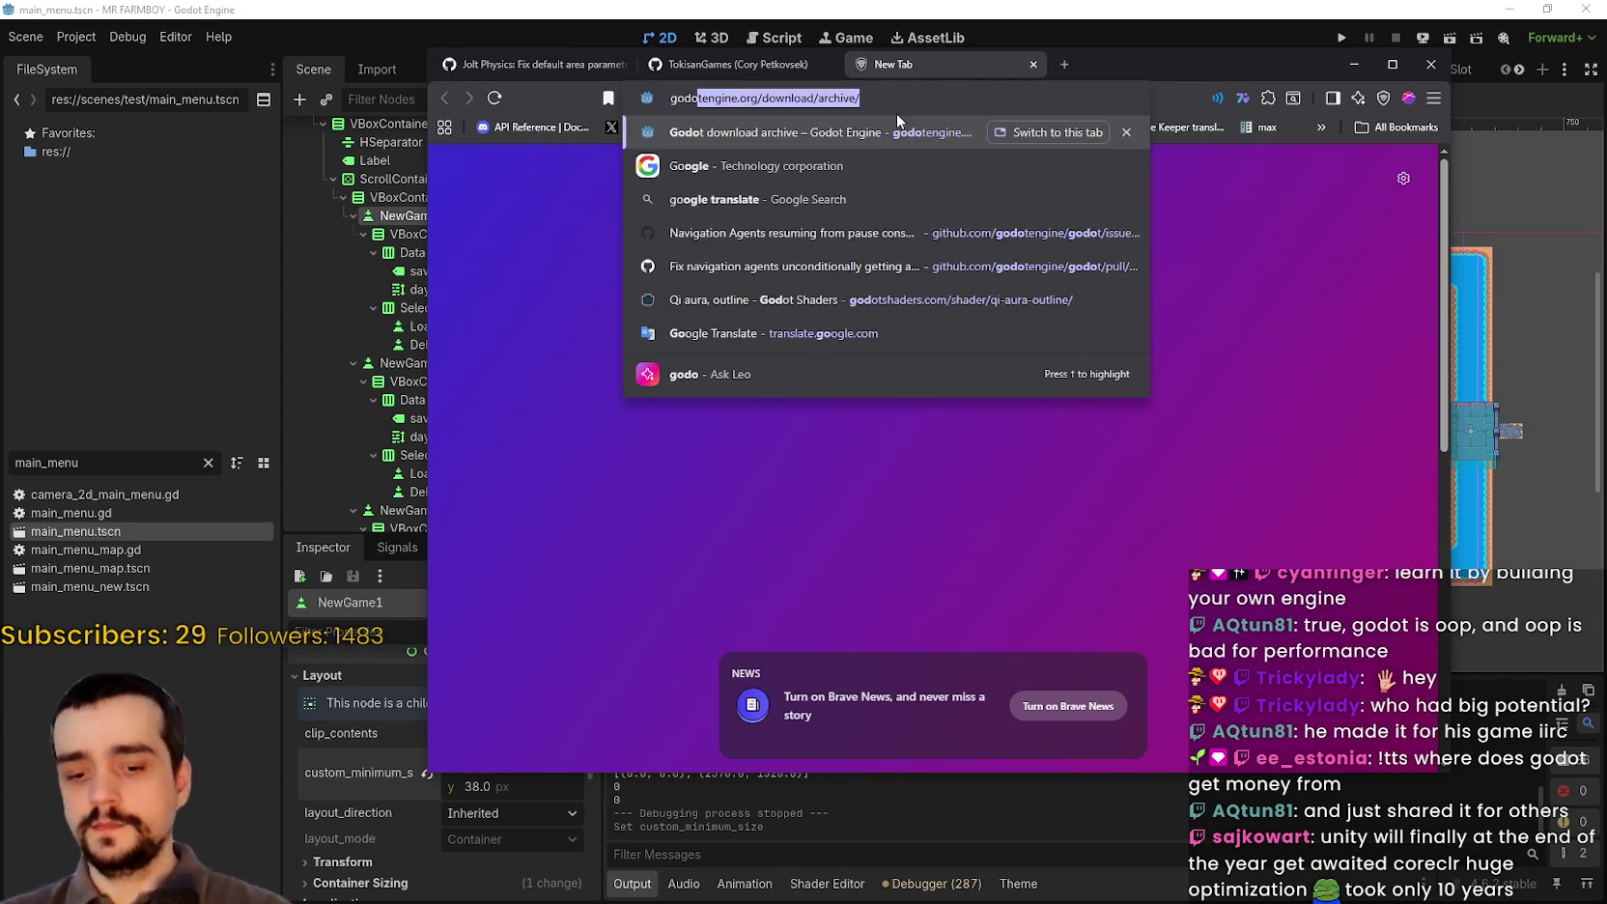
key("Return")
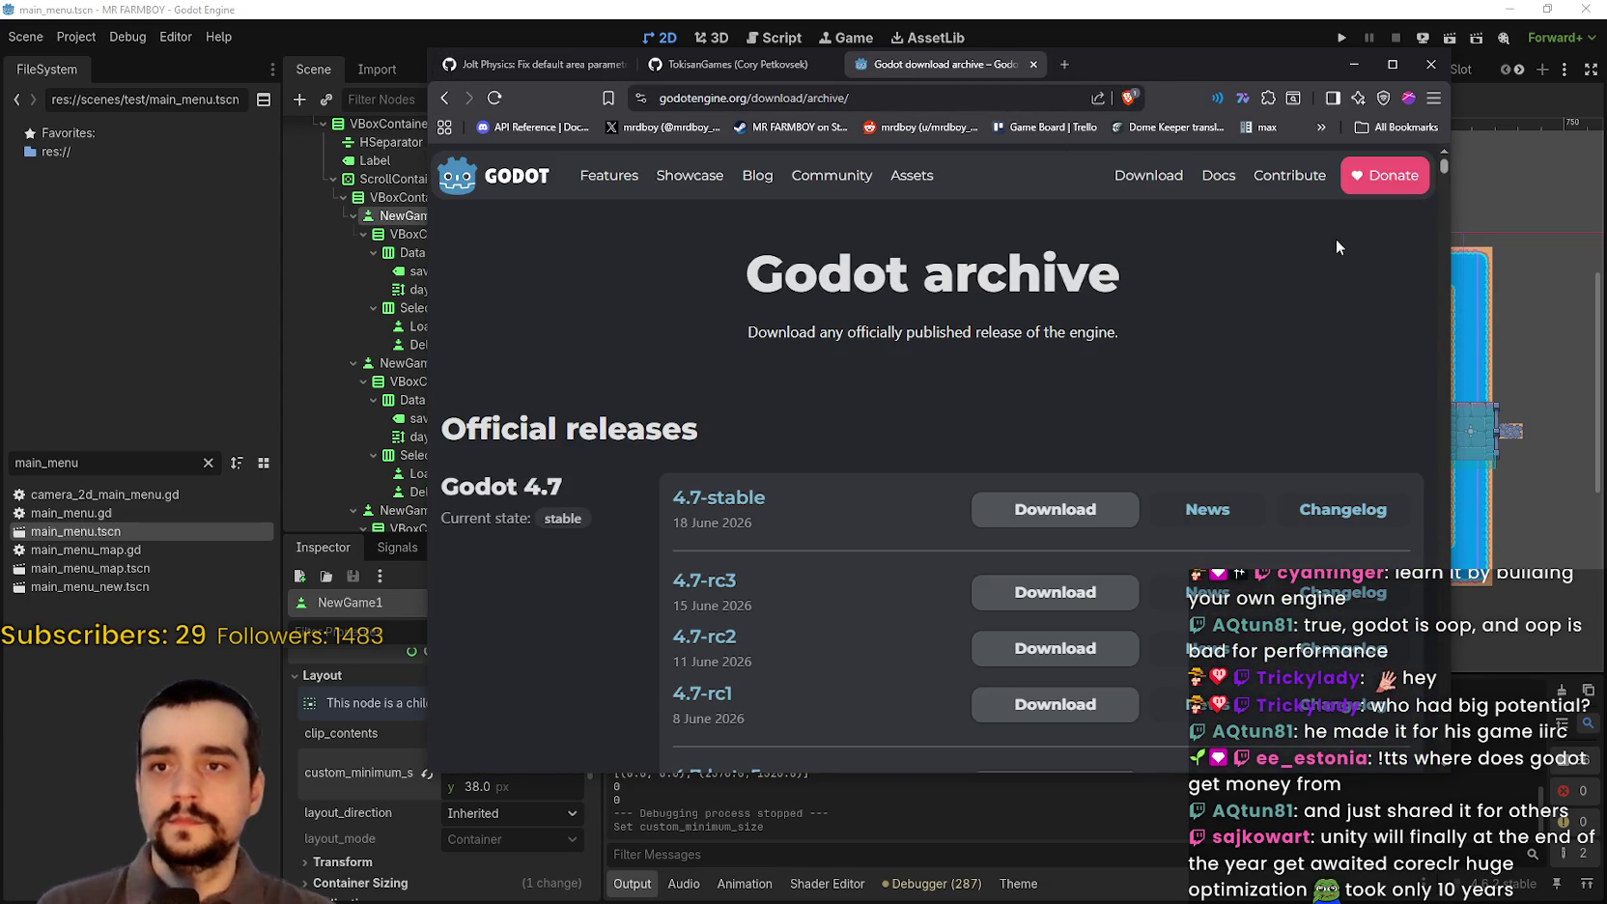
Step: Open the Godot Development Fund page and scroll down to its donation statistics
left_click(1291, 175)
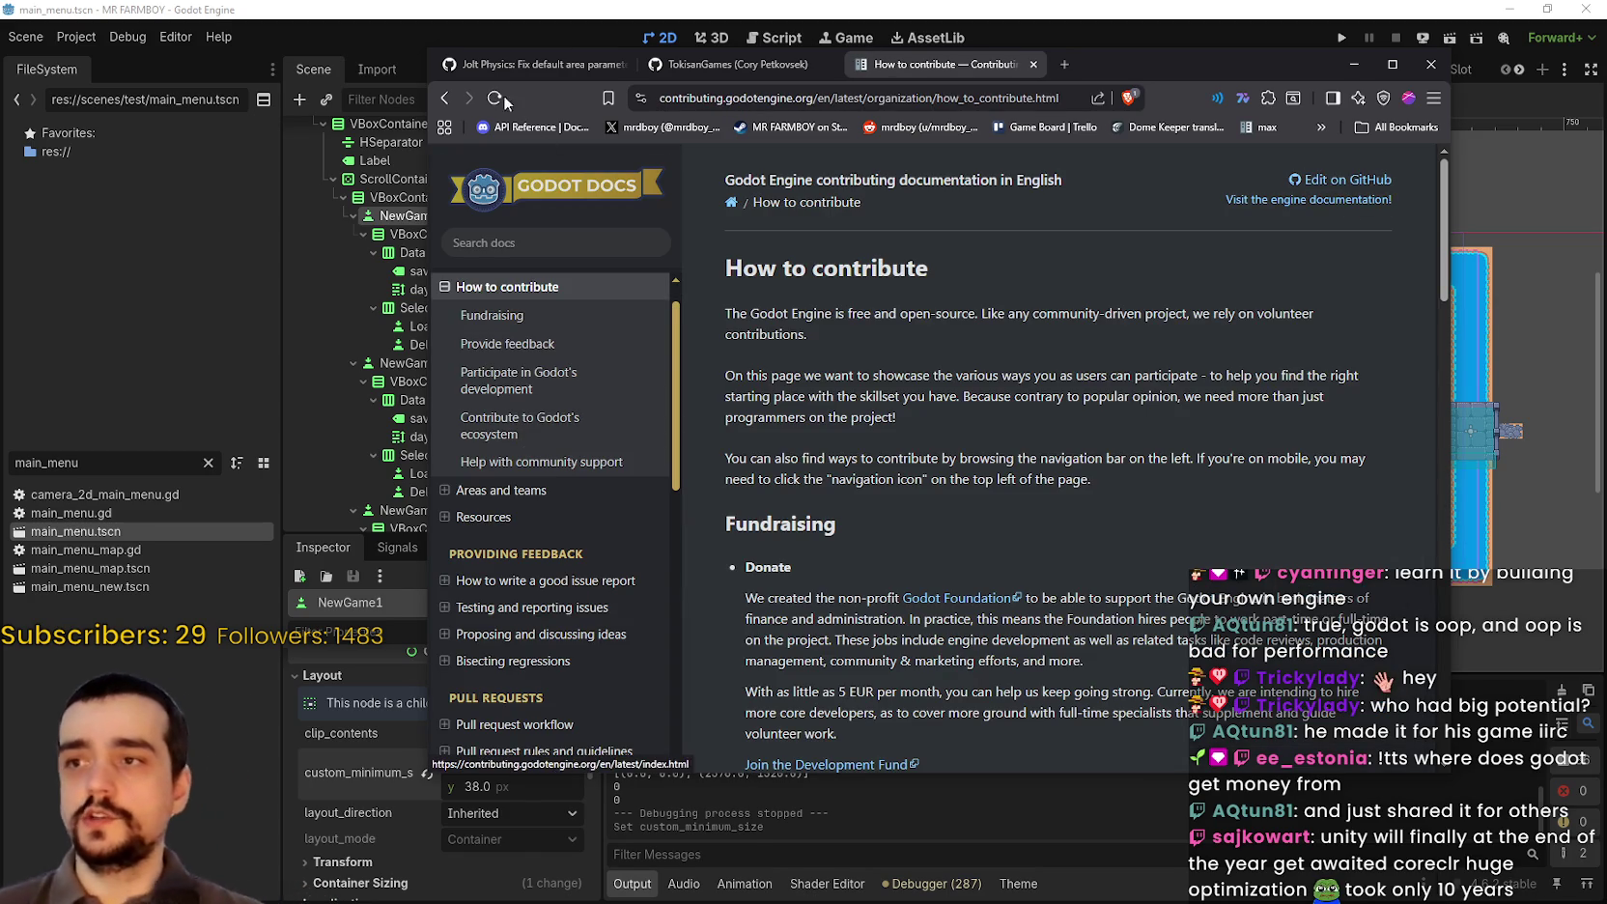
left_click(446, 98)
left_click(1365, 190)
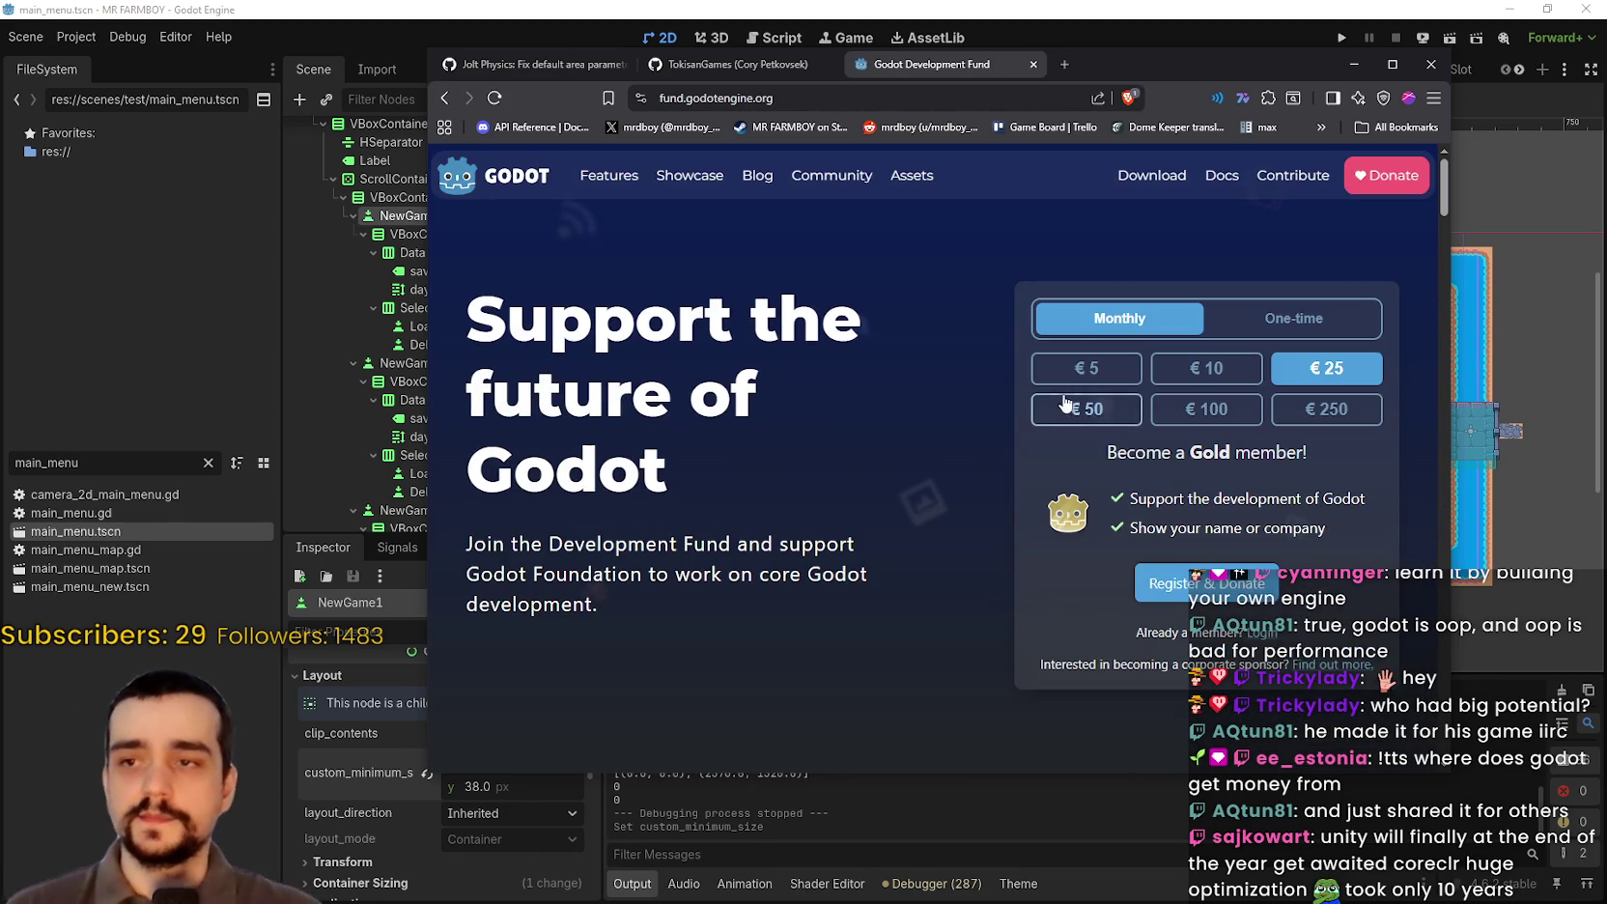
scroll(821, 434, "down", 3)
scroll(817, 453, "down", 3)
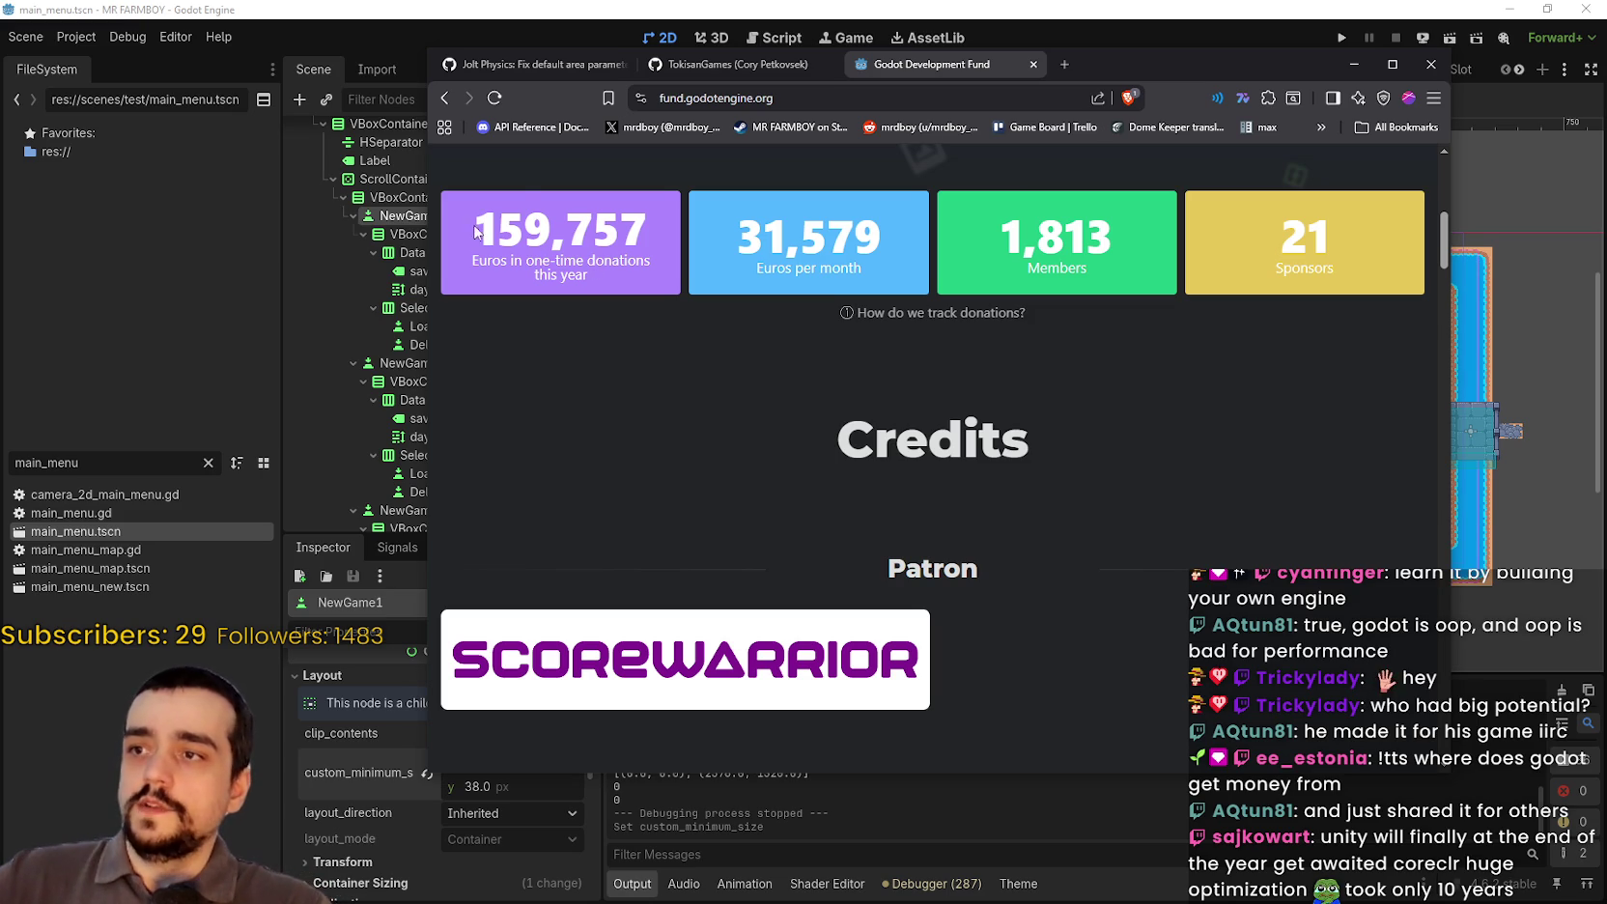
left_click_drag(476, 230, 616, 222)
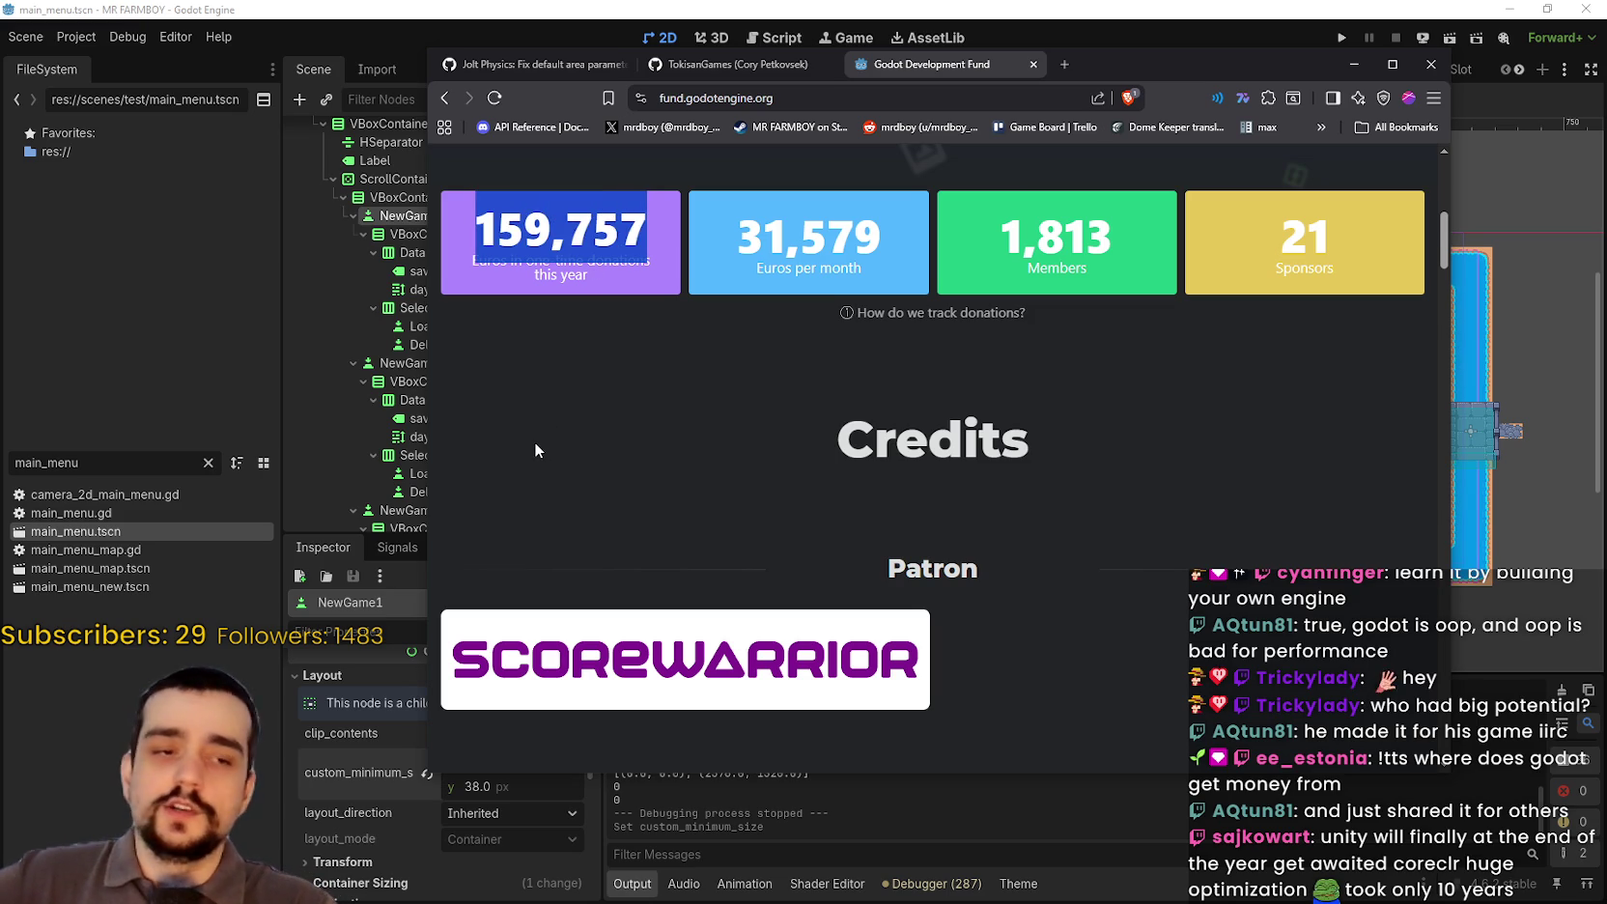
scroll(549, 444, "down", 2)
scroll(528, 295, "up", 3)
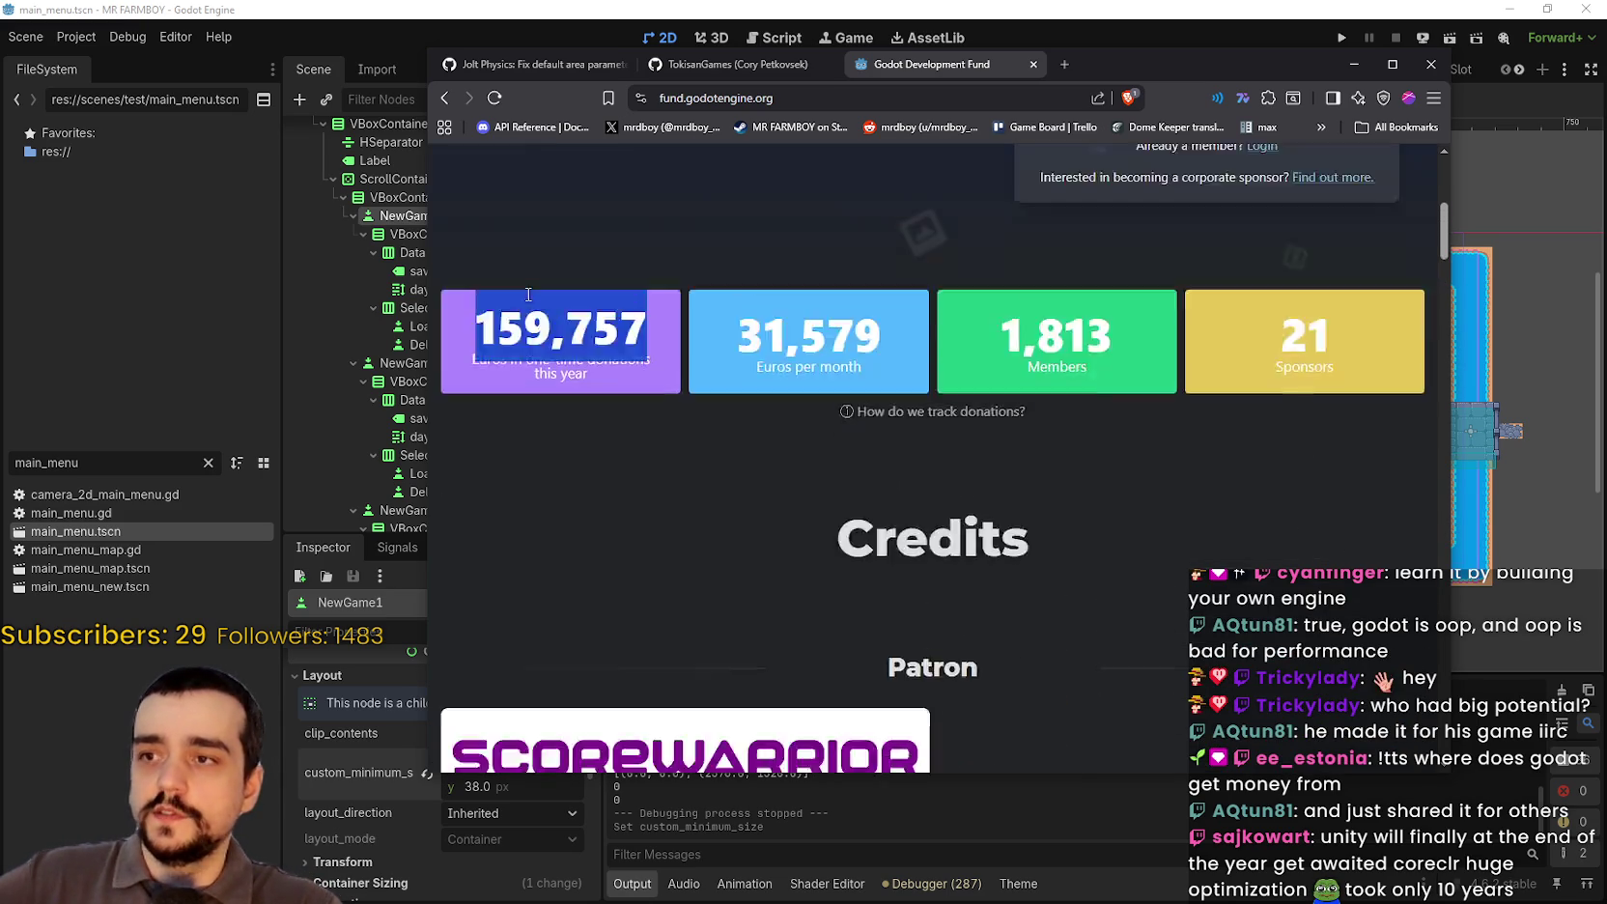
scroll(529, 295, "up", 2)
scroll(1059, 508, "down", 2)
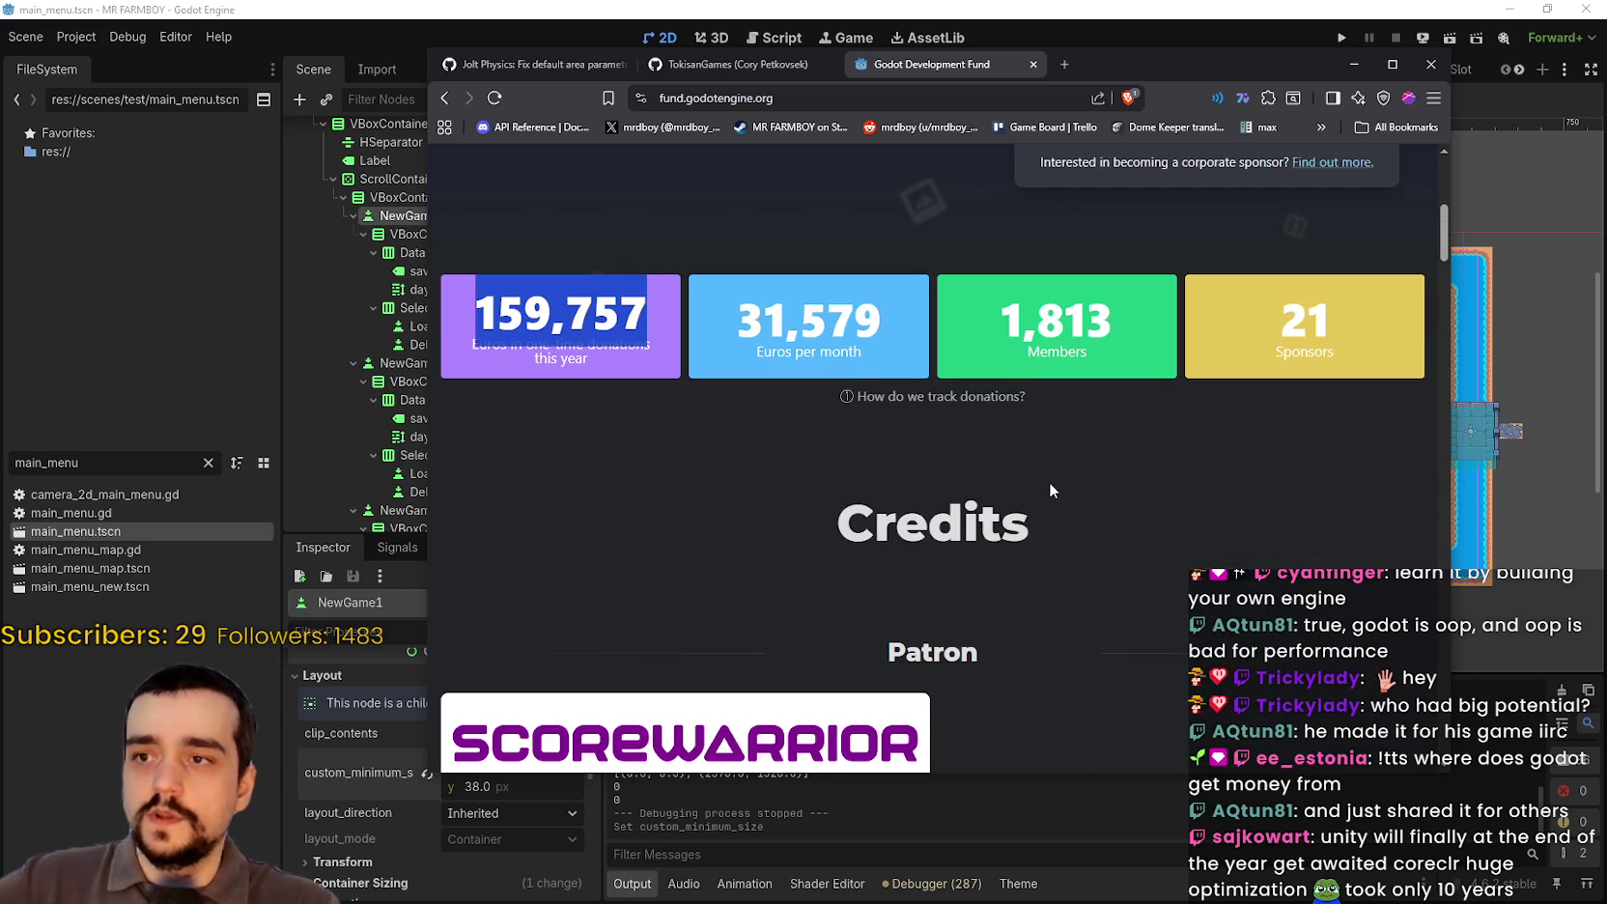
scroll(1051, 483, "down", 5)
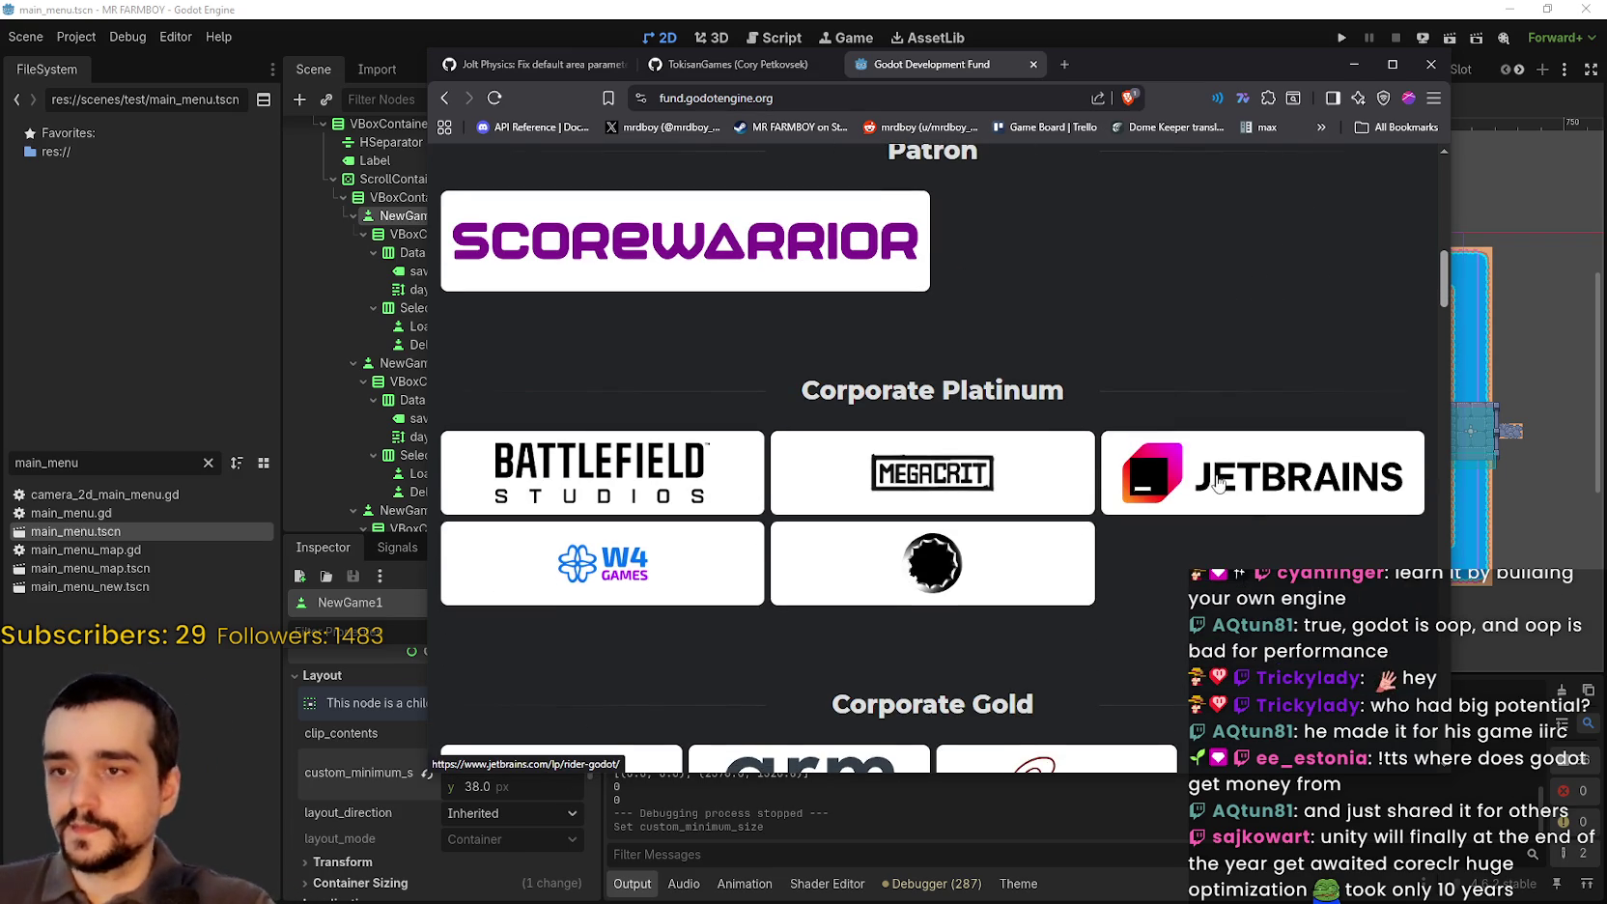
scroll(961, 419, "down", 1)
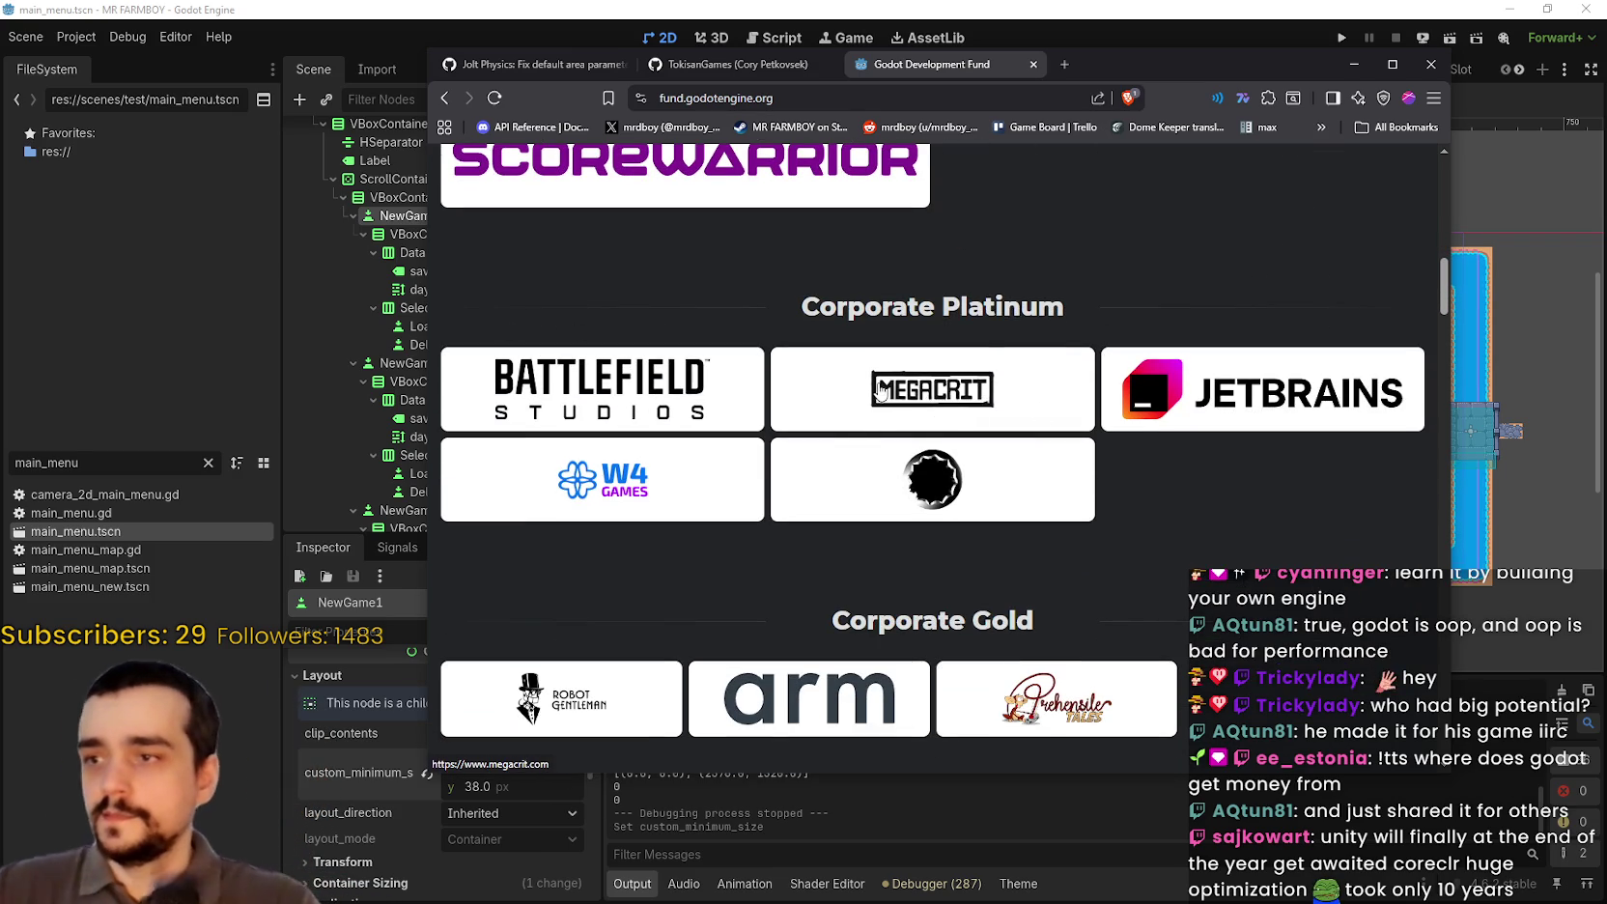
scroll(653, 491, "down", 1)
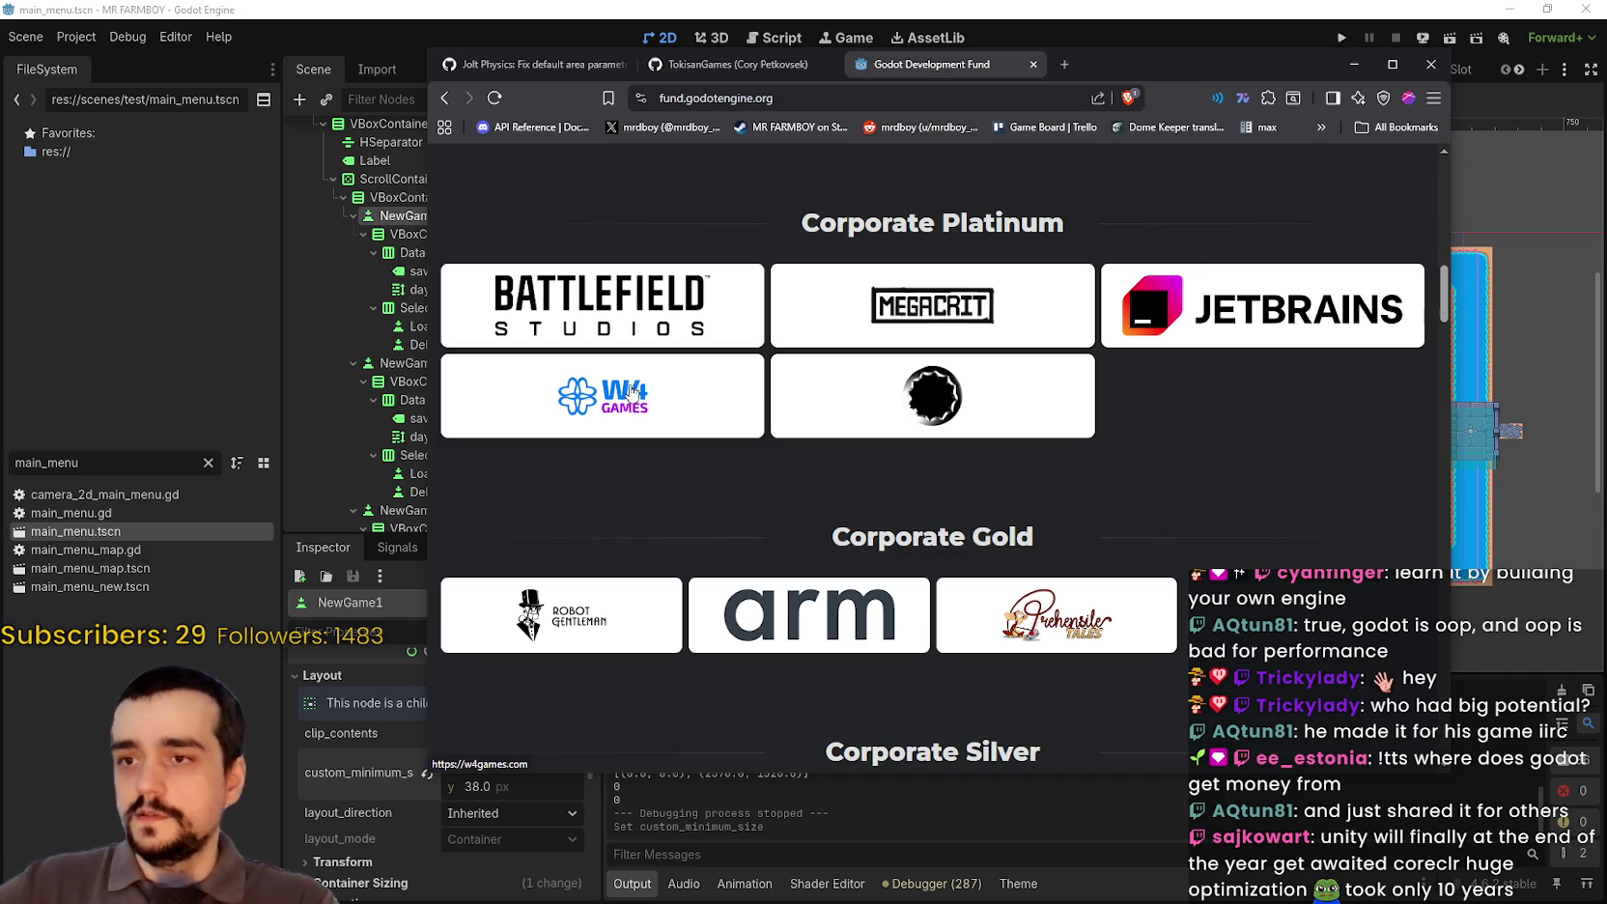
scroll(1111, 396, "down", 2)
scroll(1150, 454, "up", 2)
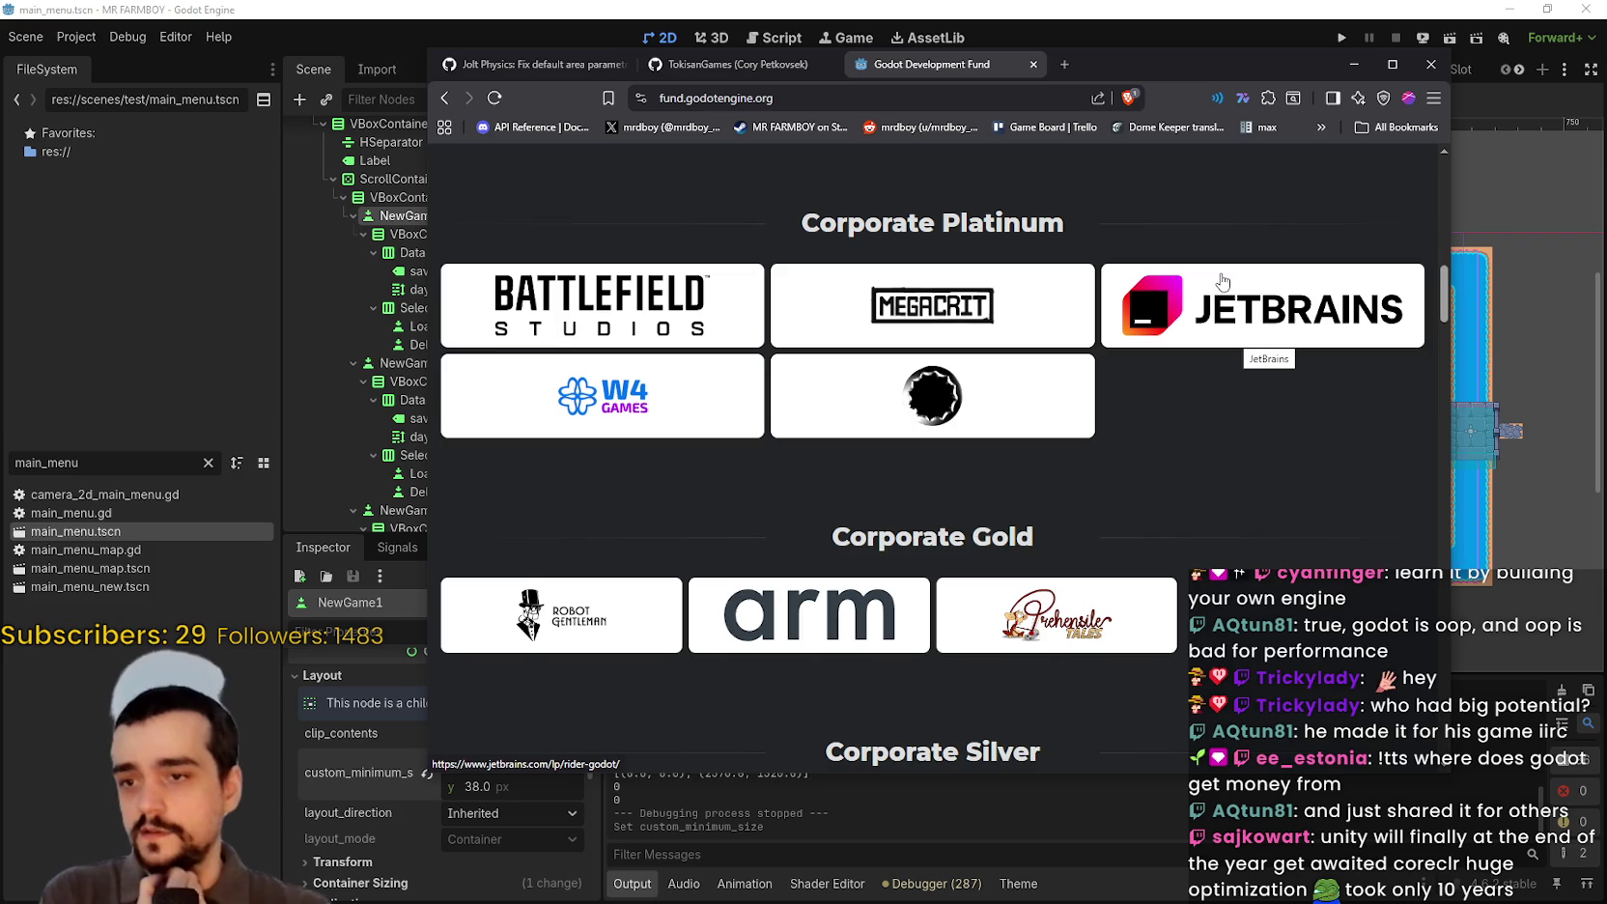
scroll(1110, 387, "down", 2)
scroll(1072, 410, "up", 4)
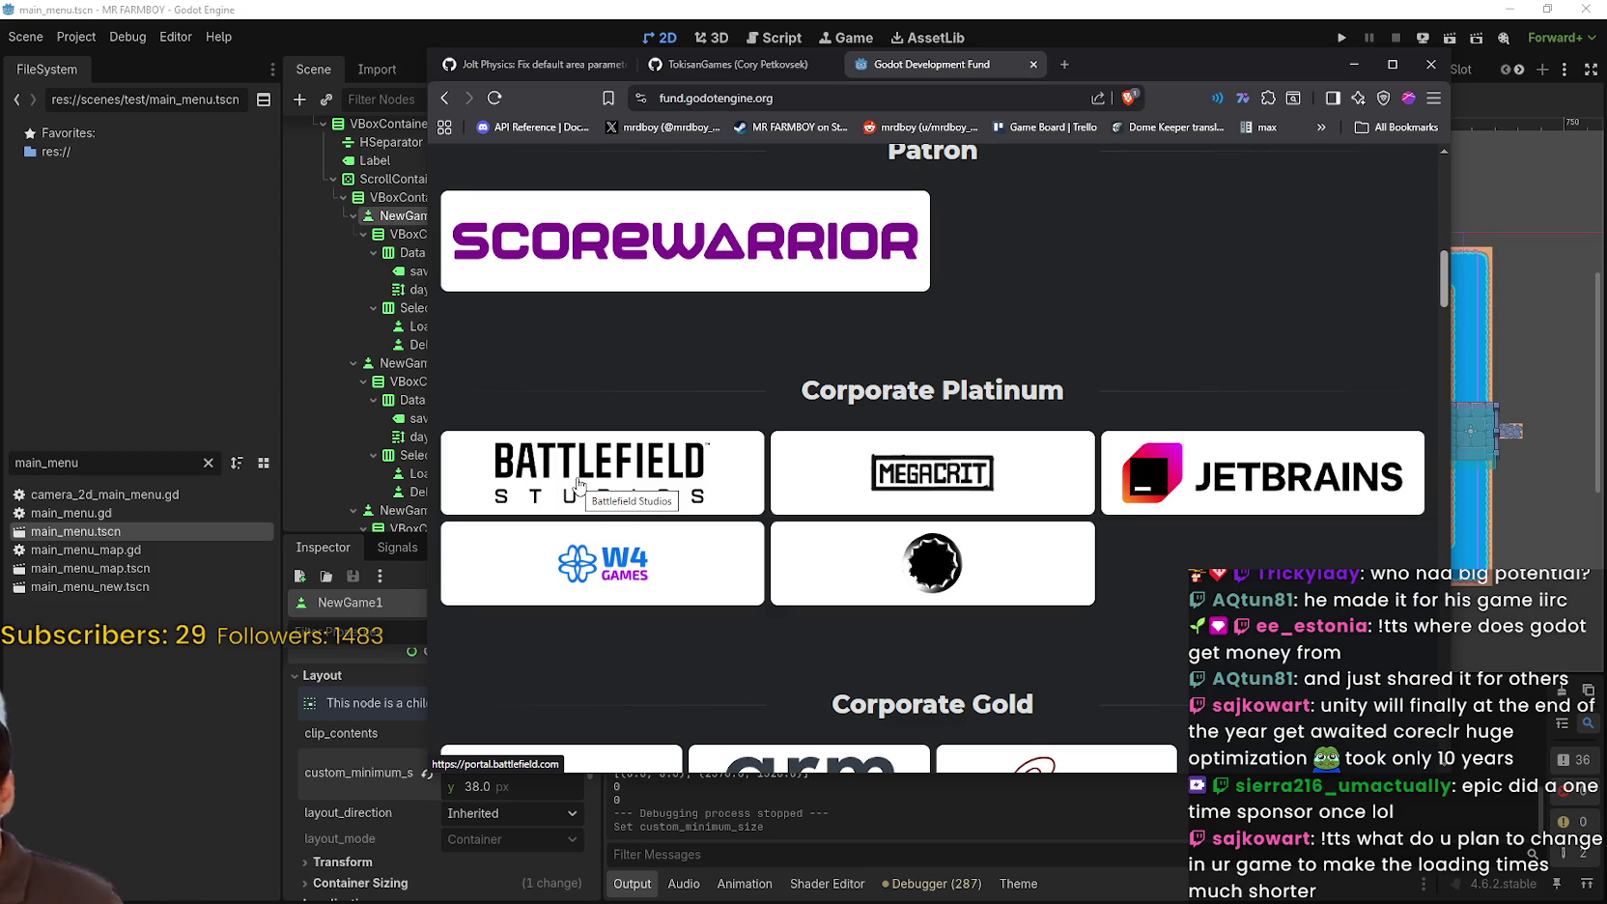
scroll(682, 468, "down", 4)
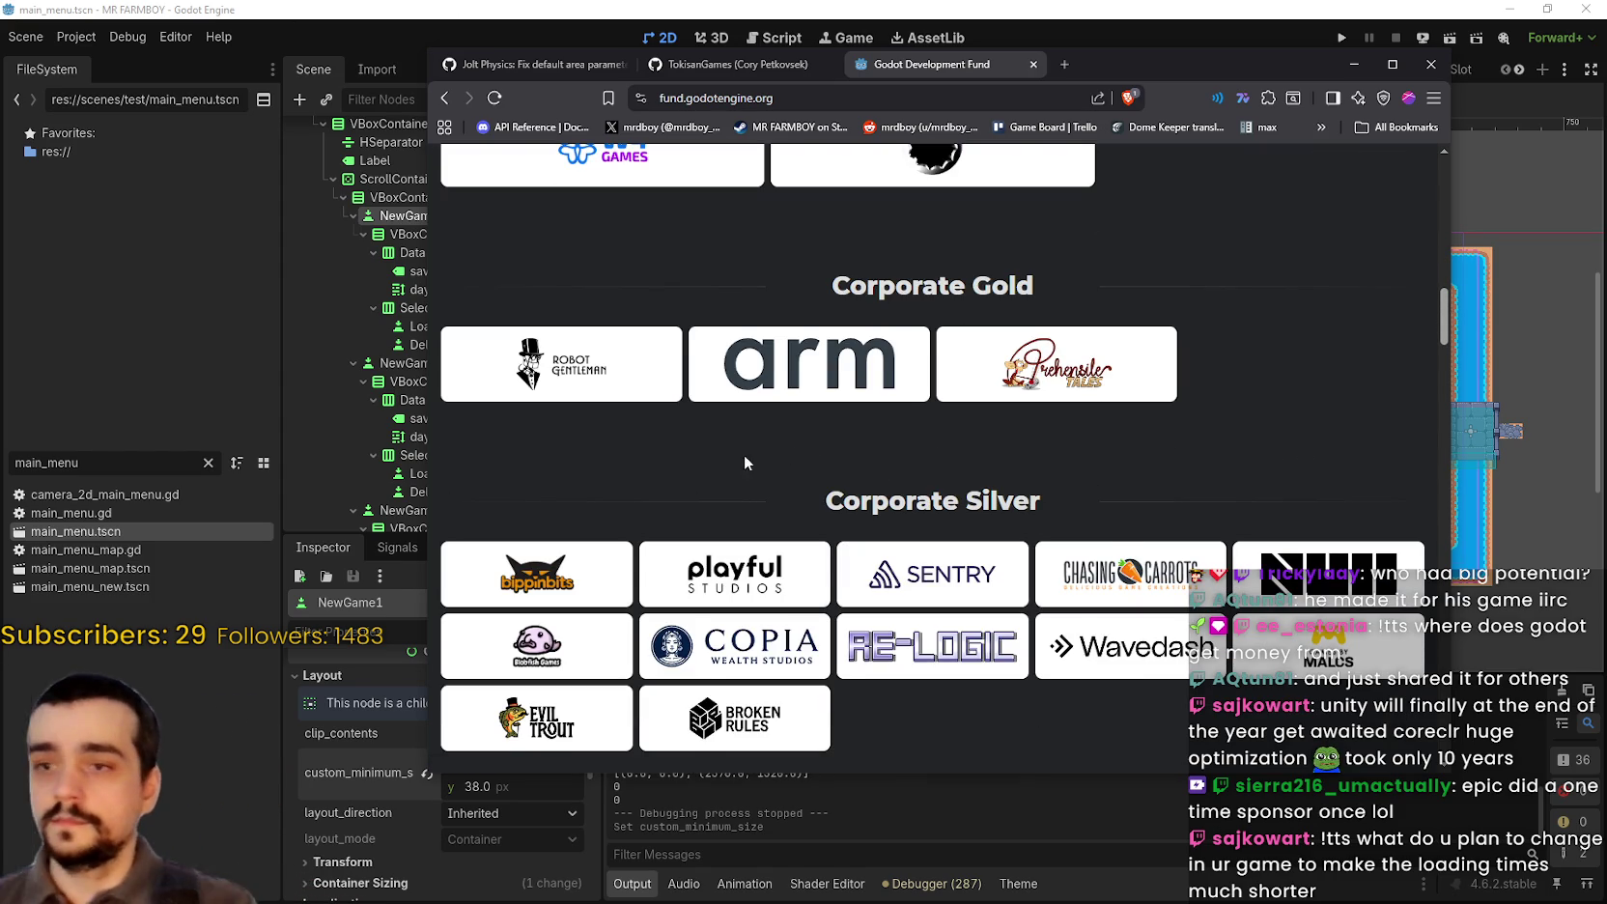
scroll(744, 455, "down", 2)
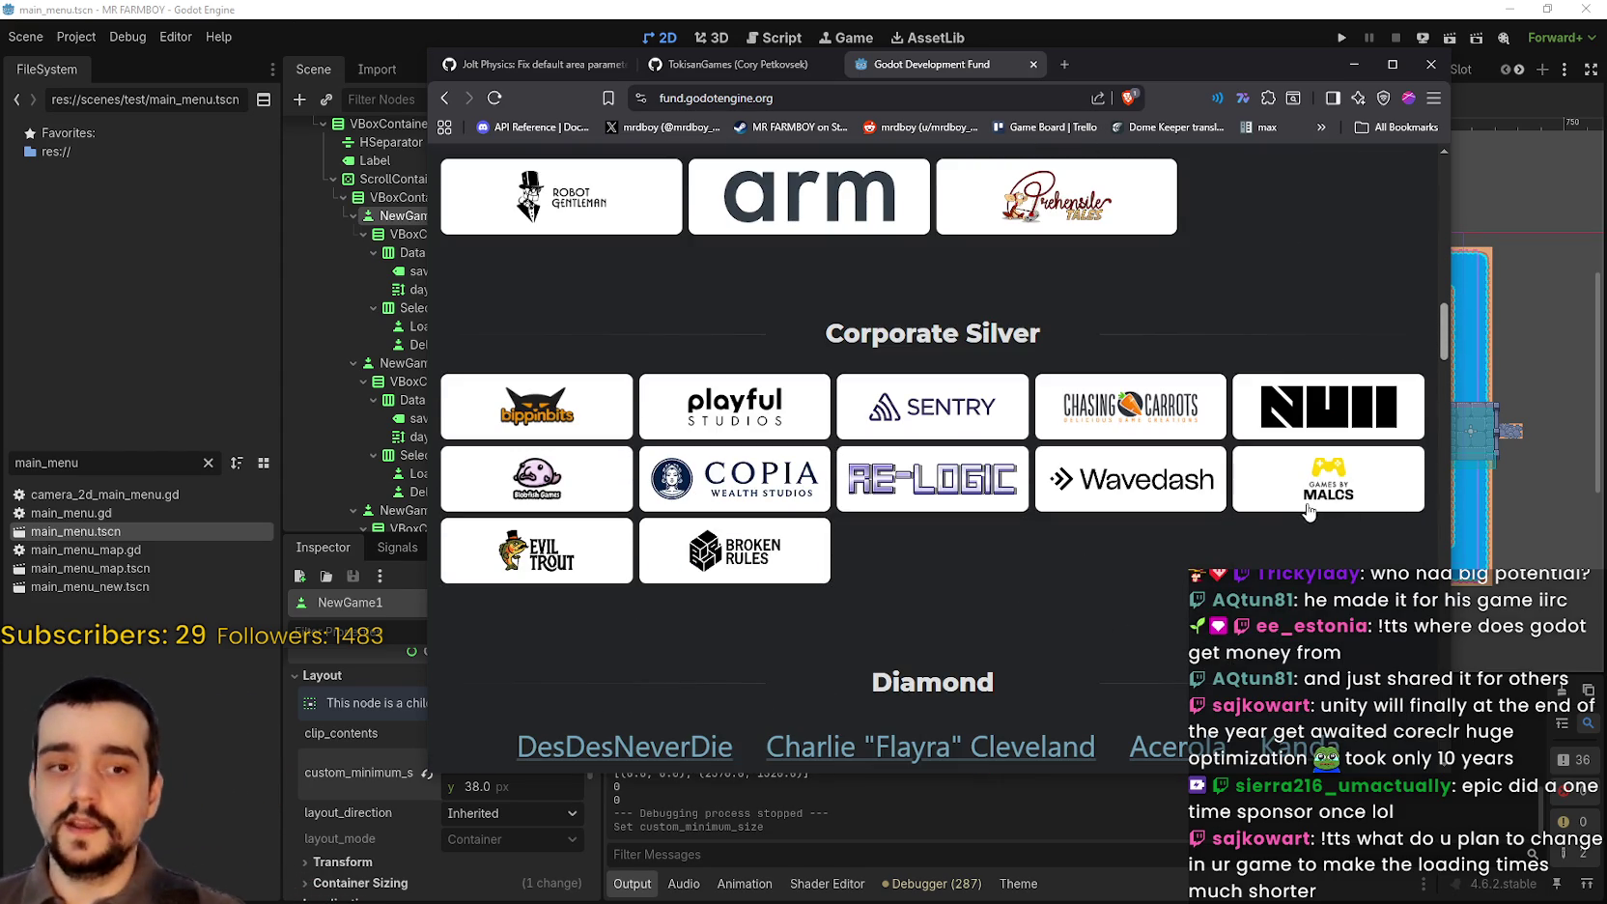
scroll(1032, 618, "down", 1)
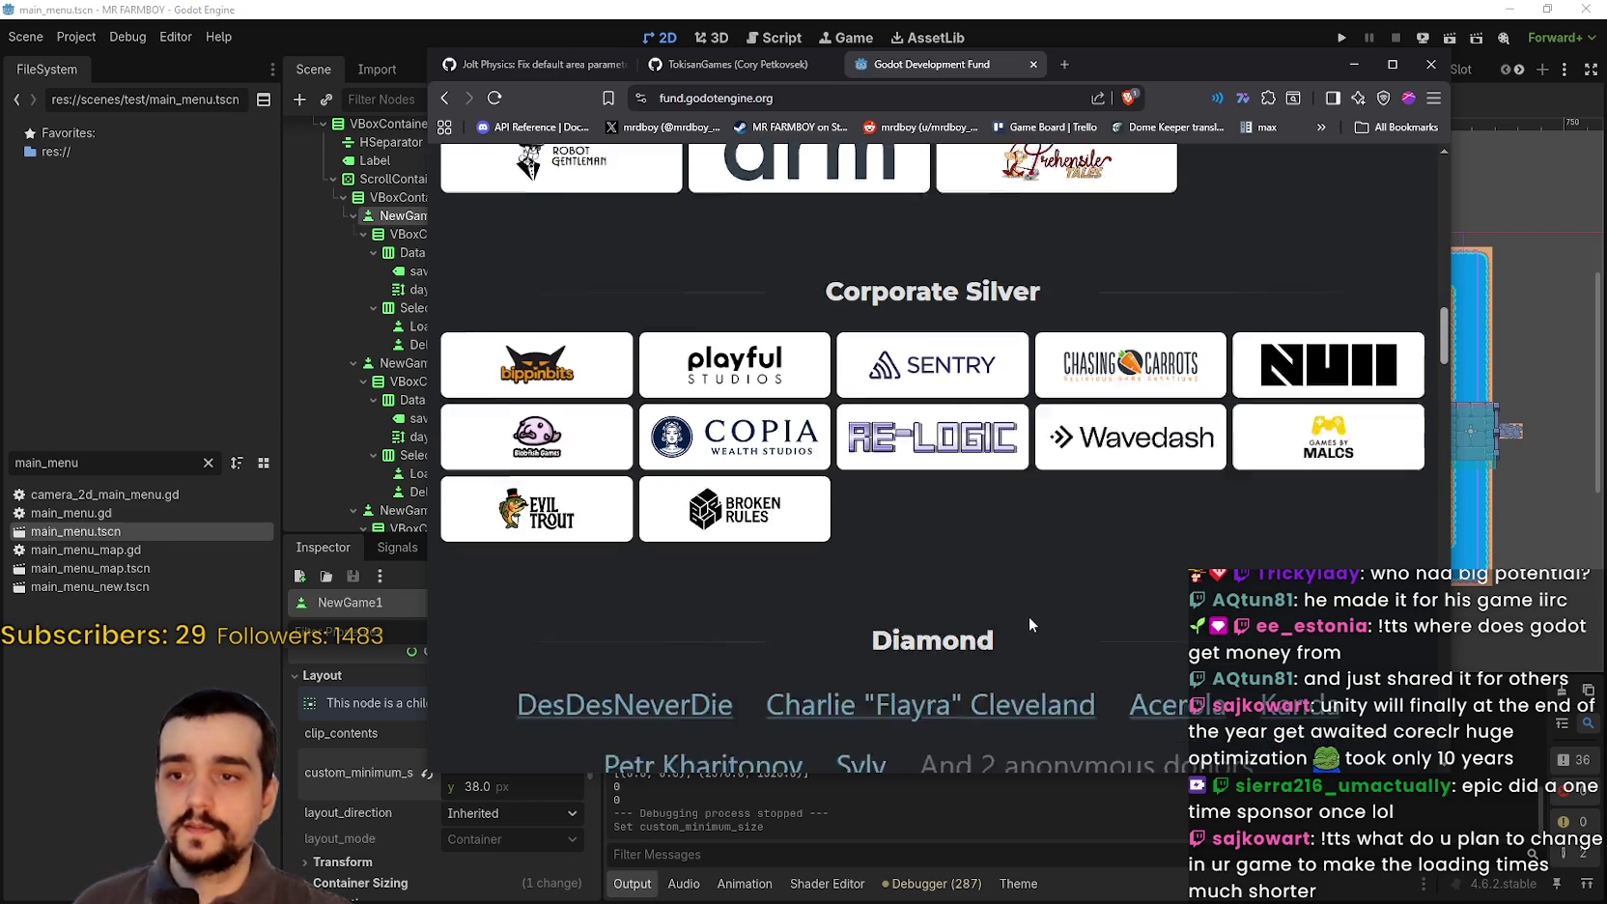
scroll(1118, 622, "up", 7)
scroll(1109, 563, "up", 10)
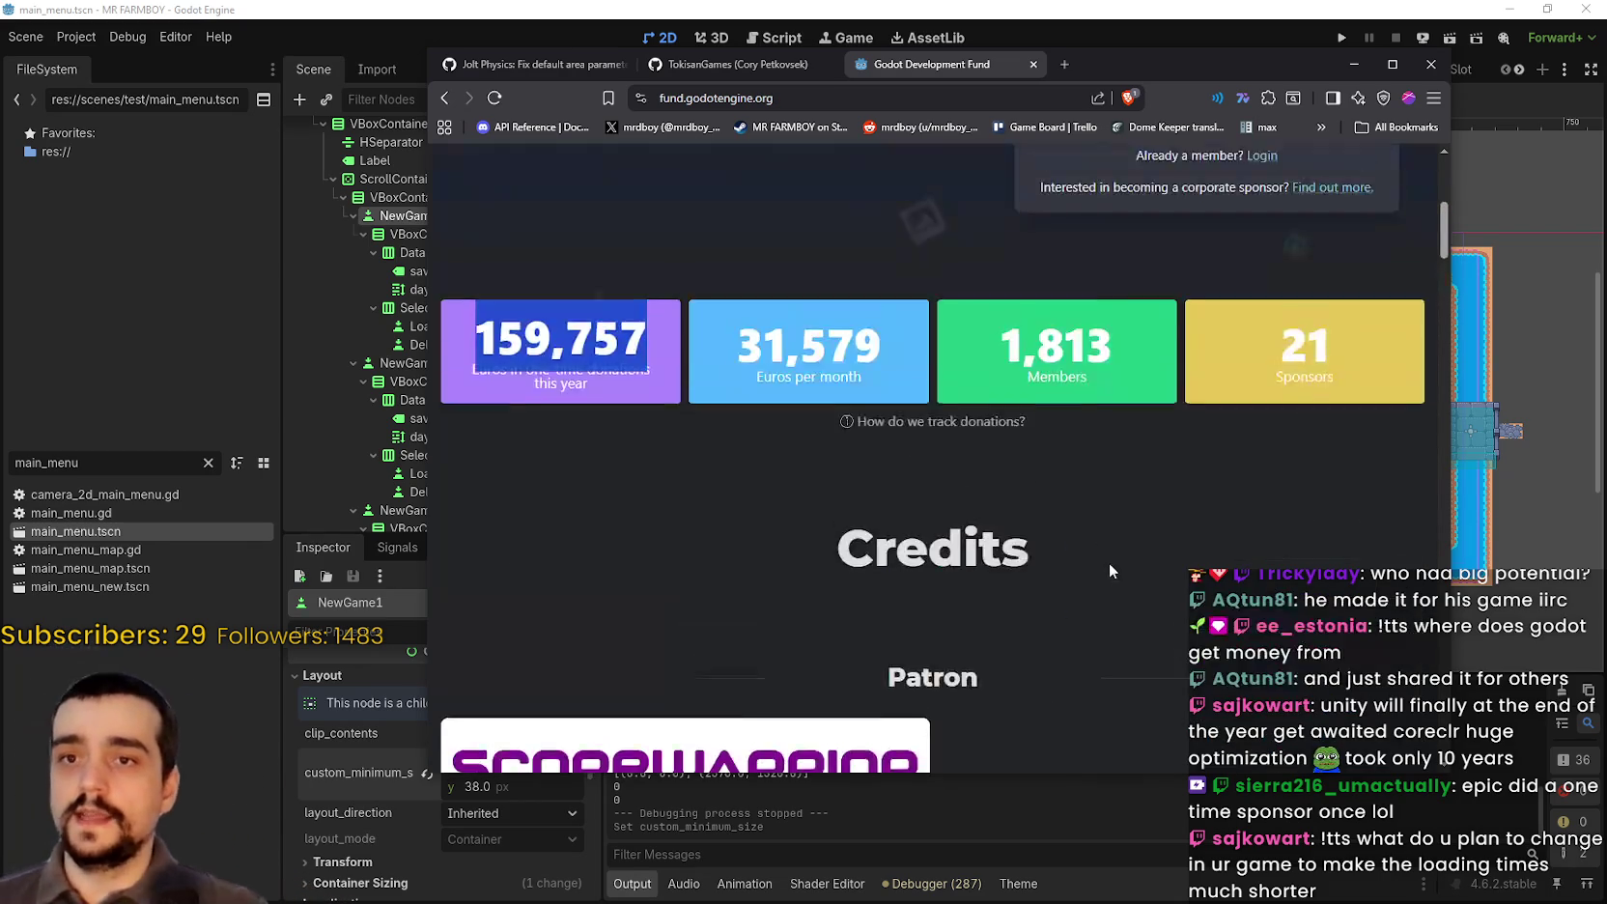
scroll(1059, 581, "down", 3)
Step: Highlight the 31,579 euros-per-month figure, then scroll down through the donor lists
double_click(756, 490)
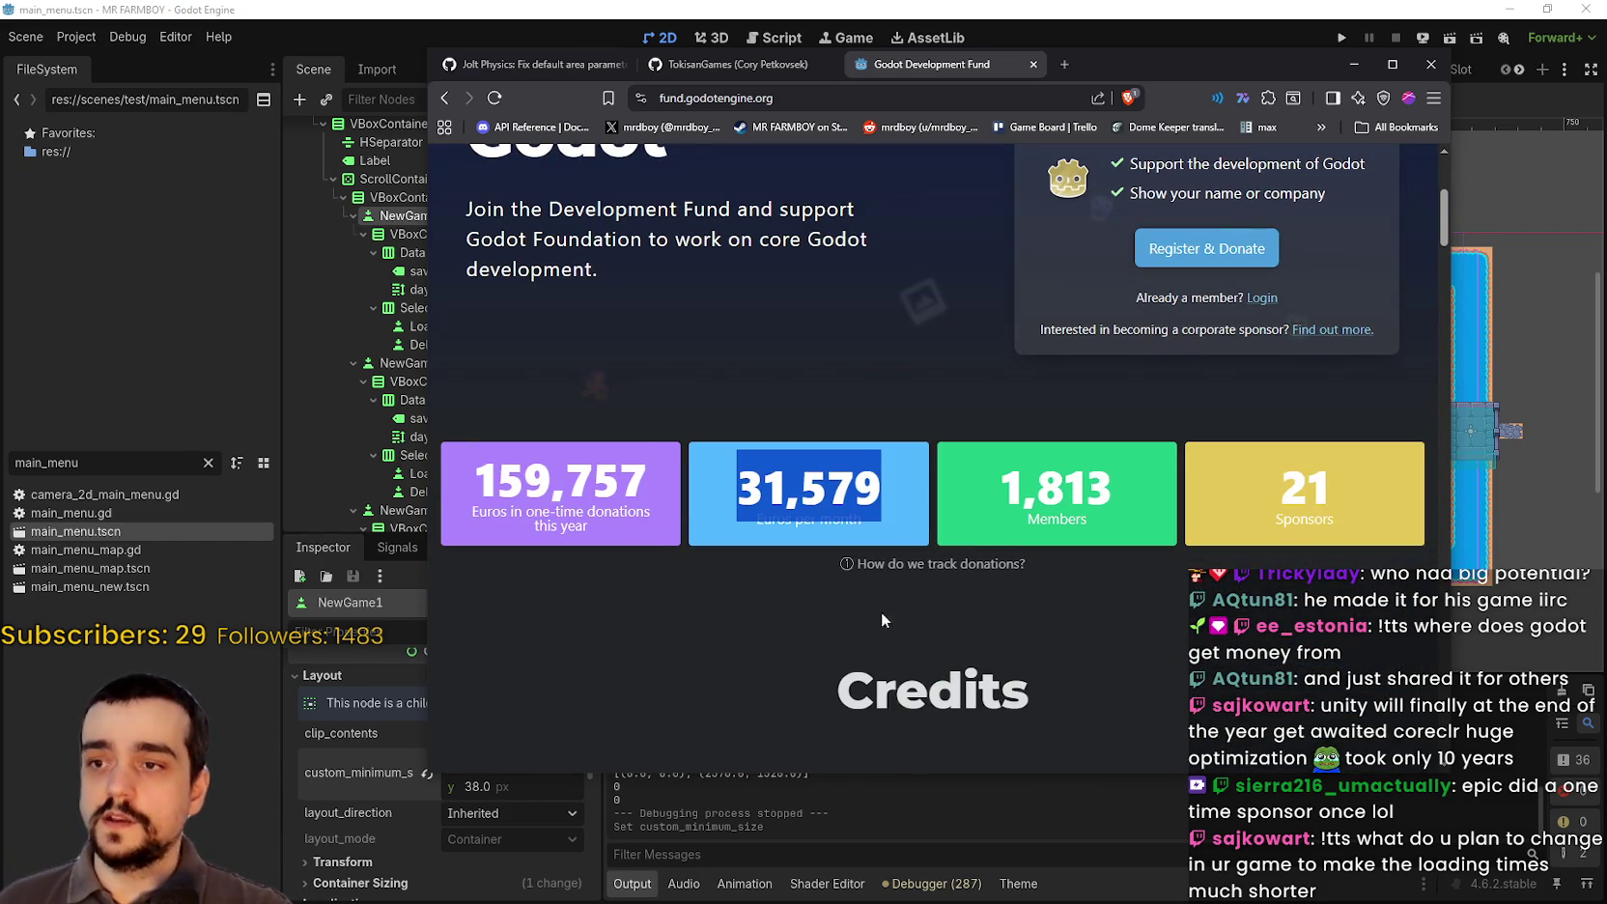
left_click(813, 593)
scroll(811, 584, "down", 3)
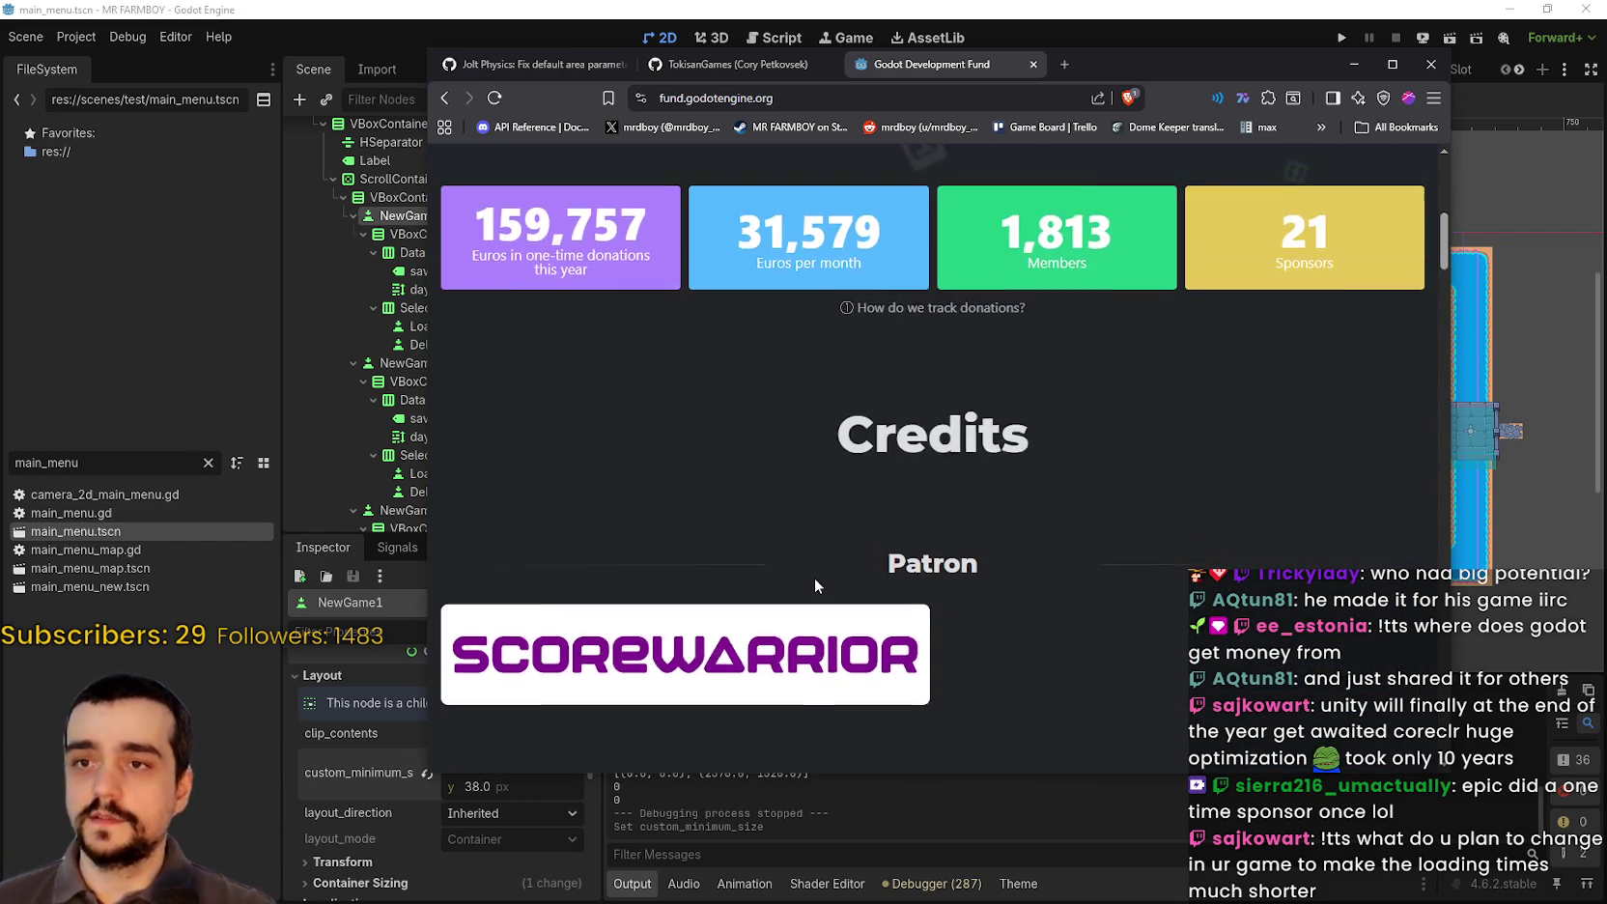
scroll(815, 585, "down", 12)
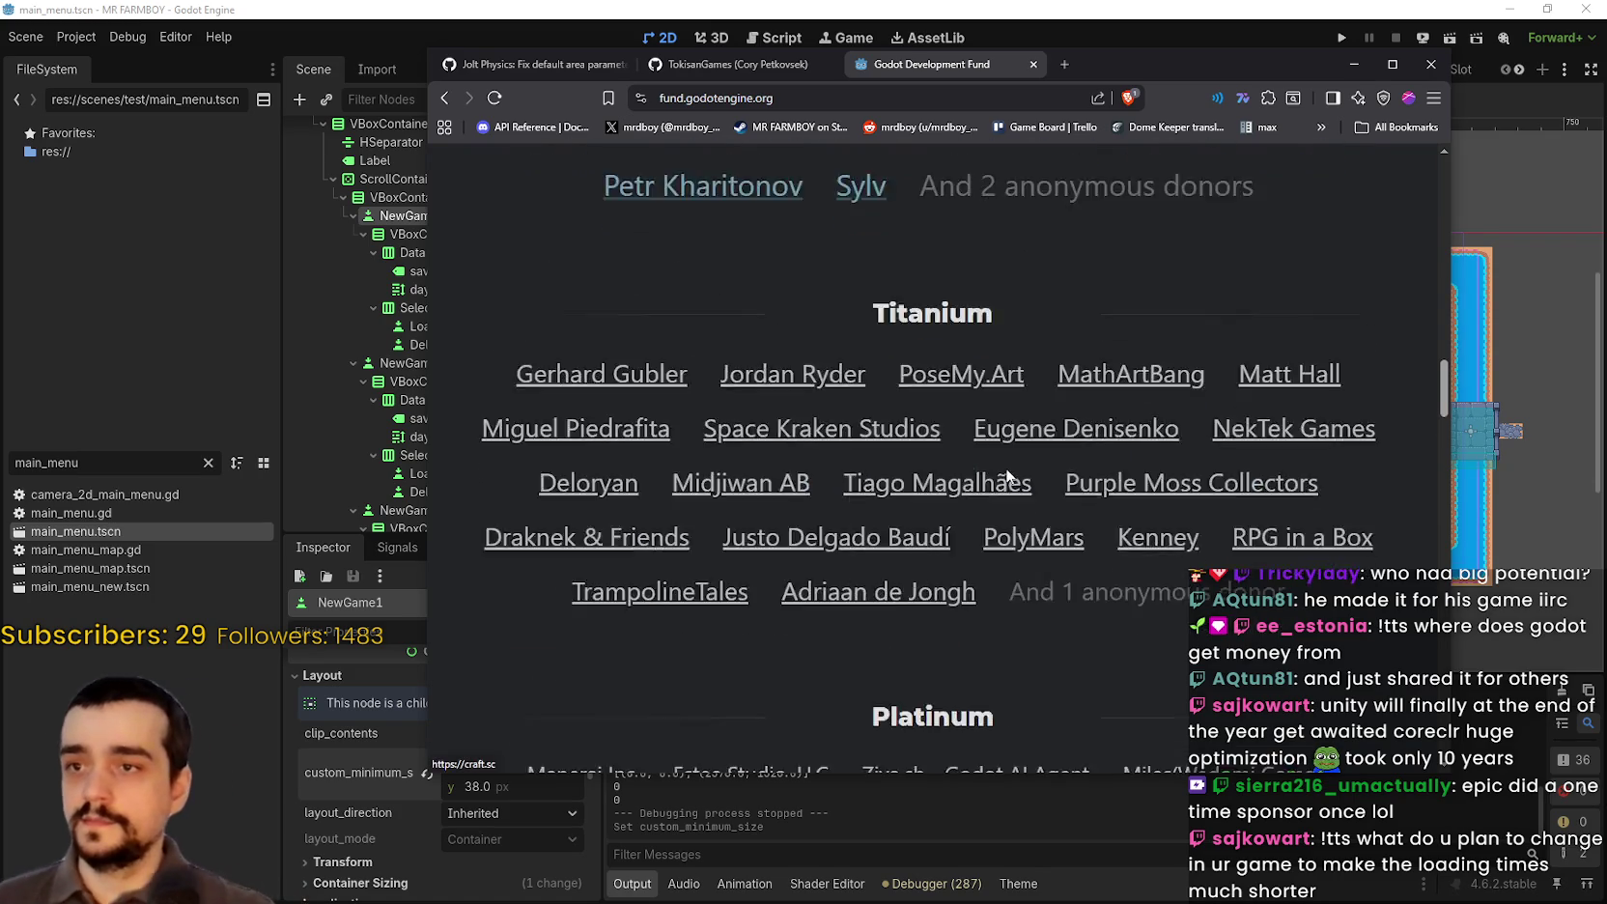
scroll(1008, 475, "down", 10)
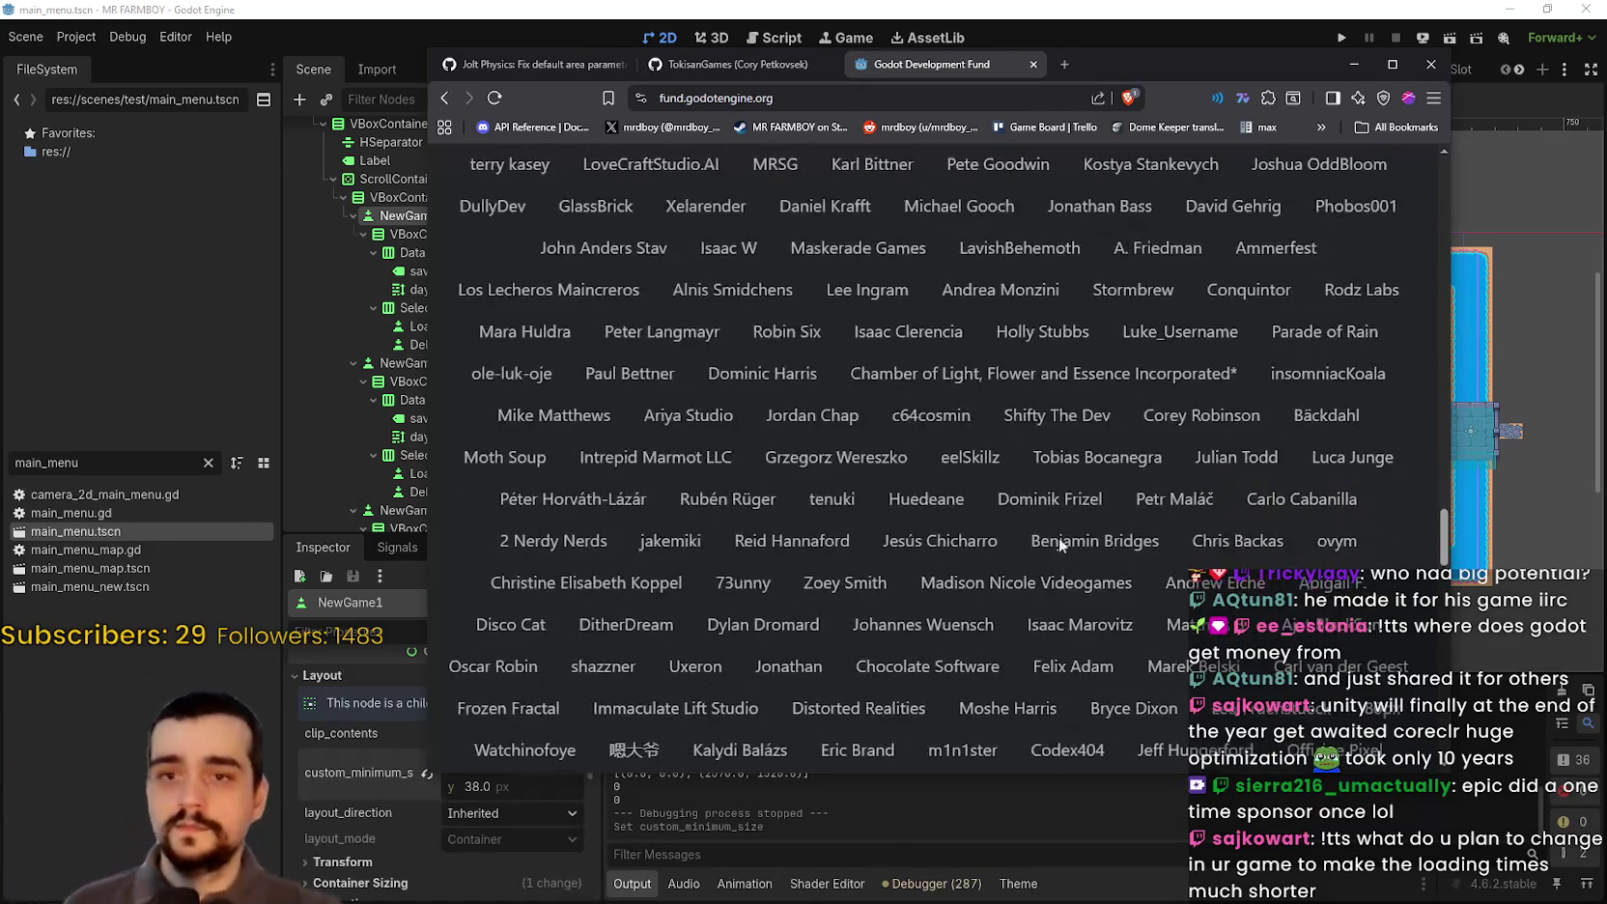
Step: Nudge the browser window and close it, raising the close-all-3-tabs prompt
mouse_move(1443, 531)
left_mouse_down()
mouse_move(1444, 734)
mouse_move(1445, 145)
left_mouse_up()
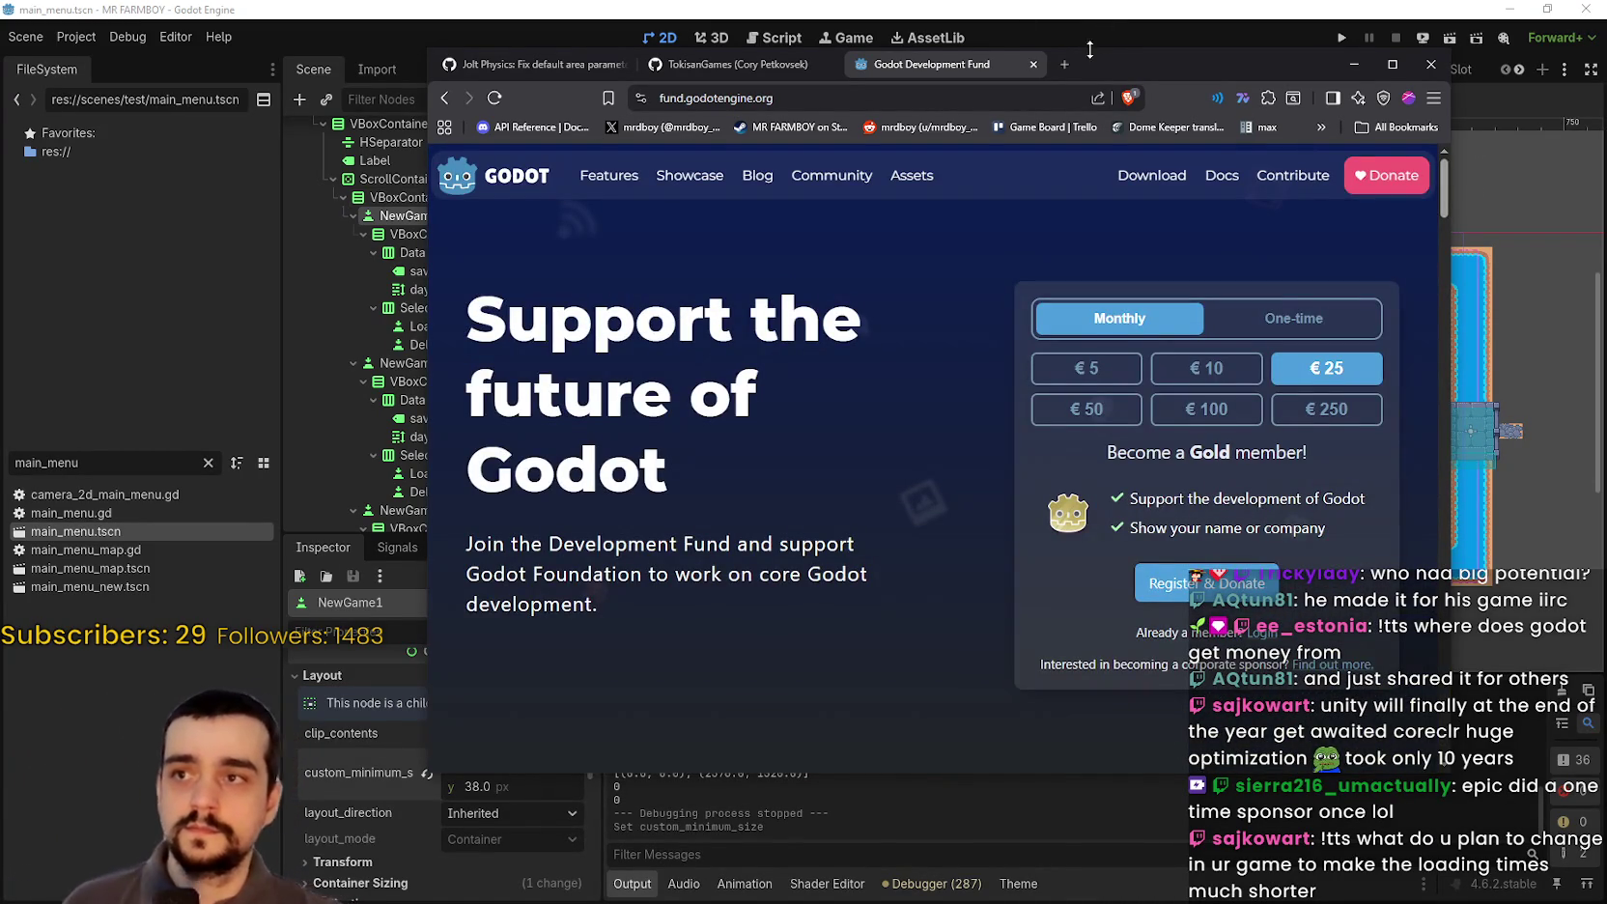
left_click_drag(1100, 55, 1120, 71)
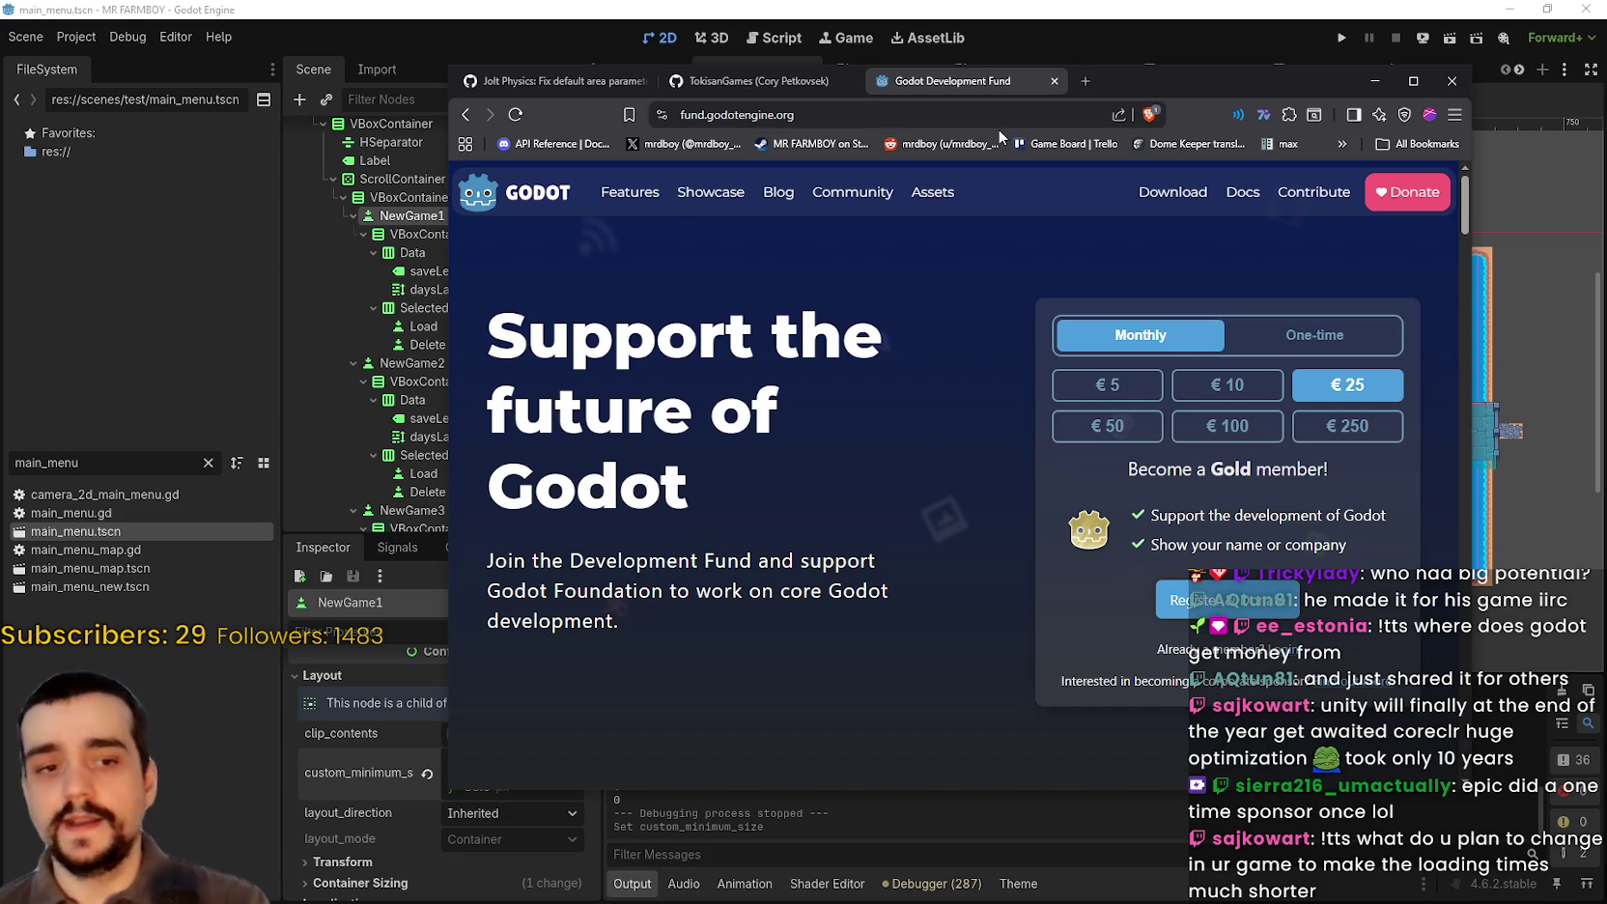
left_click(1452, 81)
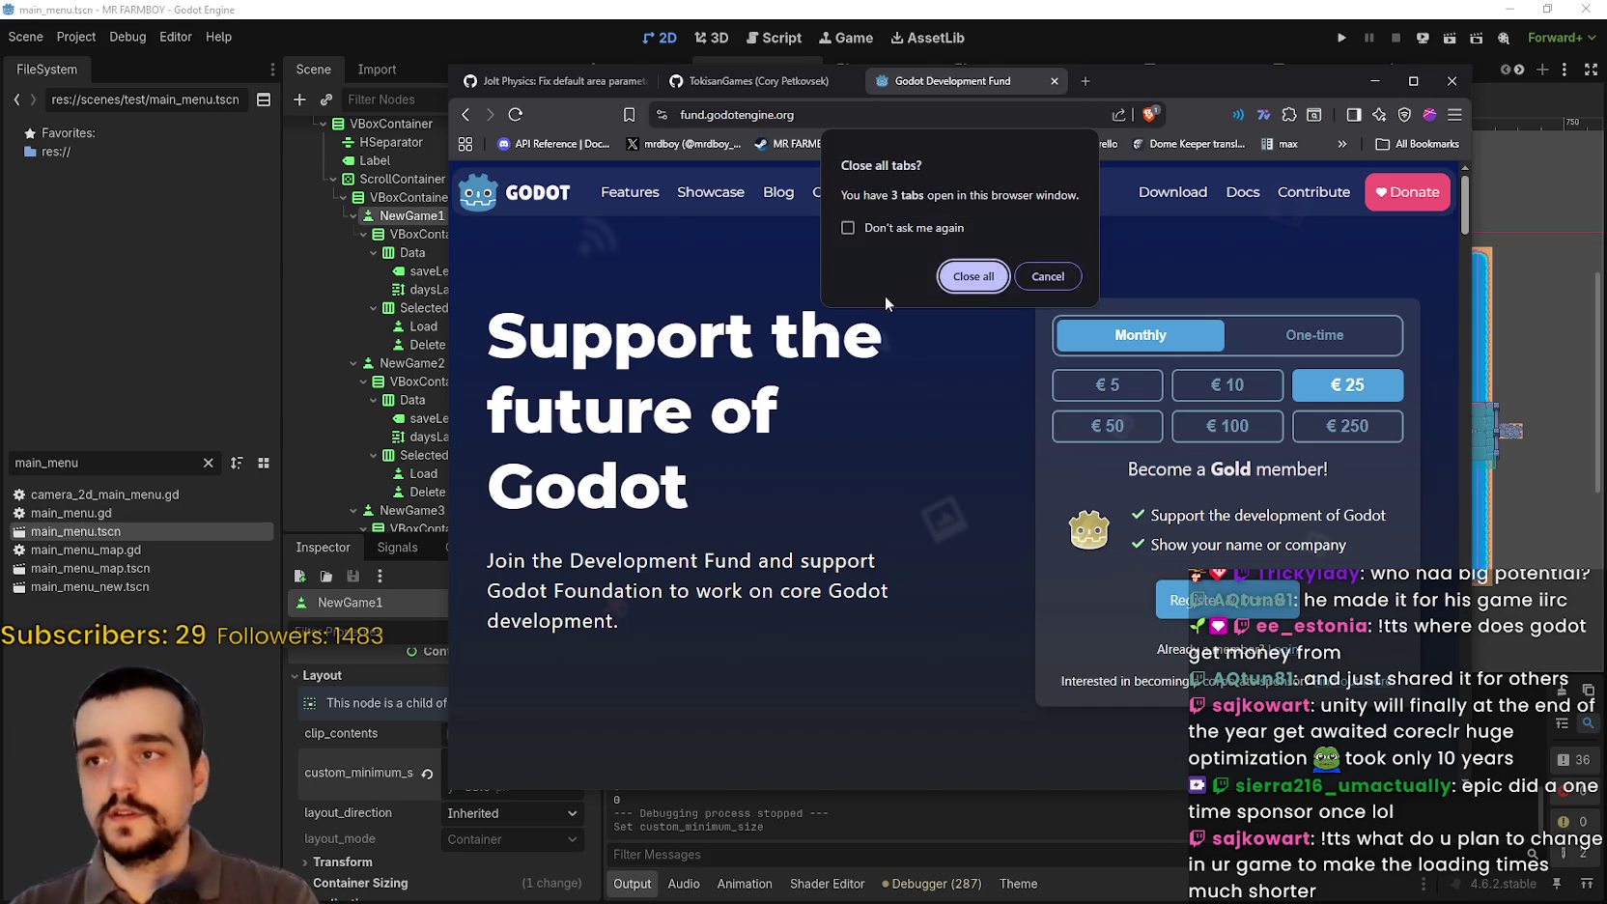
Step: Confirm closing all three browser tabs to return to the Godot editor
left_click(962, 277)
scroll(1120, 413, "up", 4)
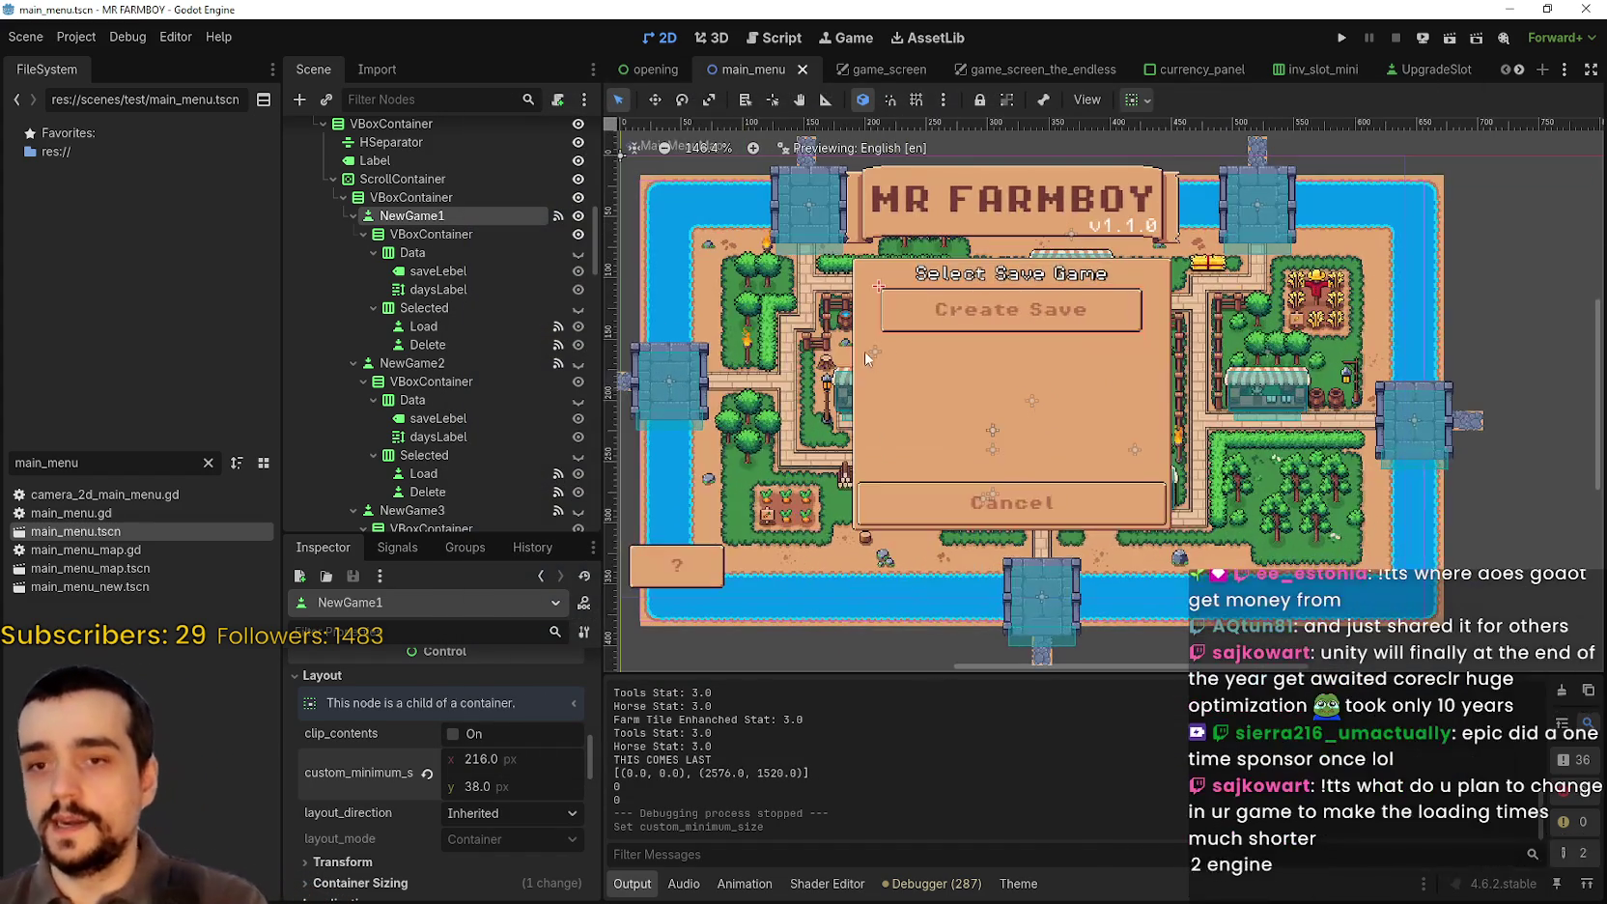
scroll(919, 351, "down", 1)
scroll(920, 352, "up", 2)
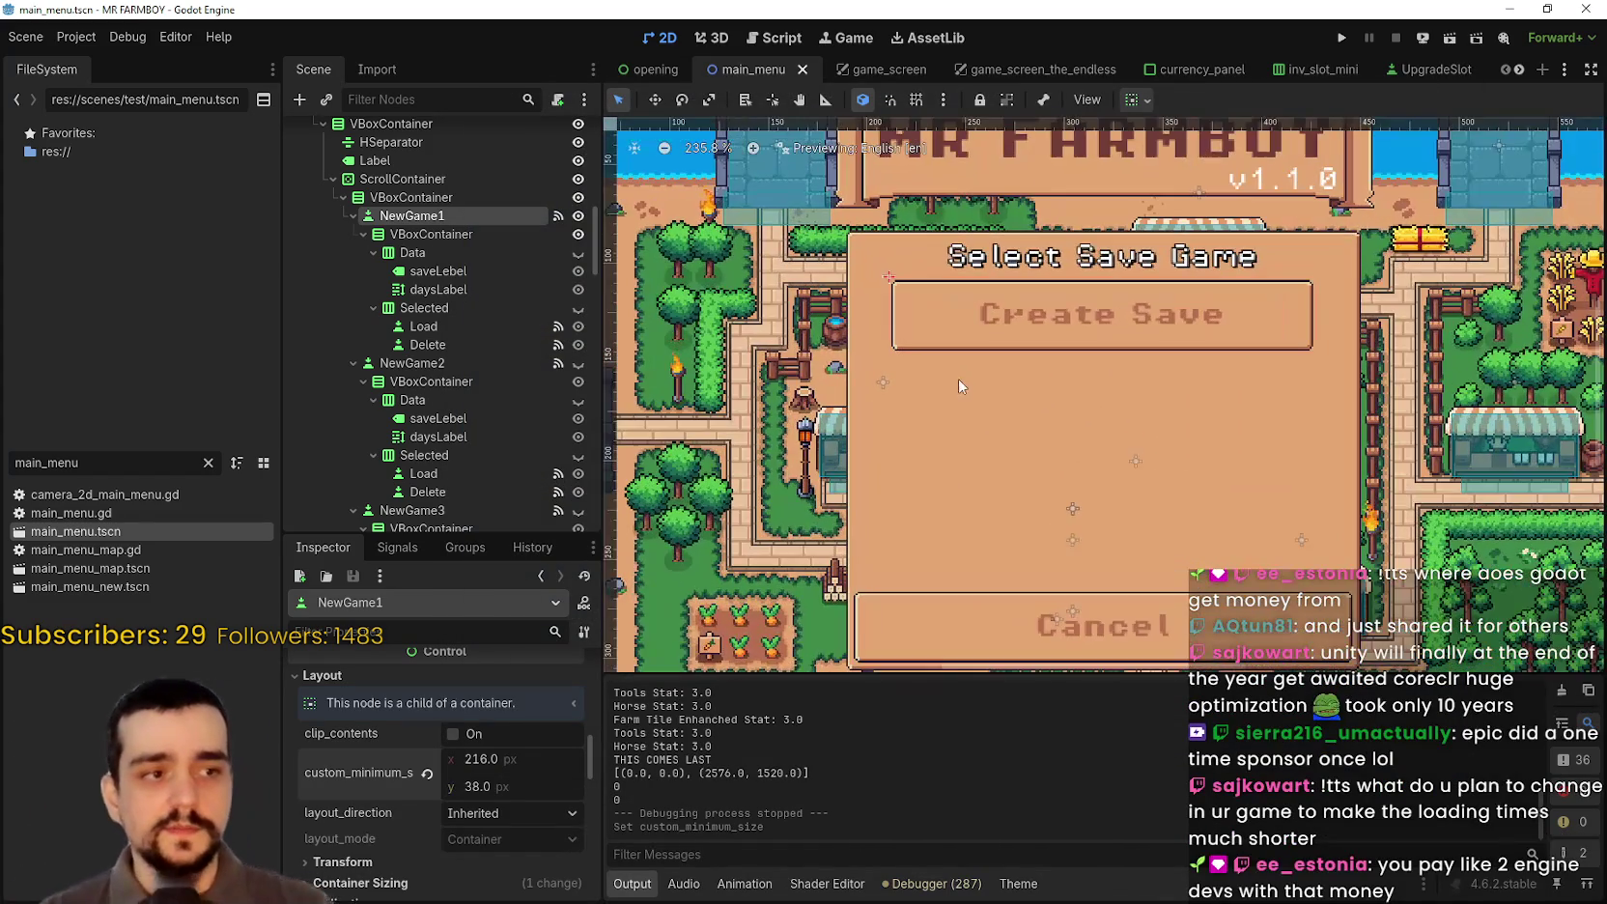
scroll(921, 348, "down", 1)
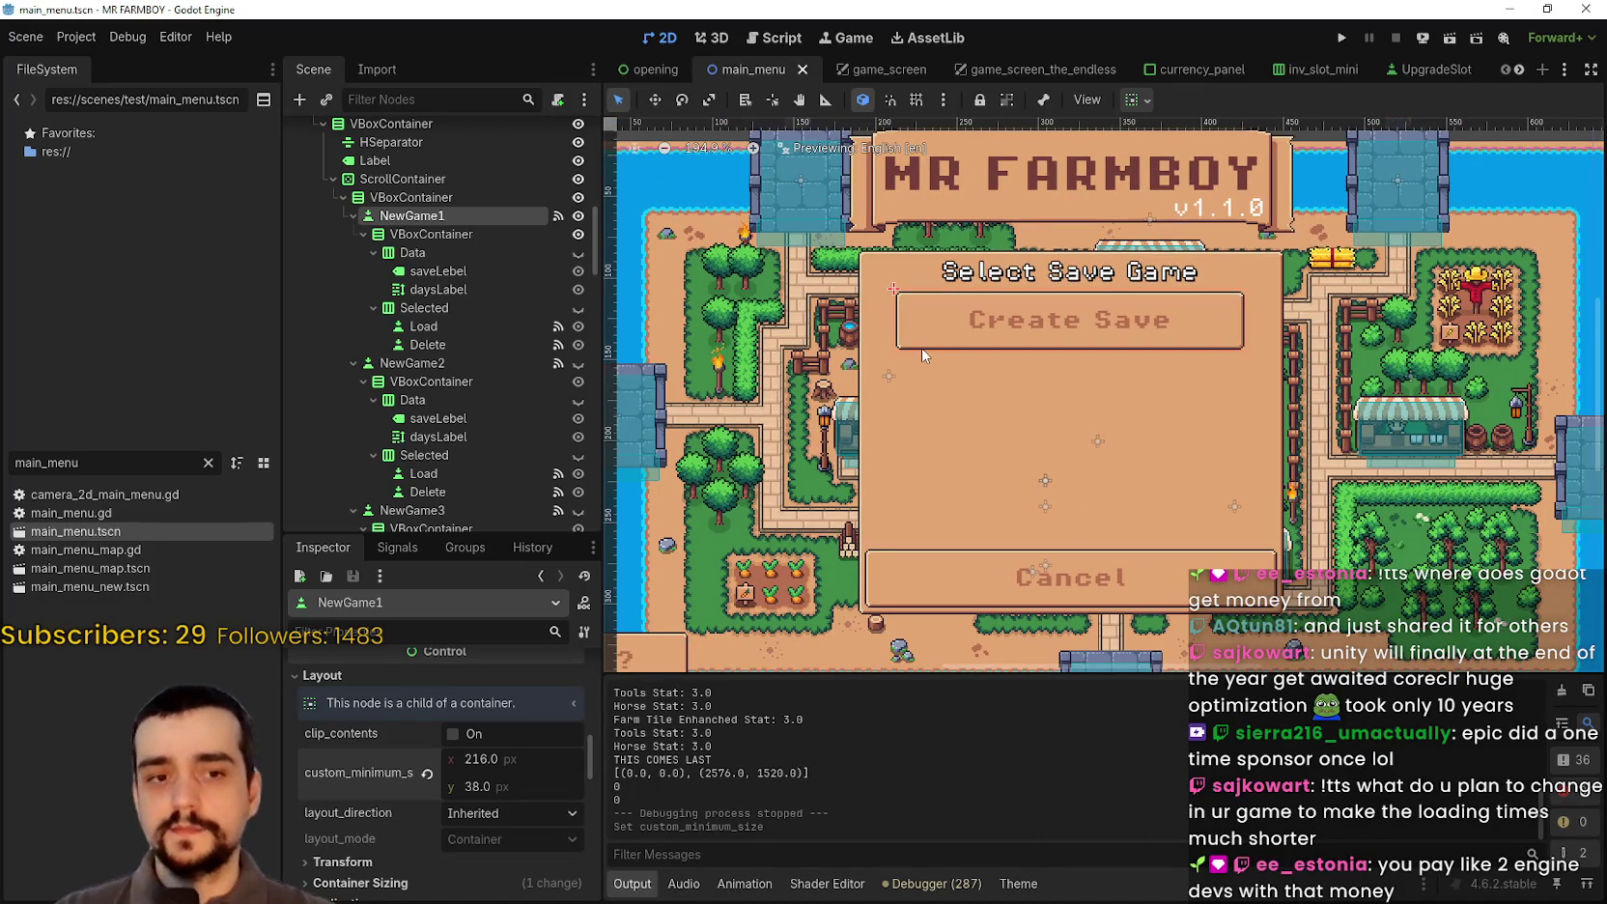
Step: Inspect the first save slot's daysLabel properties in the Inspector
left_click(428, 289)
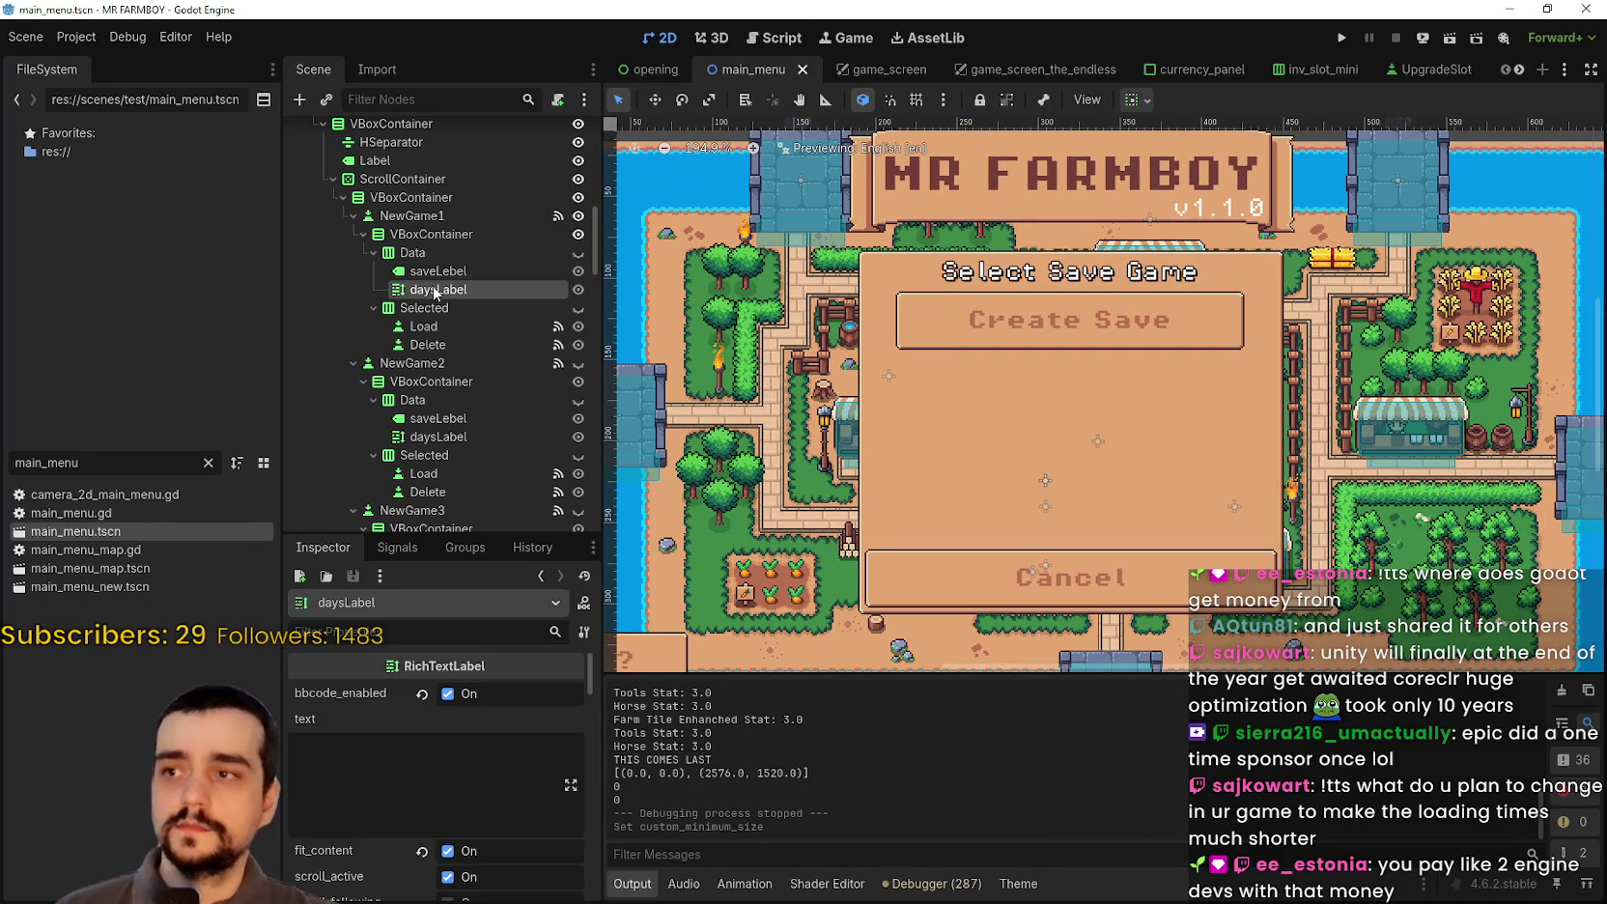
scroll(739, 321, "down", 1)
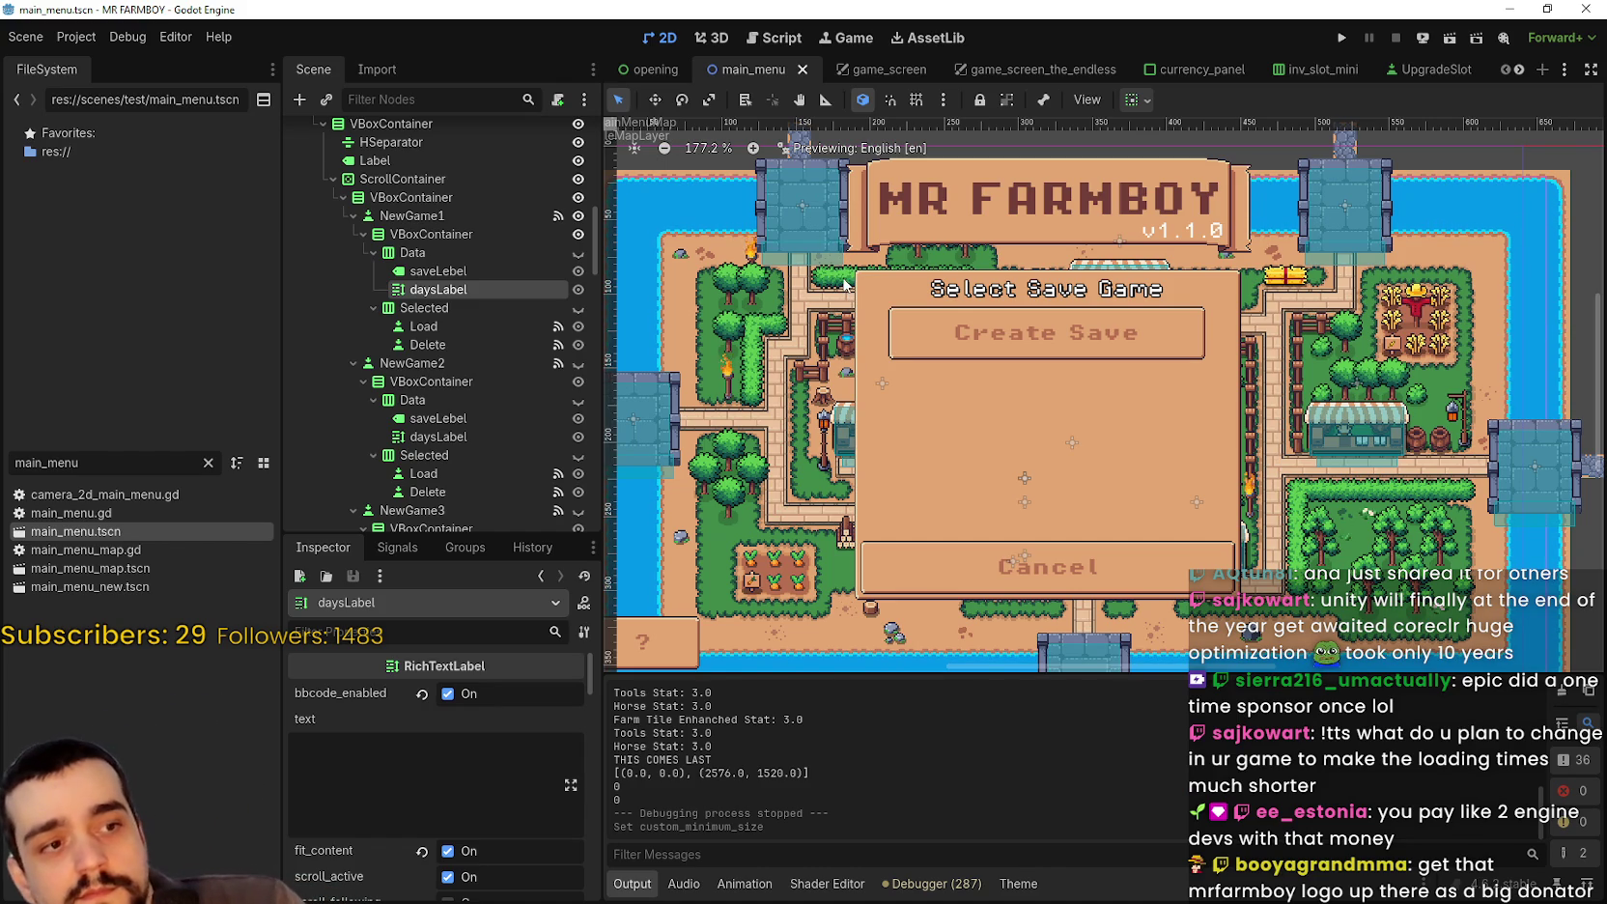
scroll(1089, 219, "down", 3)
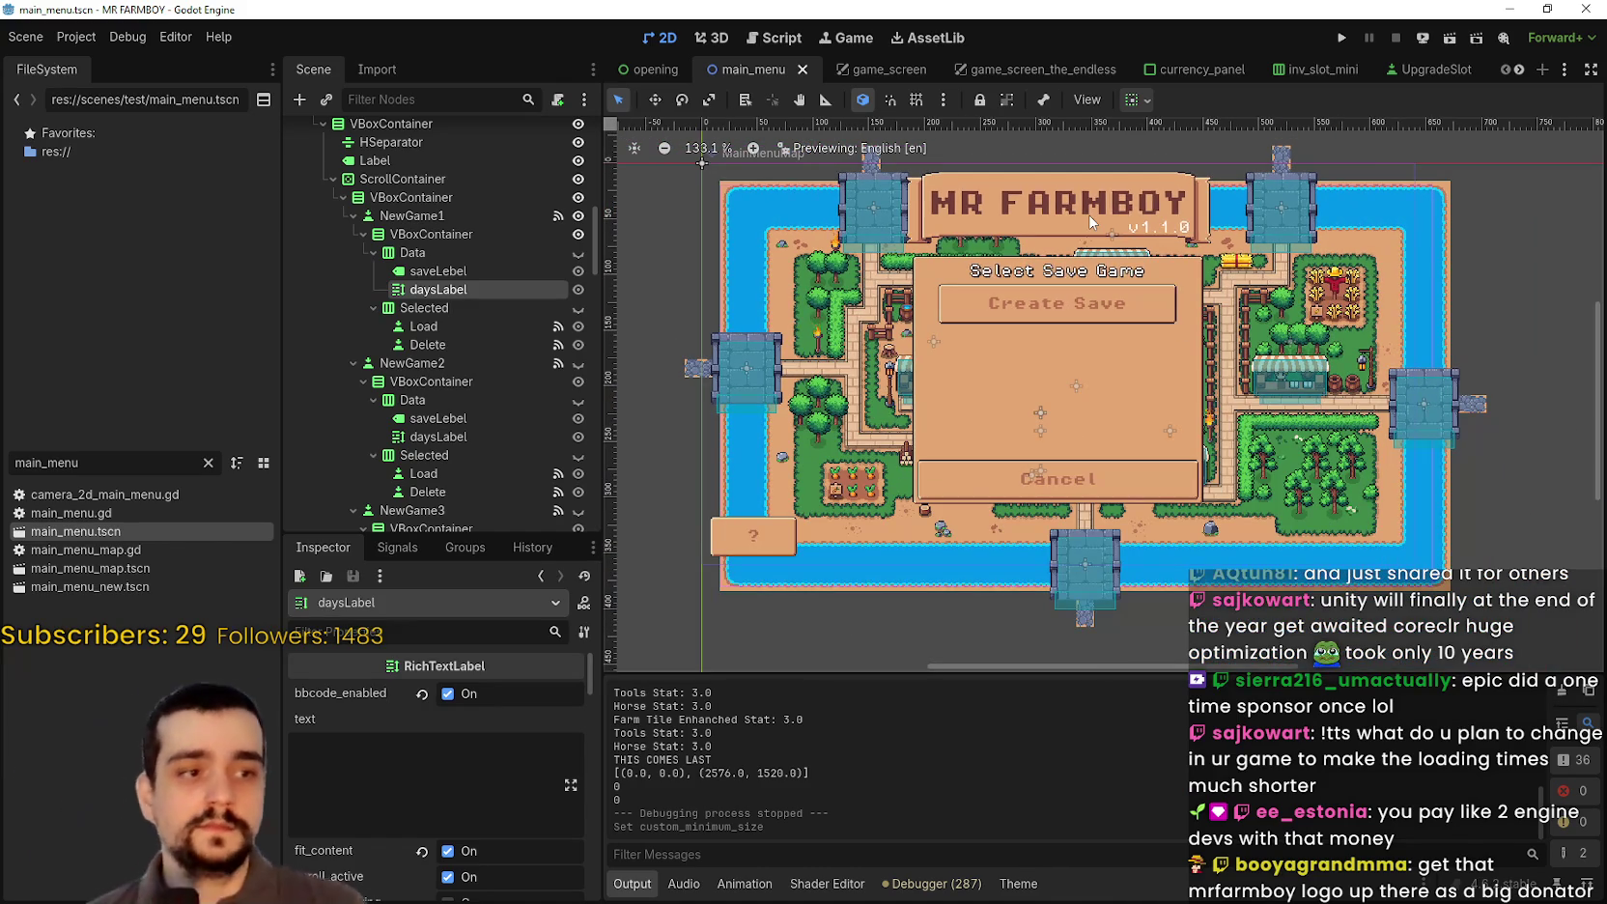
scroll(997, 362, "up", 2)
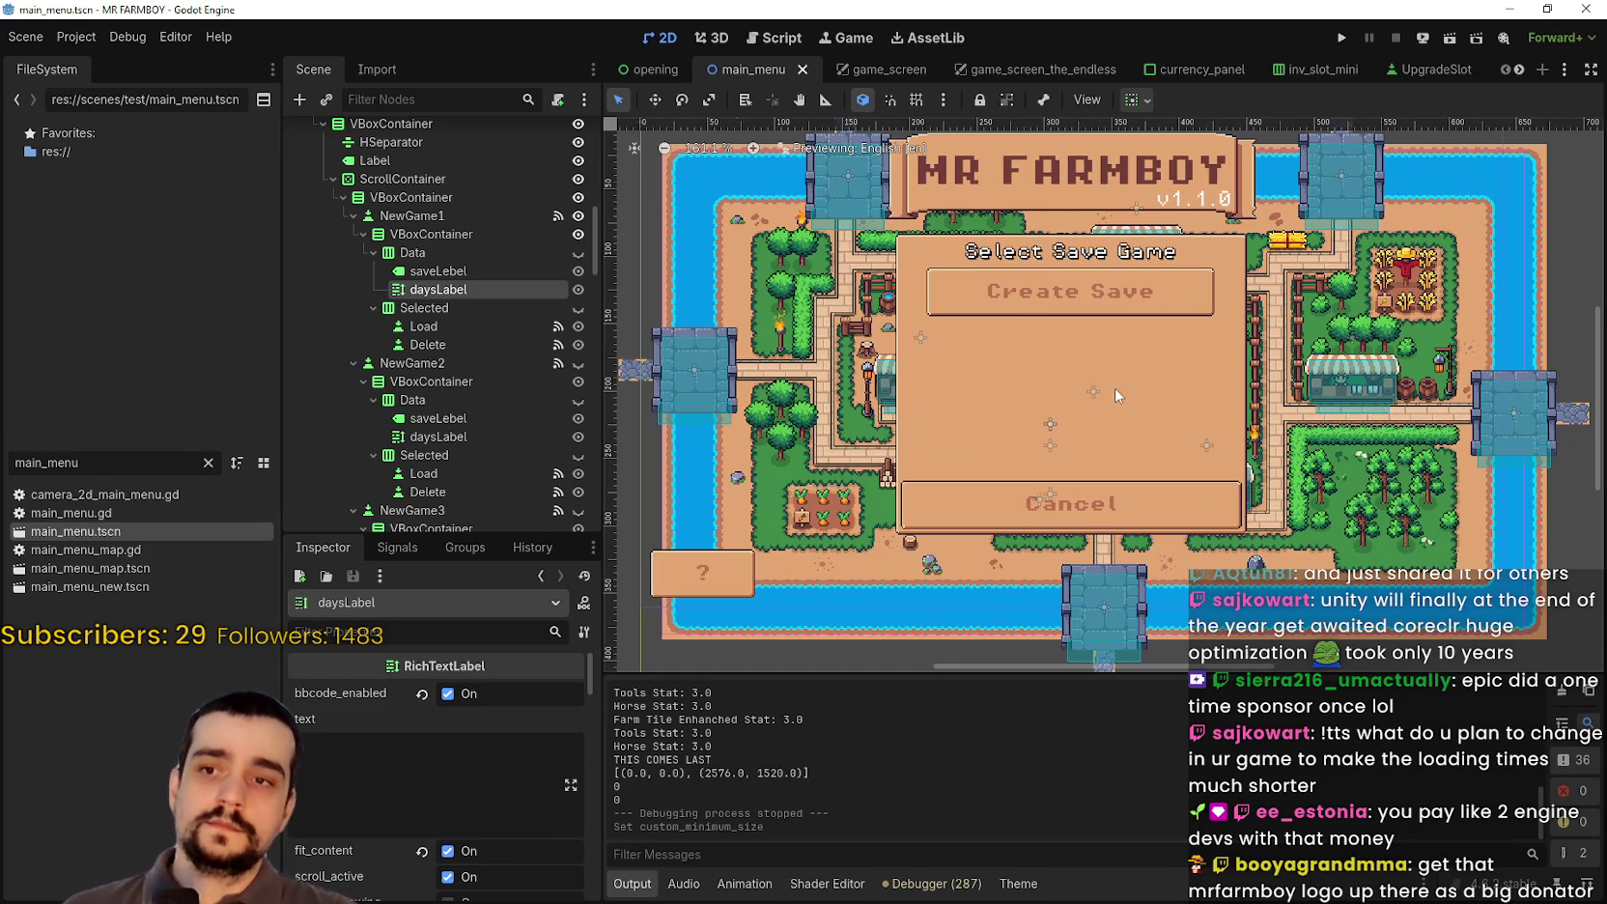
scroll(1098, 407, "up", 1)
scroll(1098, 396, "down", 2)
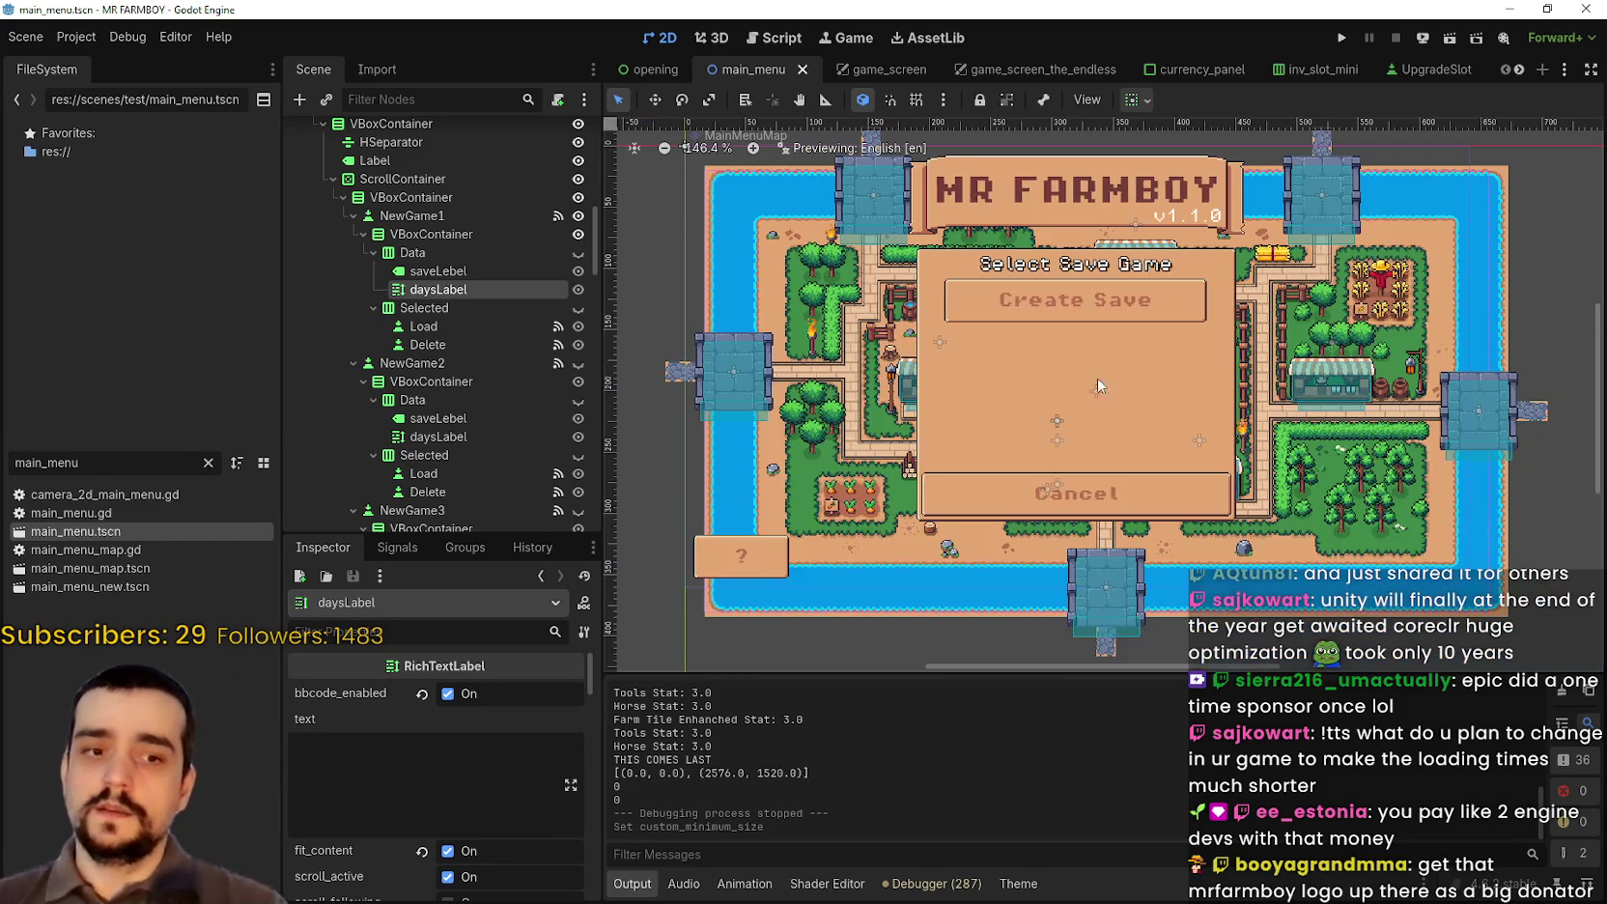
scroll(1097, 343, "down", 3)
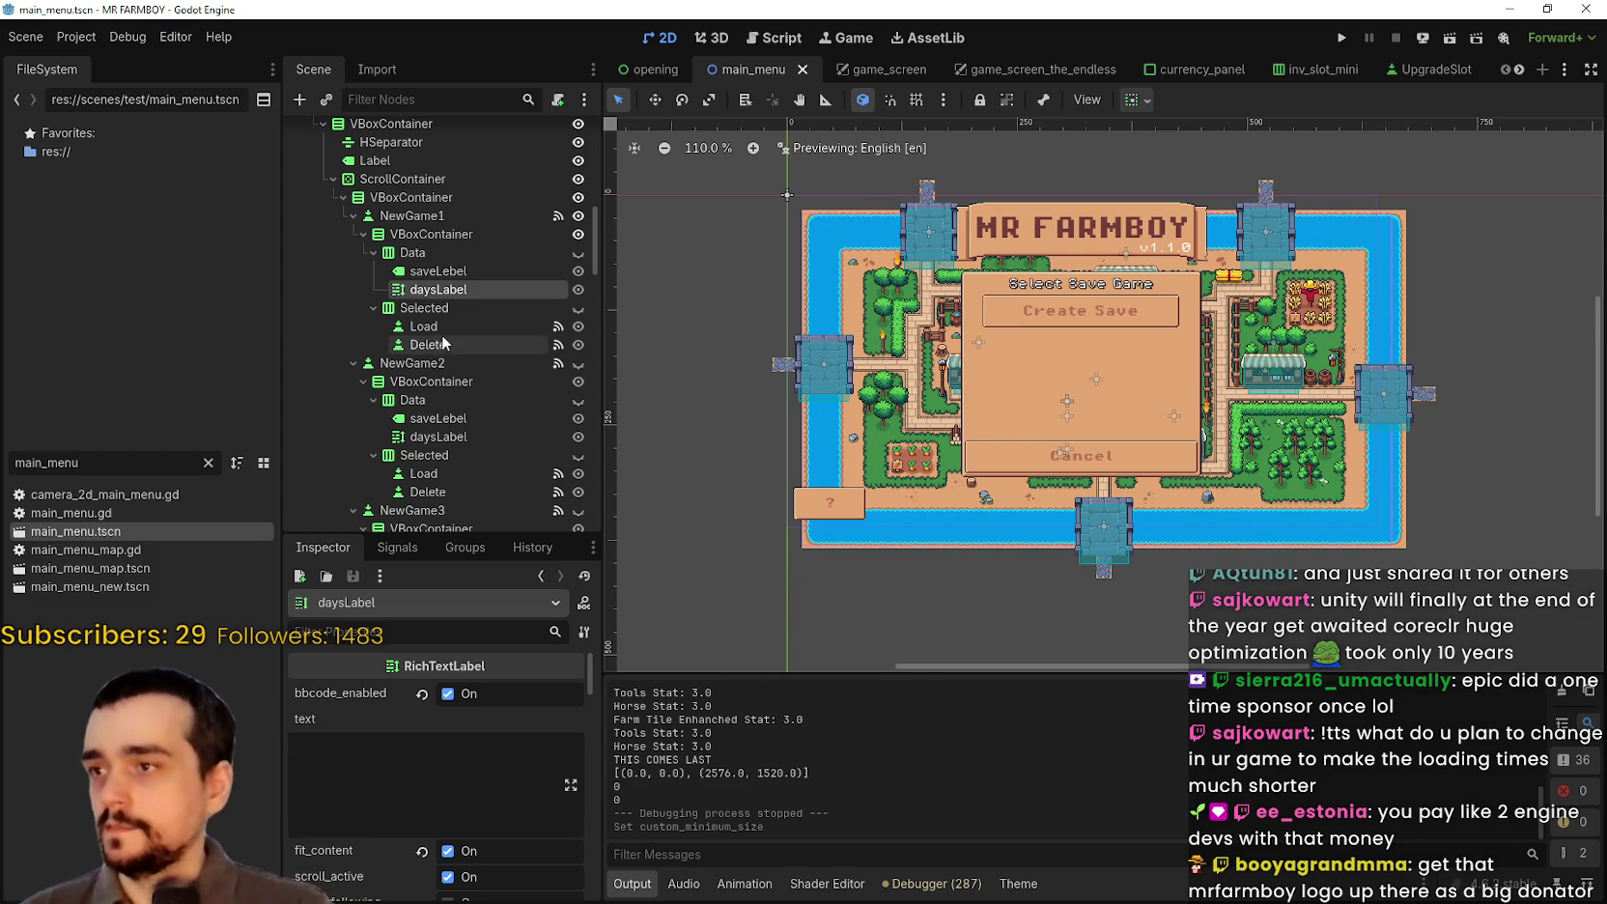
Step: Inspect the first slot's saveLebel ('Save 1'), NewGame1, daysLabel and VBoxContainer nodes
left_click(442, 271)
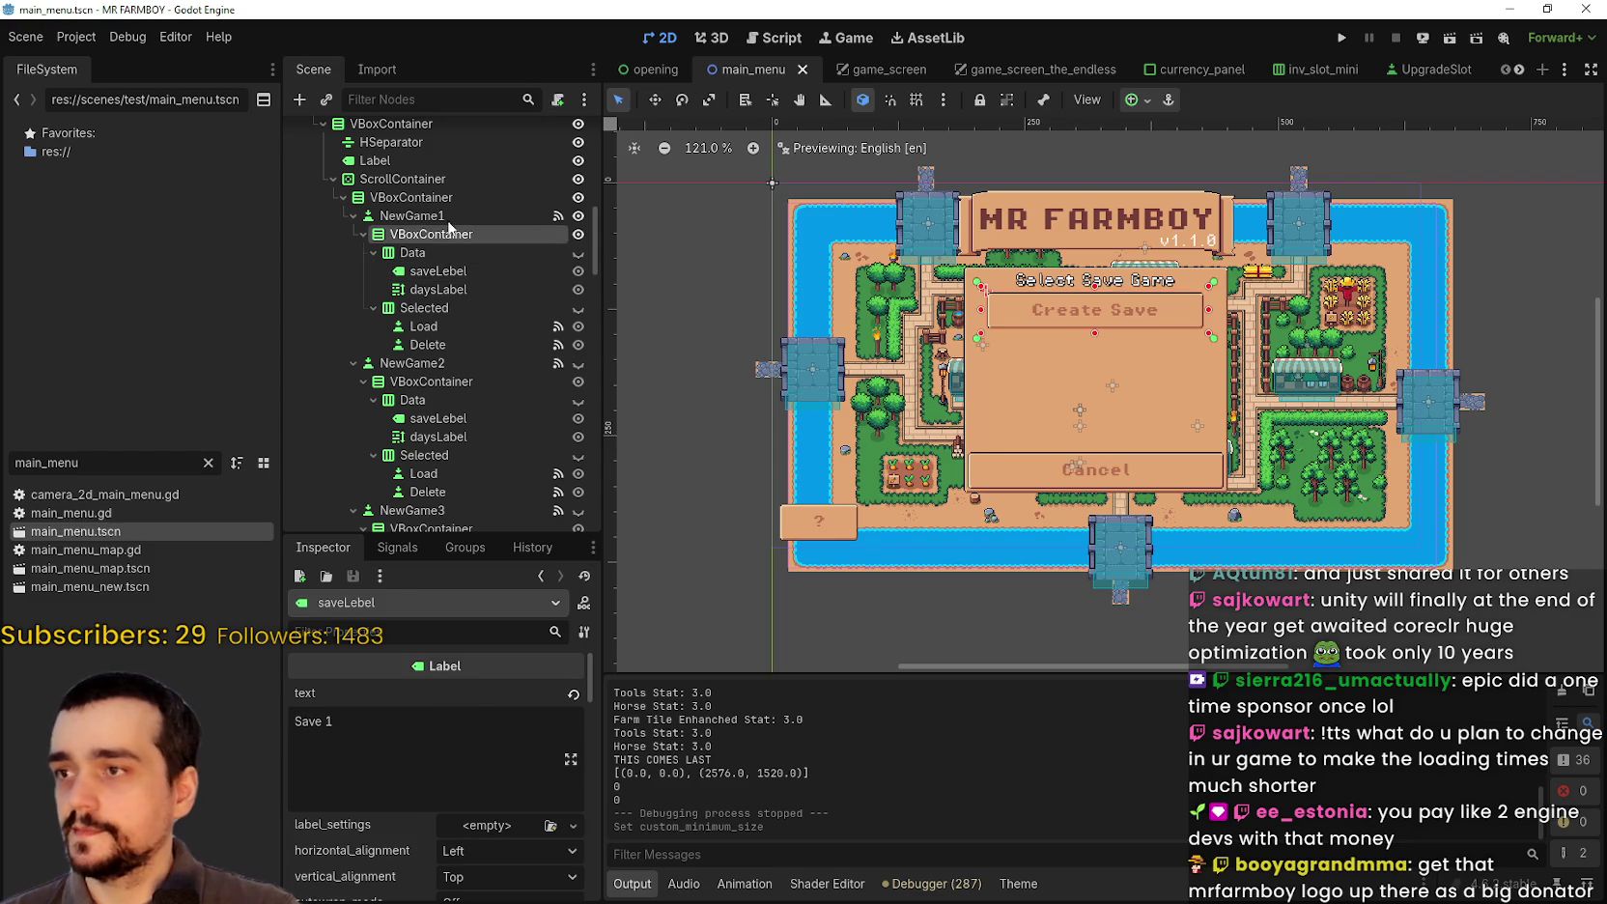
left_click(448, 213)
scroll(1141, 355, "up", 1)
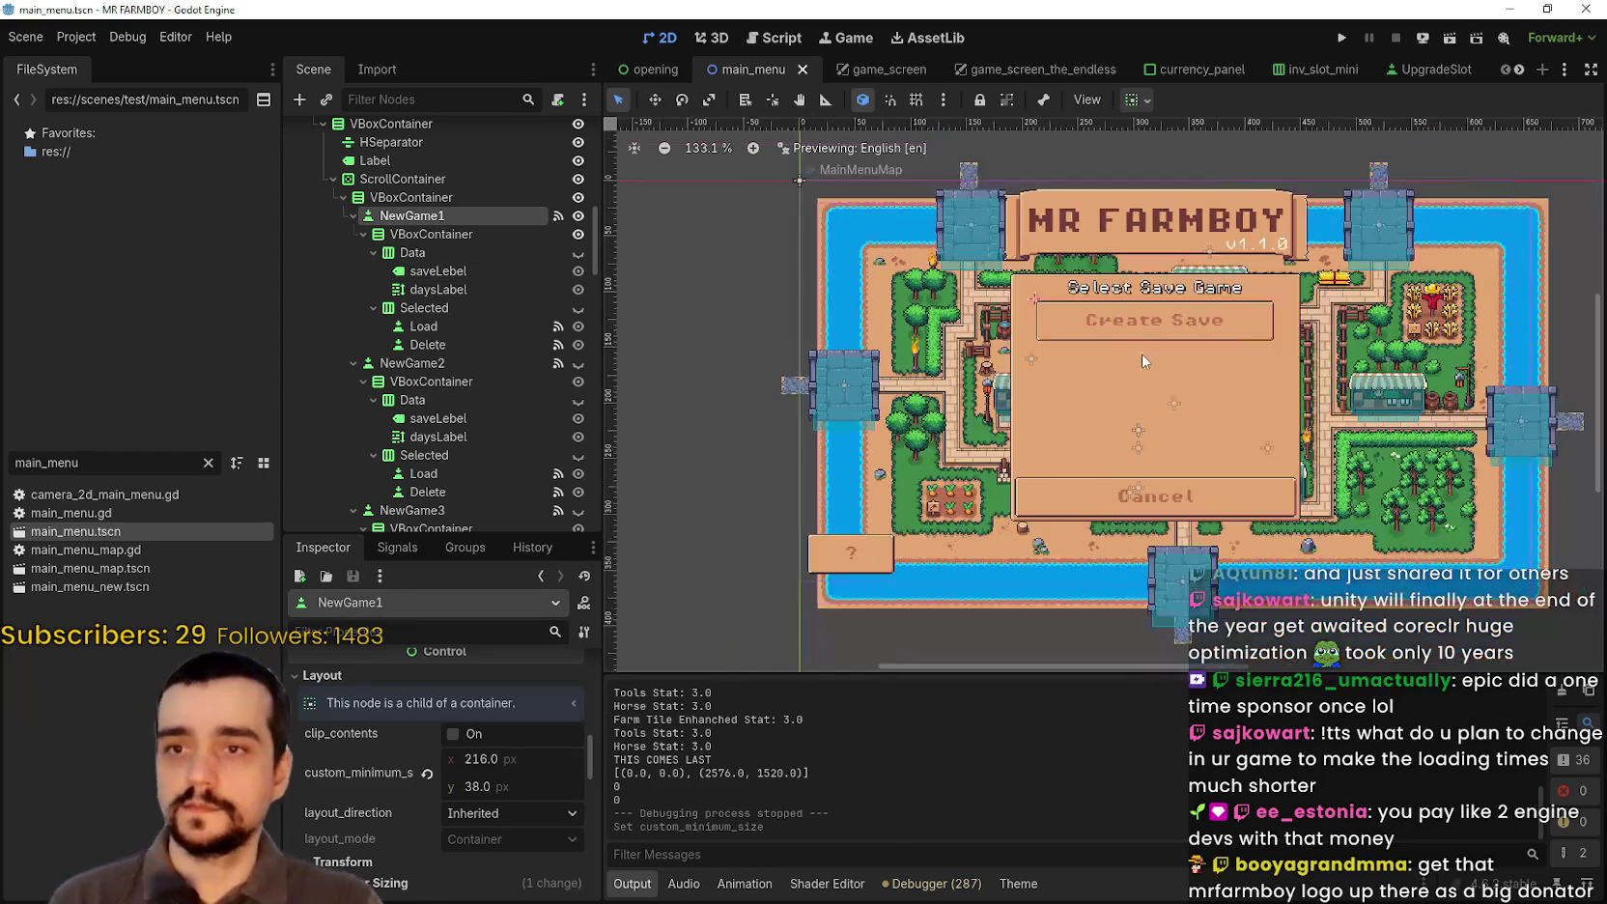
scroll(948, 311, "up", 2)
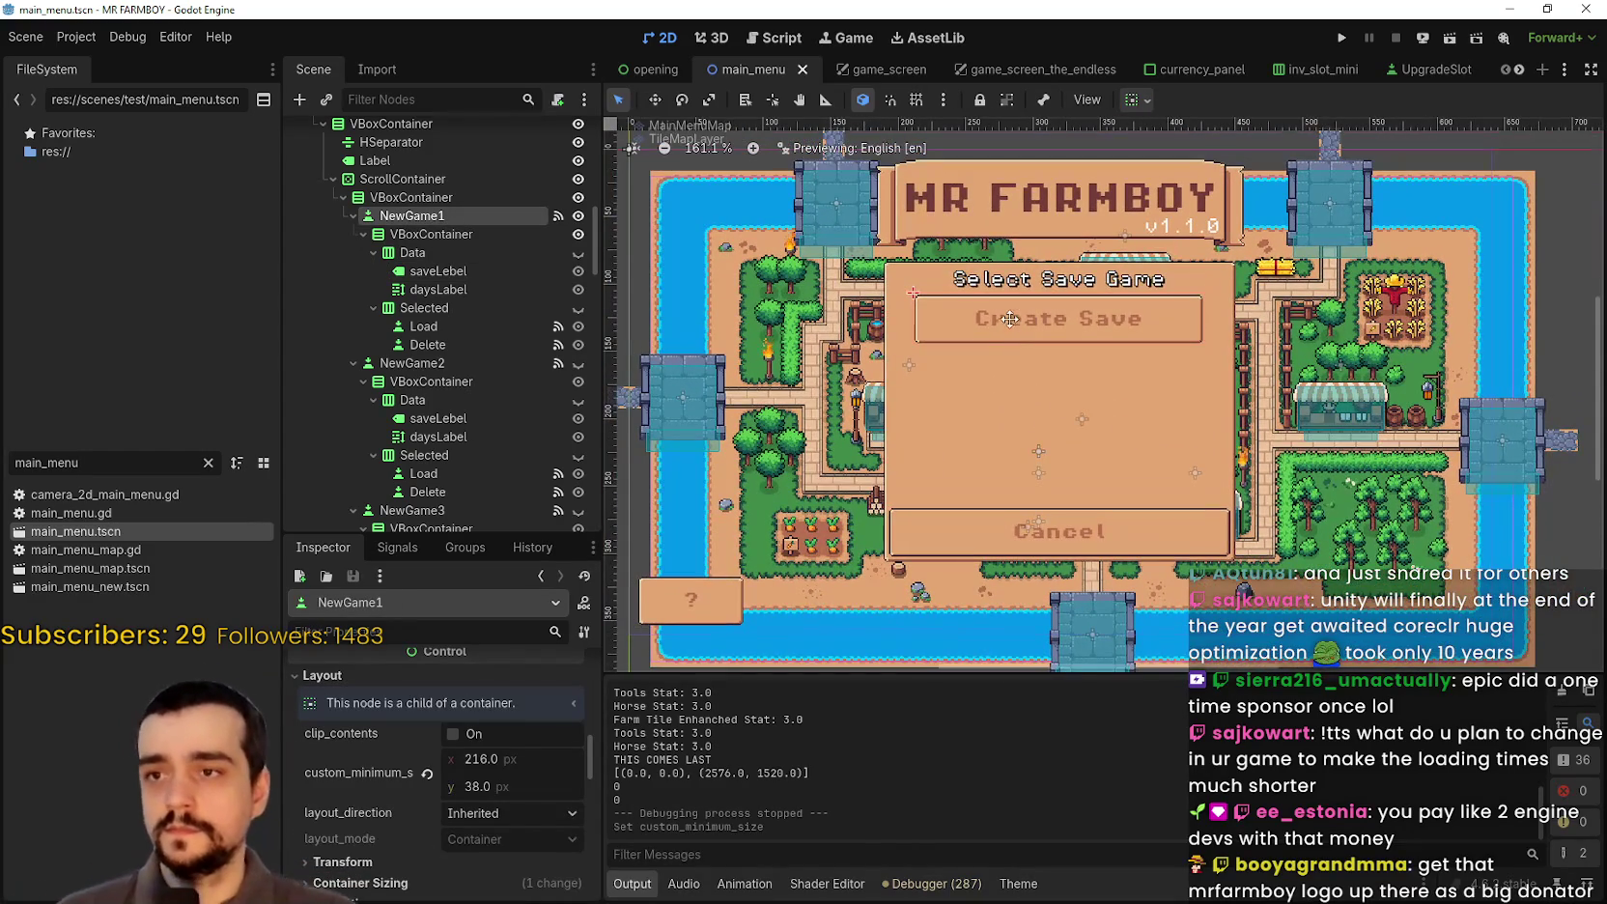
left_click(432, 271)
left_click(446, 292)
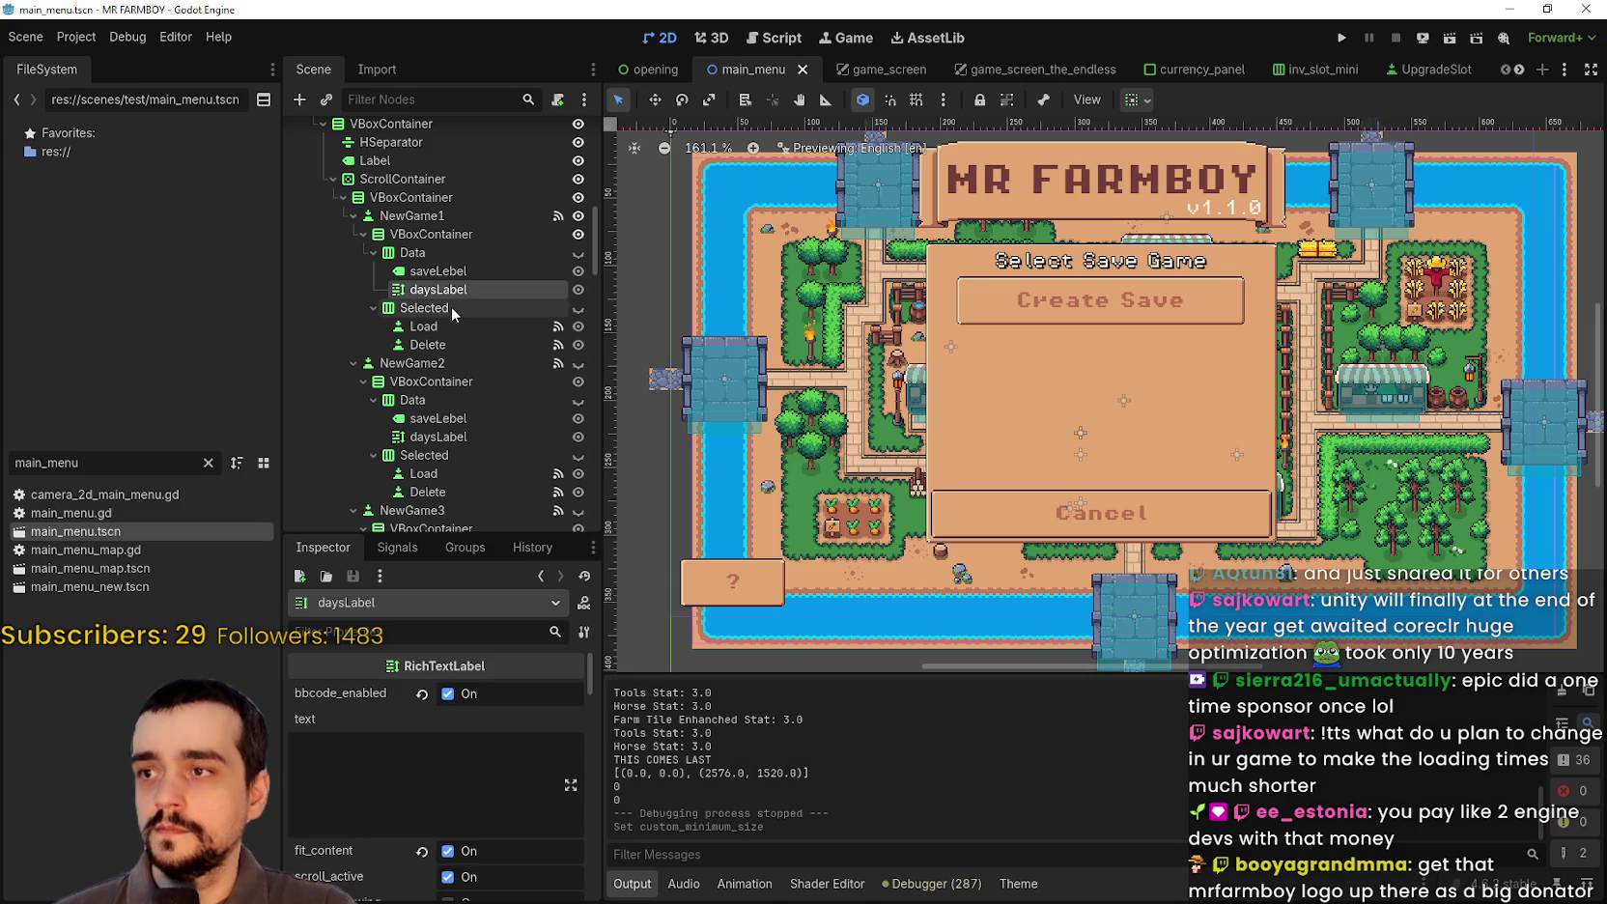
left_click(451, 307)
Step: Select the first slot's Data node and make it visible to preview 'Save 1'
left_click(454, 234)
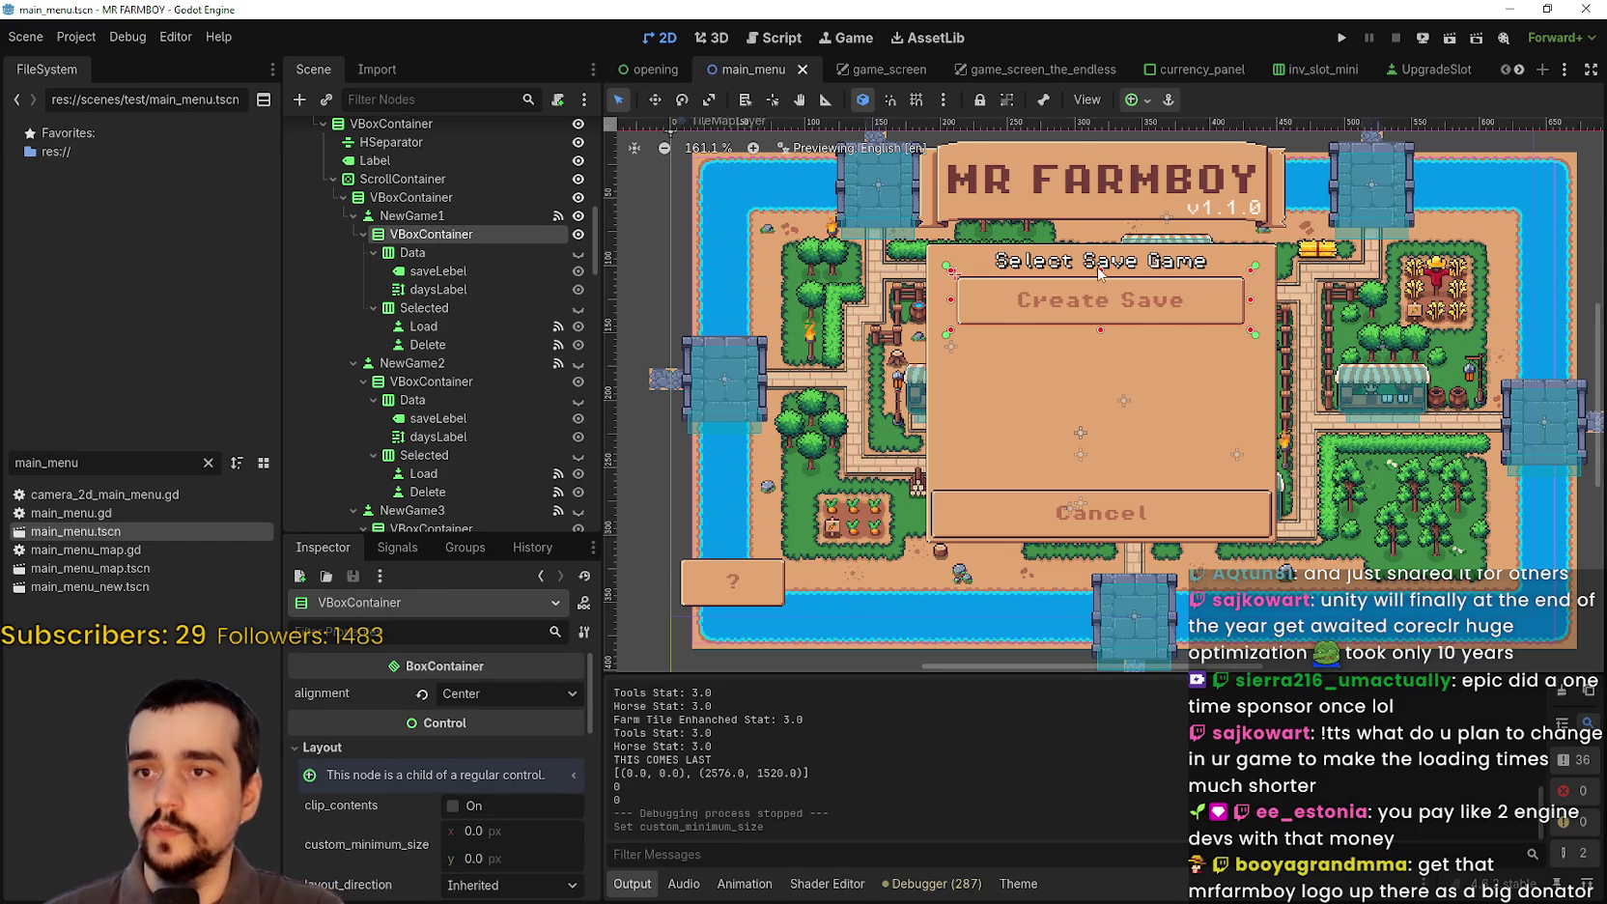
scroll(1099, 274, "up", 1)
left_click(511, 271)
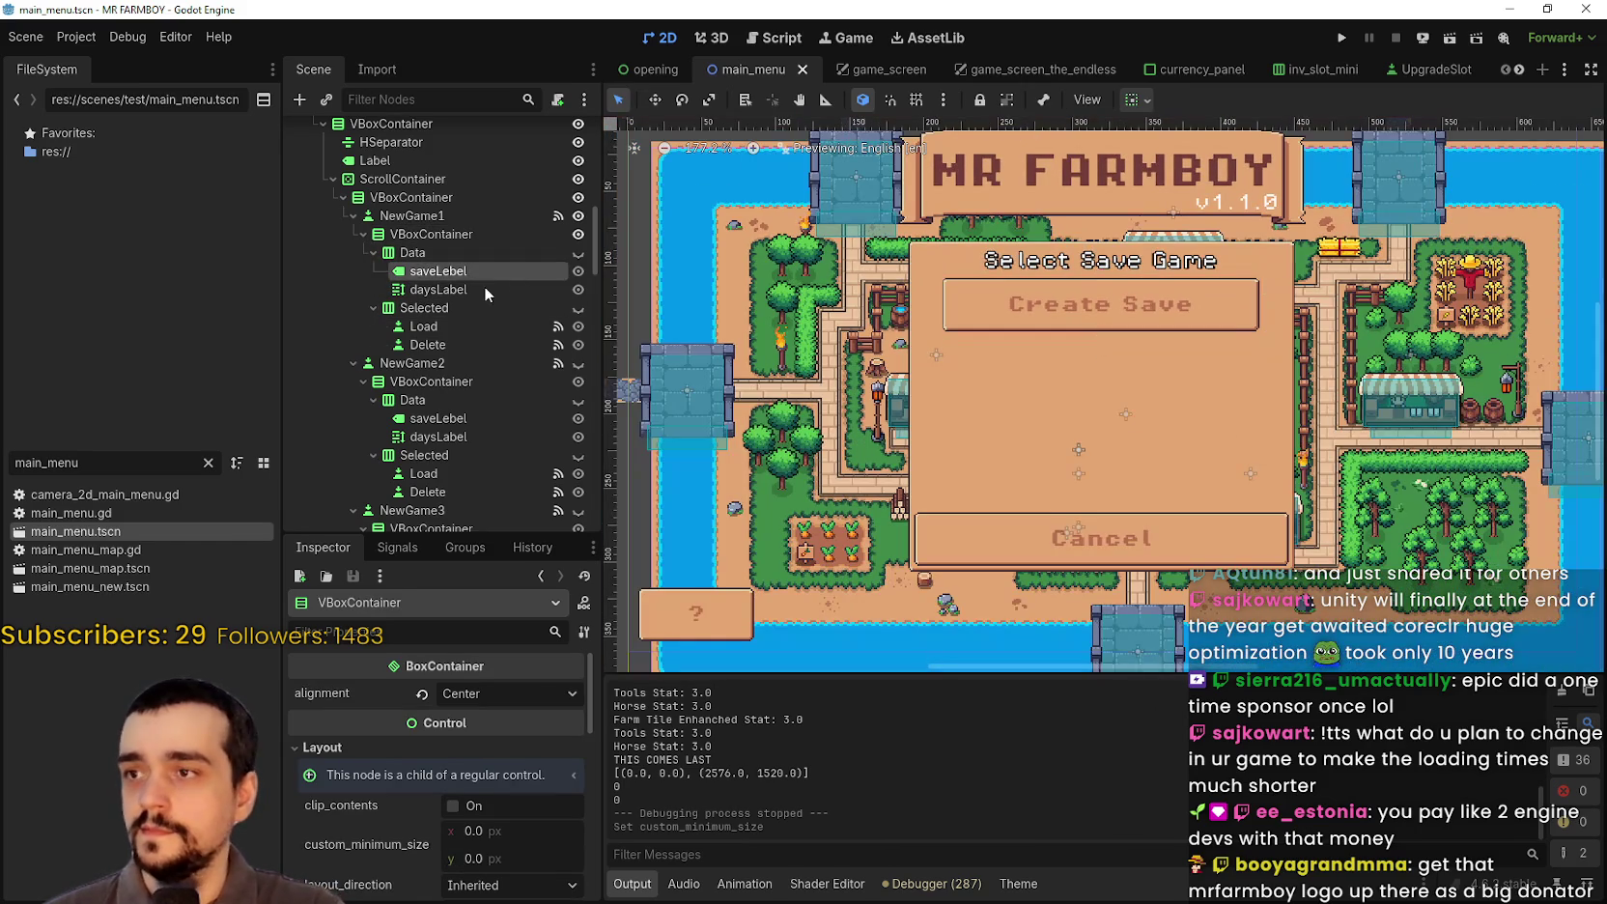
left_click(543, 252)
left_click(578, 252)
scroll(1053, 288, "up", 4)
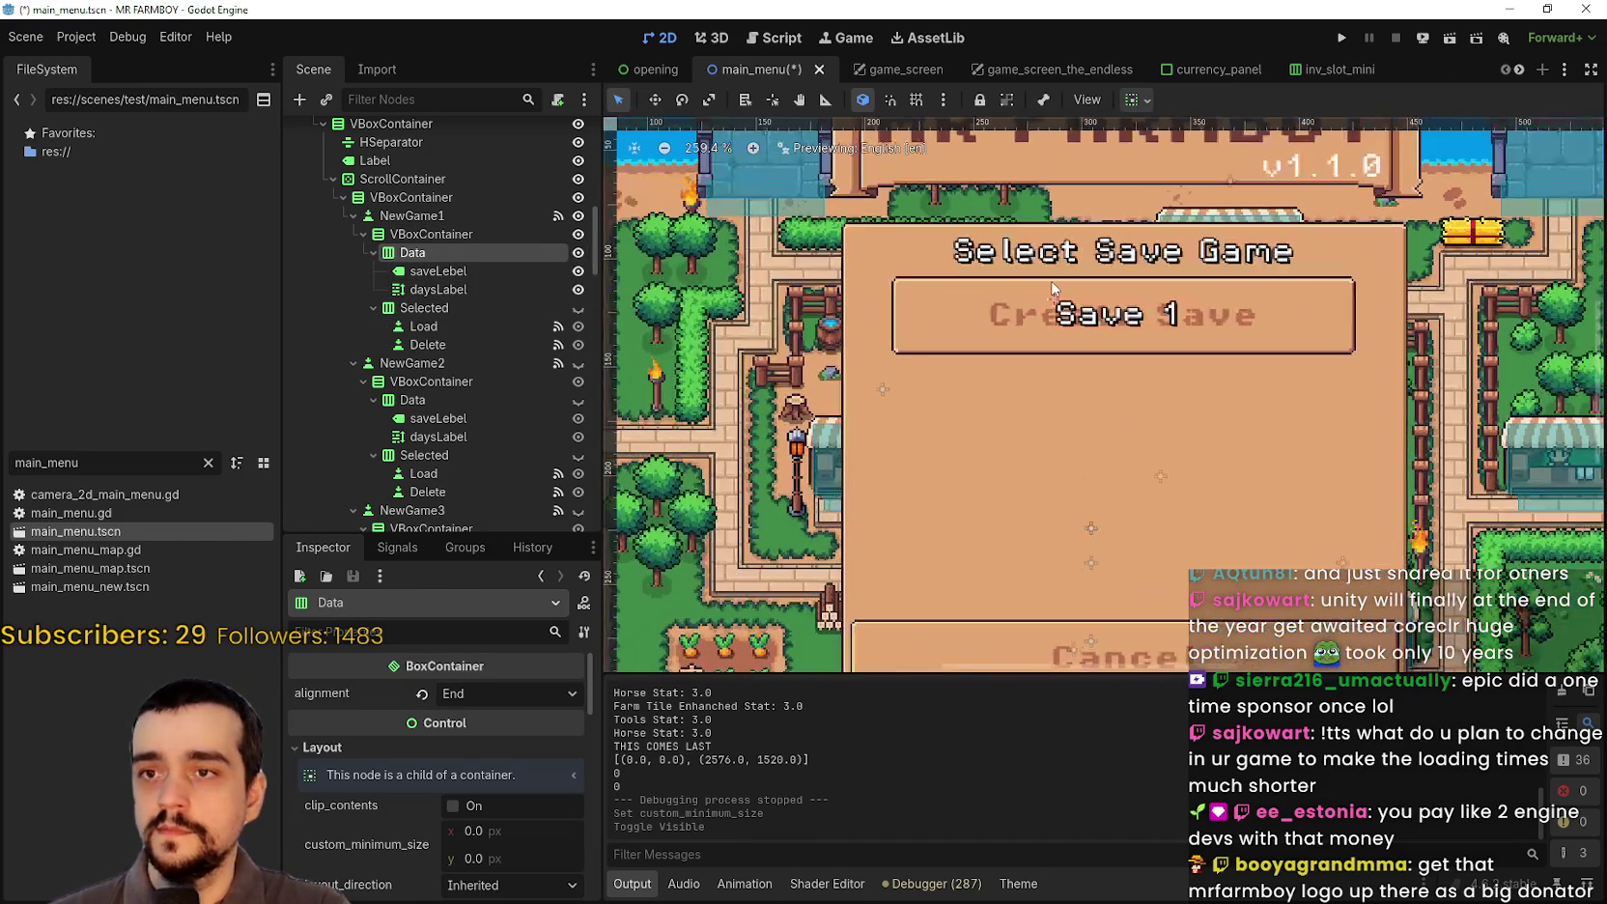
left_click(451, 273)
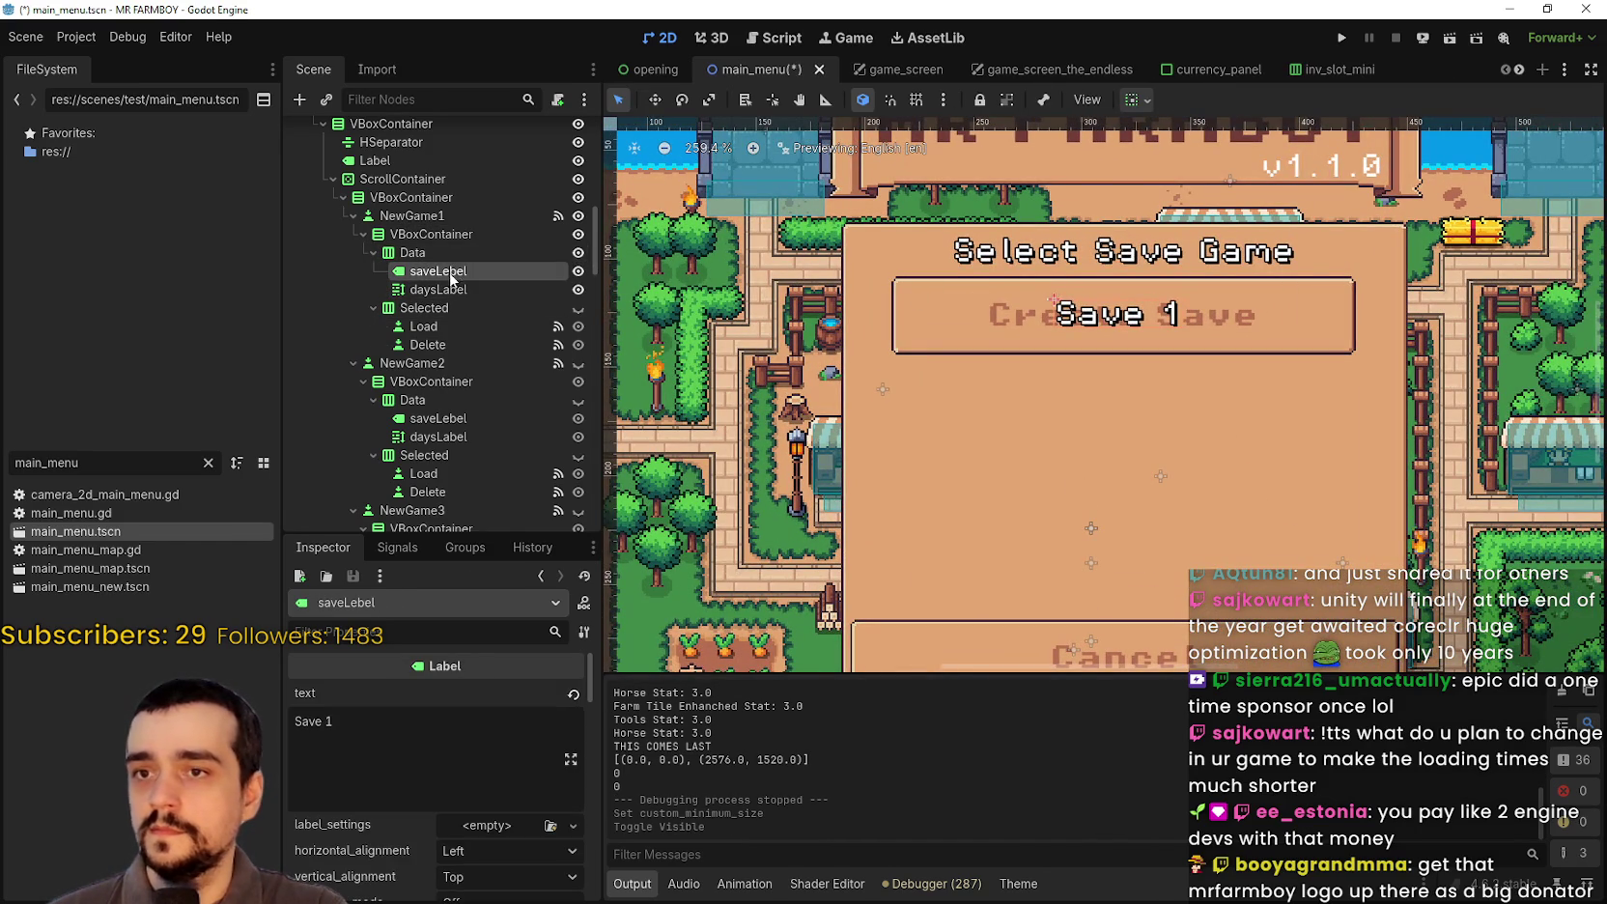
scroll(439, 815, "down", 10)
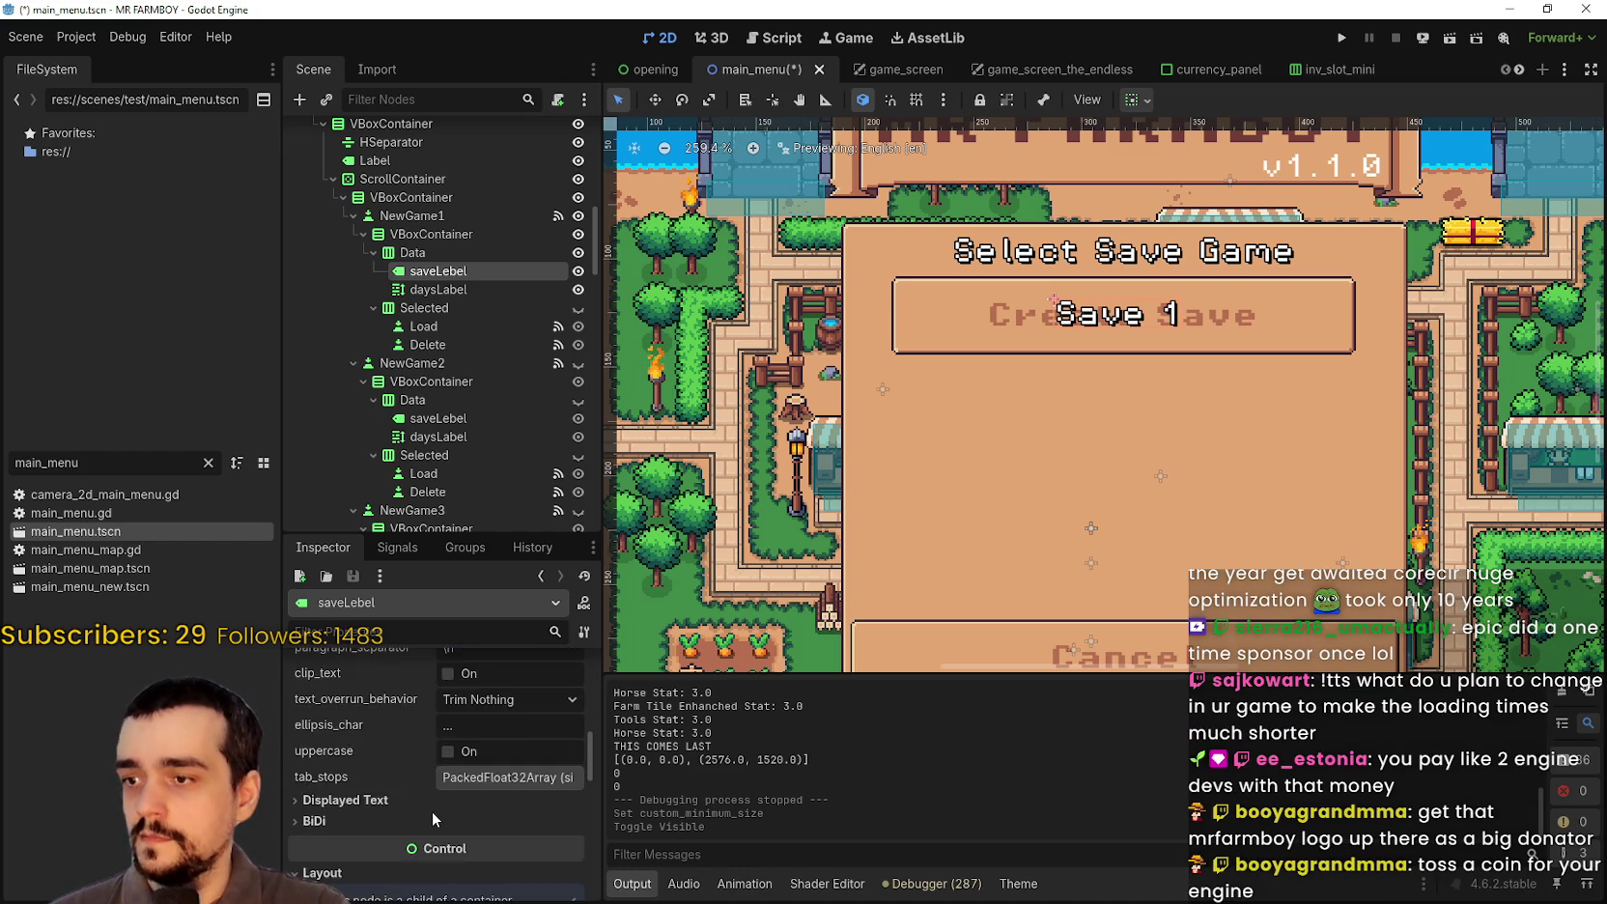
scroll(433, 809, "down", 5)
scroll(423, 719, "up", 1)
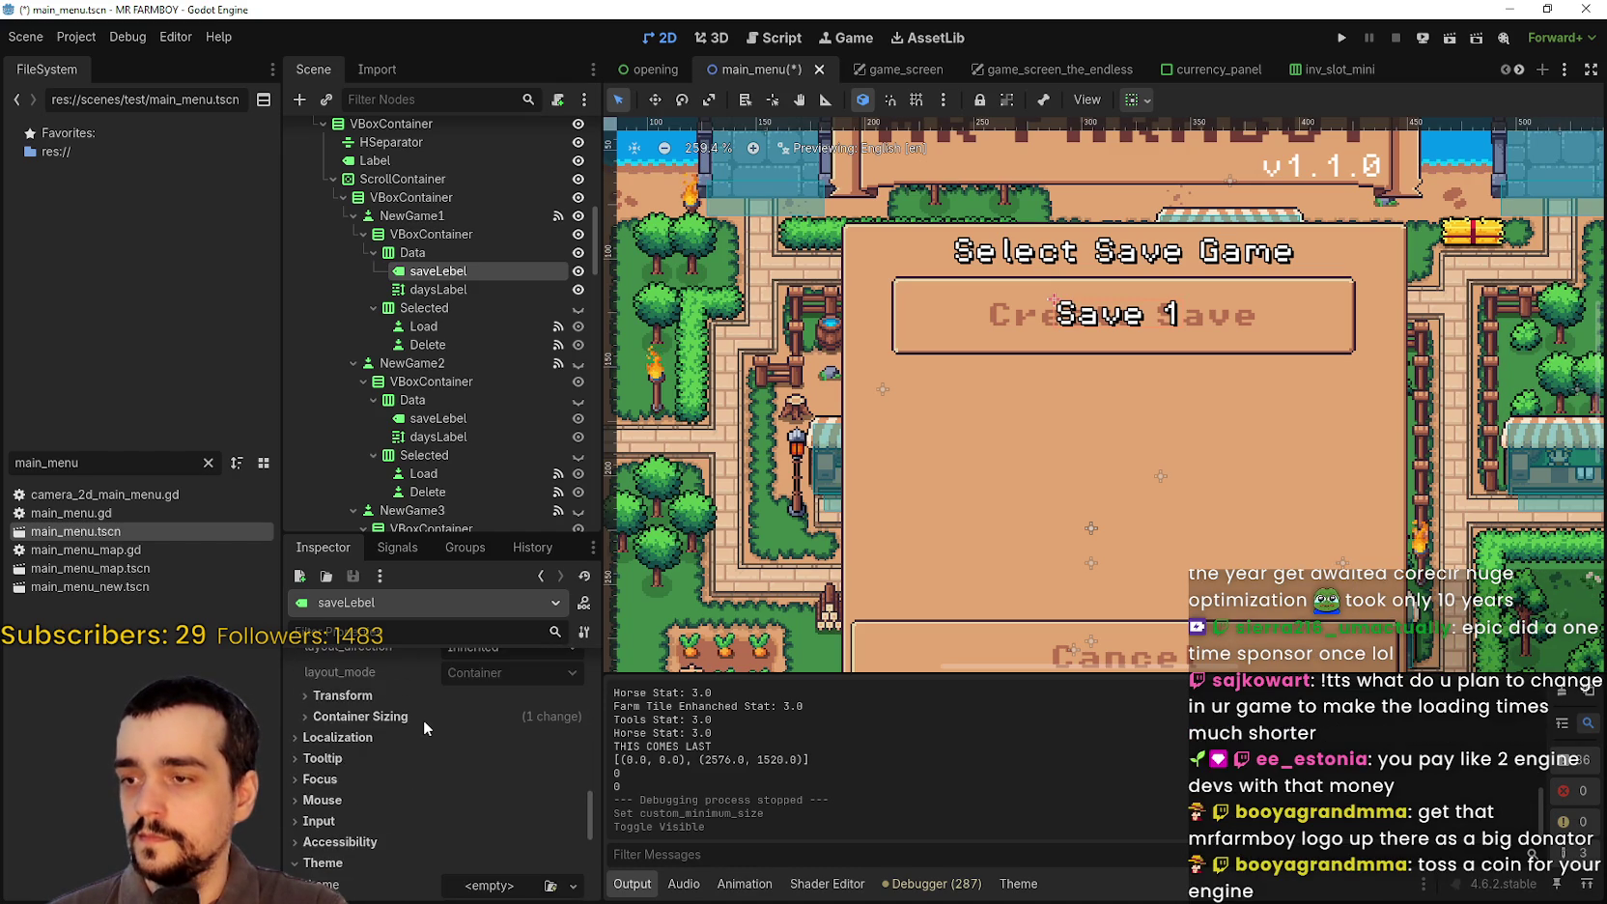
scroll(455, 762, "up", 5)
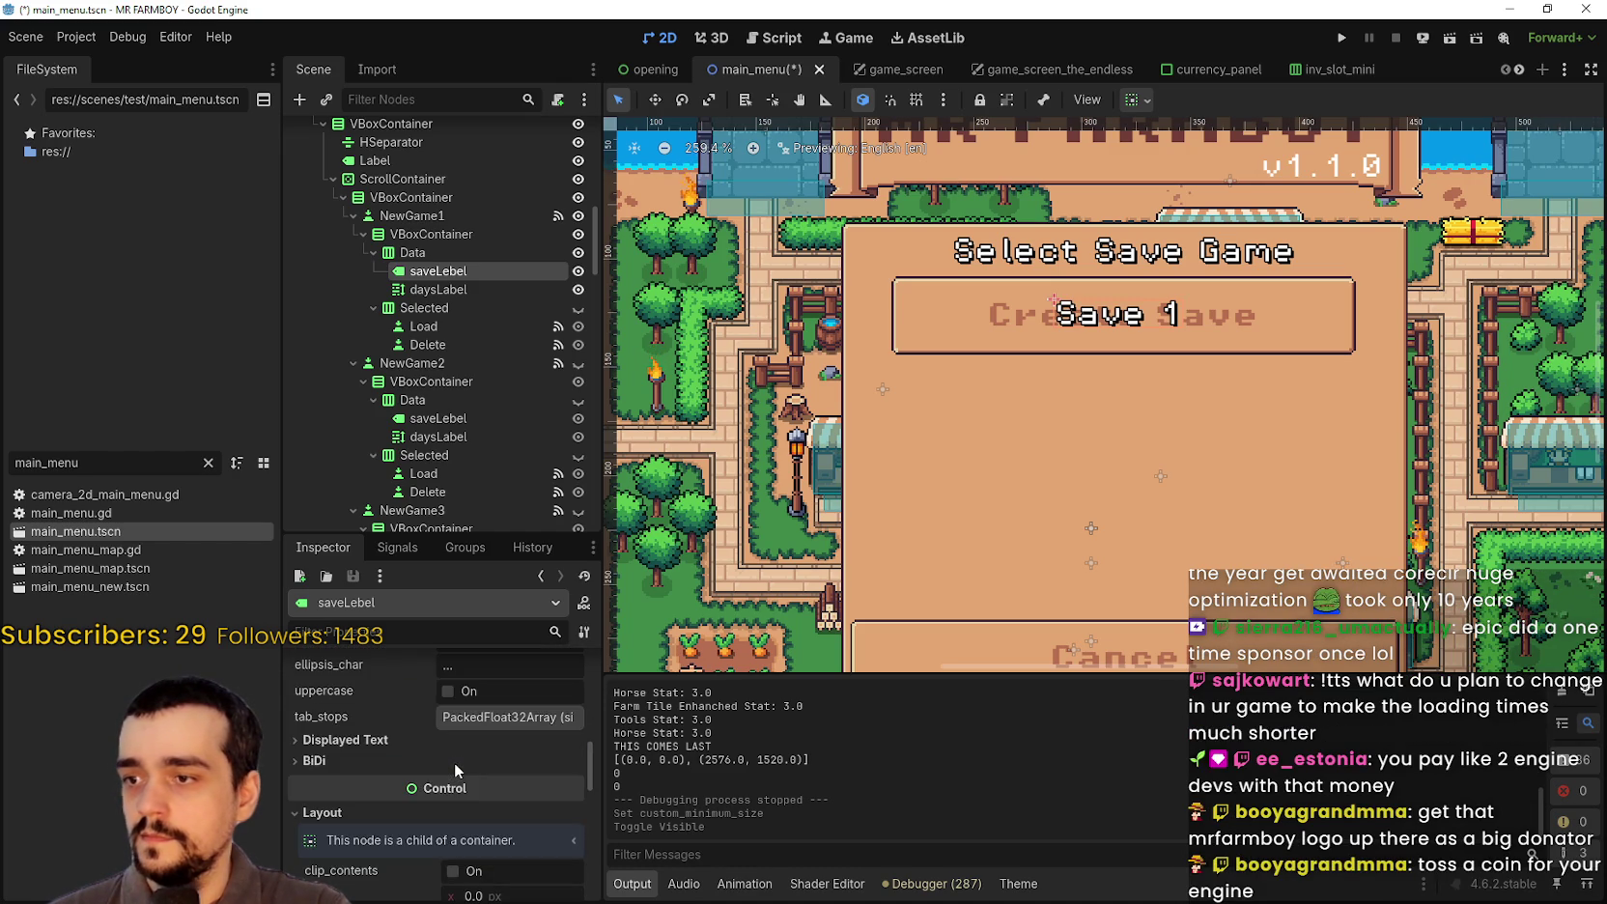
scroll(455, 762, "down", 8)
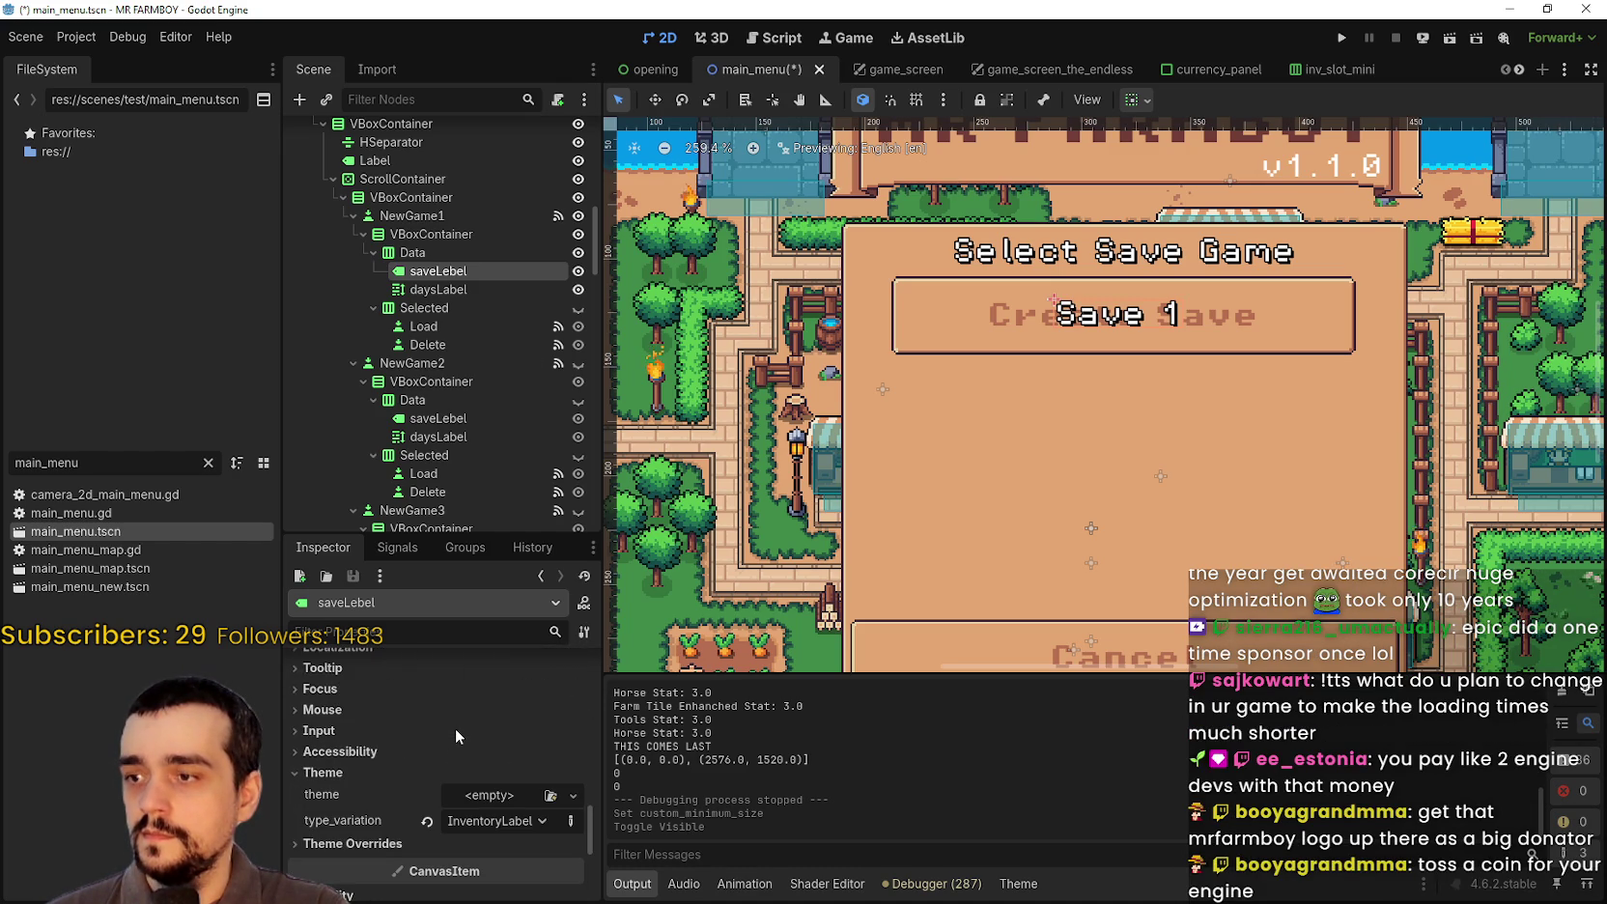
left_click(440, 290)
scroll(435, 756, "down", 3)
scroll(432, 744, "down", 4)
scroll(433, 742, "down", 6)
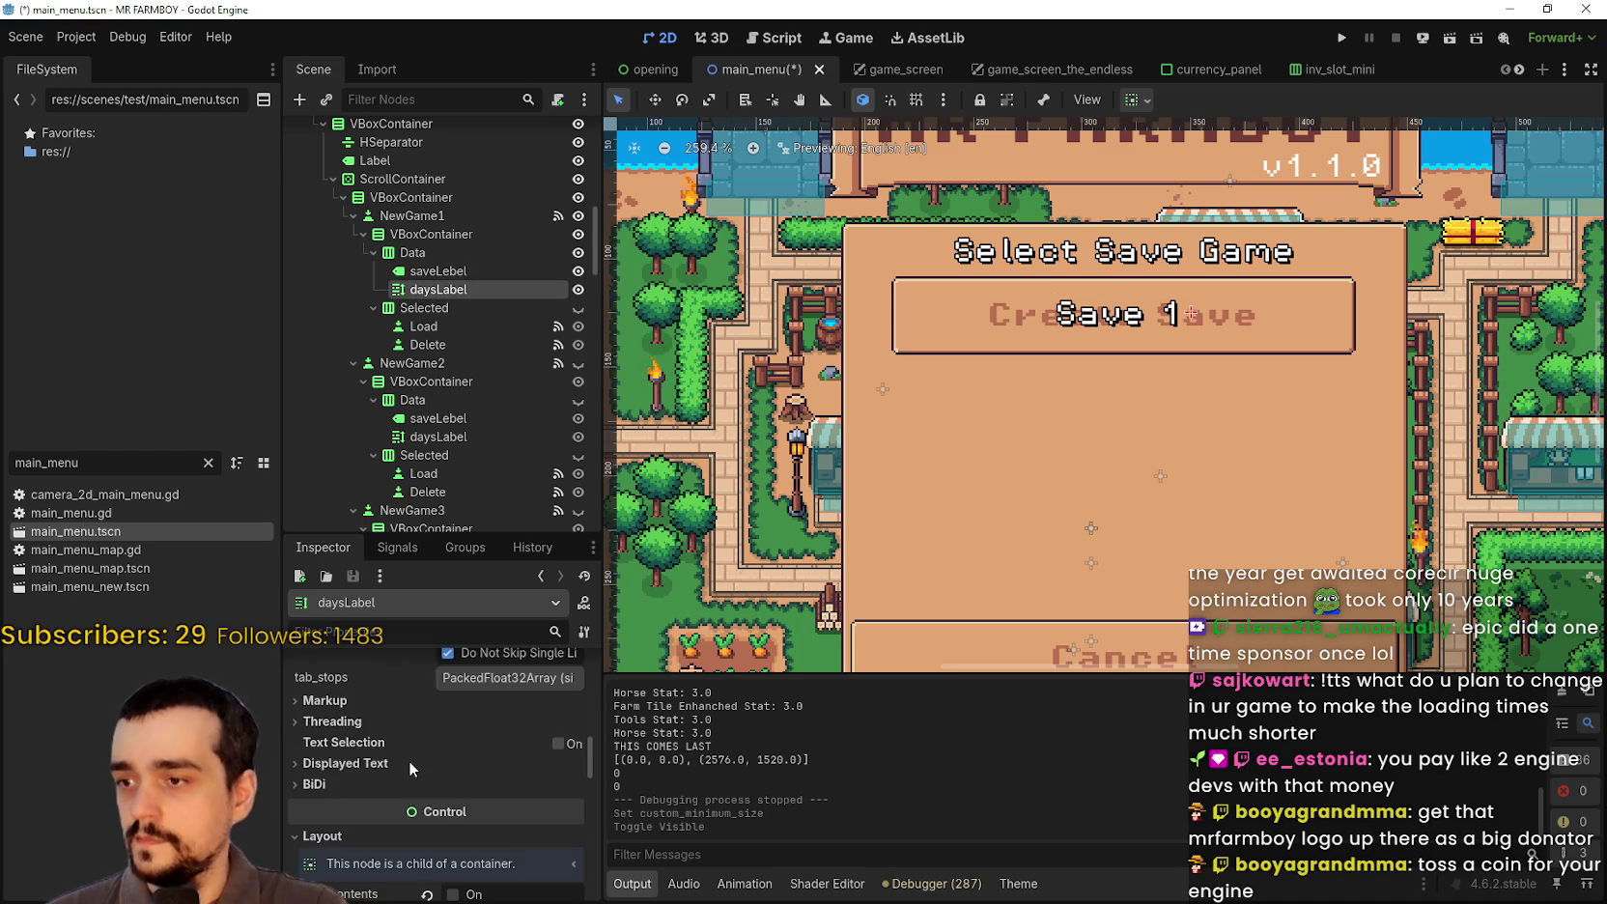
scroll(410, 765, "down", 4)
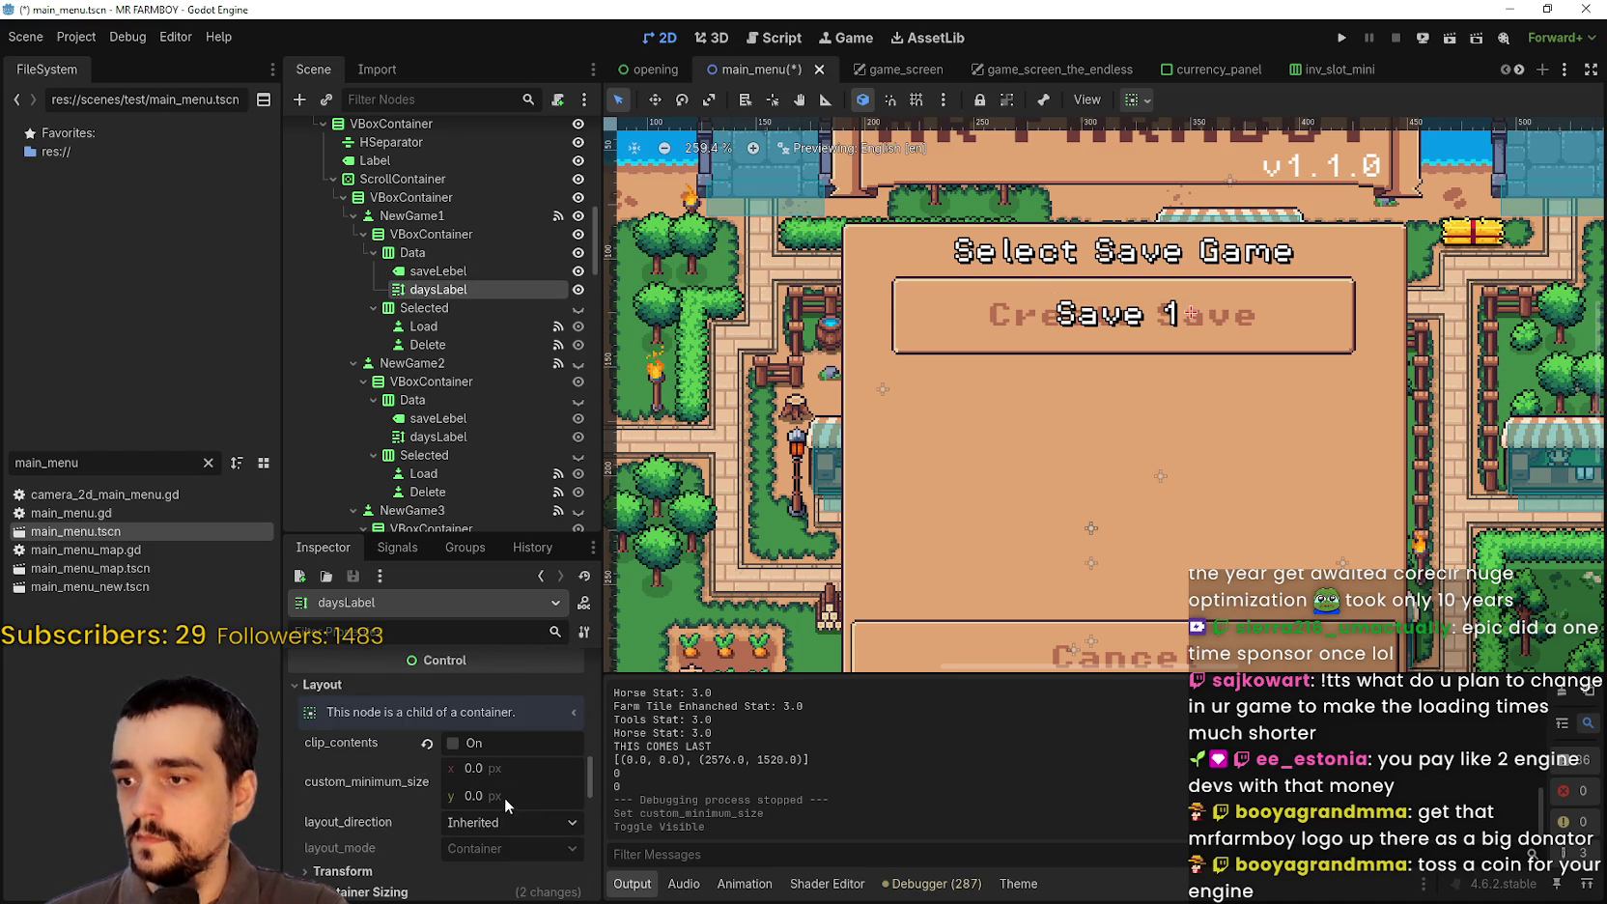
scroll(505, 798, "down", 1)
scroll(495, 763, "down", 6)
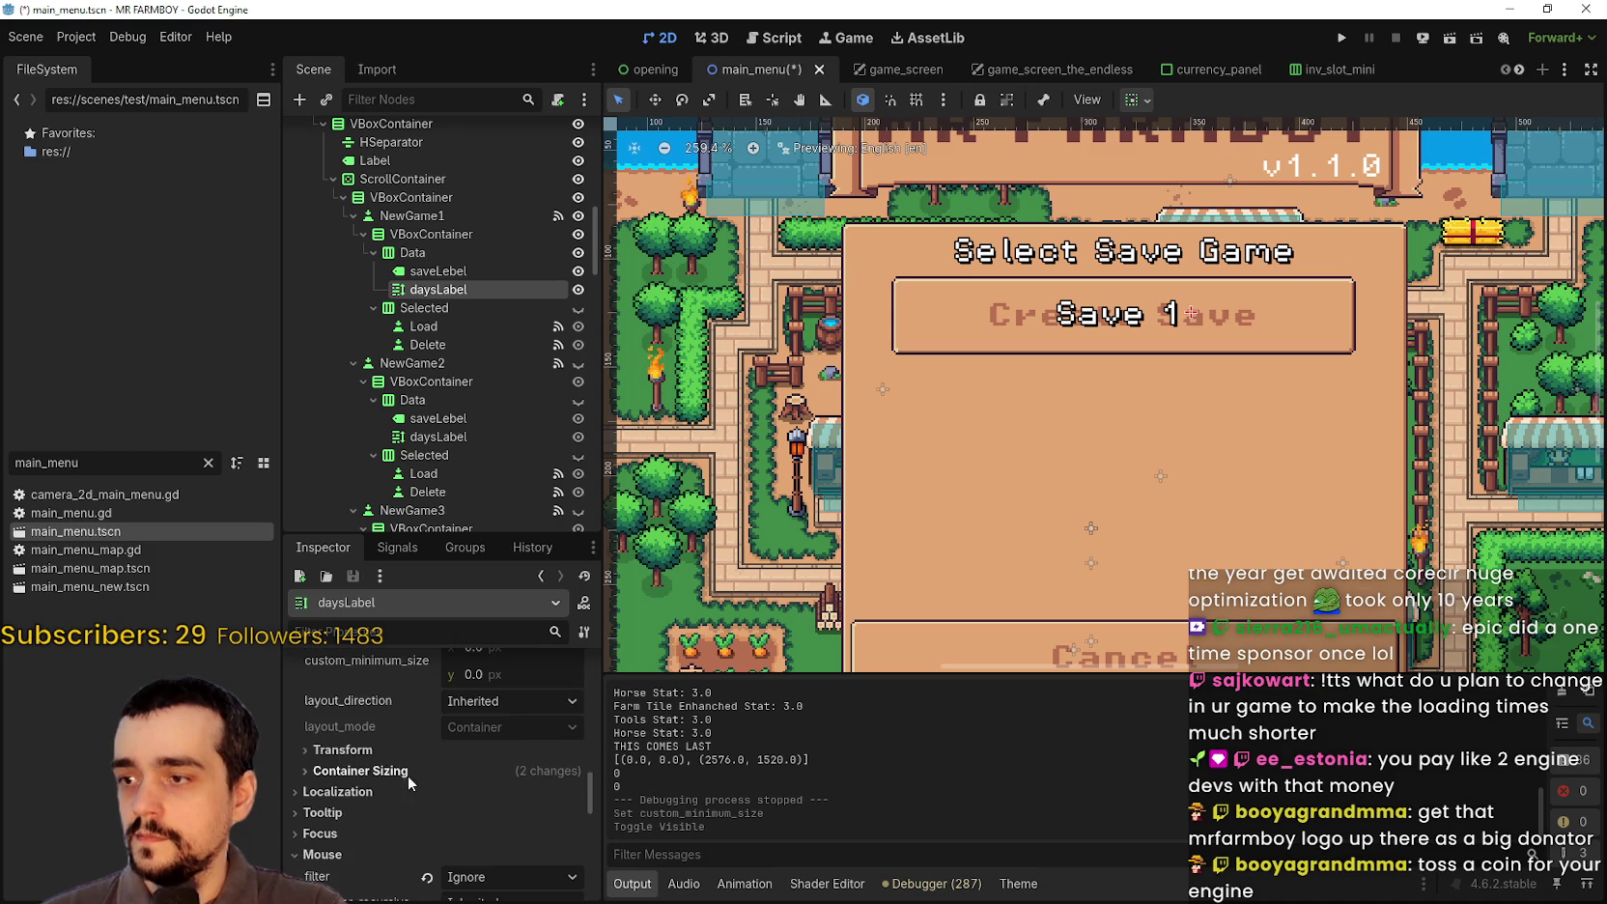
scroll(425, 783, "down", 1)
scroll(363, 749, "up", 3)
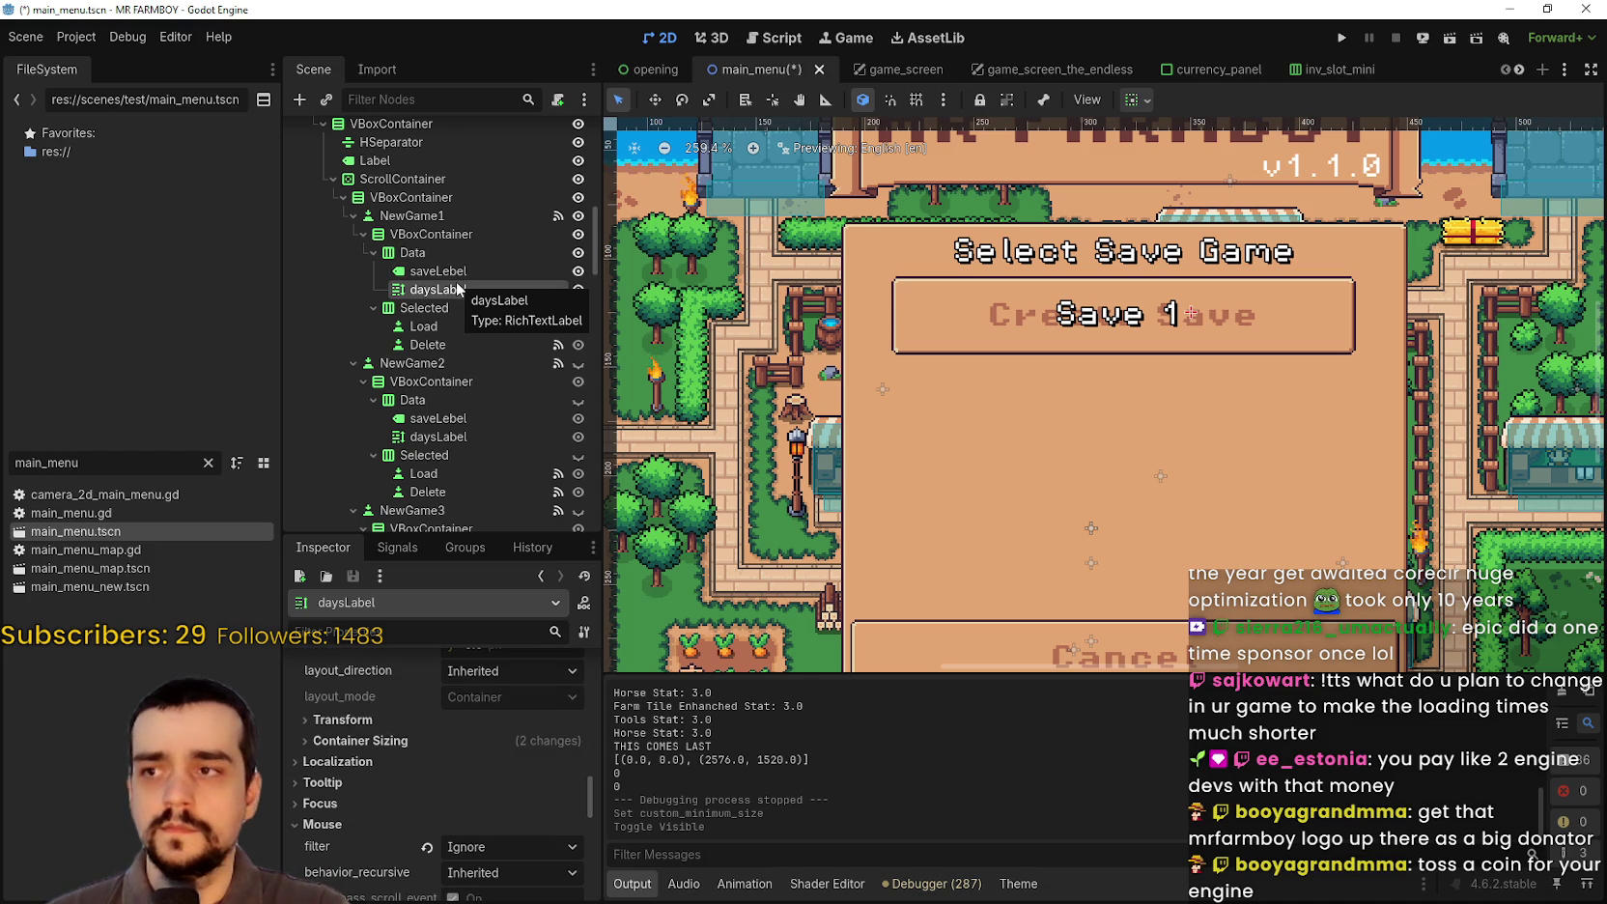
left_click(578, 271)
left_click(578, 289)
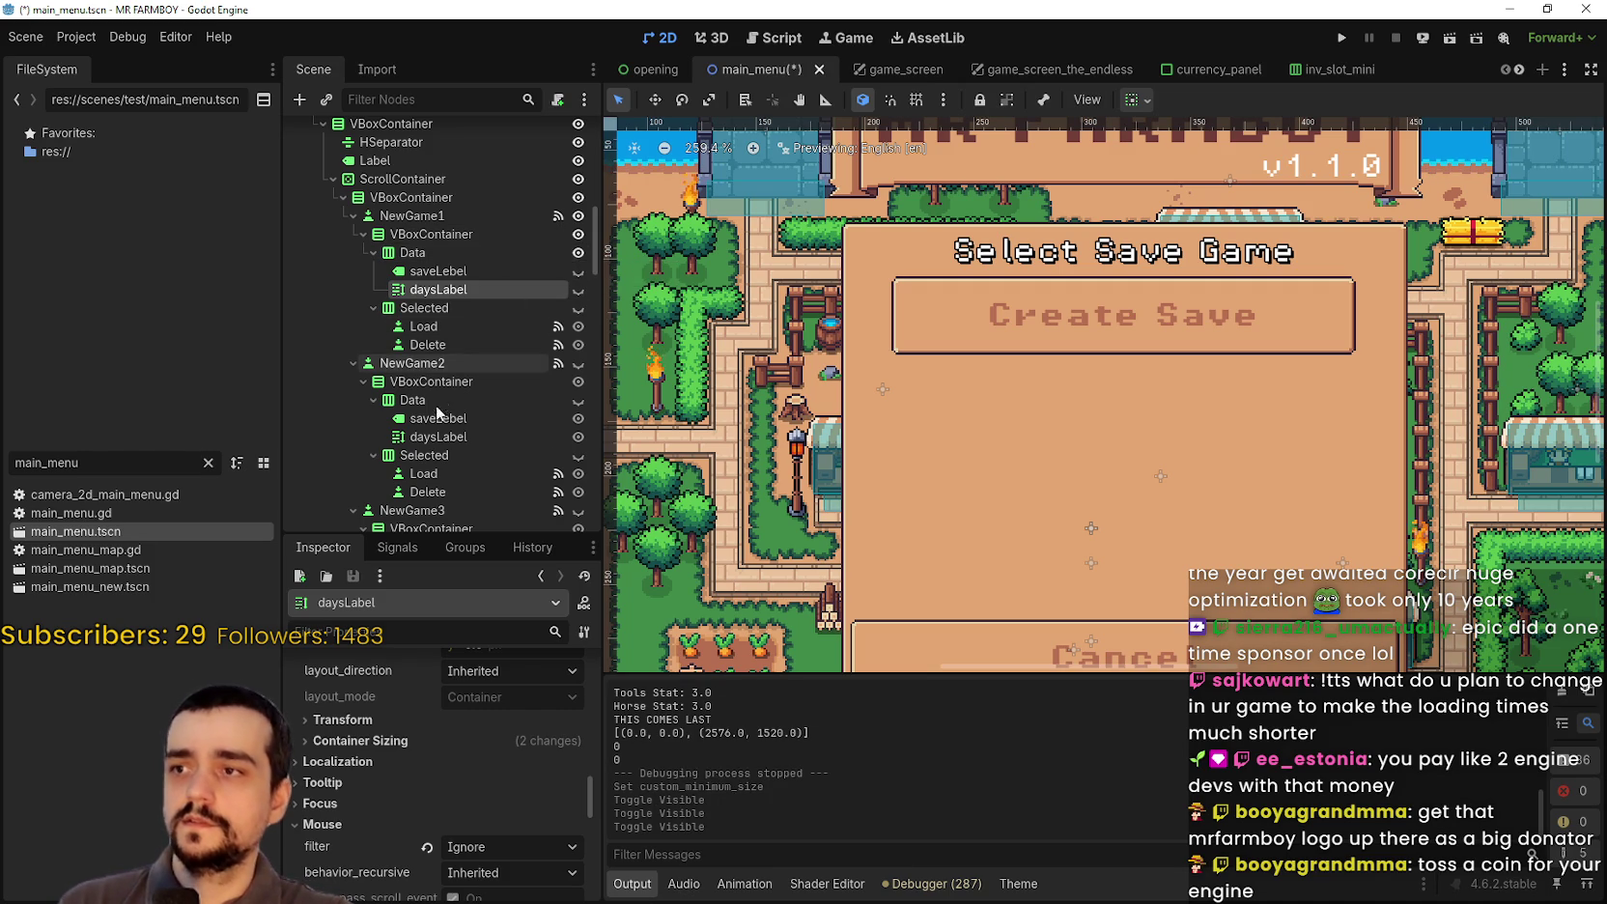
left_click(578, 271)
left_click(578, 289)
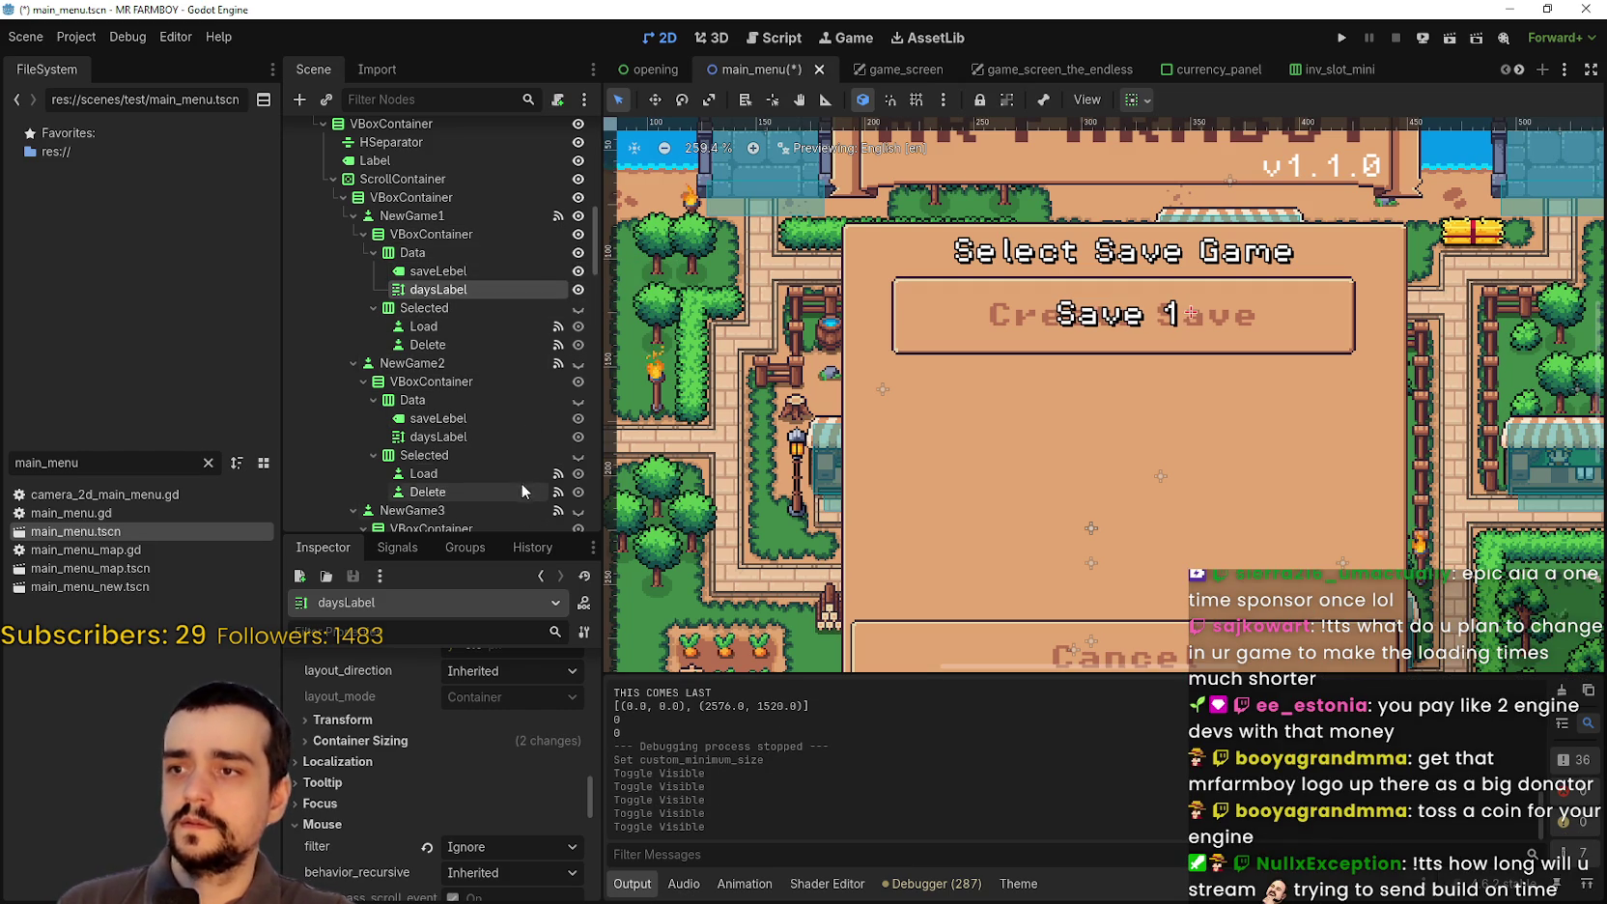
left_click(577, 254)
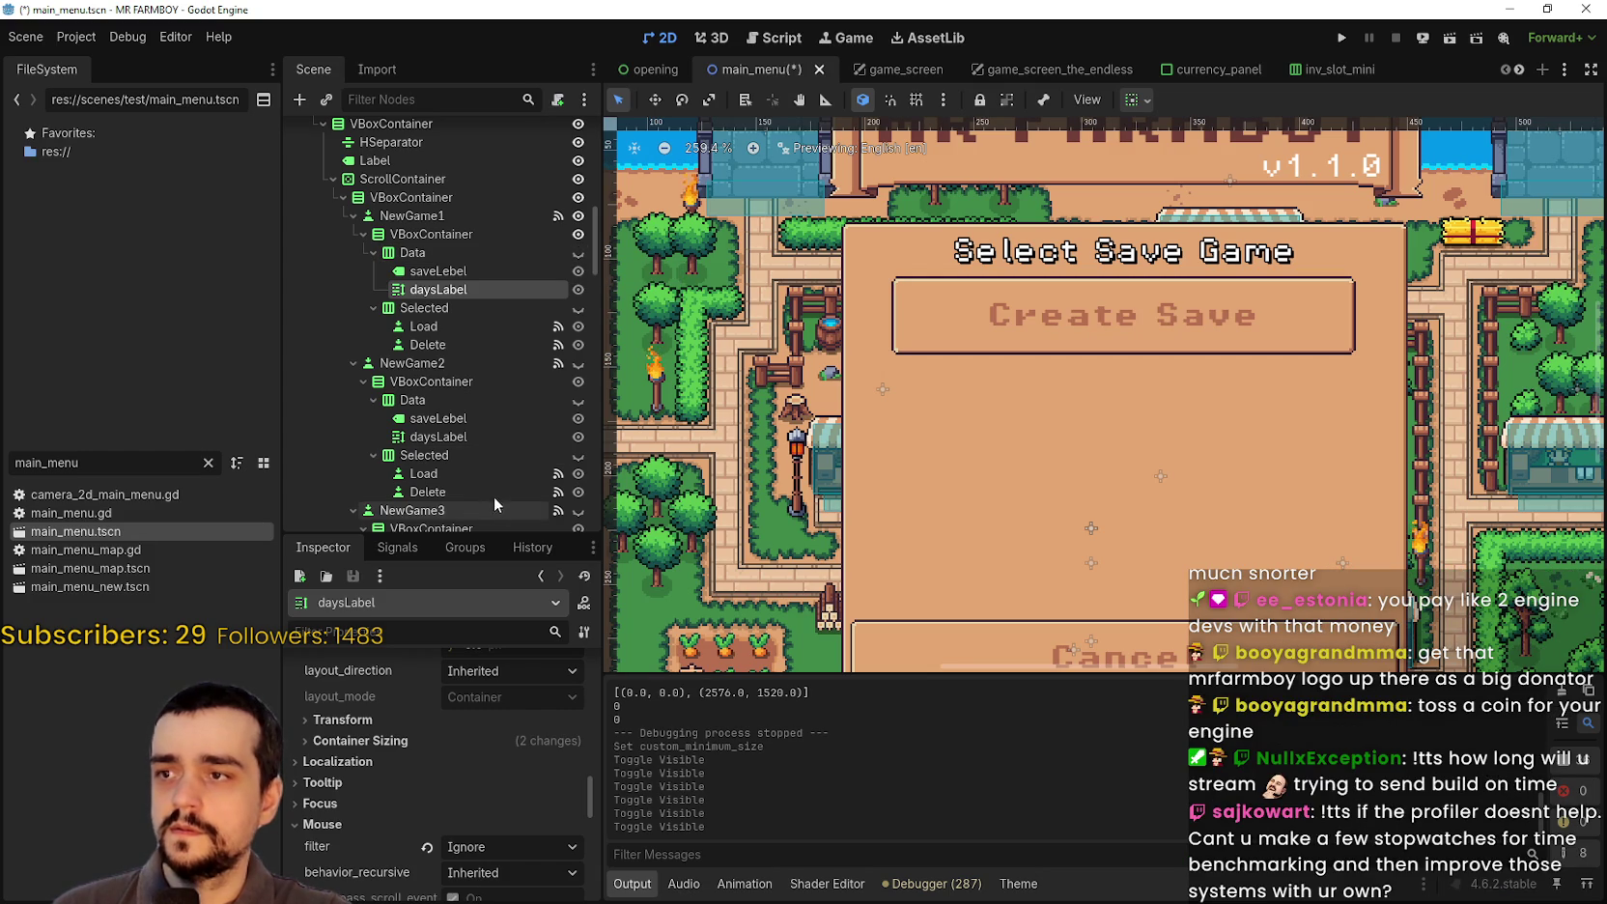
Step: Save main_menu, then unhide the first slot's Selected node to inspect its Load and Delete buttons
key("ctrl+s")
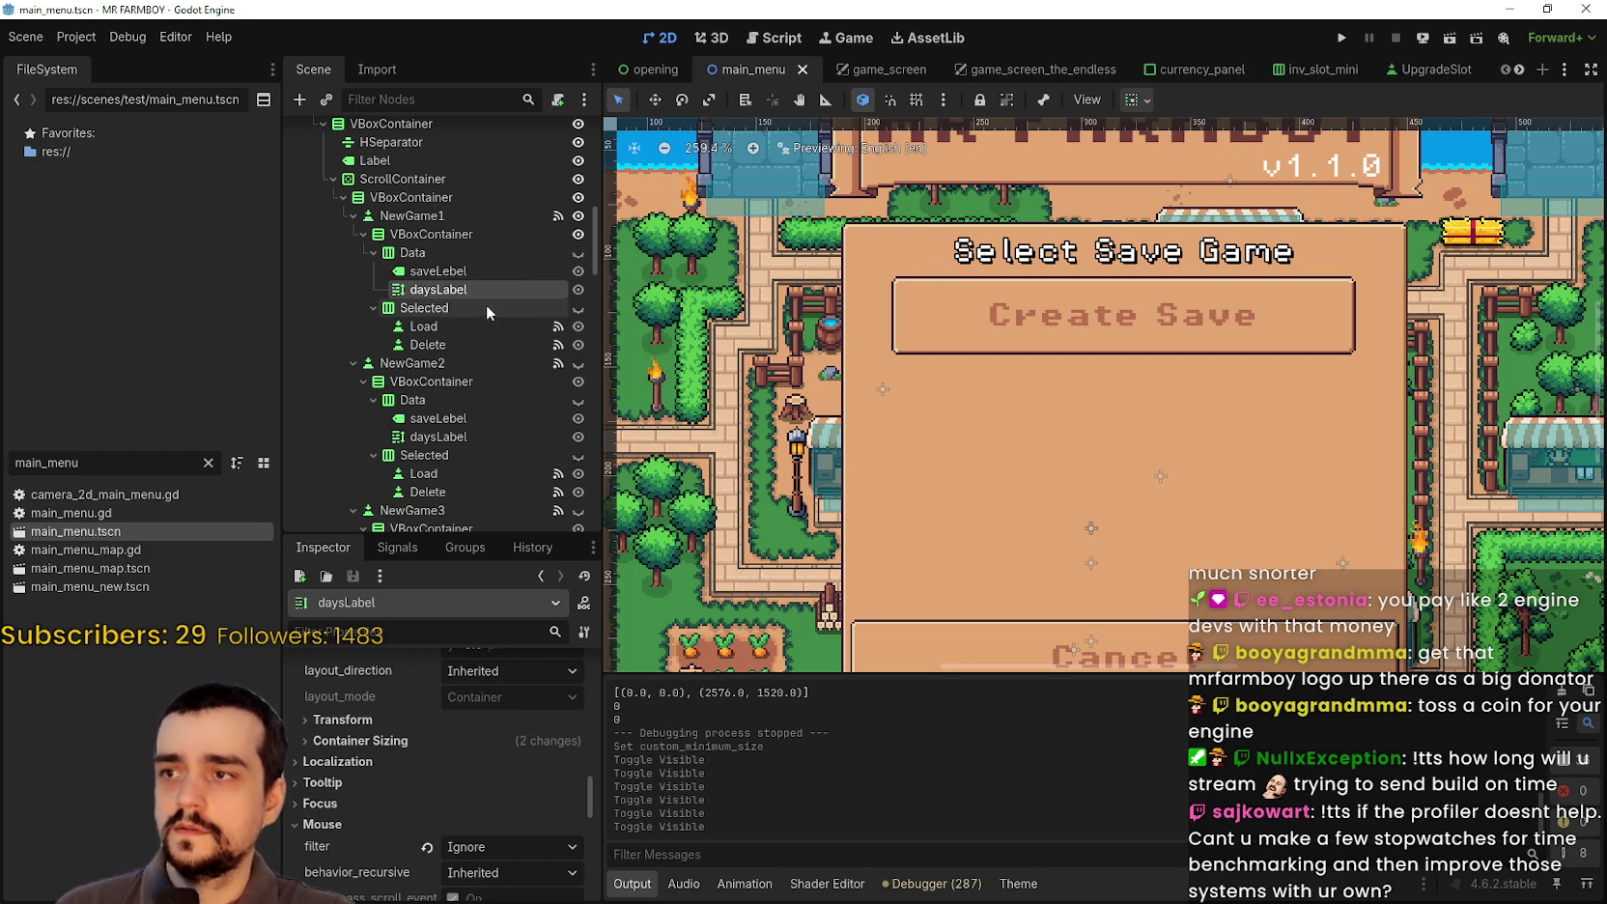
left_click(454, 307)
left_click(578, 307)
scroll(900, 335, "up", 1)
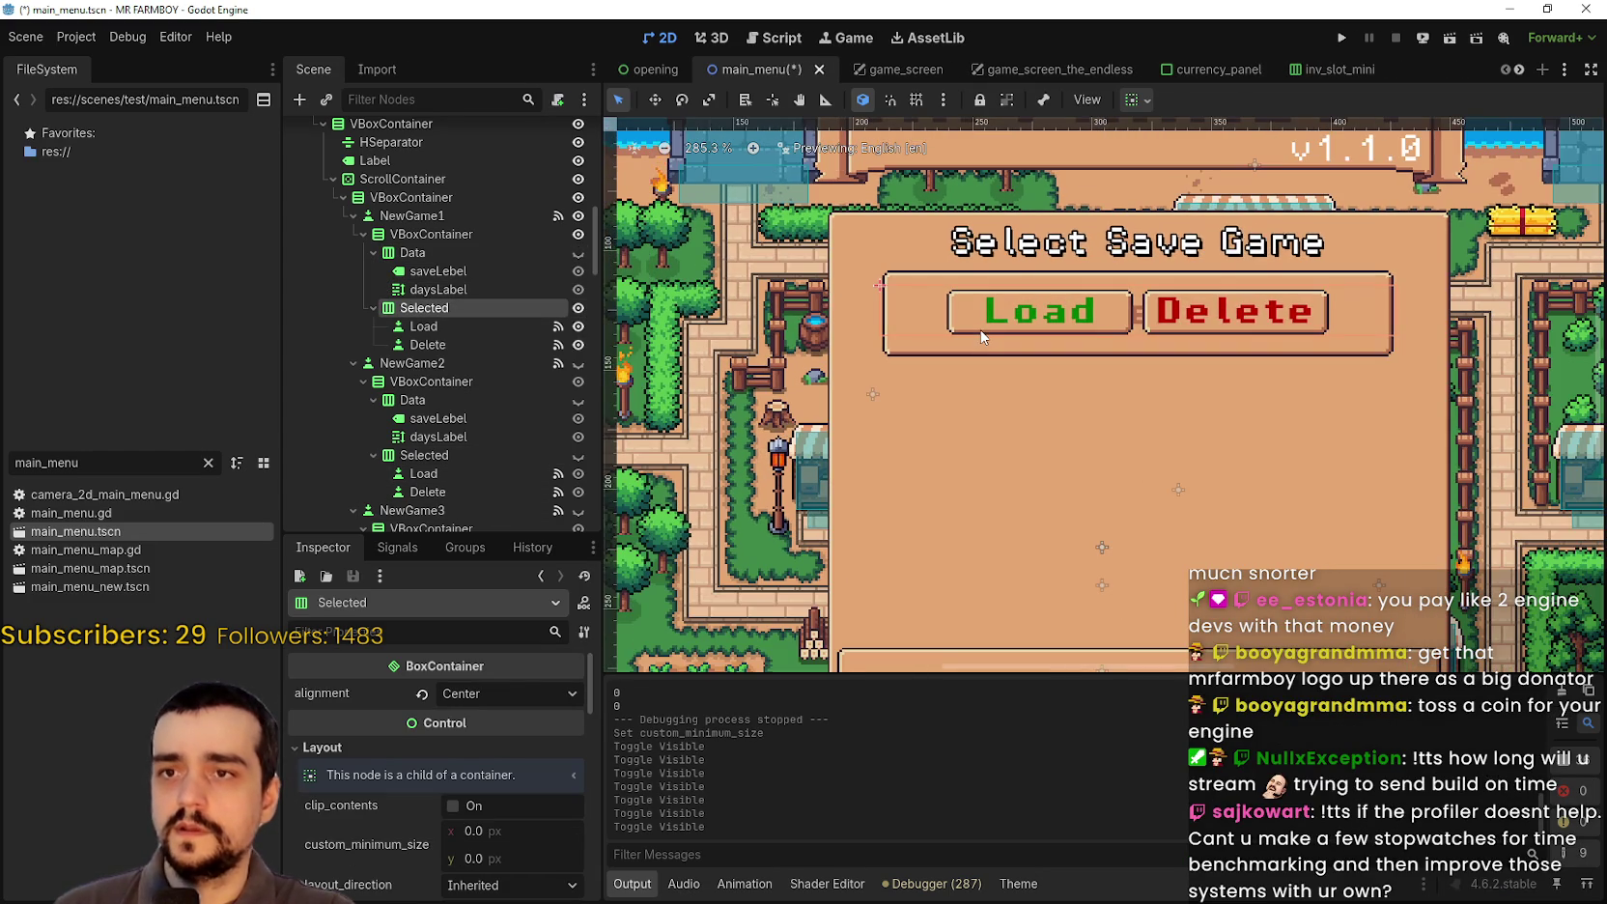
left_click(415, 326)
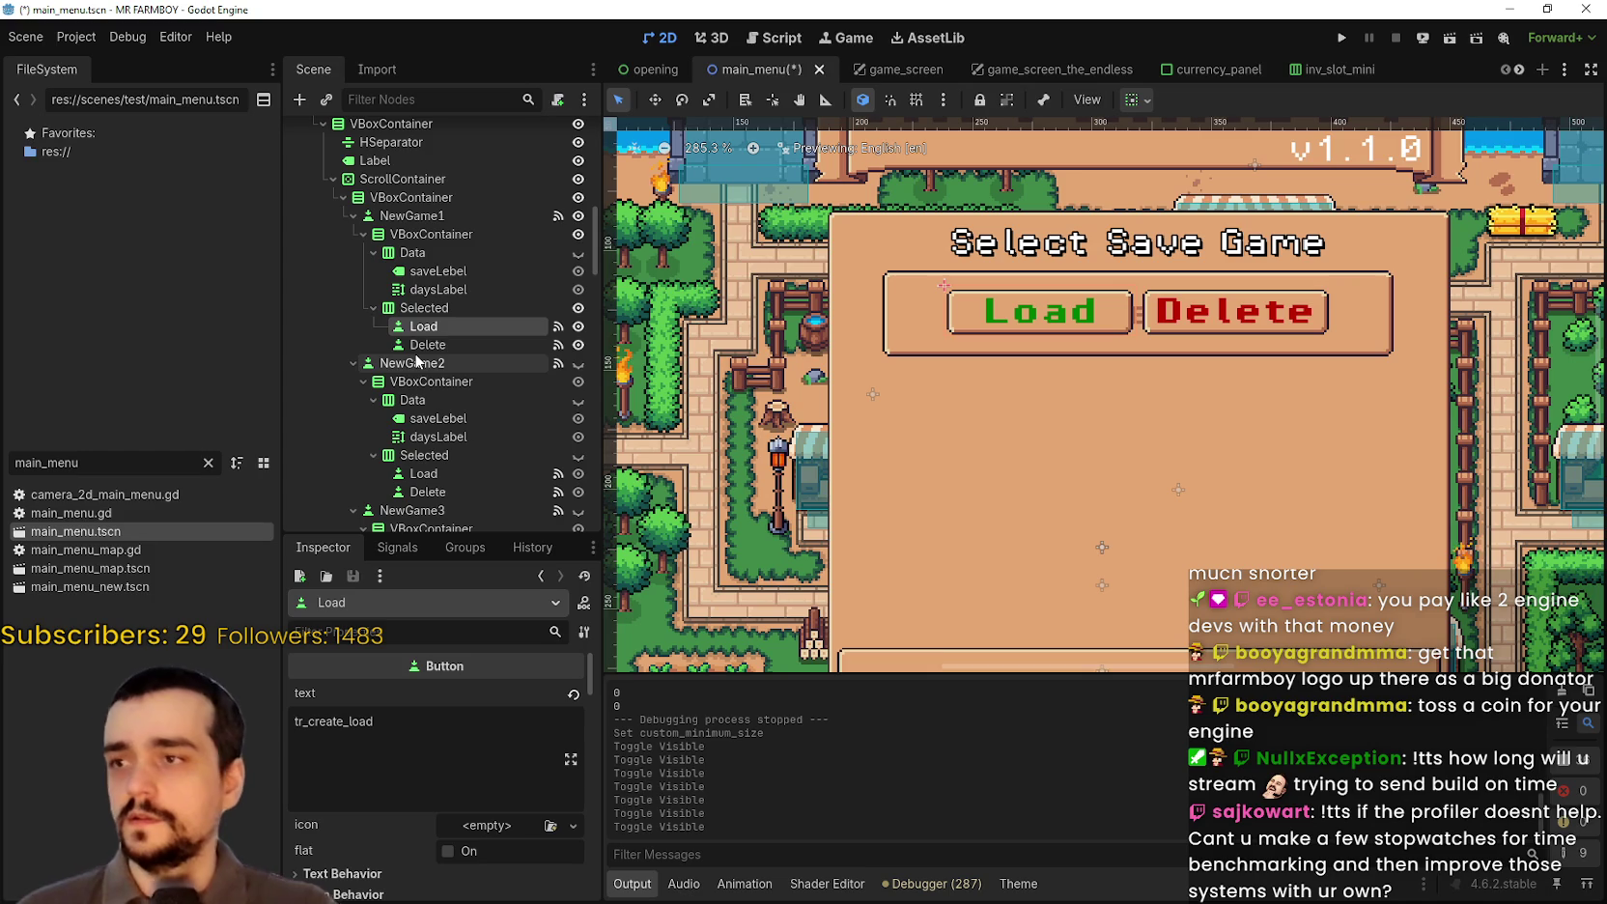
left_click(428, 345)
Step: Hide the Load and Delete buttons again, save the scene, and run the game
left_click(440, 327)
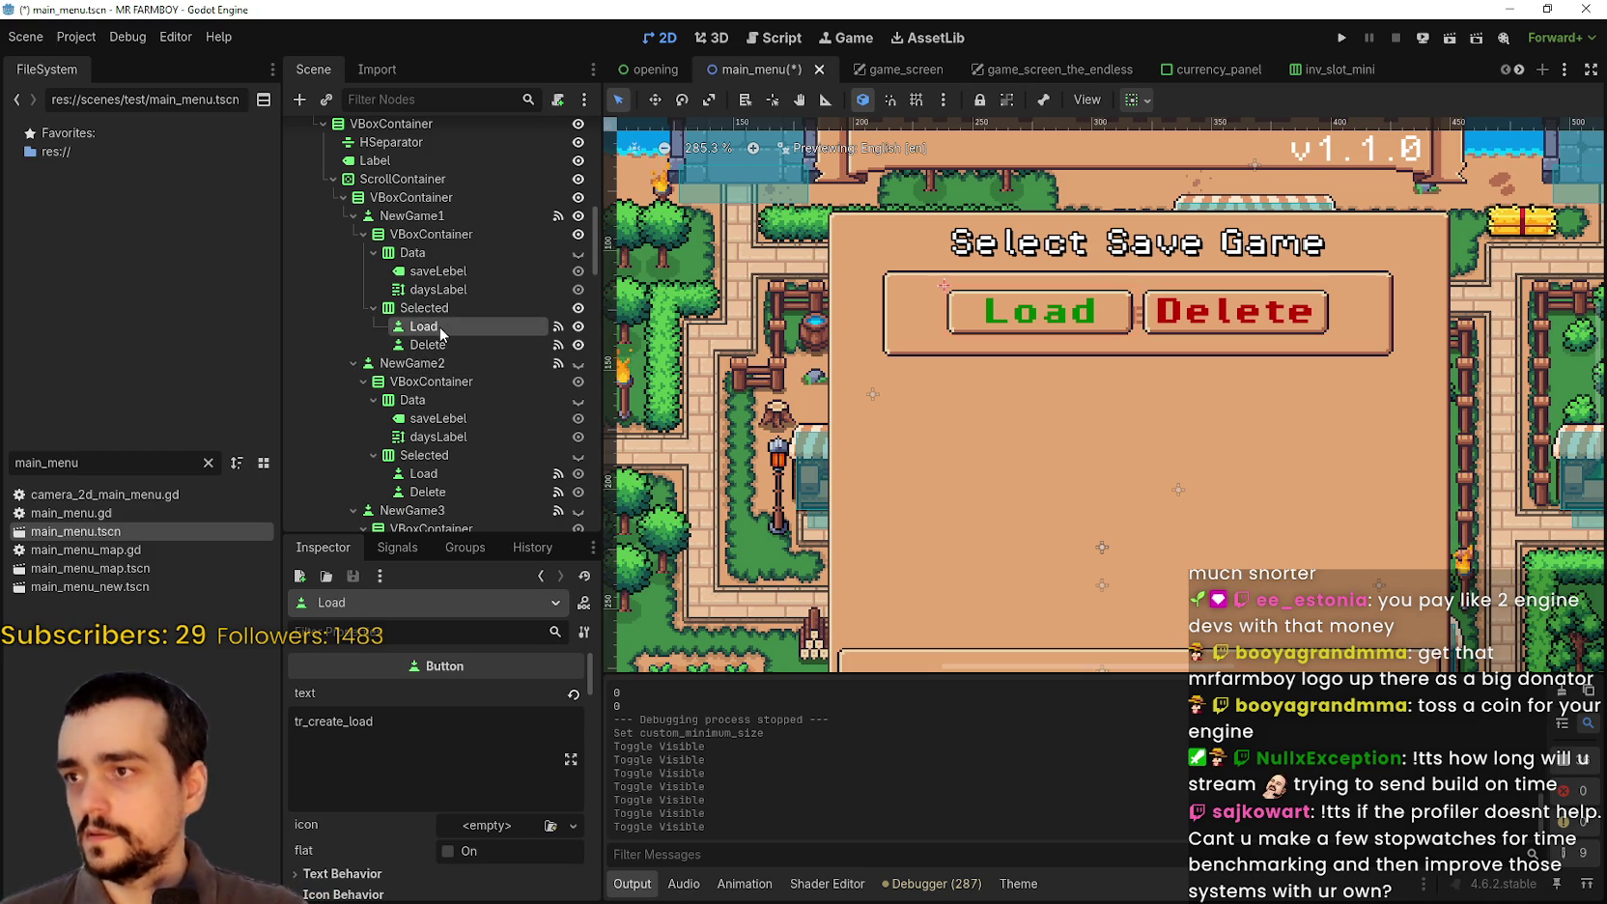
left_click(576, 309)
key("ctrl+s")
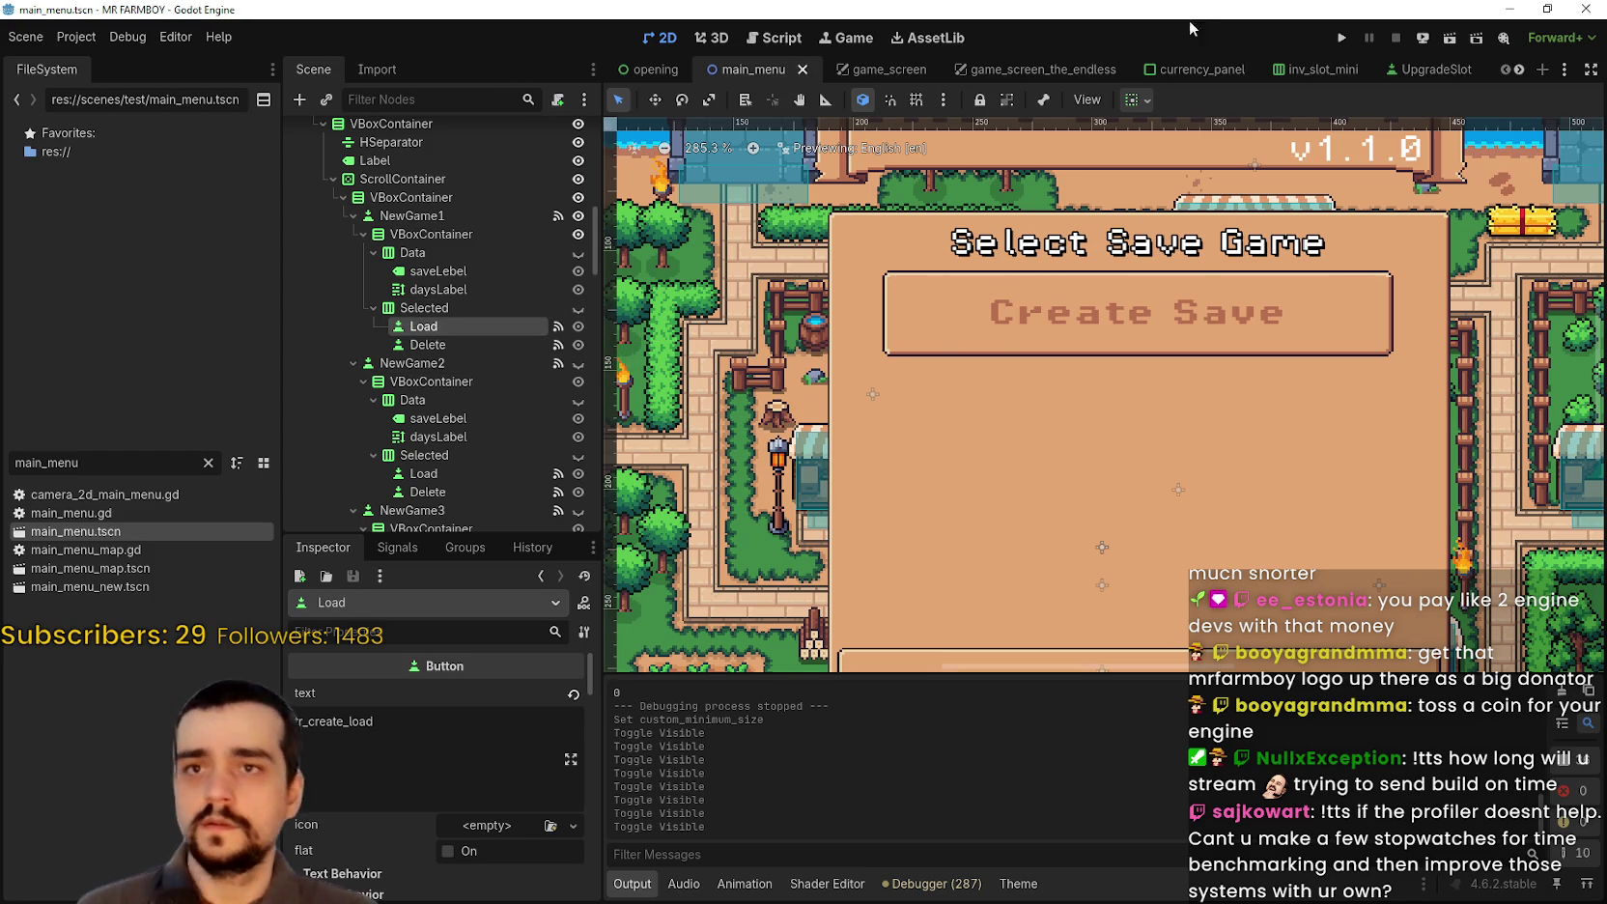
left_click(1351, 35)
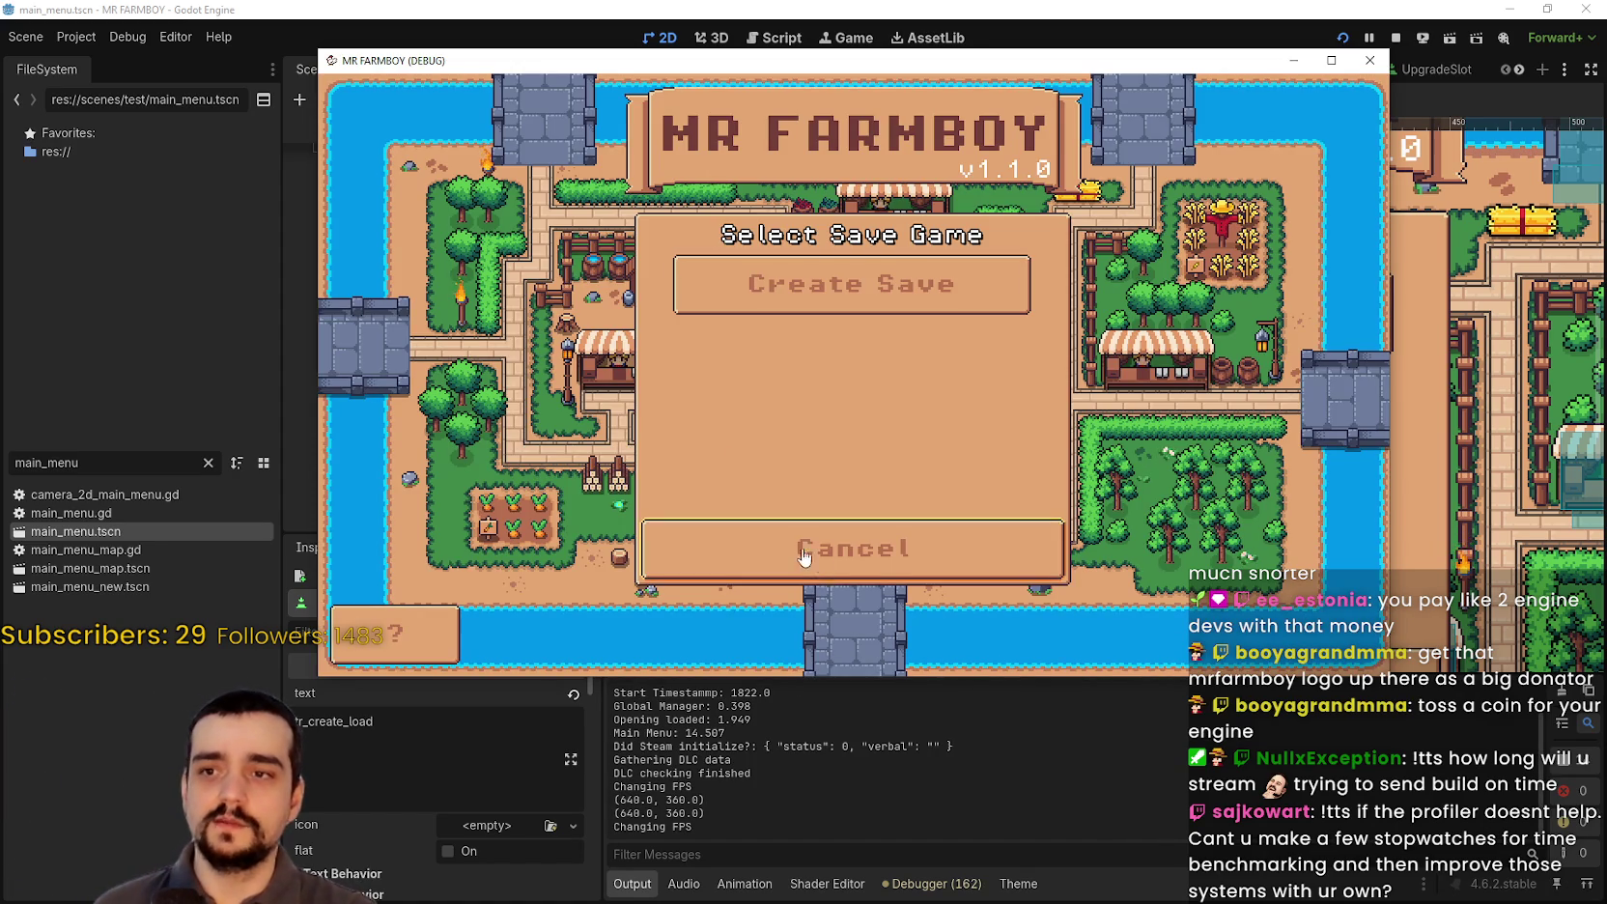
Step: In the running game, open the save selection and click Save 1 to reveal Load and Delete
left_click(855, 551)
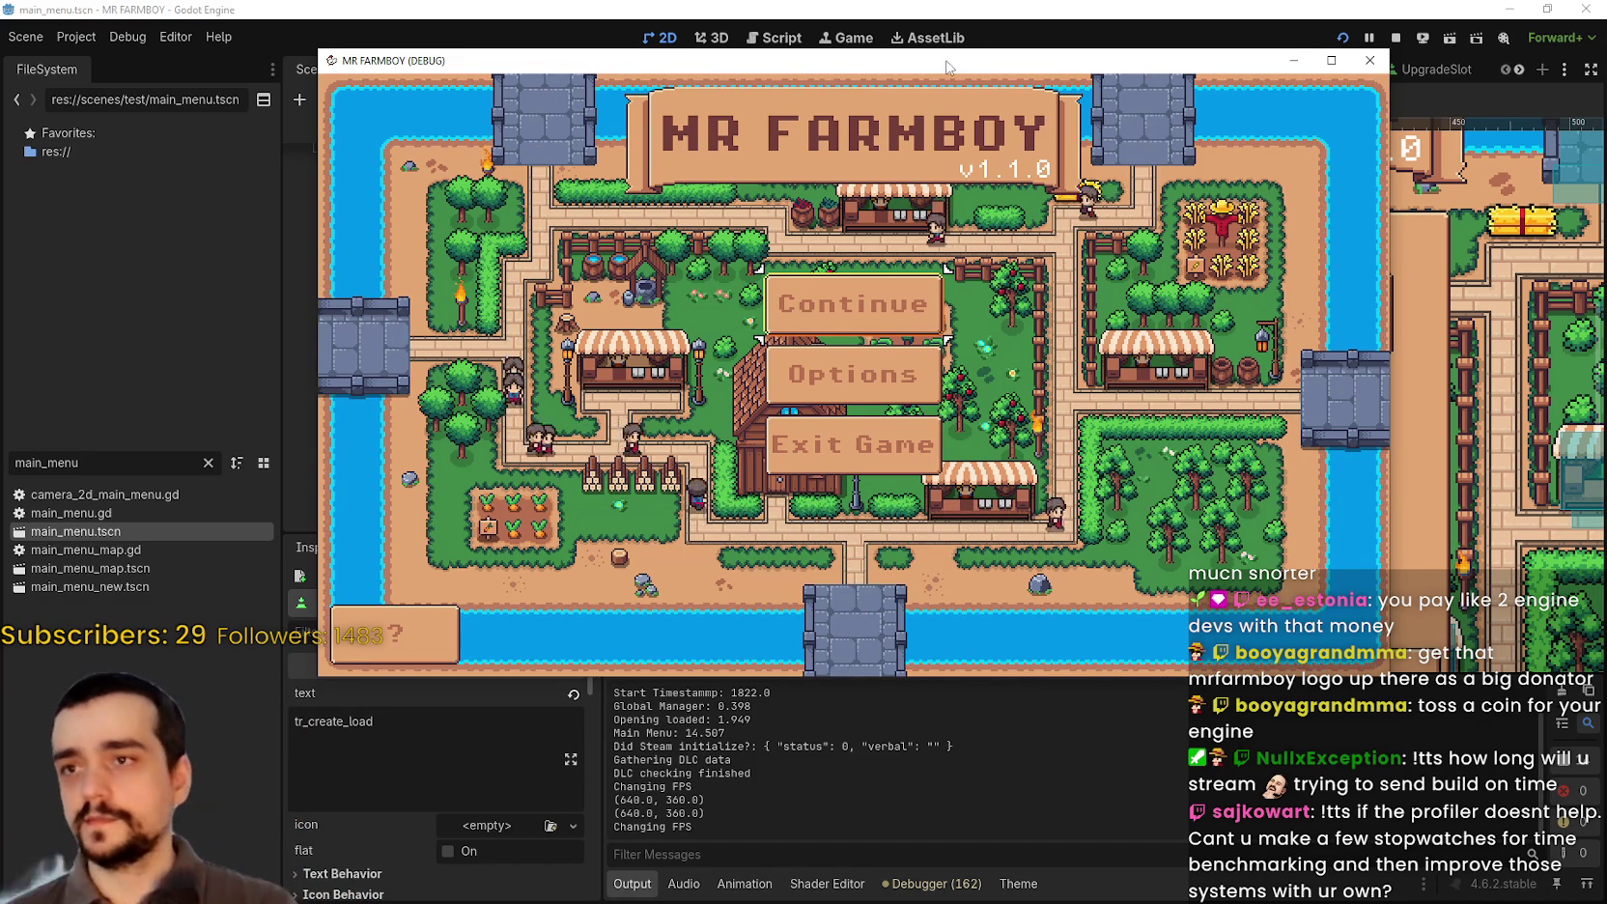
left_click_drag(944, 67, 1009, 115)
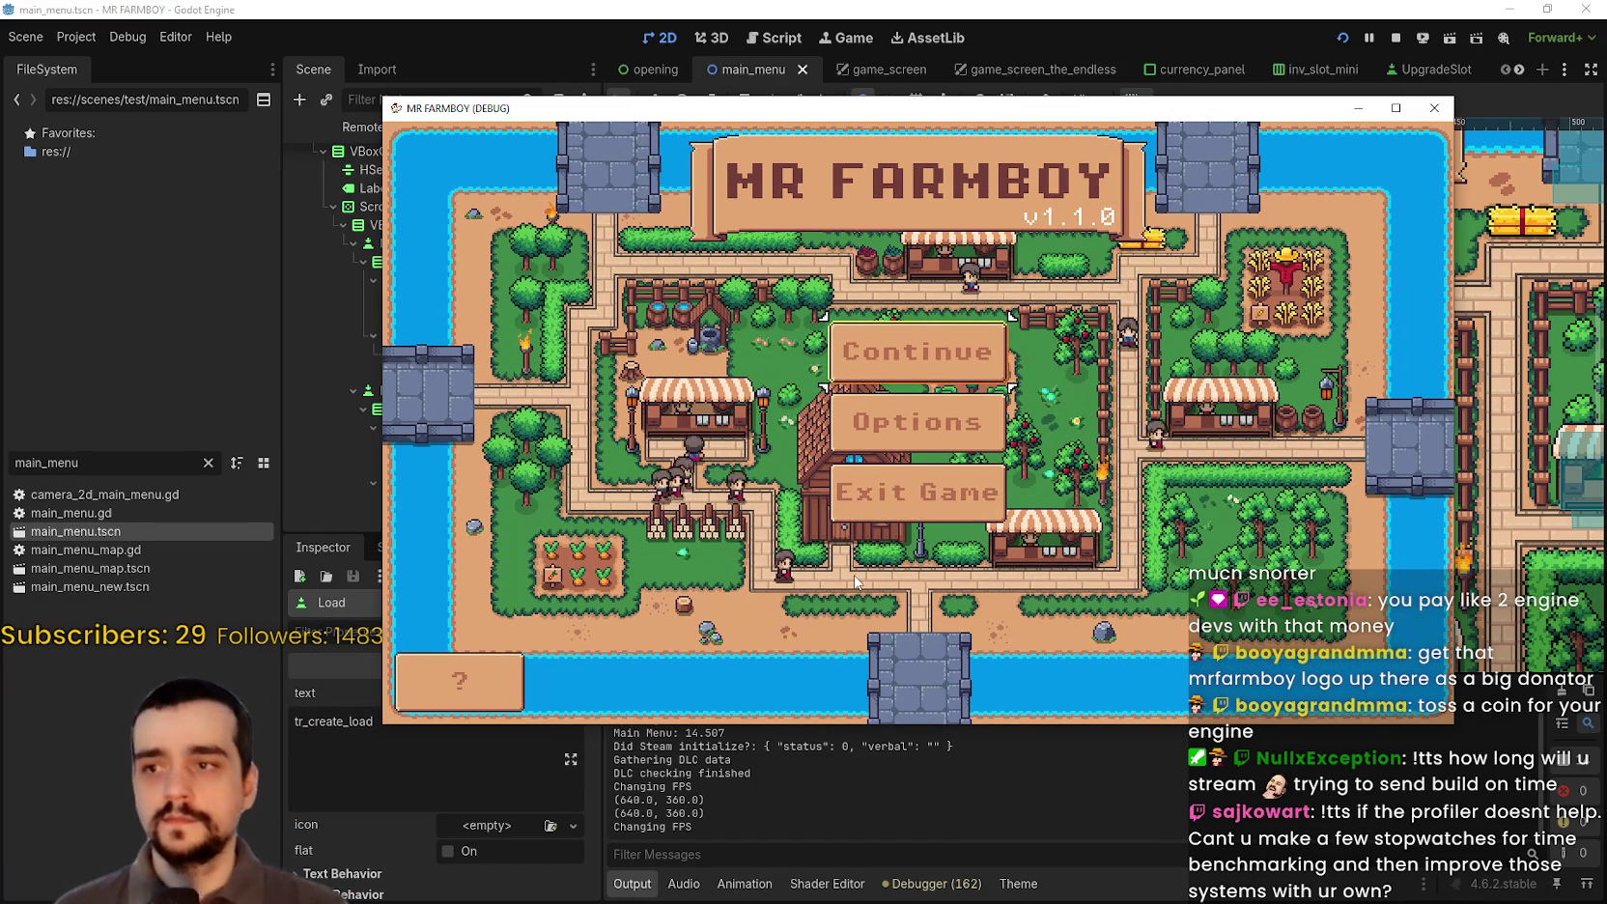
left_click(870, 343)
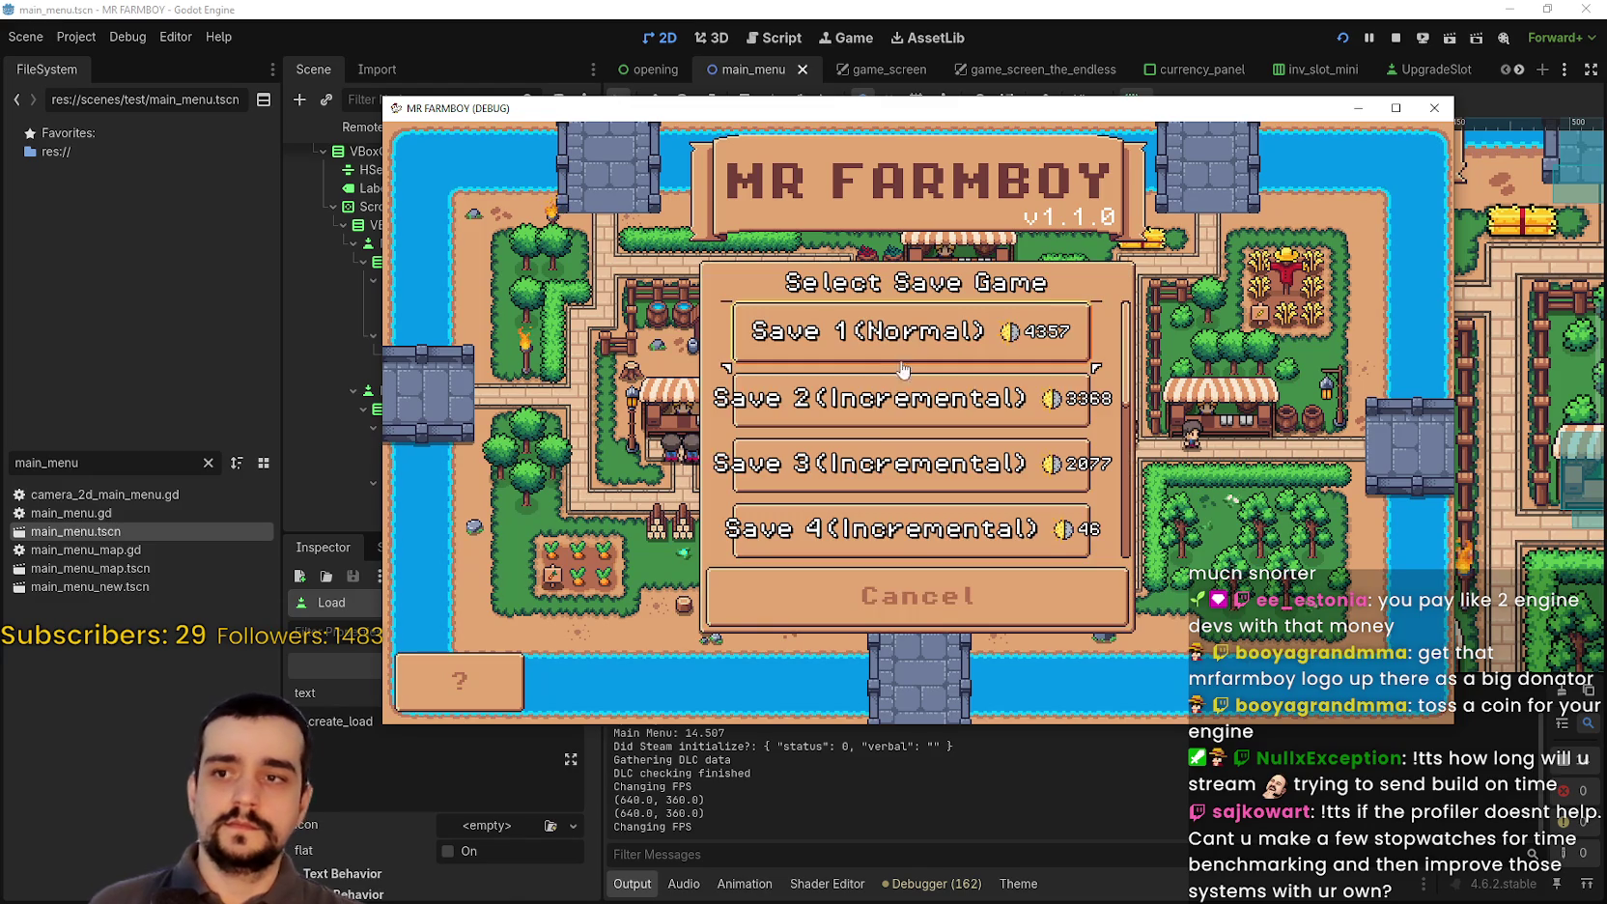
left_click(869, 338)
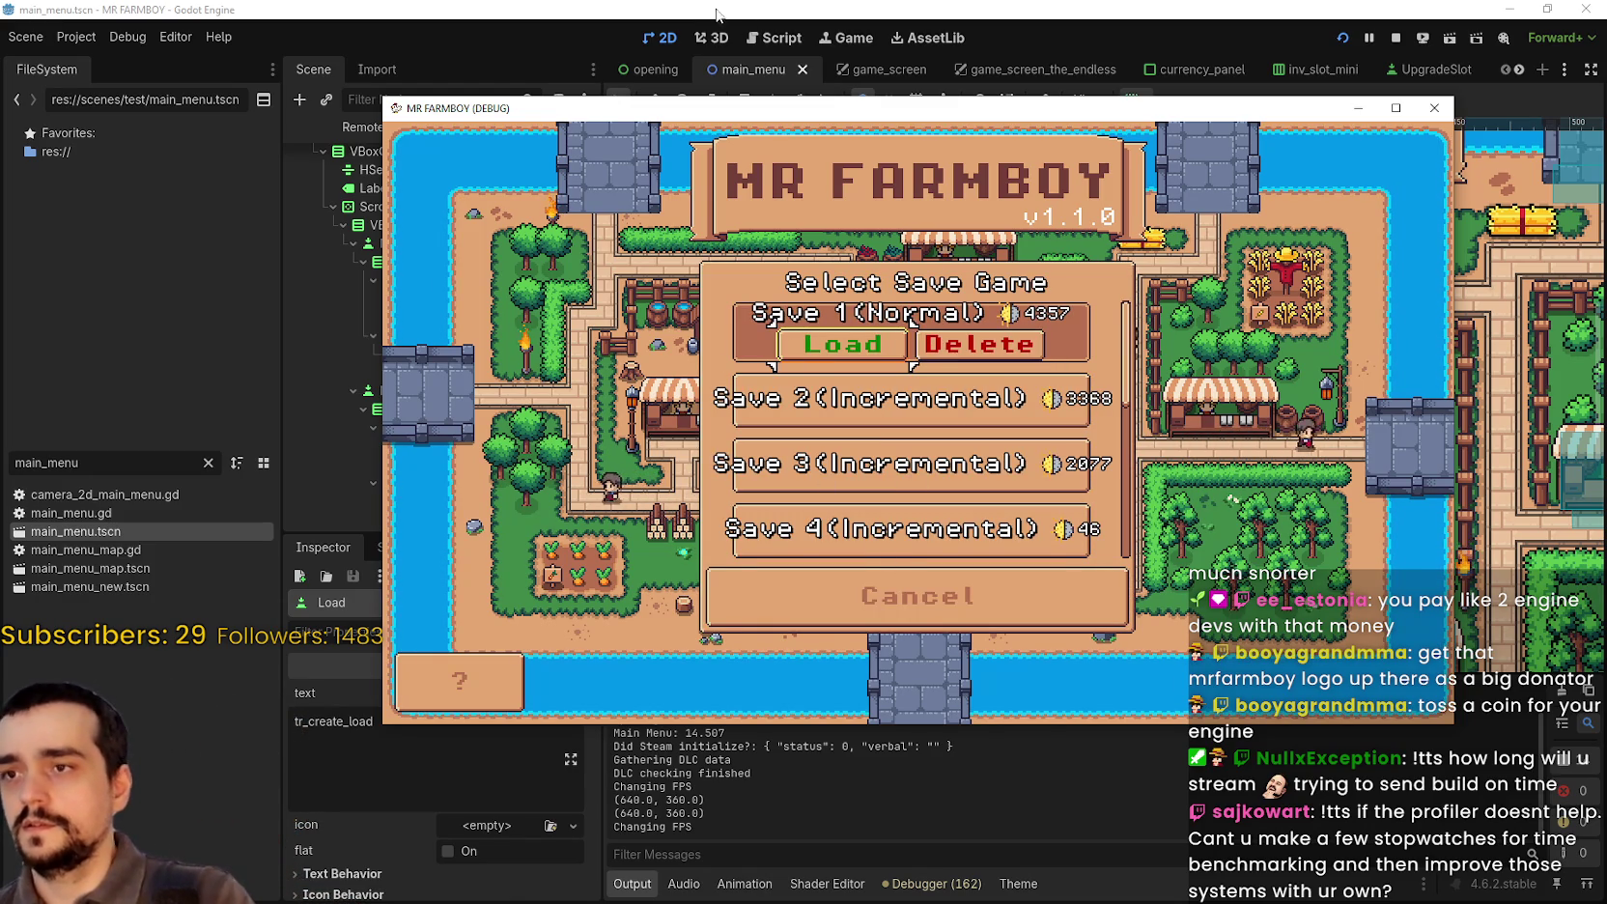
left_click_drag(651, 103, 1606, 87)
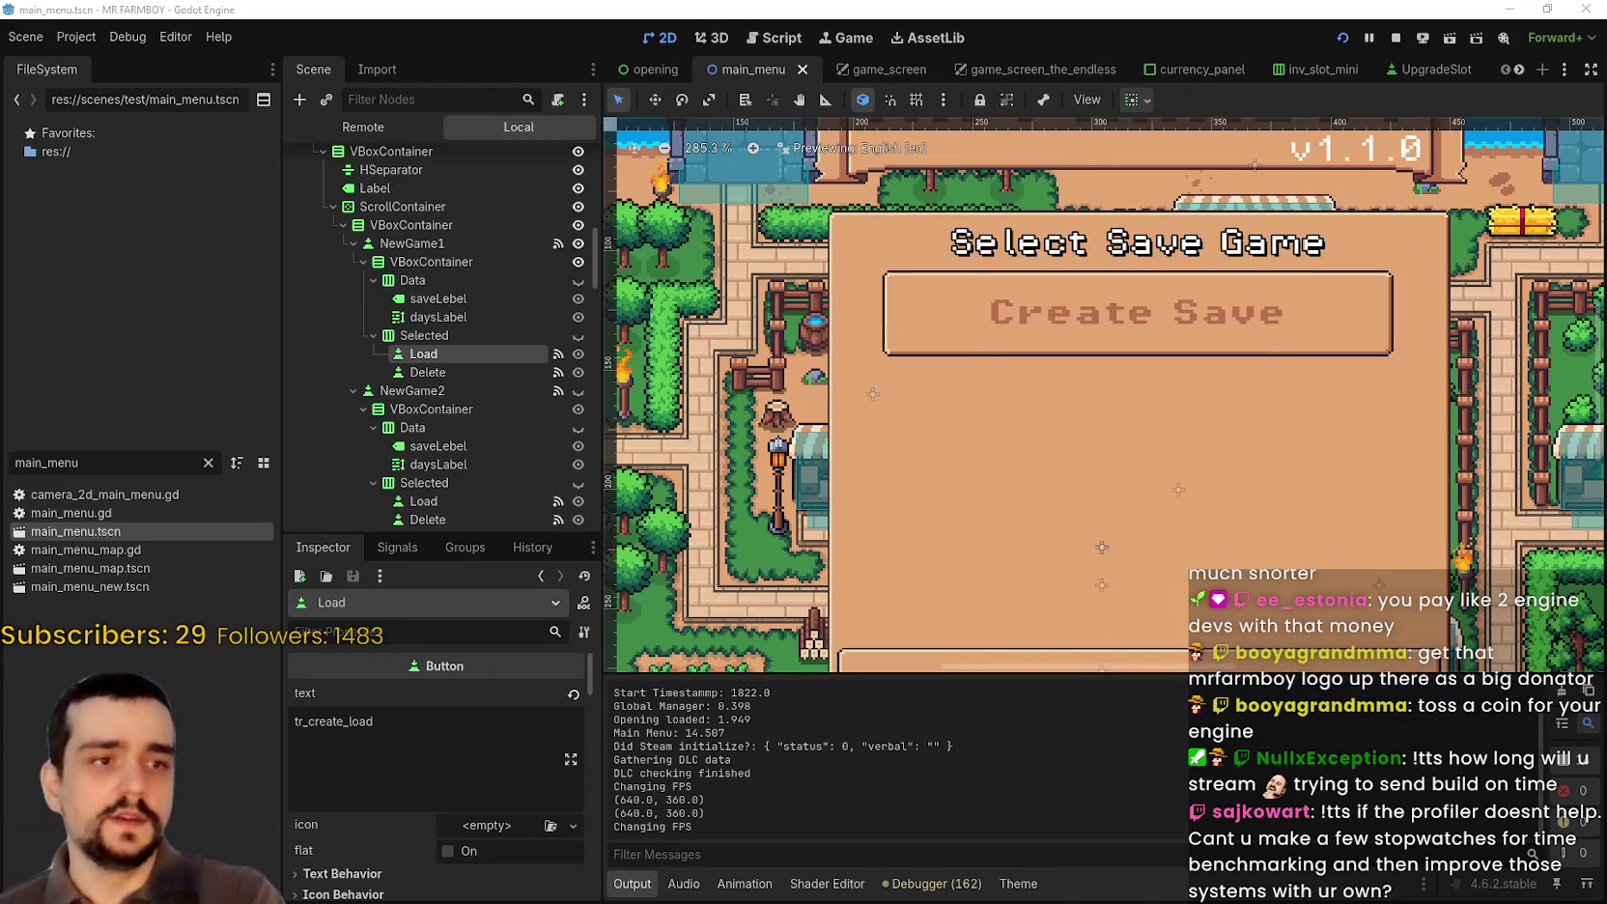
Step: Try a 38 px minimum height on NewGame1's inner VBoxContainer, then reset it to zero
scroll(1001, 359, "down", 3)
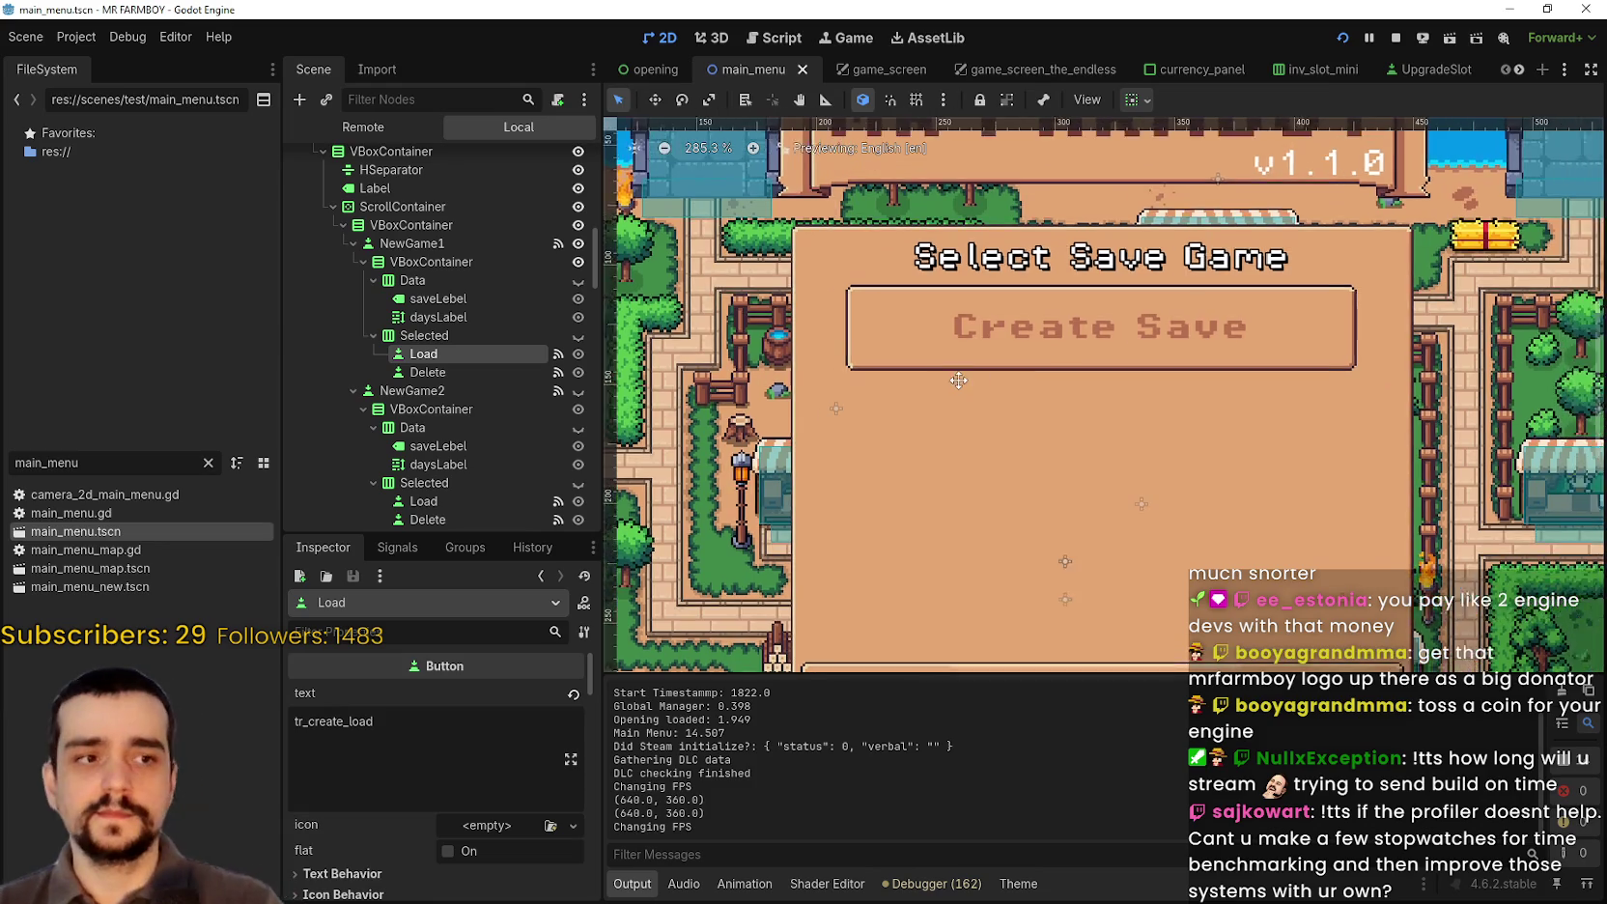
left_click(474, 261)
scroll(503, 814, "down", 5)
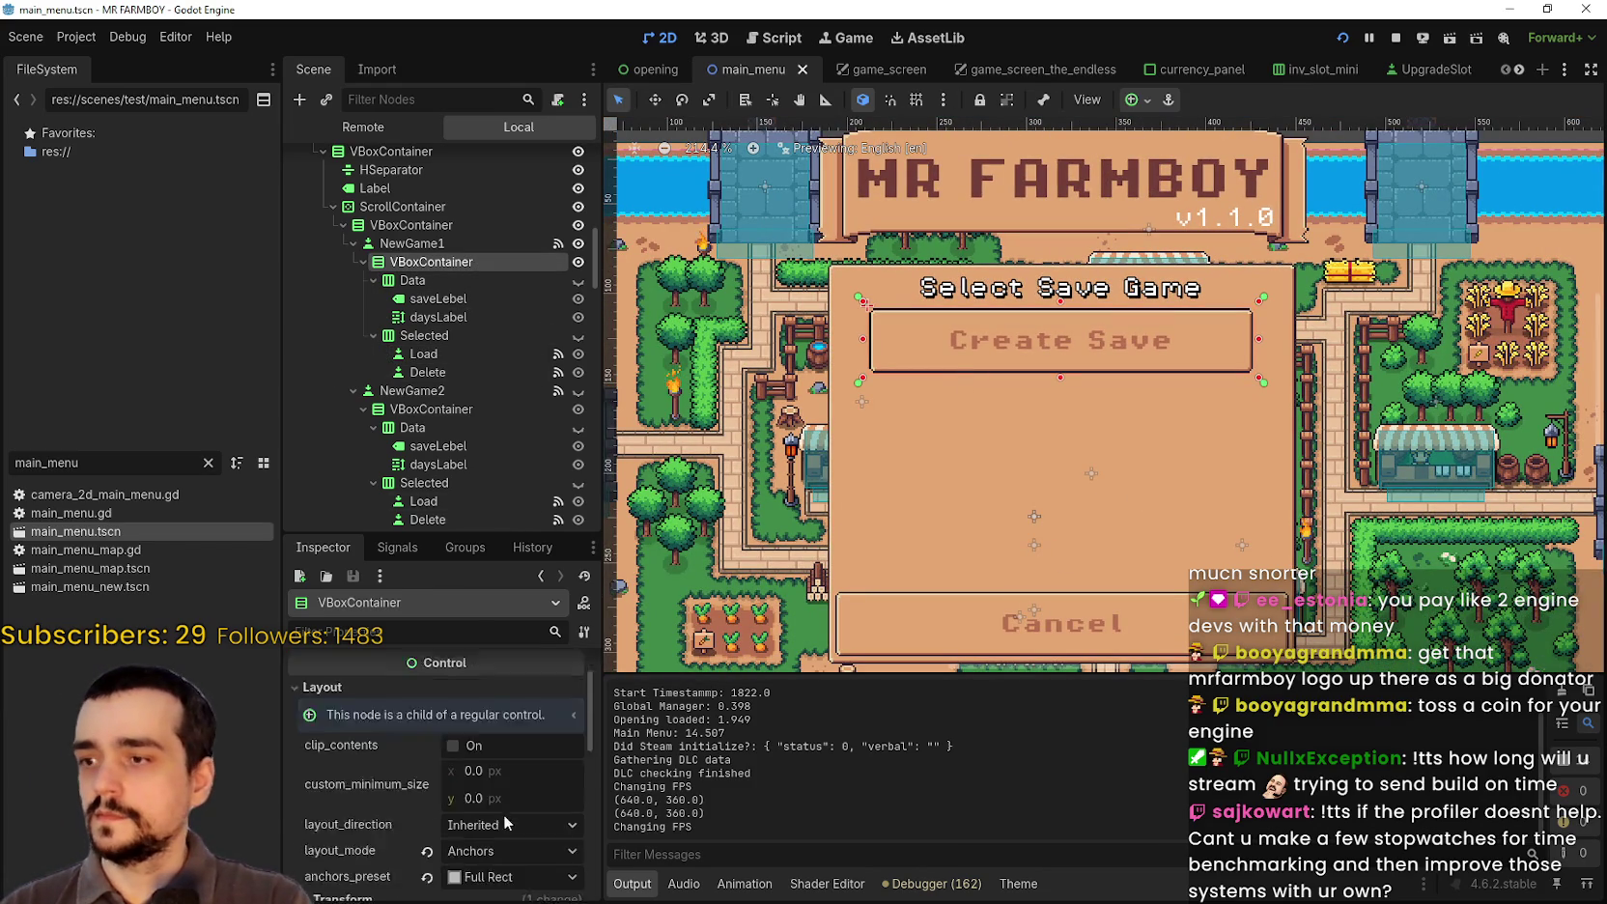
left_click(509, 707)
type("38")
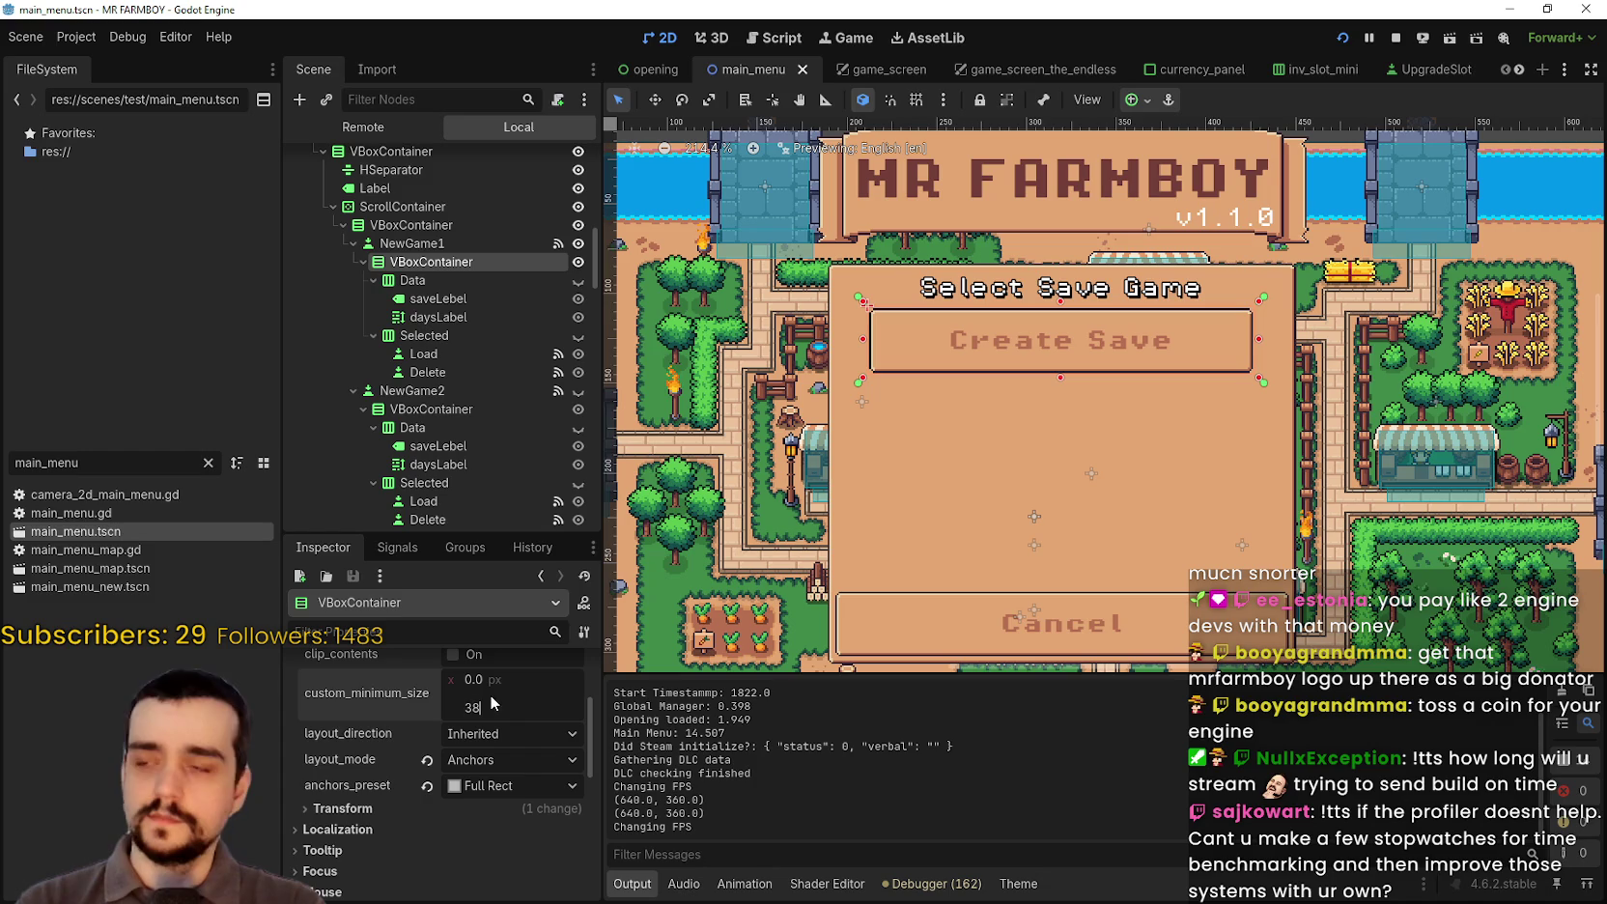
key("Return")
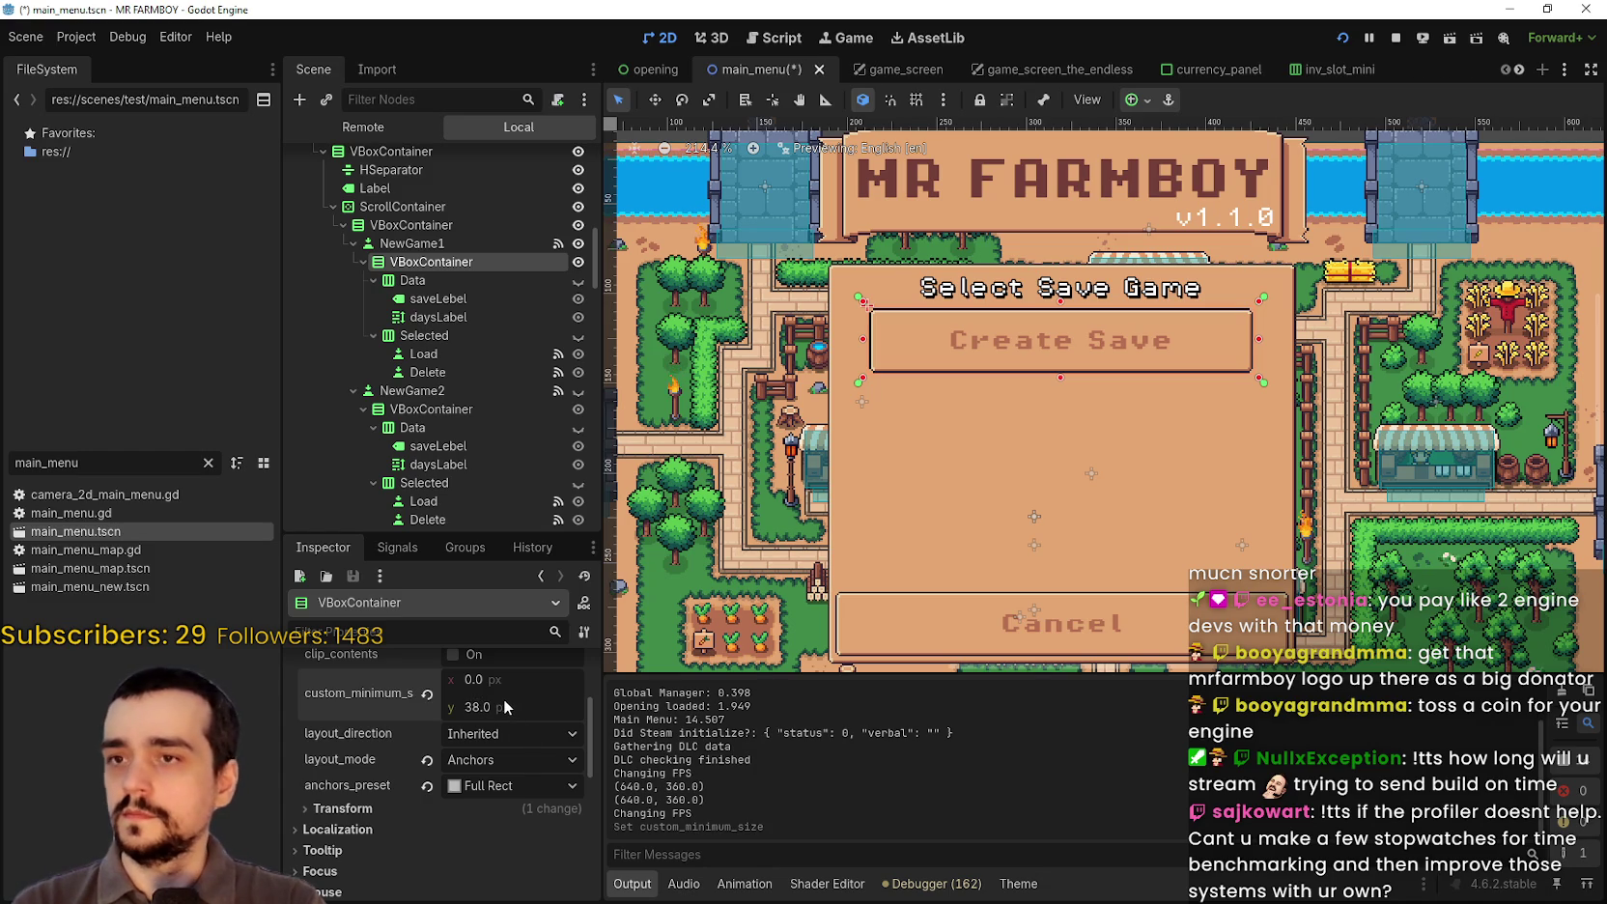
mouse_move(498, 709)
left_mouse_down()
mouse_move(528, 709)
mouse_move(447, 713)
left_mouse_up()
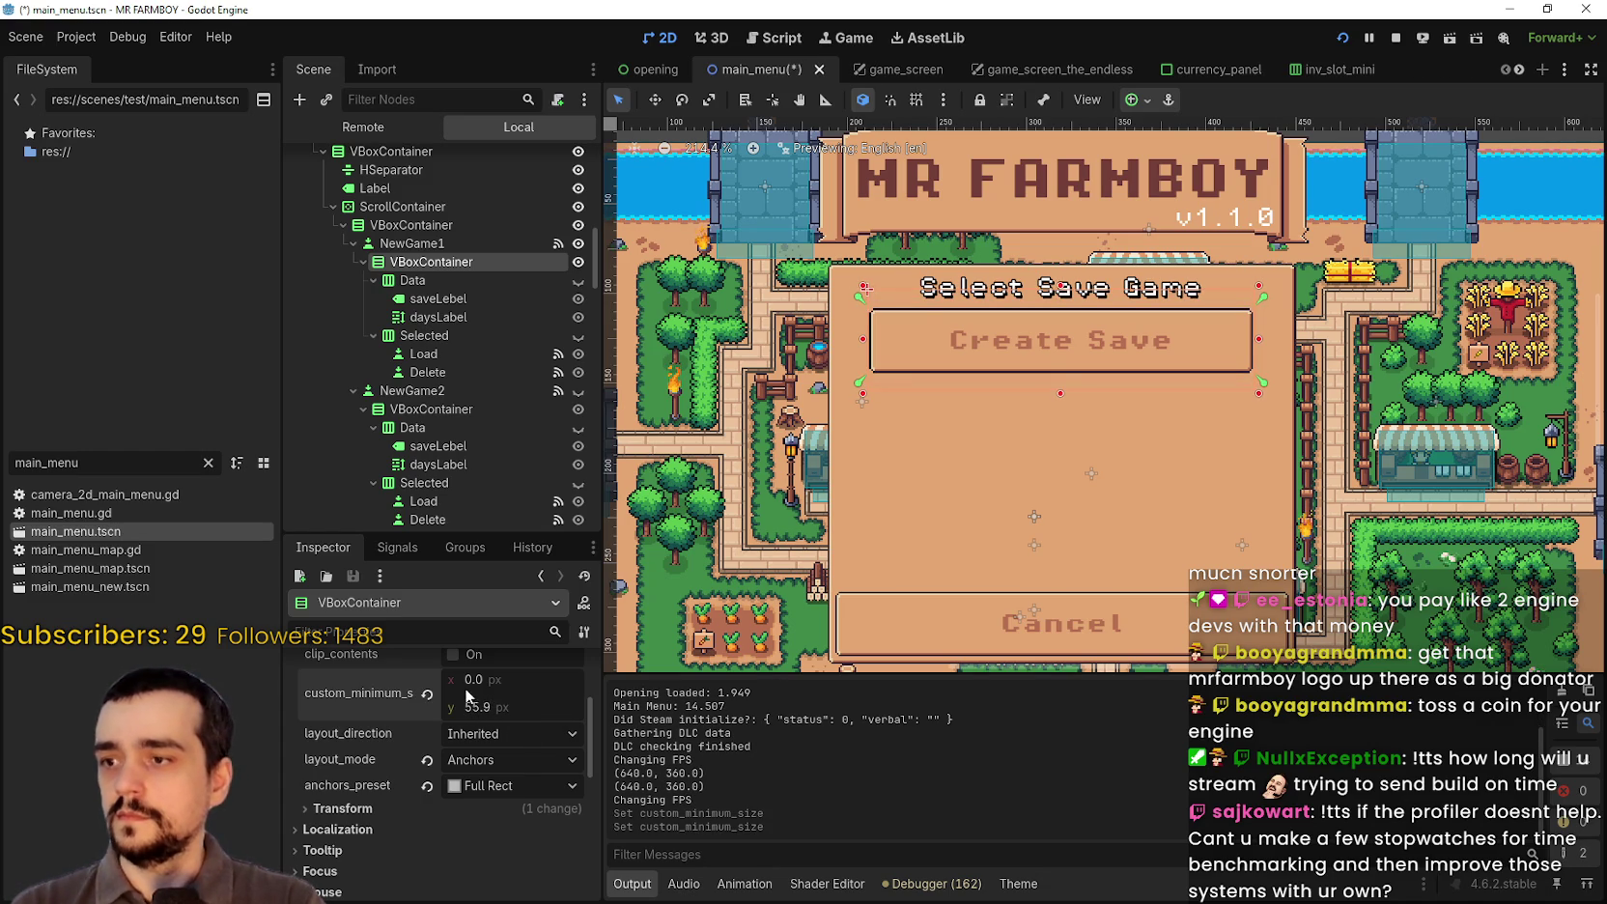
left_click(427, 693)
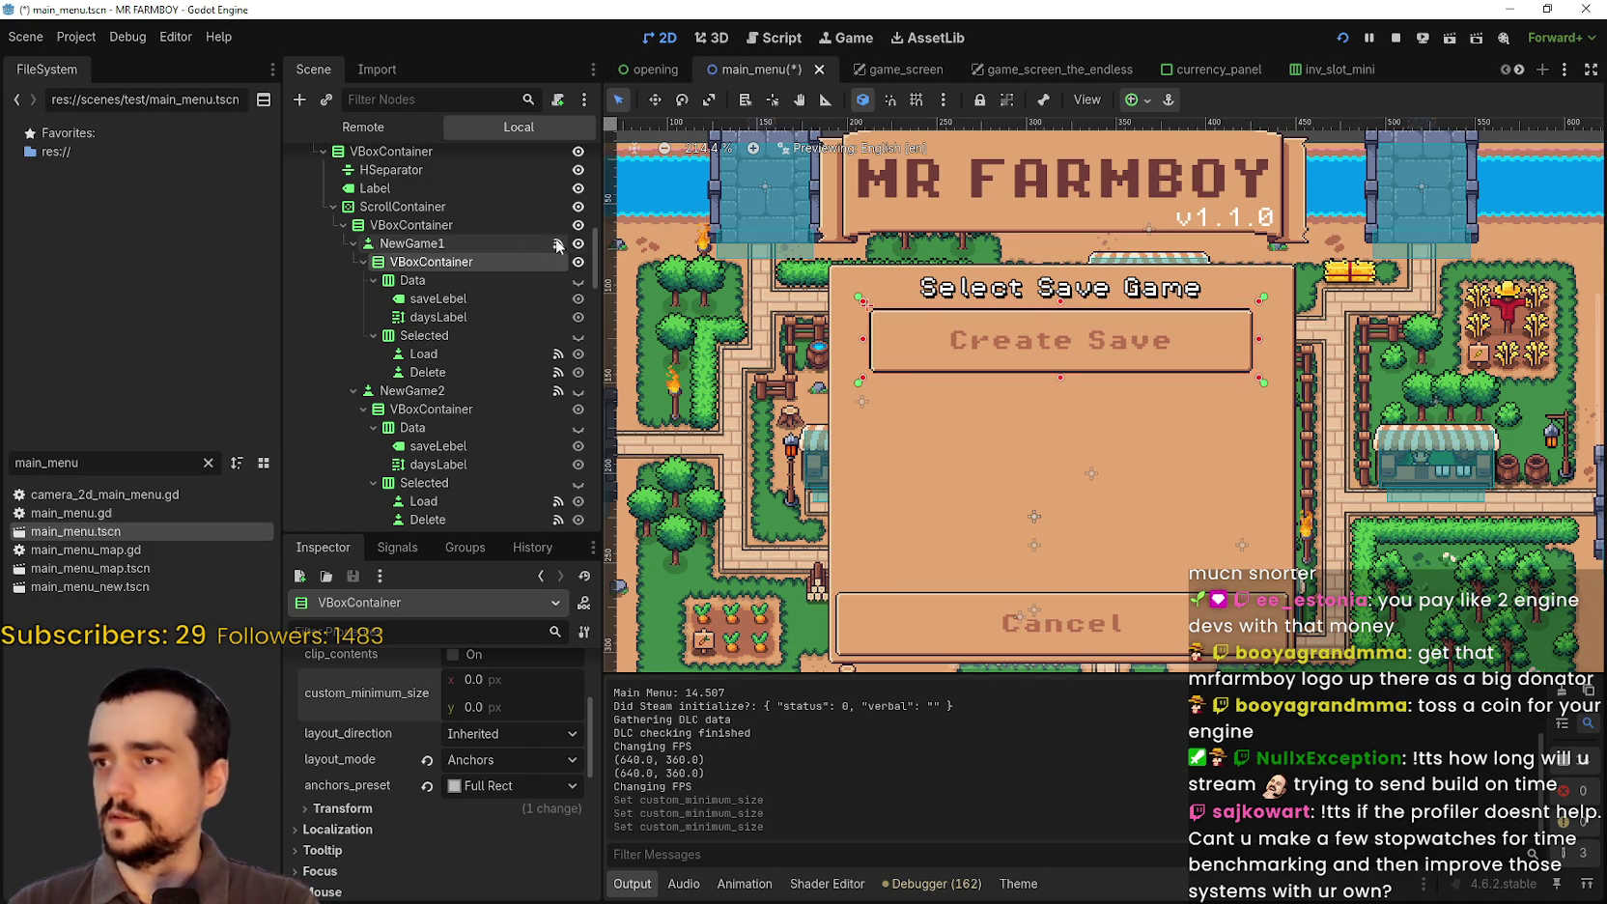
Step: Select NewGame1 and raise its custom minimum height to 42, then 46 px
left_click(538, 278)
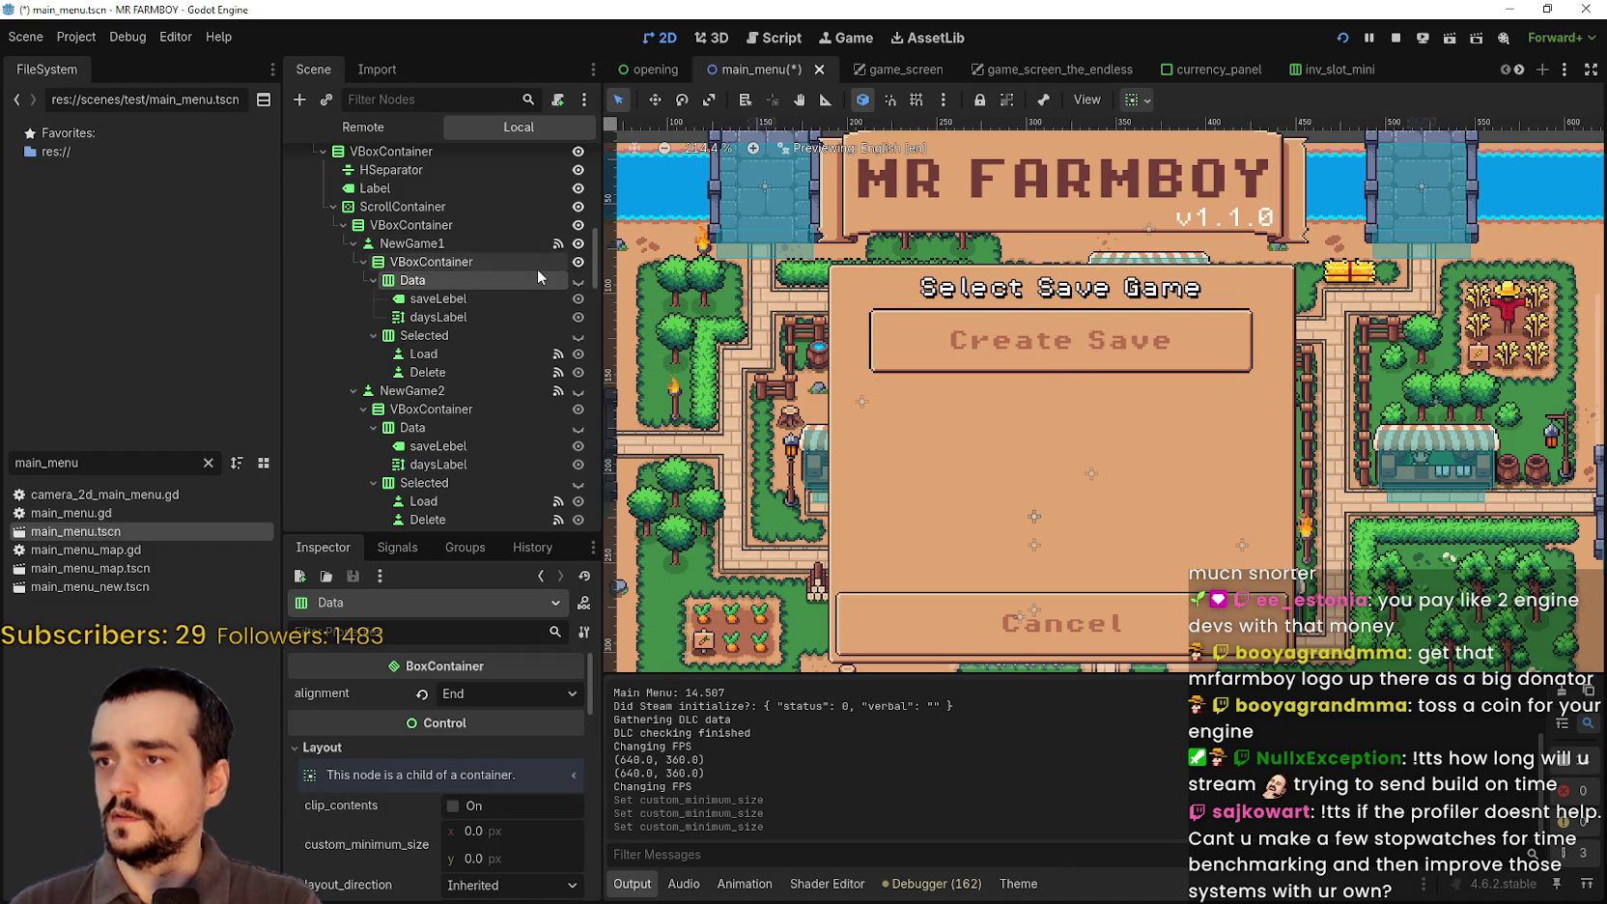
left_click(486, 245)
scroll(1030, 293, "up", 2)
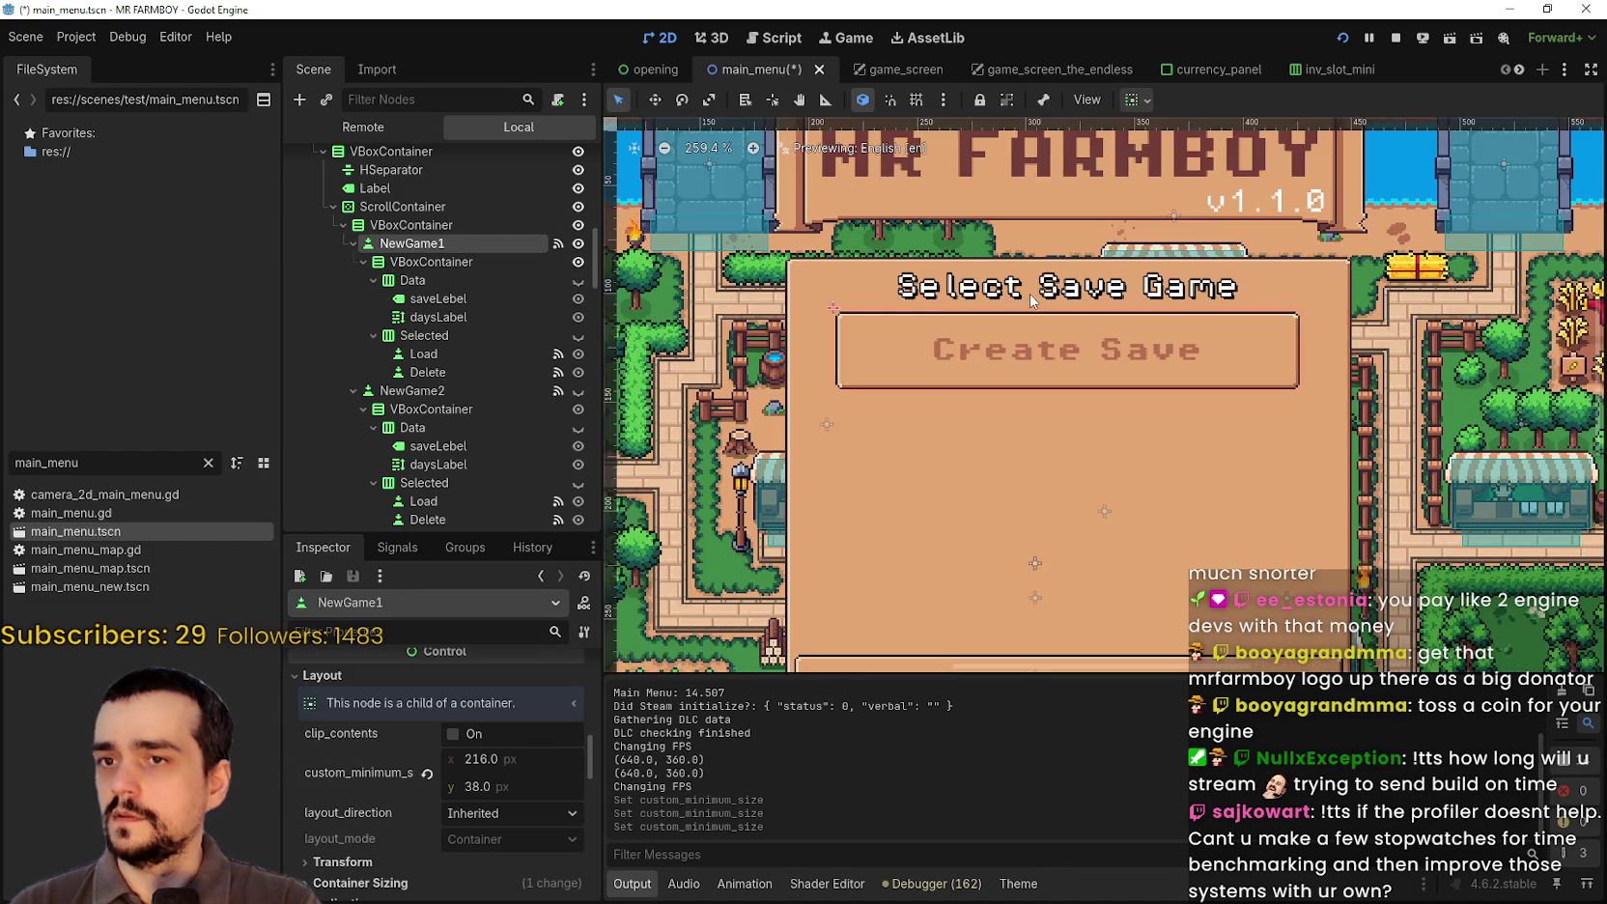
scroll(1369, 385, "up", 5)
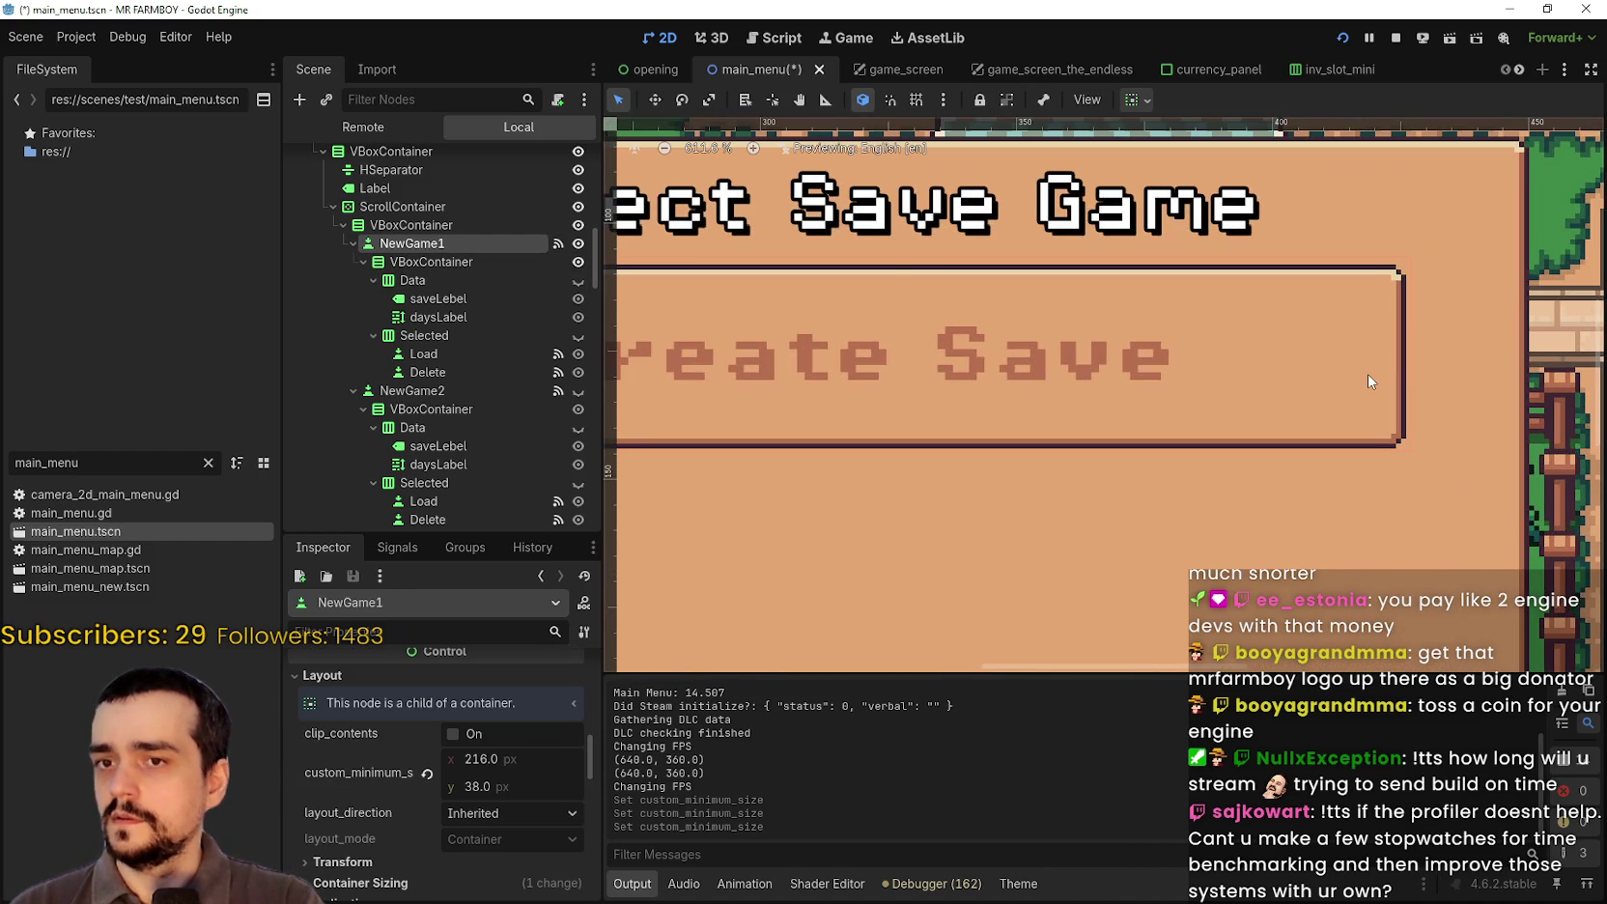
scroll(1367, 374, "down", 10)
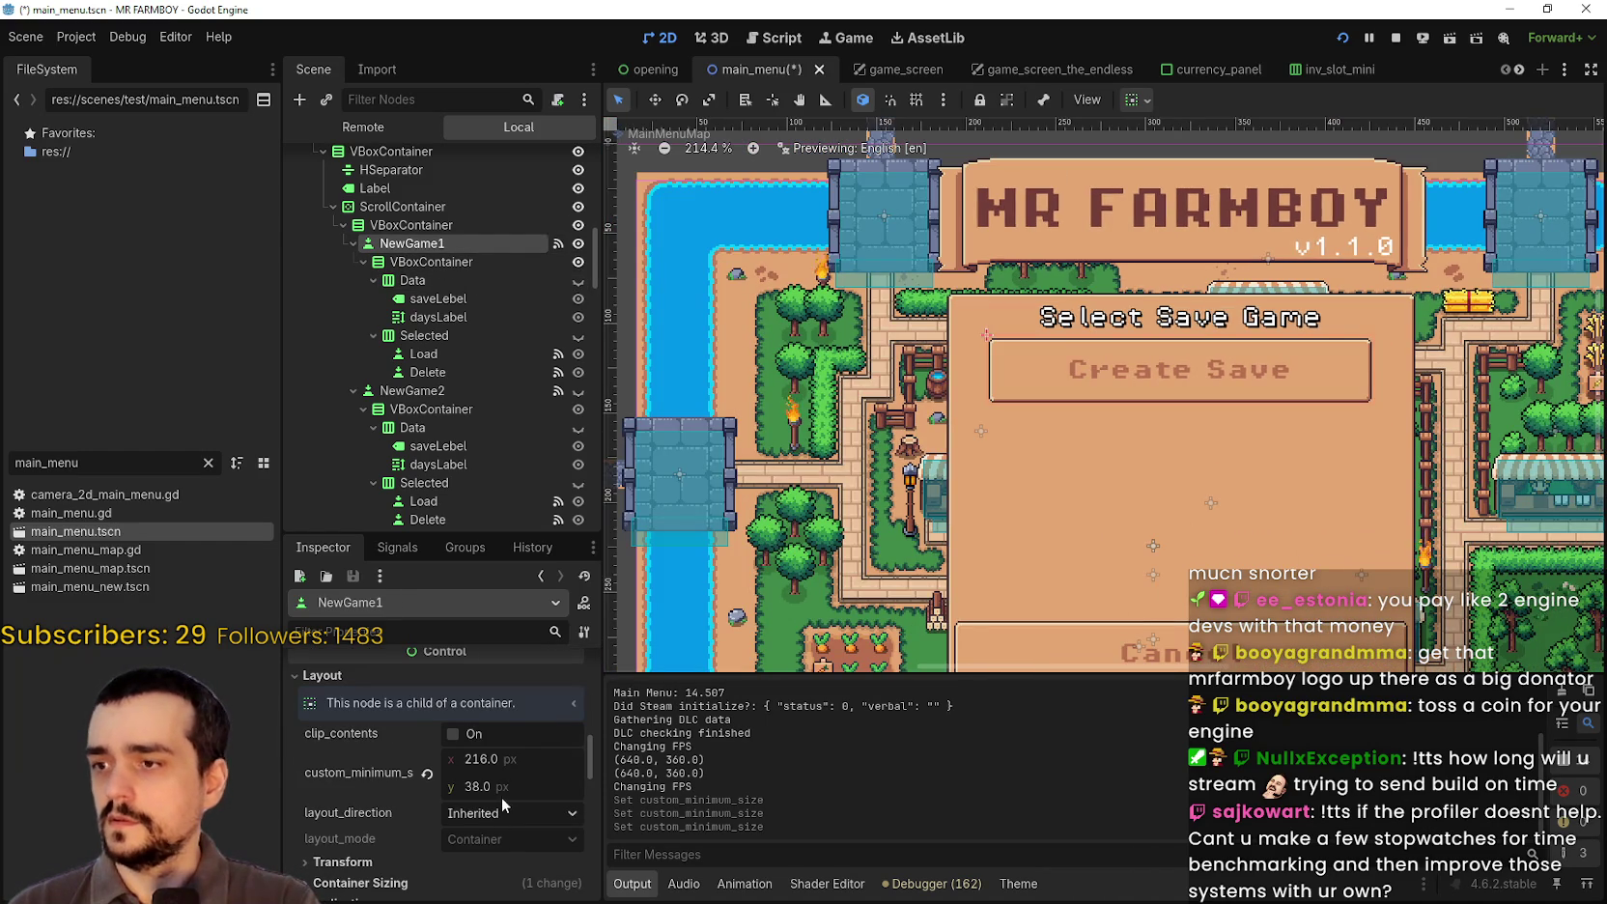
left_click(475, 787)
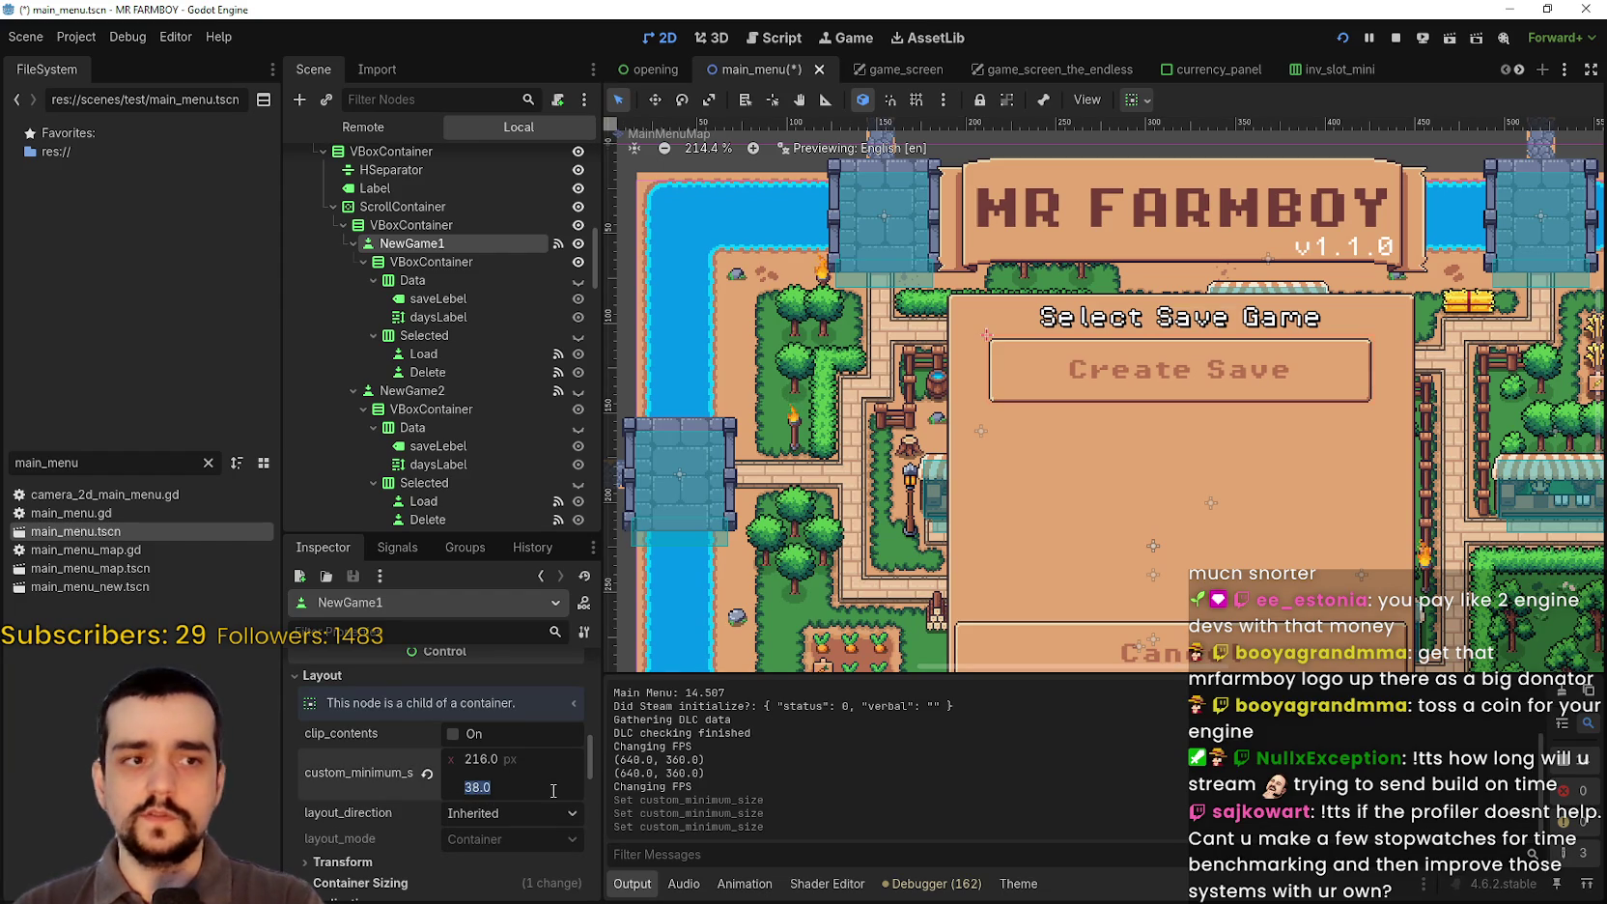
type("42")
key("Return")
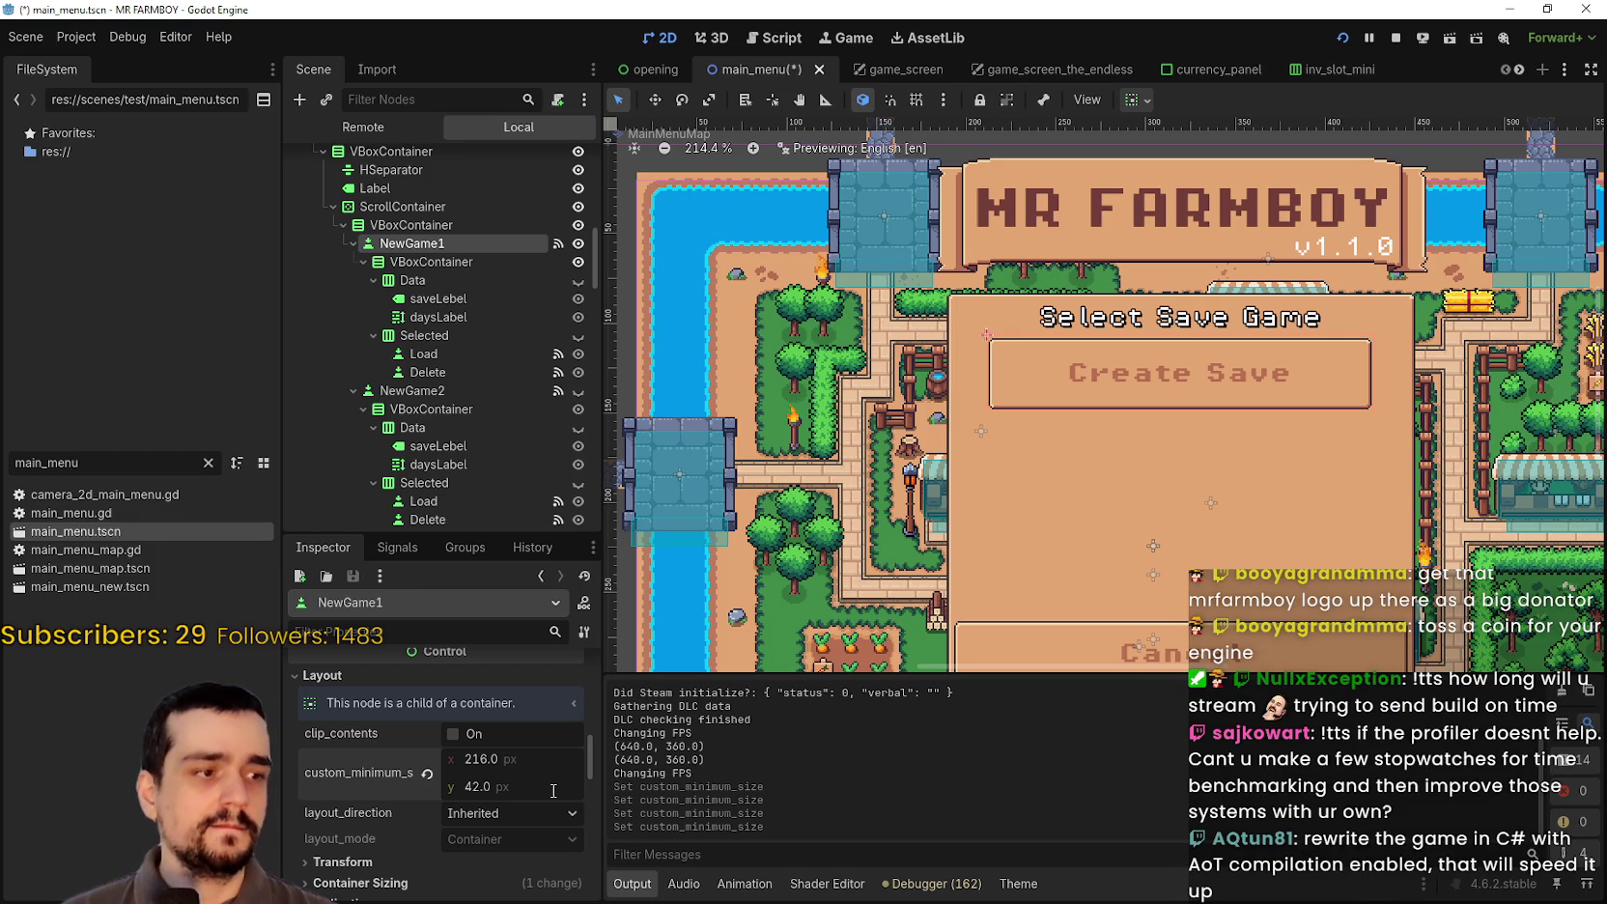
left_click(554, 787)
type("4")
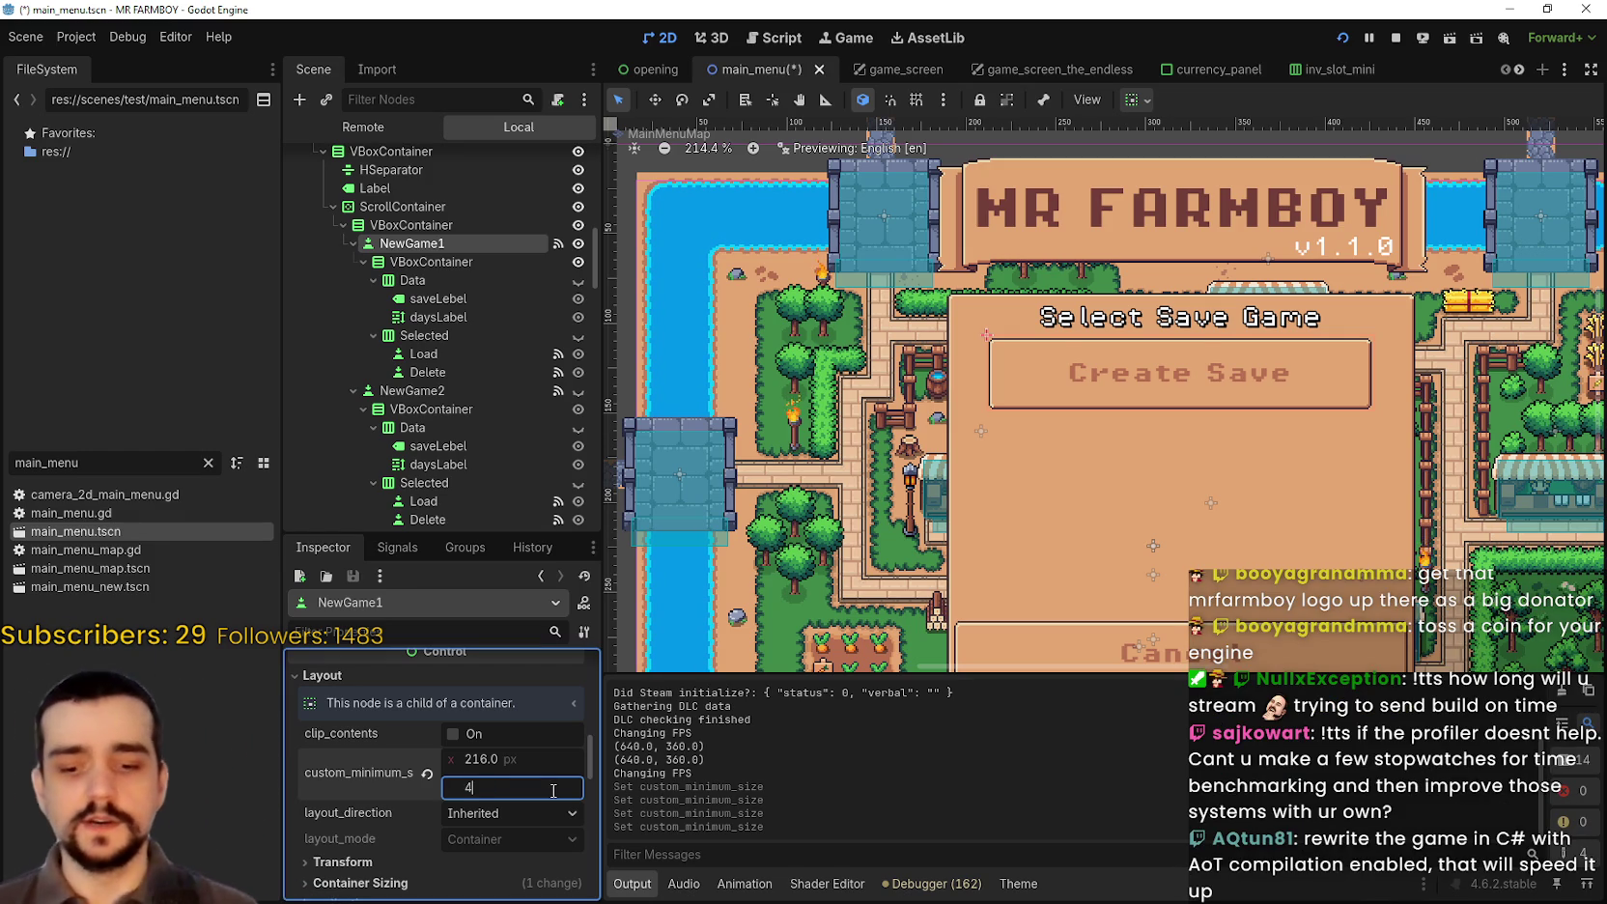
type("6")
key("Return")
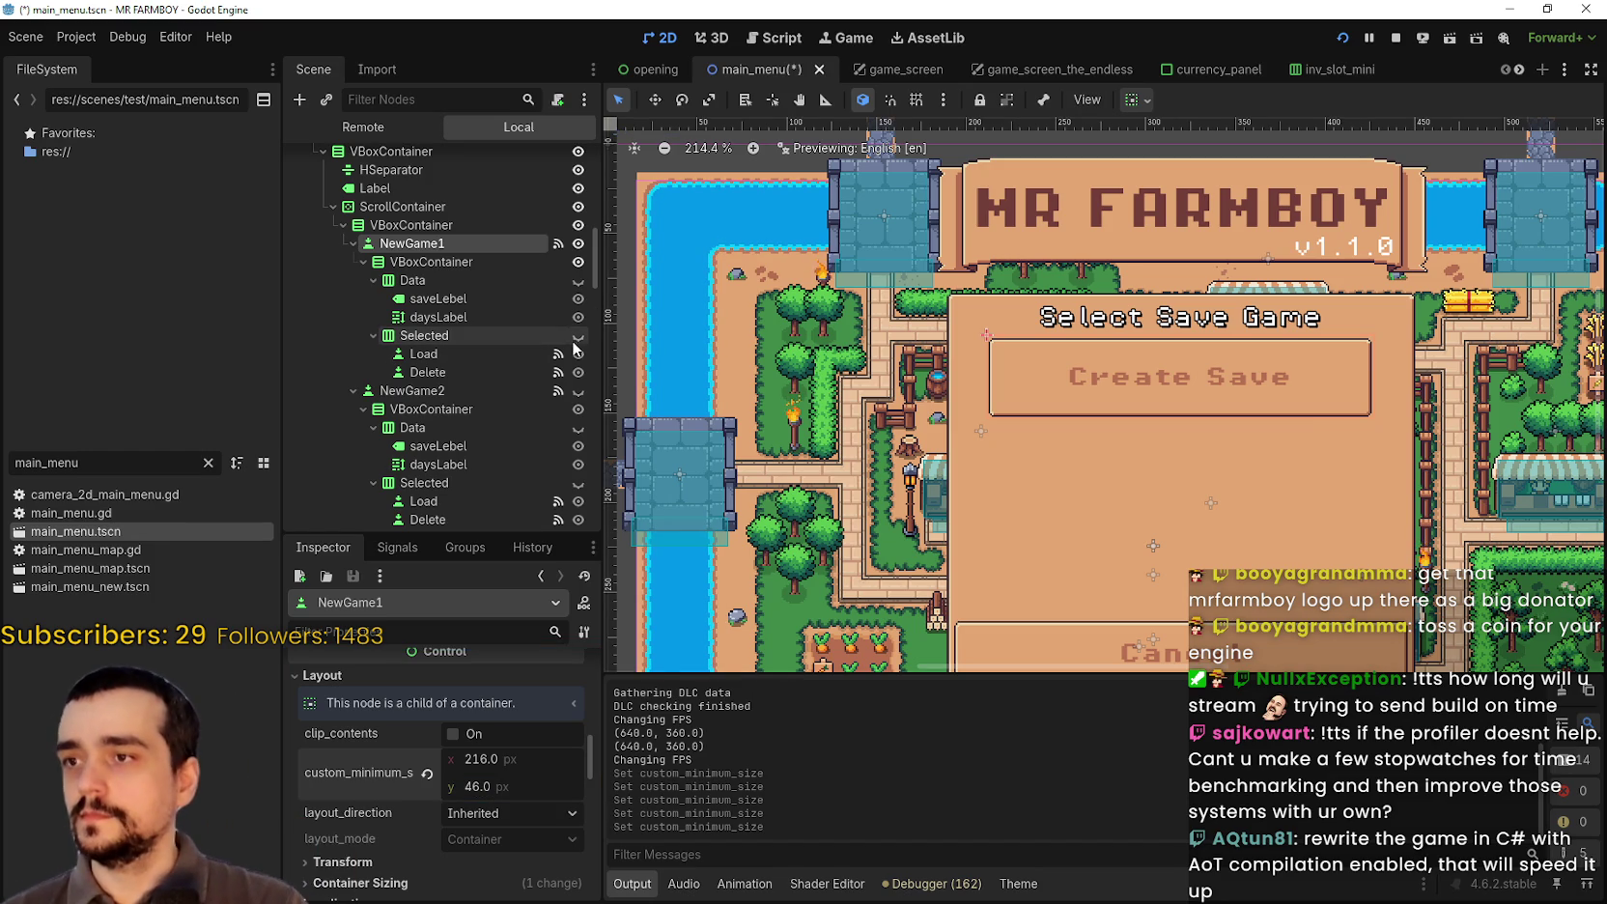
Step: Show the Data and Selected rows in the first slot and select its inner VBoxContainer
left_click(578, 280)
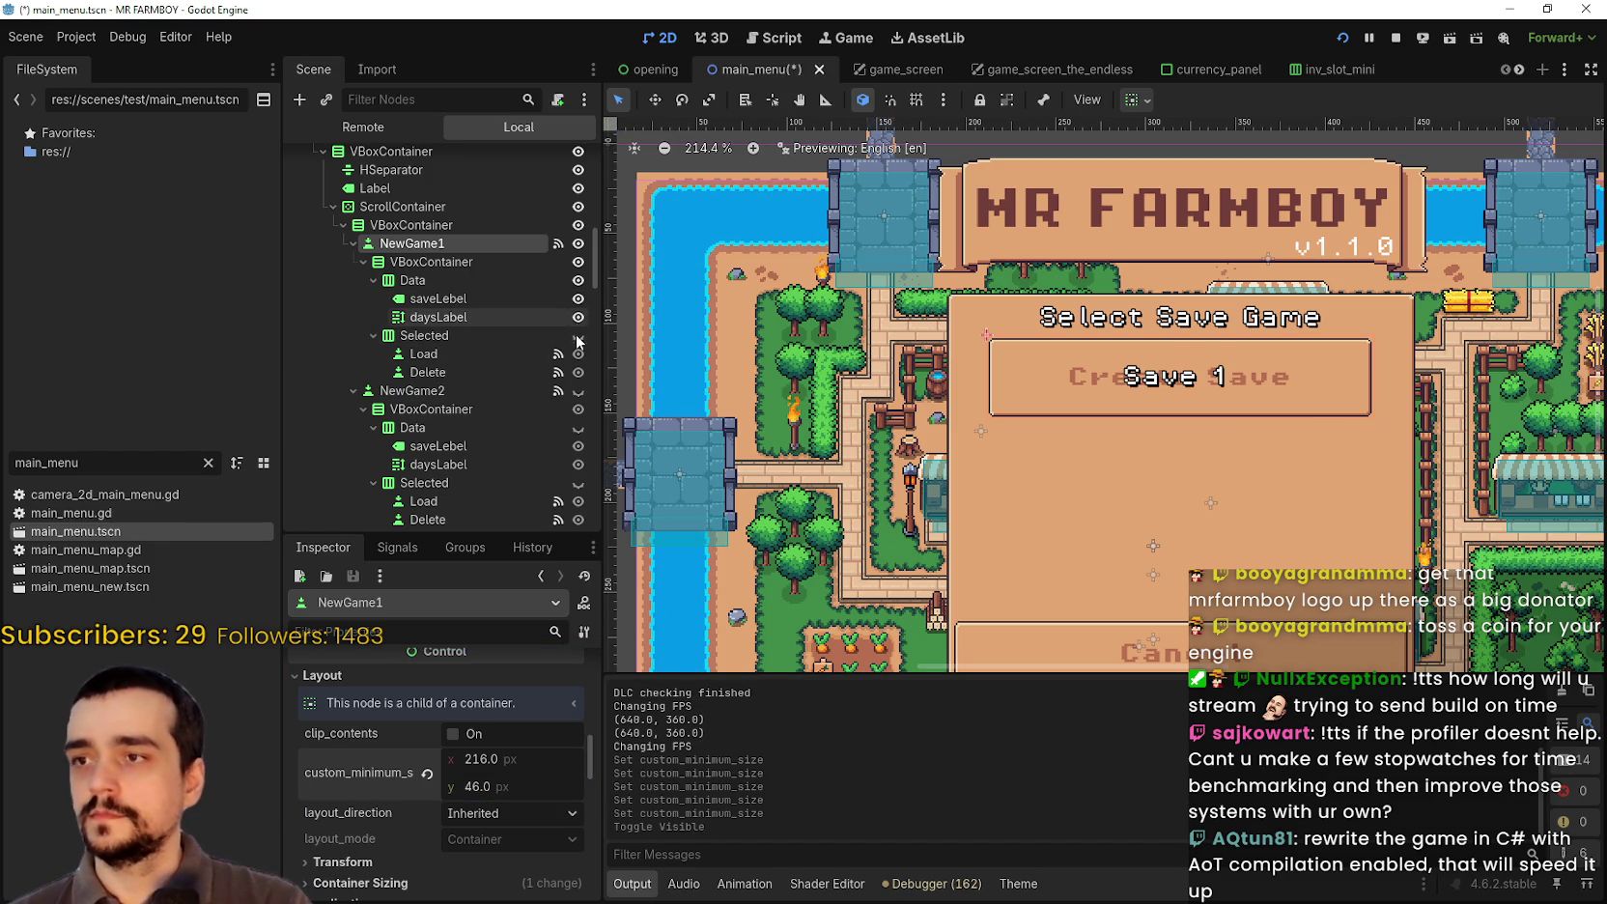
left_click(577, 336)
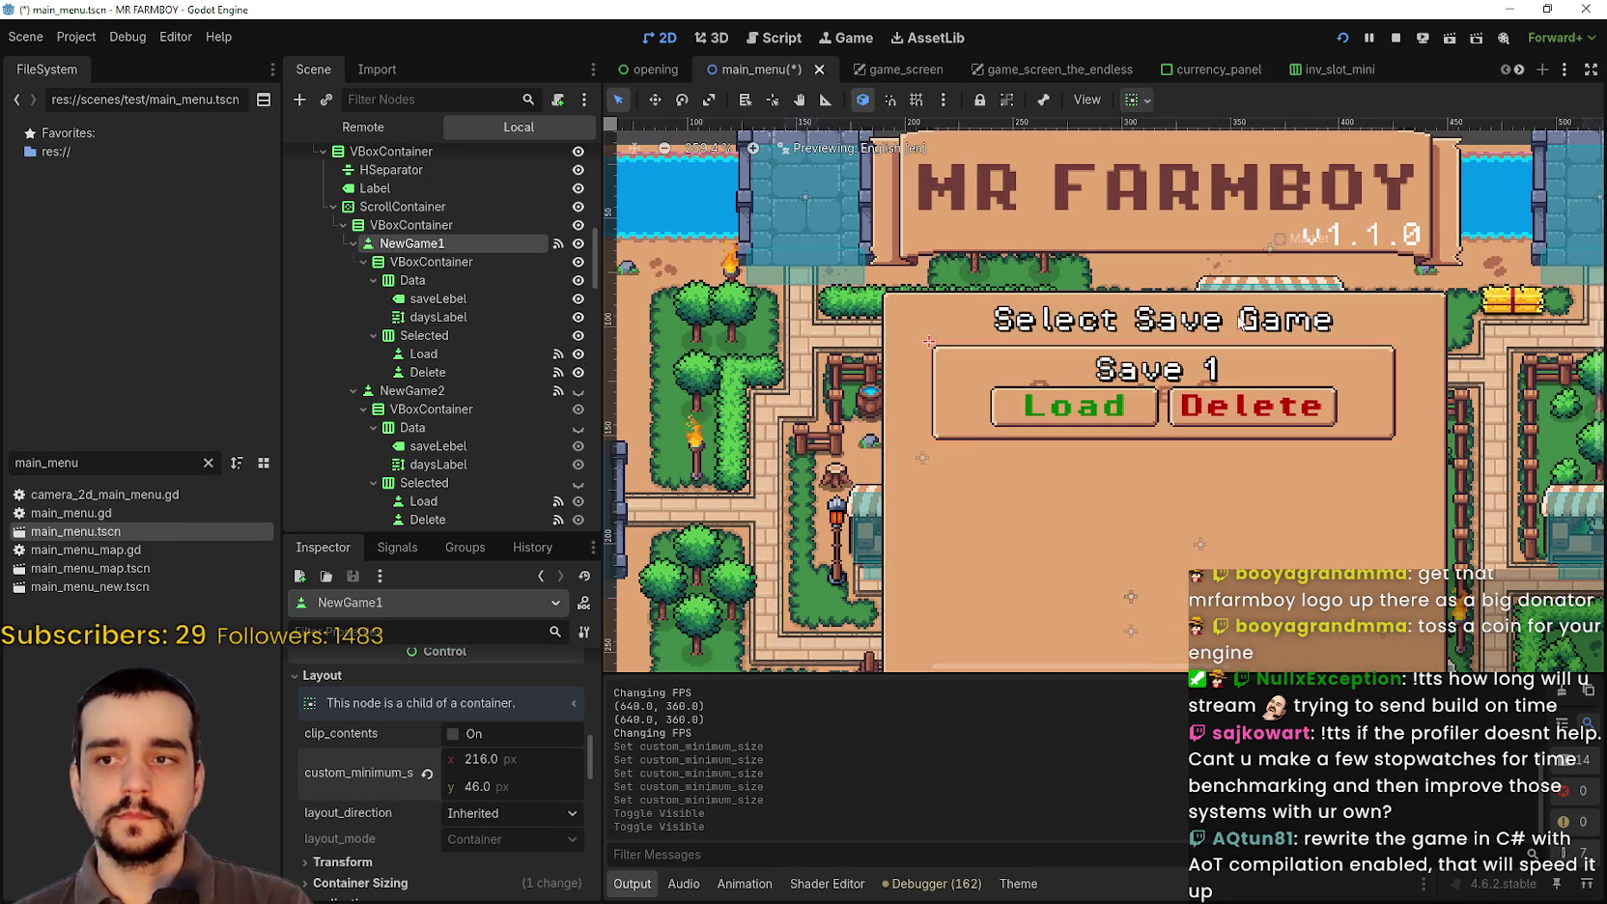
left_click(422, 265)
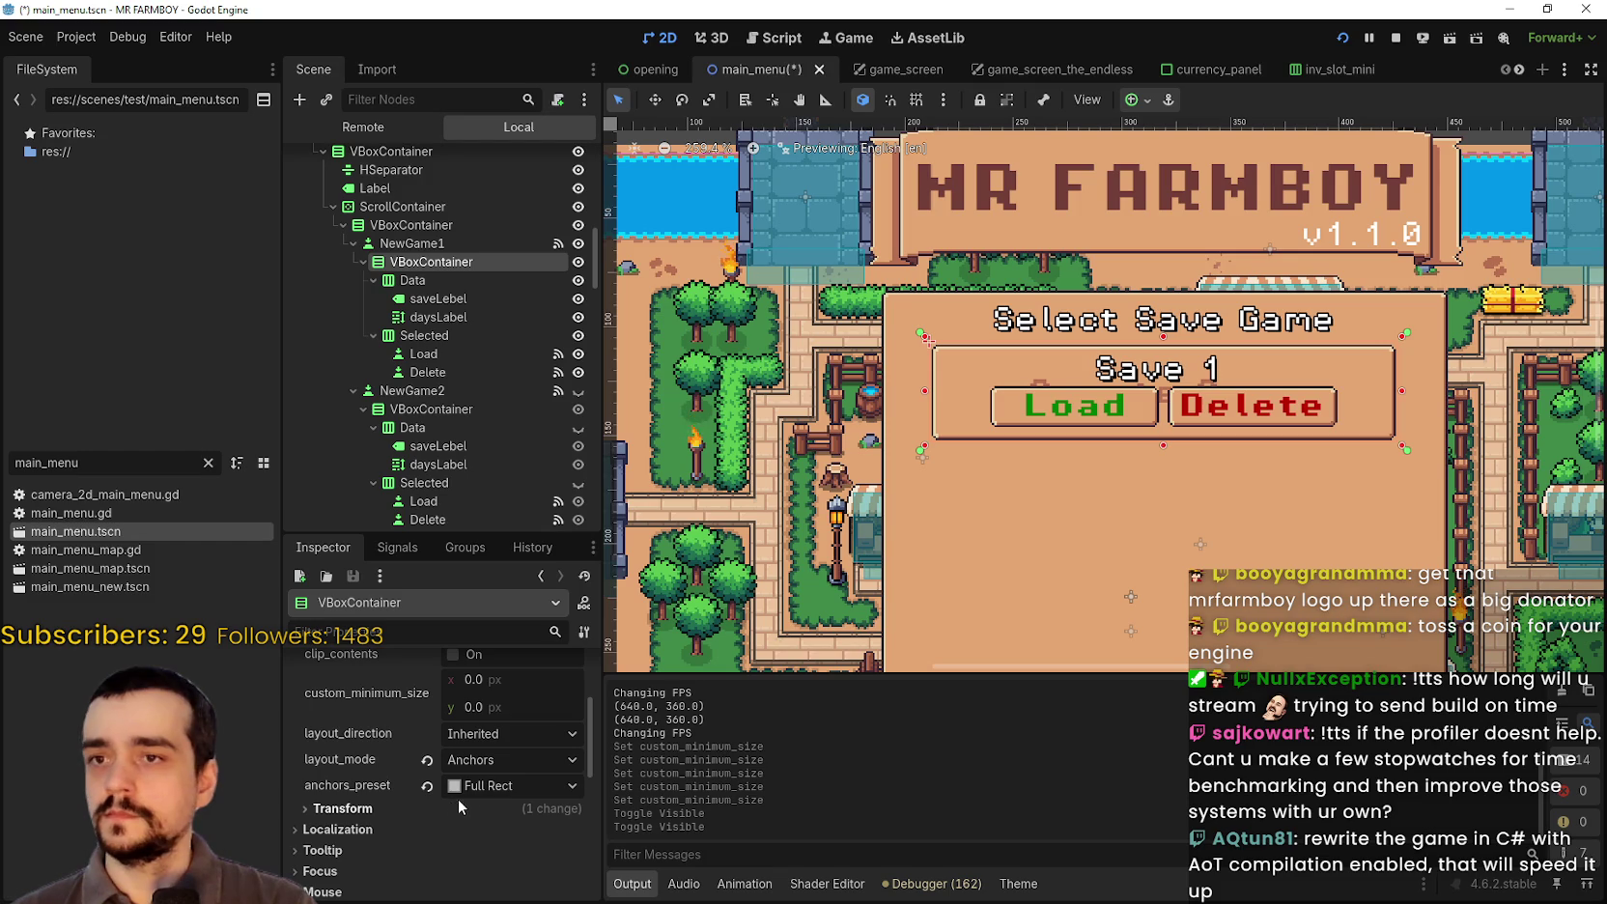
left_click(416, 244)
left_click(417, 261)
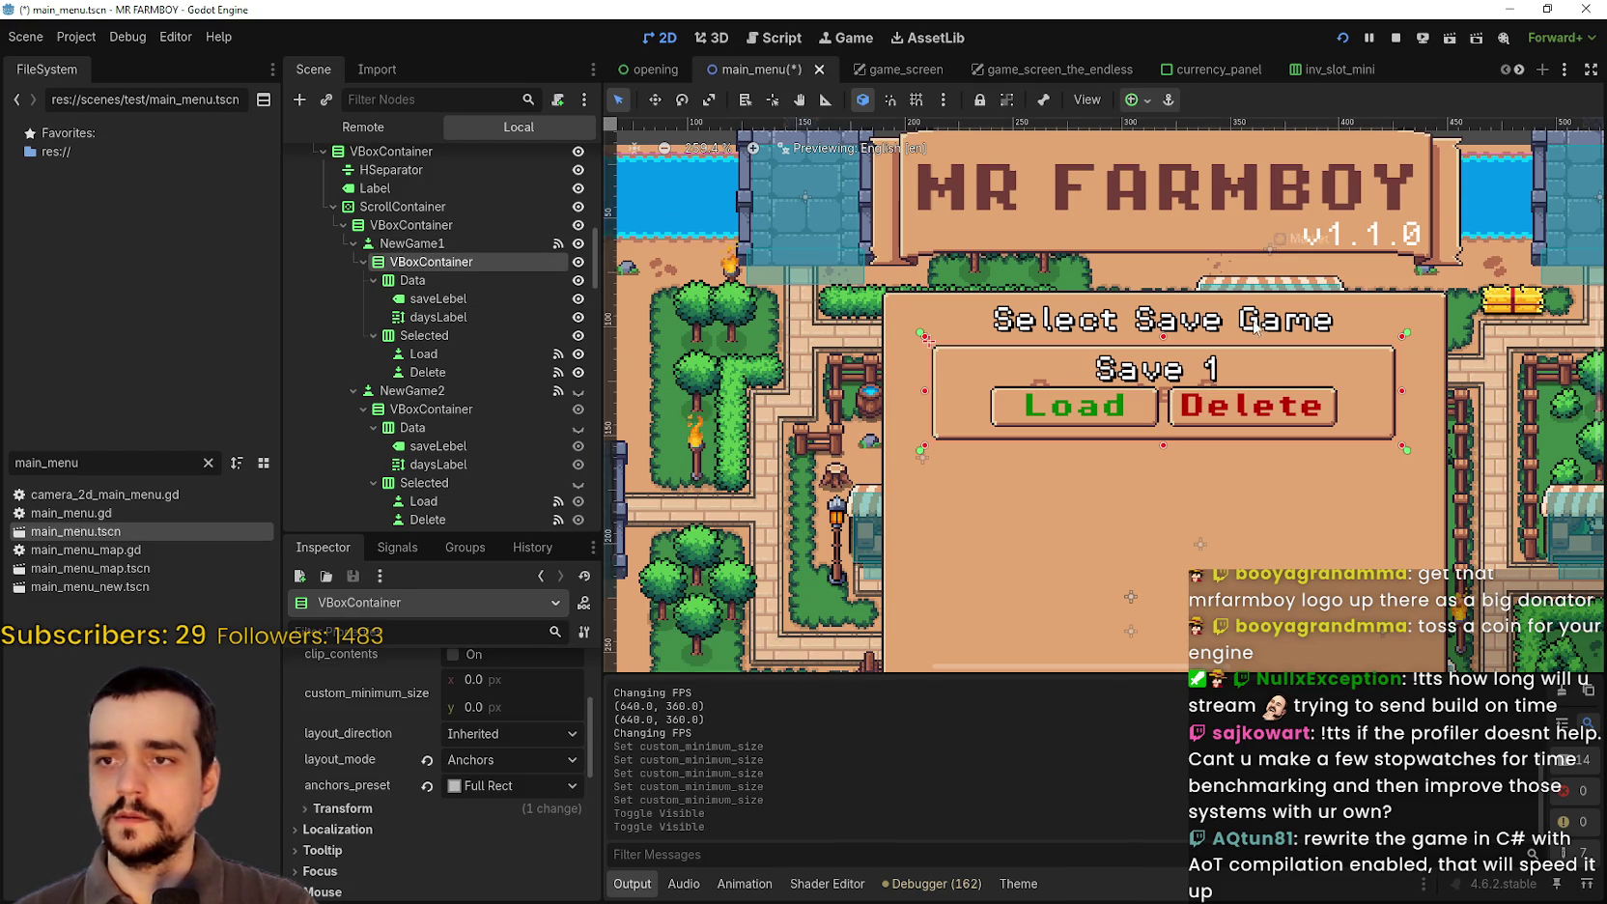
Step: Drag the inner VBoxContainer's bottom edge until it measures 216 × 42 px
scroll(1250, 336, "up", 3)
scroll(1098, 496, "down", 1)
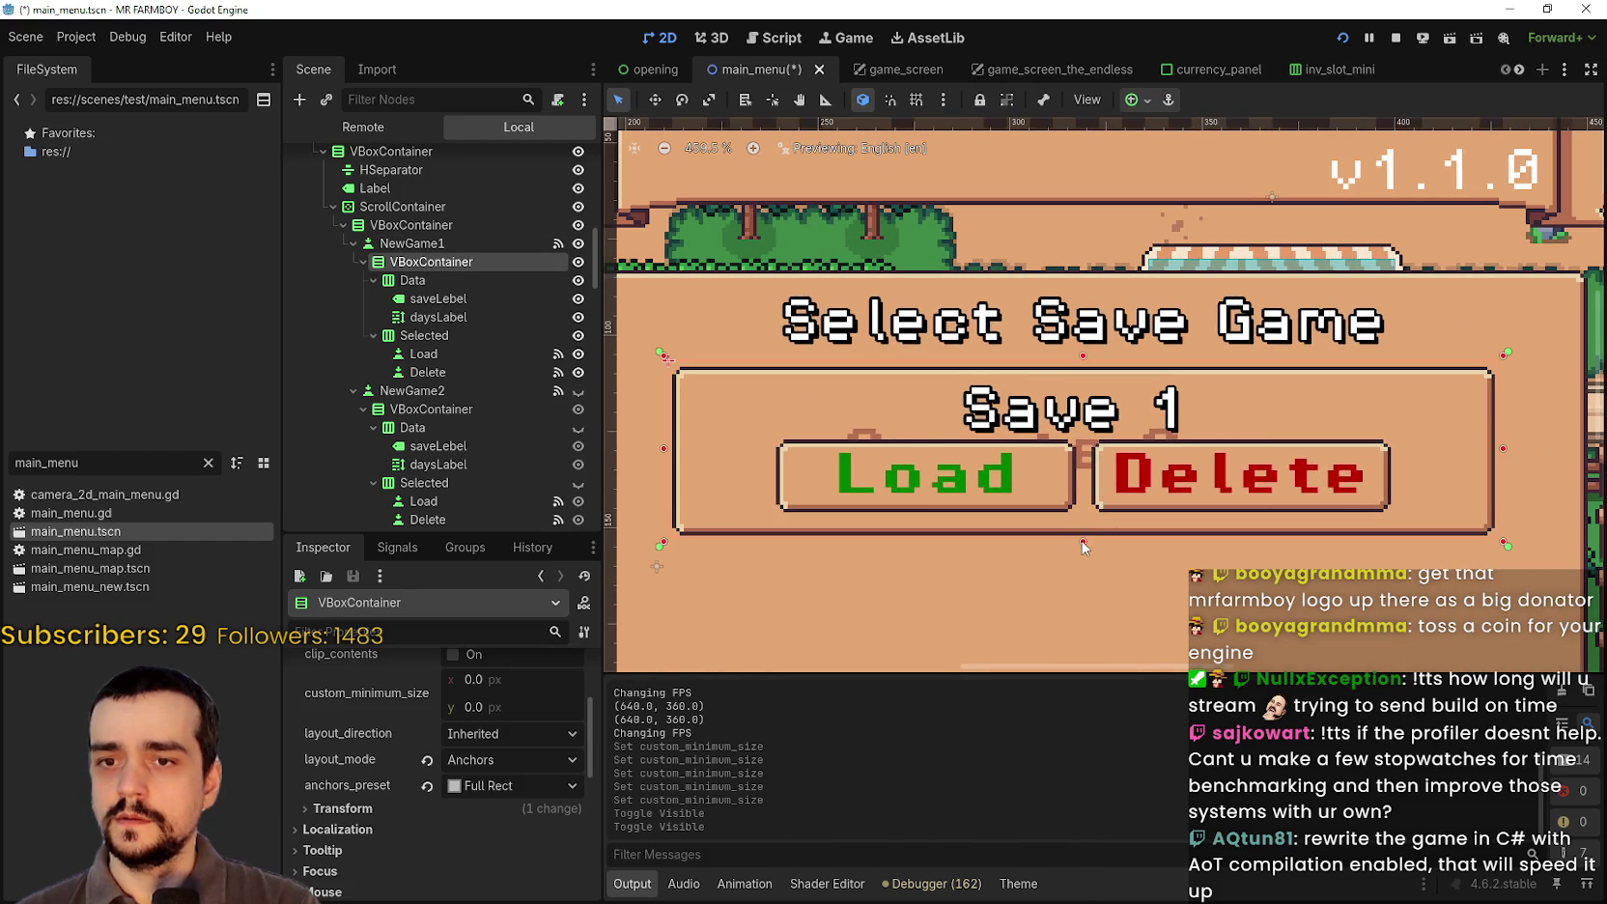
mouse_move(1083, 518)
left_mouse_down()
mouse_move(1090, 338)
mouse_move(1092, 369)
left_mouse_up()
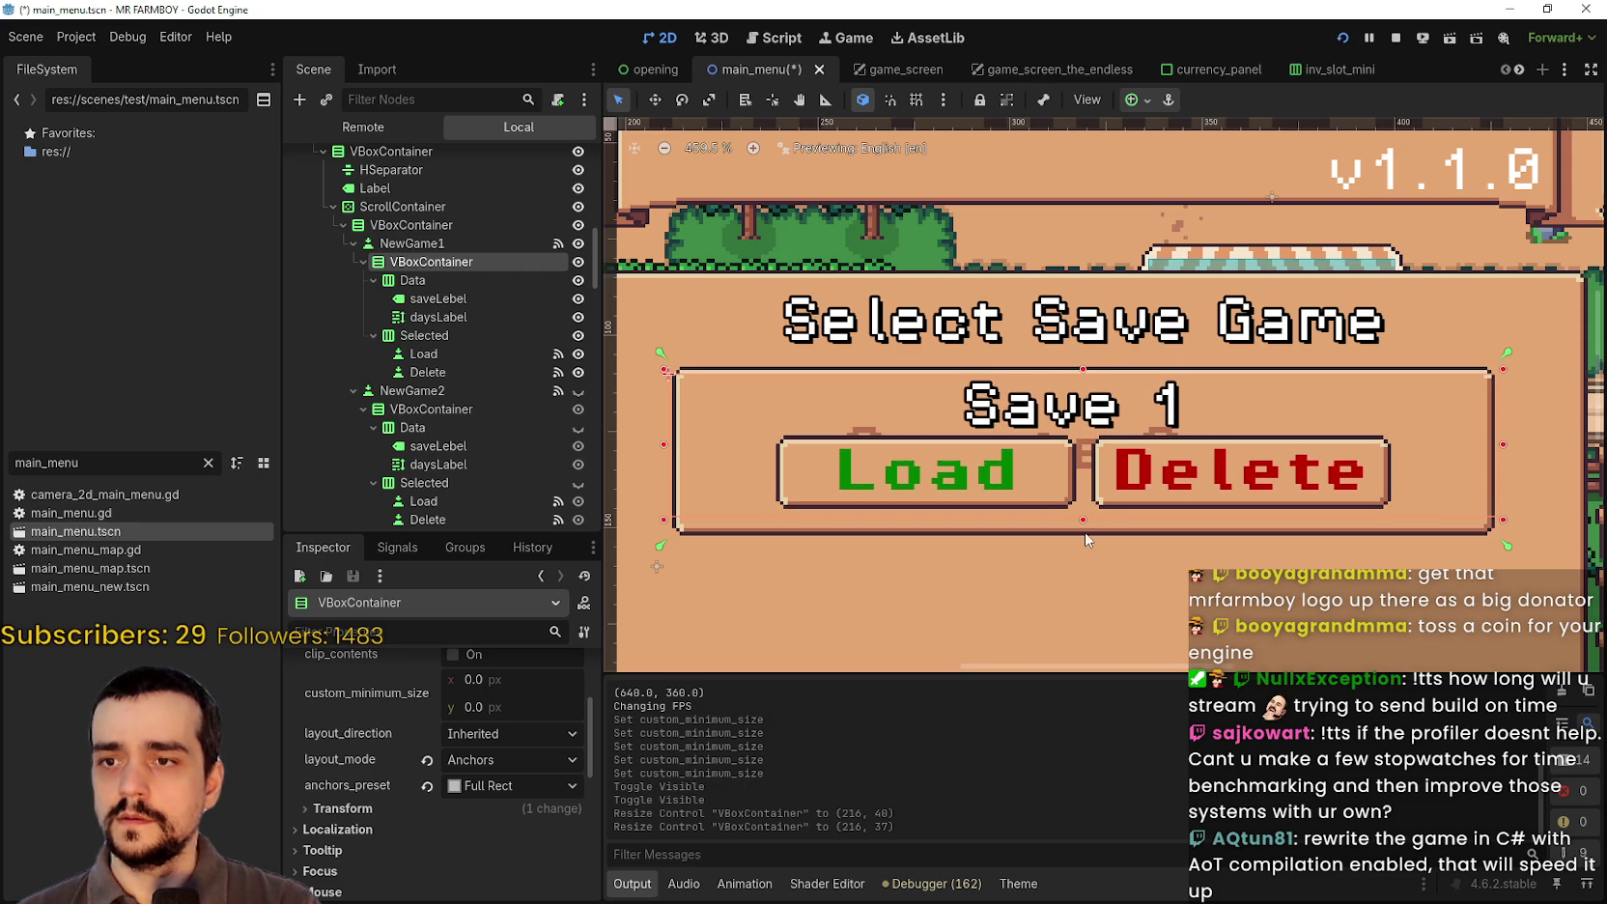
left_click_drag(1084, 519, 1089, 538)
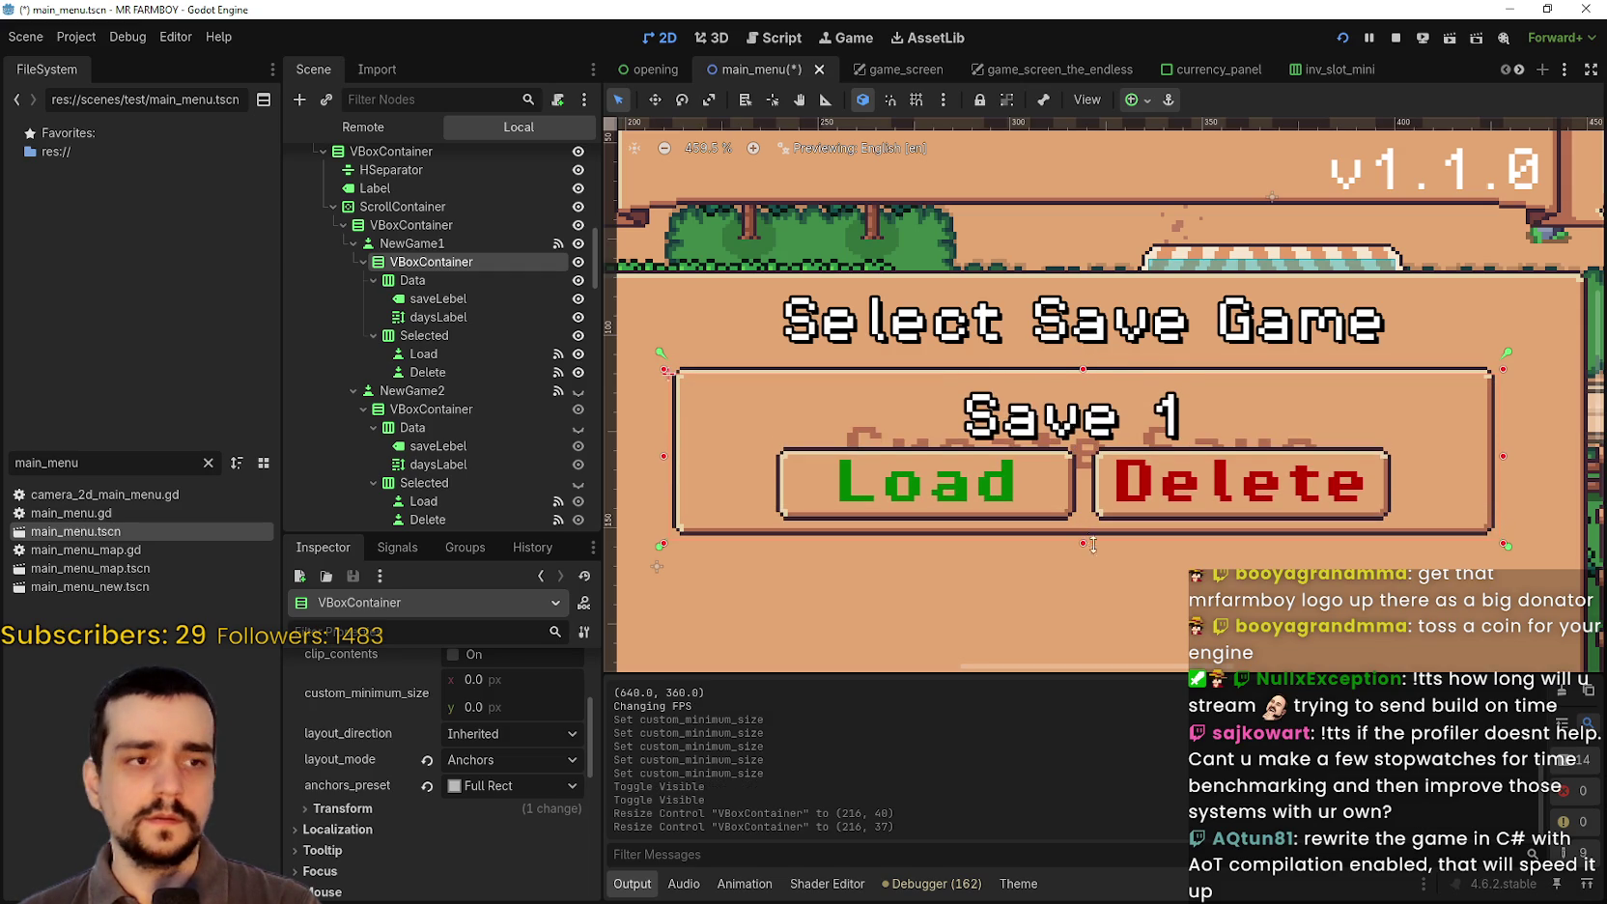
left_click_drag(1096, 540, 1095, 541)
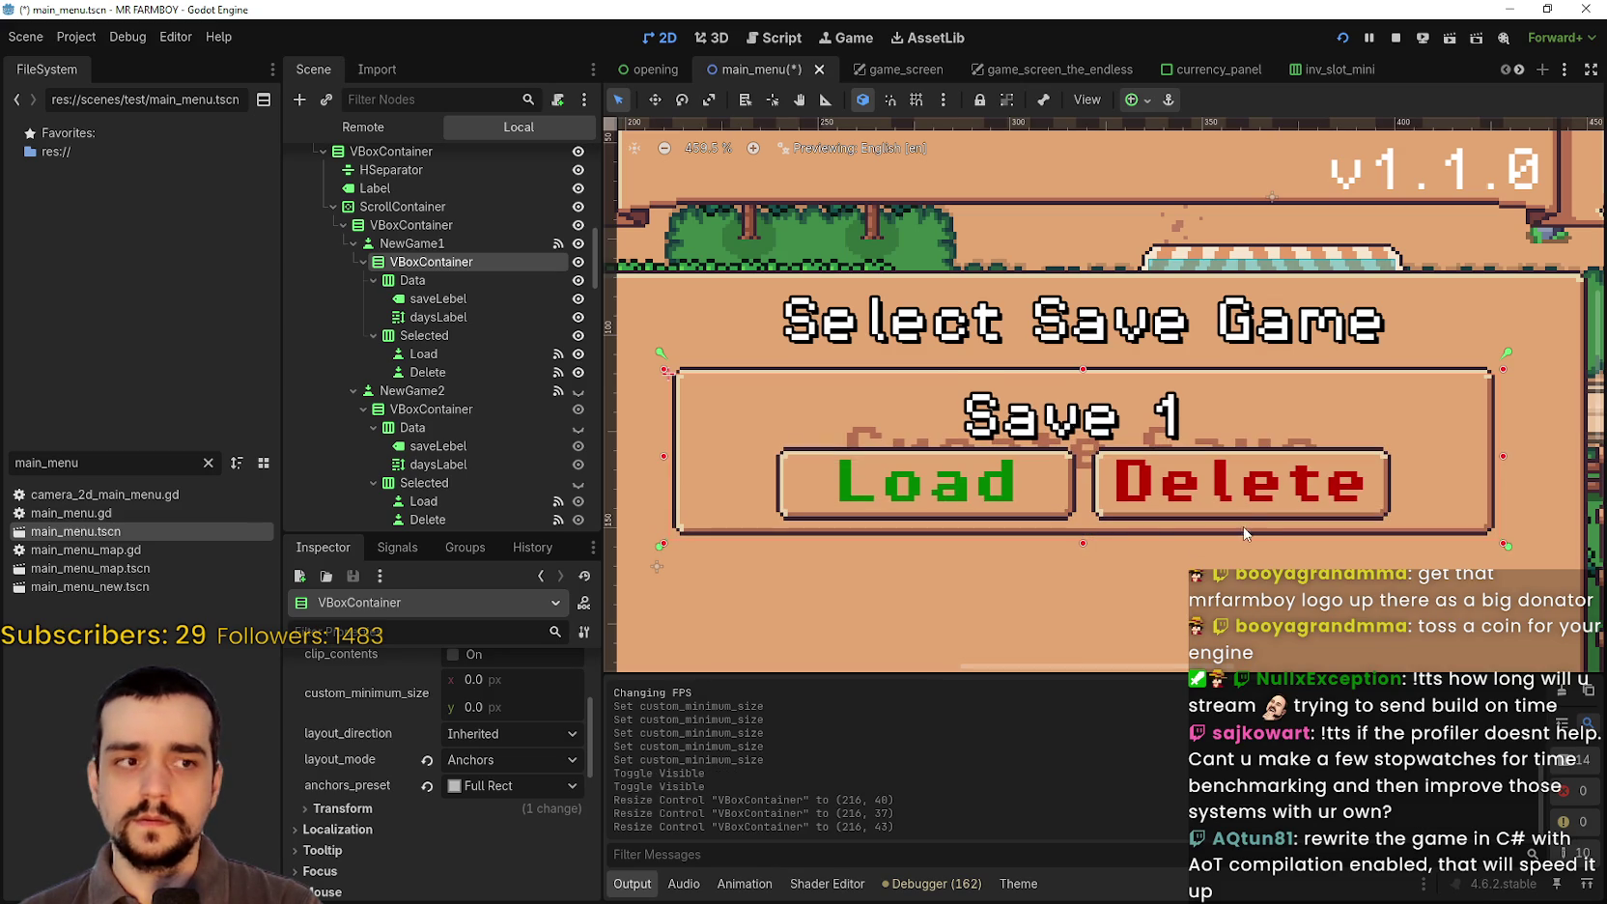
scroll(1083, 480, "up", 7)
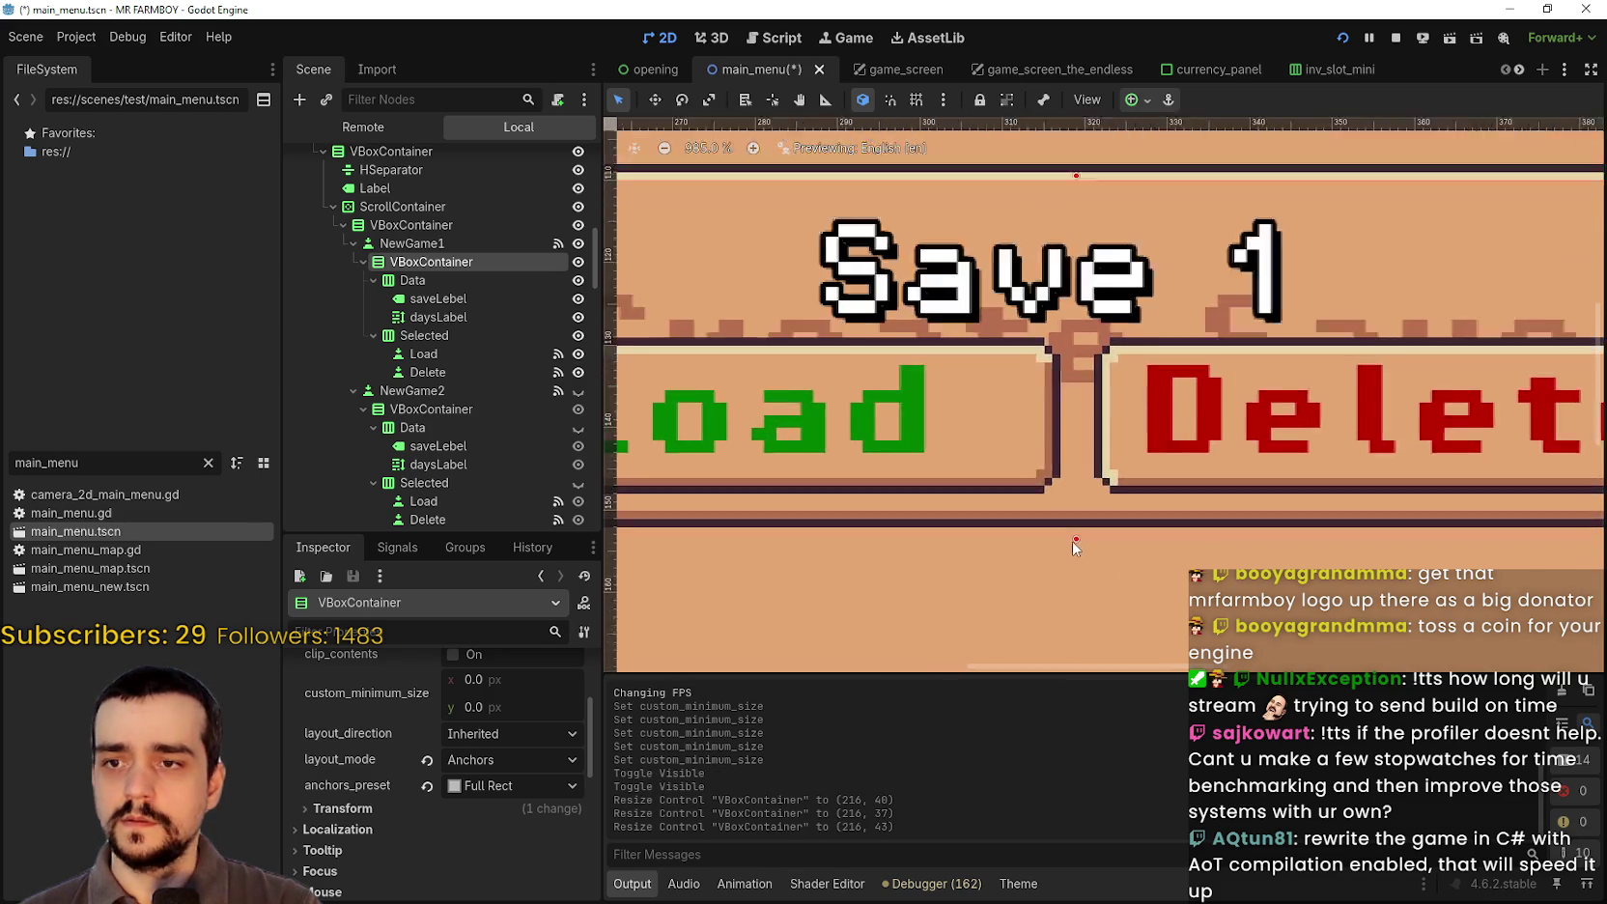
left_click_drag(1083, 548, 1083, 531)
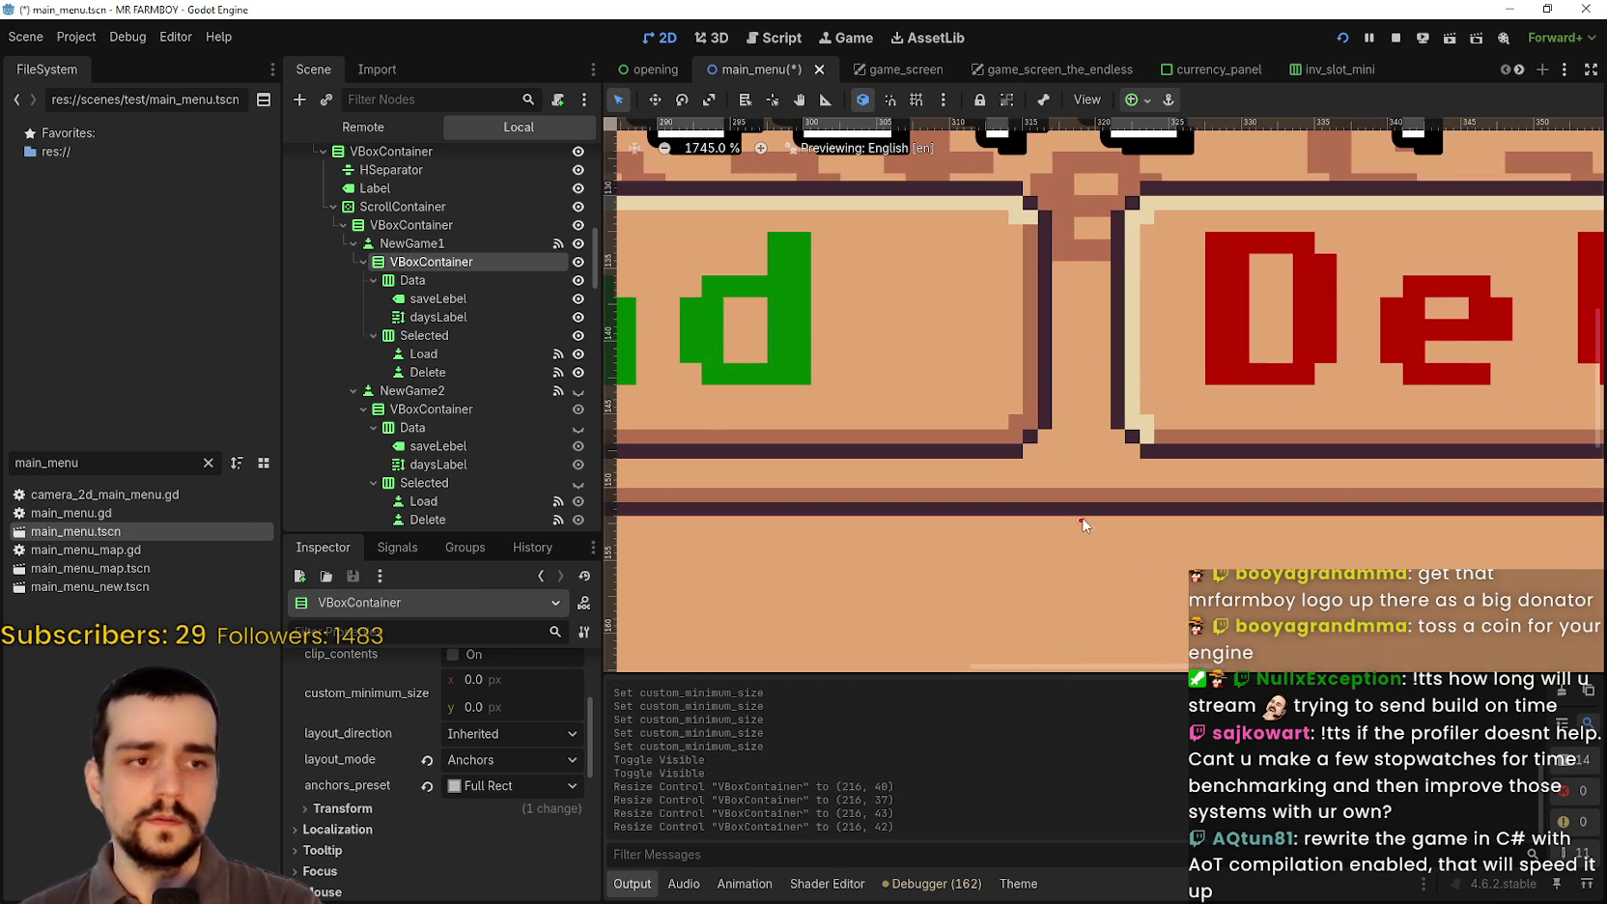
scroll(1083, 507, "down", 8)
scroll(1081, 507, "down", 3)
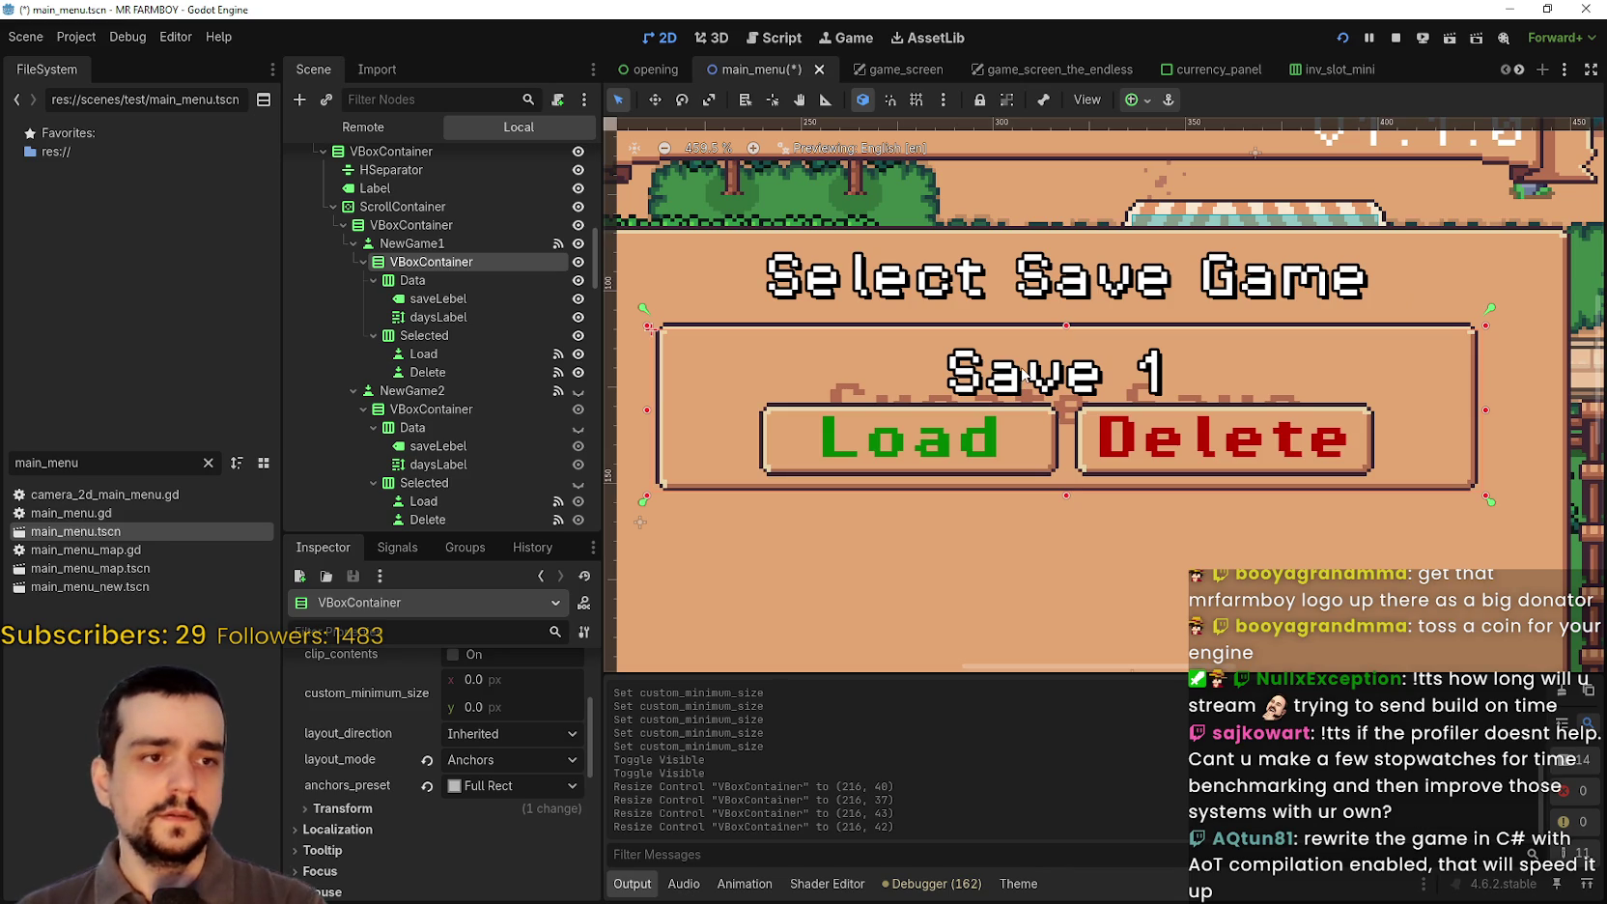
left_click(470, 301)
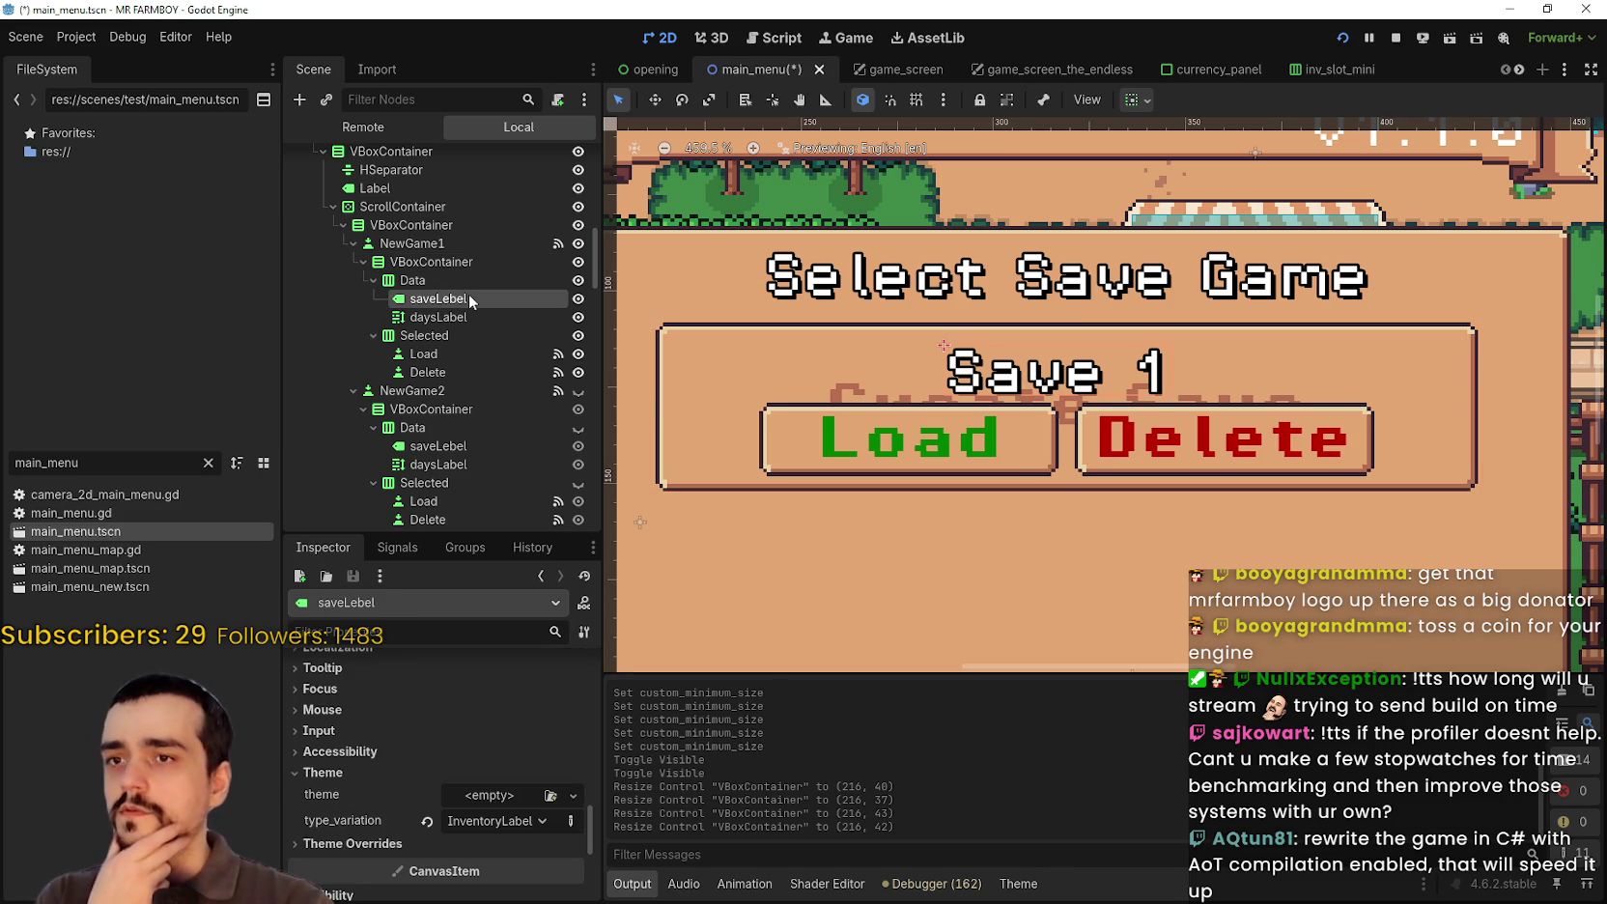
Step: Center the saveLebel text horizontally
scroll(526, 773, "up", 10)
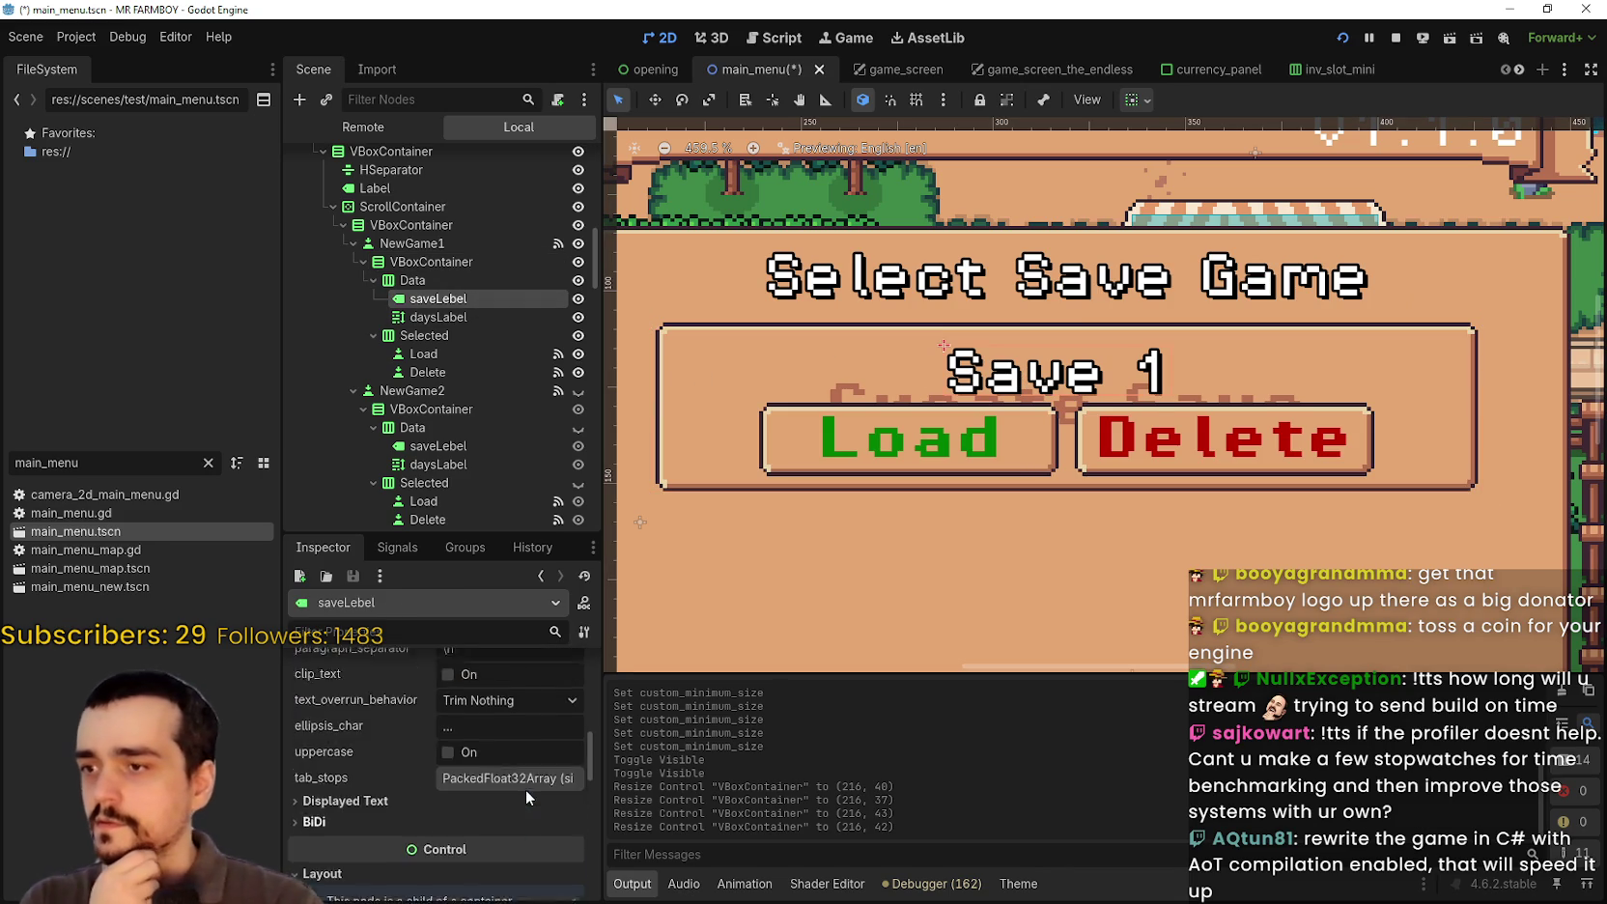
scroll(524, 787, "up", 4)
left_click(498, 792)
left_click(502, 840)
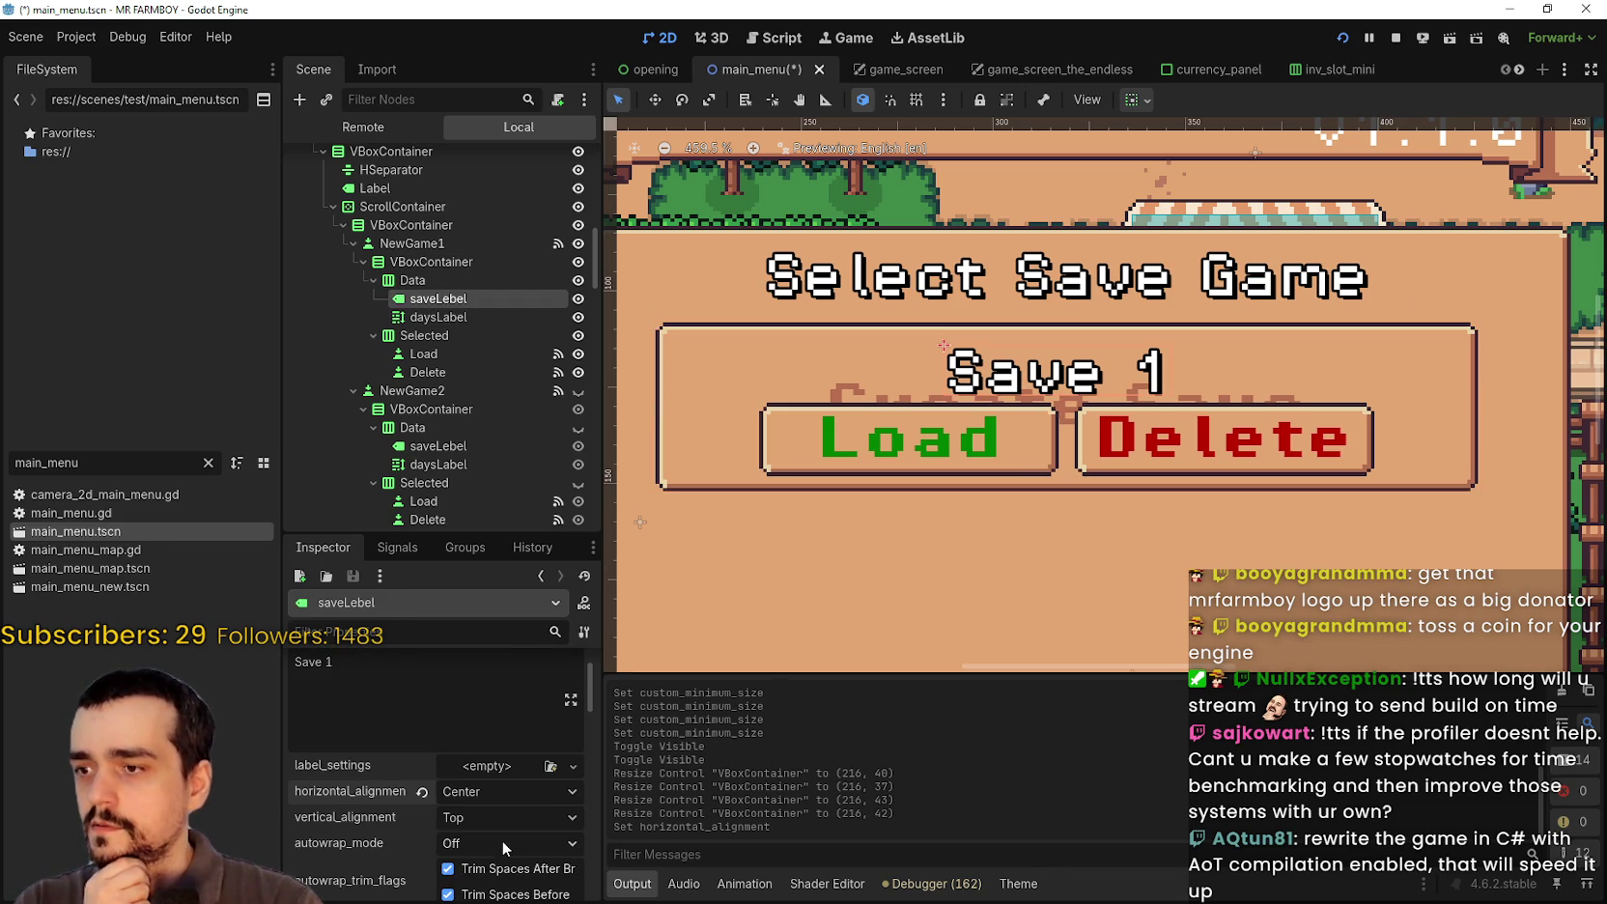
left_click(449, 317)
left_click(453, 301)
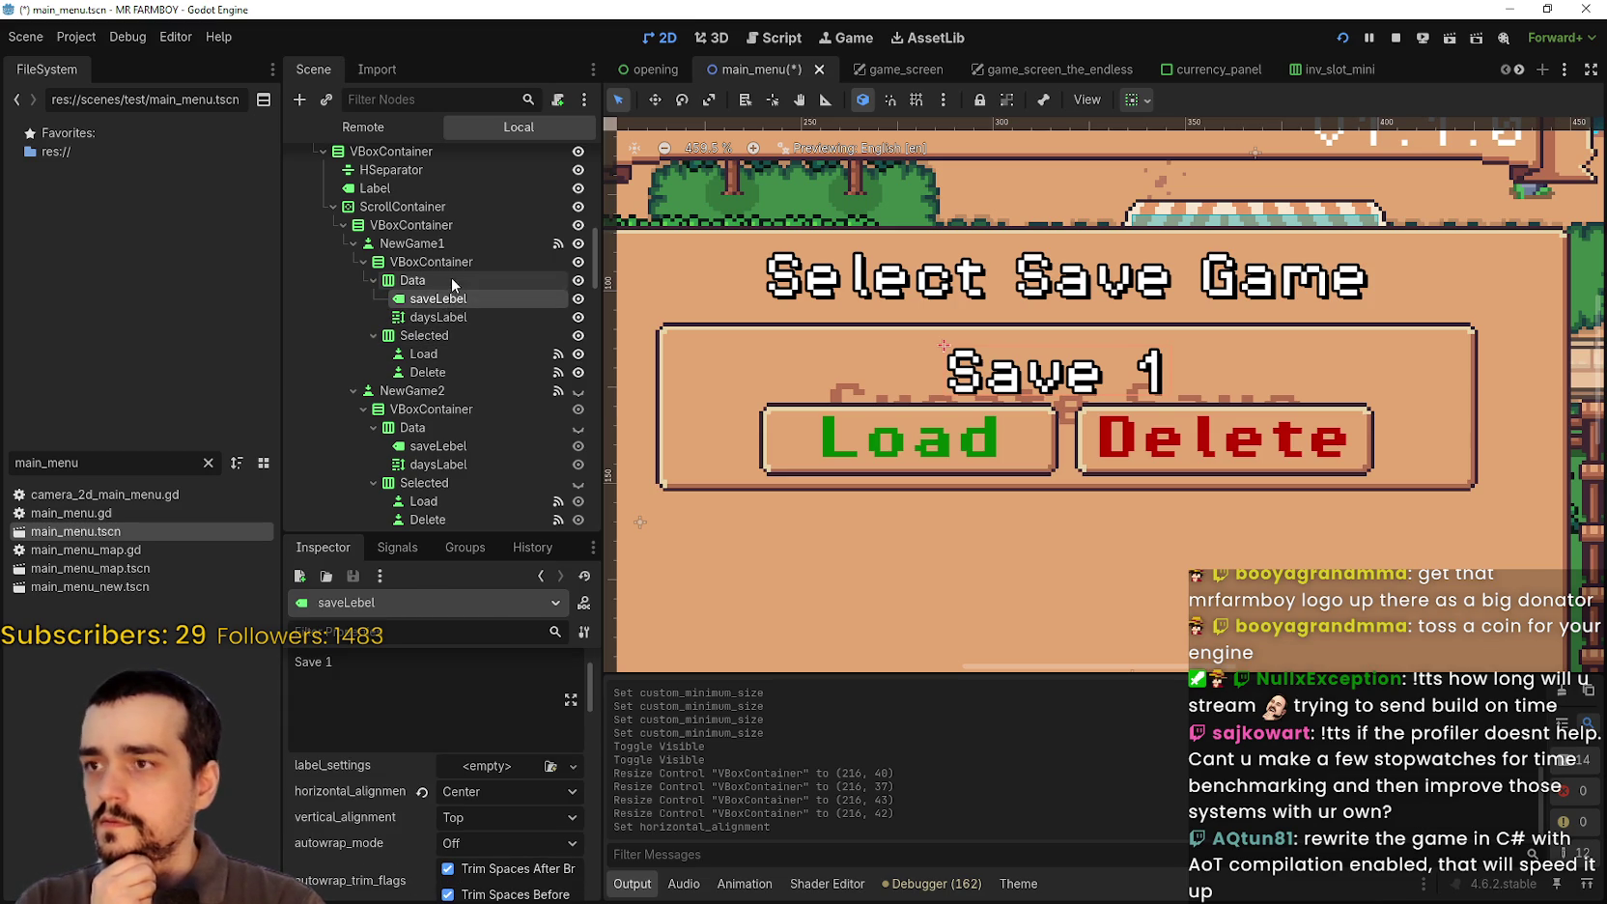
Step: Try Center alignment and horizontal Fill sizing on the Data row container
left_click(422, 791)
left_click(455, 280)
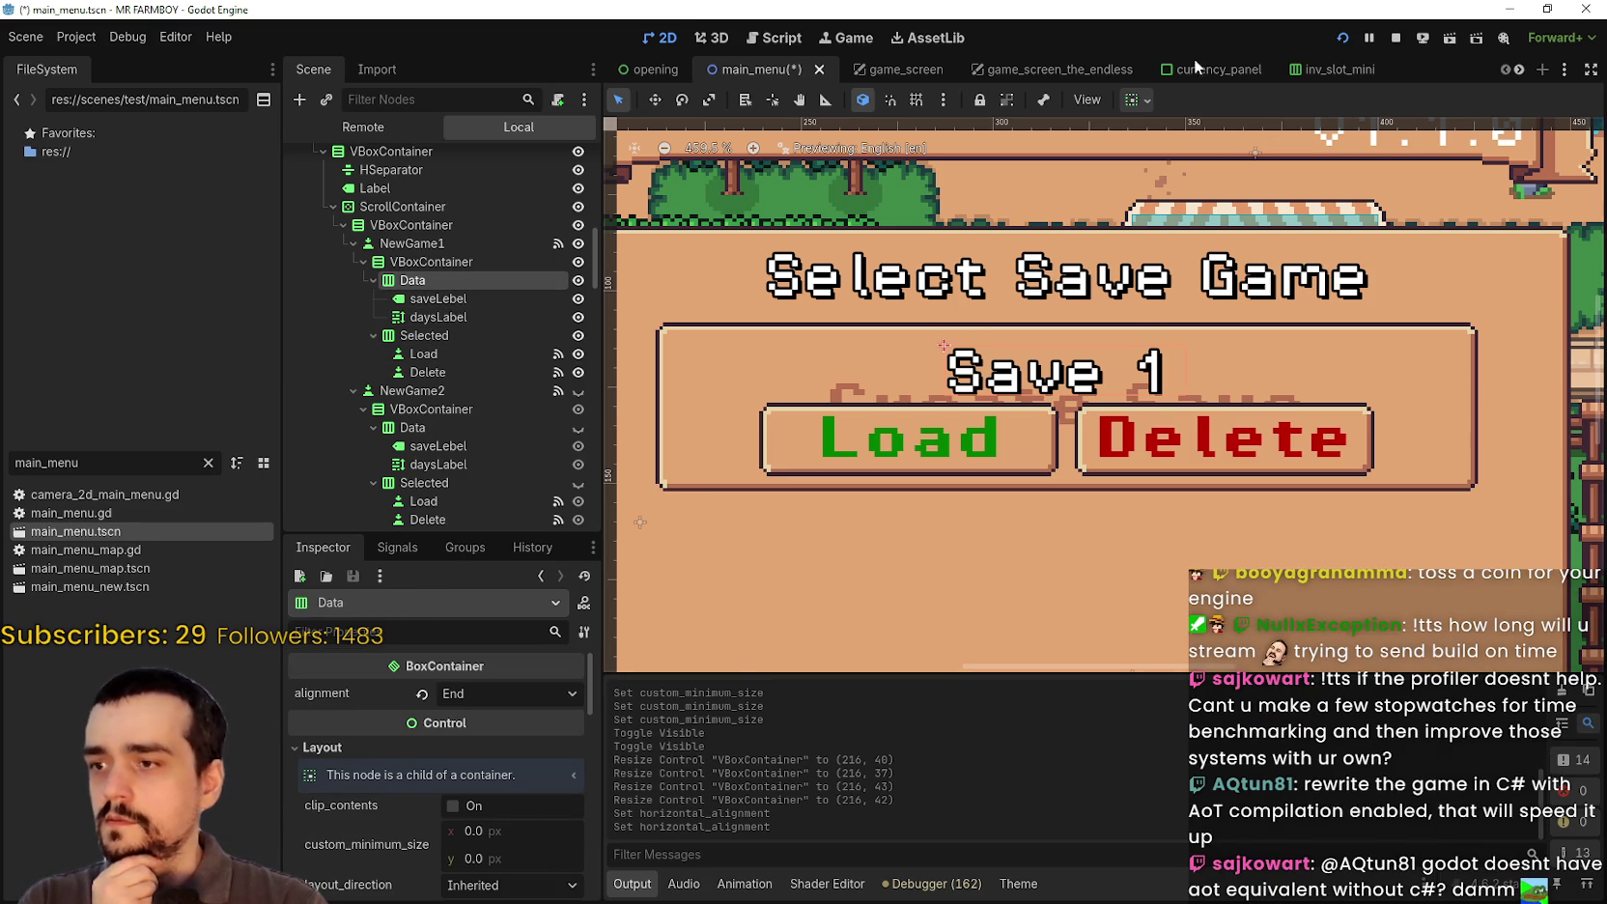
left_click(497, 695)
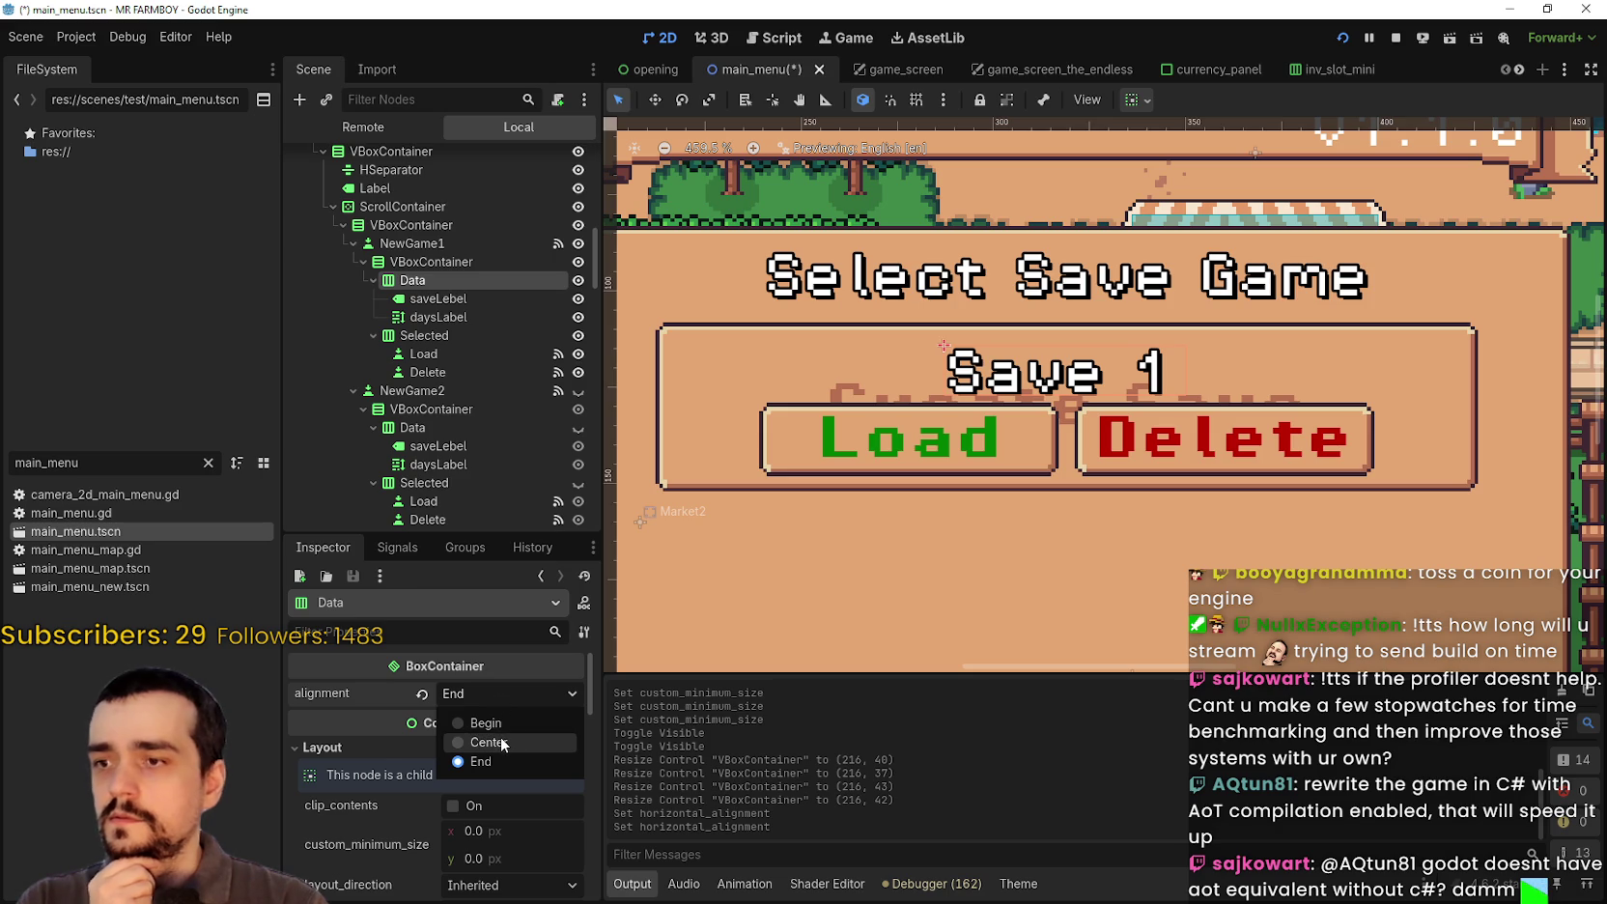
left_click(489, 742)
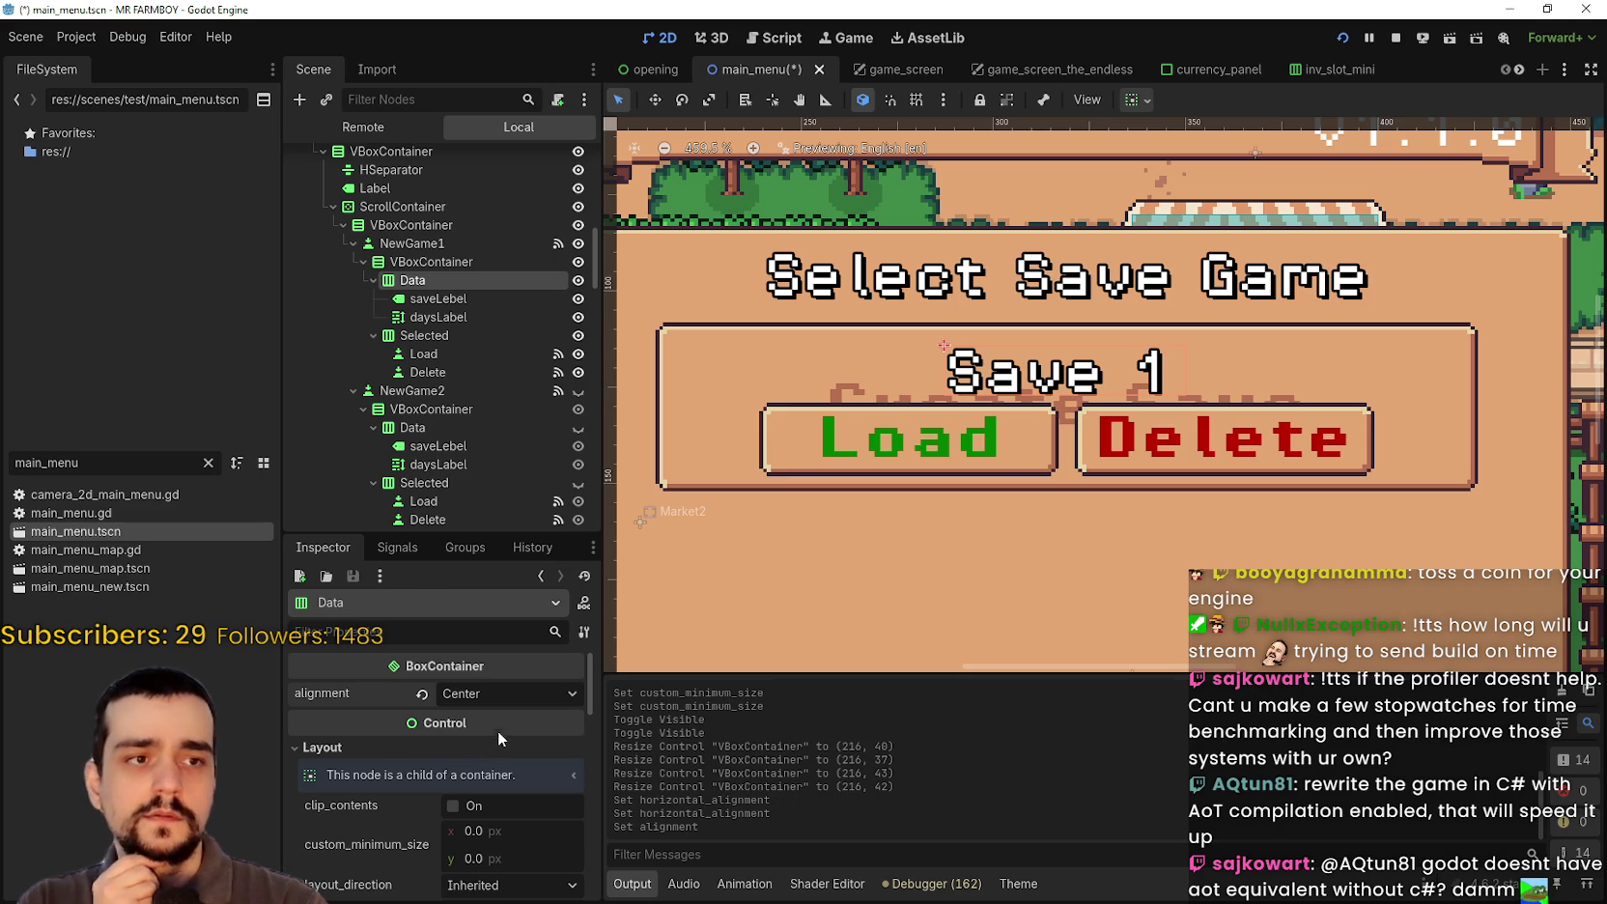
left_click(447, 695)
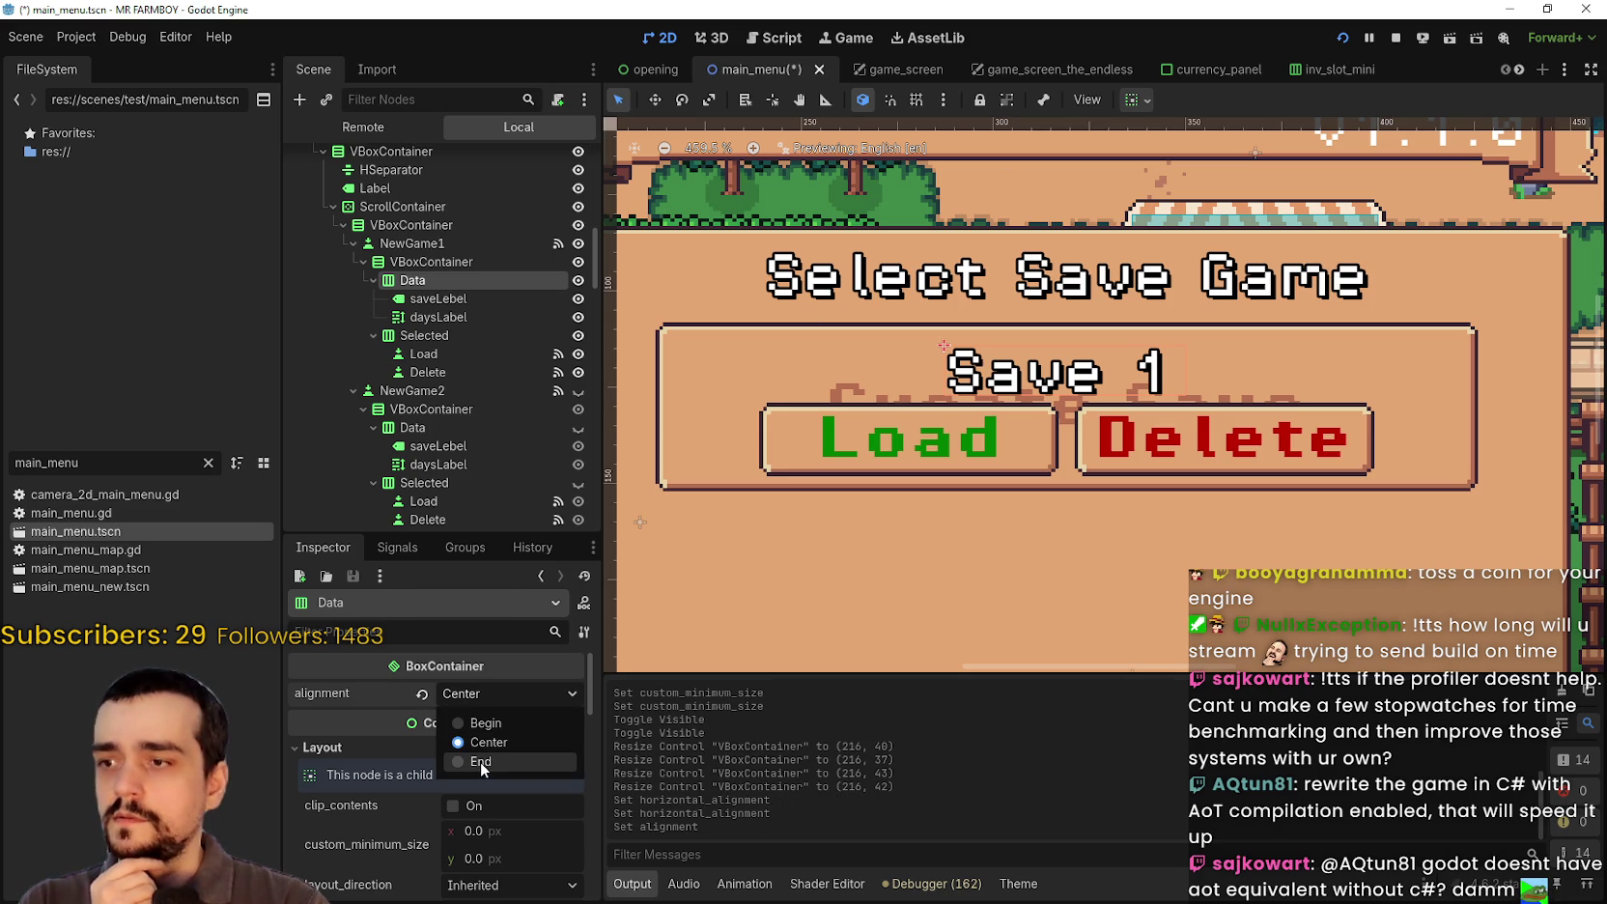
left_click(1153, 97)
left_click(1152, 95)
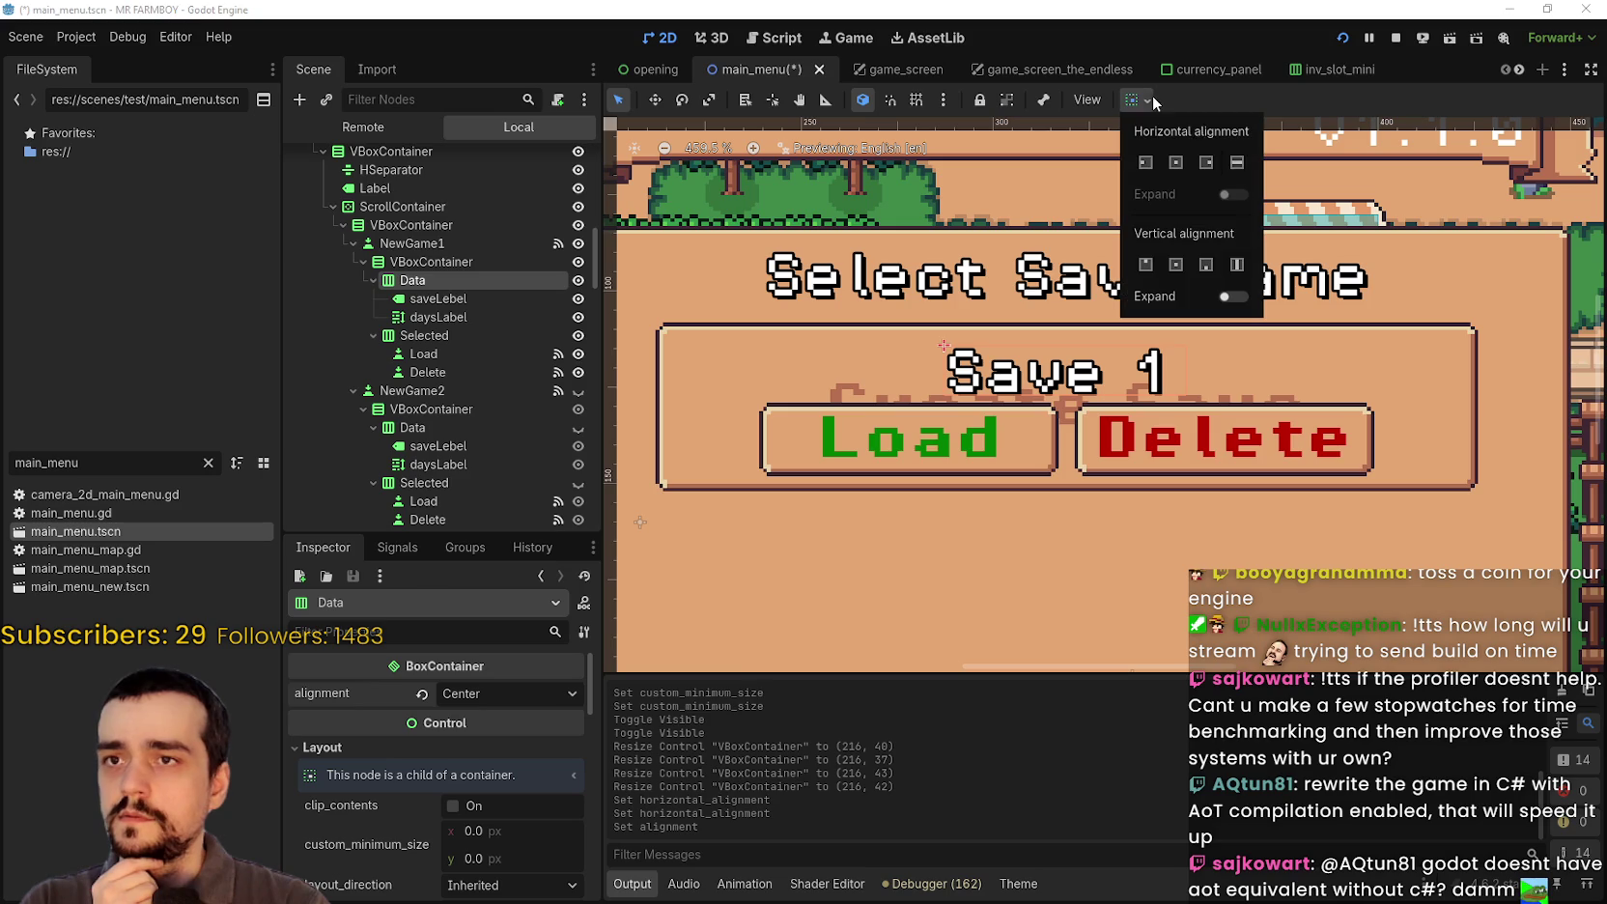
left_click(1240, 162)
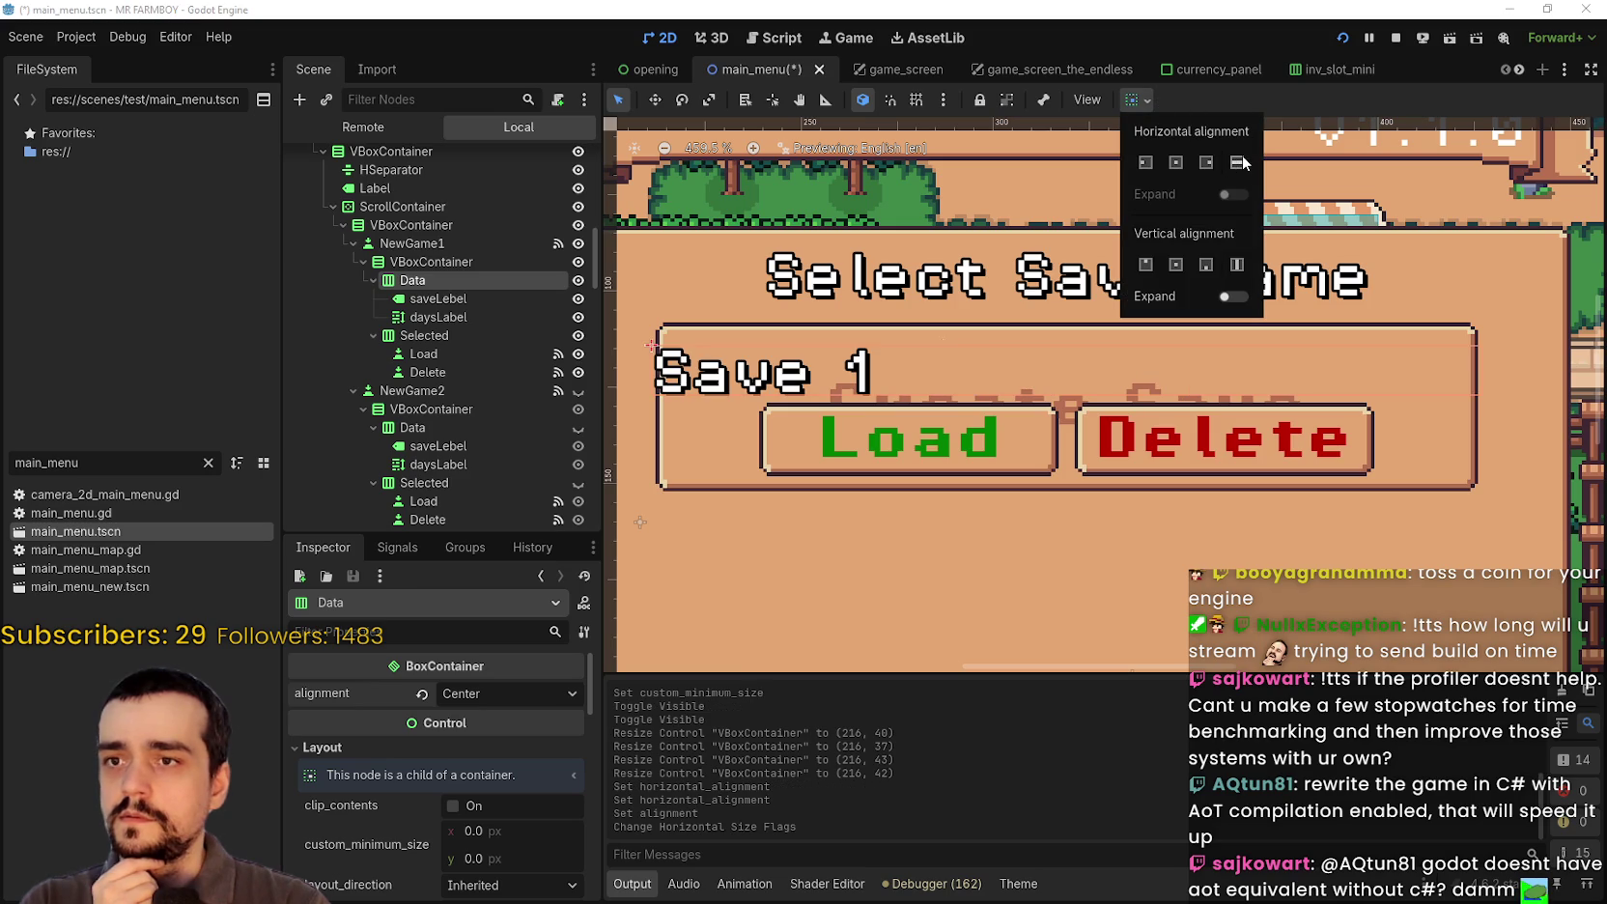
left_click(1312, 106)
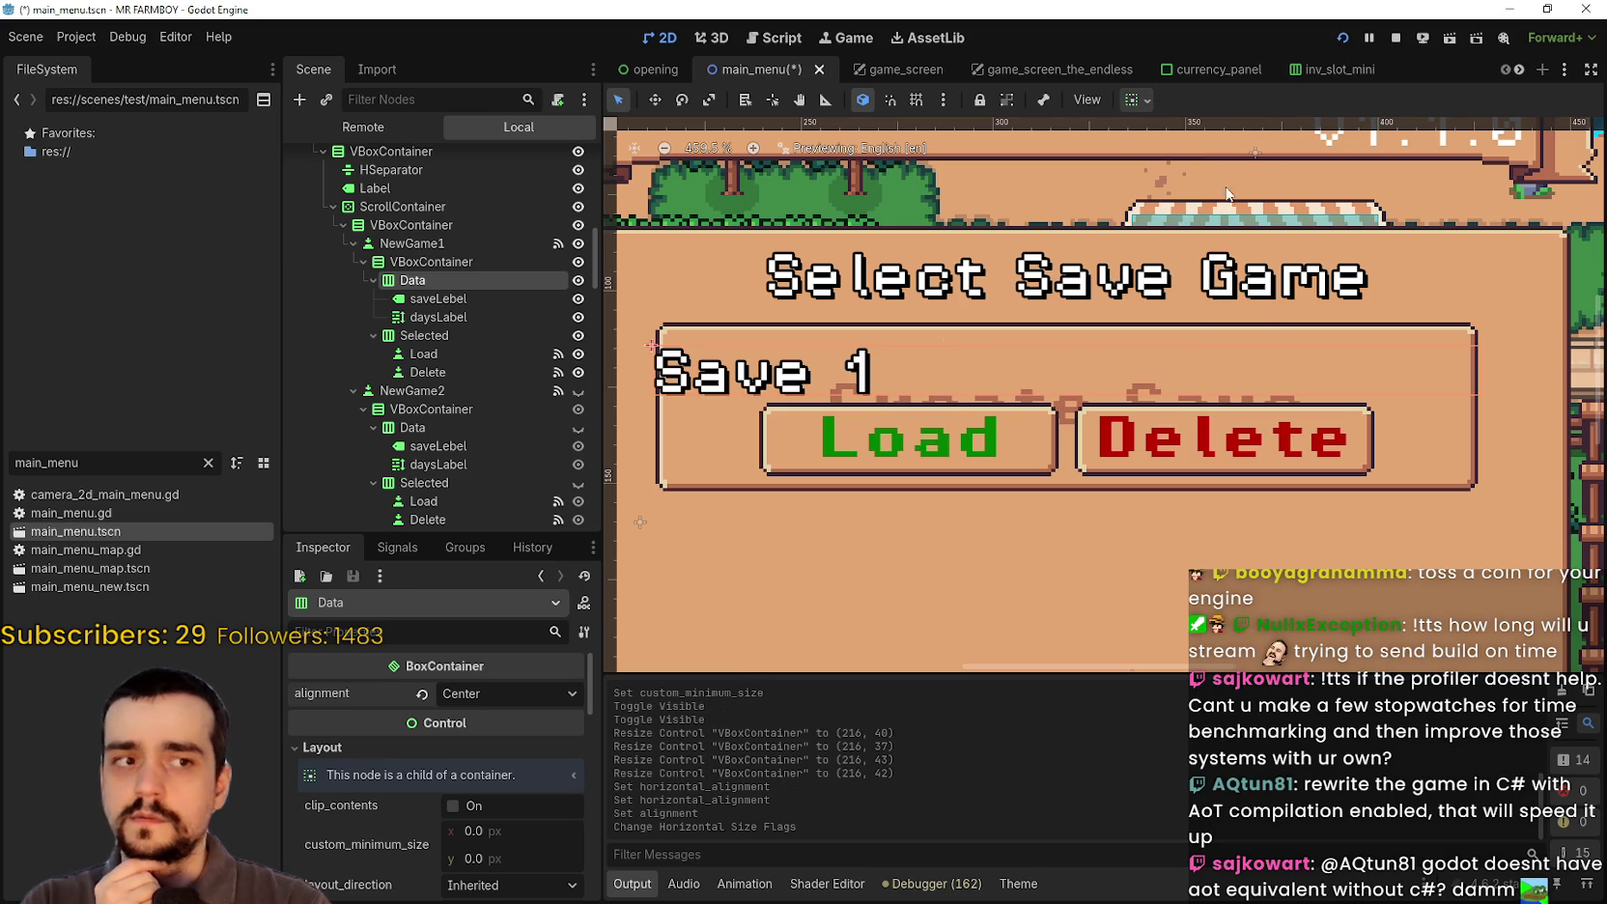
Step: Set the Data row's alignment to End and its container sizing to Shrink Center
left_click(464, 693)
left_click(491, 742)
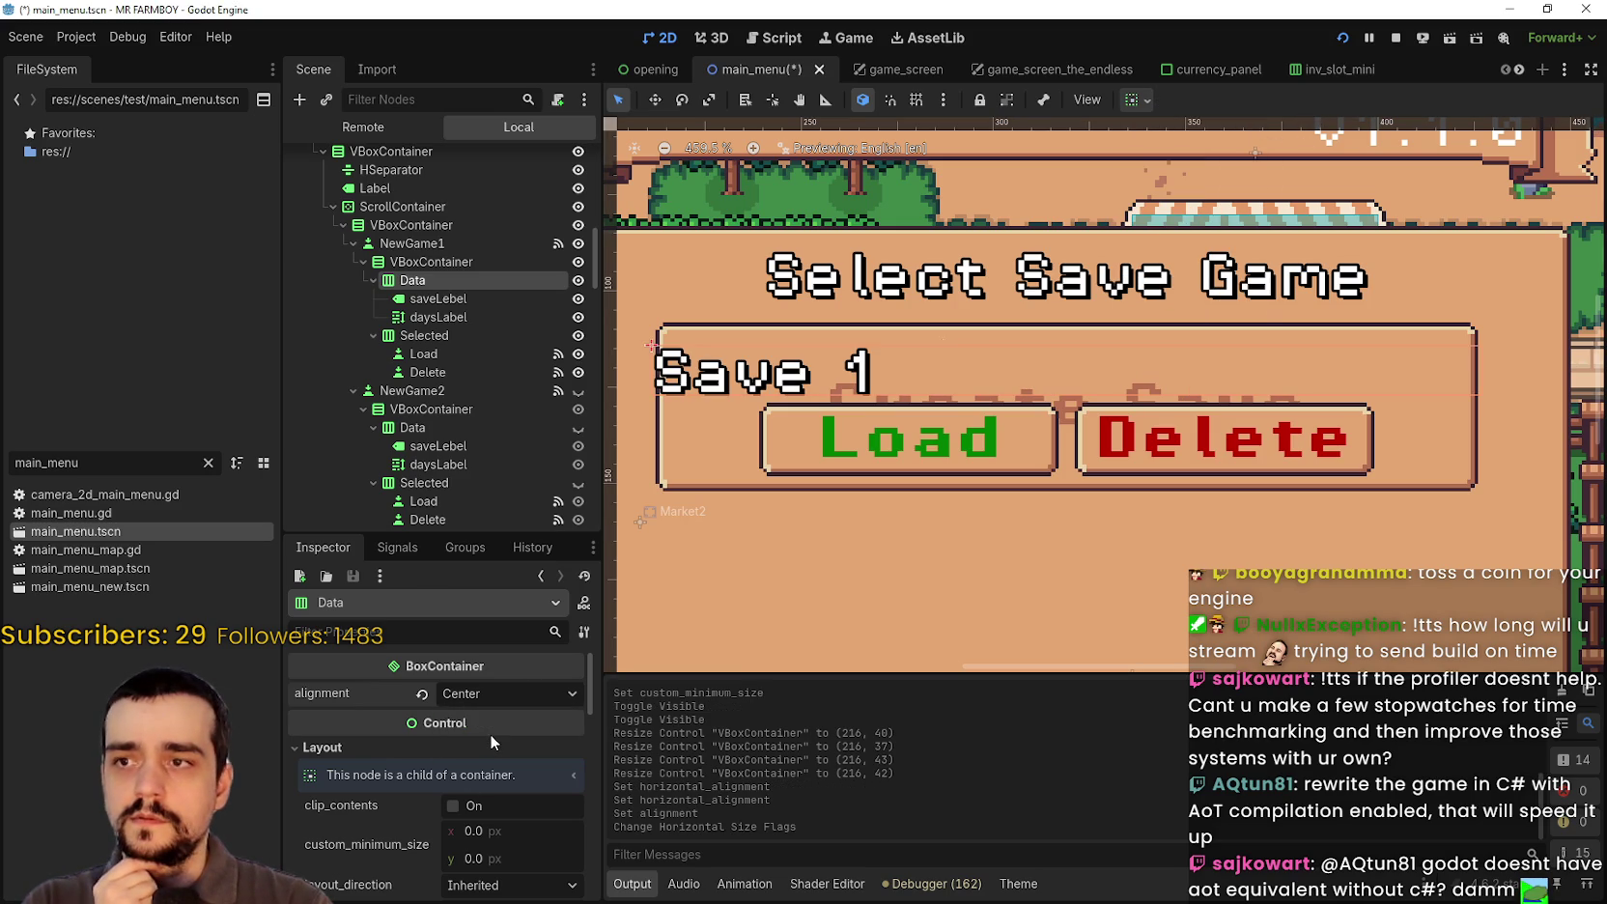
scroll(1152, 368, "down", 2)
scroll(1149, 364, "up", 1)
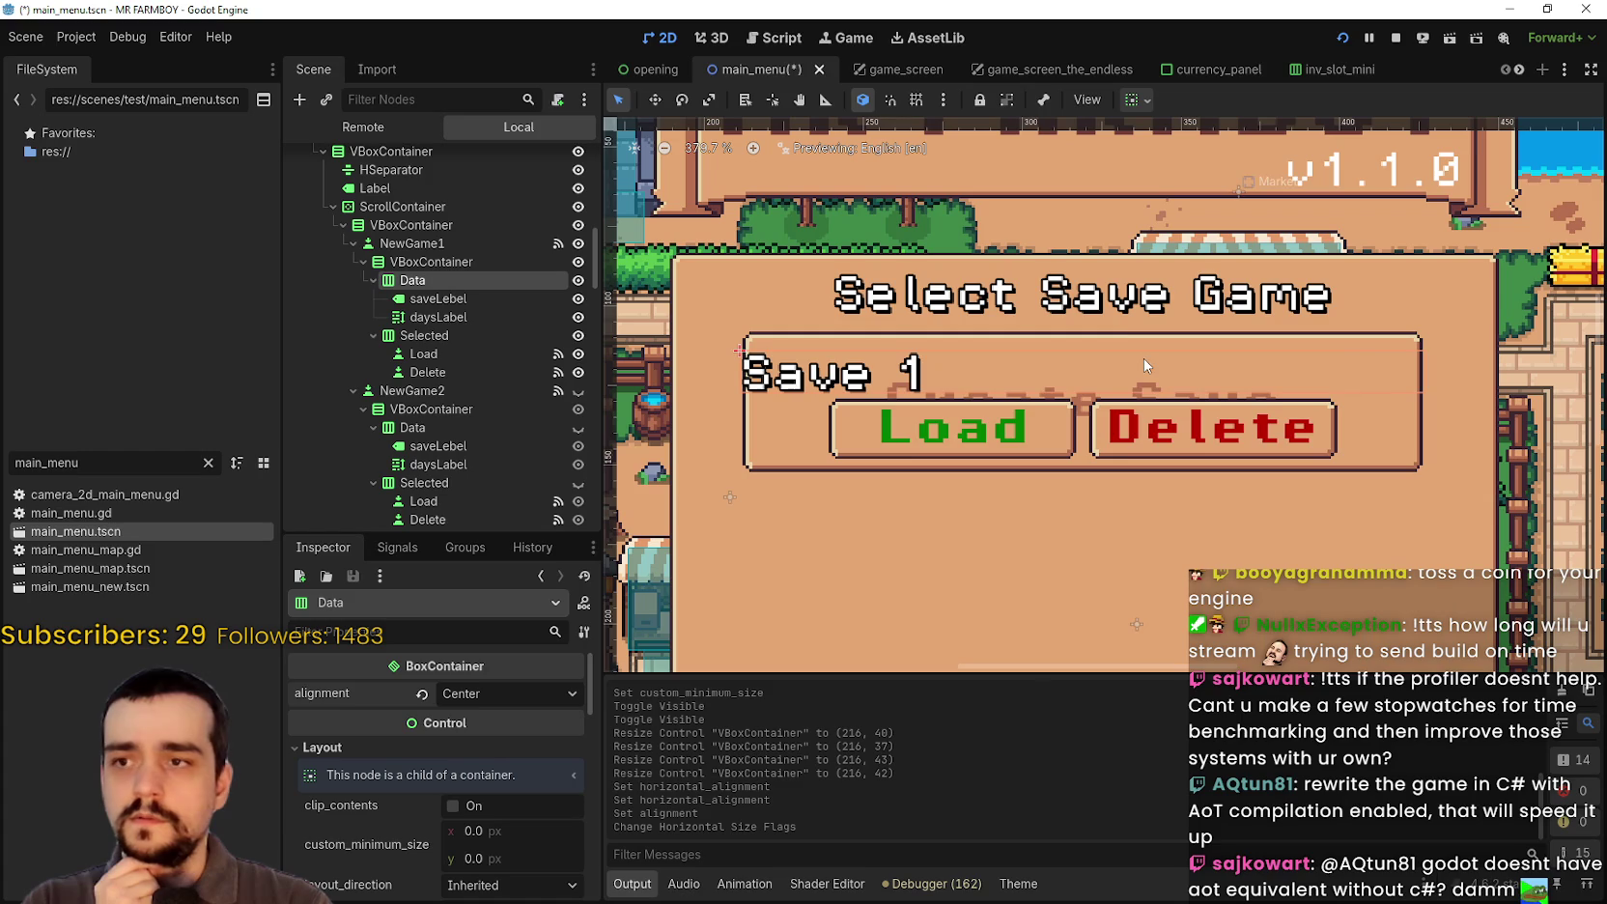
left_click(481, 699)
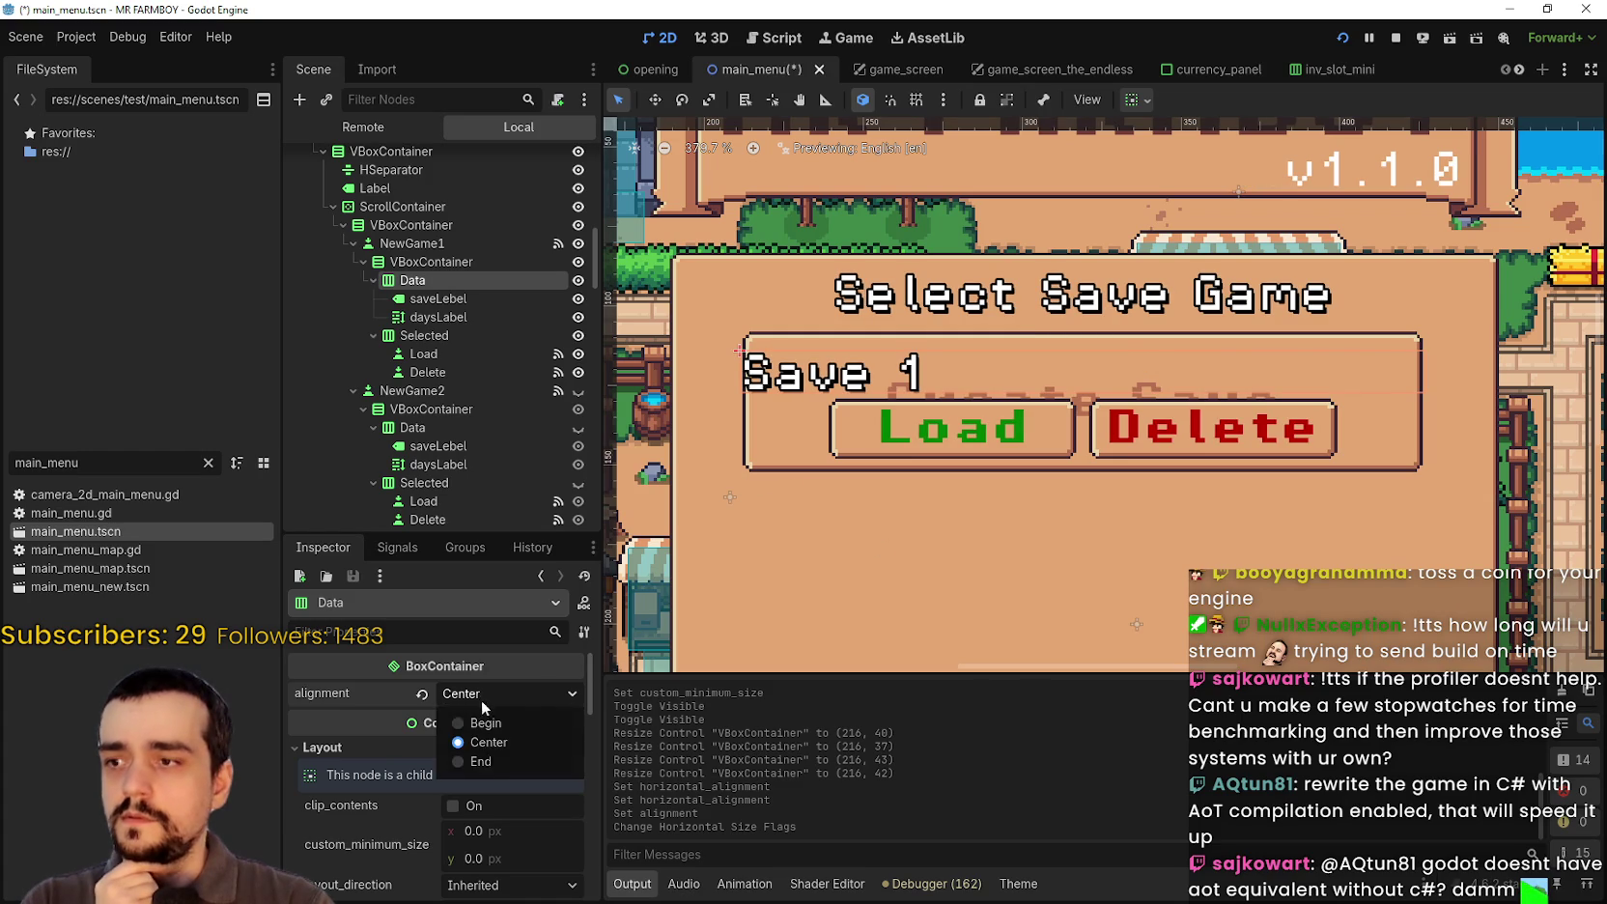
left_click(490, 759)
left_click(1146, 101)
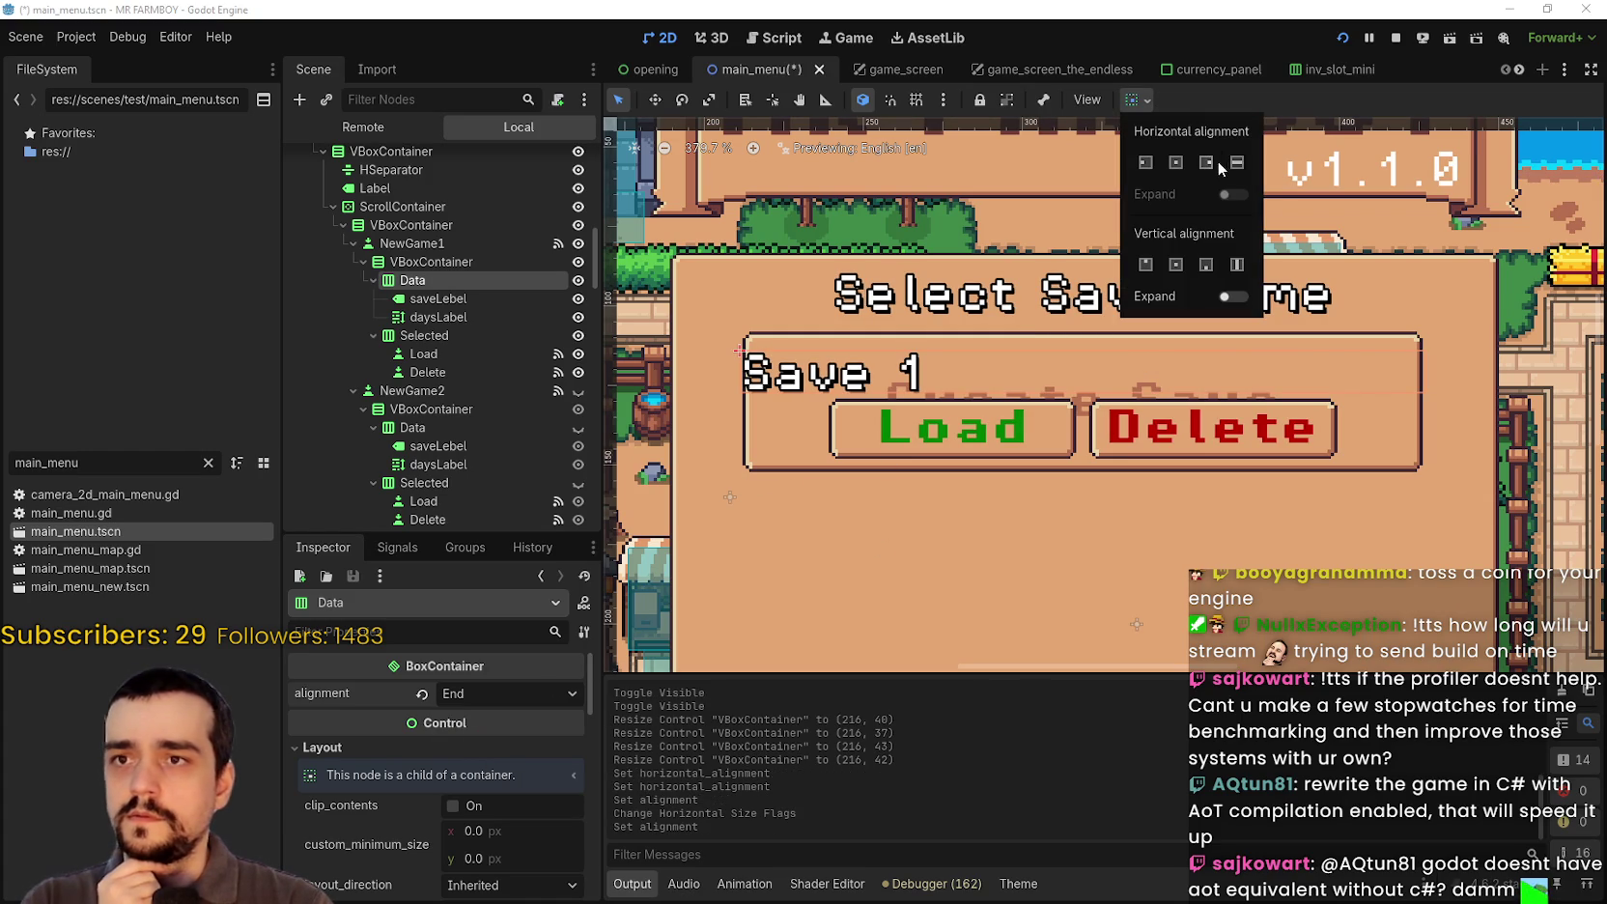
left_click(1187, 157)
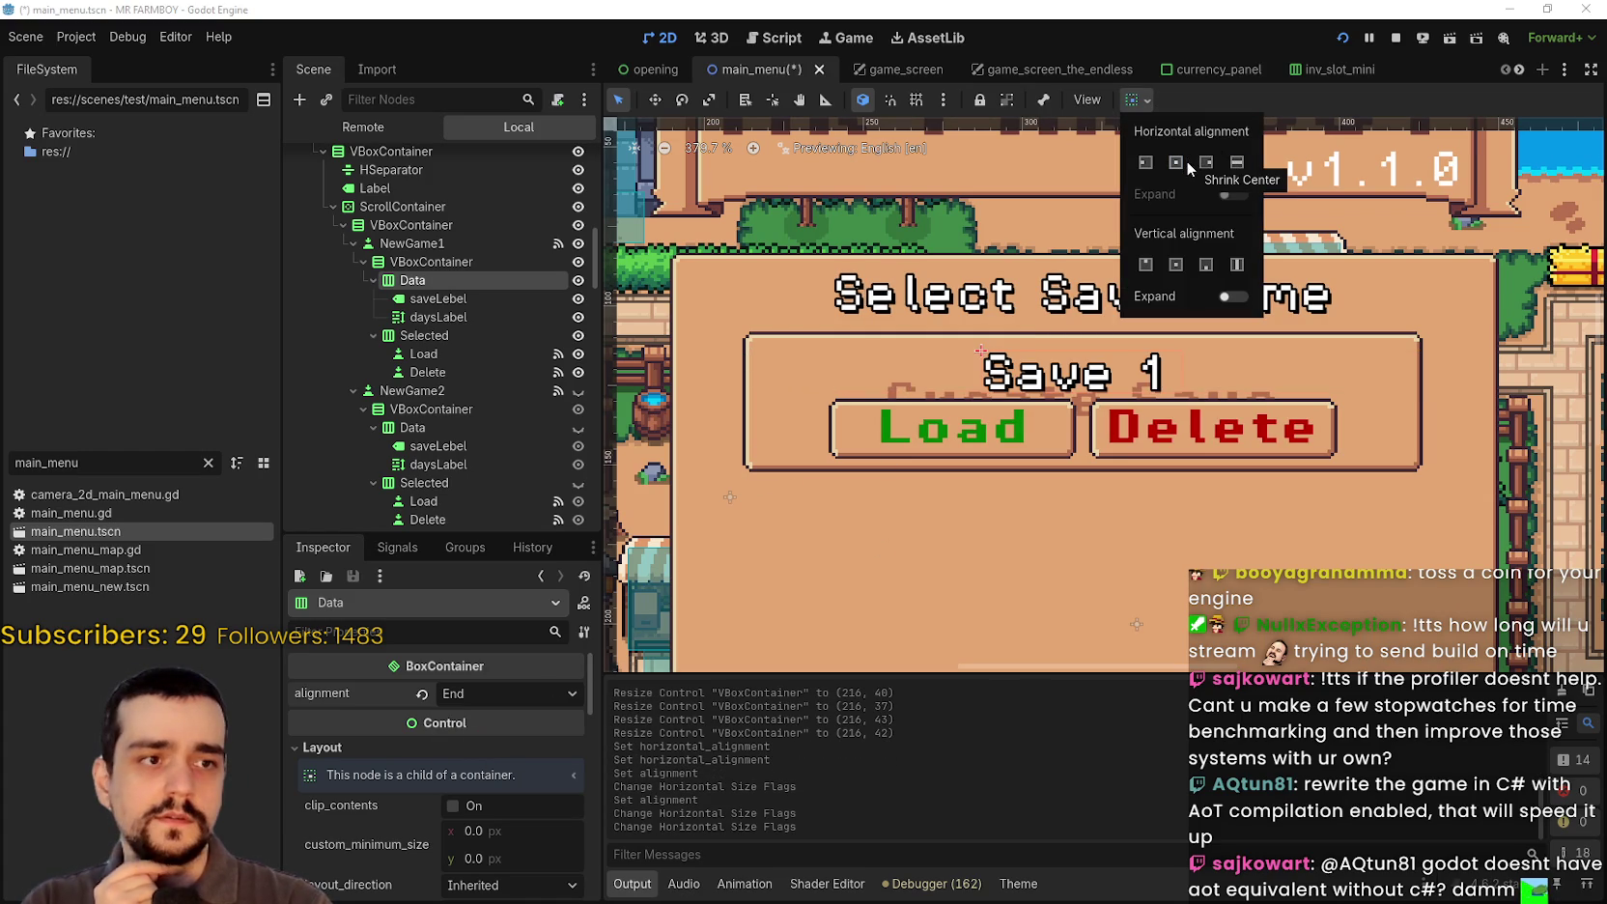
left_click(966, 586)
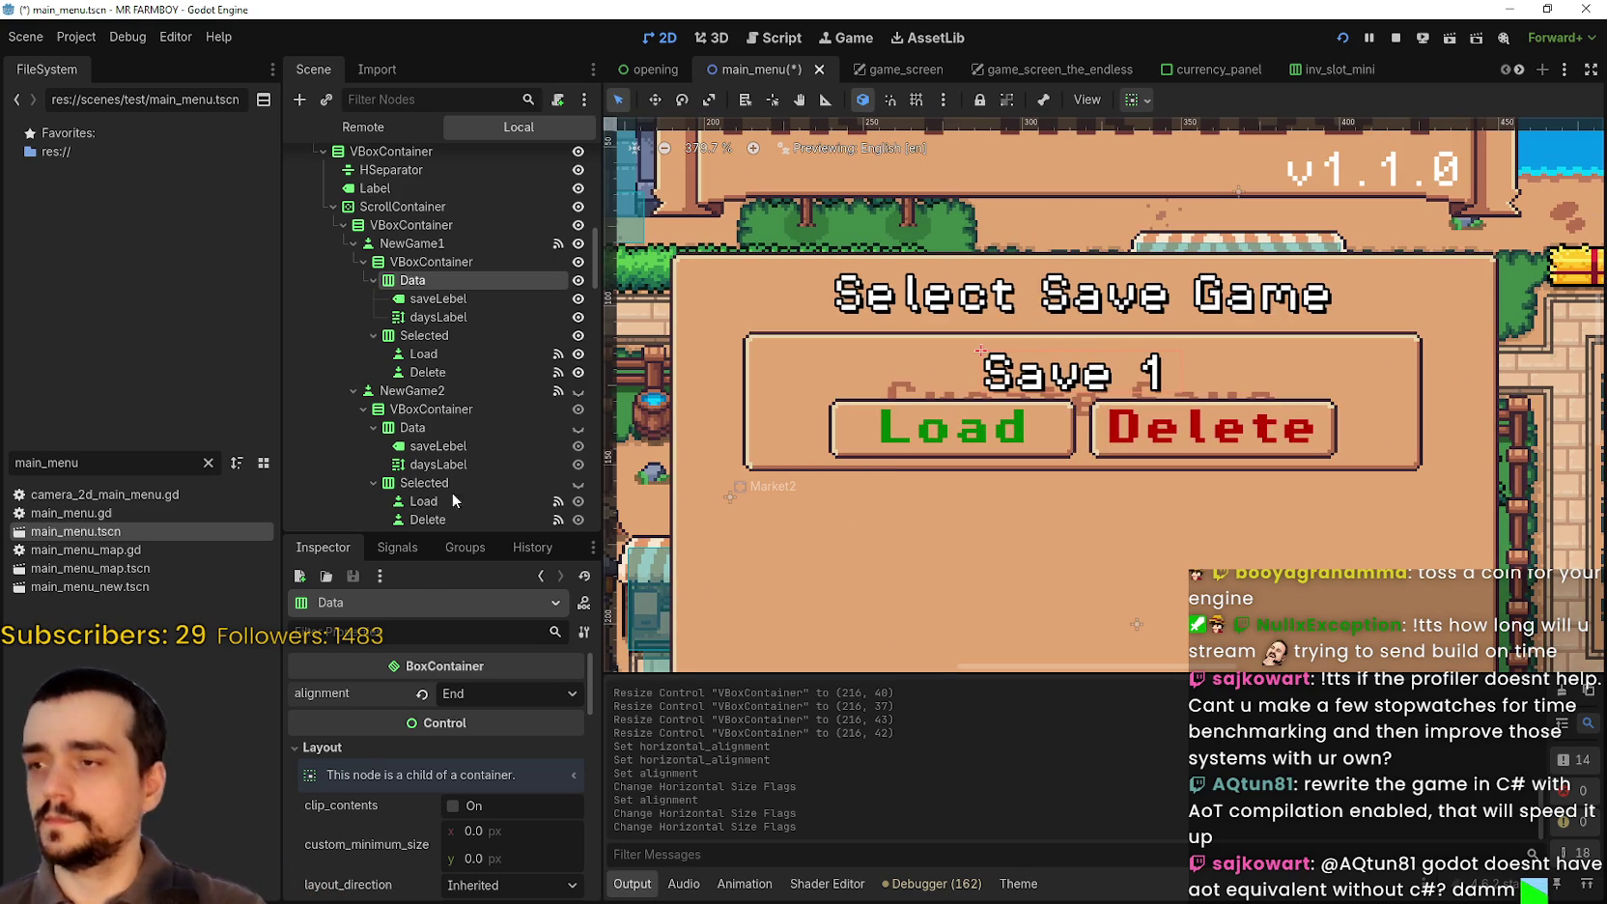
Step: Override daysLabel's normal_font_size and bold_font_size to 12 px
left_click(449, 323)
scroll(360, 802, "down", 10)
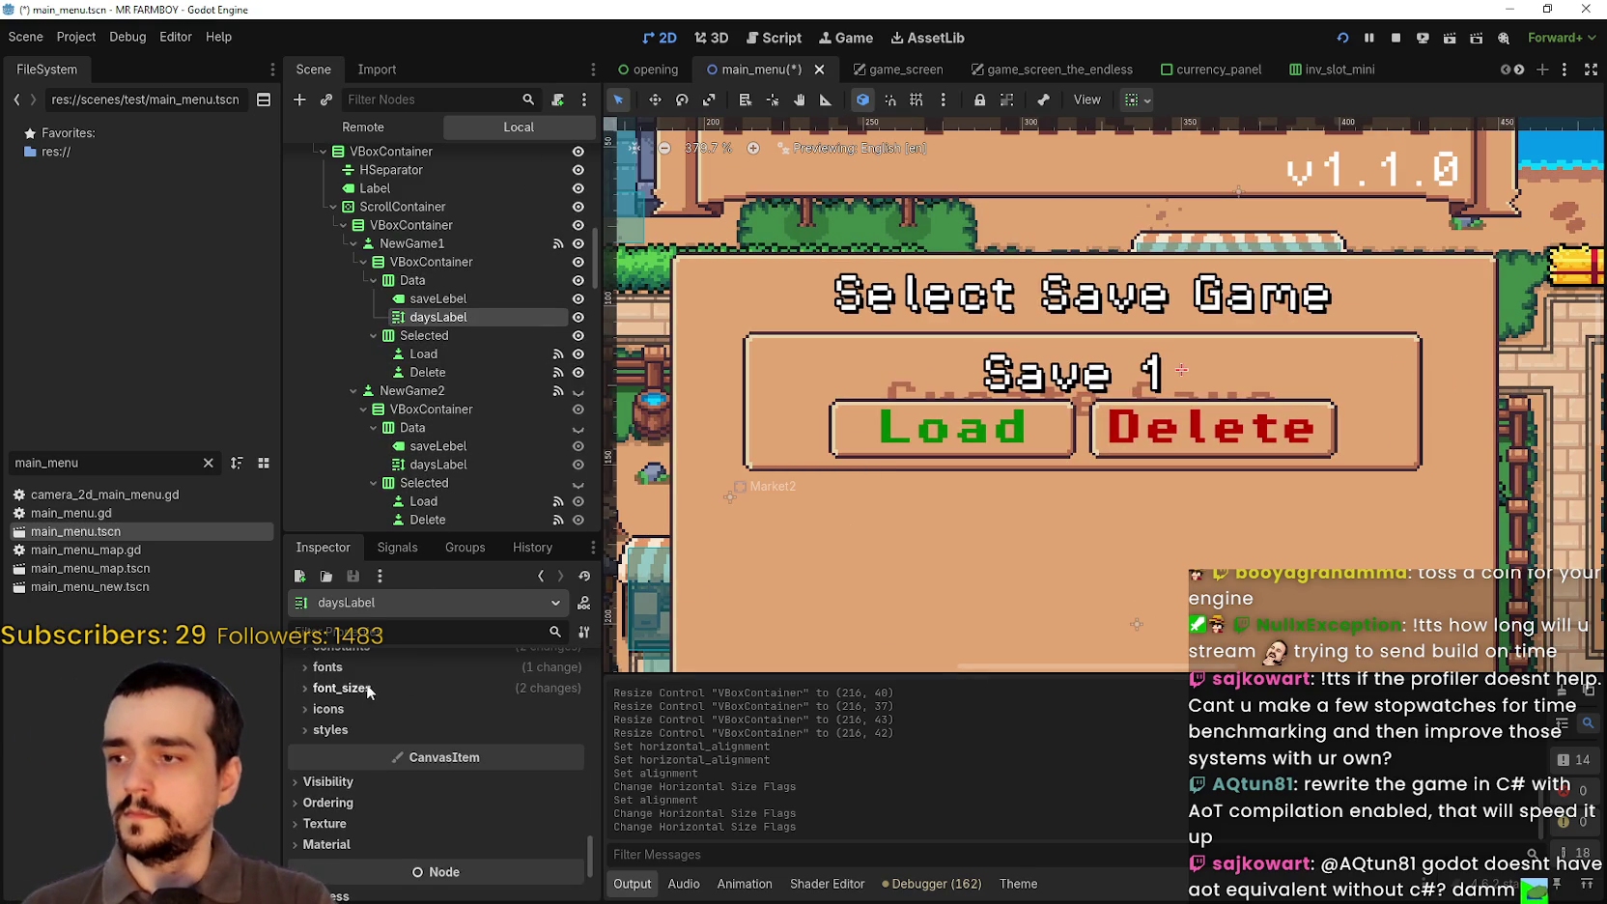
left_click(340, 688)
left_click(546, 710)
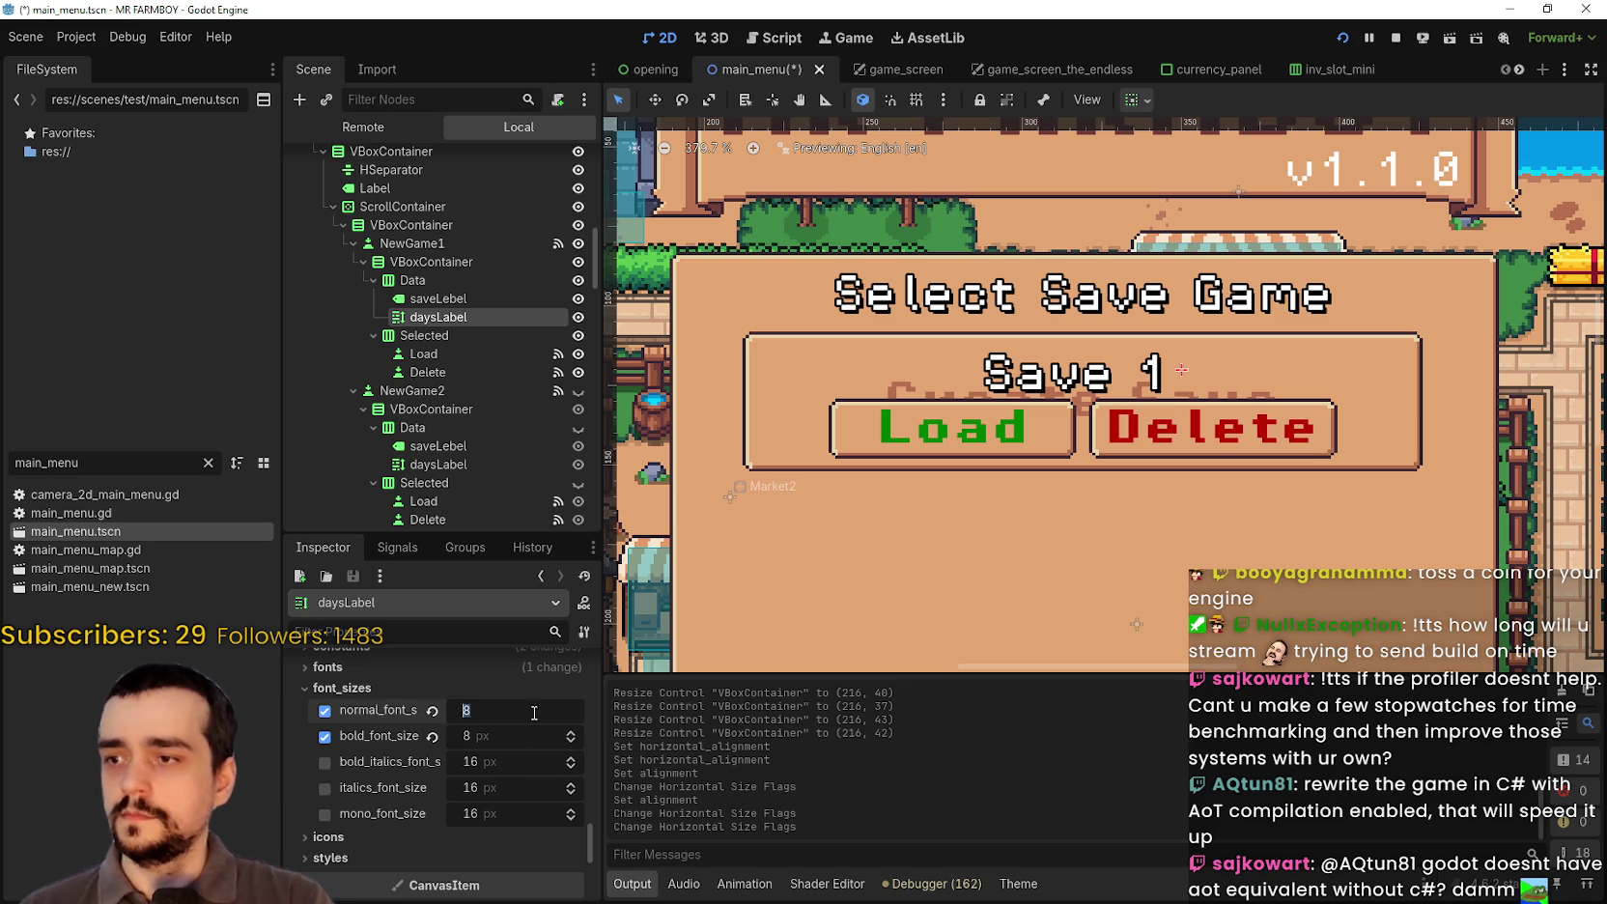
type("12")
key("Return")
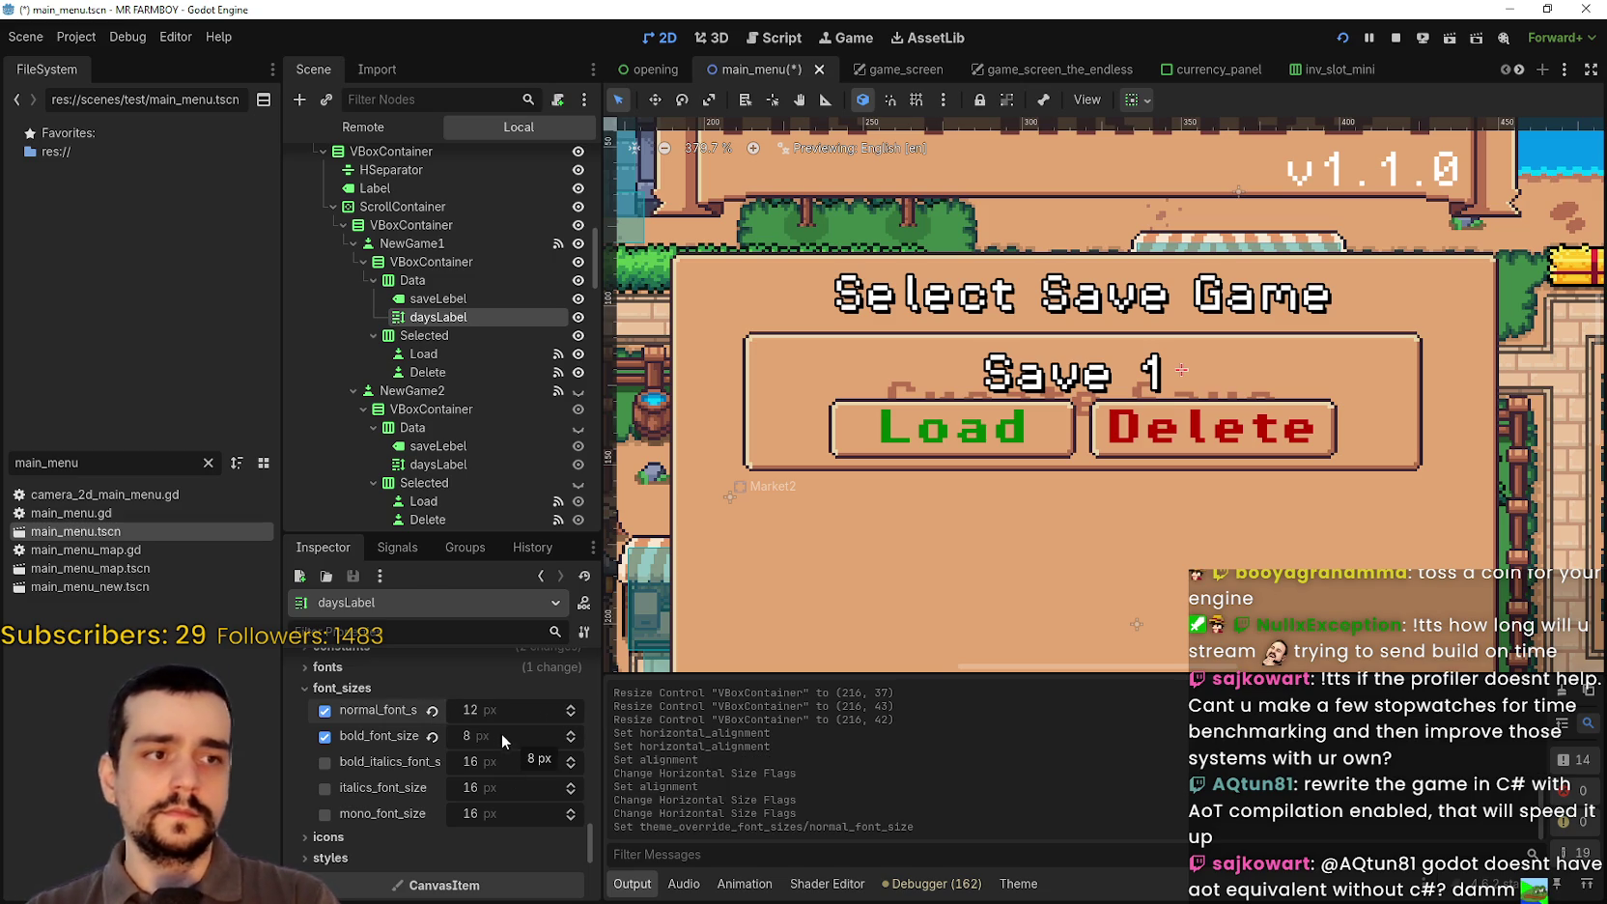
left_click(487, 733)
type("12")
key("Return")
Step: Try a 20 px custom minimum height on daysLabel, then undo it
scroll(496, 745, "up", 10)
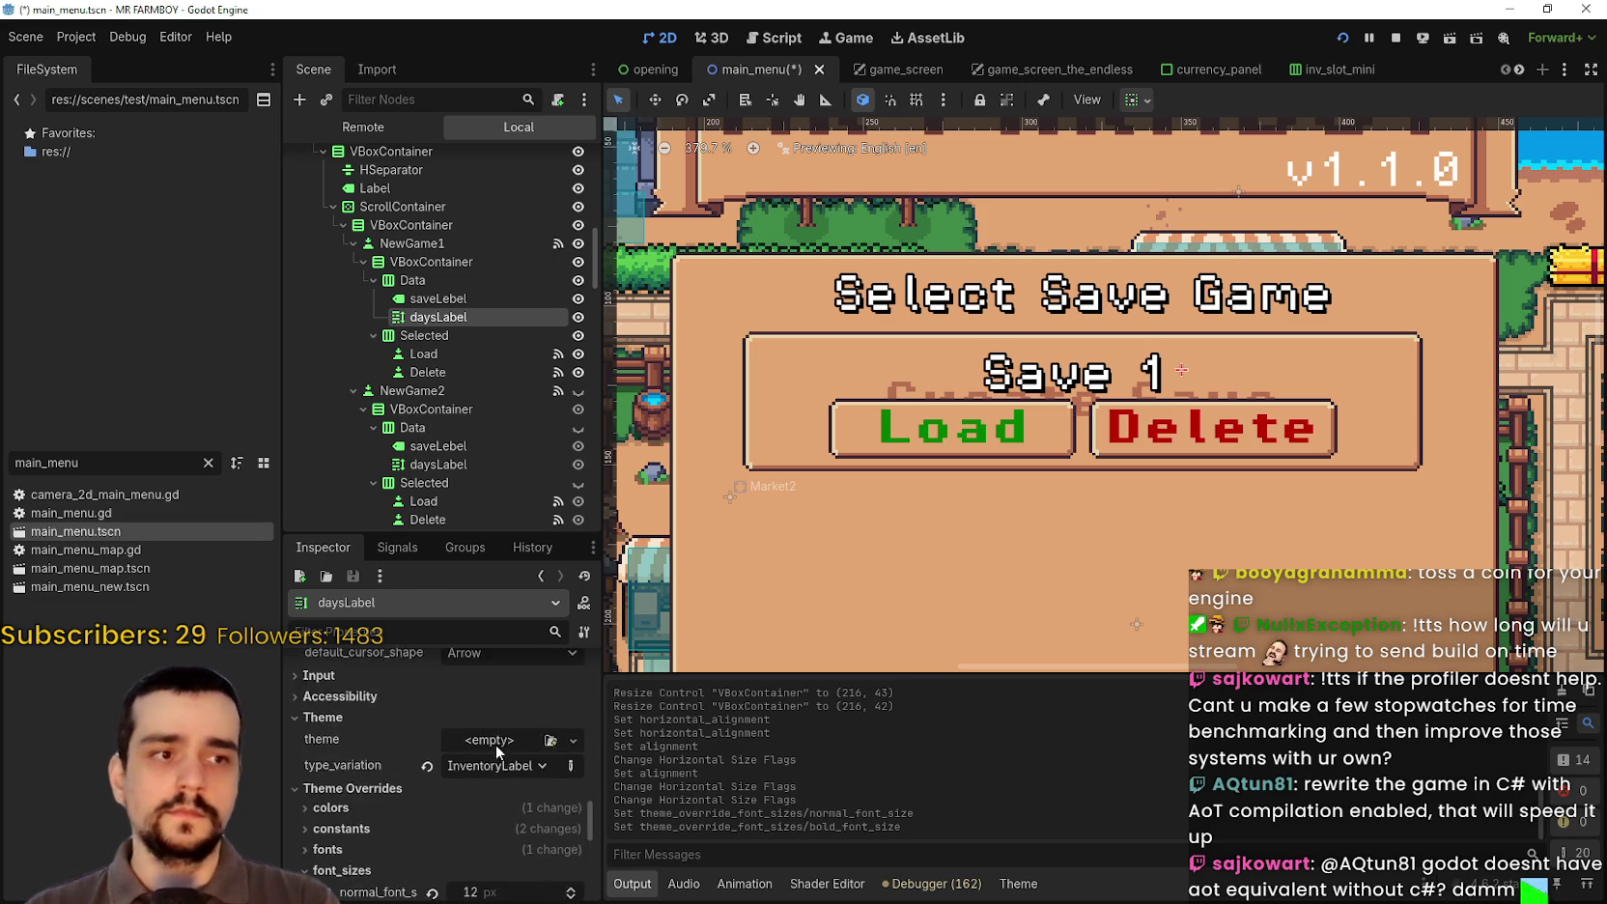
scroll(490, 784, "up", 5)
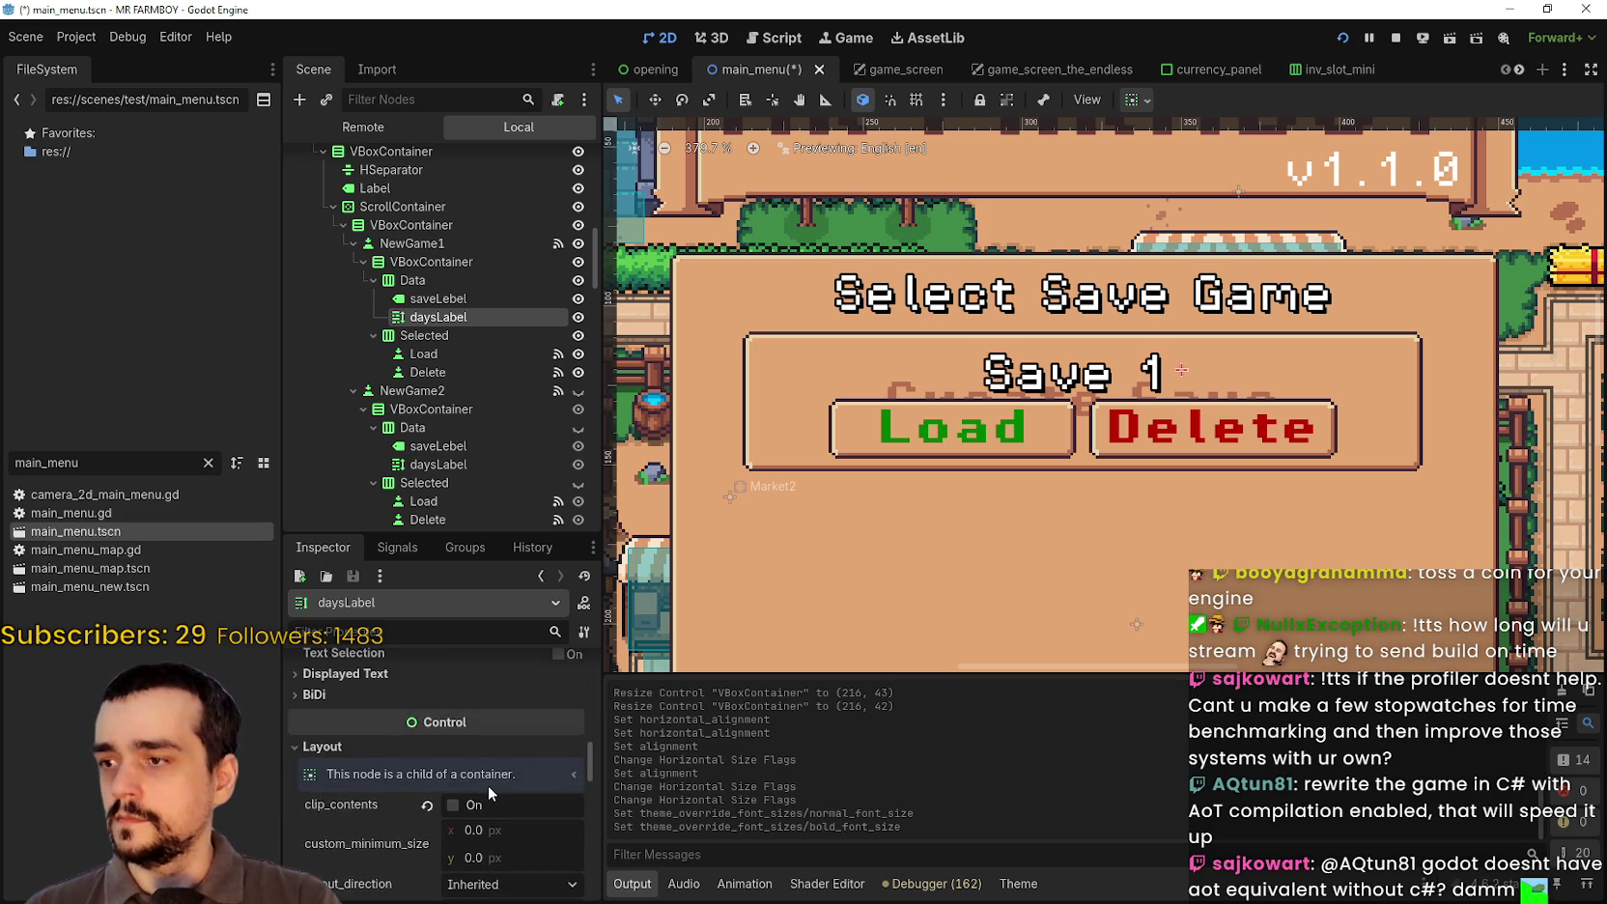
left_click(361, 767)
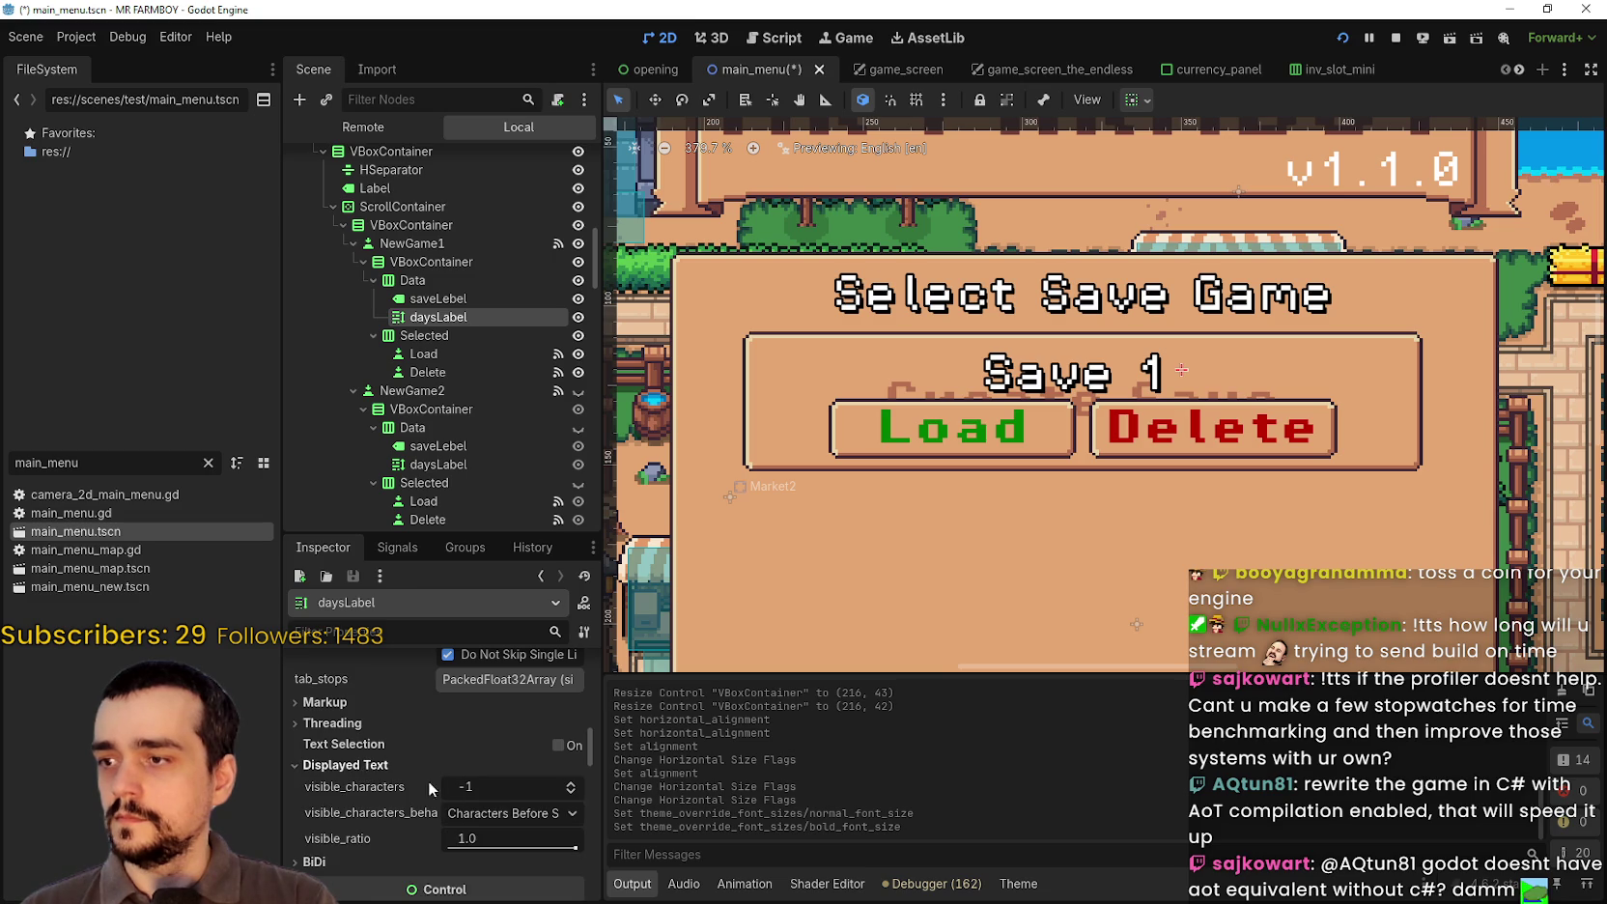
scroll(493, 782, "down", 3)
scroll(487, 775, "up", 3)
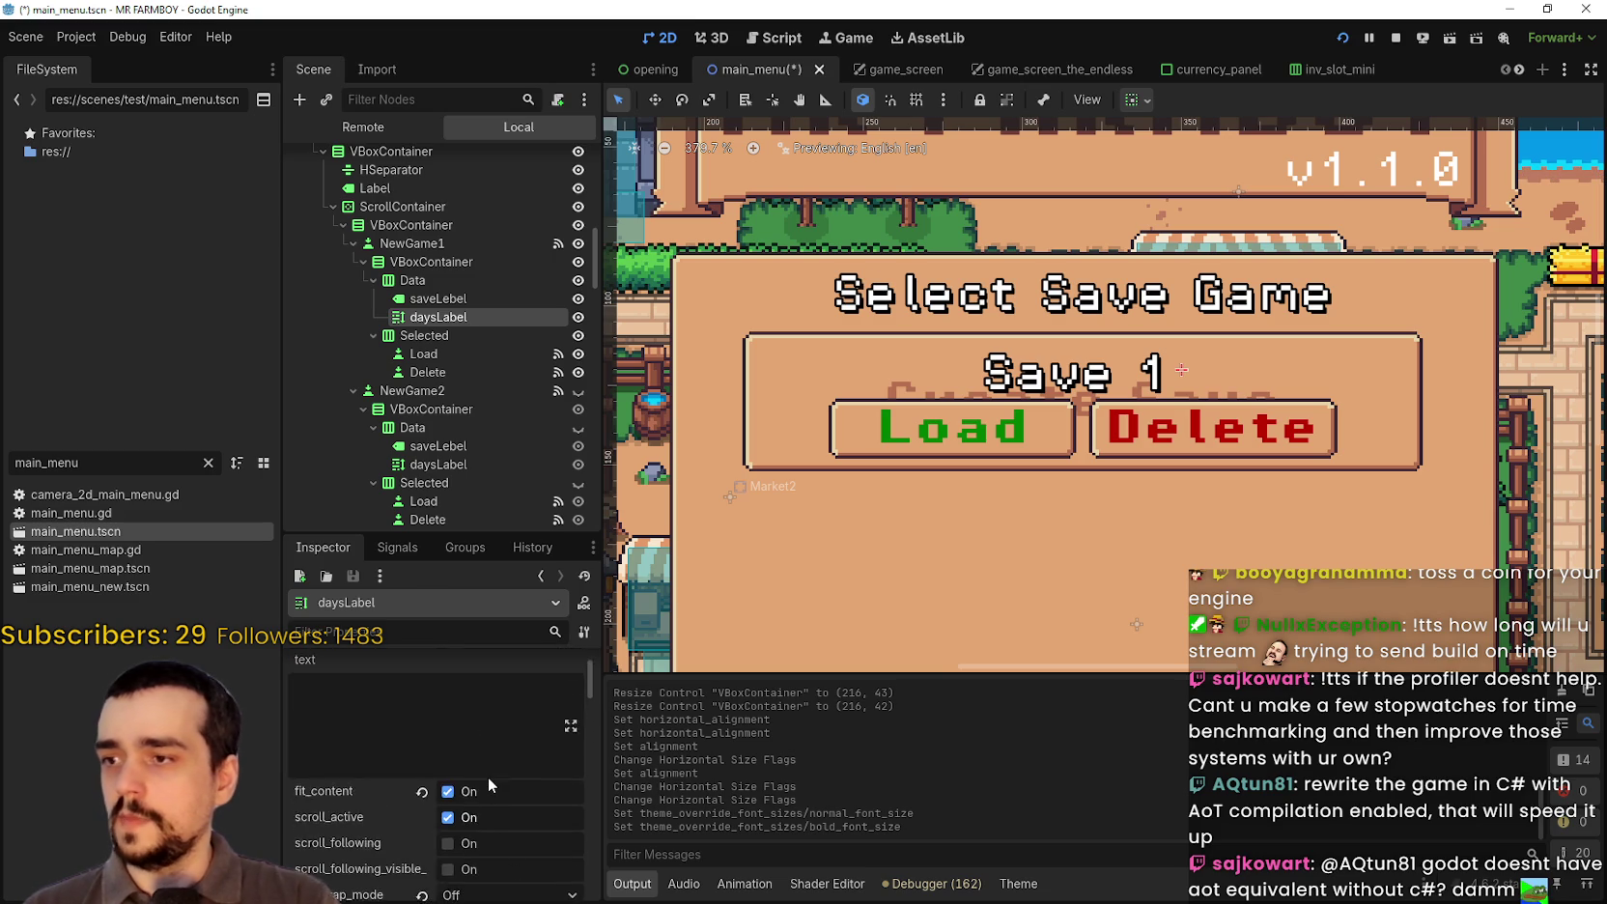
scroll(462, 777, "down", 3)
scroll(461, 778, "down", 8)
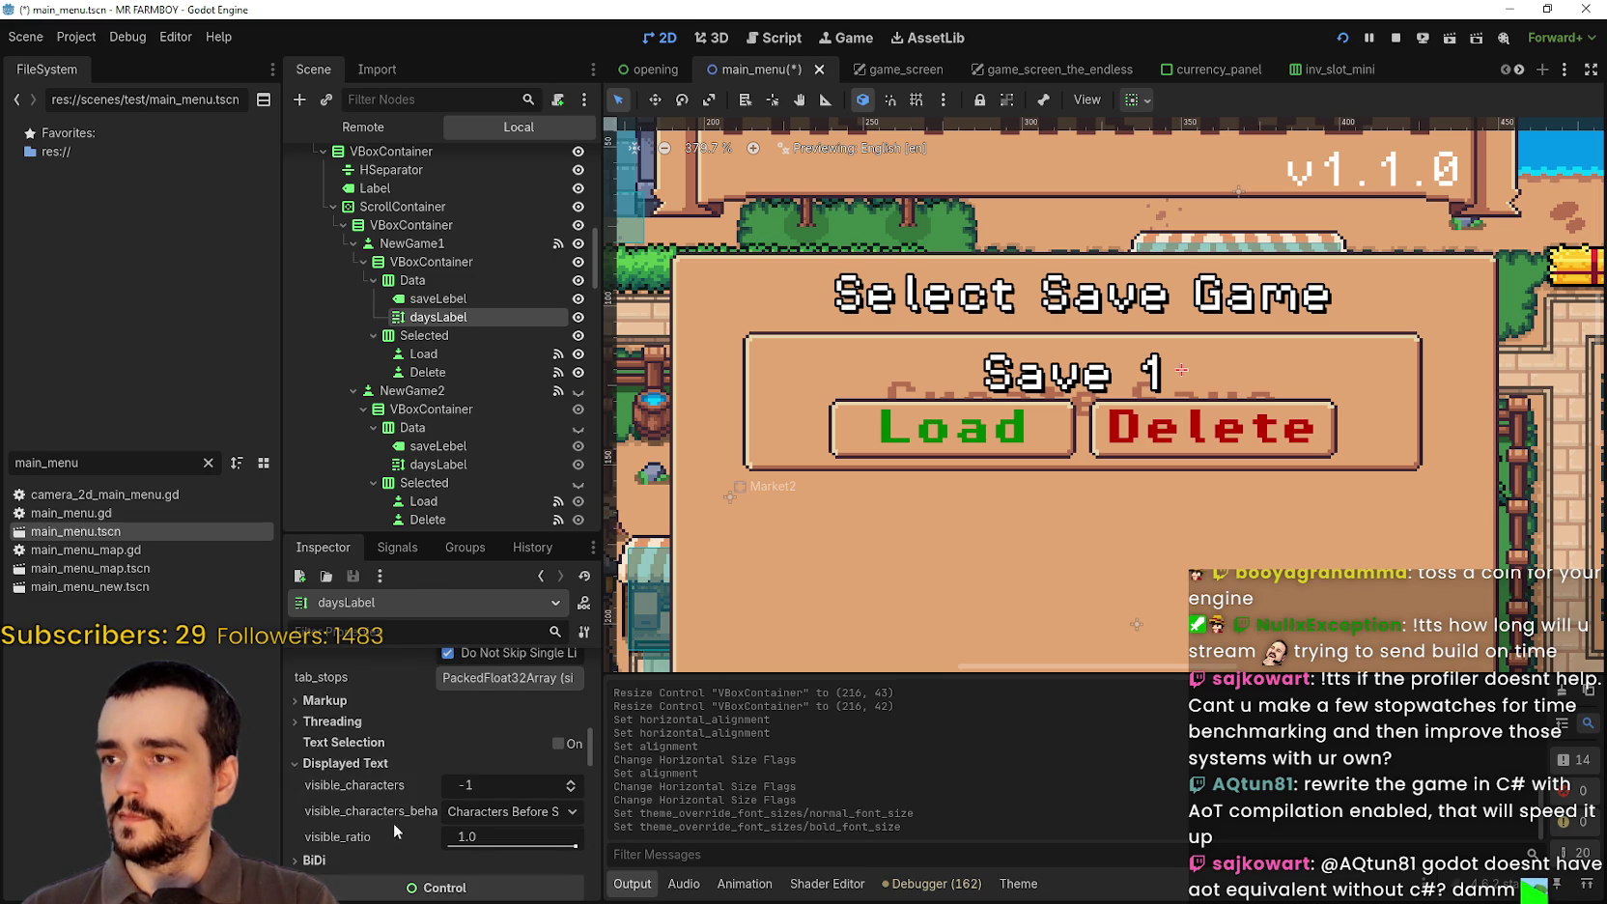
scroll(360, 763, "down", 2)
scroll(386, 754, "up", 2)
scroll(368, 737, "down", 2)
scroll(368, 737, "down", 3)
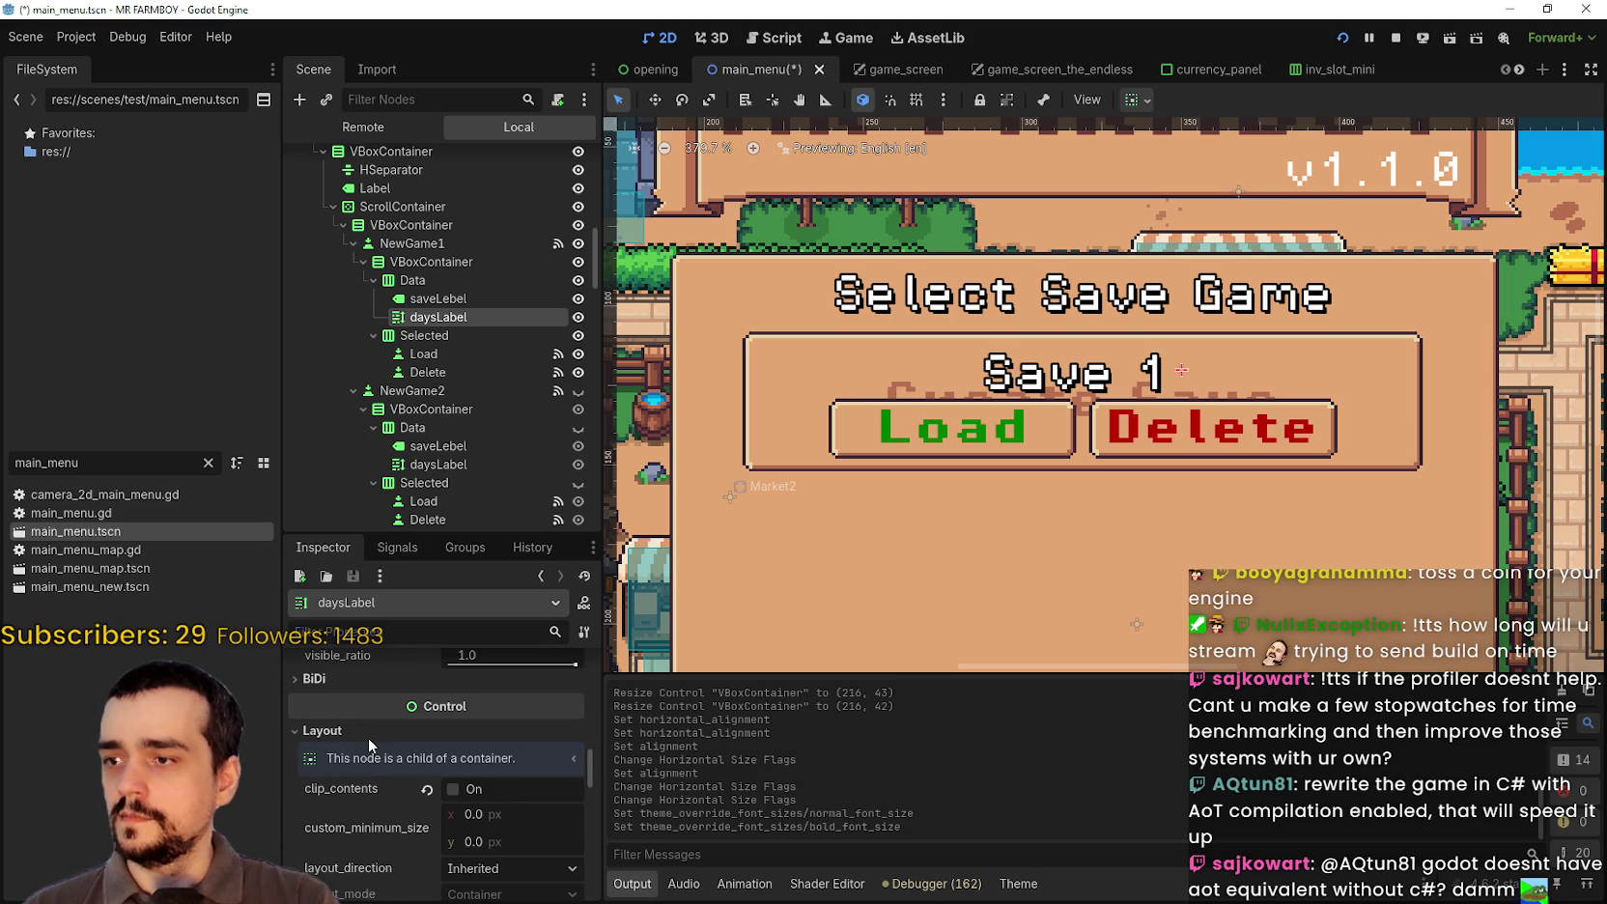
scroll(357, 744, "down", 3)
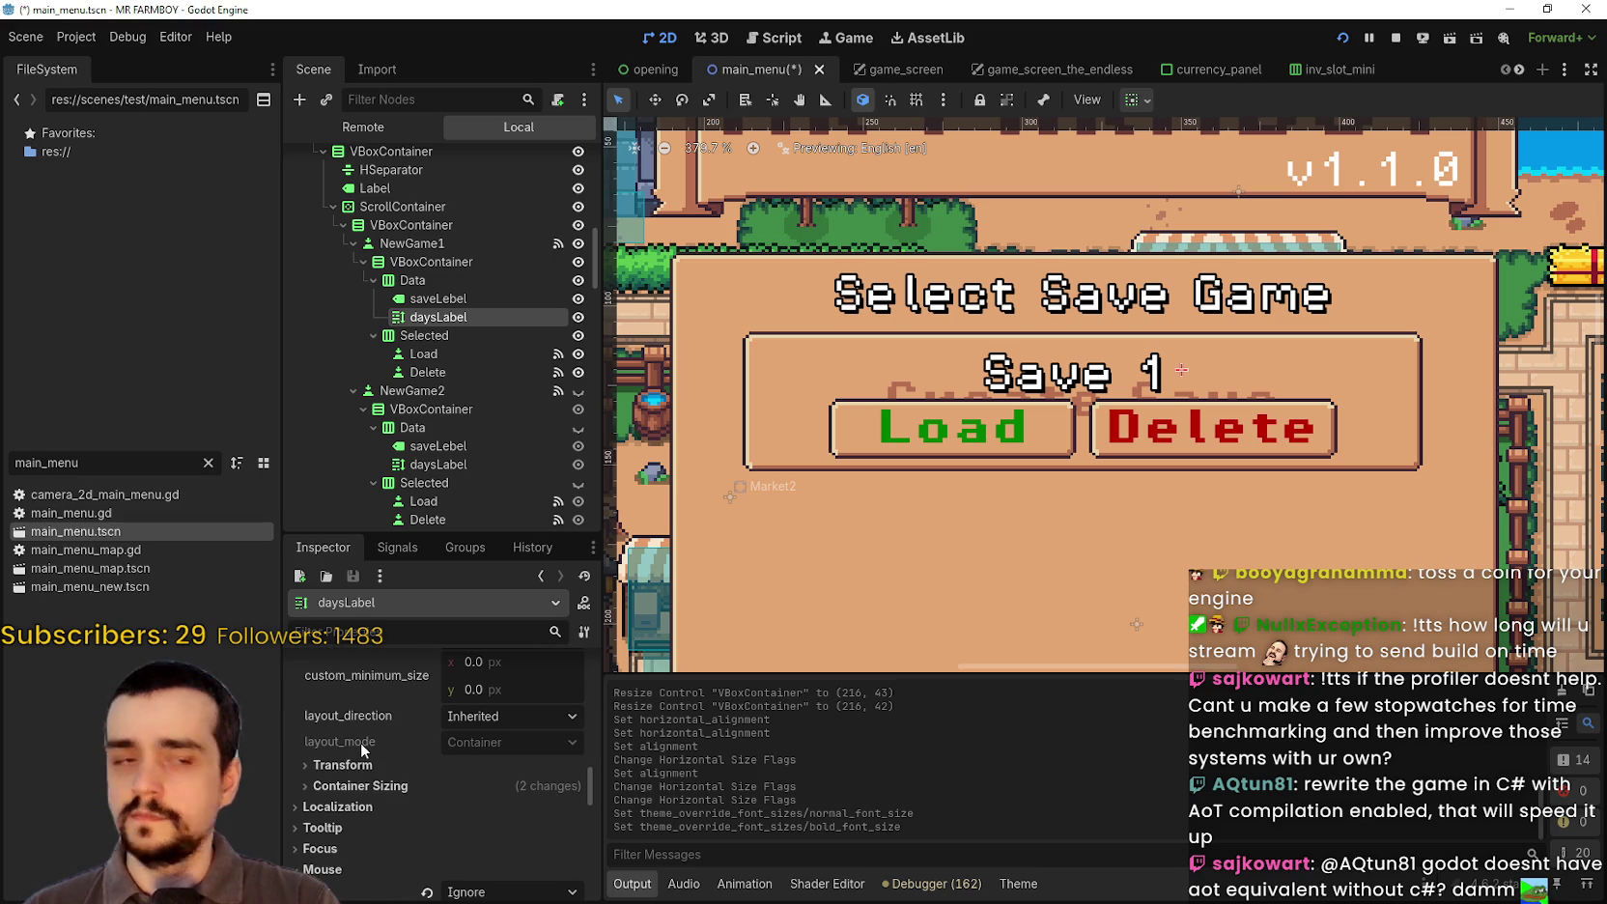
left_click(498, 697)
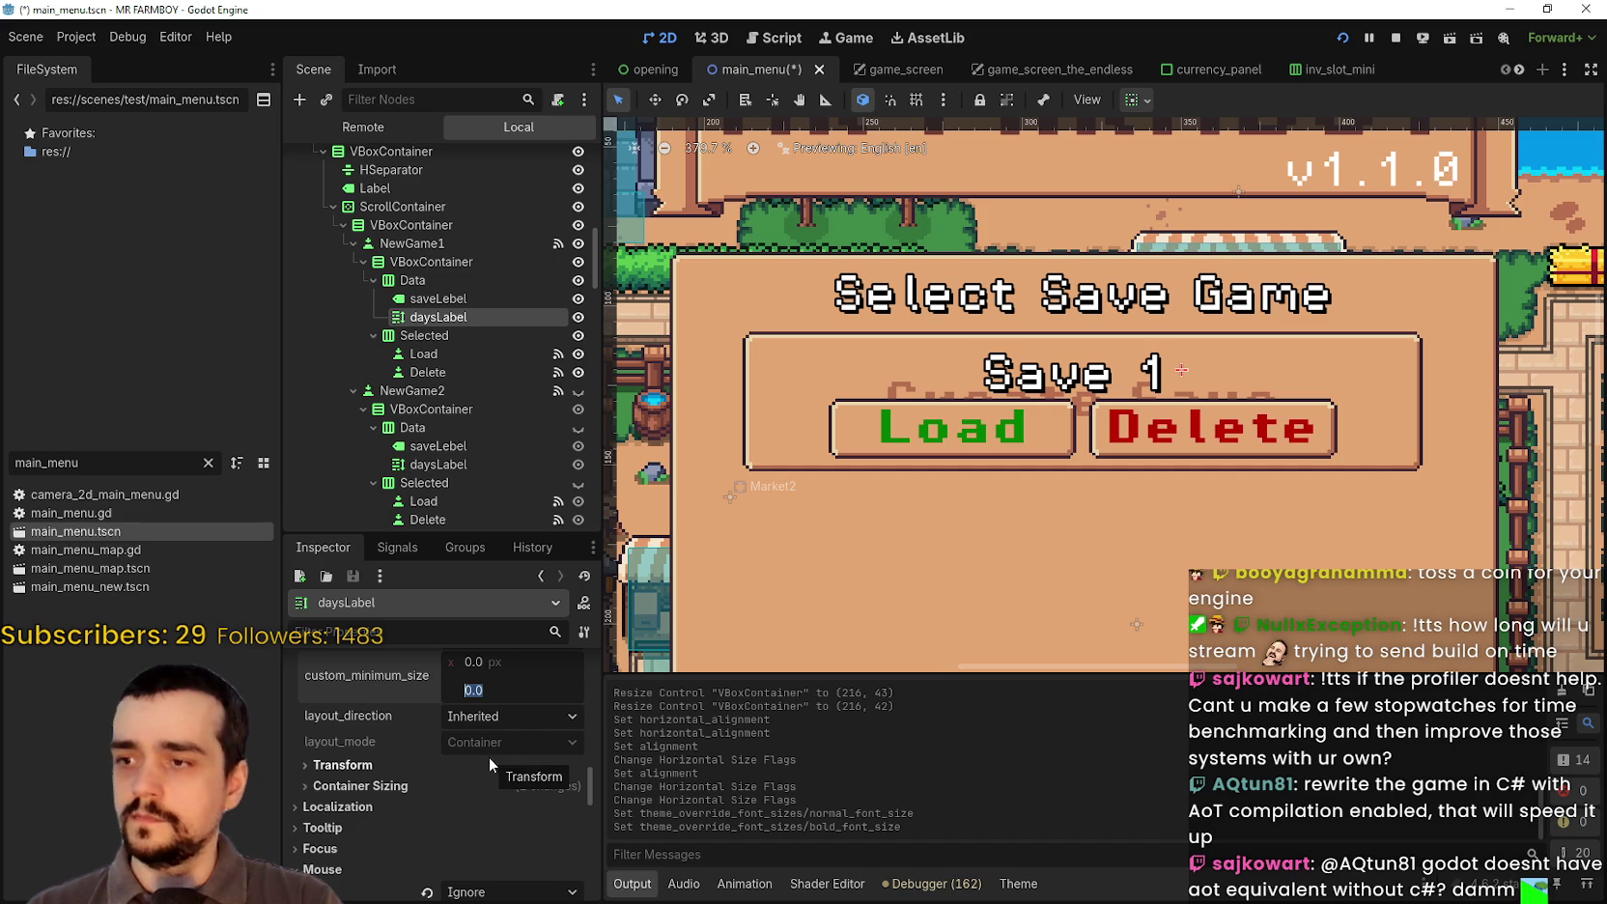
type("20")
key("Return")
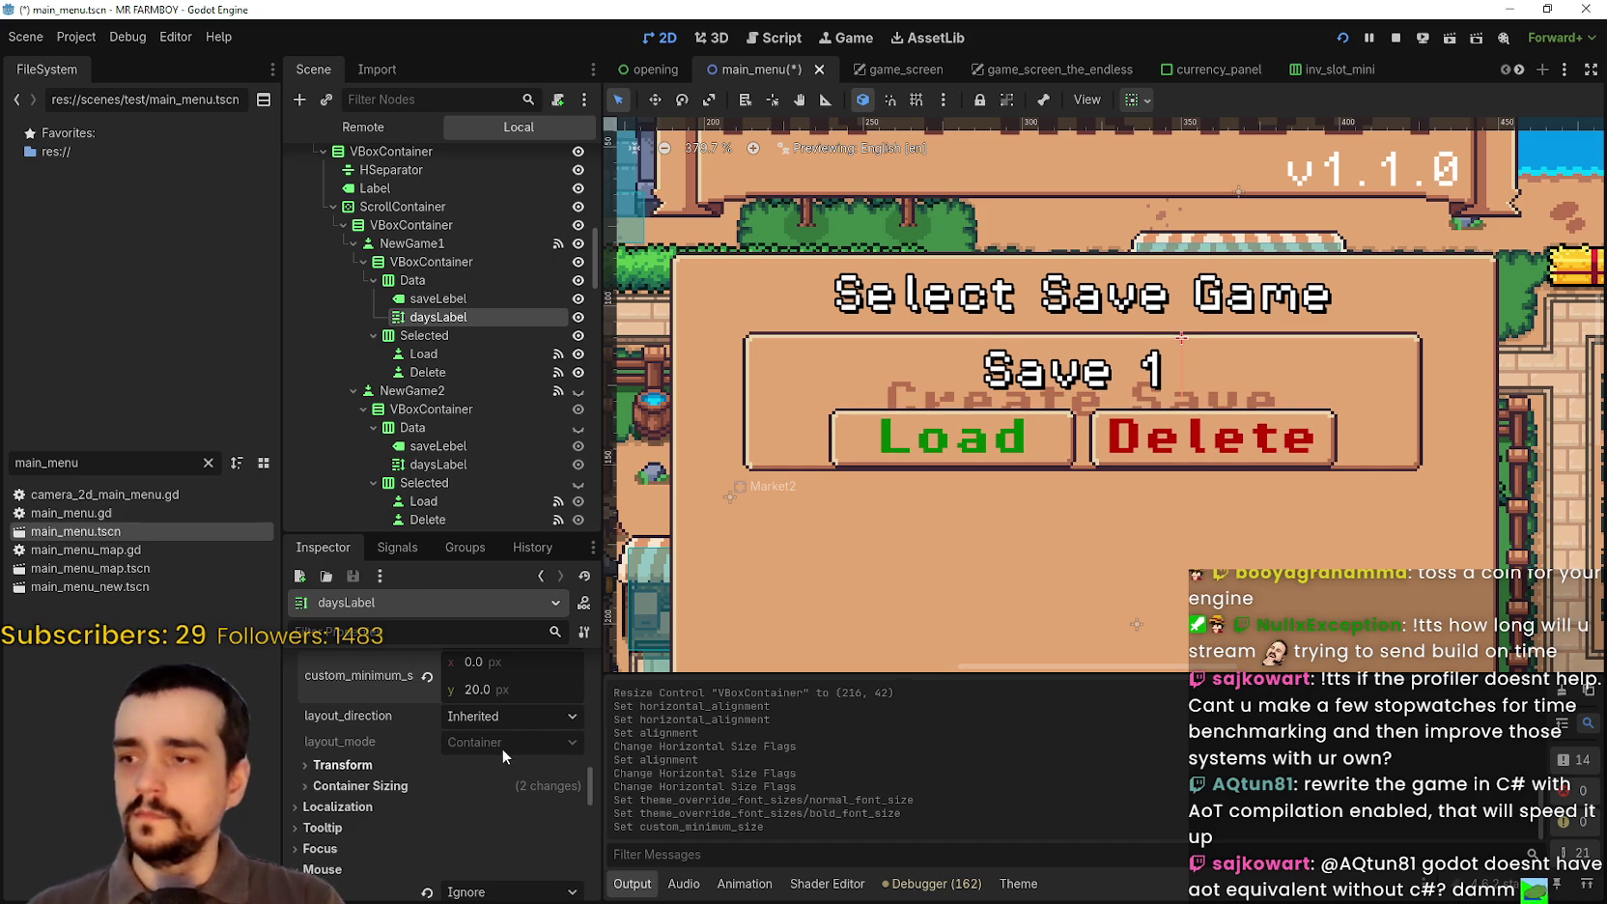
key("ctrl+z")
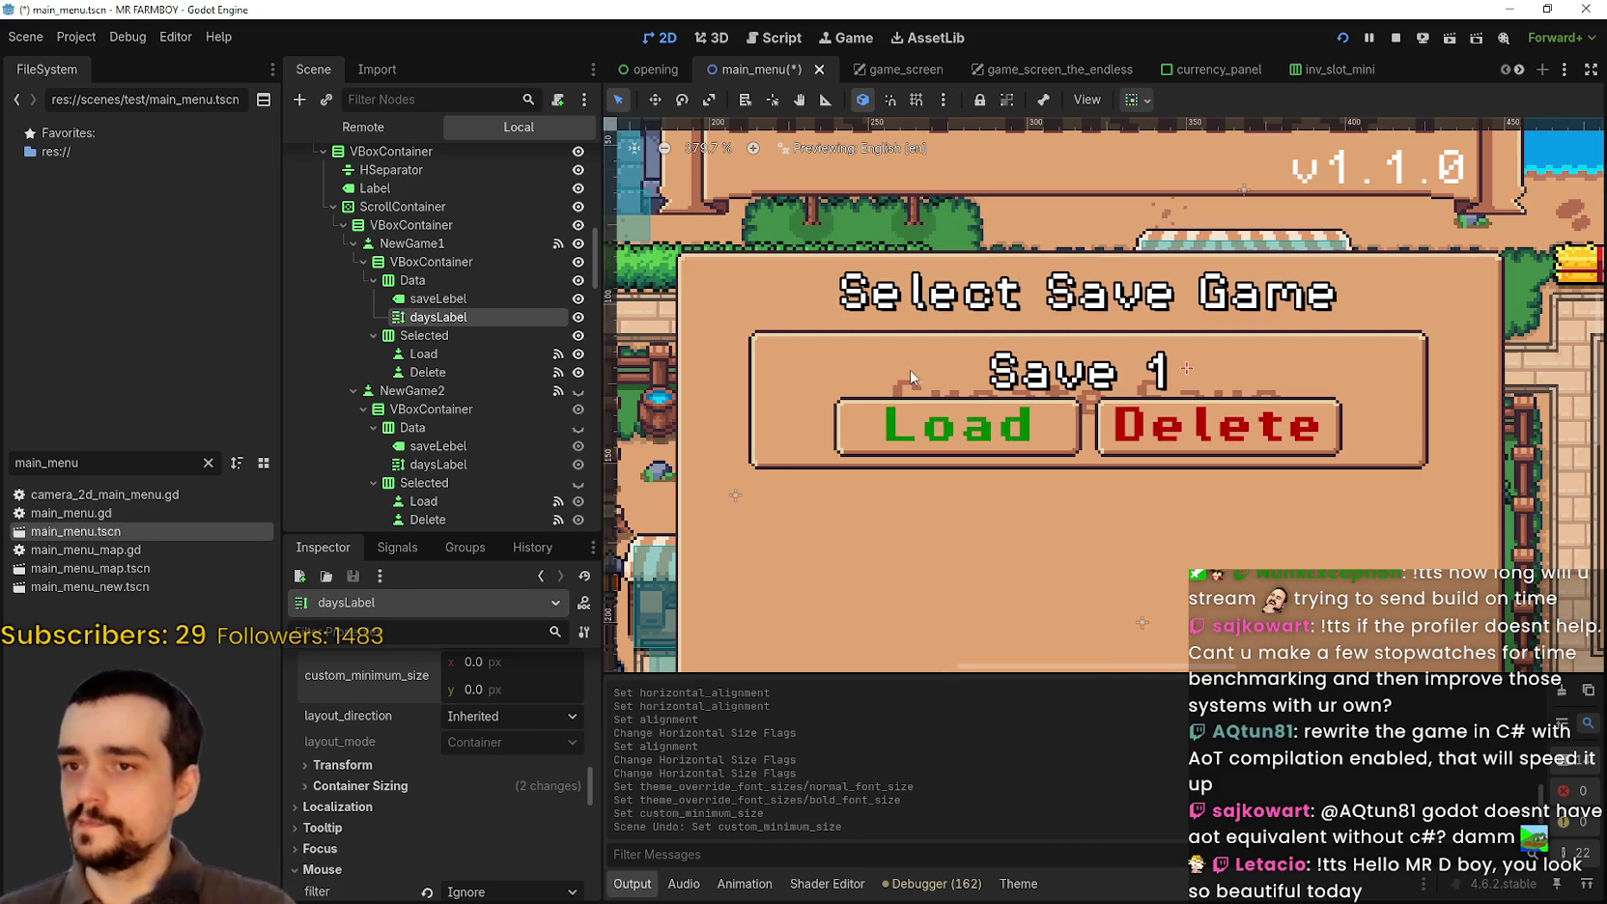
left_click(523, 299)
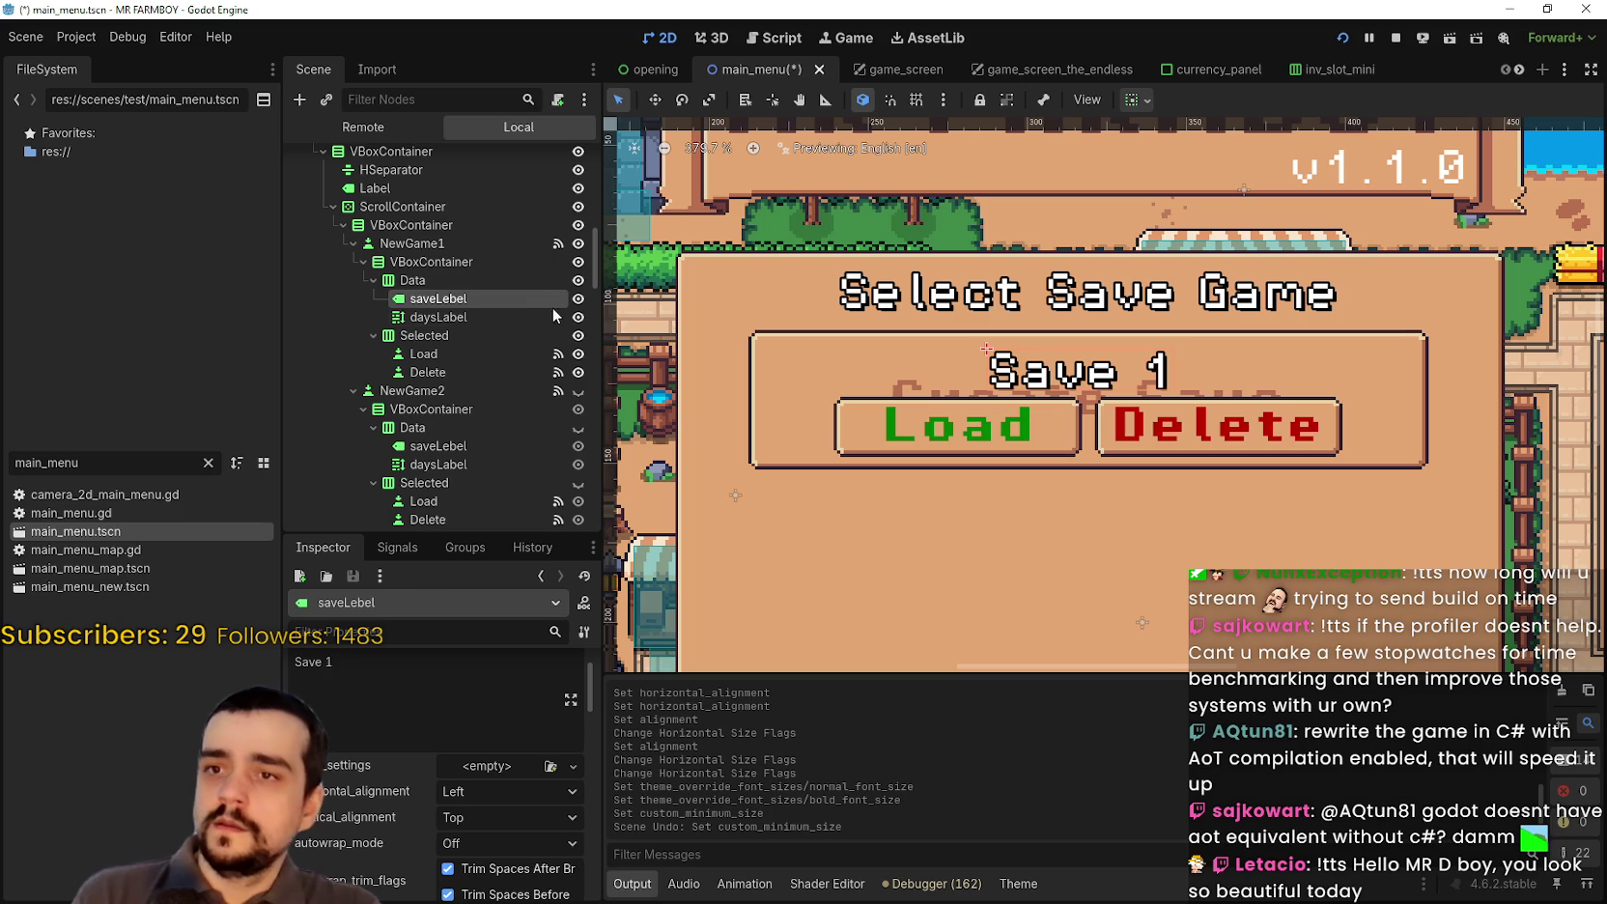
Step: Hide the first slot's Data and Selected rows and save the scene
left_click(579, 280)
left_click(578, 280)
left_click(578, 280)
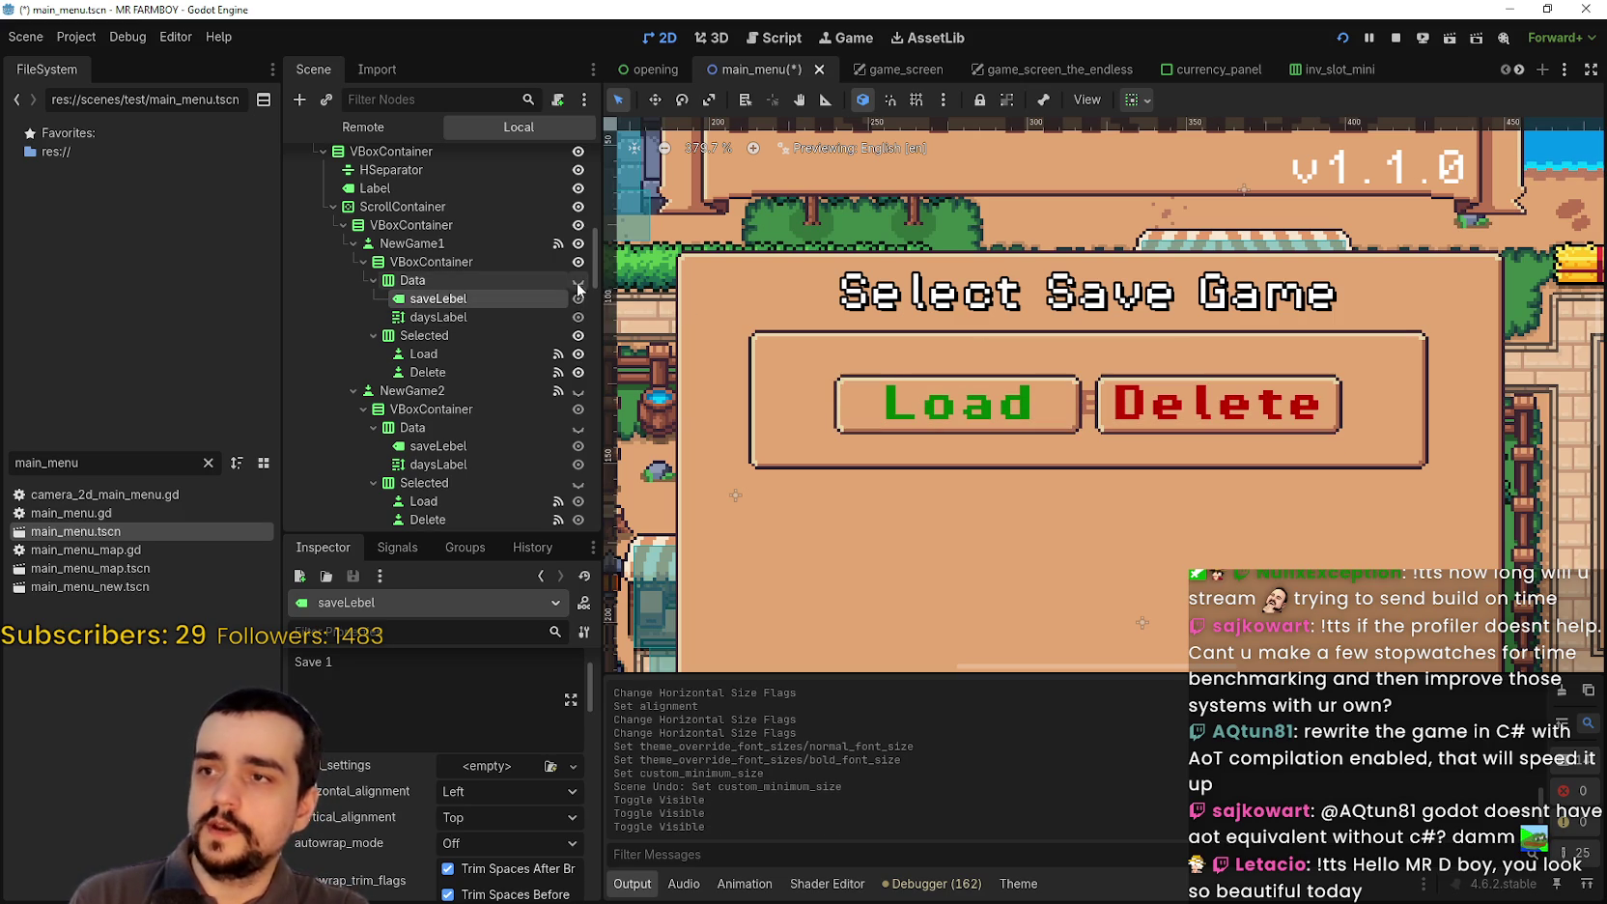
left_click(579, 335)
key("ctrl+s")
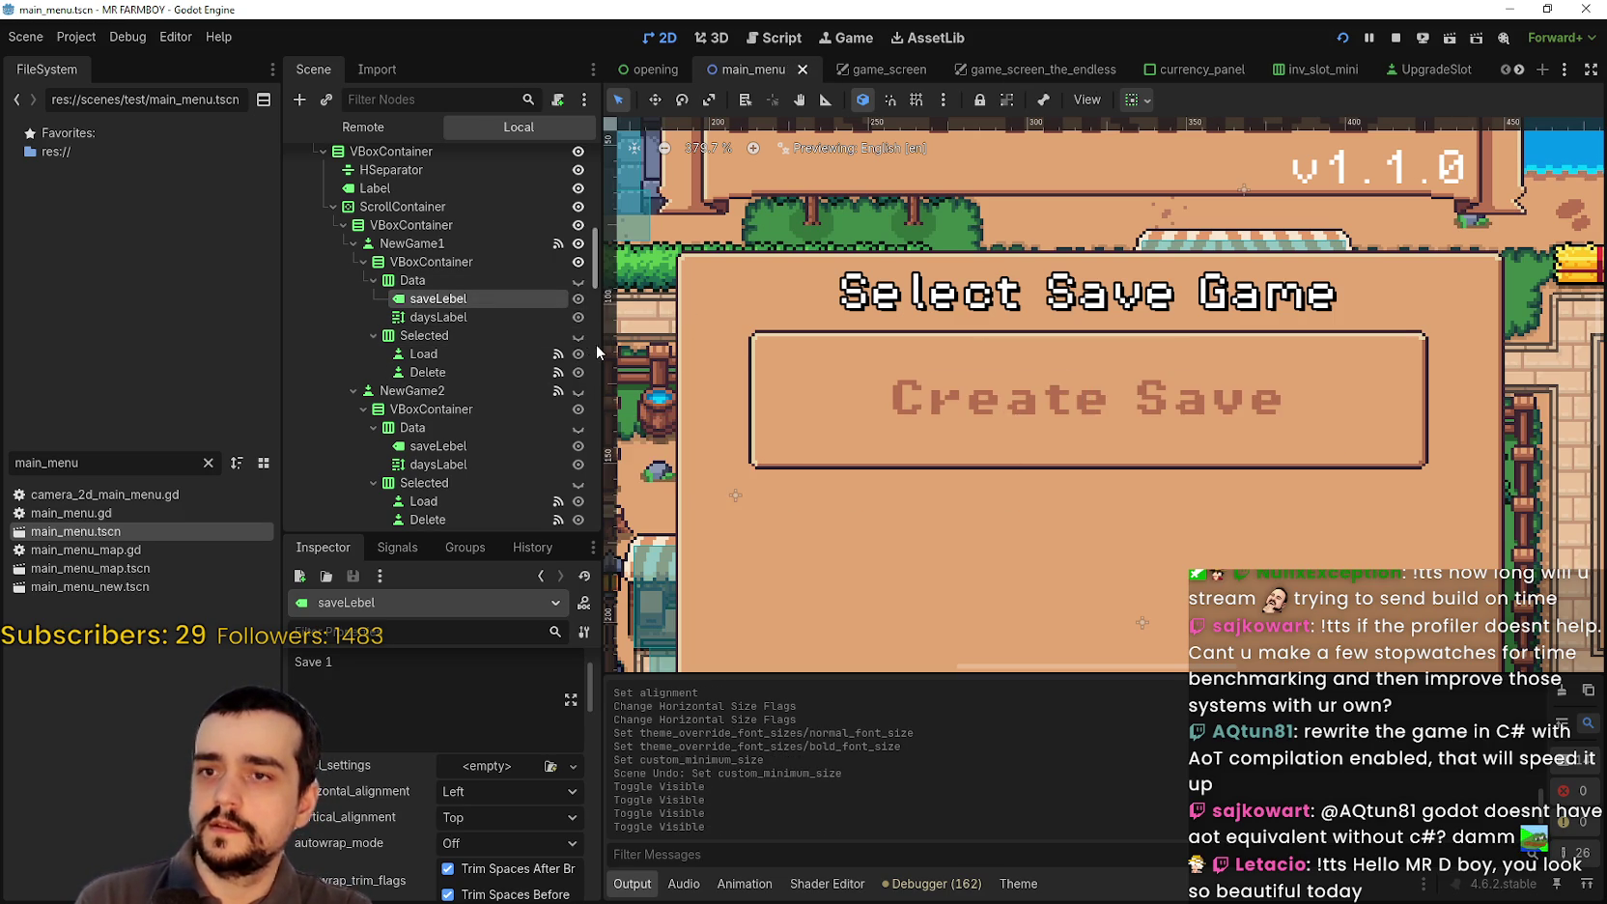
Step: Hide the ContinueReminder save panel, save again, and open main_menu.gd
scroll(533, 315, "up", 3)
scroll(563, 298, "up", 10)
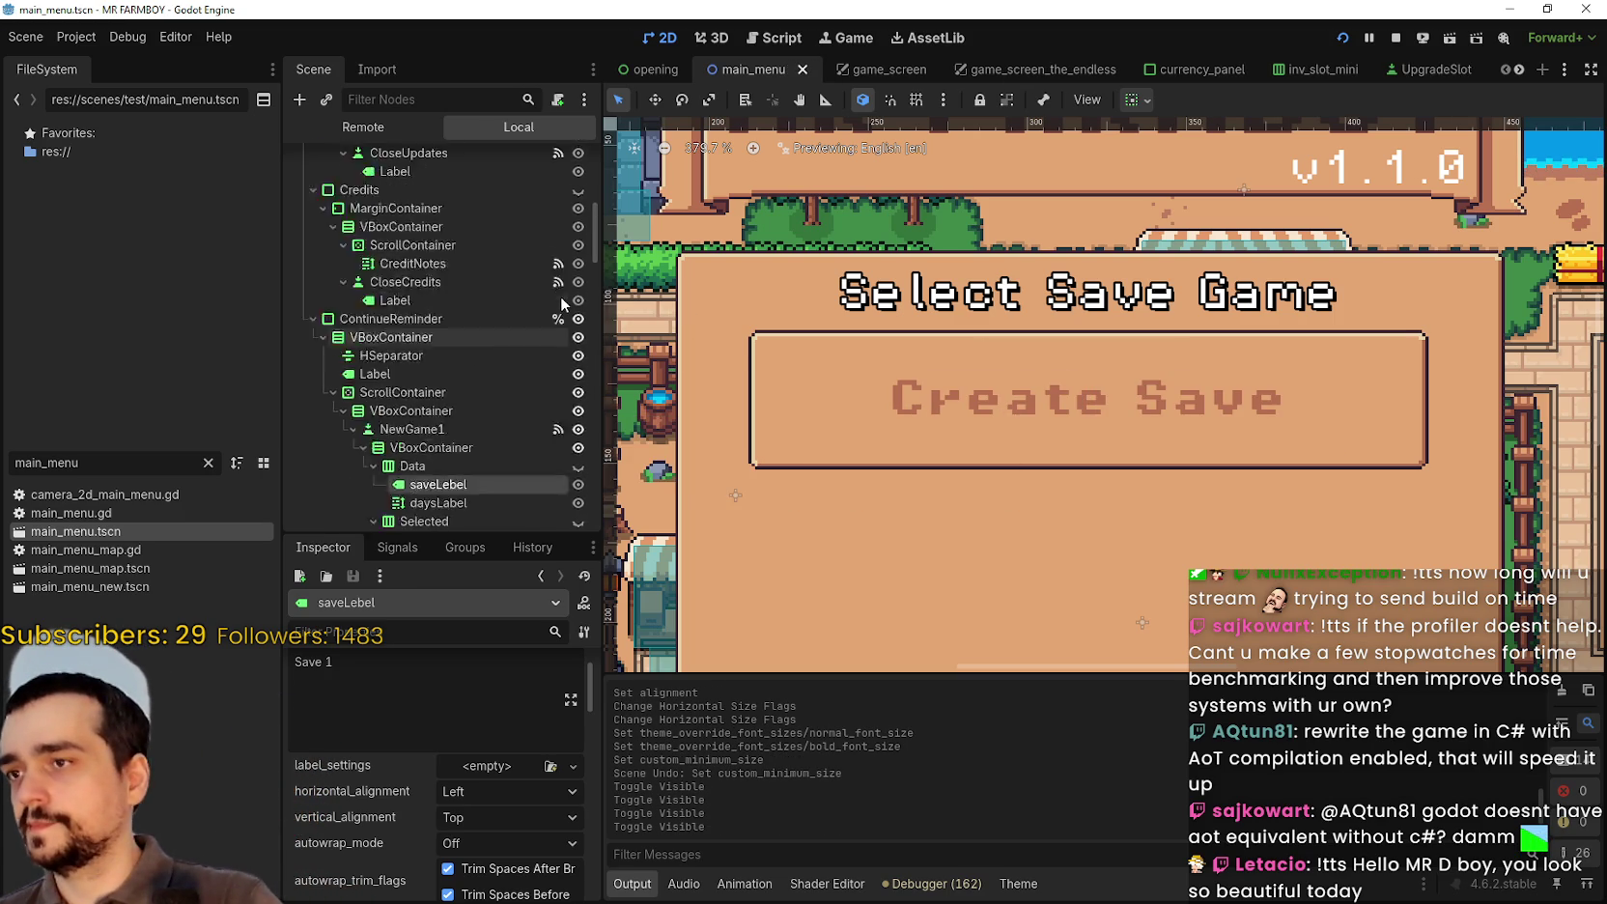
scroll(572, 309, "down", 15)
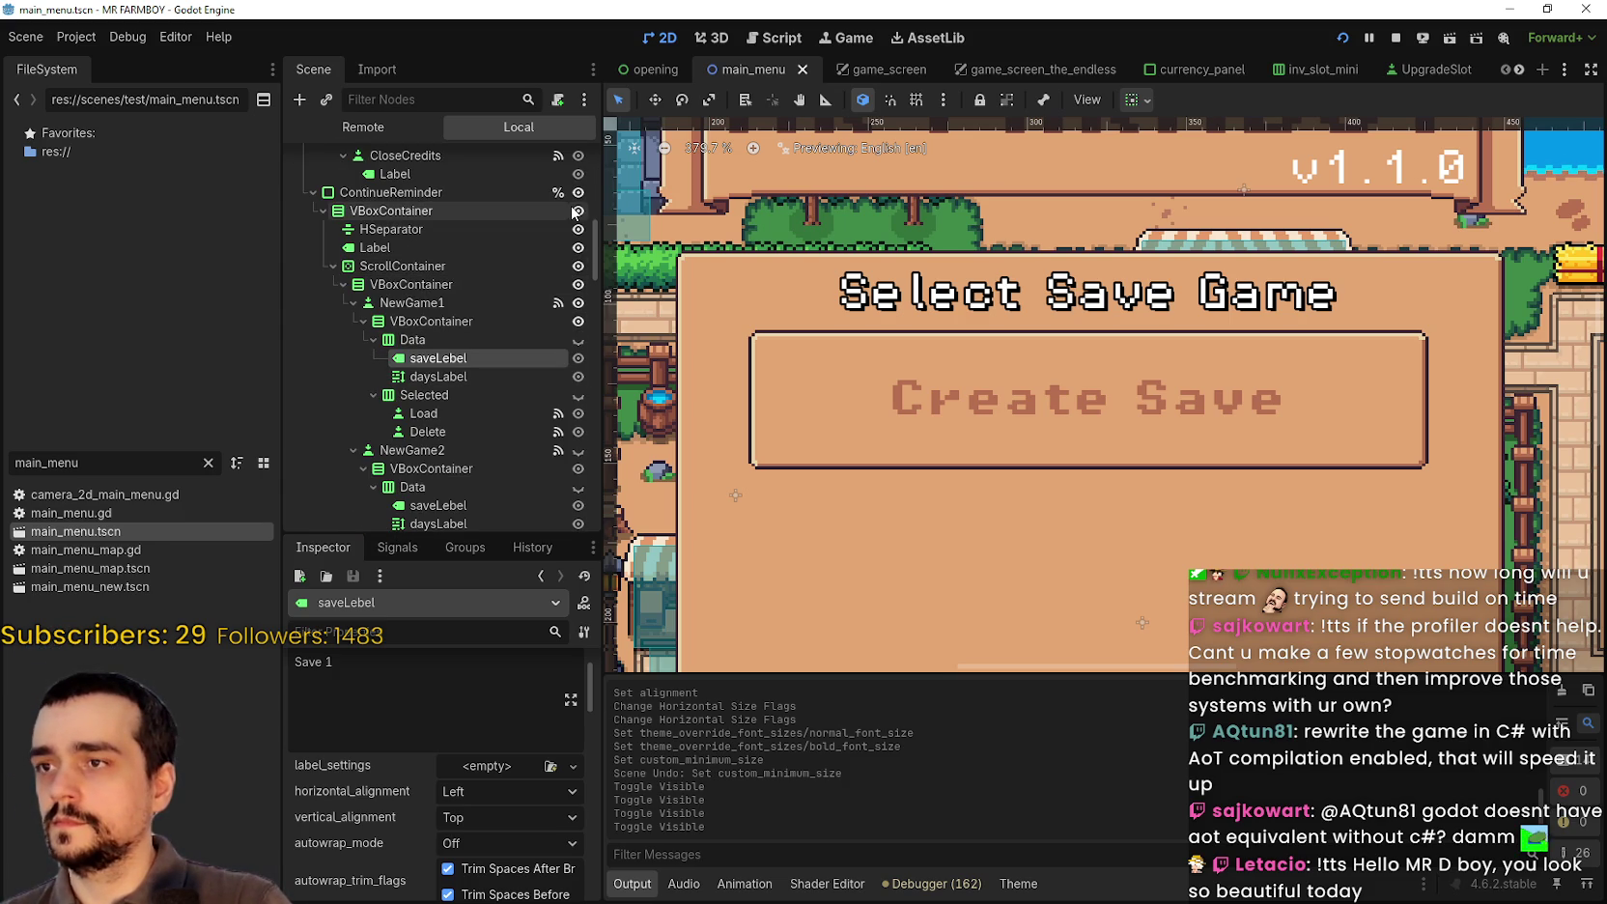
left_click(577, 192)
key("ctrl+s")
scroll(537, 291, "up", 15)
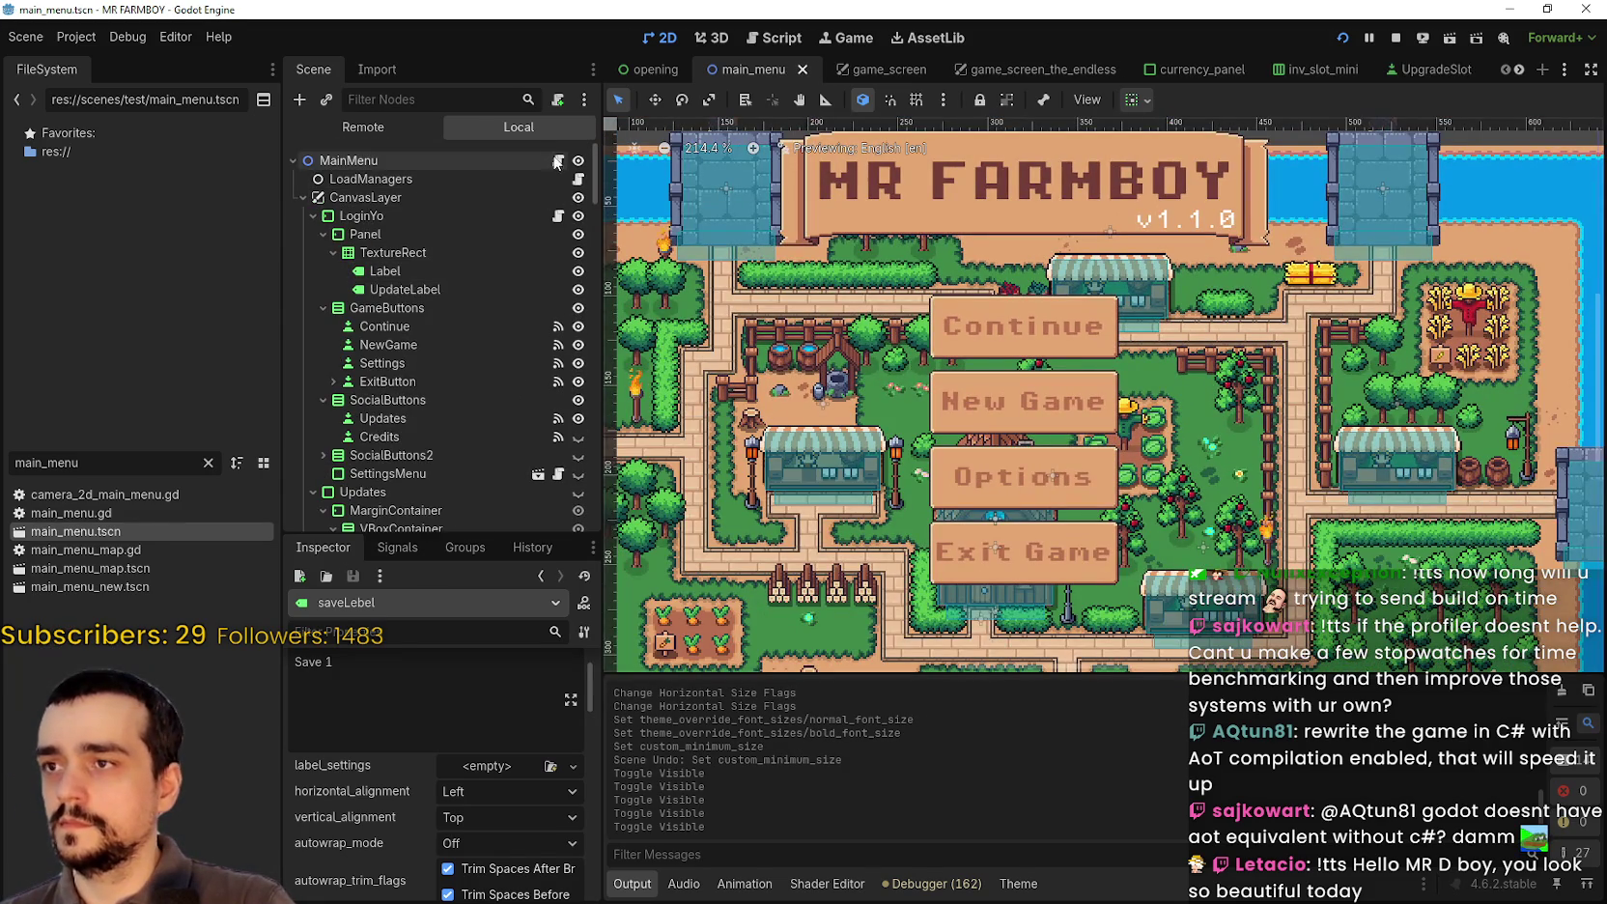
left_click(562, 161)
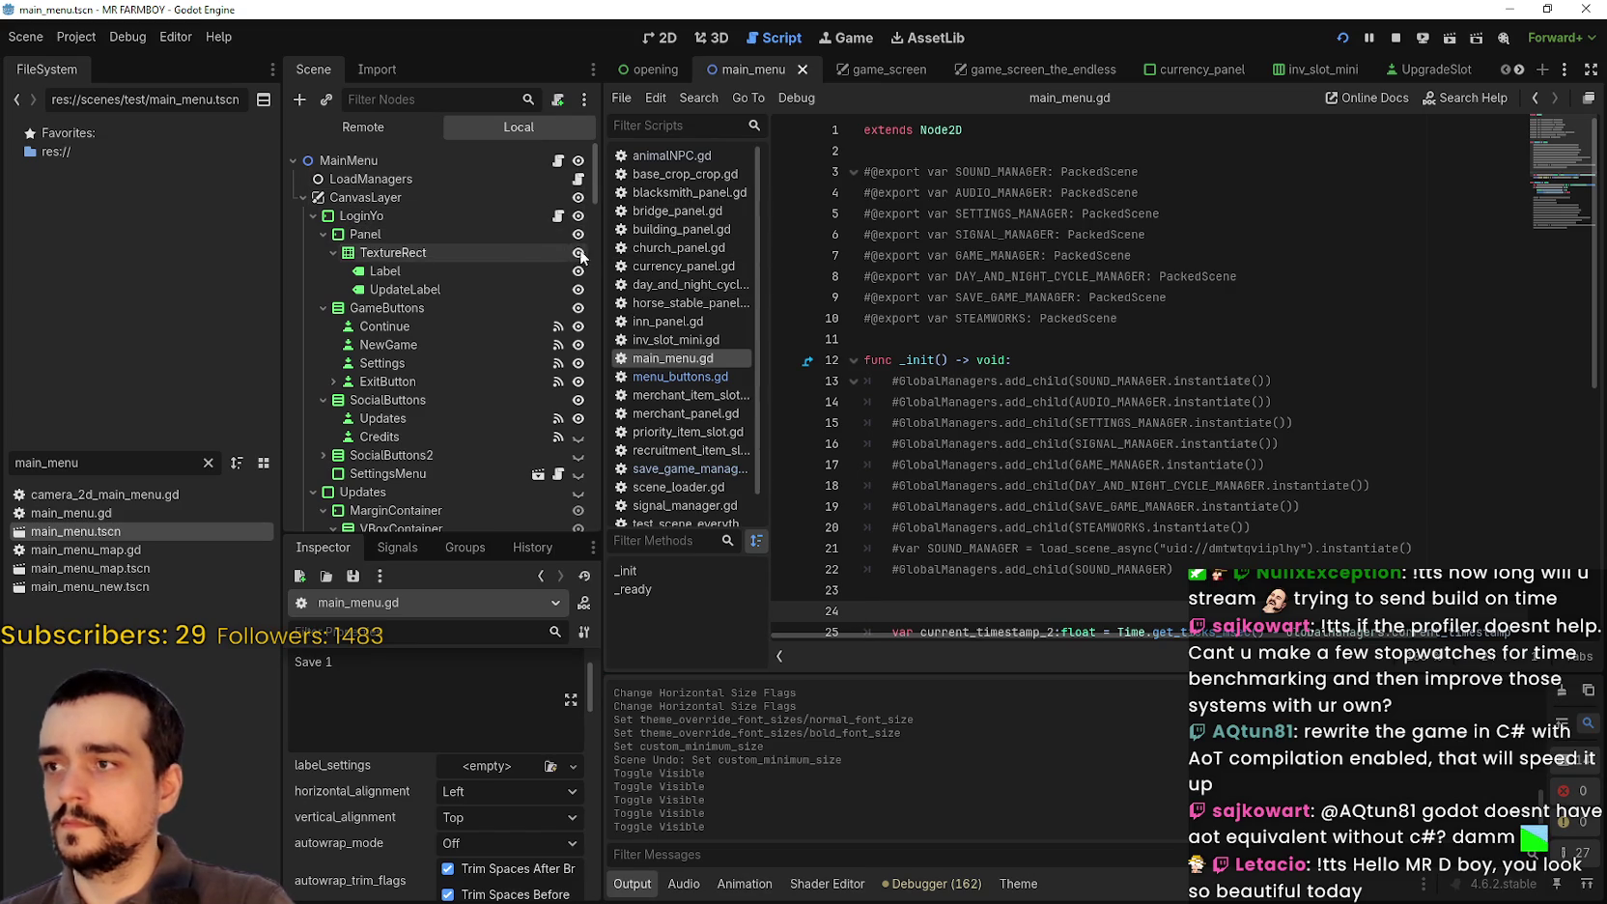
Step: Open login_yo.gd and locate the sun icon tag near get_island
left_click(557, 215)
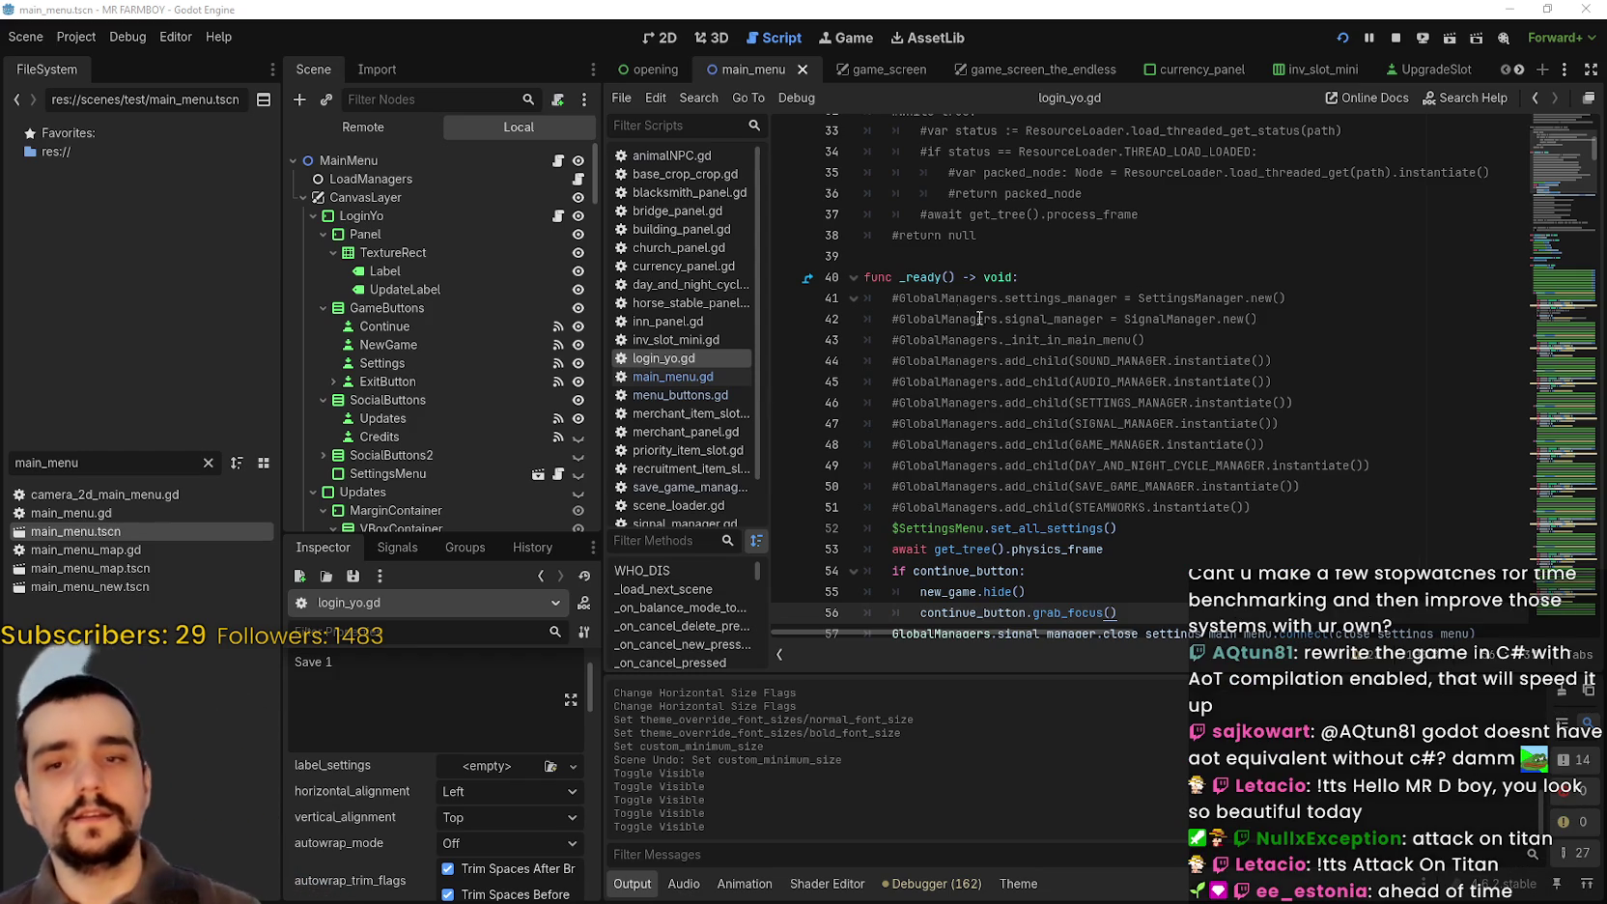
scroll(1150, 377, "down", 9)
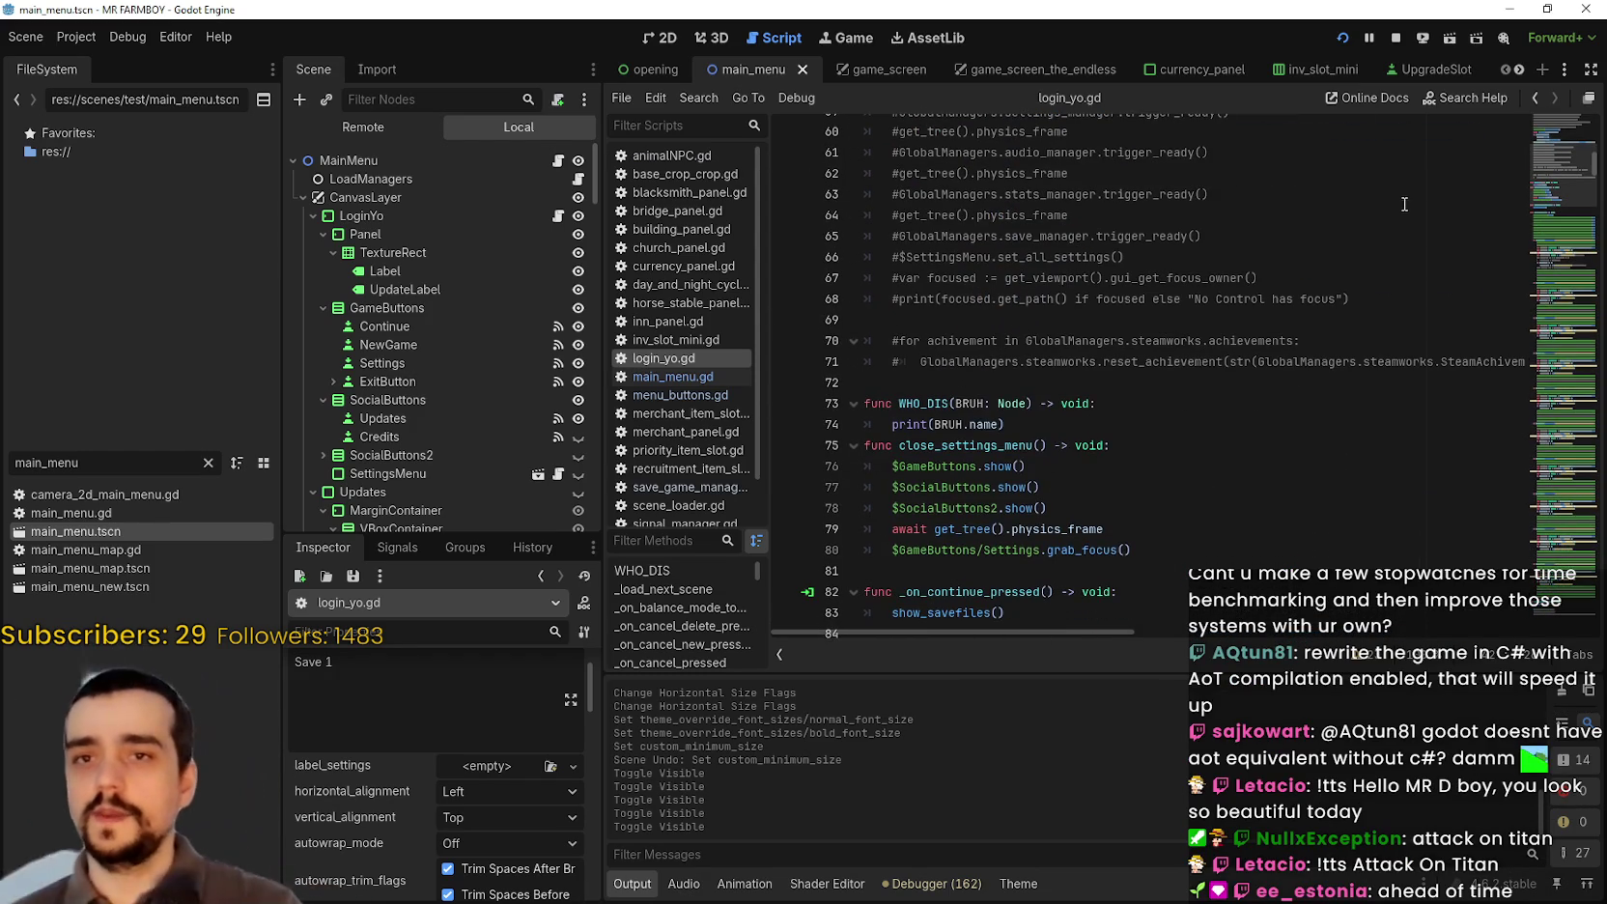
scroll(1401, 251, "down", 9)
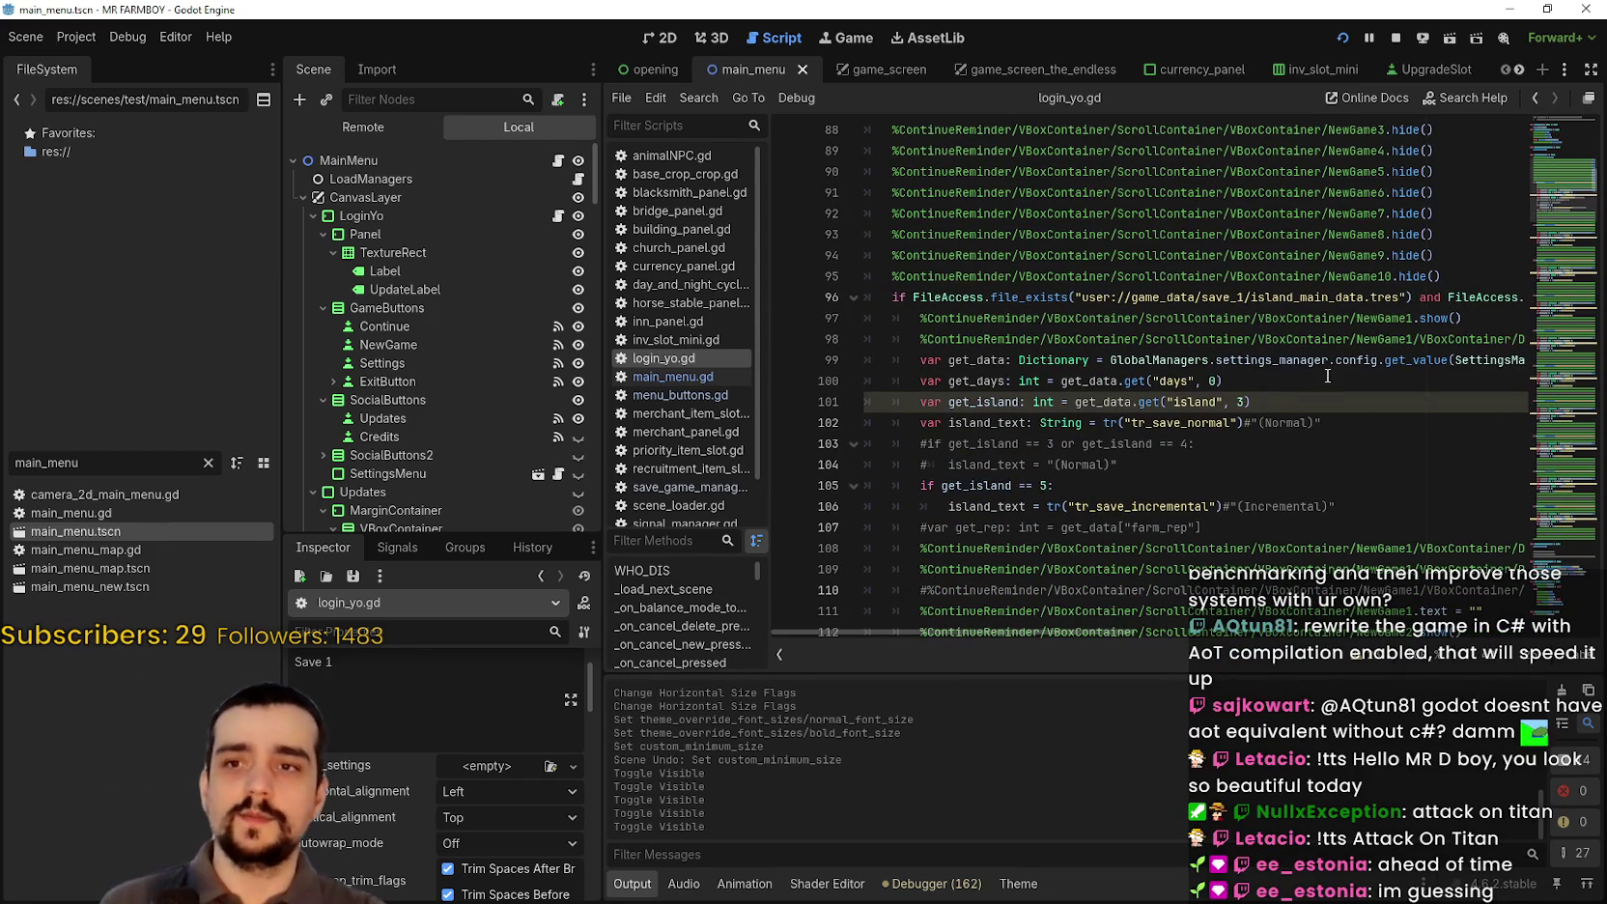
scroll(1328, 382, "down", 2)
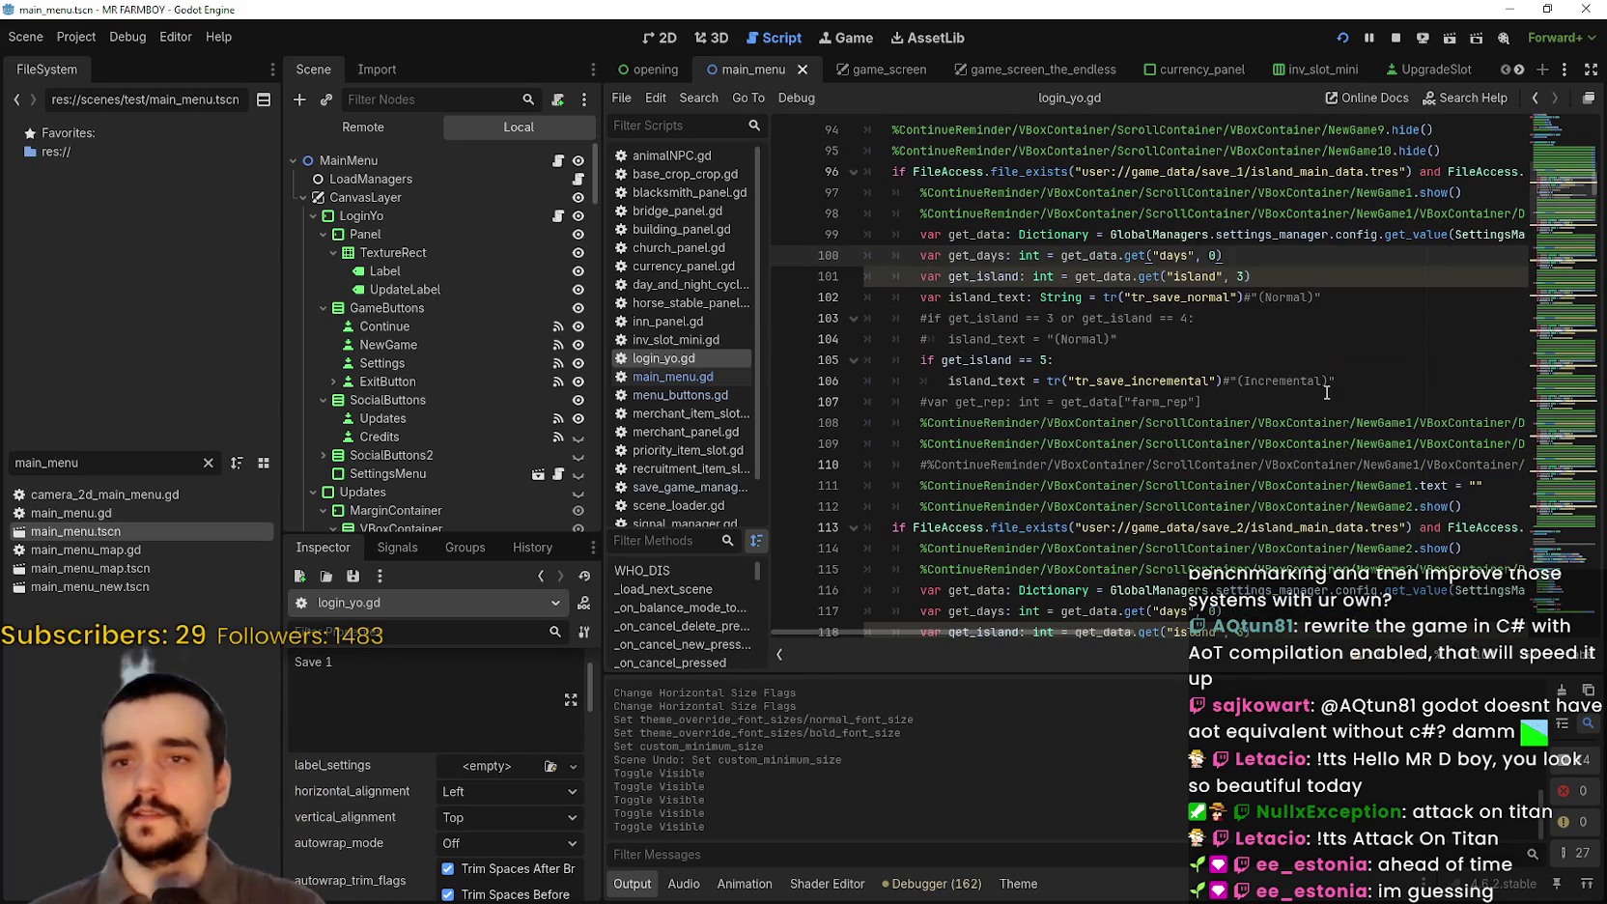
left_click(1319, 279)
double_click(995, 282)
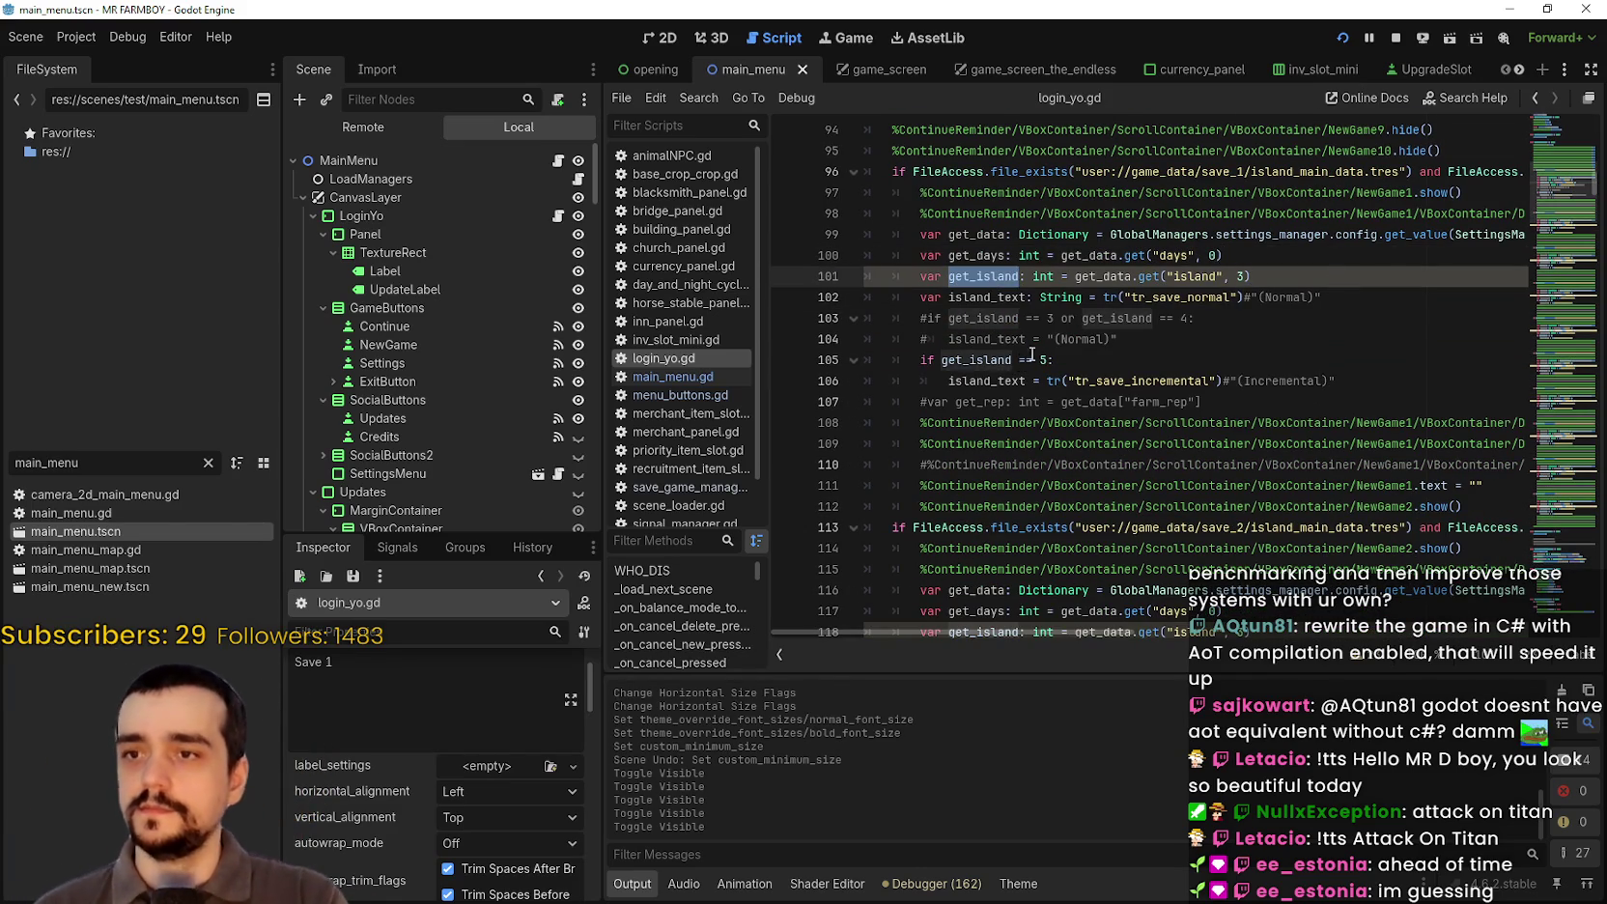
scroll(1265, 341, "up", 2)
mouse_move(1049, 630)
left_mouse_down()
mouse_move(1397, 642)
mouse_move(972, 580)
left_mouse_up()
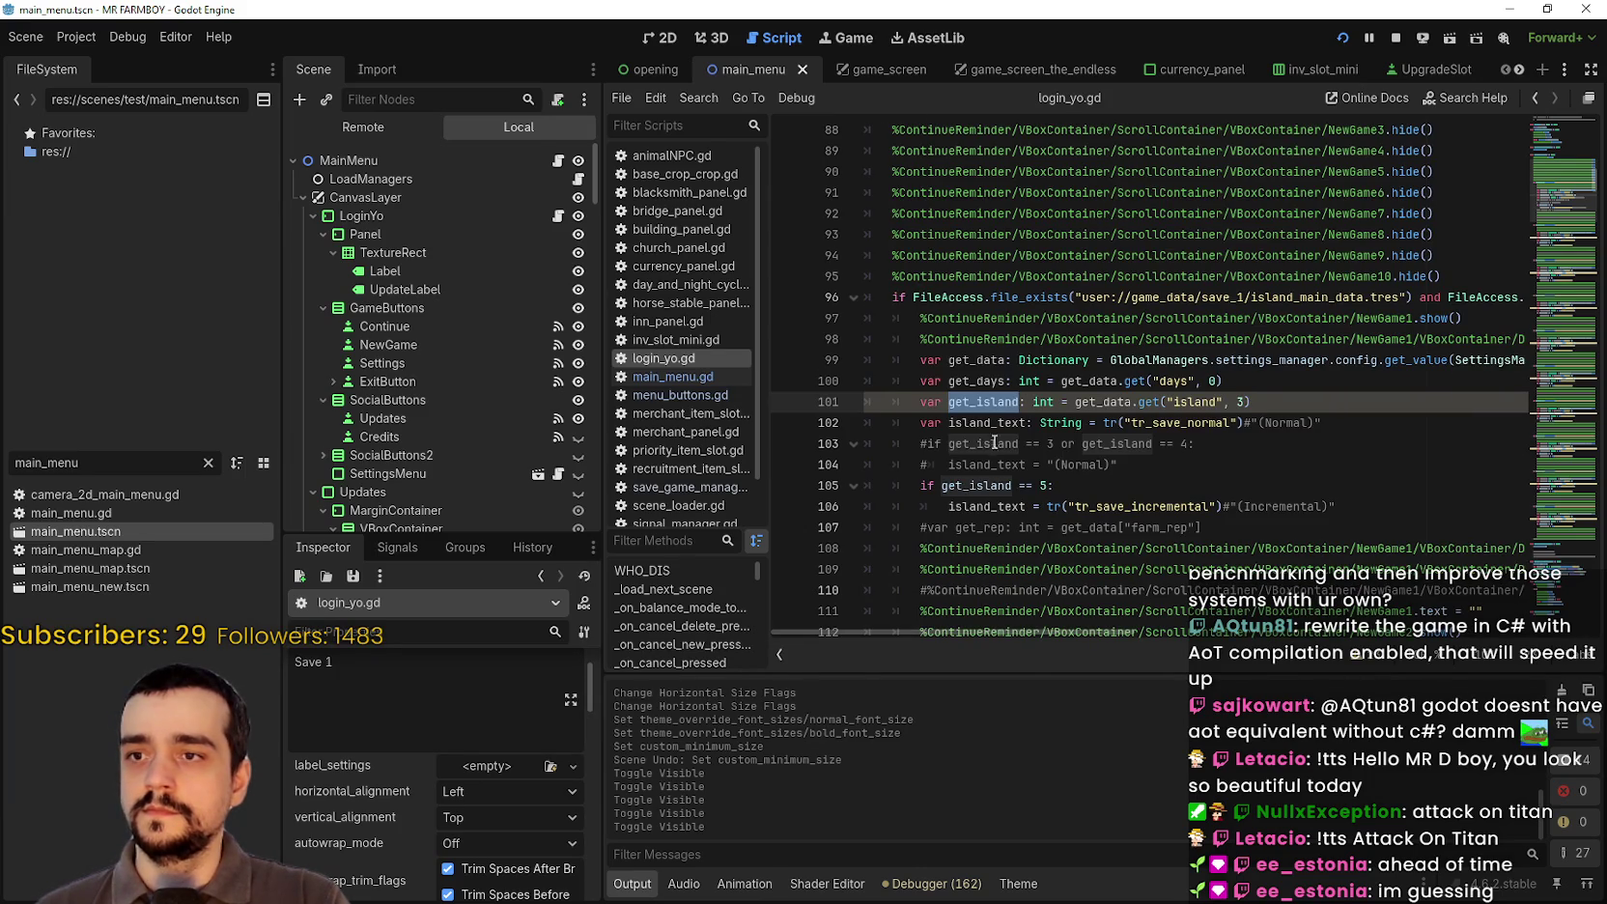
scroll(979, 383, "down", 4)
left_click_drag(979, 633, 1311, 660)
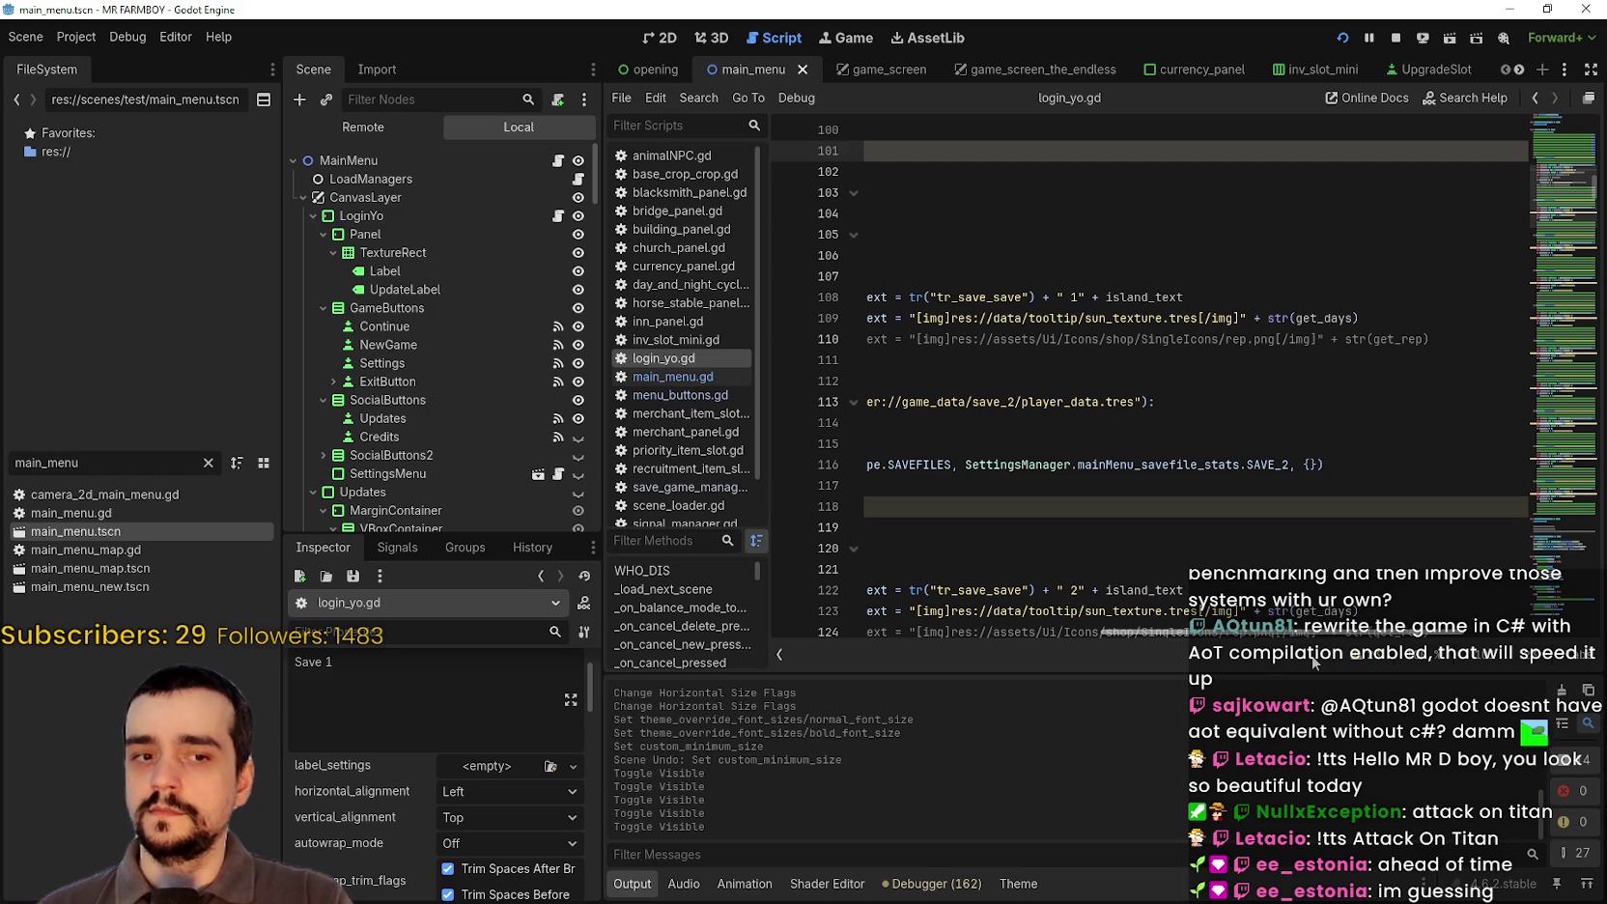
Step: Change line 109's sun icon tag to [img=22] and save the script
left_click(953, 316)
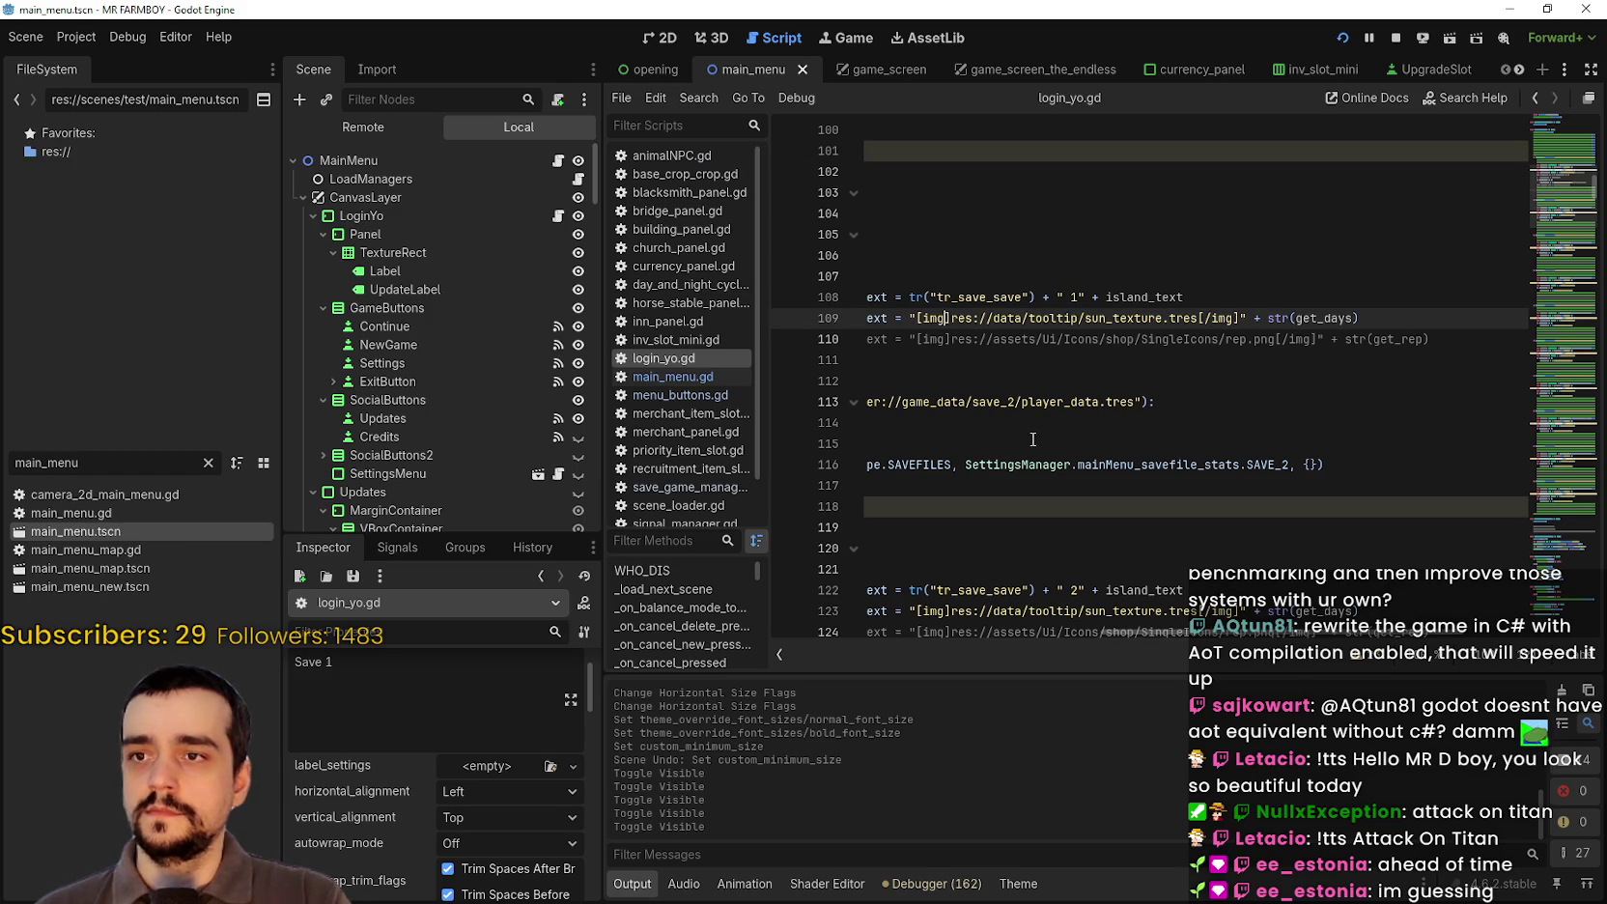
type("-")
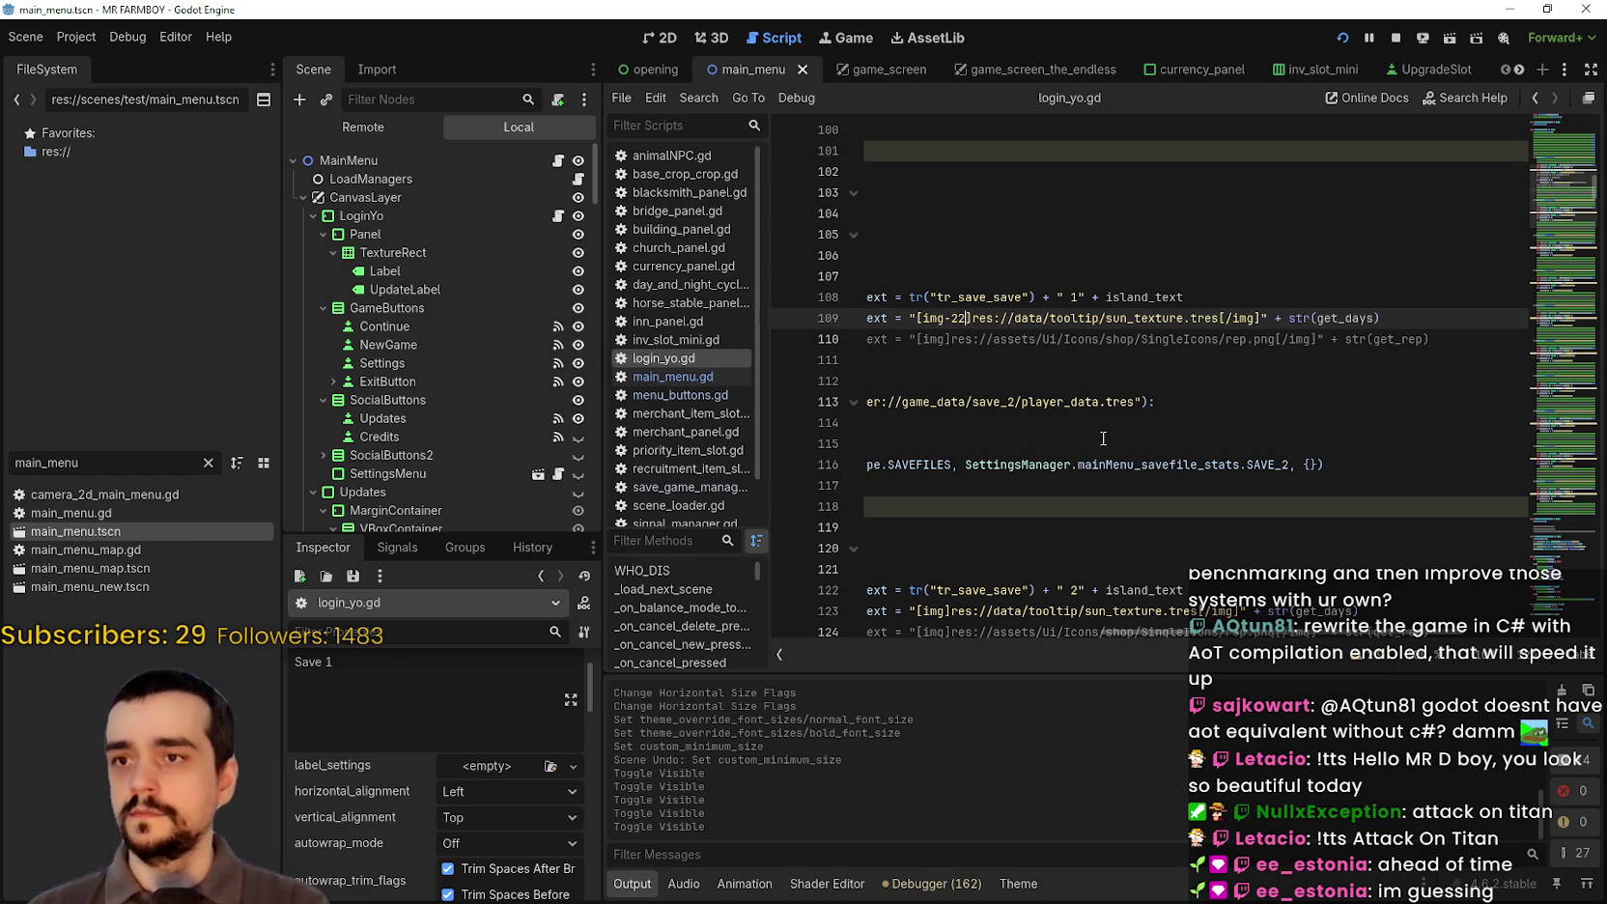
type("2")
key("ctrl+s")
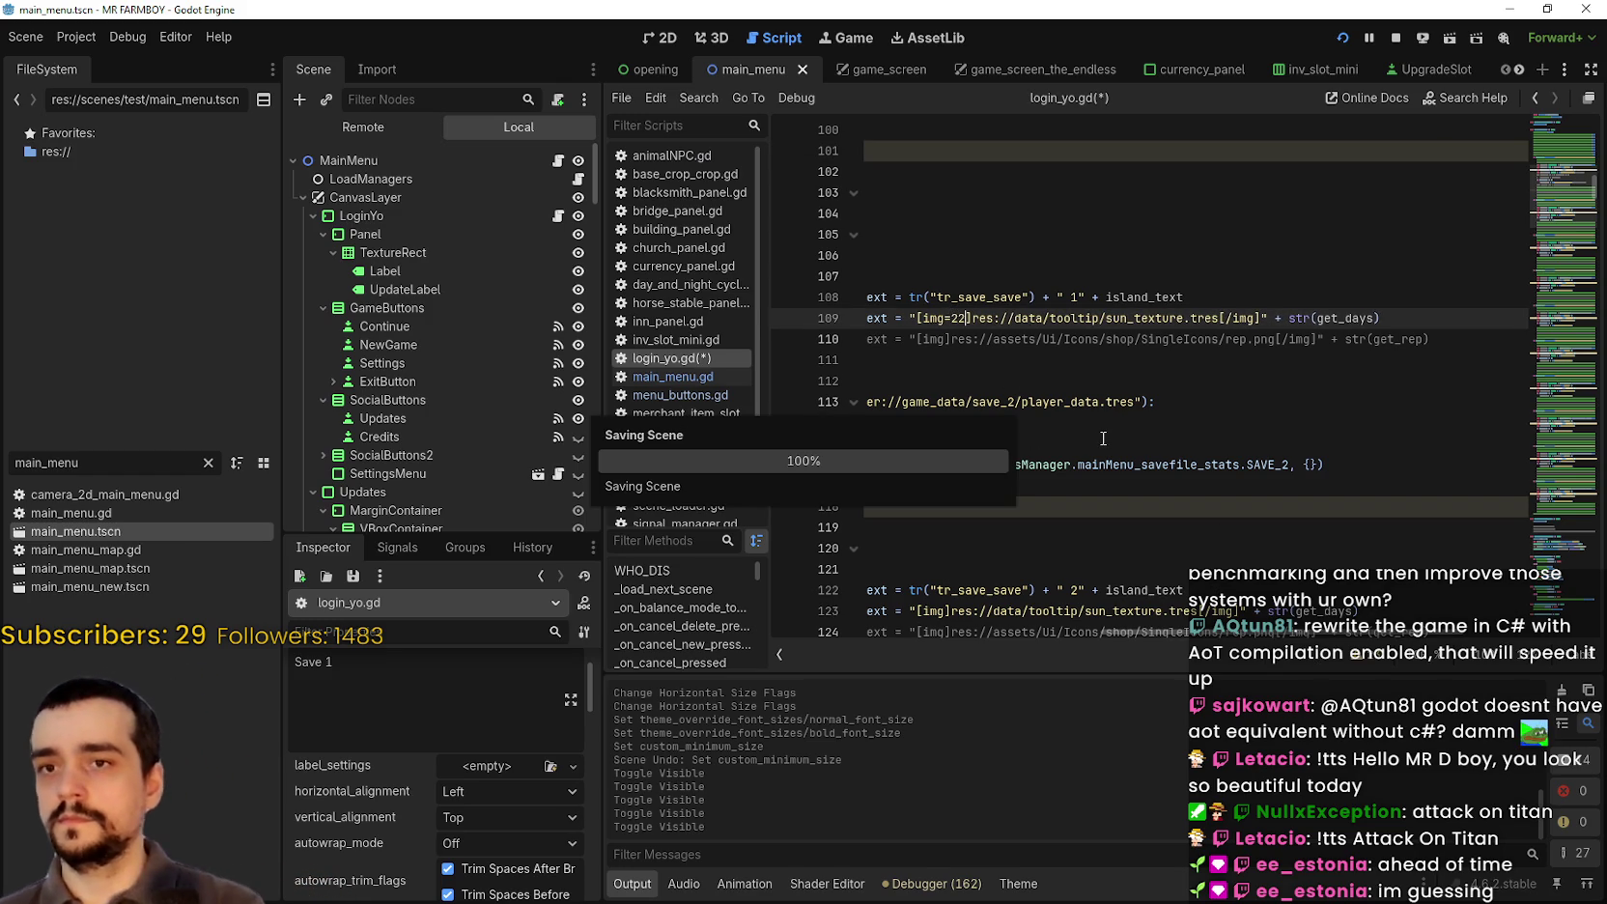
Step: Test-run the game: open the save list, pick Save 1, then move down to Save 2
left_click(1342, 38)
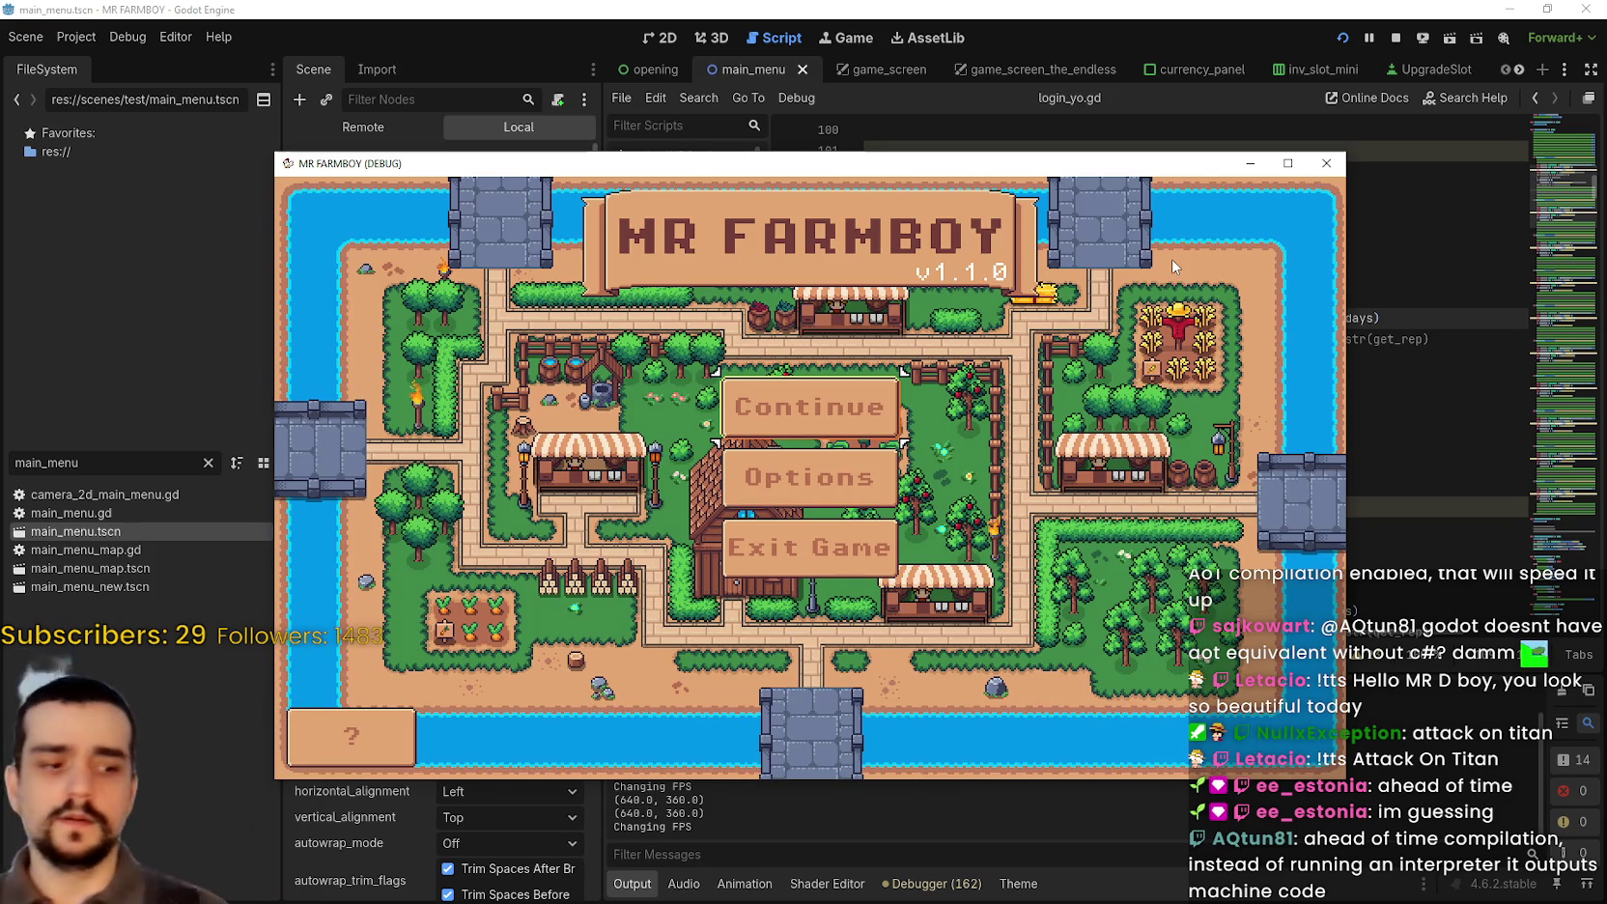
left_click(860, 407)
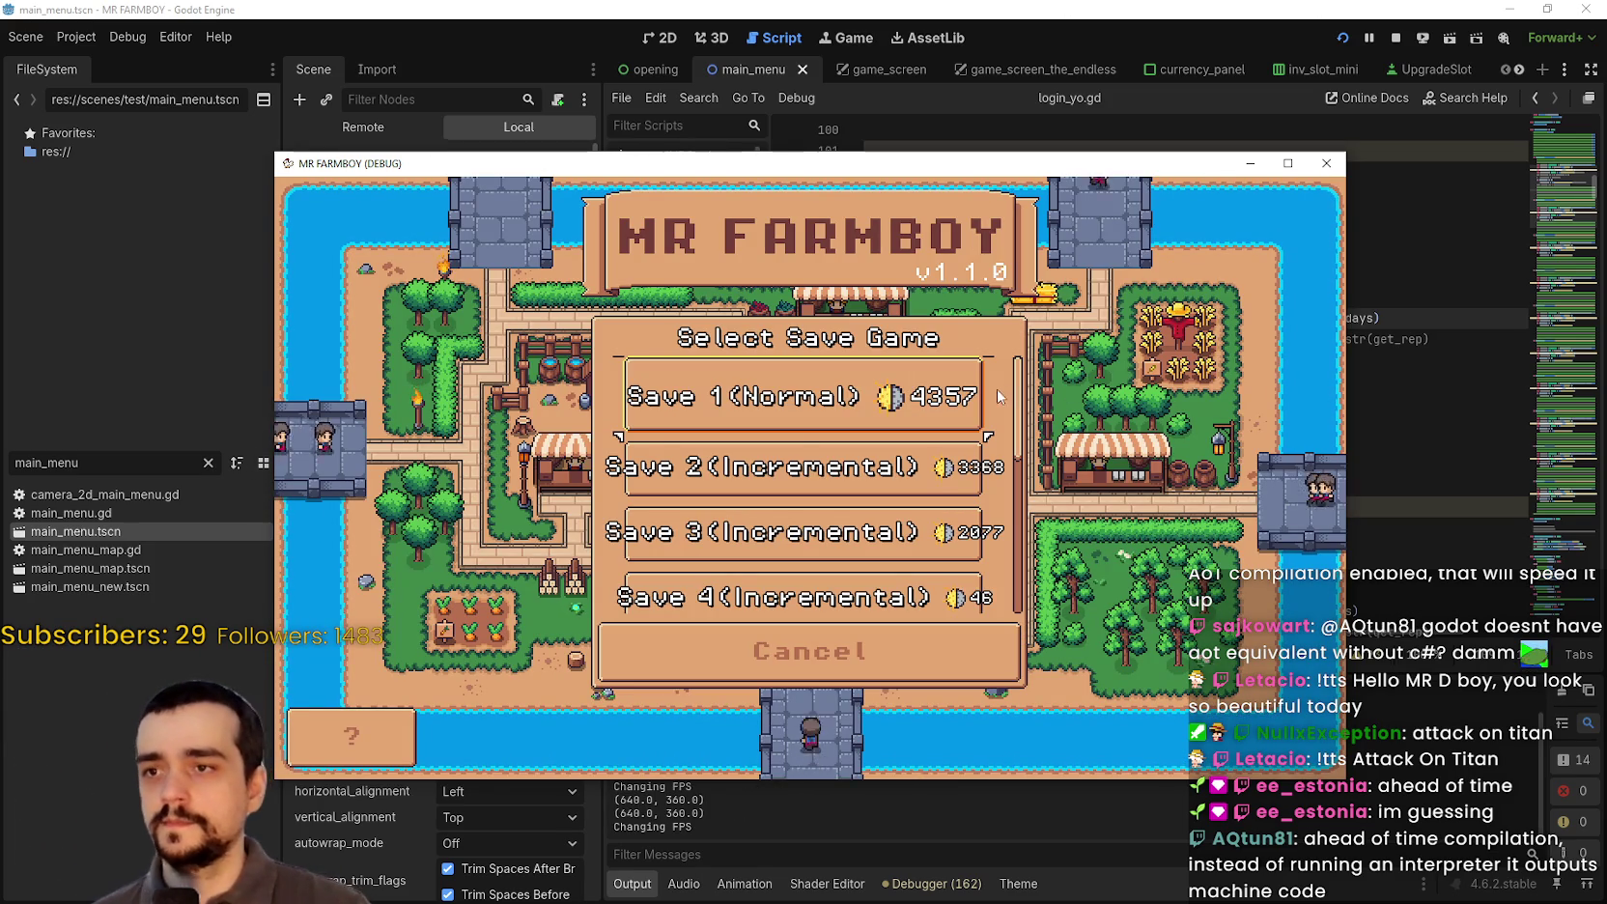
left_click(966, 396)
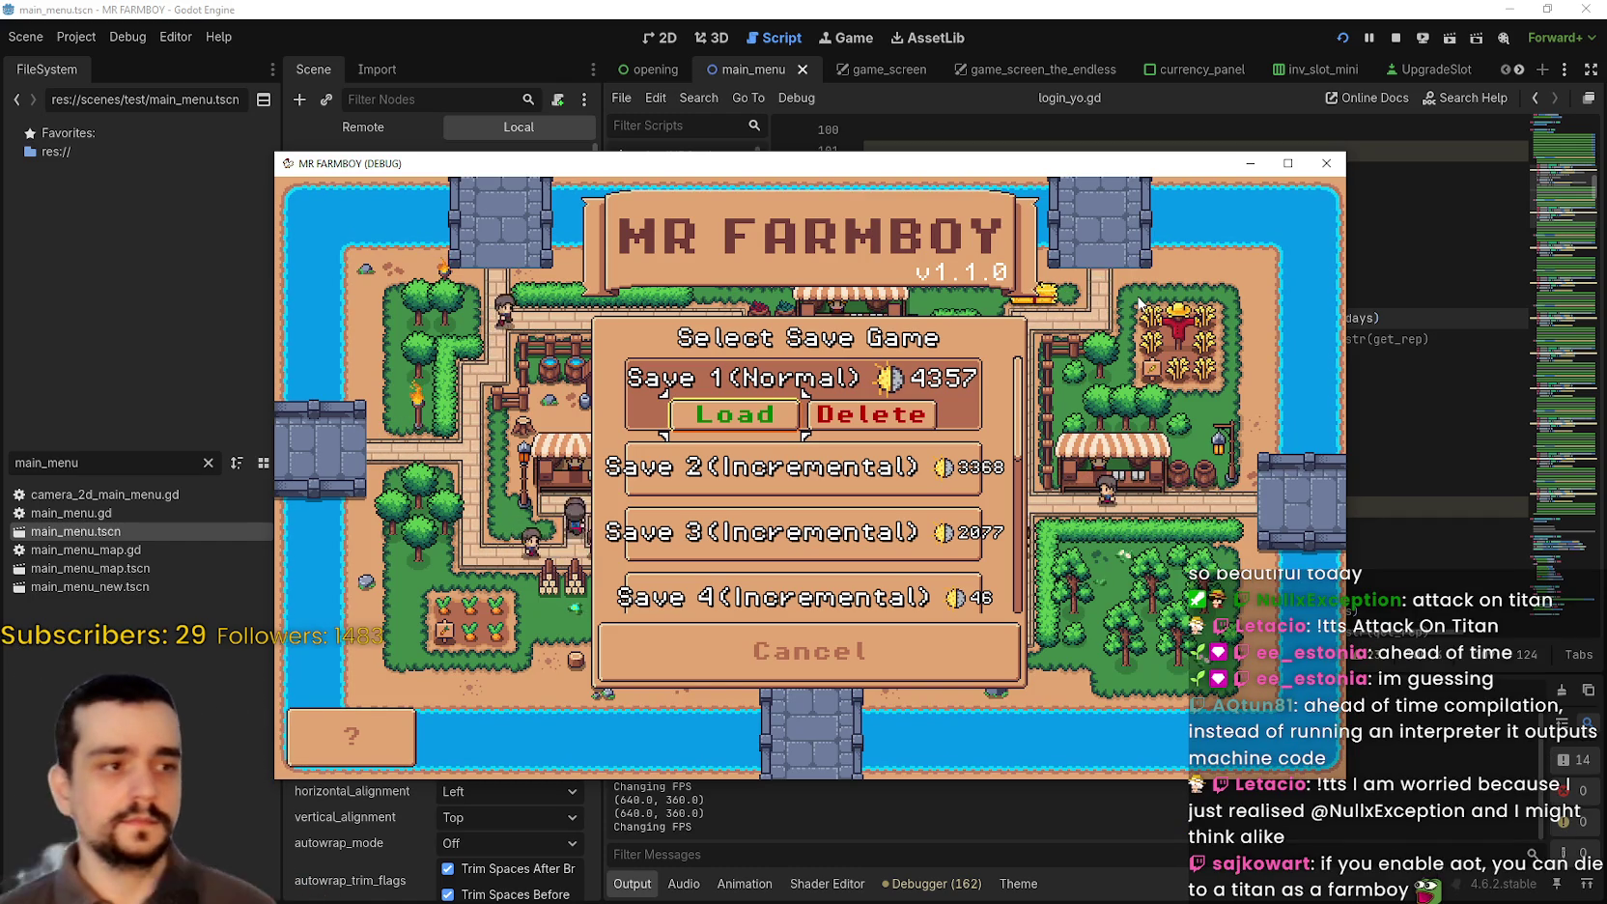
key("Down")
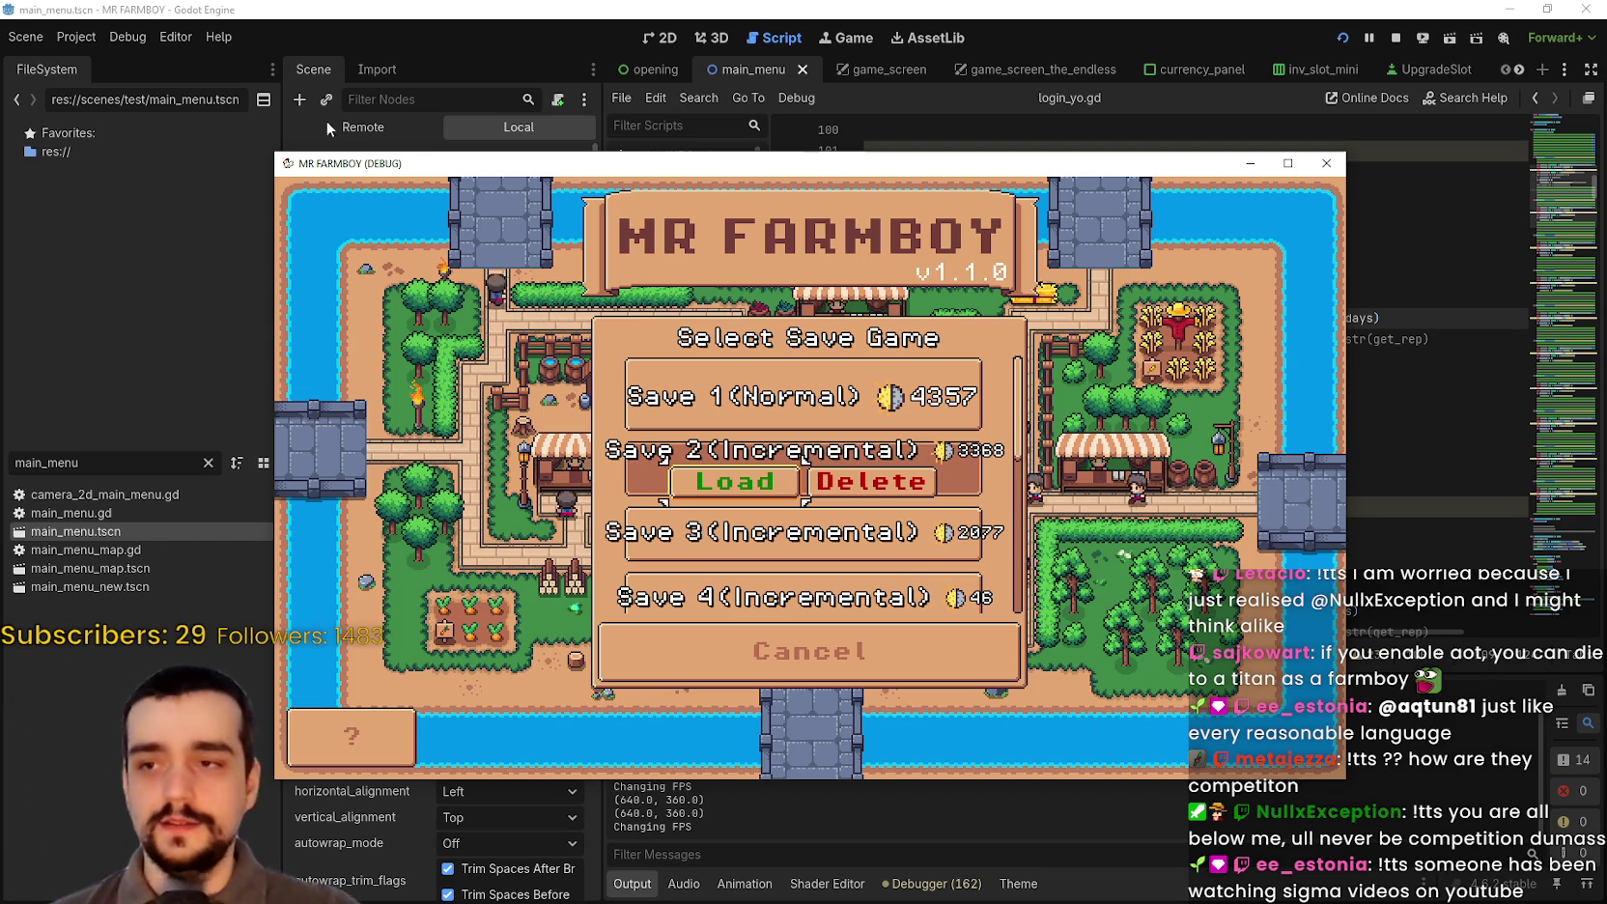
left_click(866, 8)
Step: Switch to the main_menu 2D view and make the ContinueReminder save panel visible
scroll(995, 378, "left", 3)
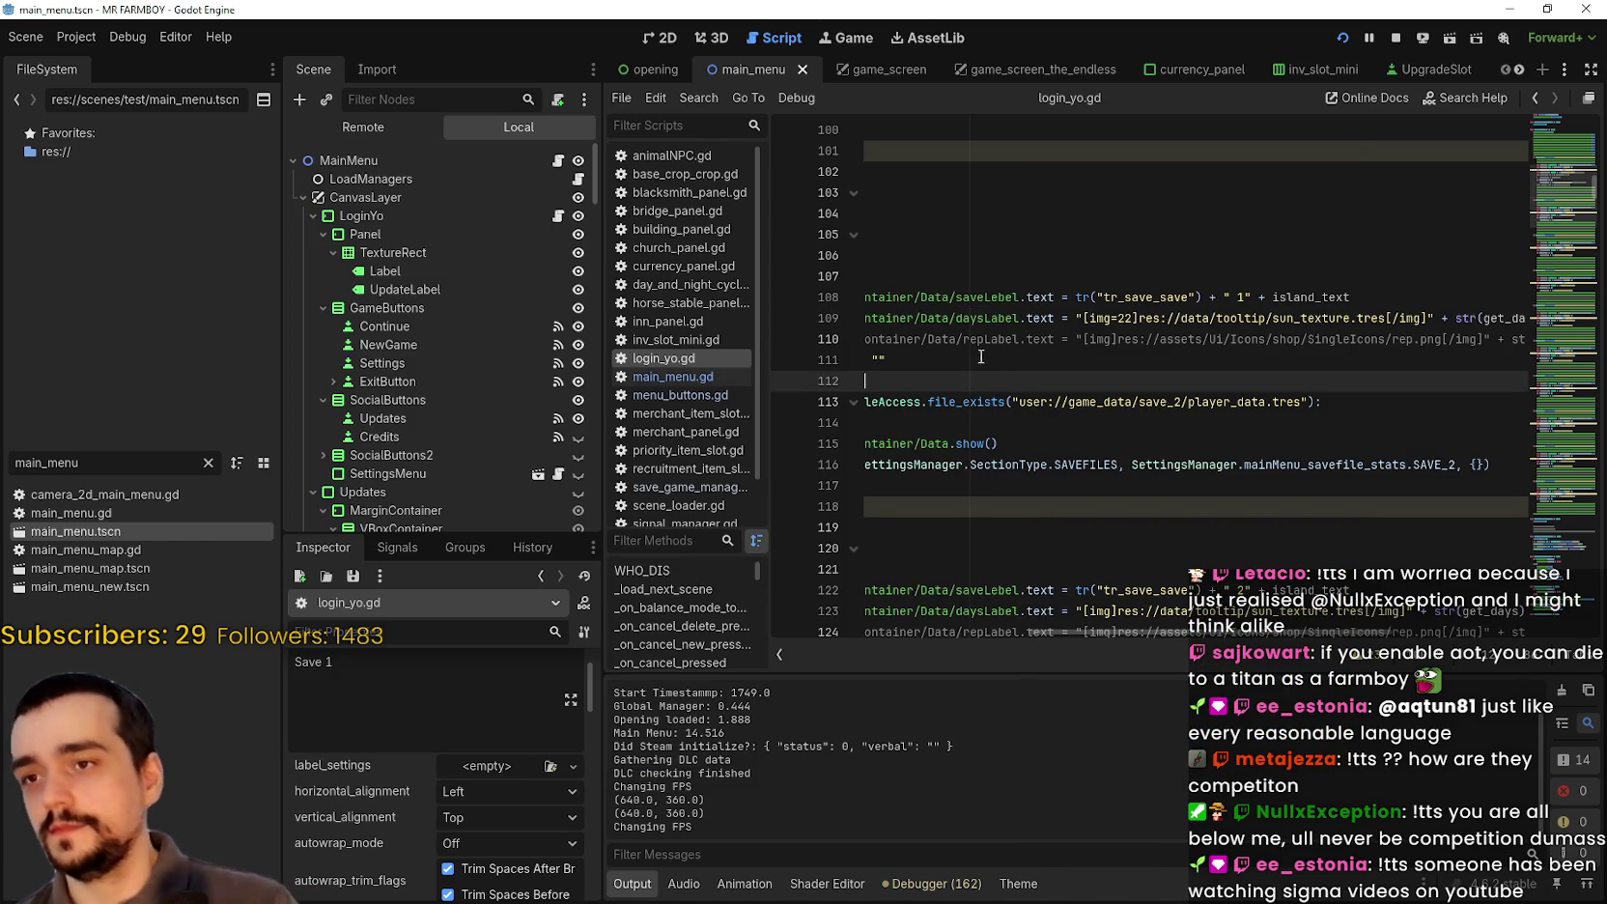
left_click(653, 40)
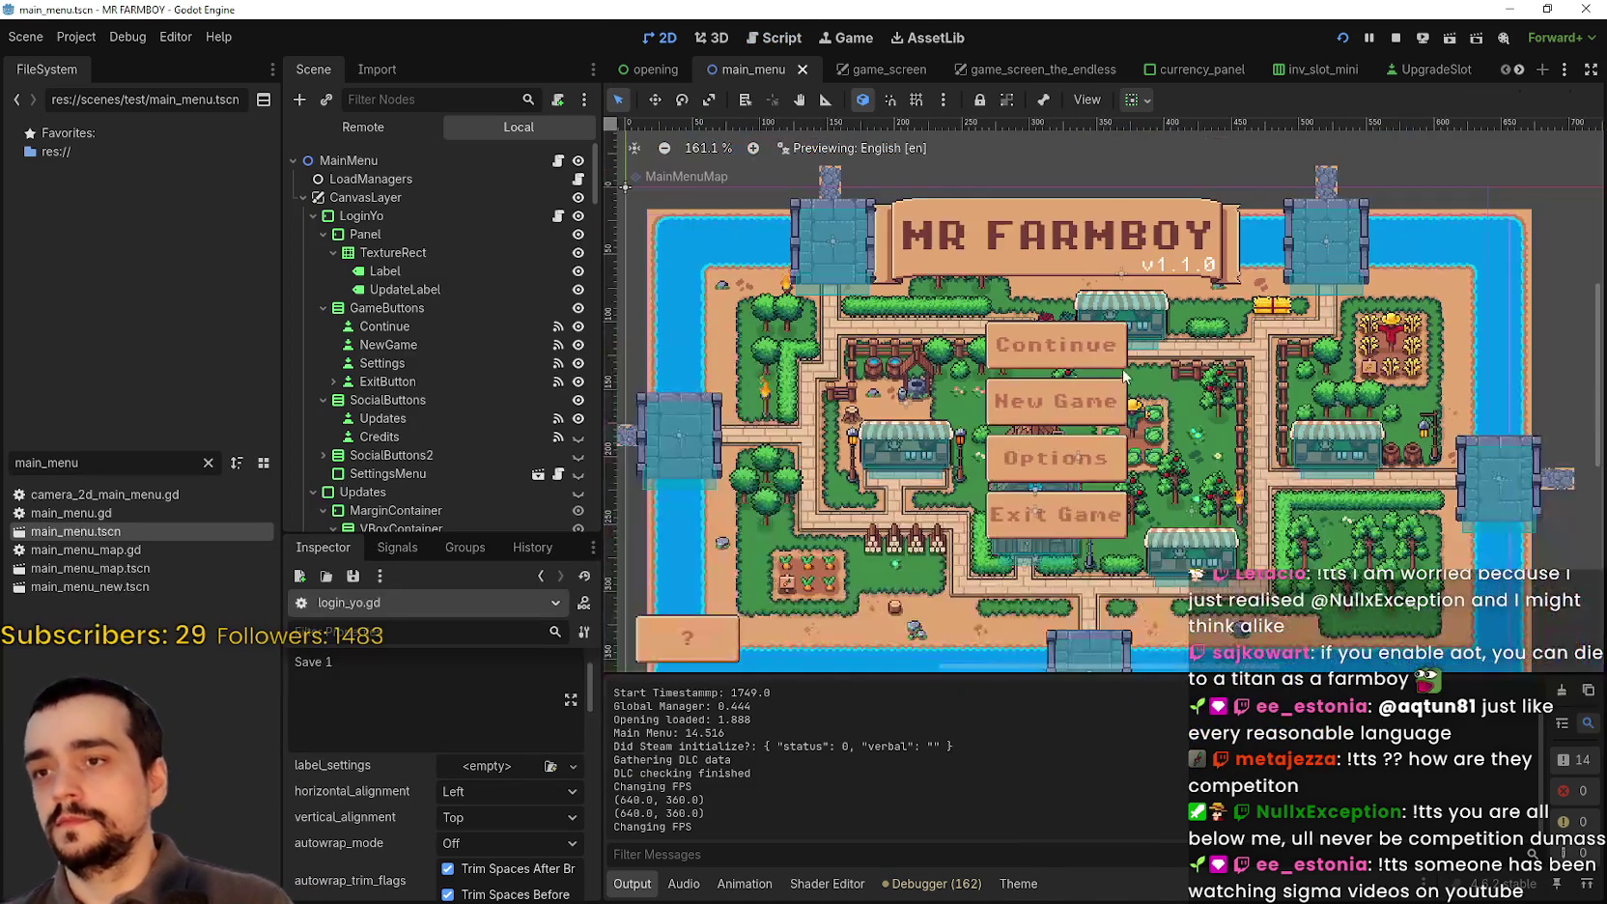
scroll(434, 397, "down", 3)
scroll(447, 375, "down", 5)
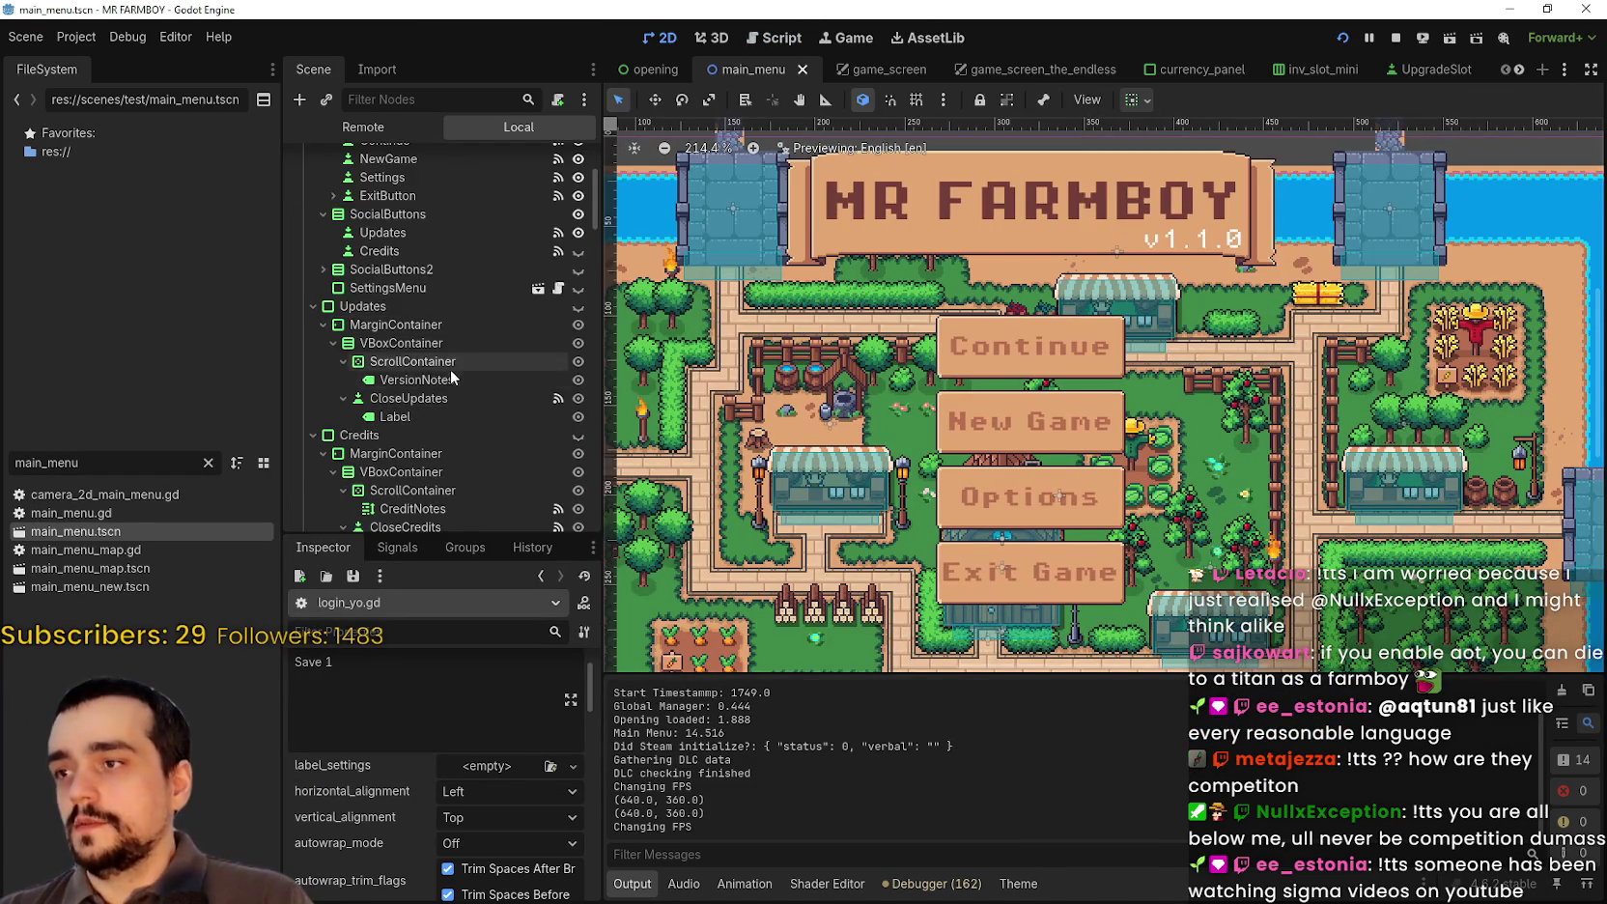
scroll(532, 374, "down", 3)
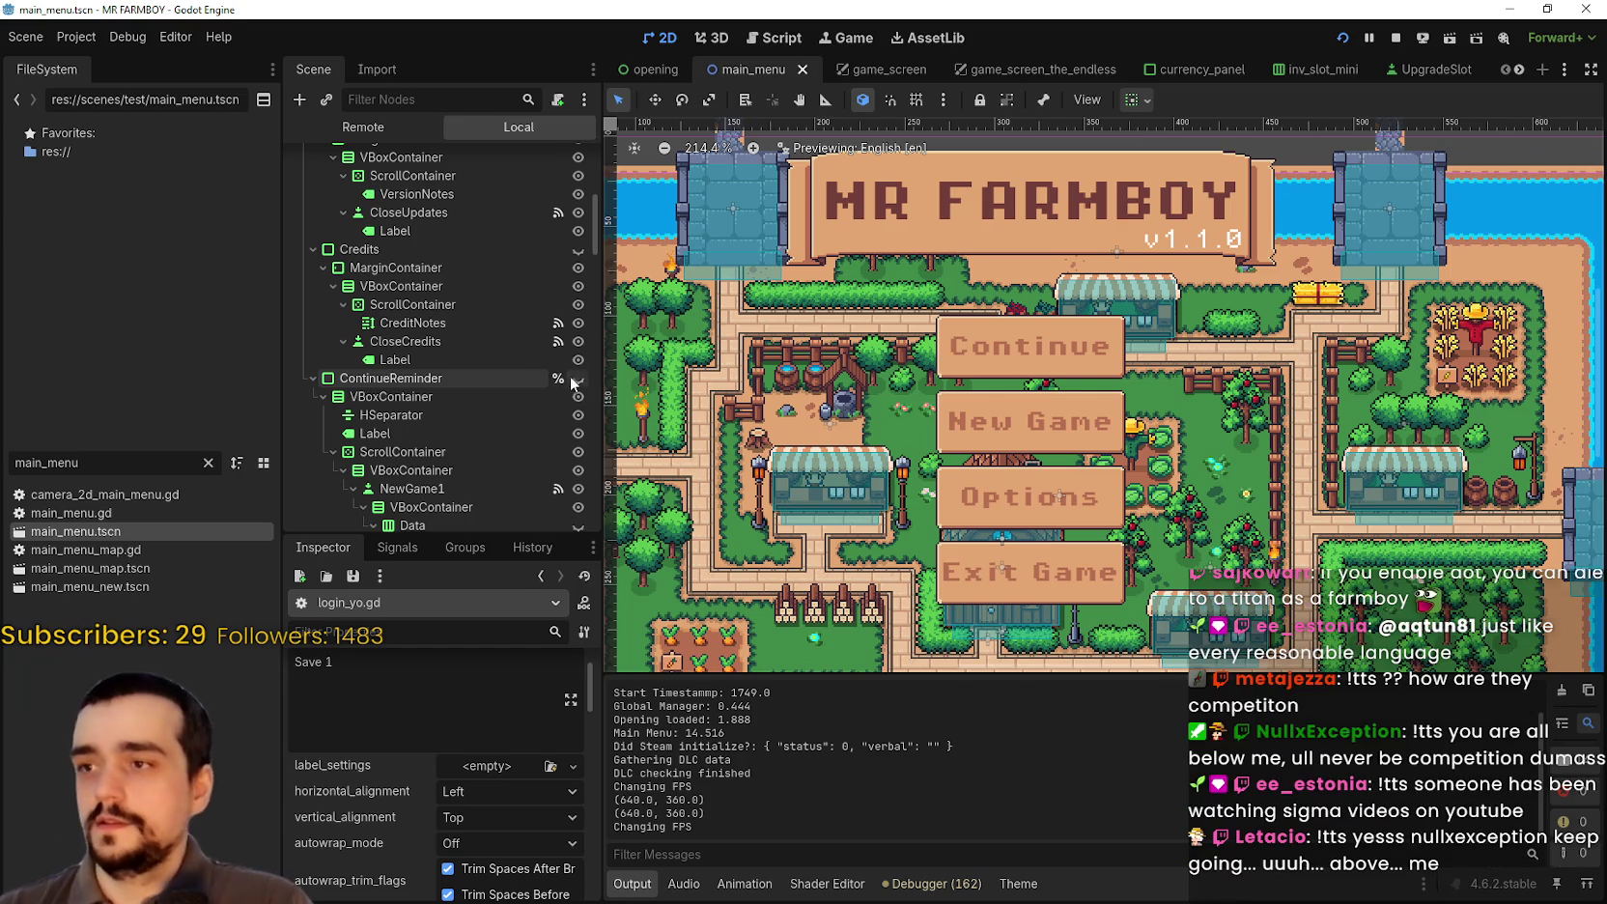
left_click(578, 378)
scroll(934, 355, "down", 2)
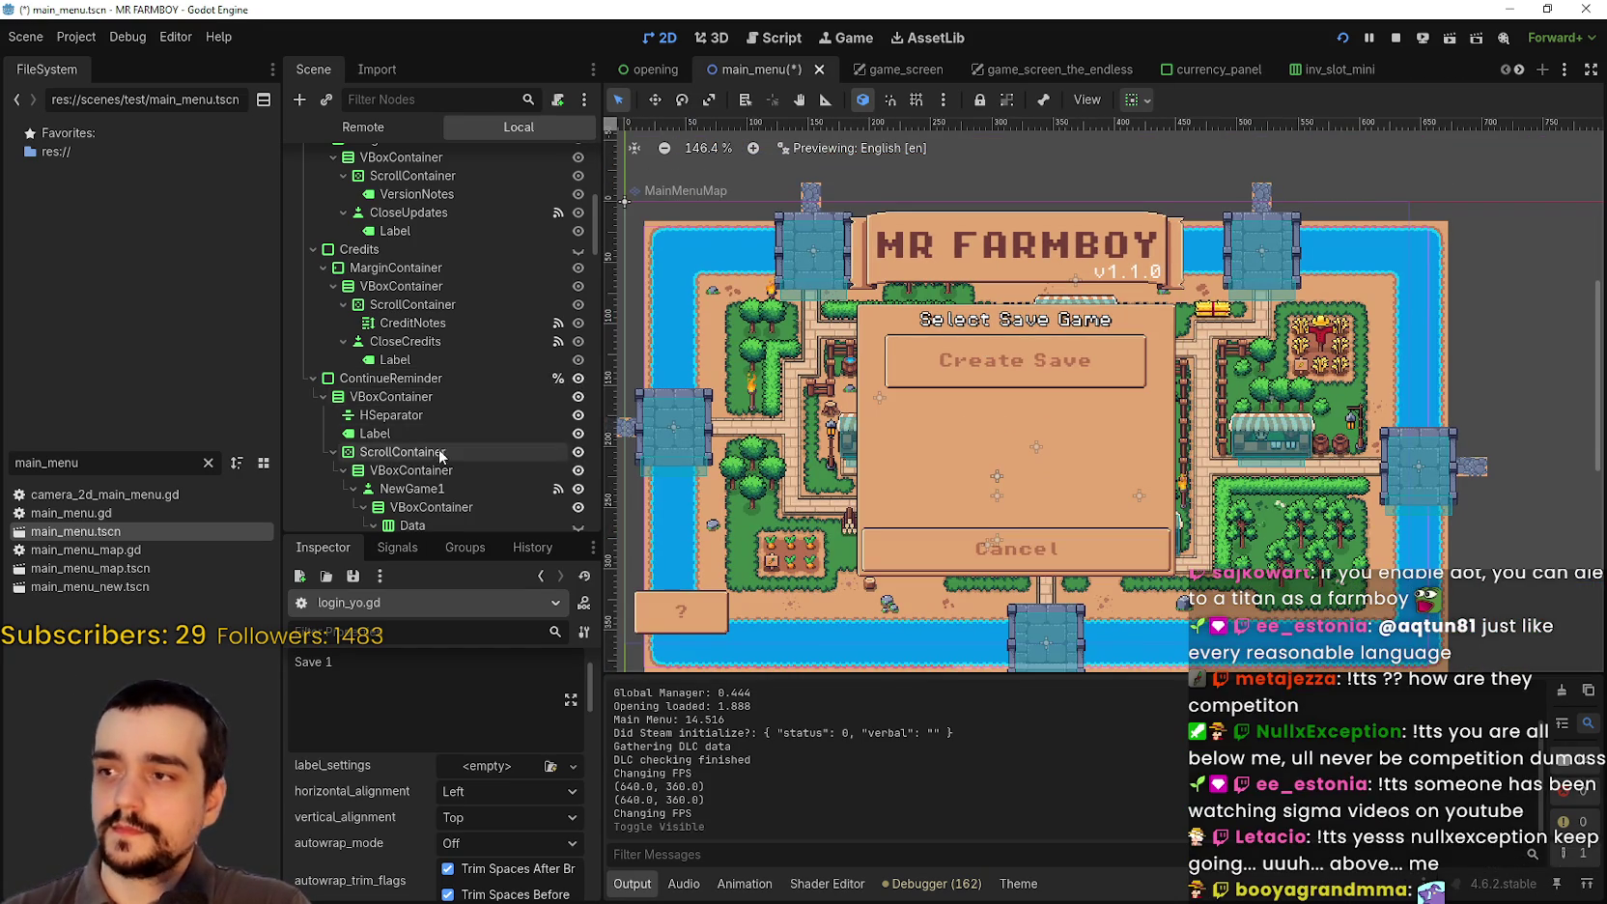
scroll(449, 396, "down", 5)
Step: Set NewGame1's horizontal size flag to Fill
left_click(446, 368)
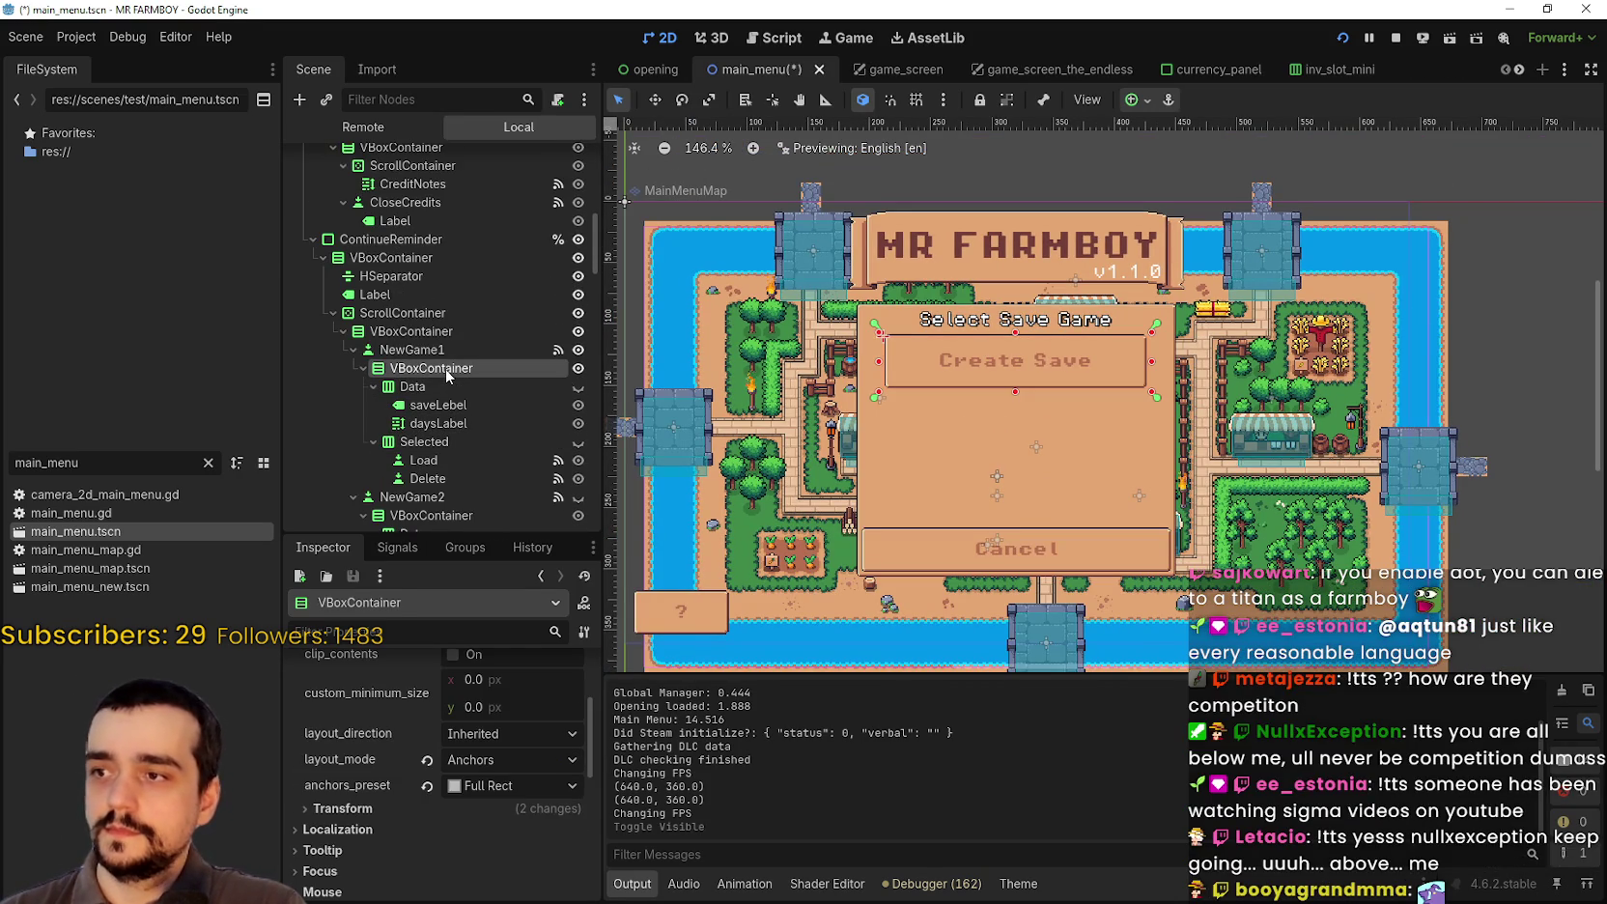
left_click(458, 346)
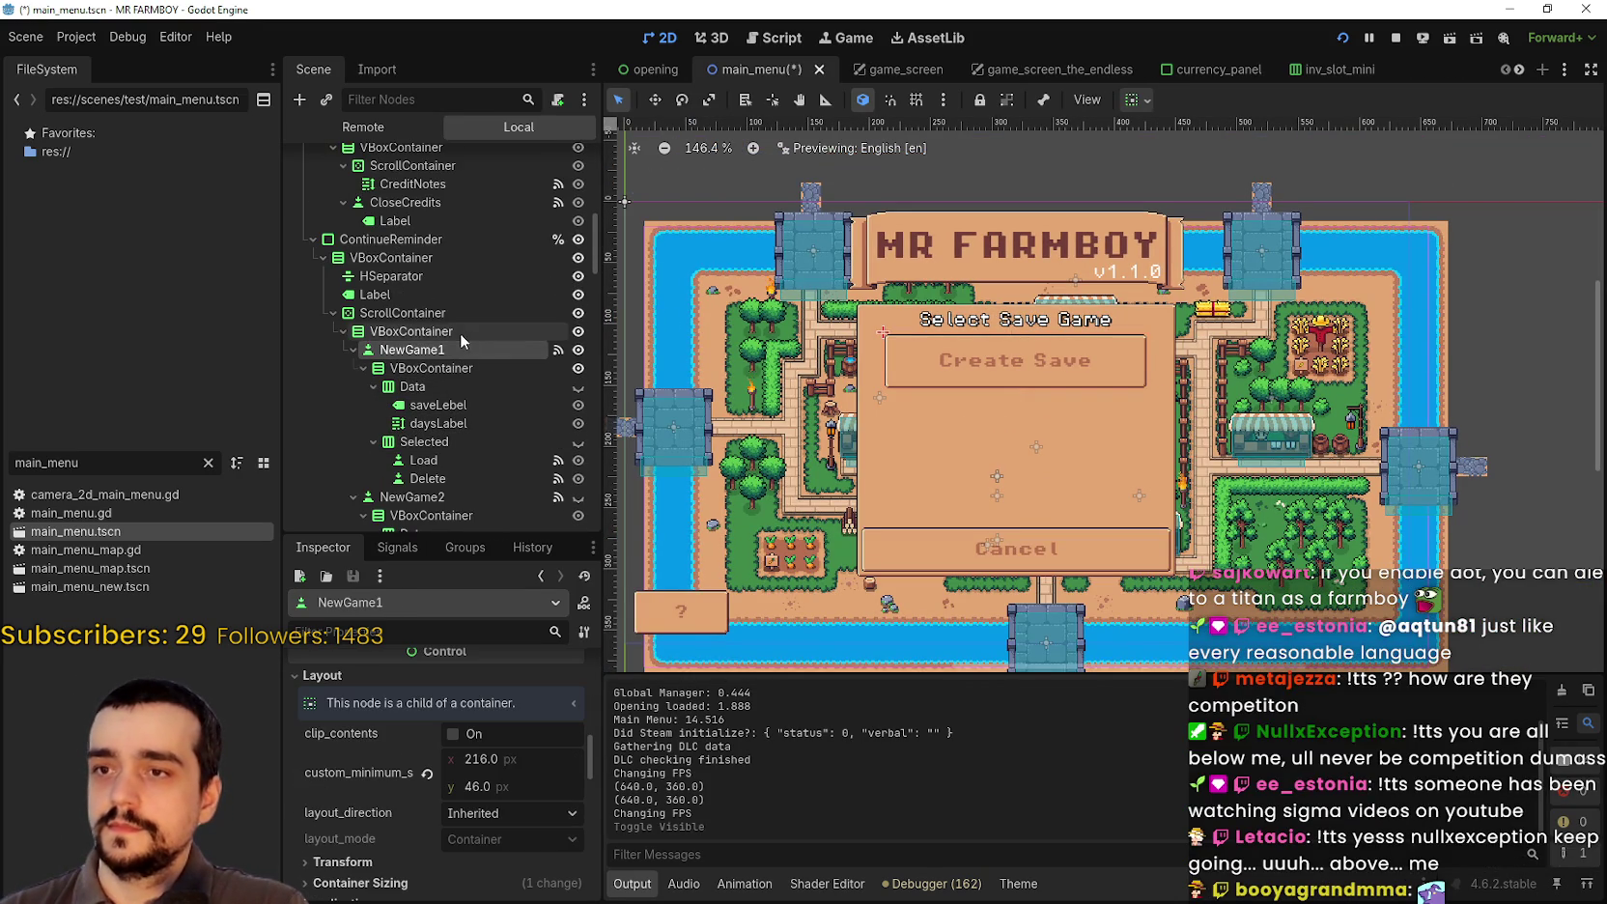
scroll(978, 305, "up", 4)
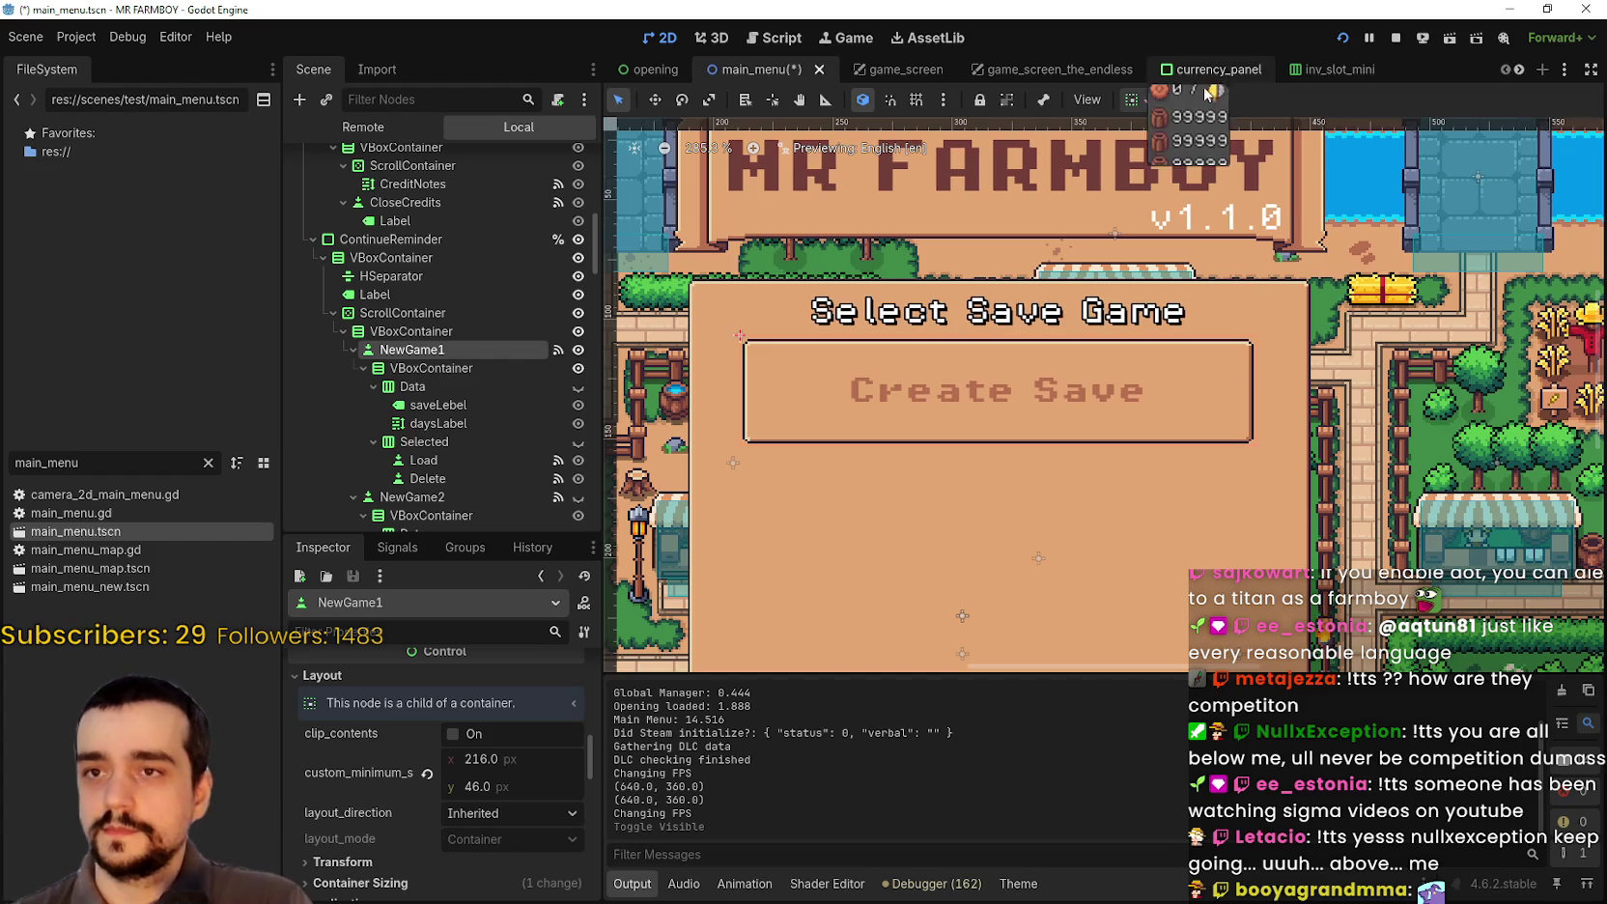
left_click(1133, 102)
left_click(1235, 164)
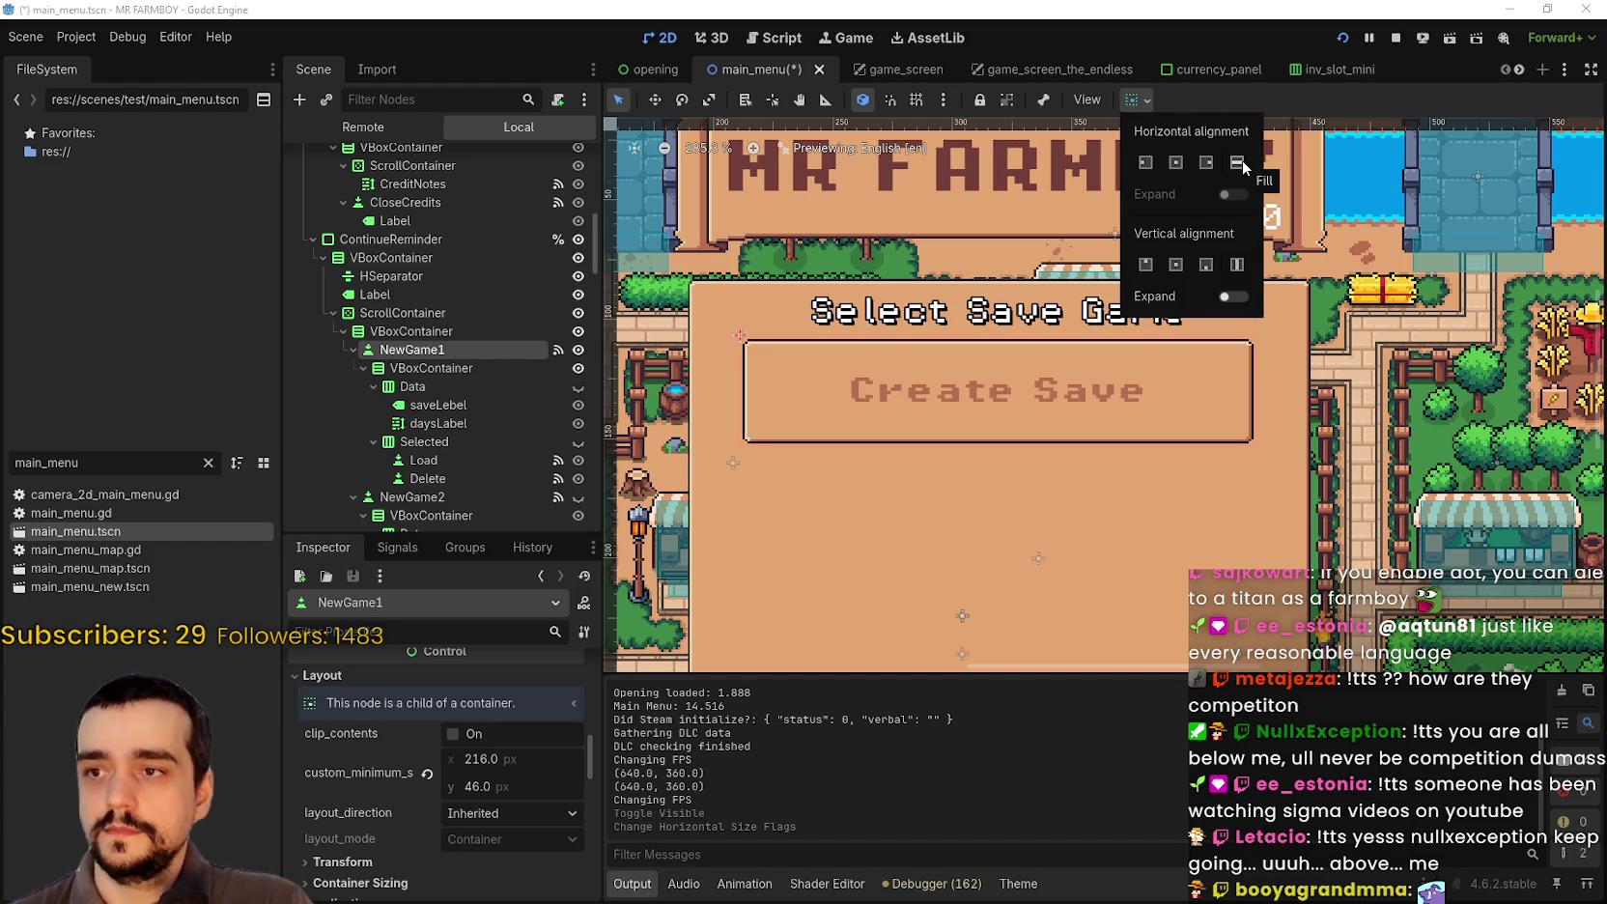
left_click(1238, 163)
left_click(1311, 97)
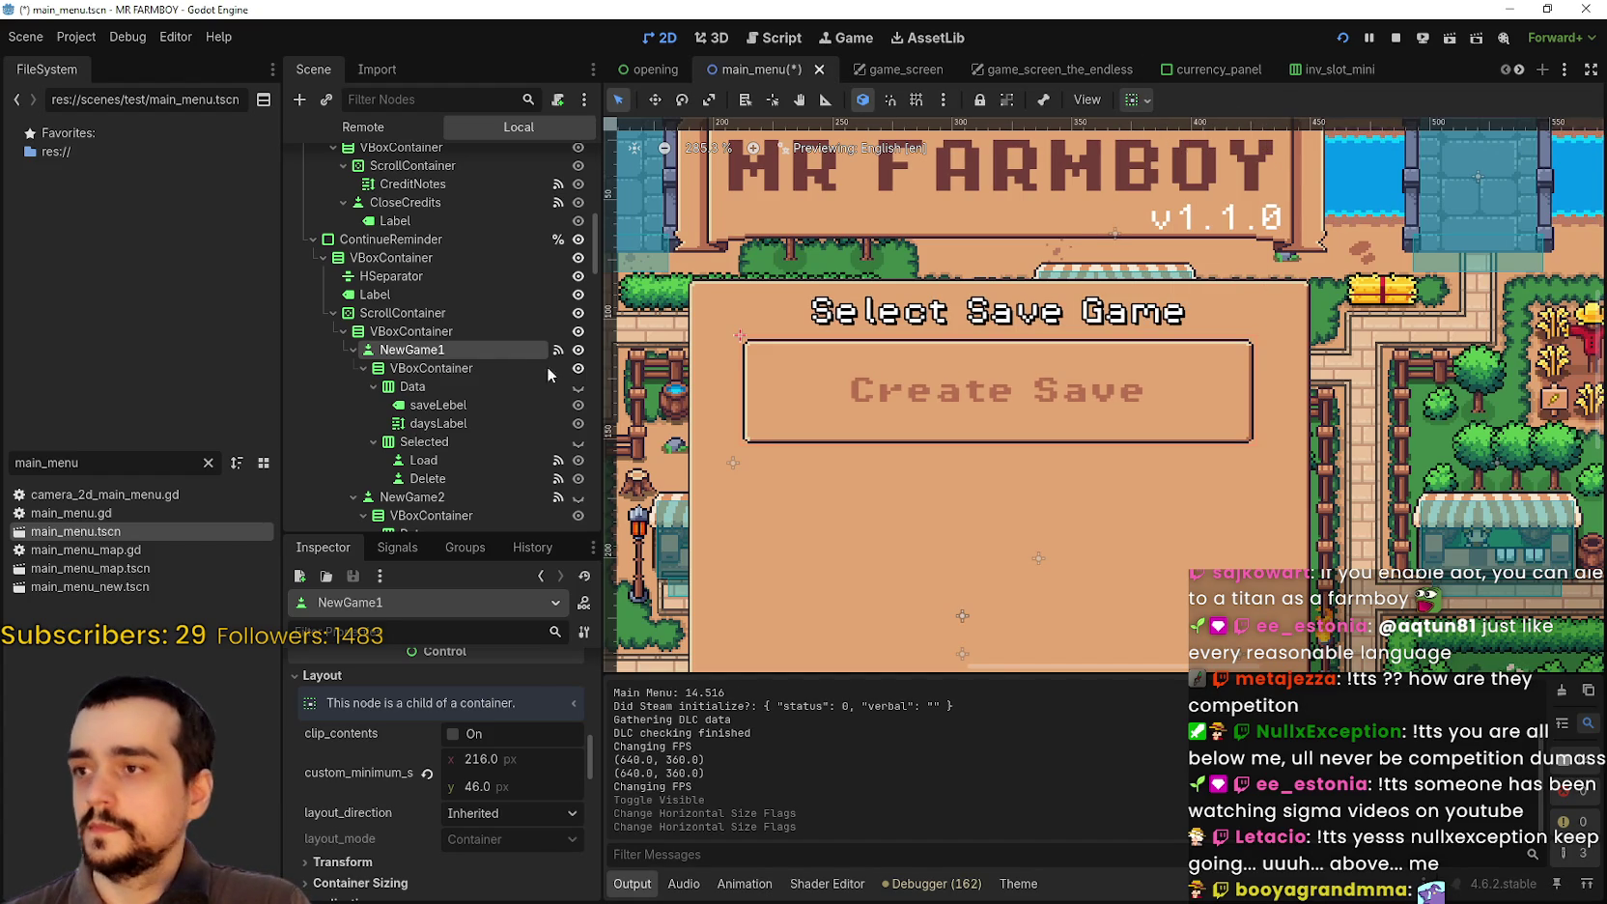
Step: Set the rows container to Fill + Expand, save main_menu, and launch a test run
left_click(415, 331)
scroll(1048, 331, "up", 1)
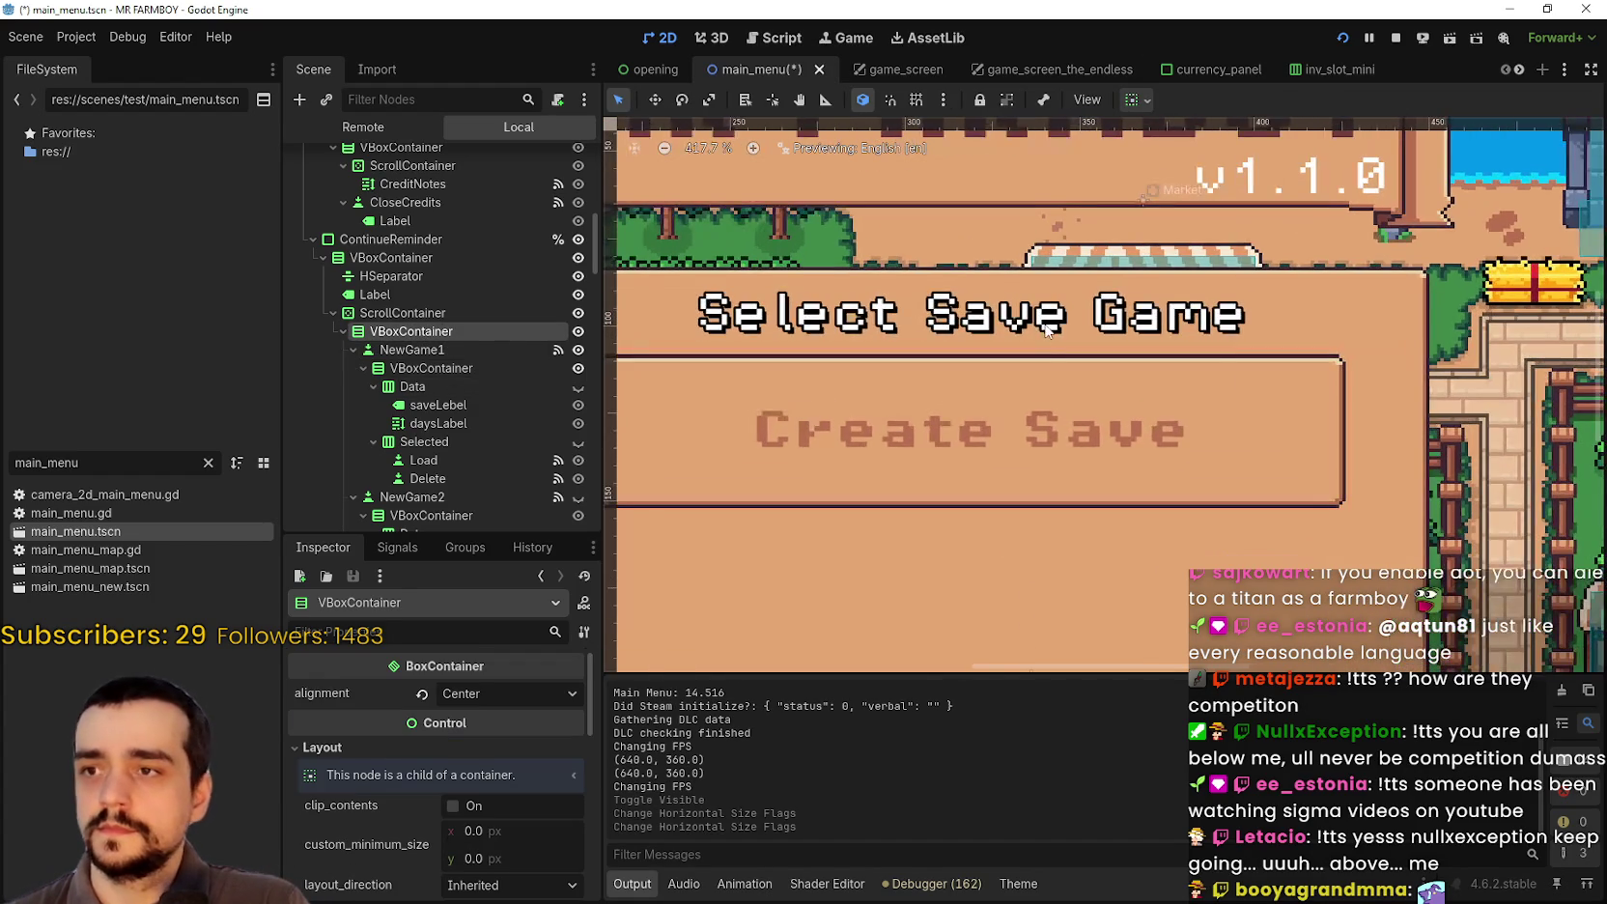
left_click(1160, 103)
left_click(1237, 163)
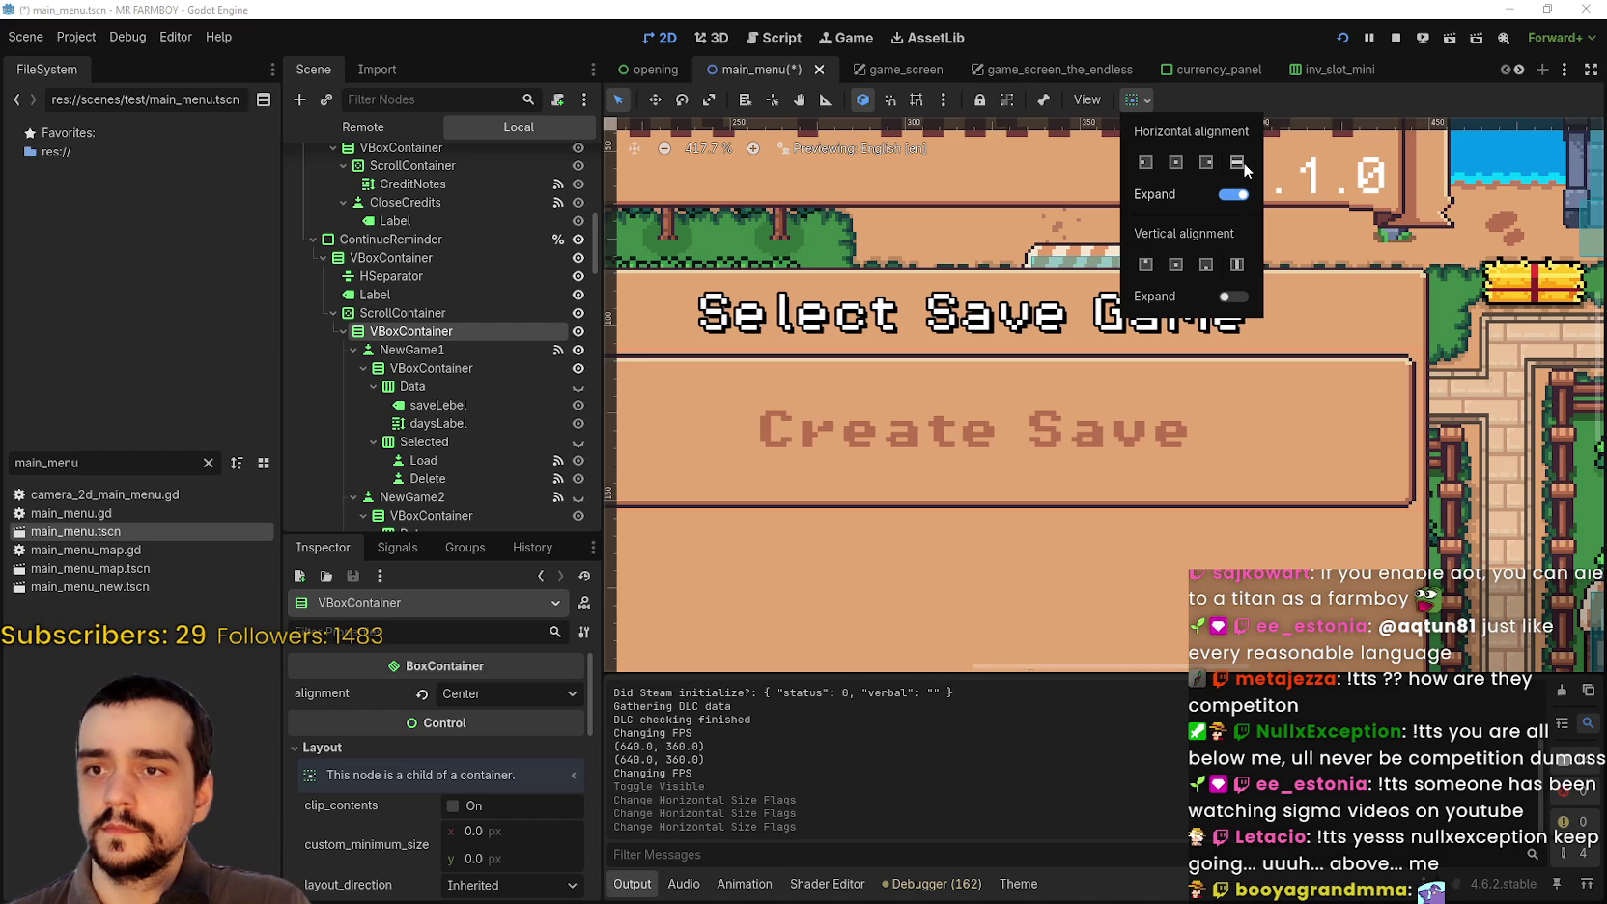
left_click(1332, 94)
scroll(1084, 485, "down", 2)
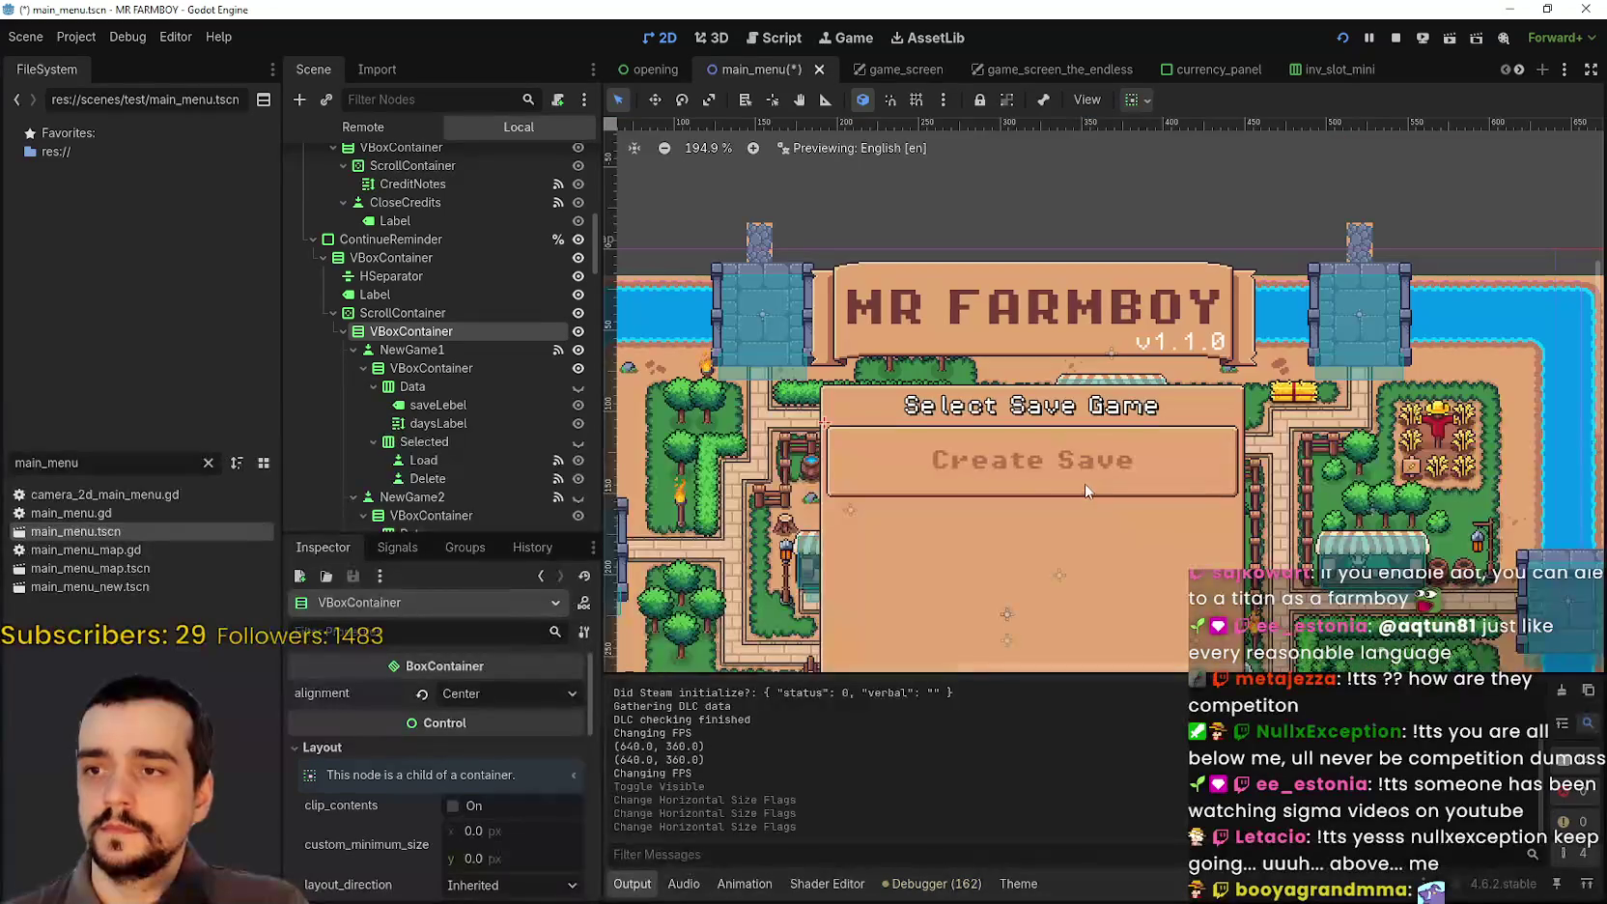
key("ctrl+s")
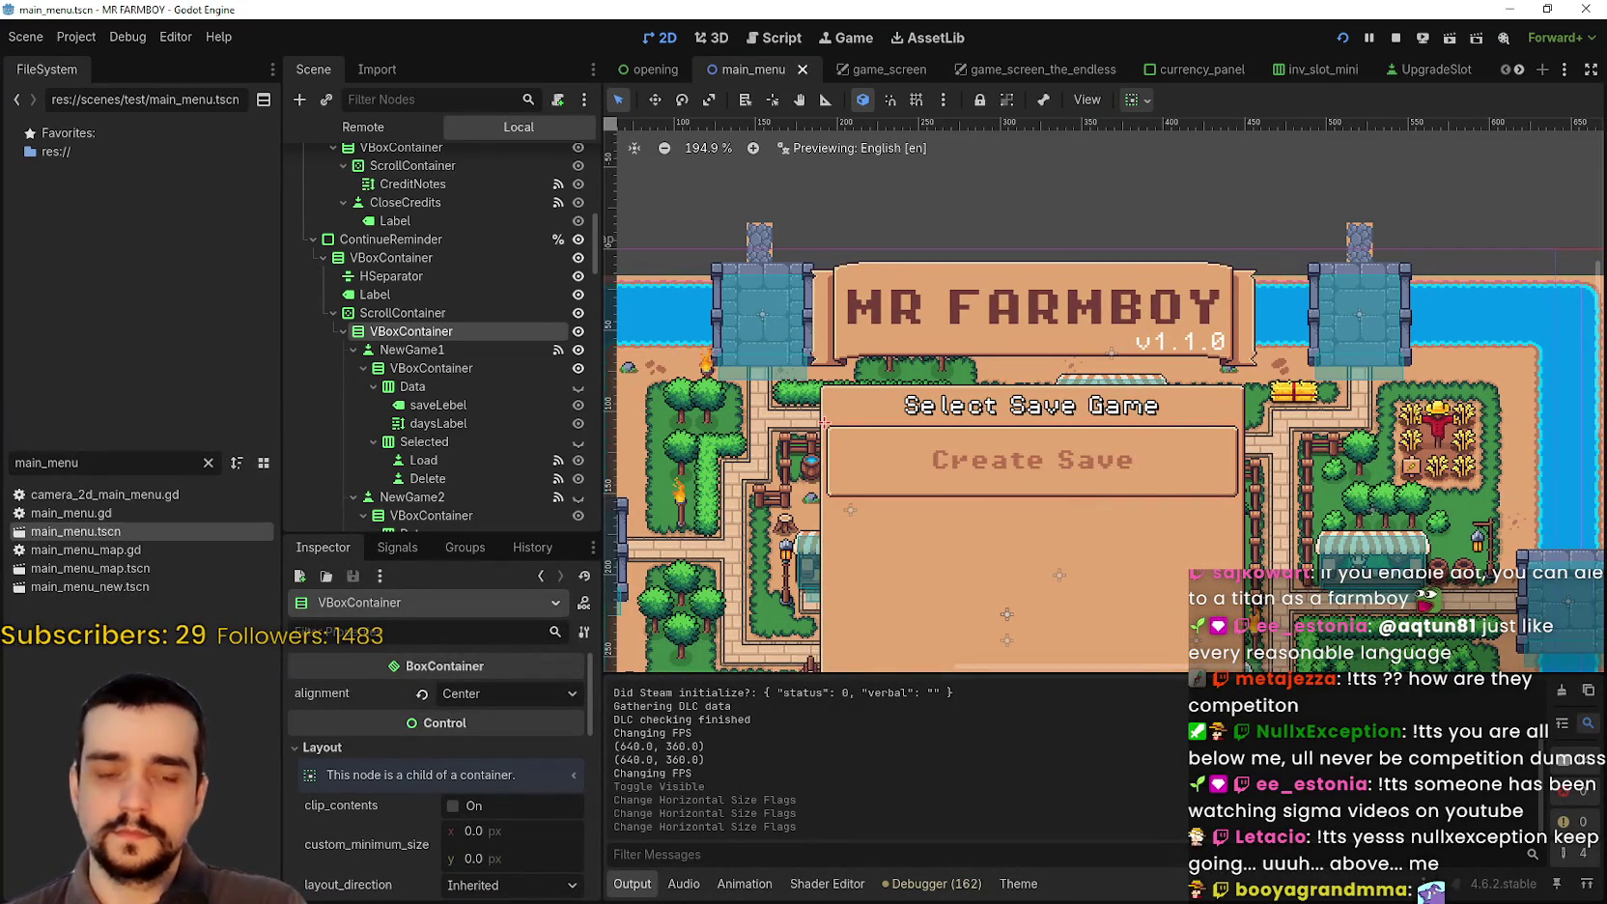
key("F5")
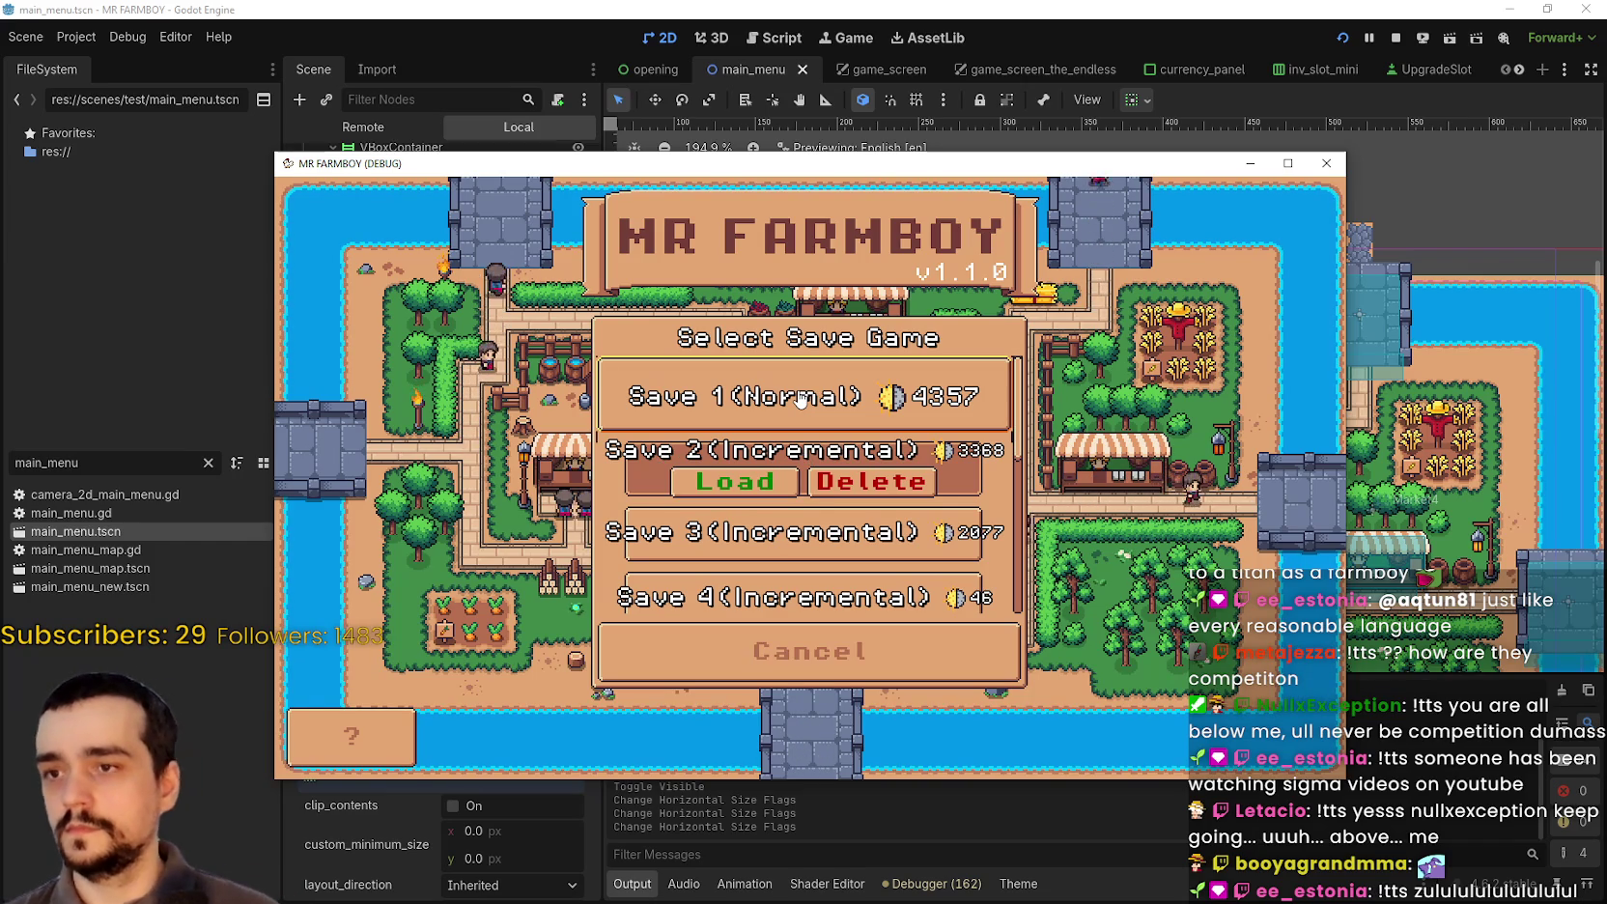
left_click(800, 399)
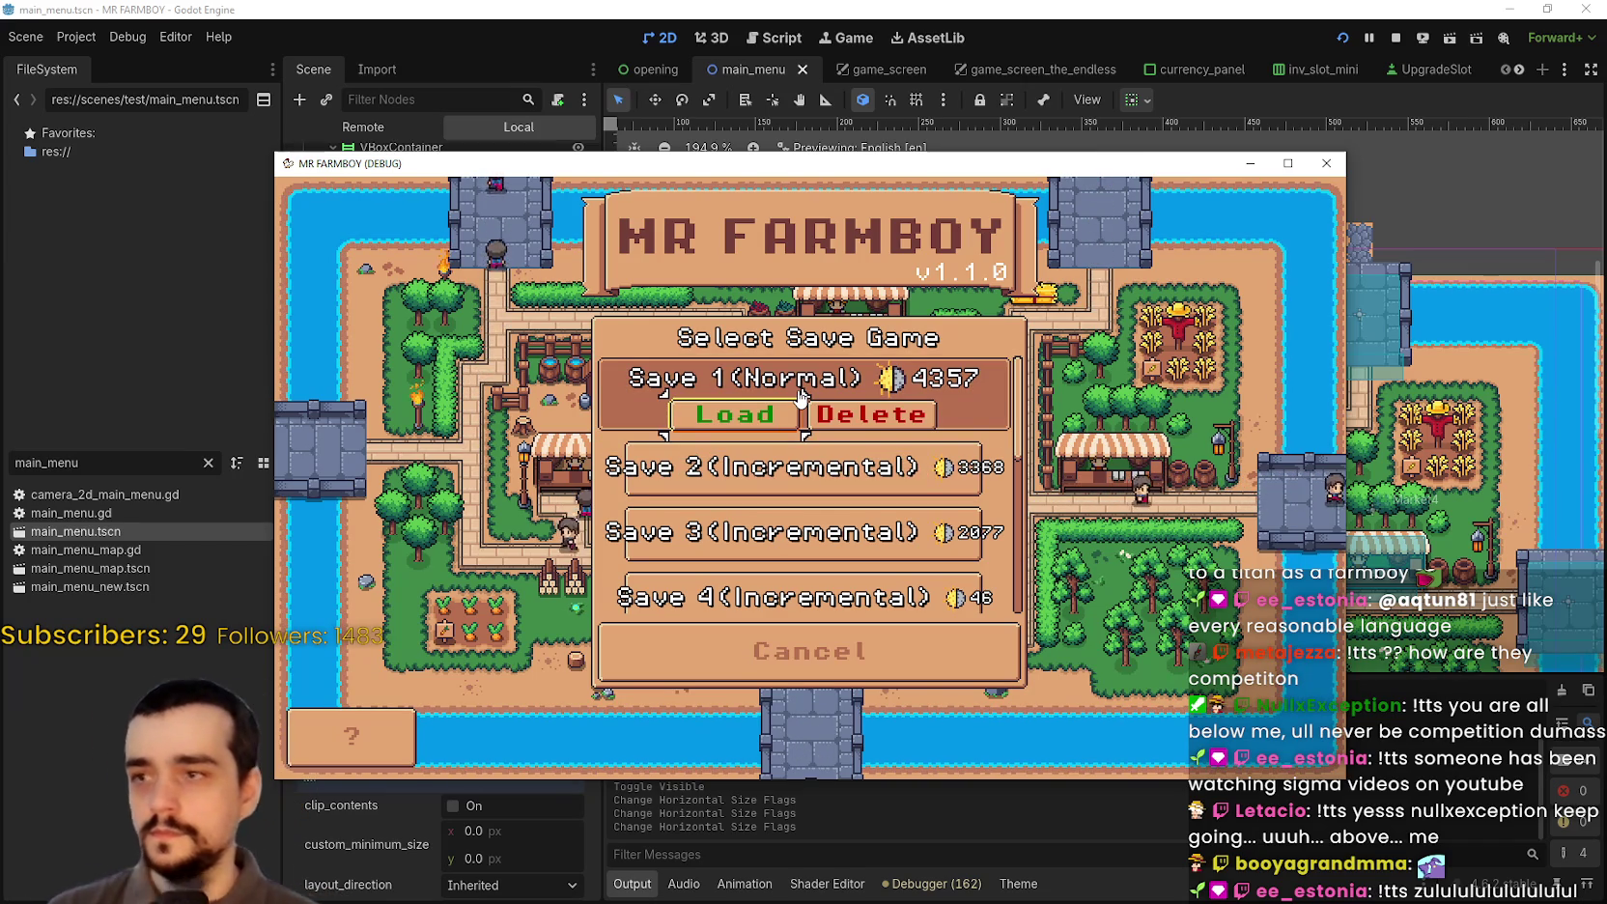
key("Down")
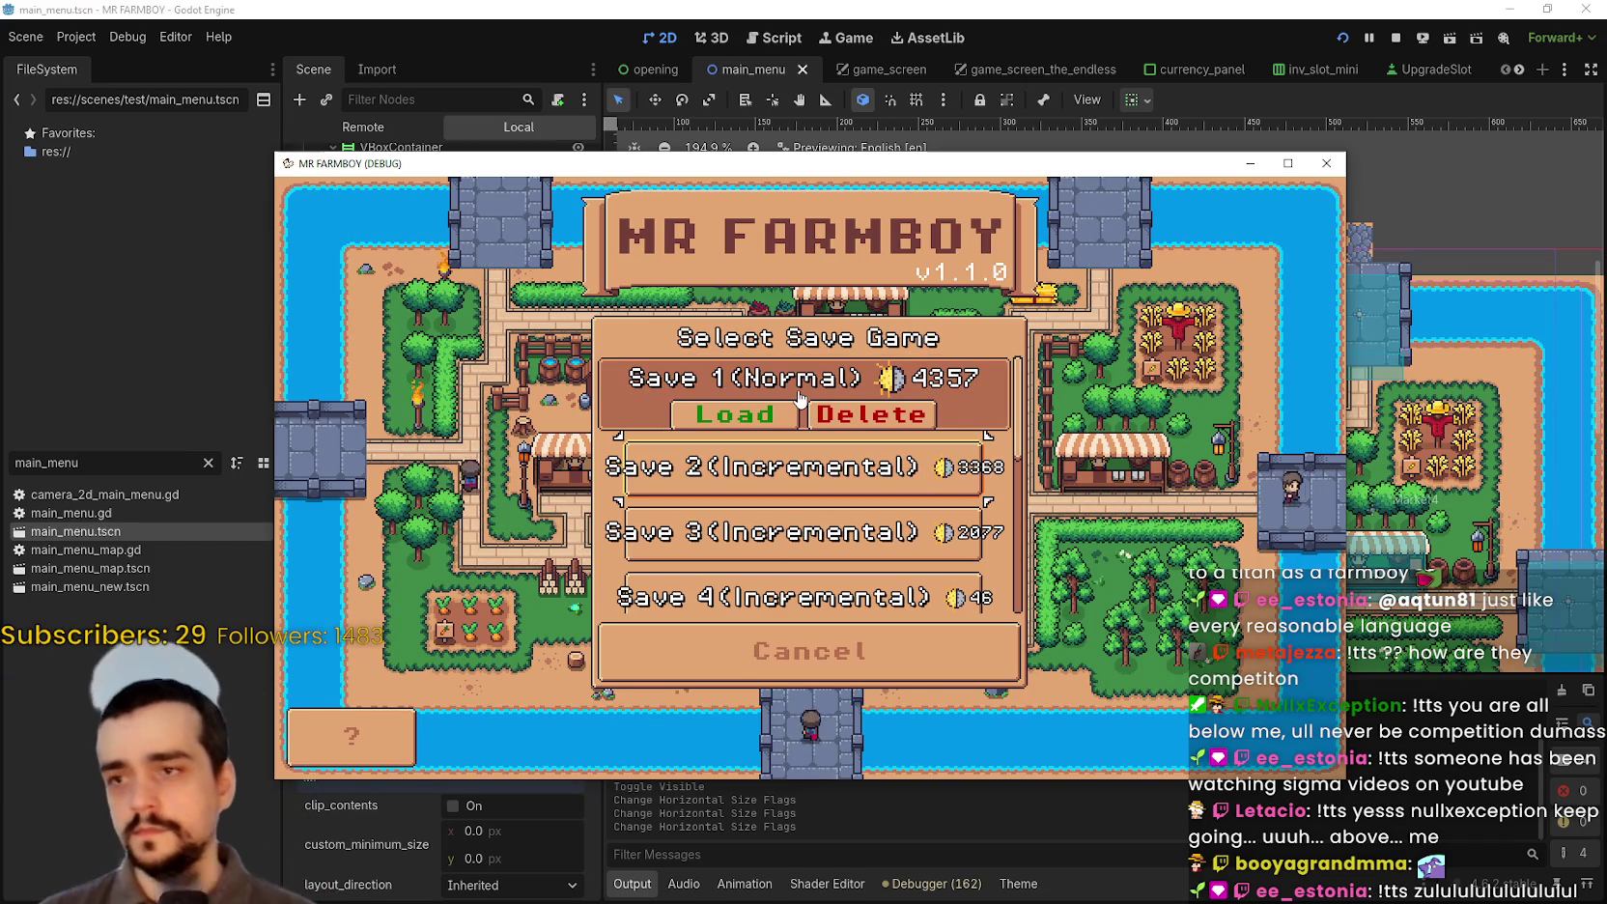
key("Return")
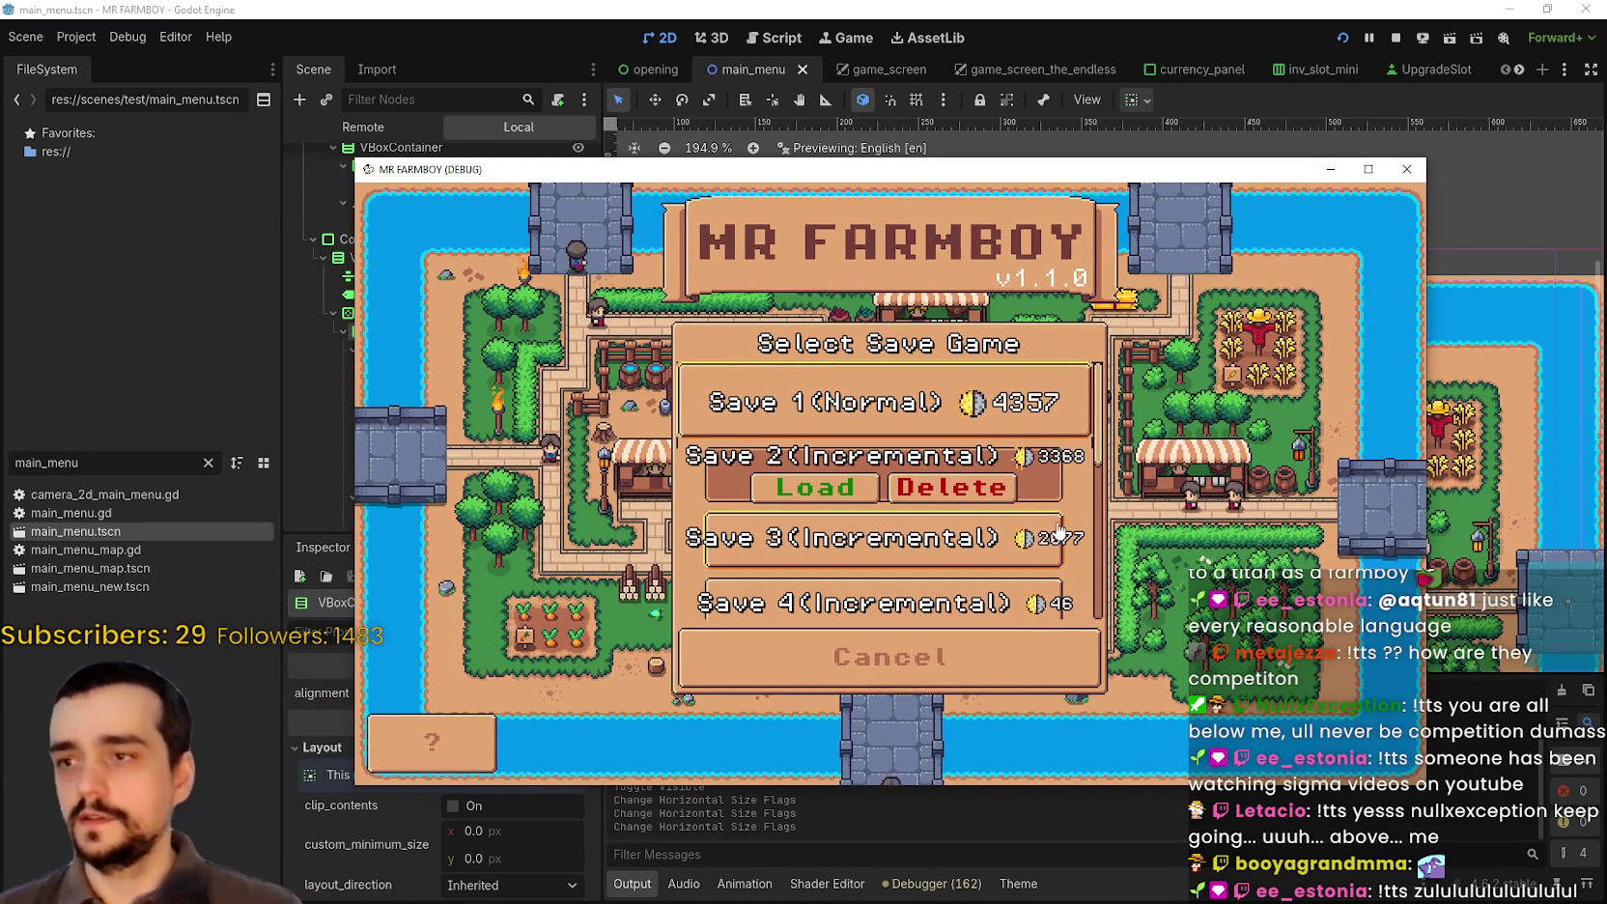
key("alt+Tab")
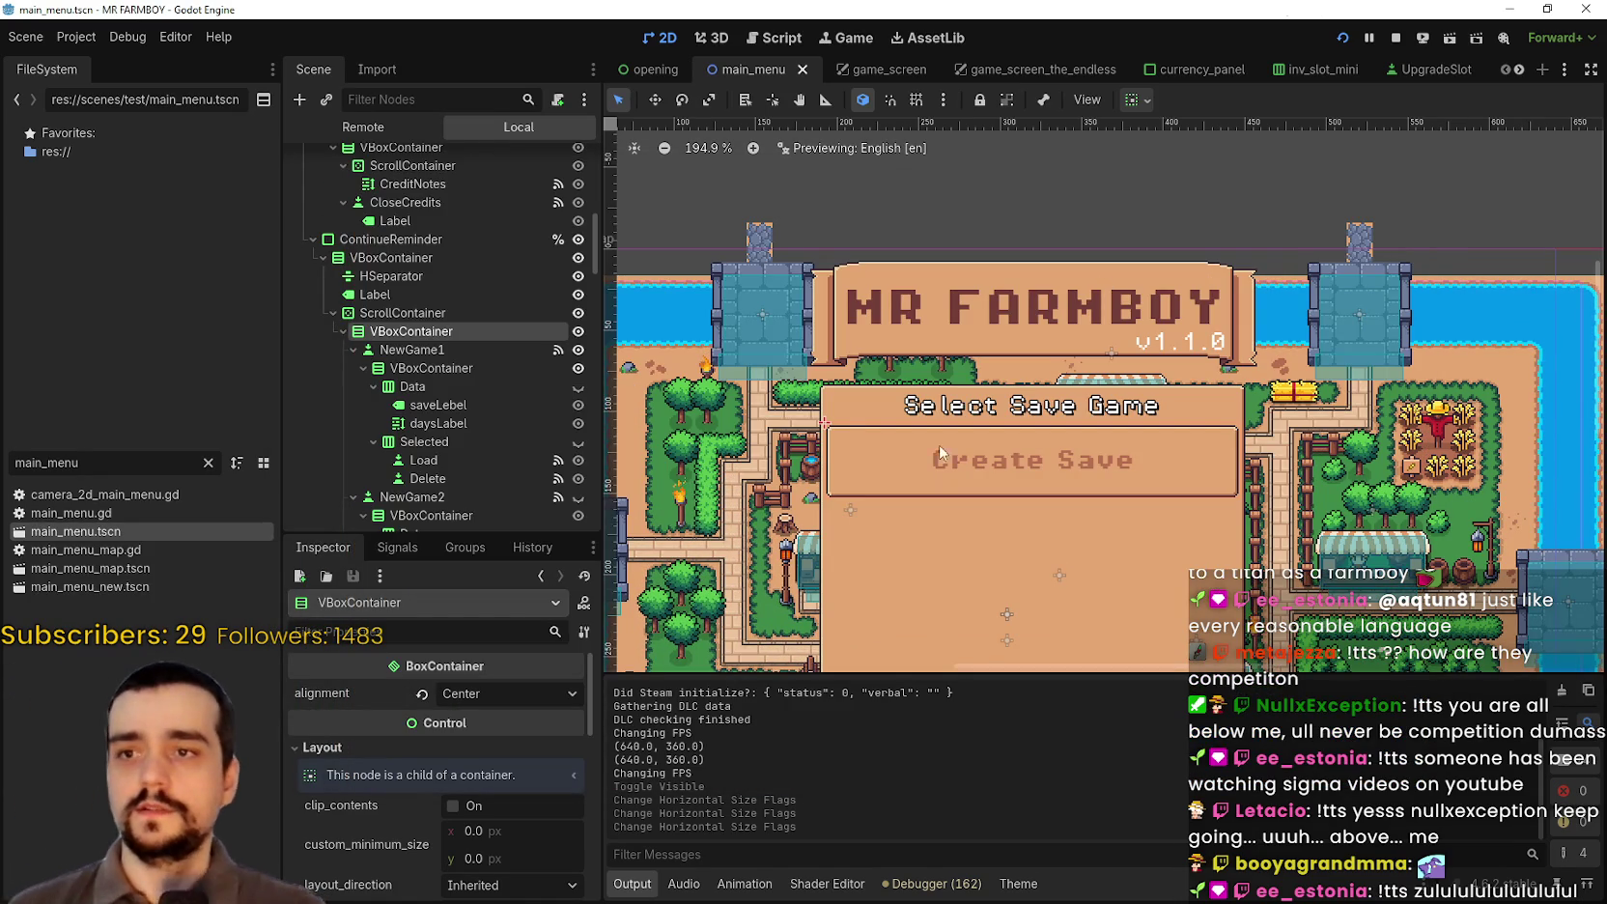
Step: Select the ContinueReminder panel and set its width to 280 px
left_click(491, 307)
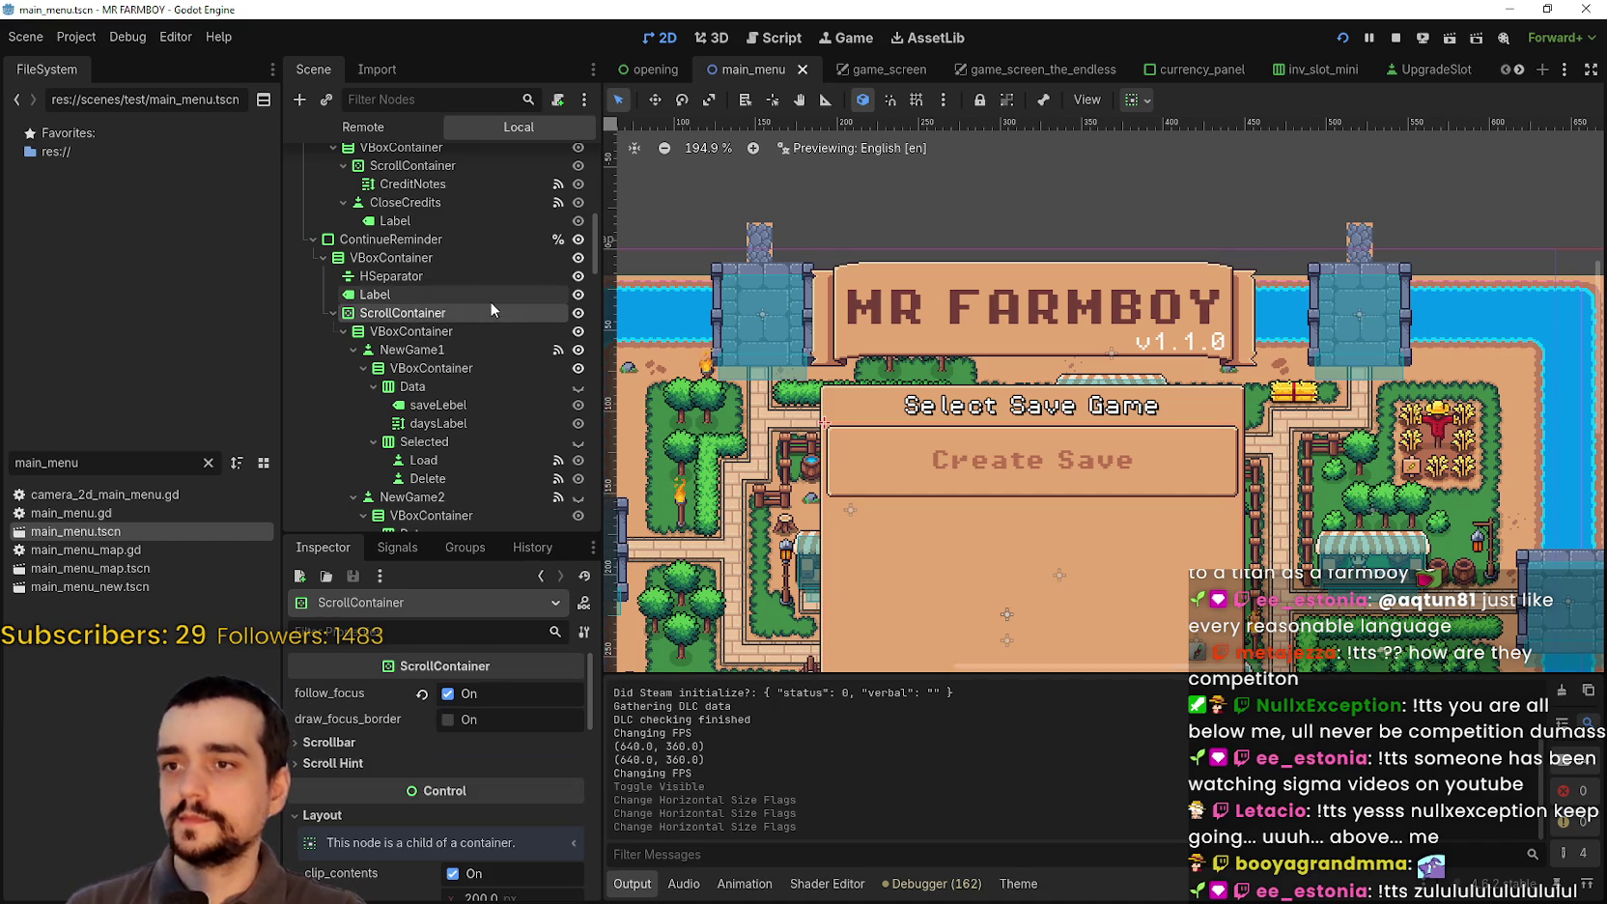
left_click(446, 257)
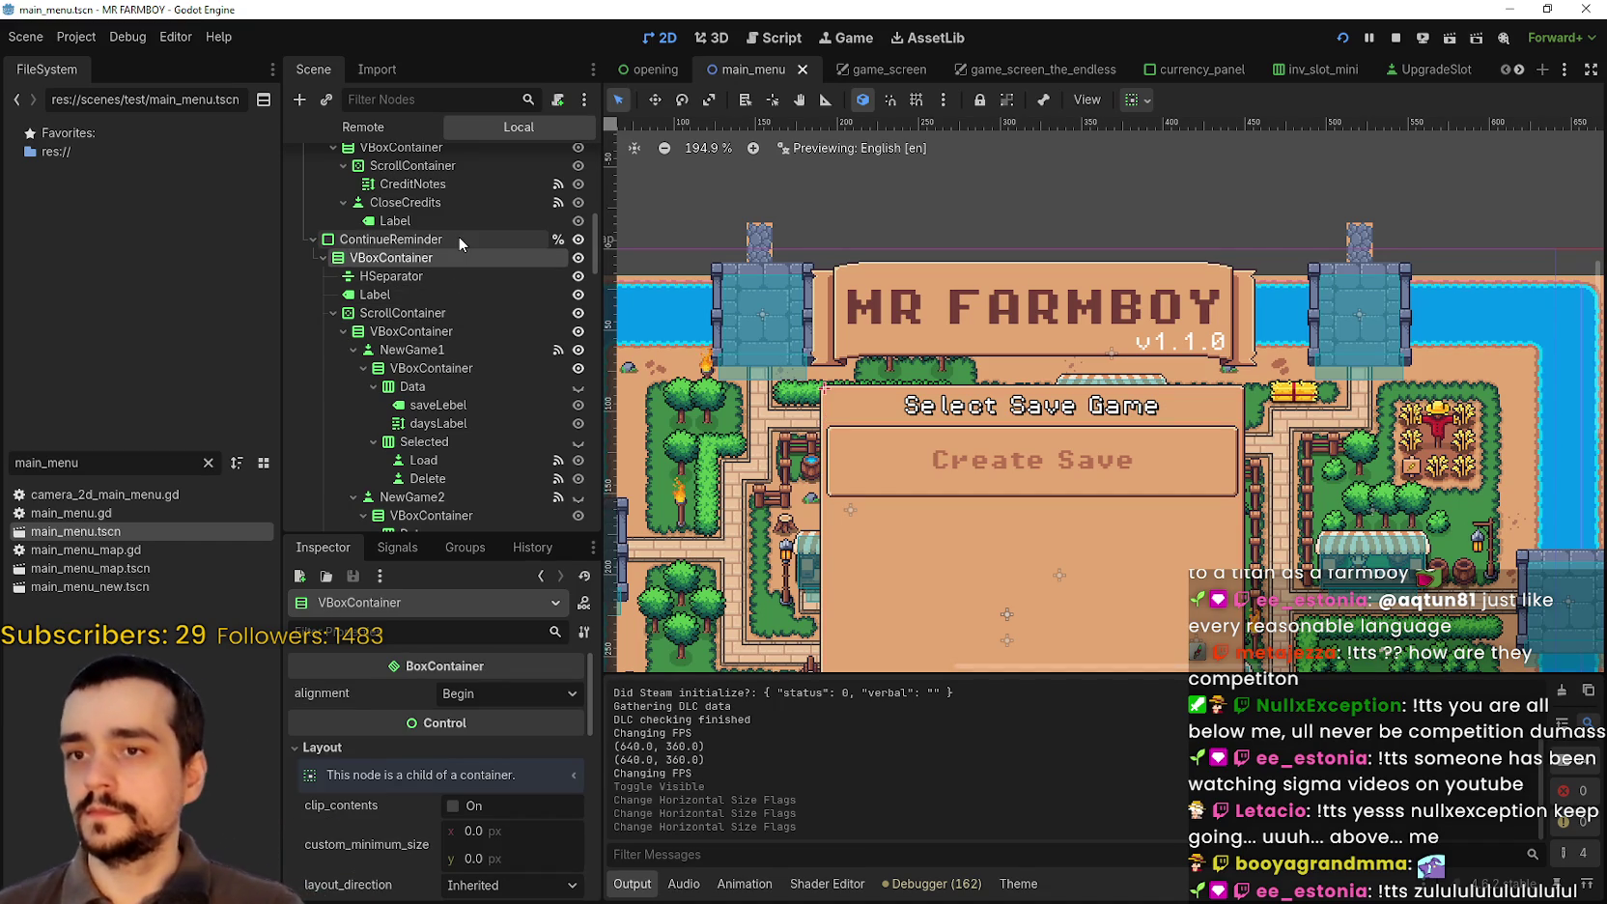
left_click(449, 237)
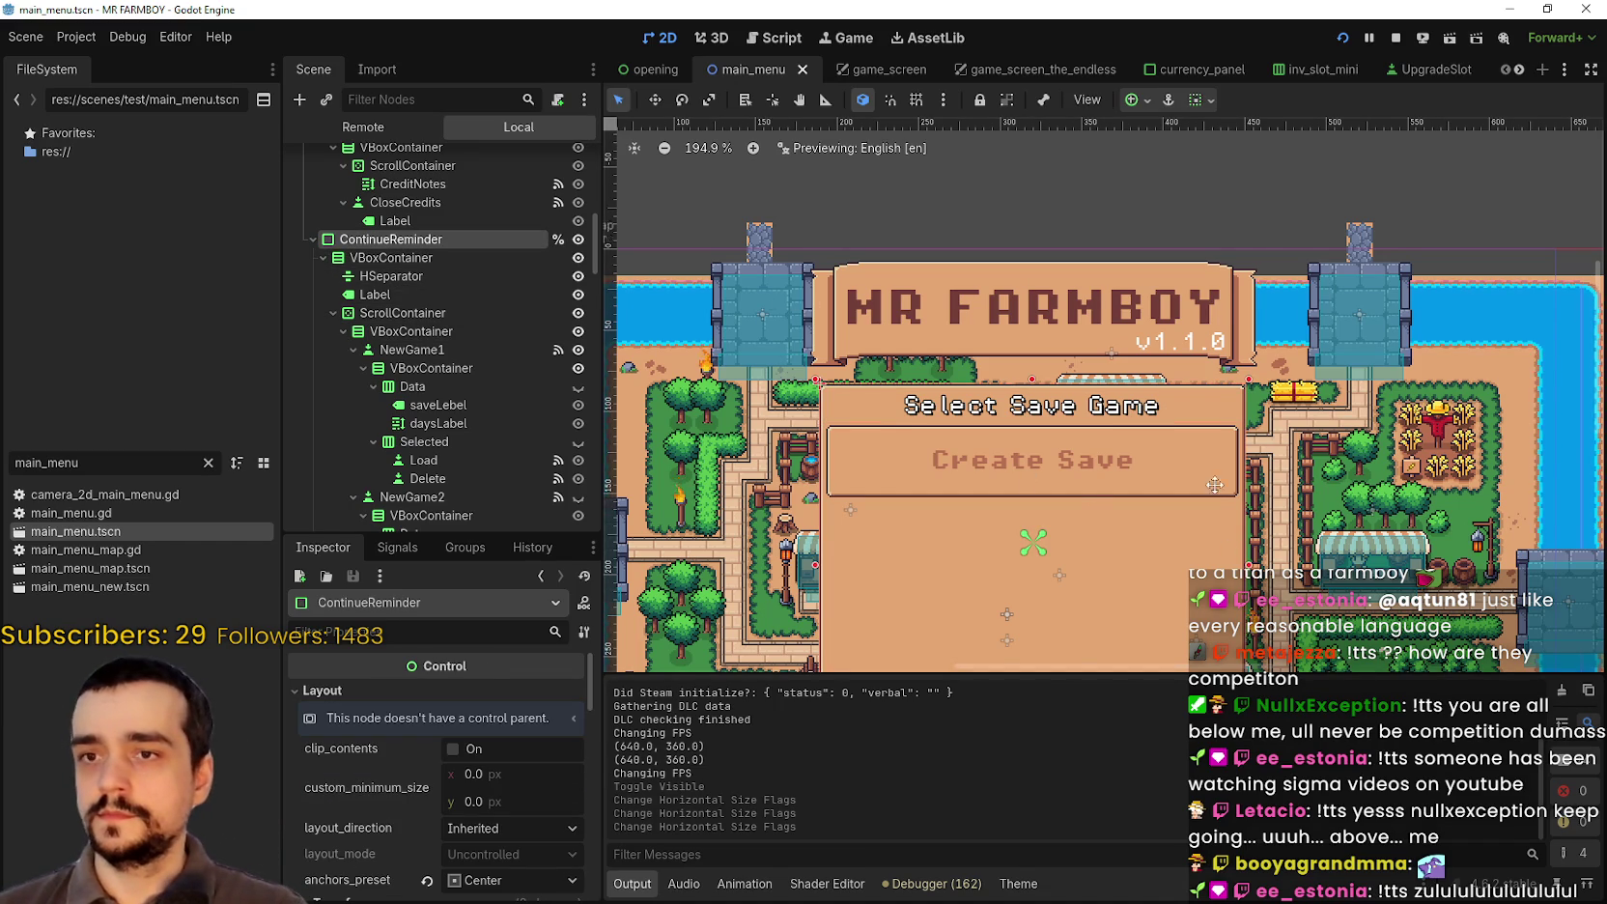
scroll(1239, 374, "down", 3)
scroll(433, 819, "down", 5)
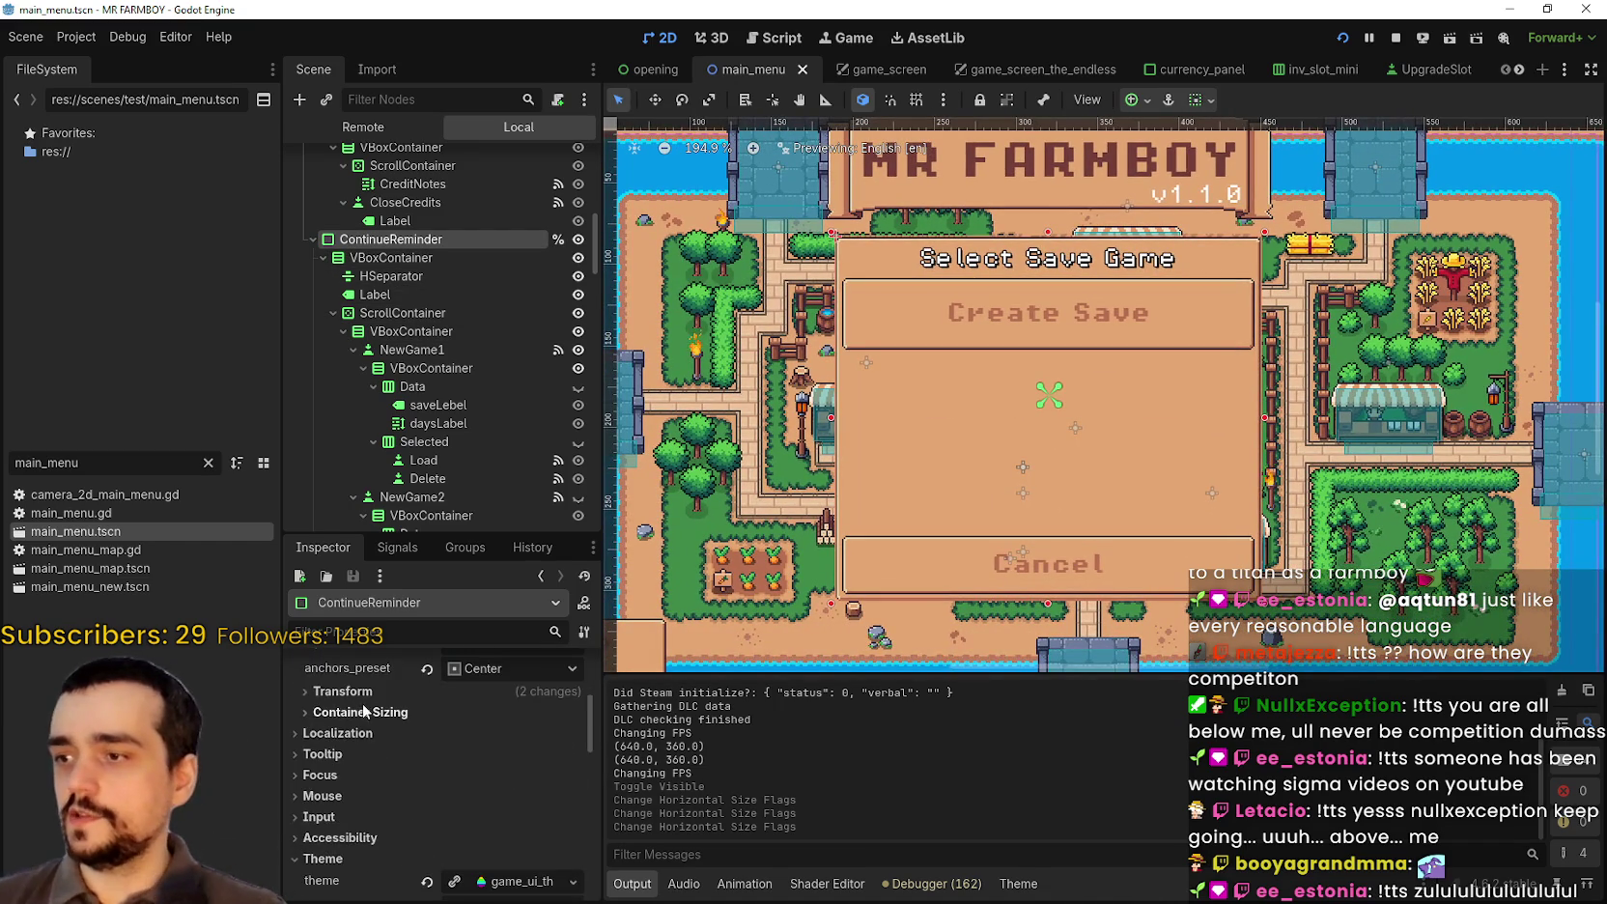
left_click(363, 695)
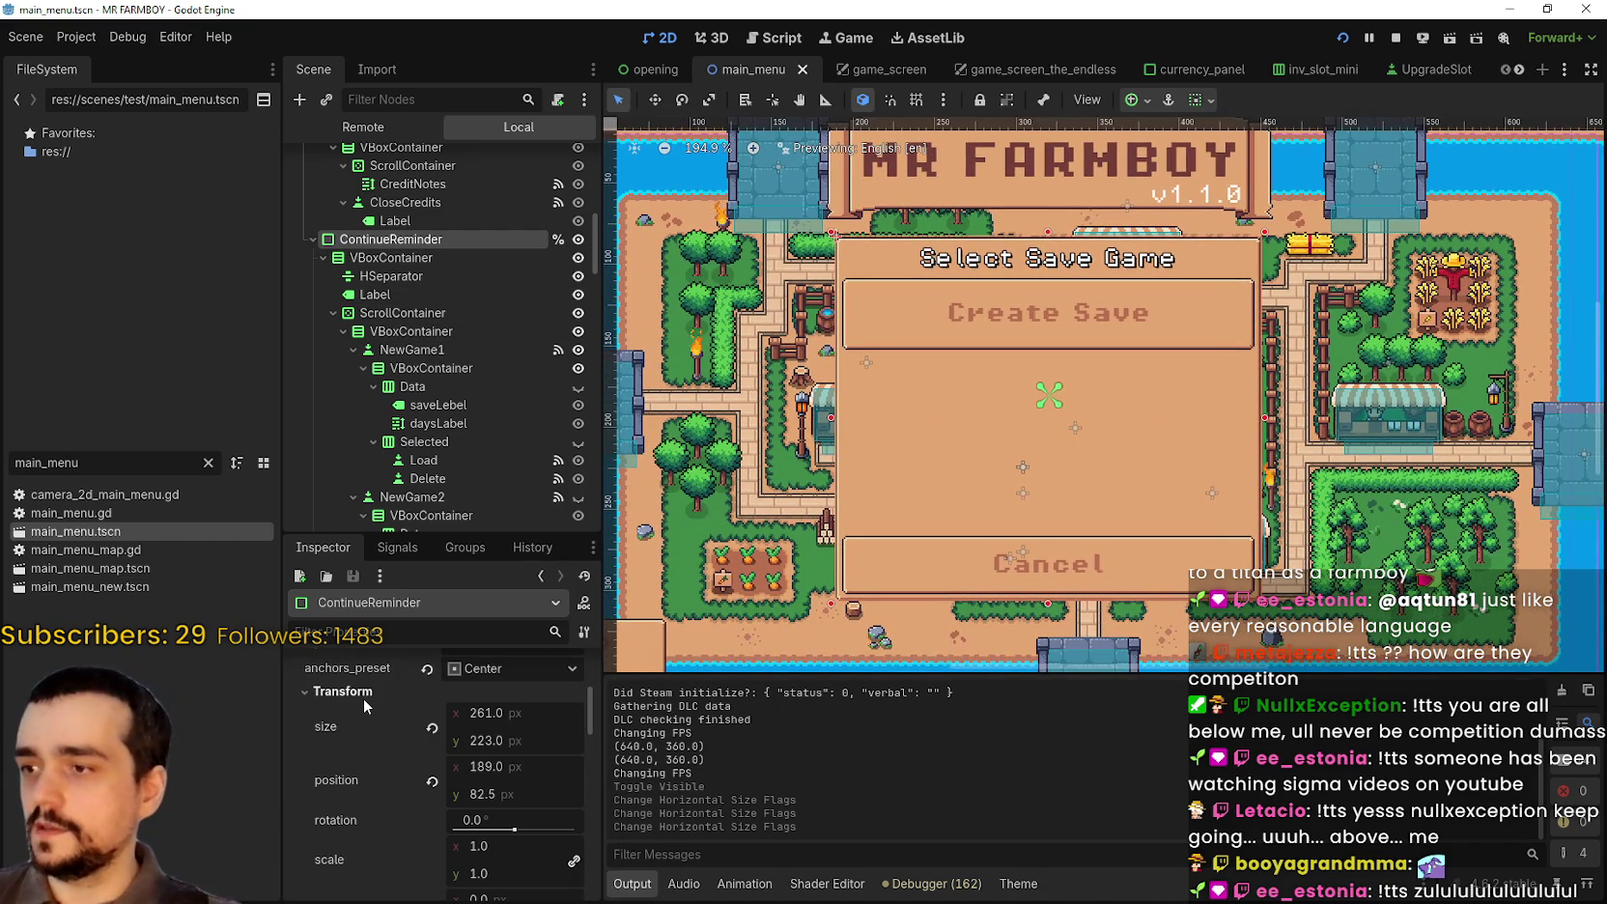
left_click(515, 716)
type("28")
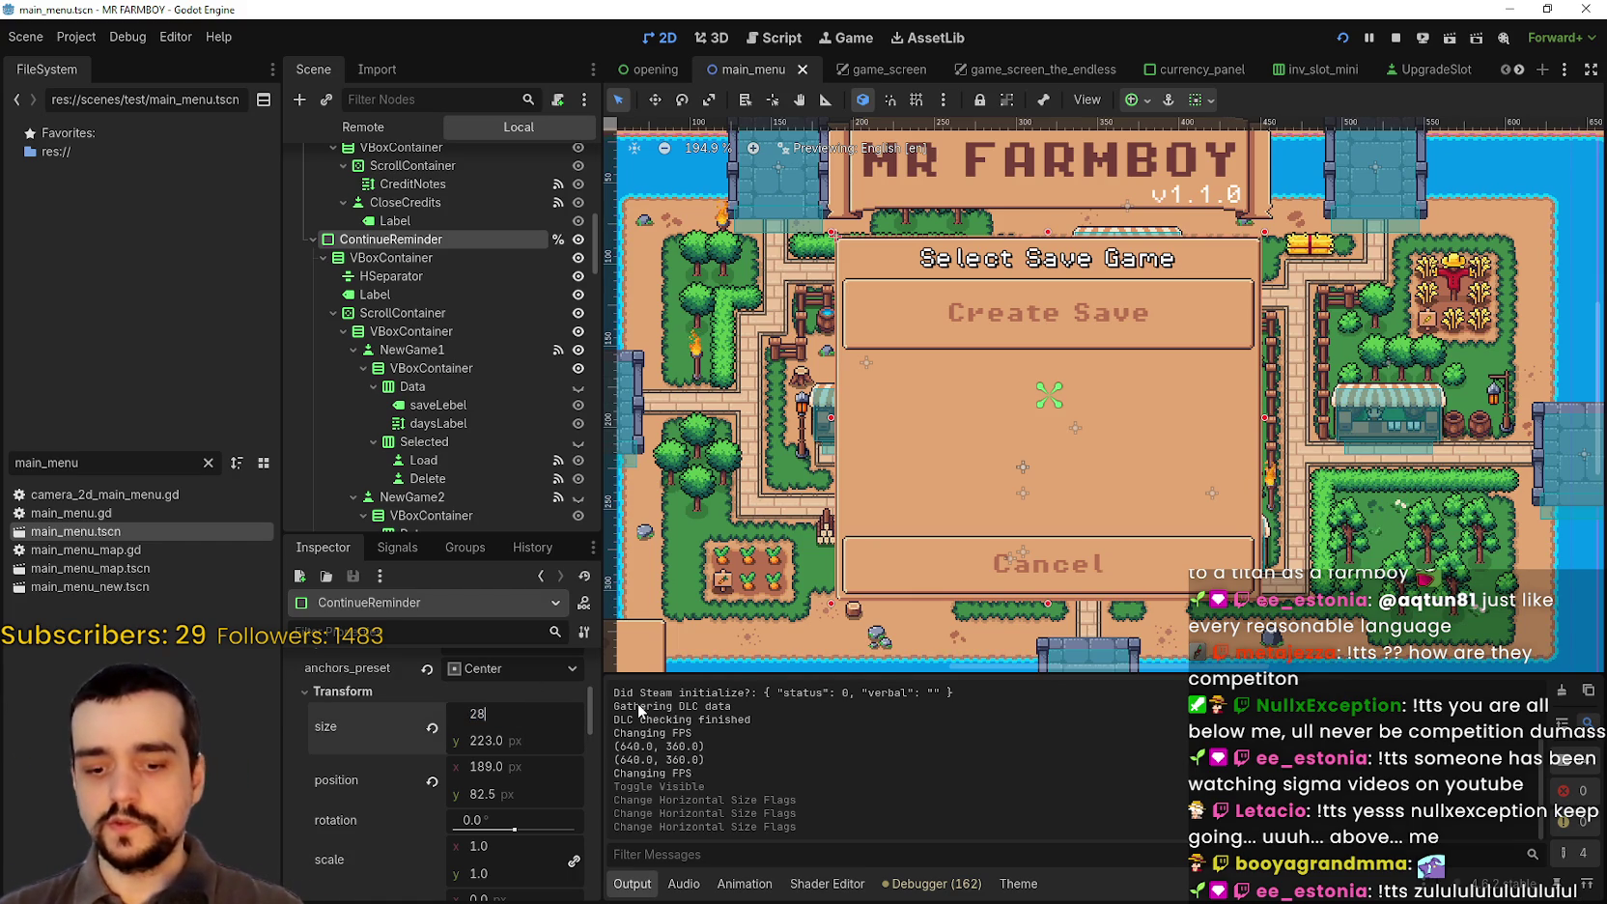
type("0")
key("Return")
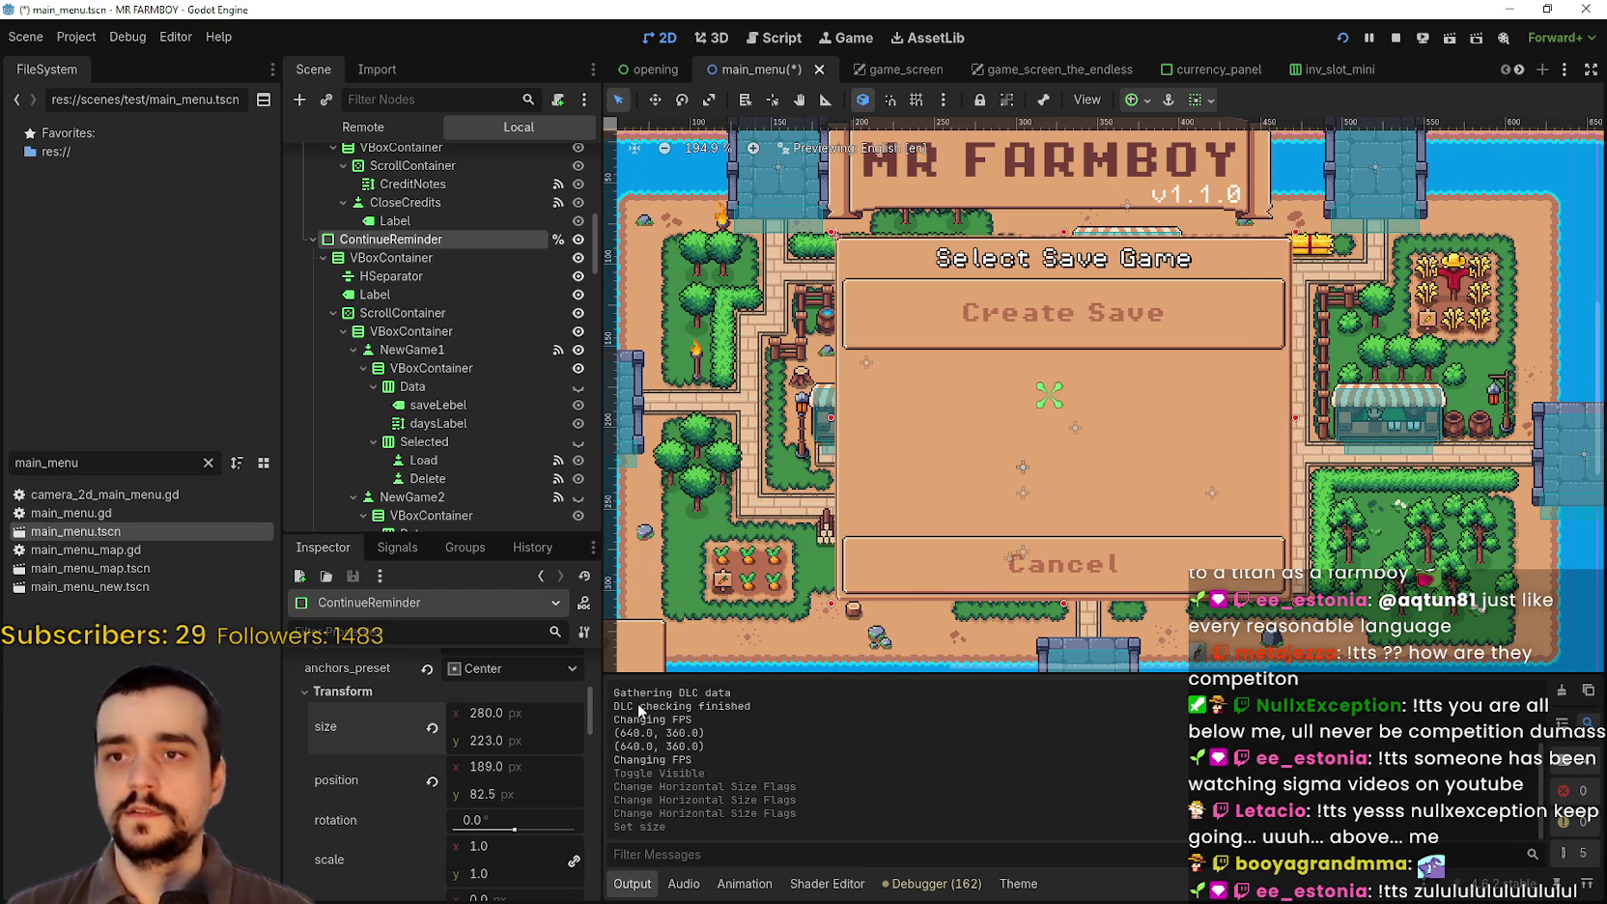
Step: Apply the Center anchor preset, set position y to 90, and save the scene
scroll(1127, 301, "down", 2)
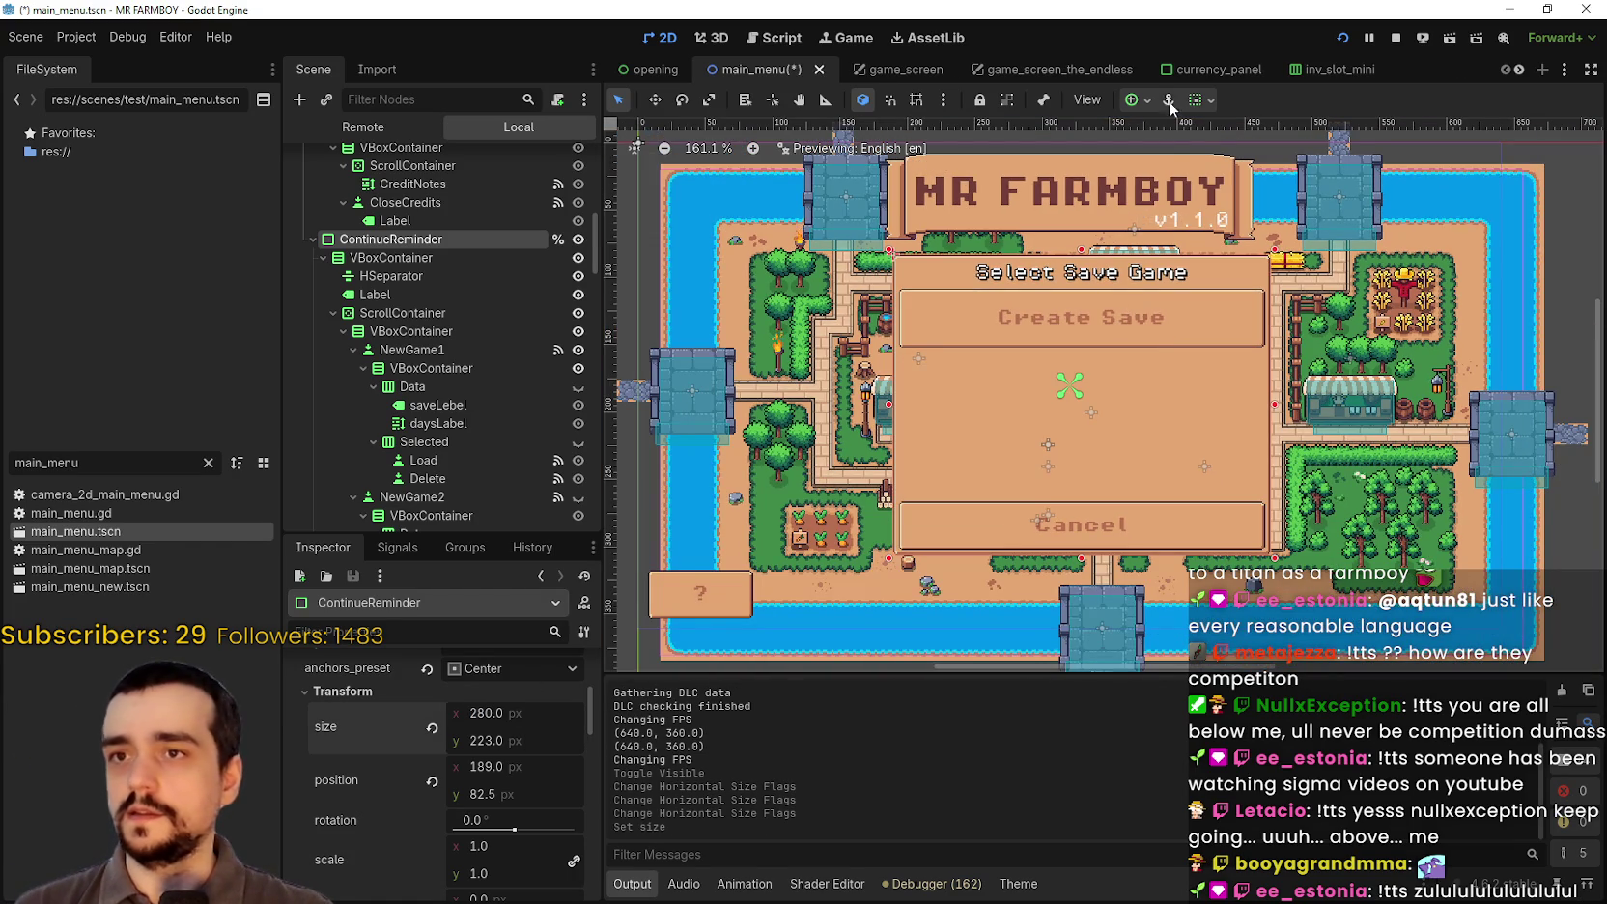
left_click(1132, 100)
left_click(1172, 192)
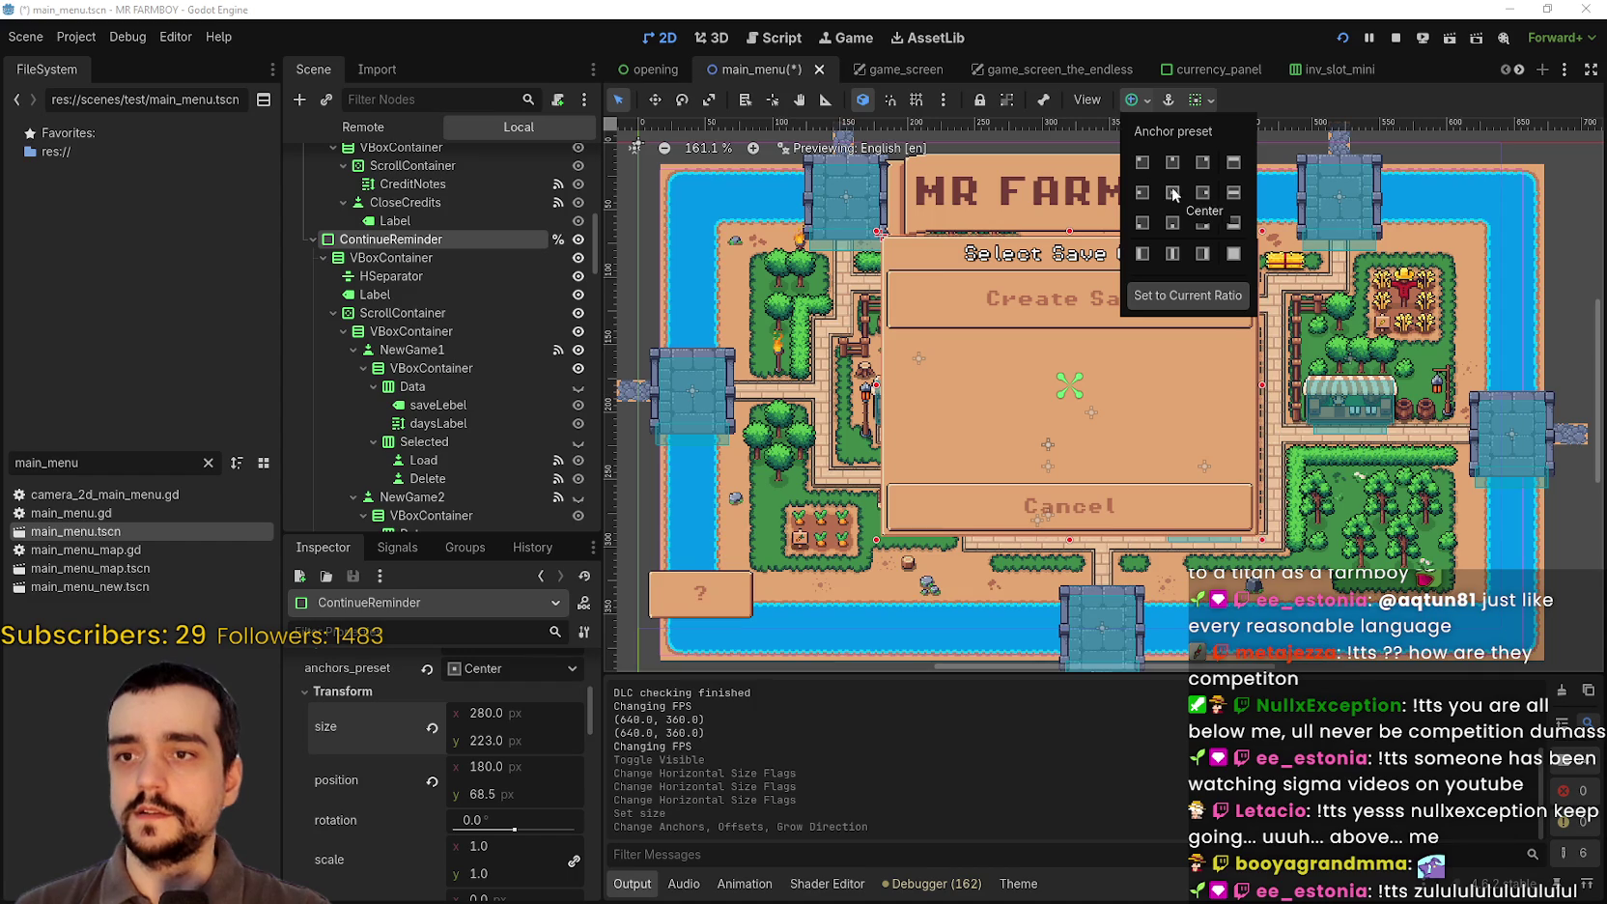
left_click(1332, 99)
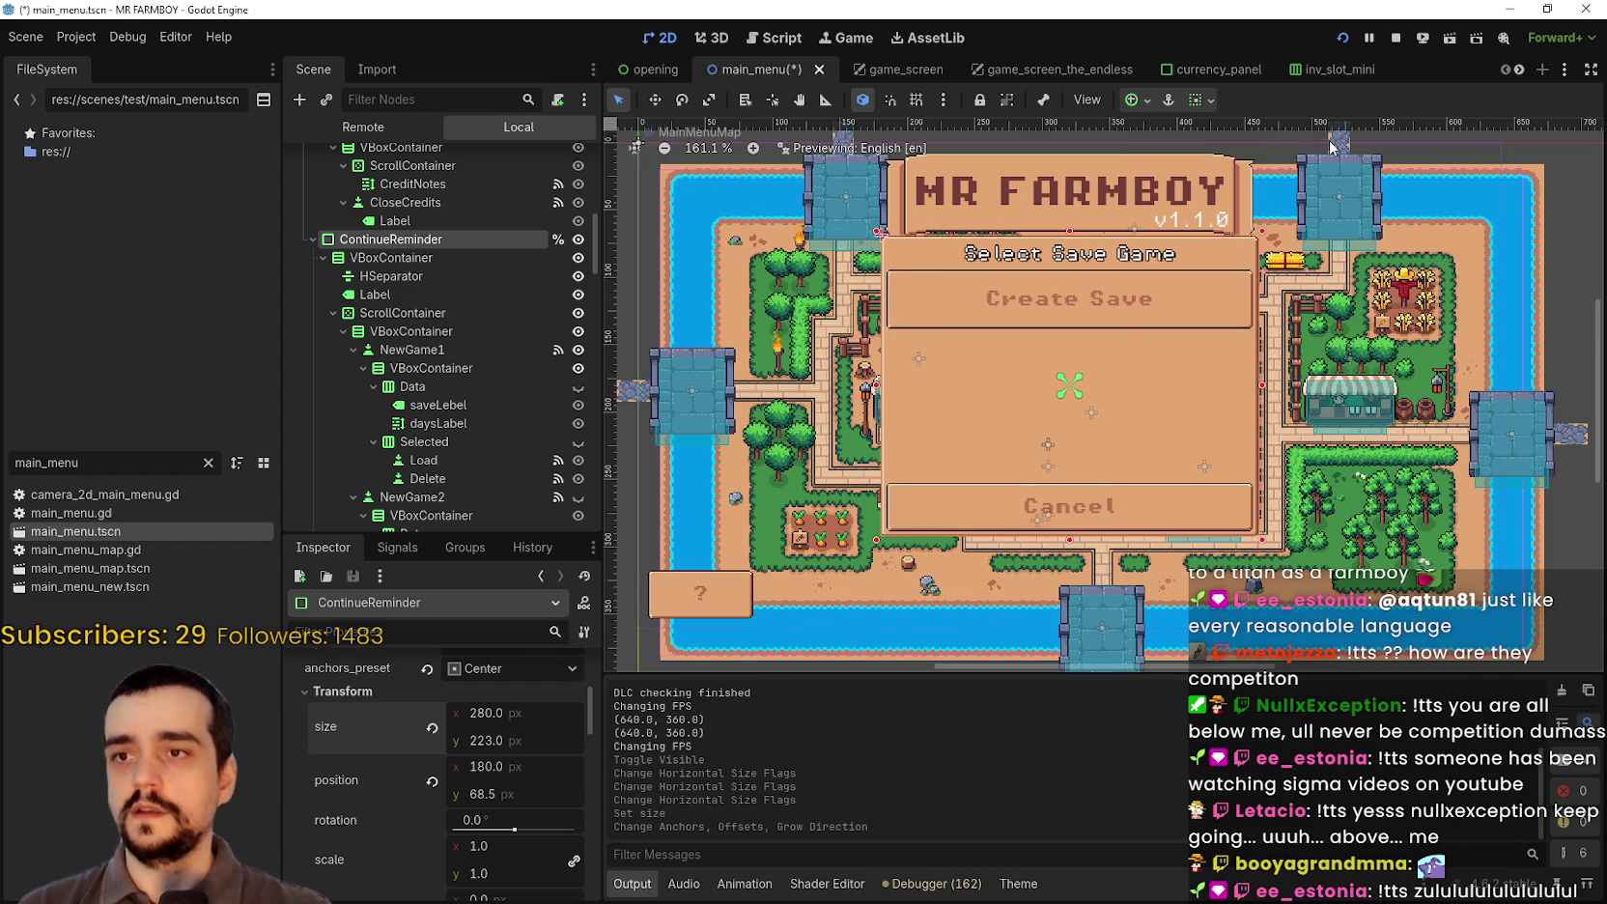
key("Down")
key("Down")
key("Down")
key("Down")
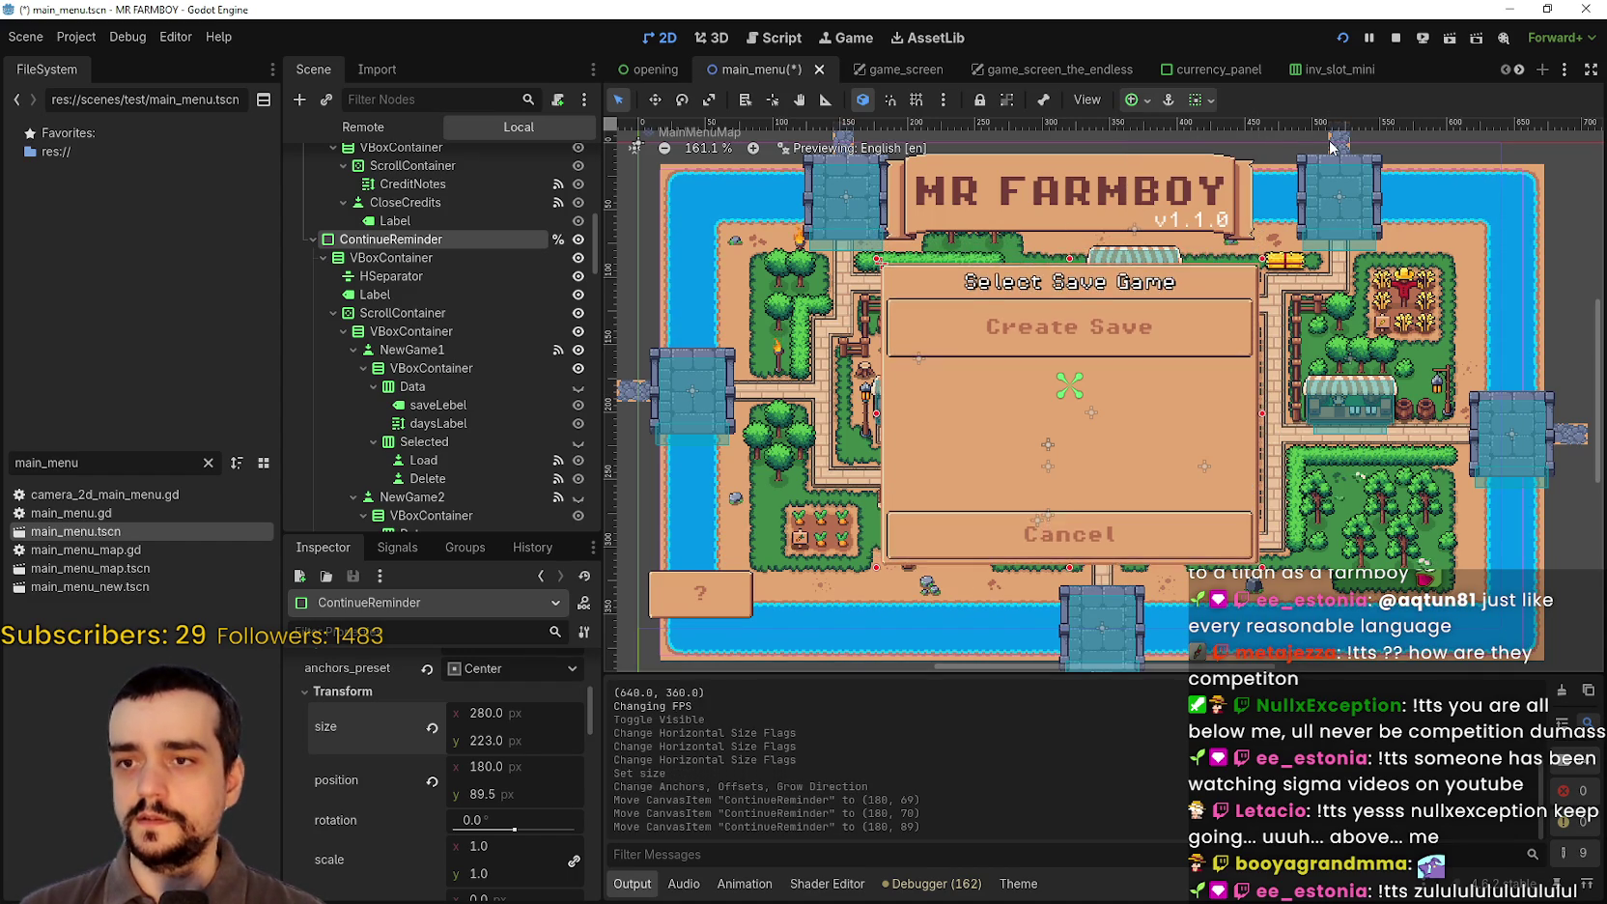
key("Down")
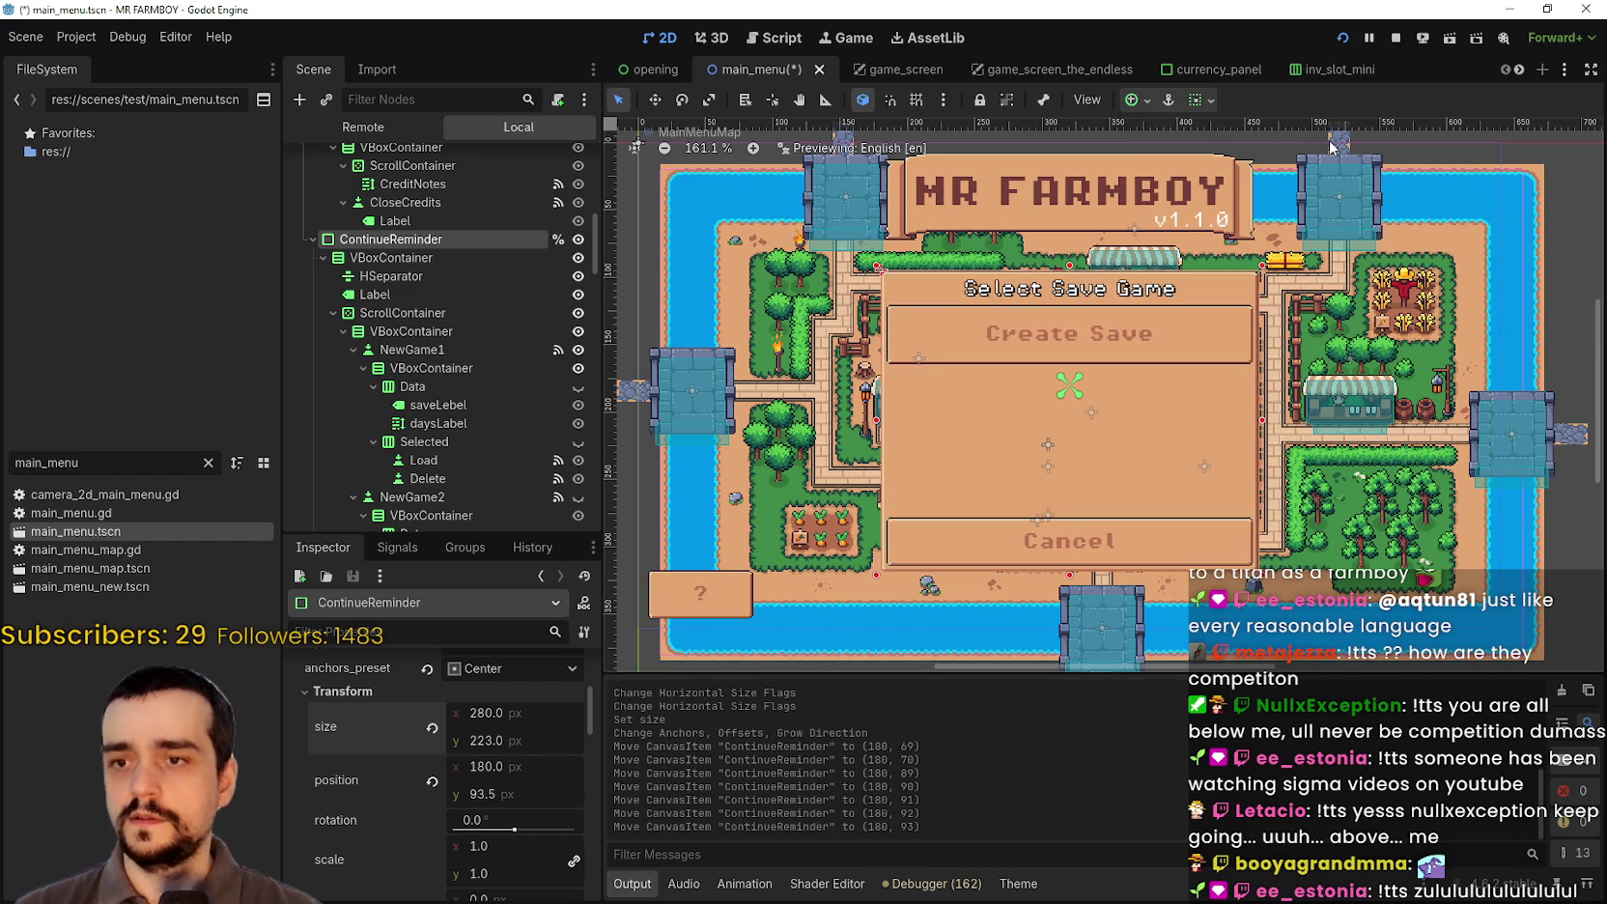
key("Up")
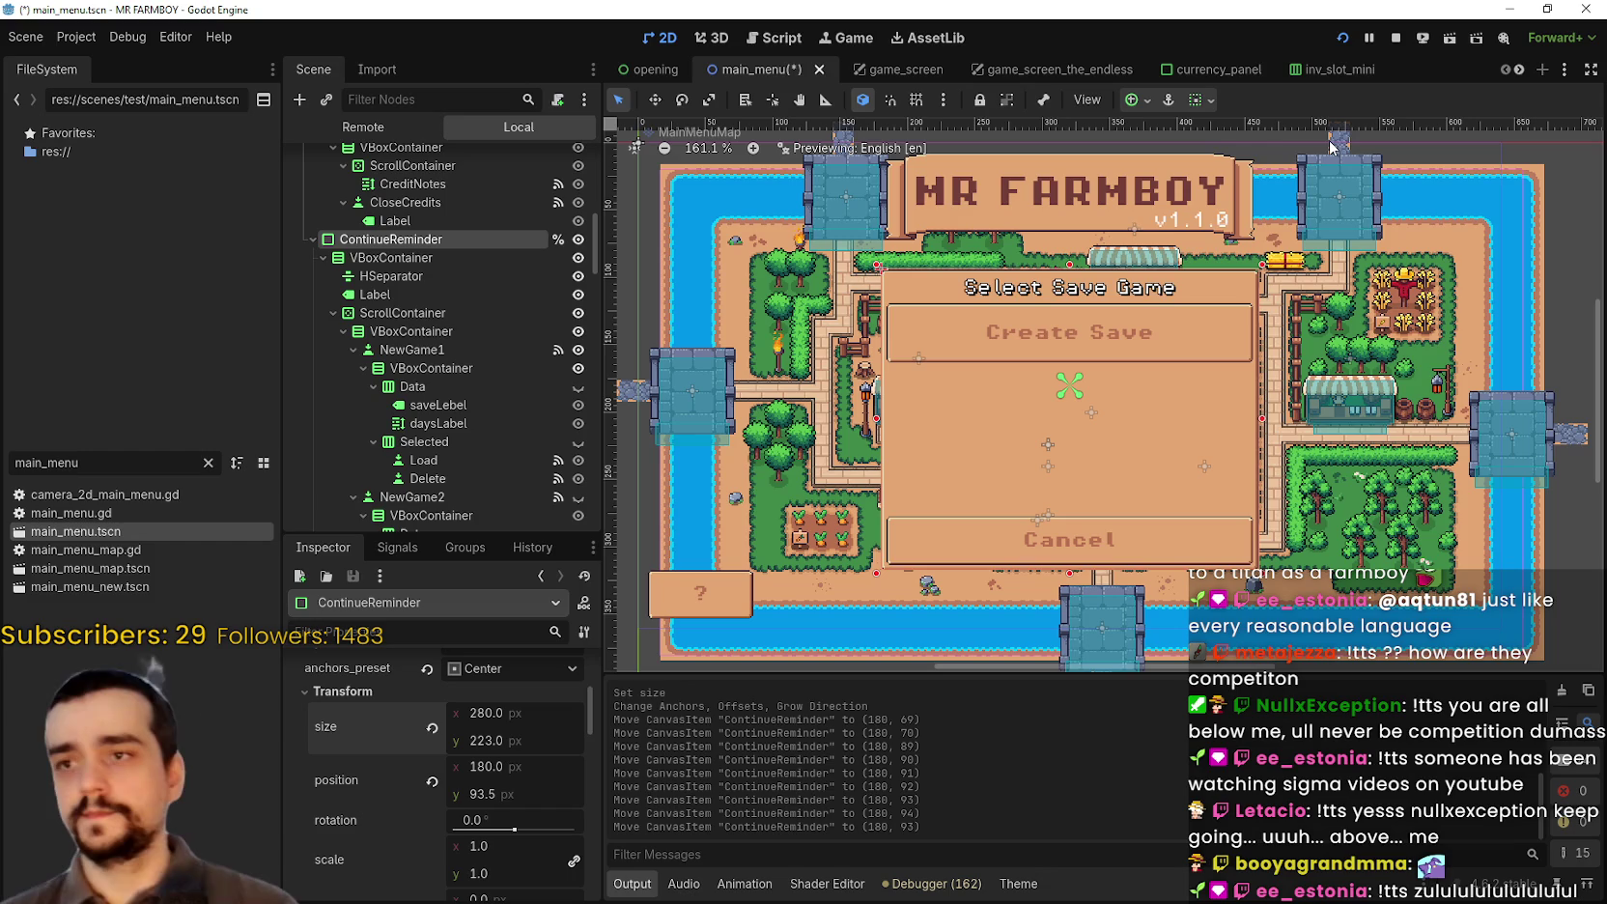
key("Up")
key("Up")
key("Up")
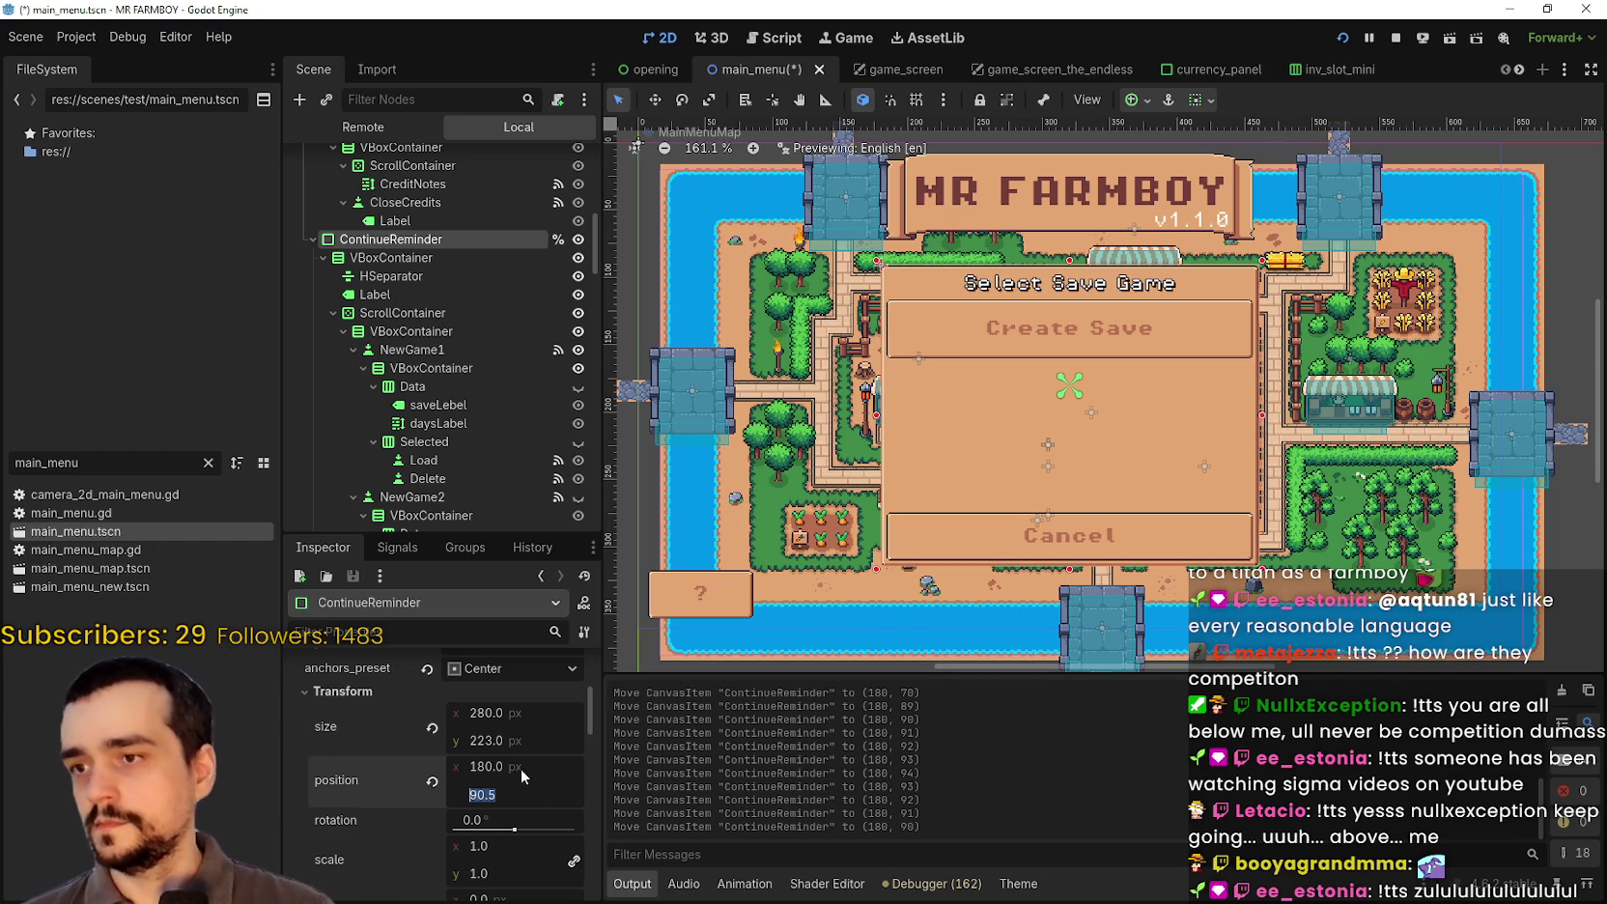
type("90")
key("Return")
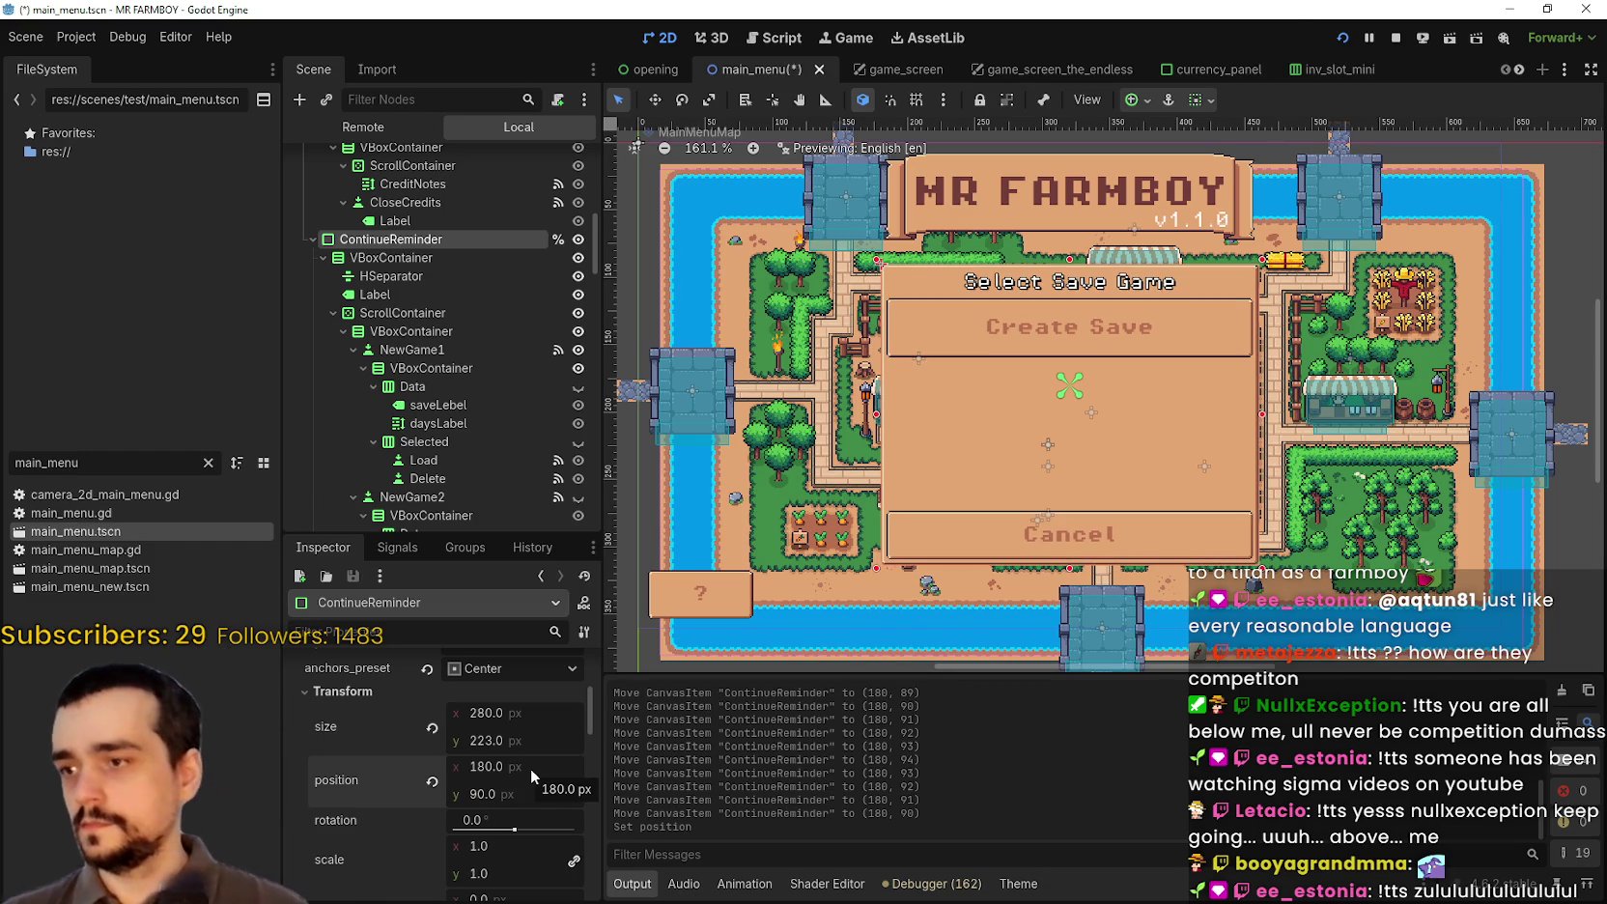
key("ctrl+s")
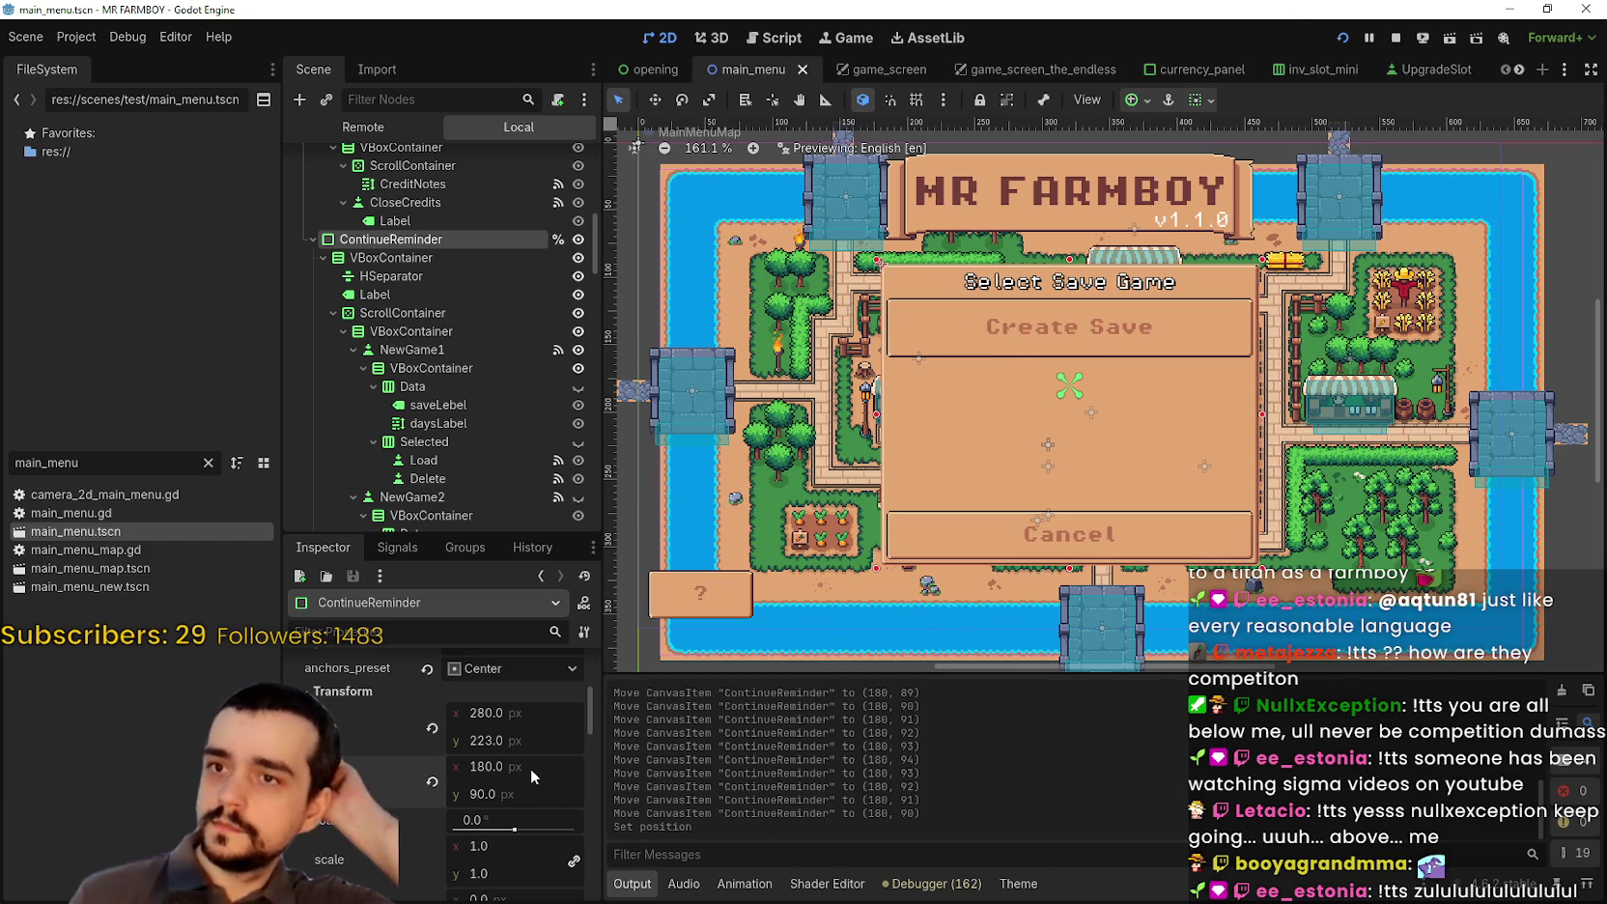
left_click(437, 333)
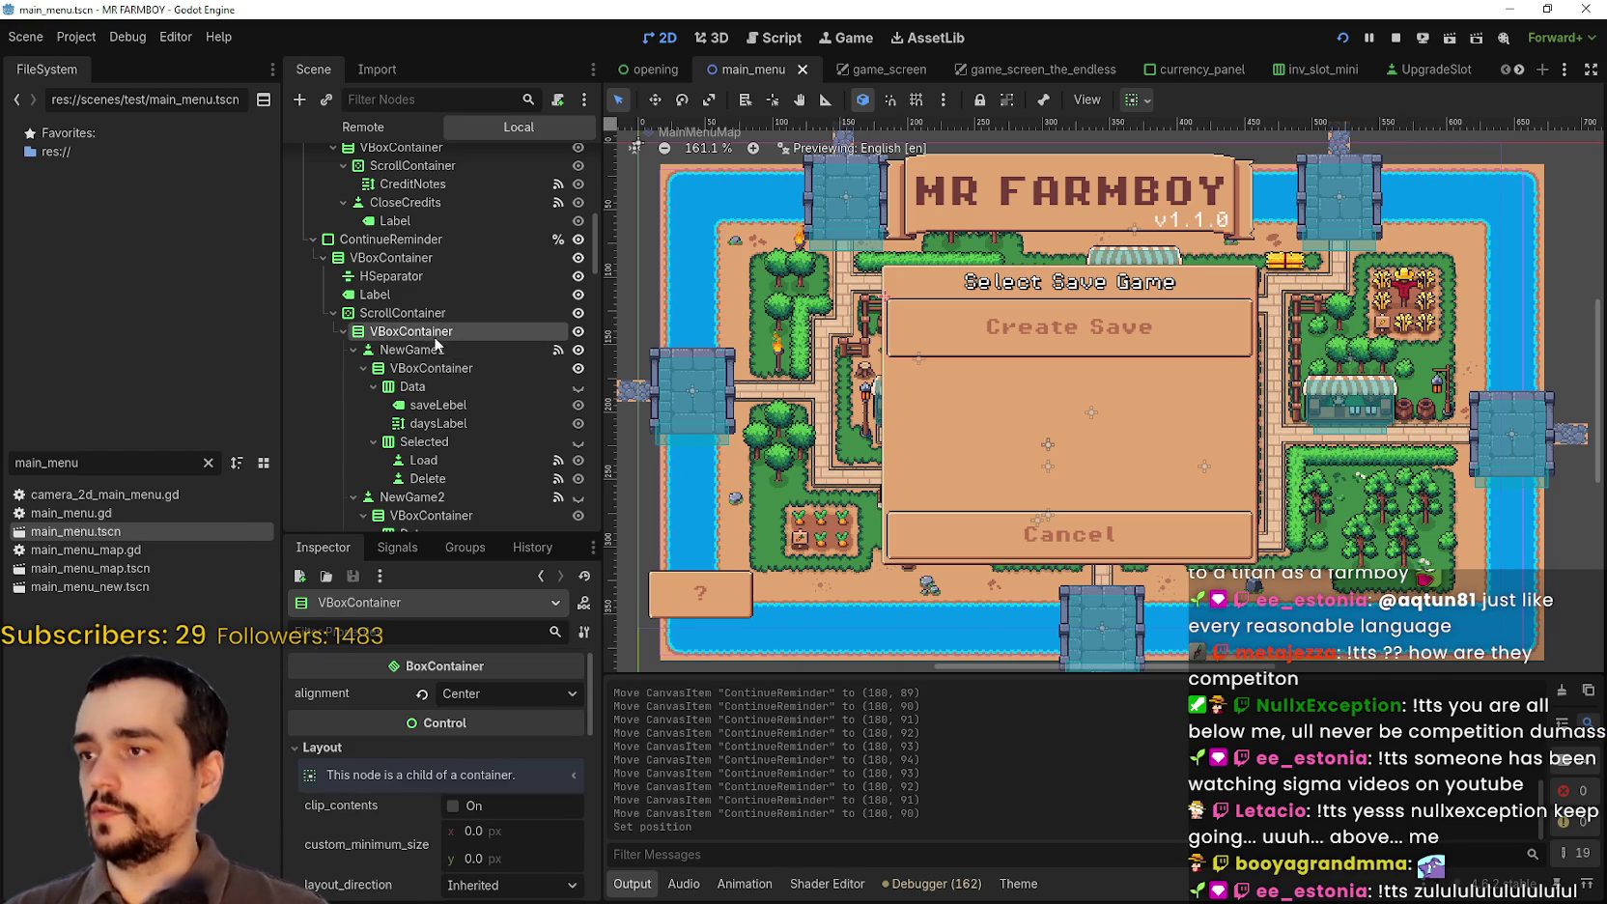
Step: Select and frame the NewGame1 save row, then check its container sizing options
left_click(440, 350)
key("f")
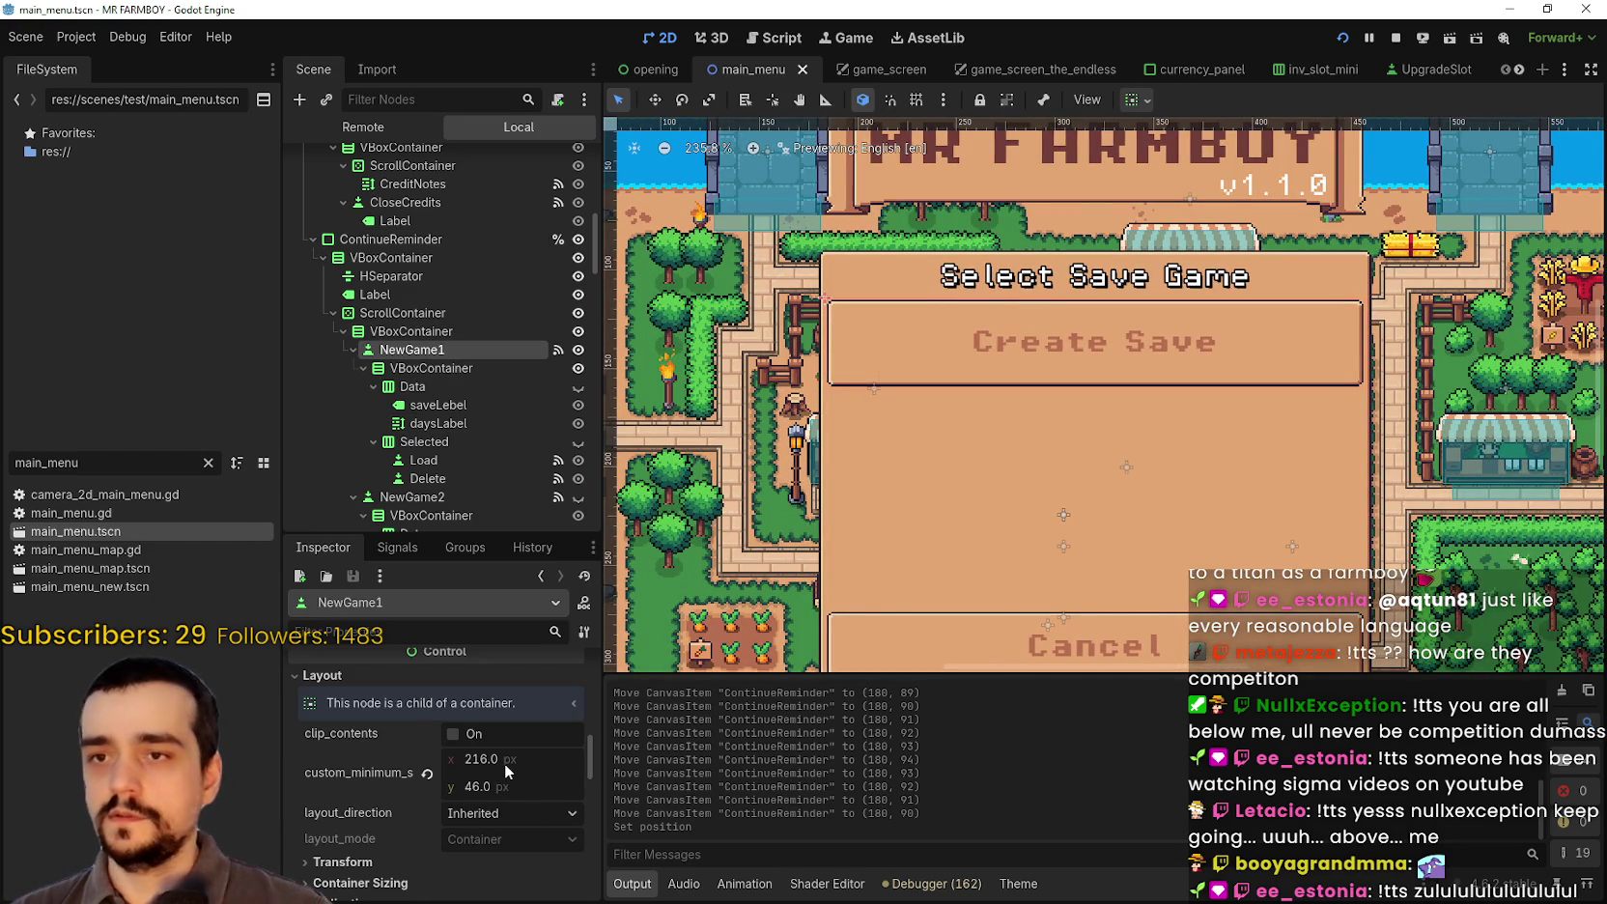
left_click(1152, 97)
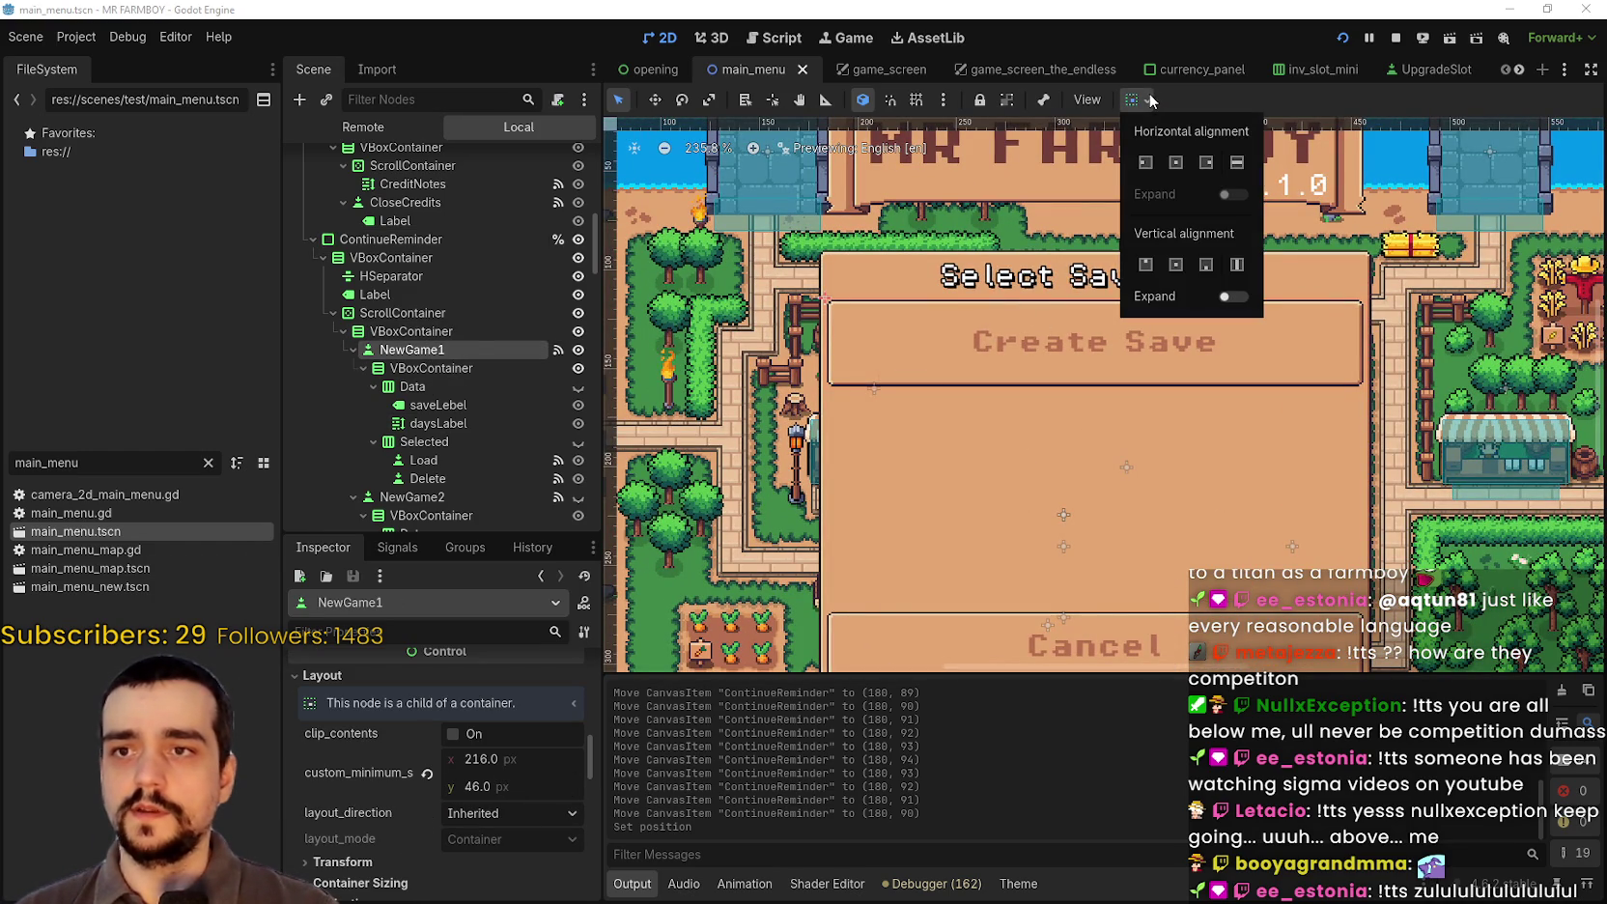
key("Escape")
scroll(1056, 313, "up", 5)
scroll(1056, 313, "down", 5)
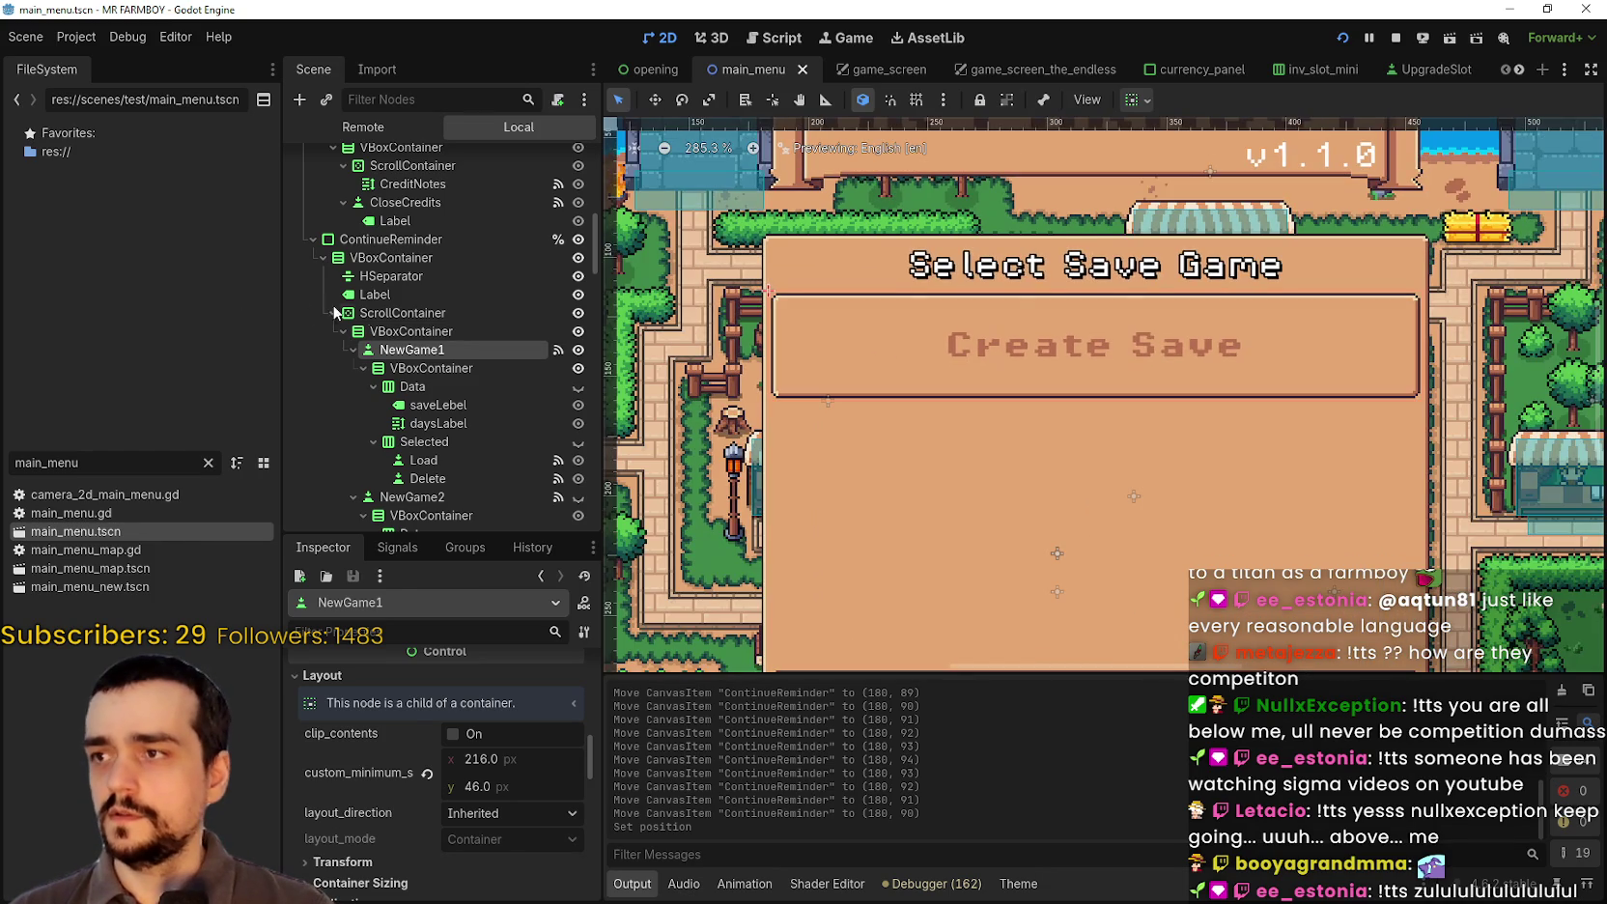
Step: Make the panel's main vertical container fill the full width horizontally
left_click(403, 313)
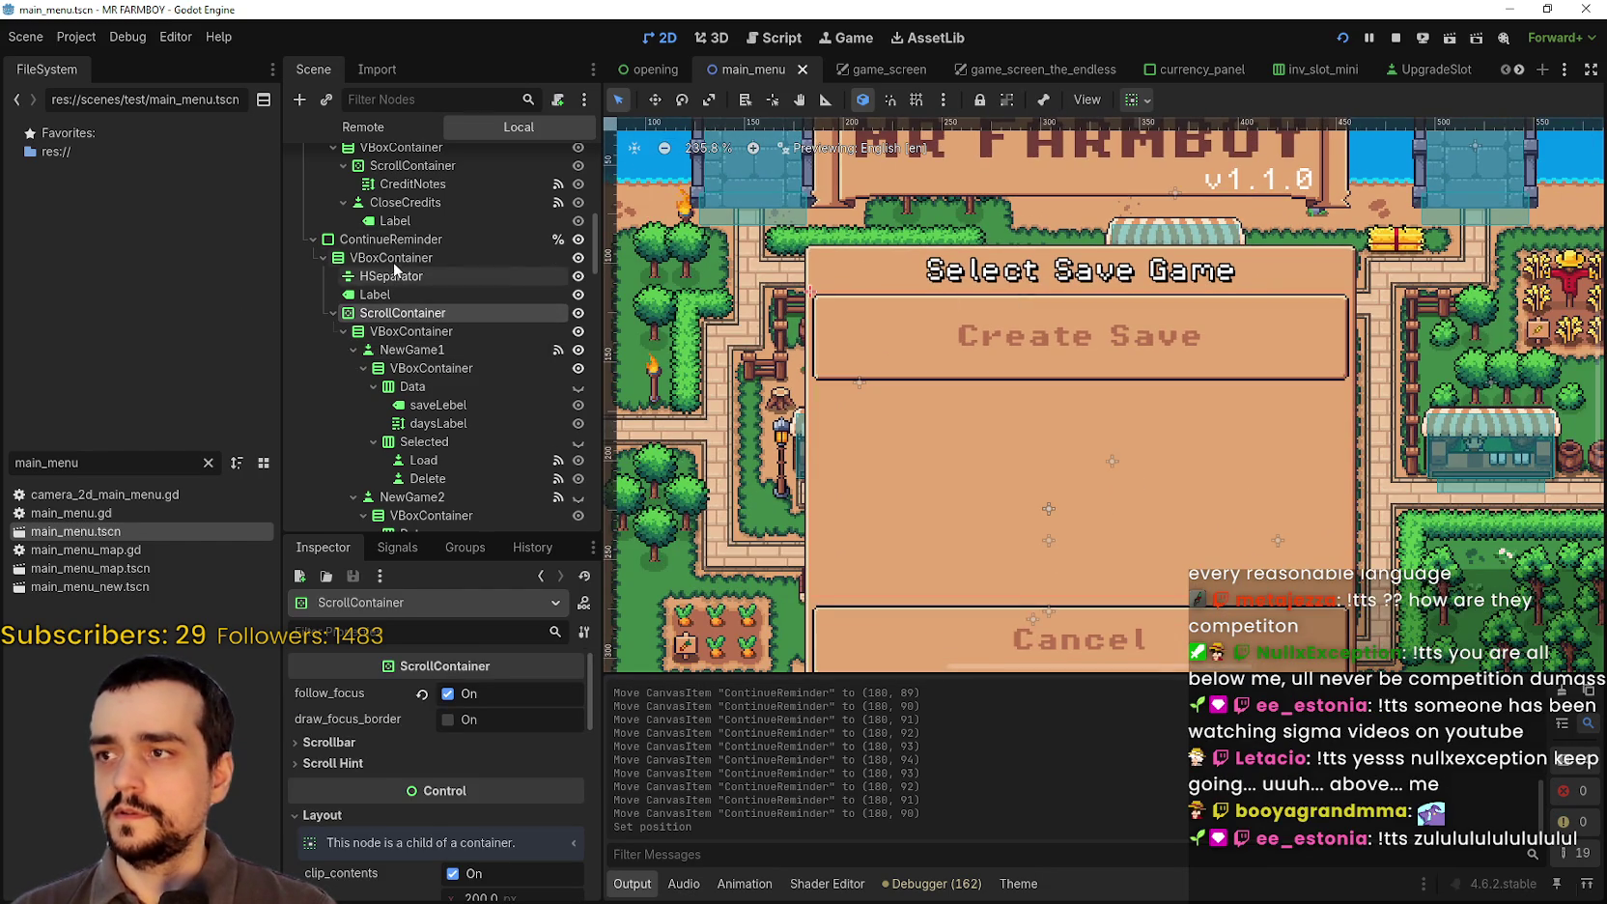
left_click(396, 257)
scroll(1154, 290, "up", 1)
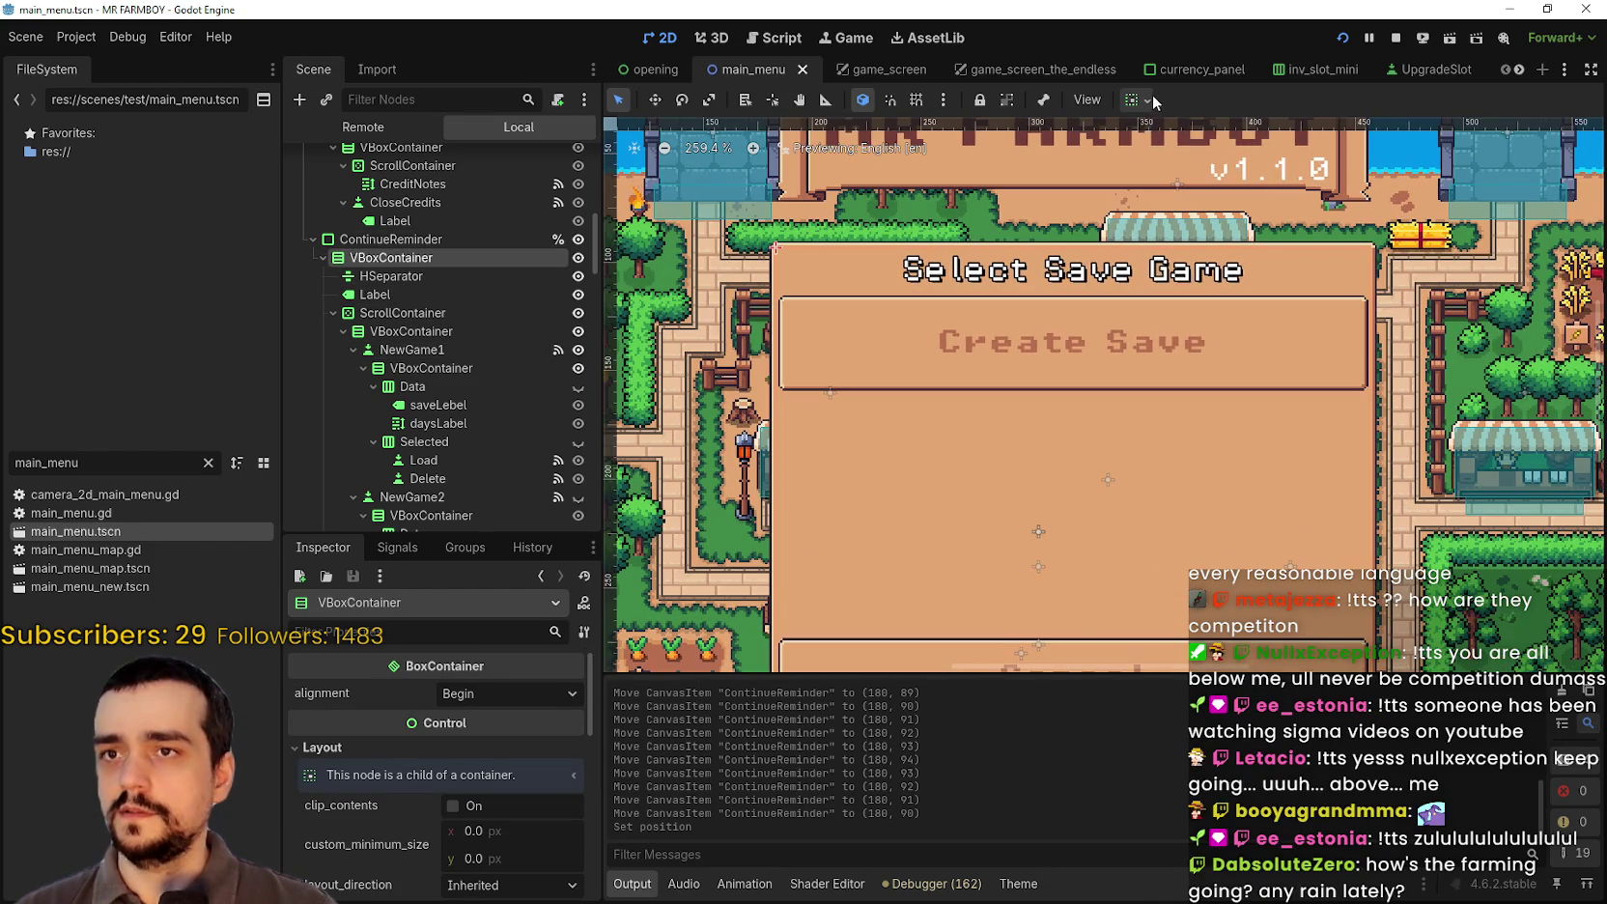
left_click(1136, 99)
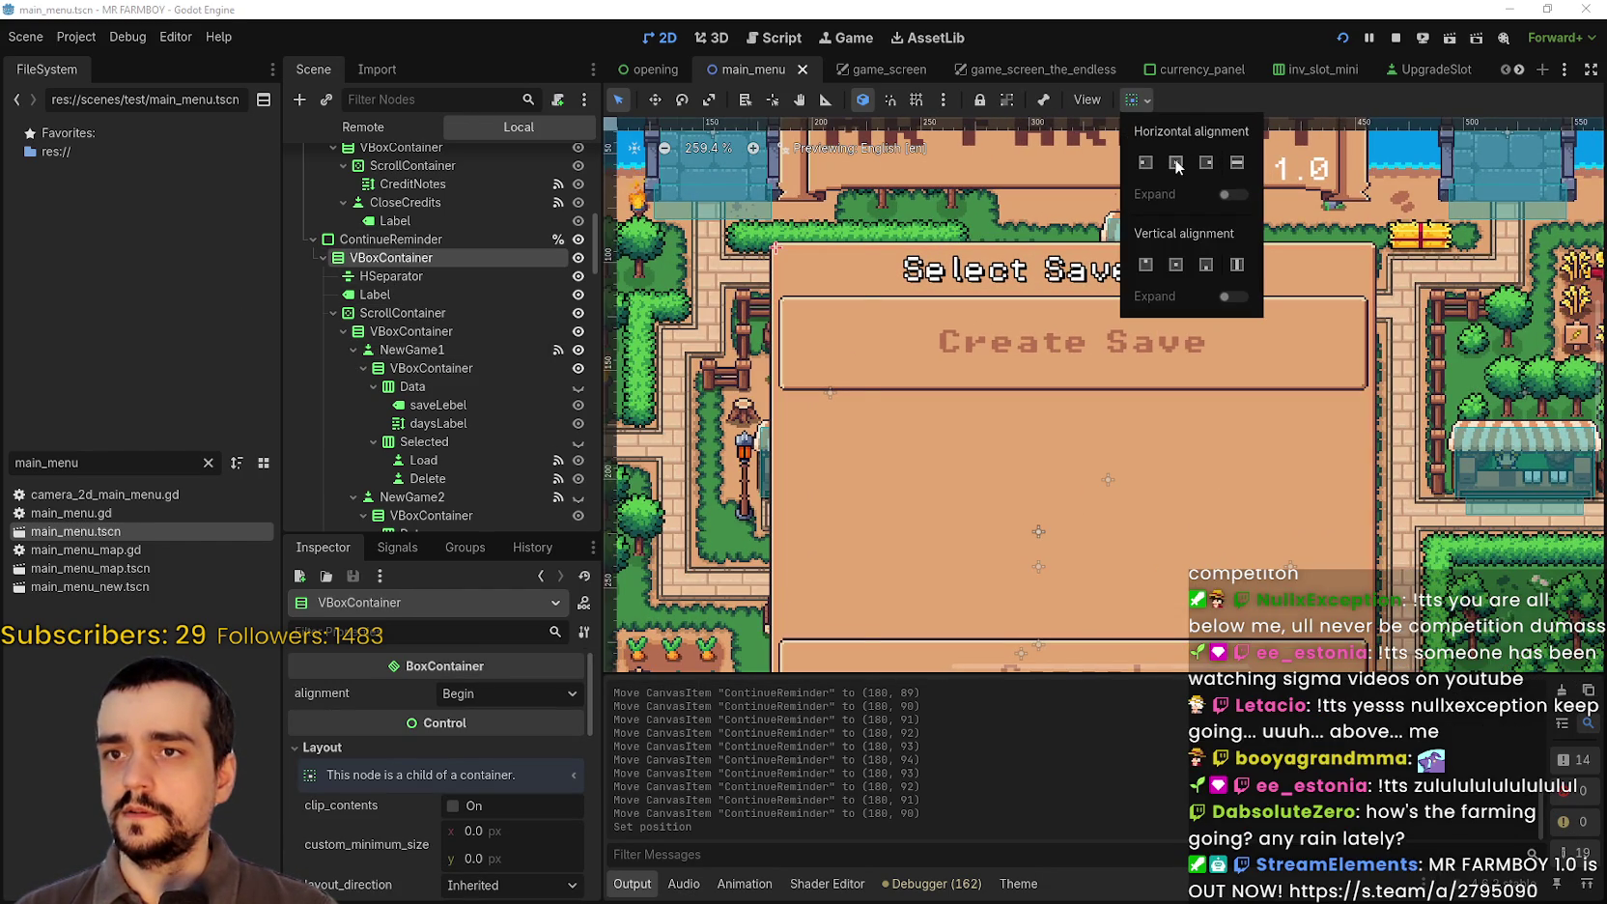
left_click(1176, 163)
left_click(1239, 163)
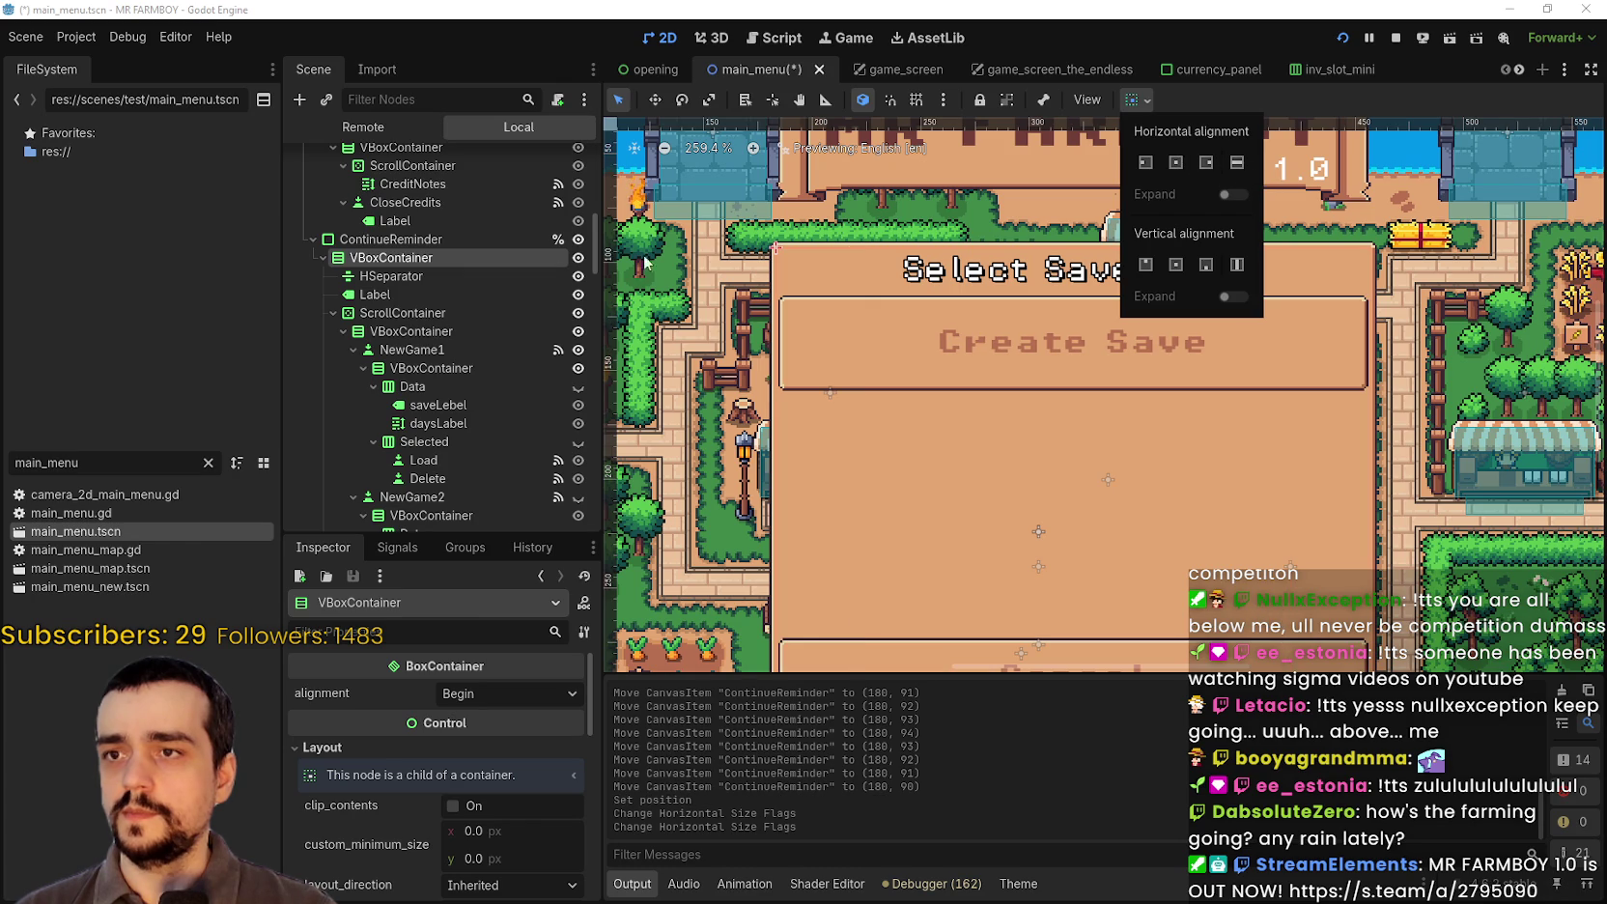
Step: Give the save slot list container horizontal Expand, centered horizontally
left_click(430, 314)
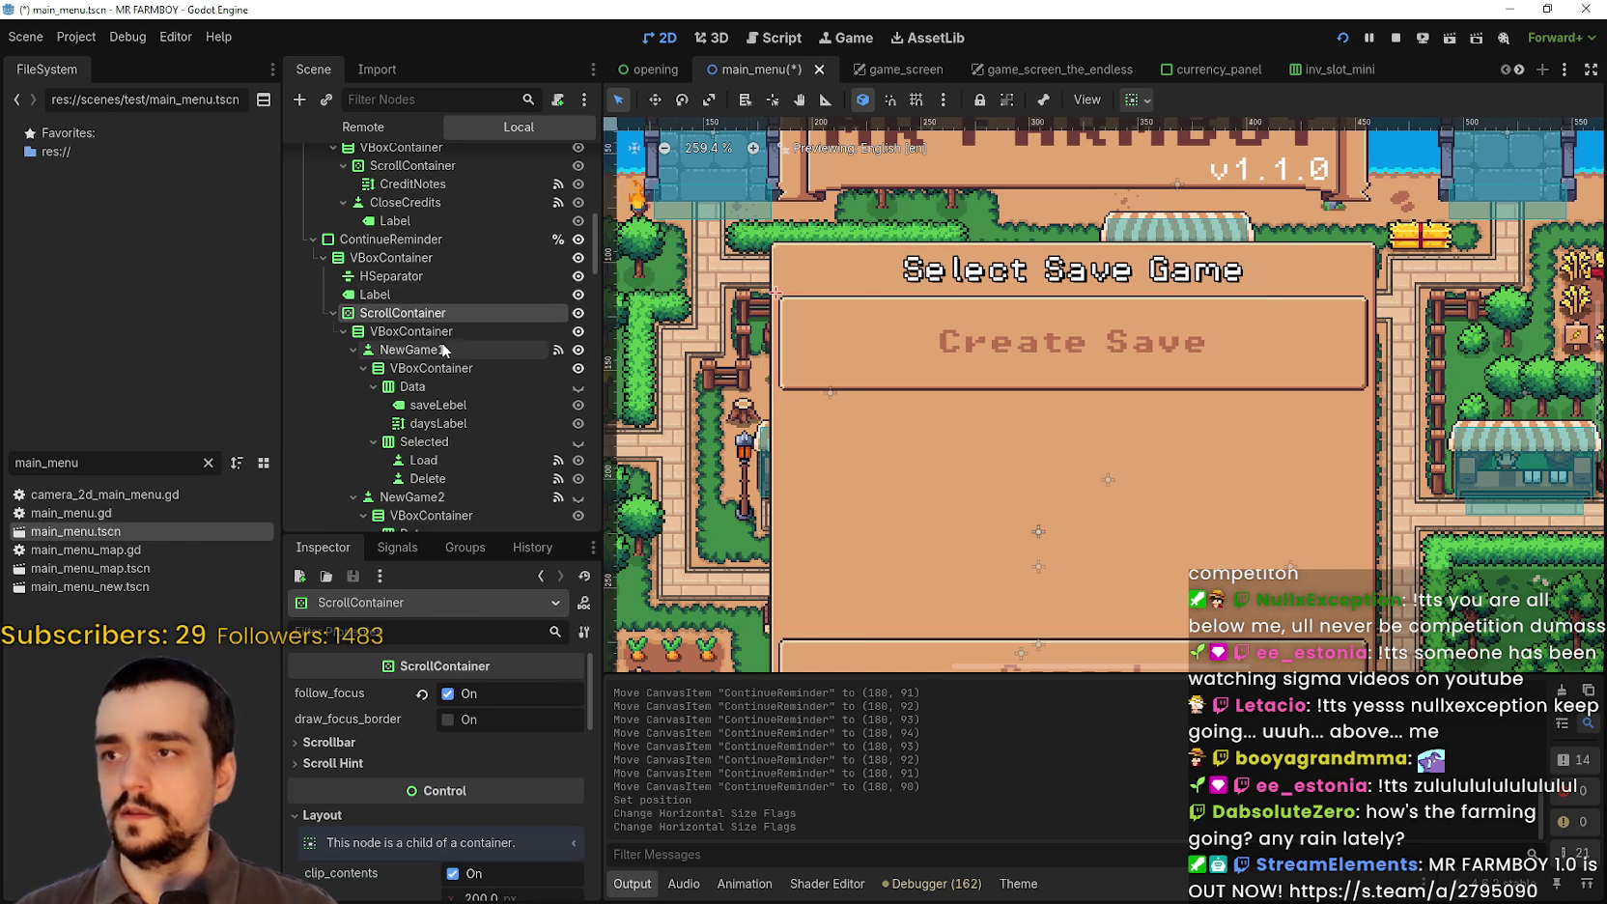
left_click(411, 332)
left_click(1137, 100)
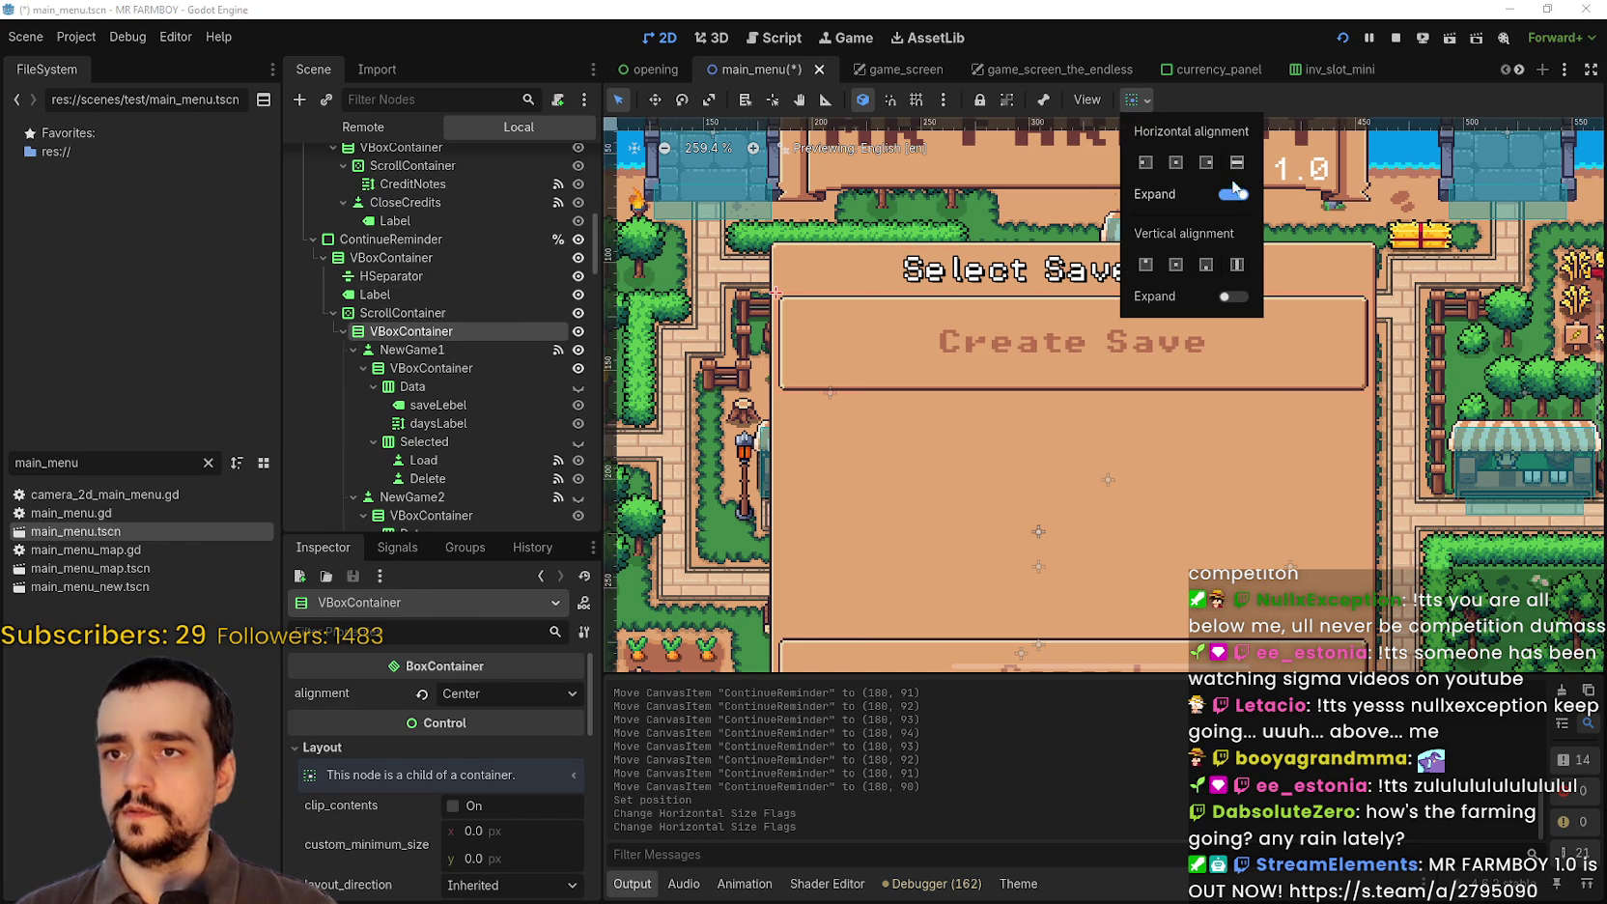
left_click(1234, 194)
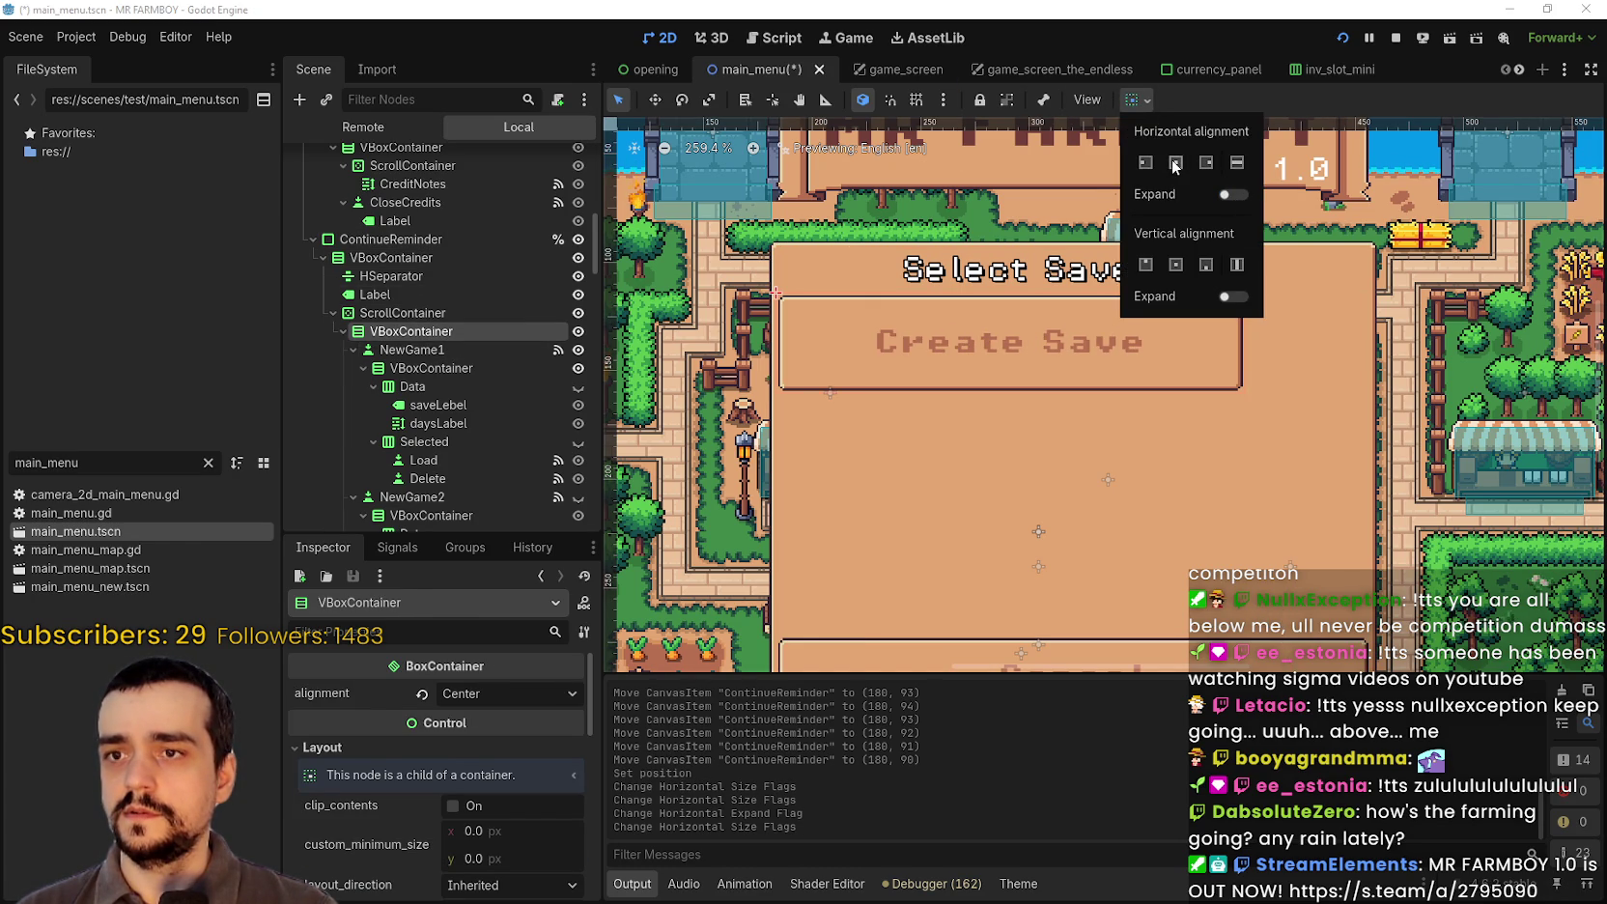
left_click(1237, 195)
left_click(1236, 165)
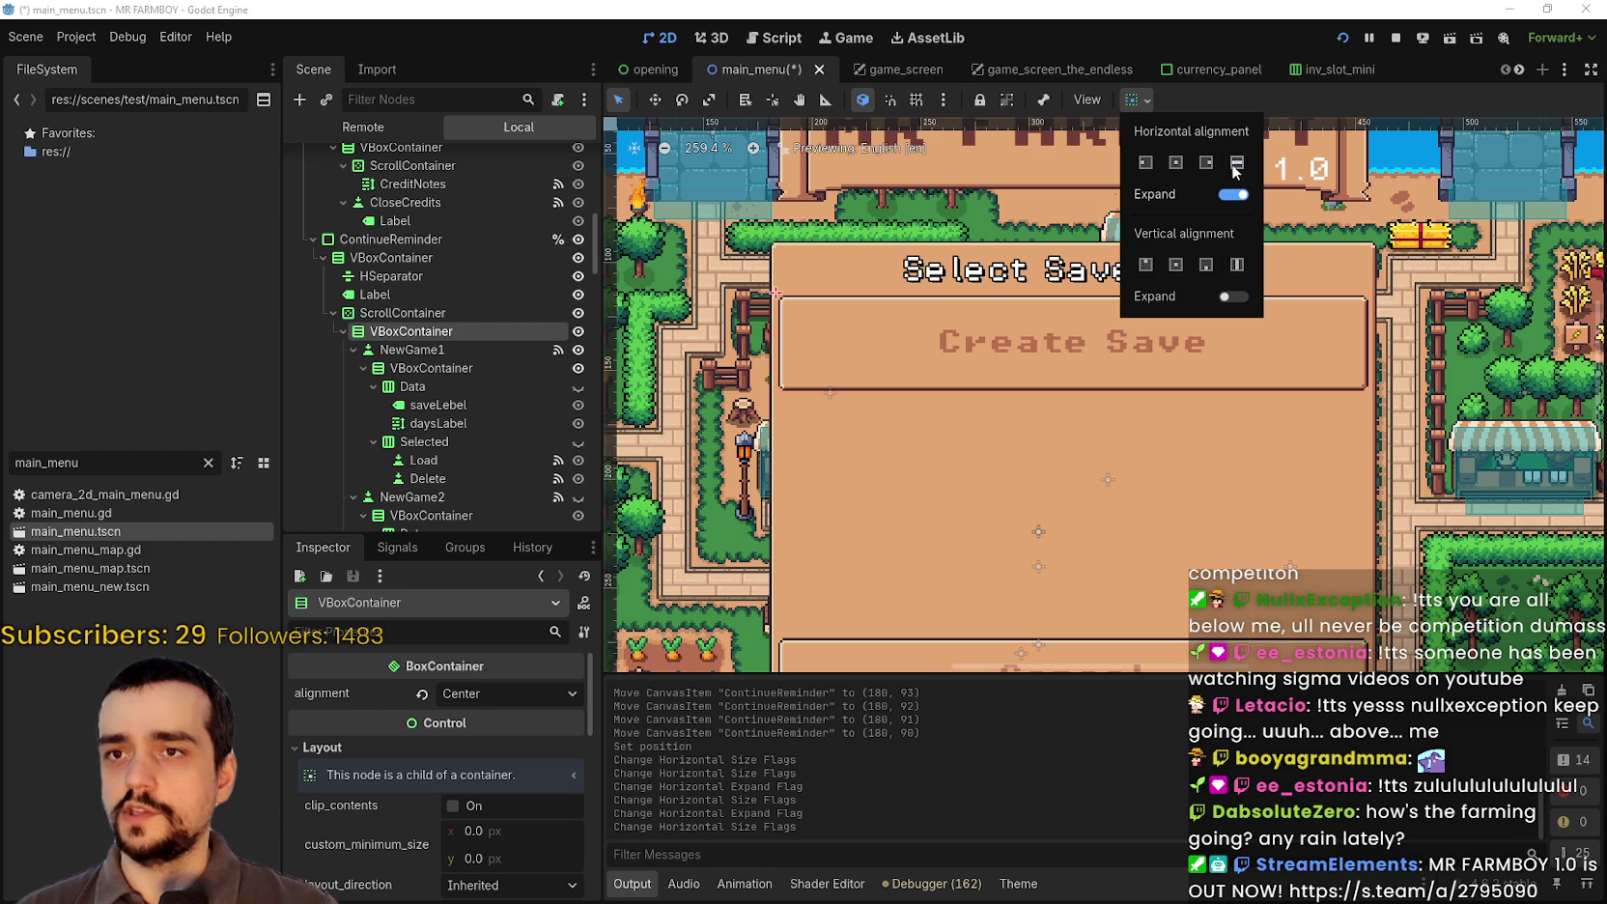
left_click(1178, 163)
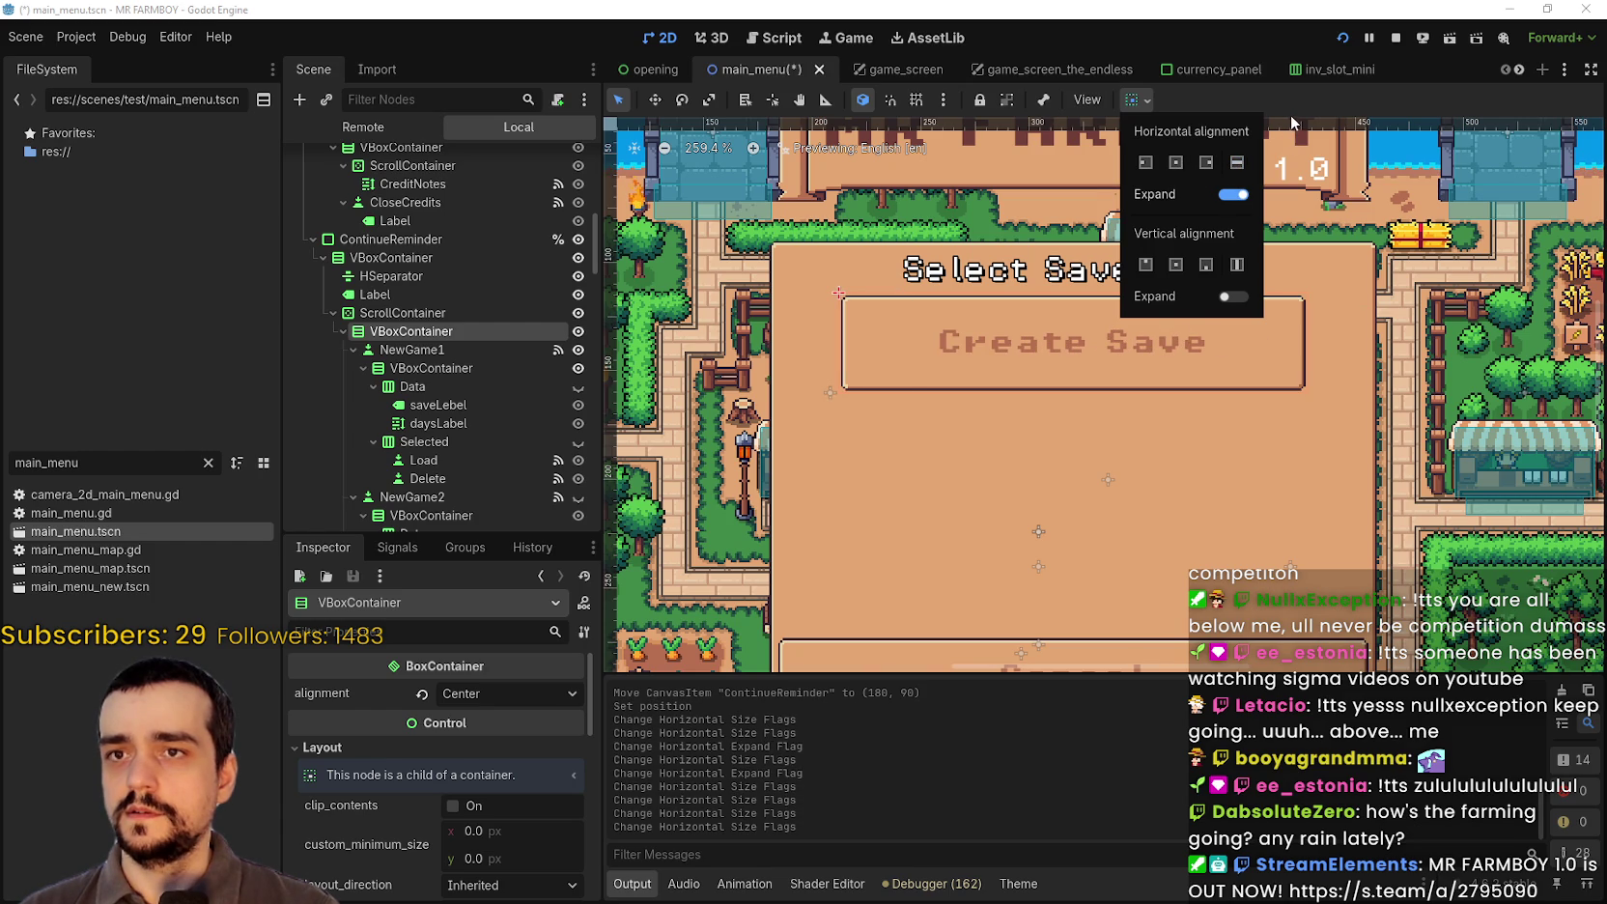
Step: Set NewGame1's custom minimum size width to 250 px
left_click(431, 368)
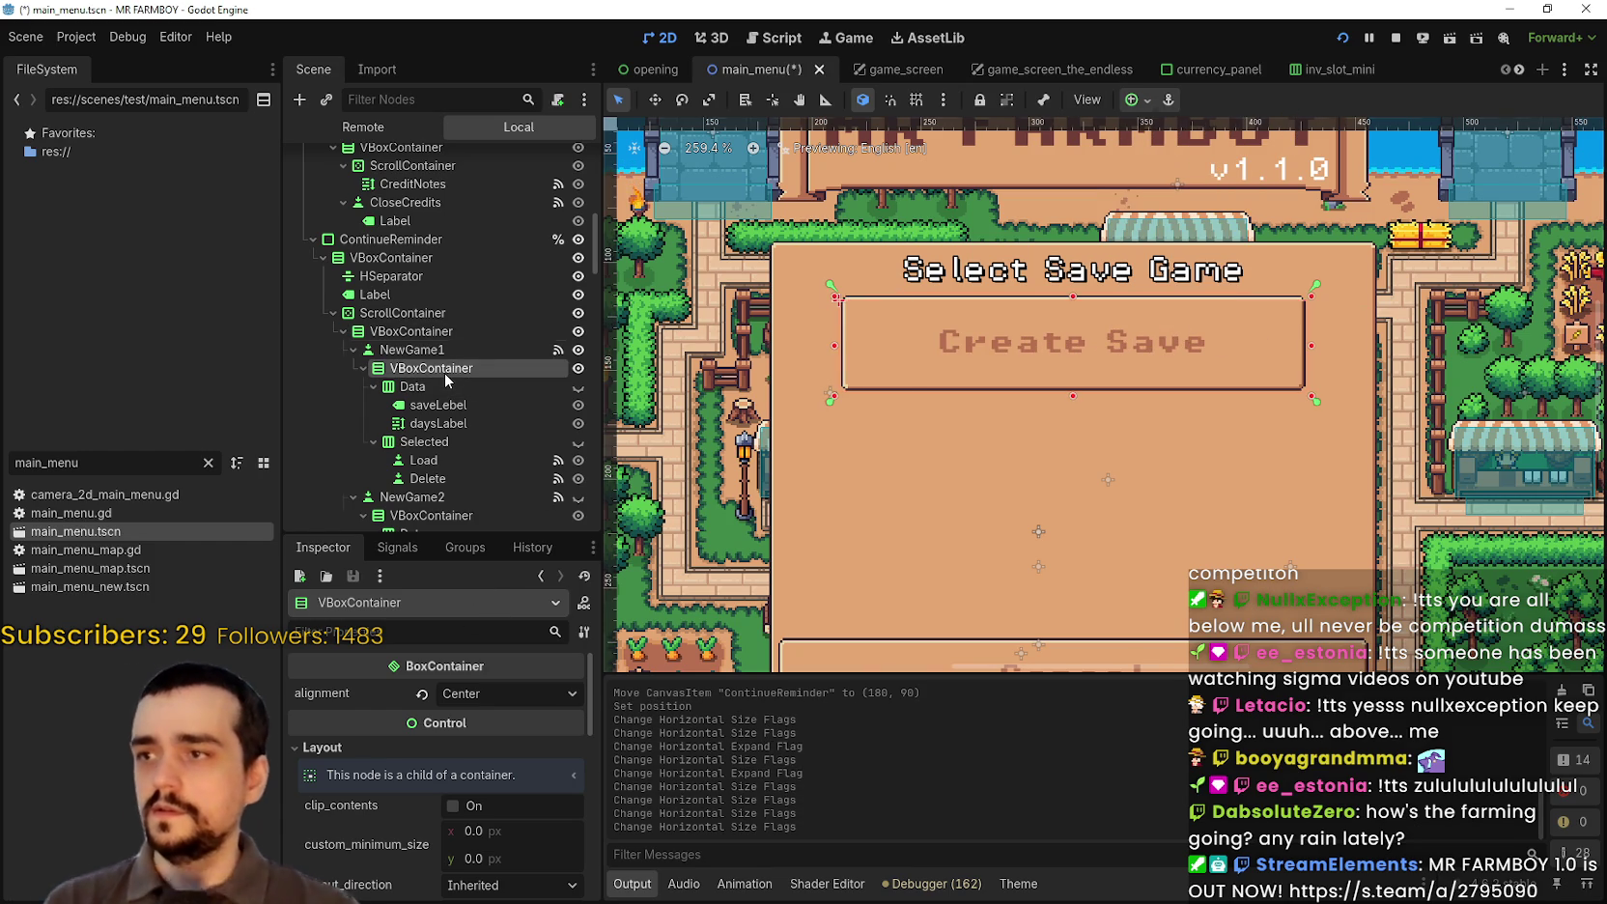
scroll(465, 814, "up", 3)
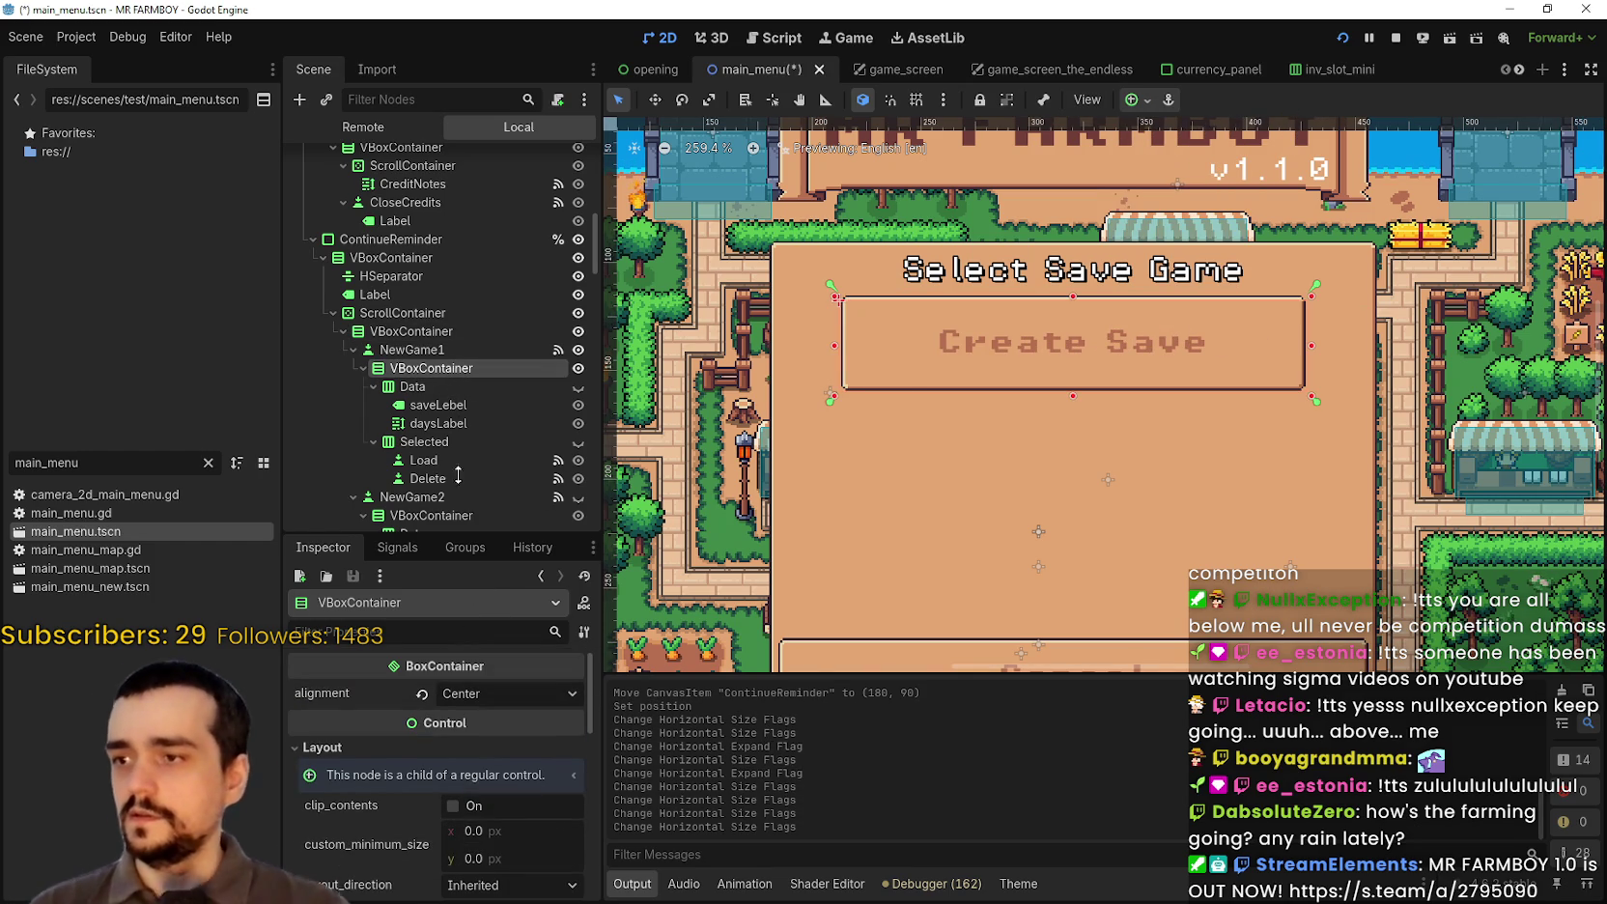
left_click(431, 349)
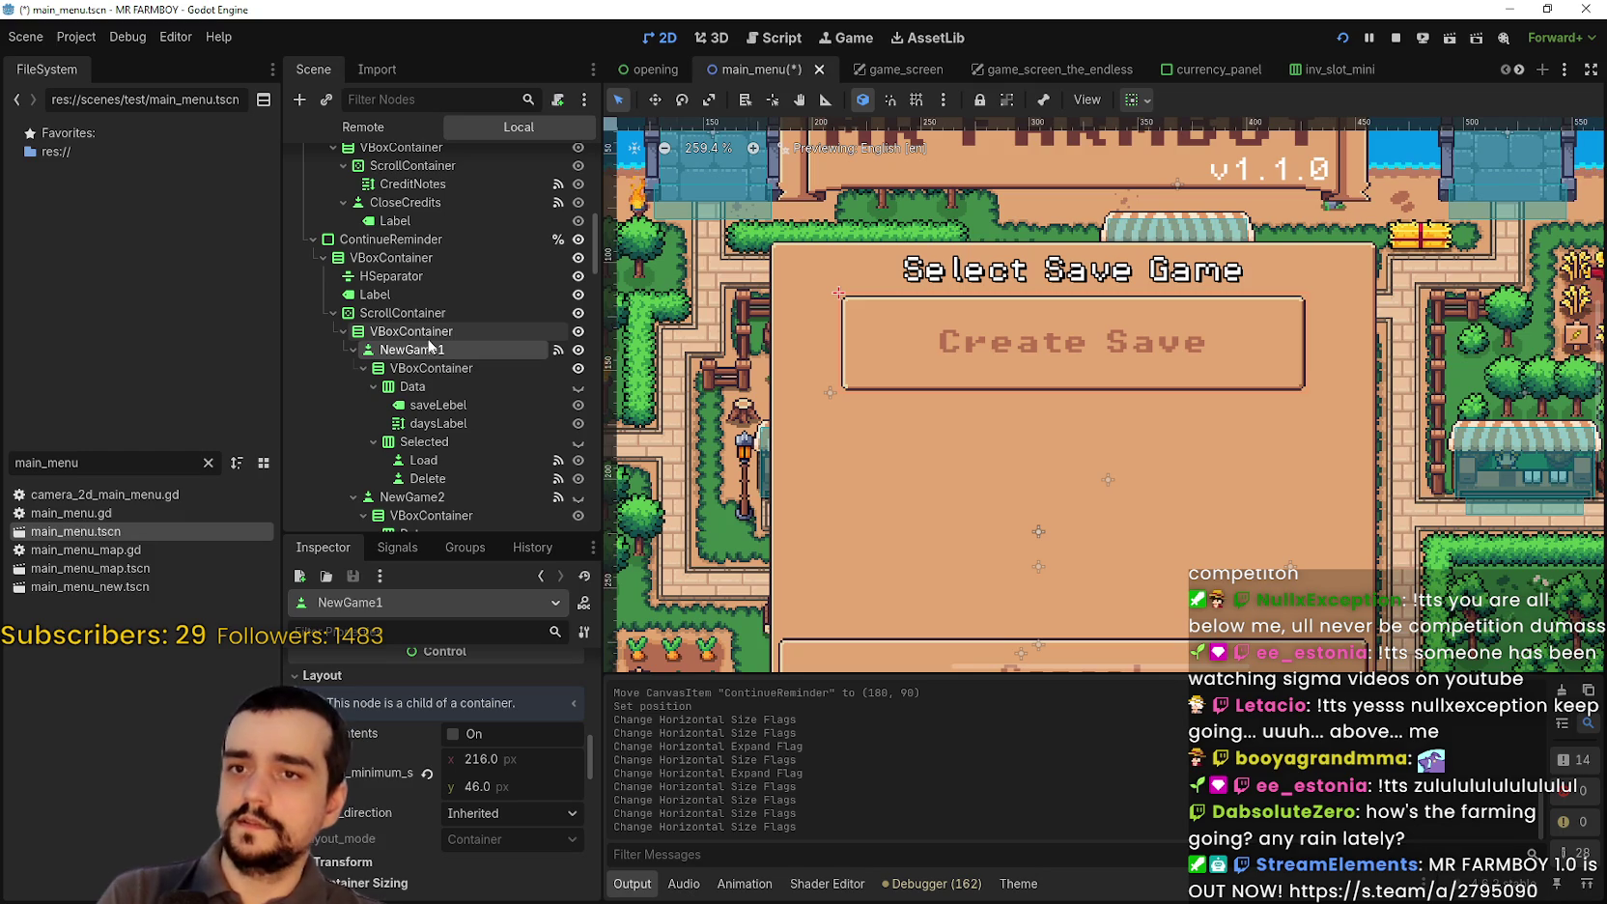
left_click_drag(473, 759, 479, 759)
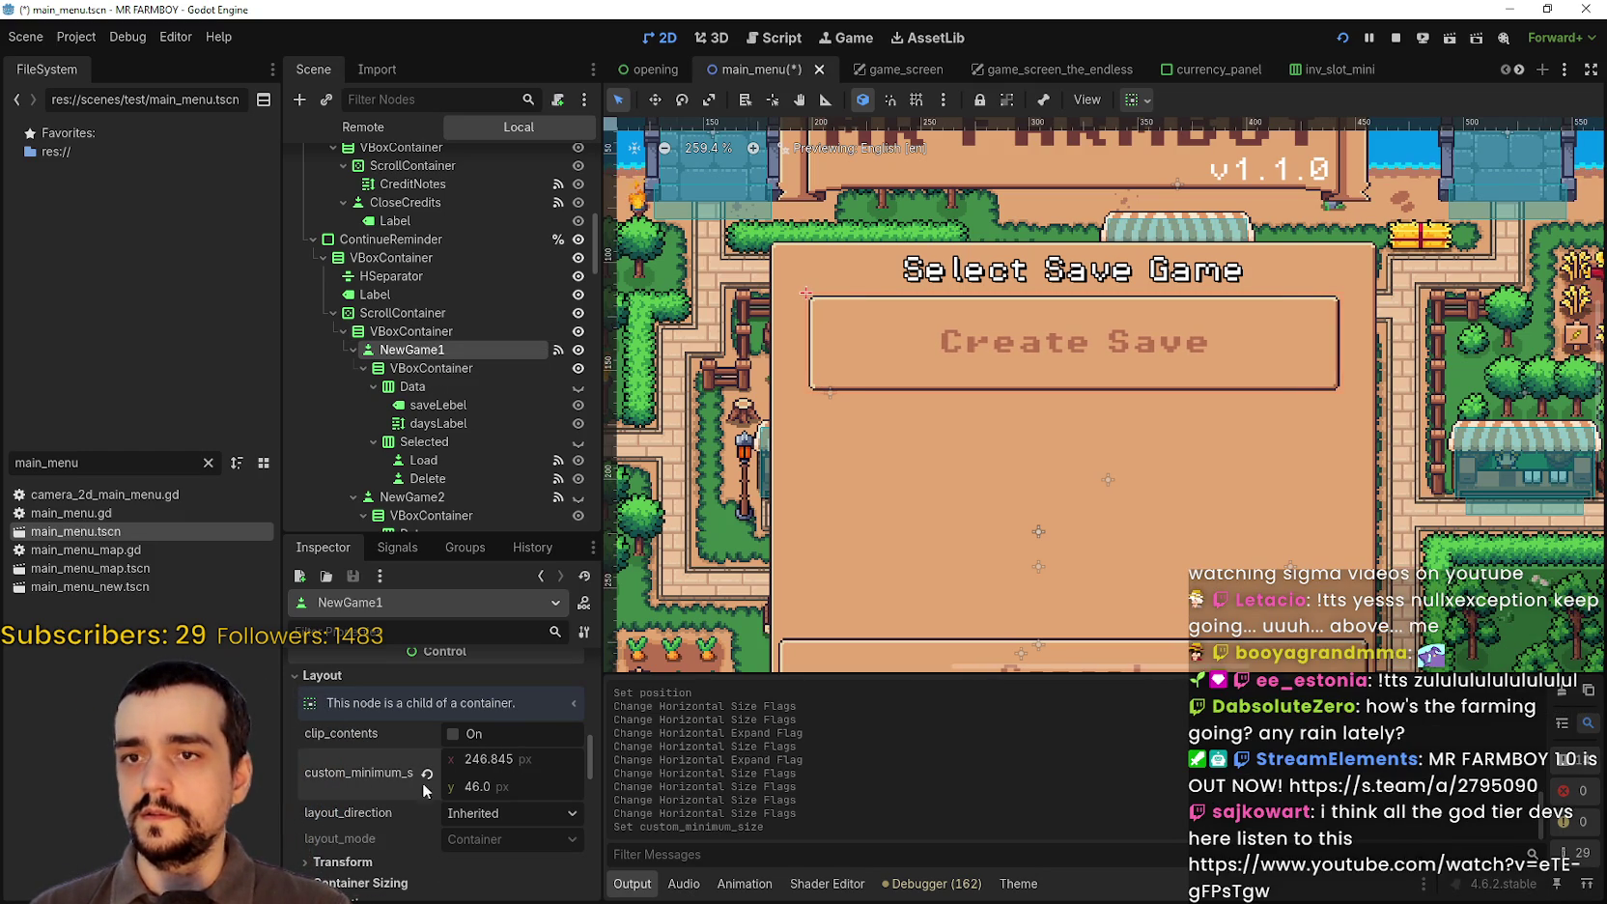
type("0")
key("Return")
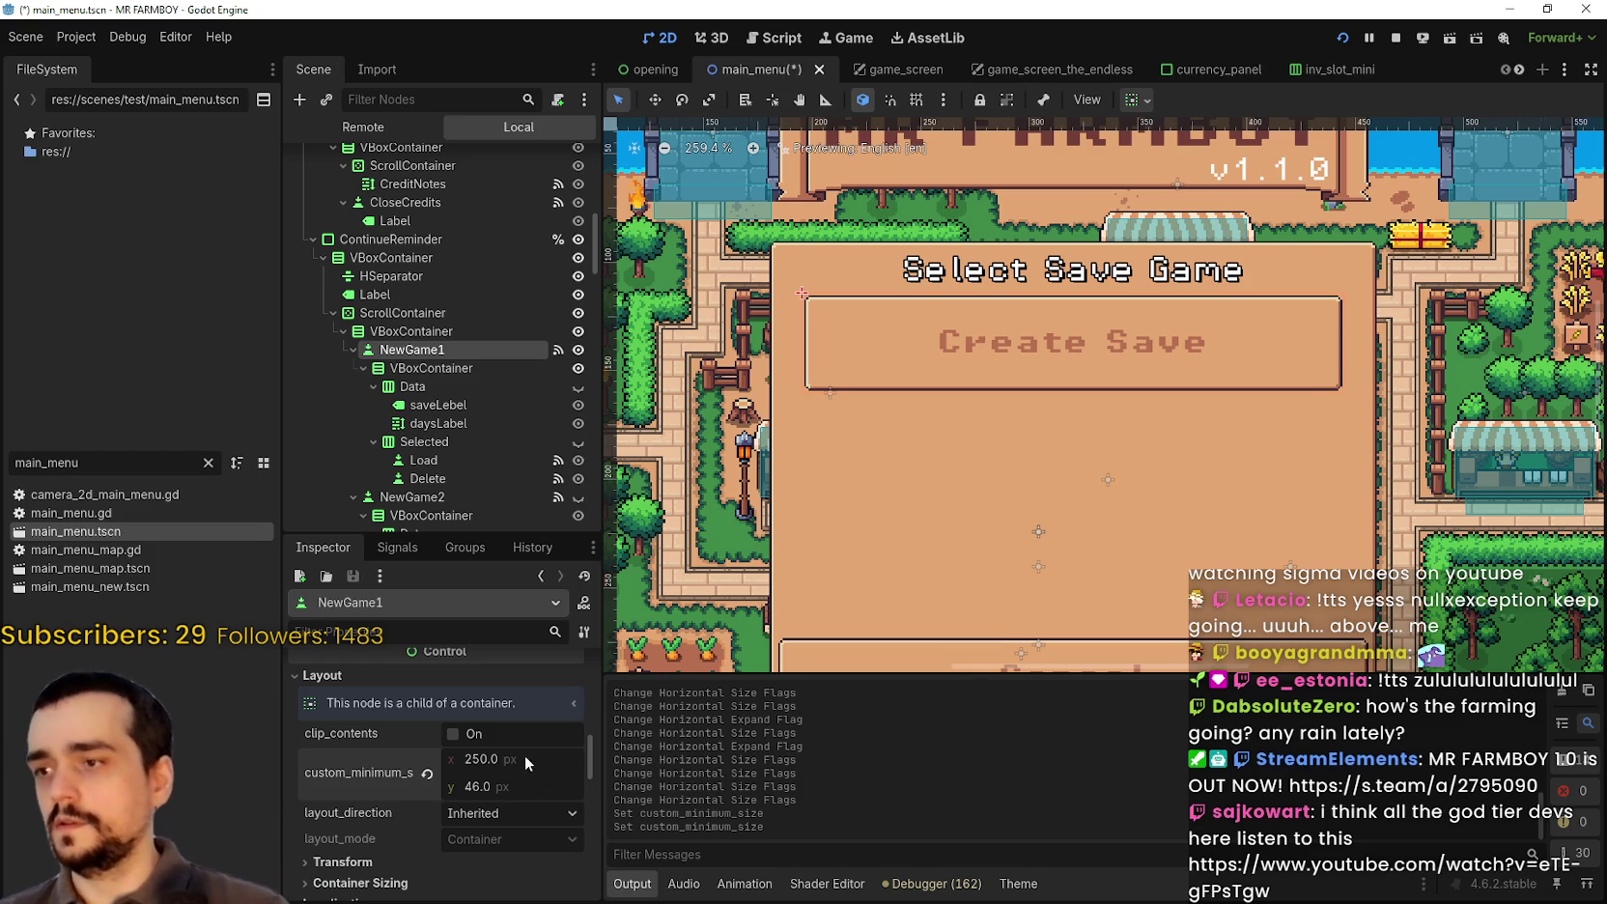